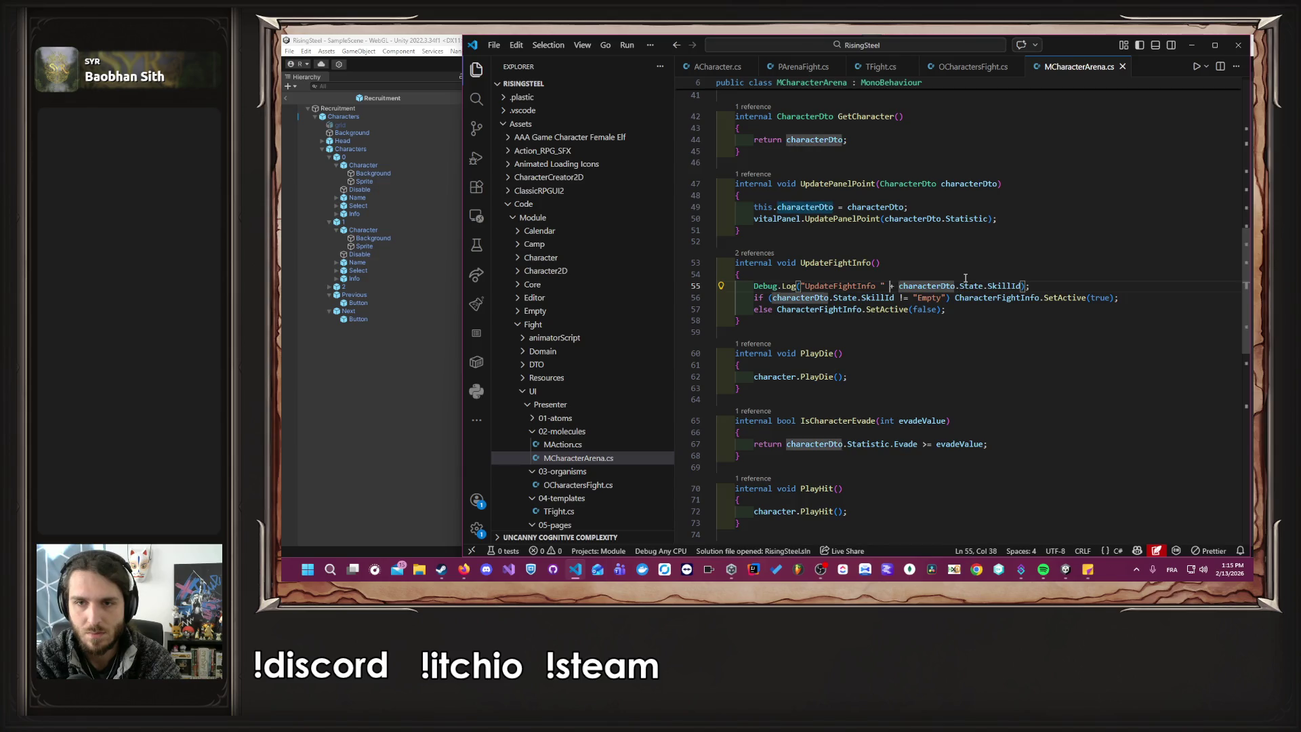
# Delete the 'UpdateFightInfo ' prefix so line 55 logs only SkillId, then return to Unity.
pyautogui.hotkey('ctrl', 'shift', 'Left')
pyautogui.hotkey('ctrl', 'shift', 'Left')
pyautogui.hotkey('ctrl', 'shift', 'Left')
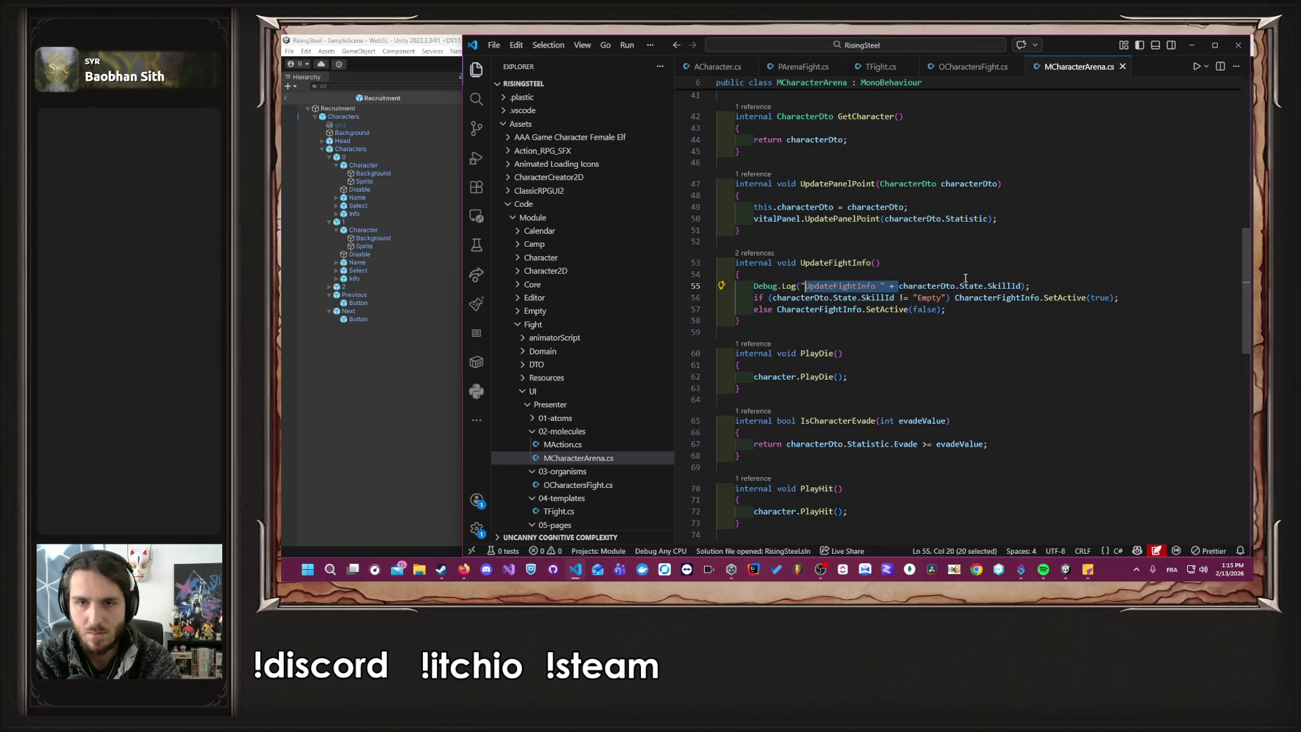
pyautogui.press('BackSpace')
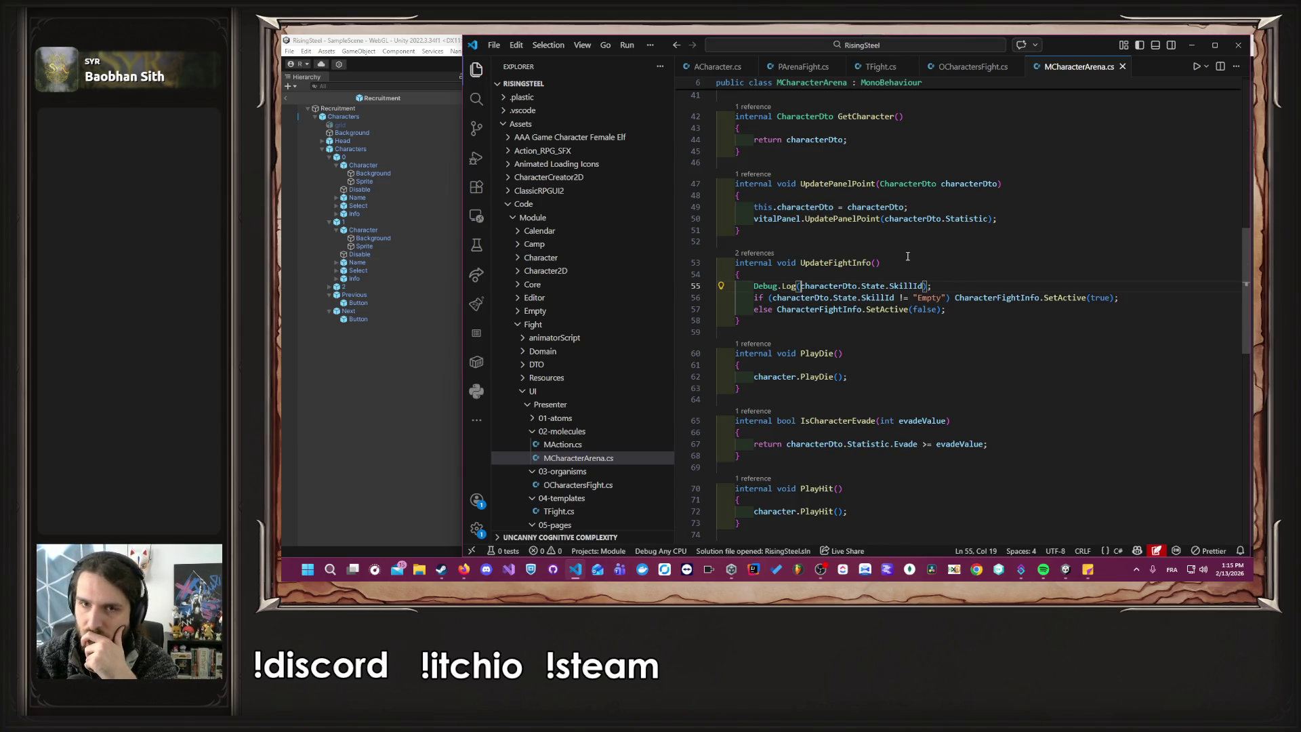
pyautogui.click(356, 409)
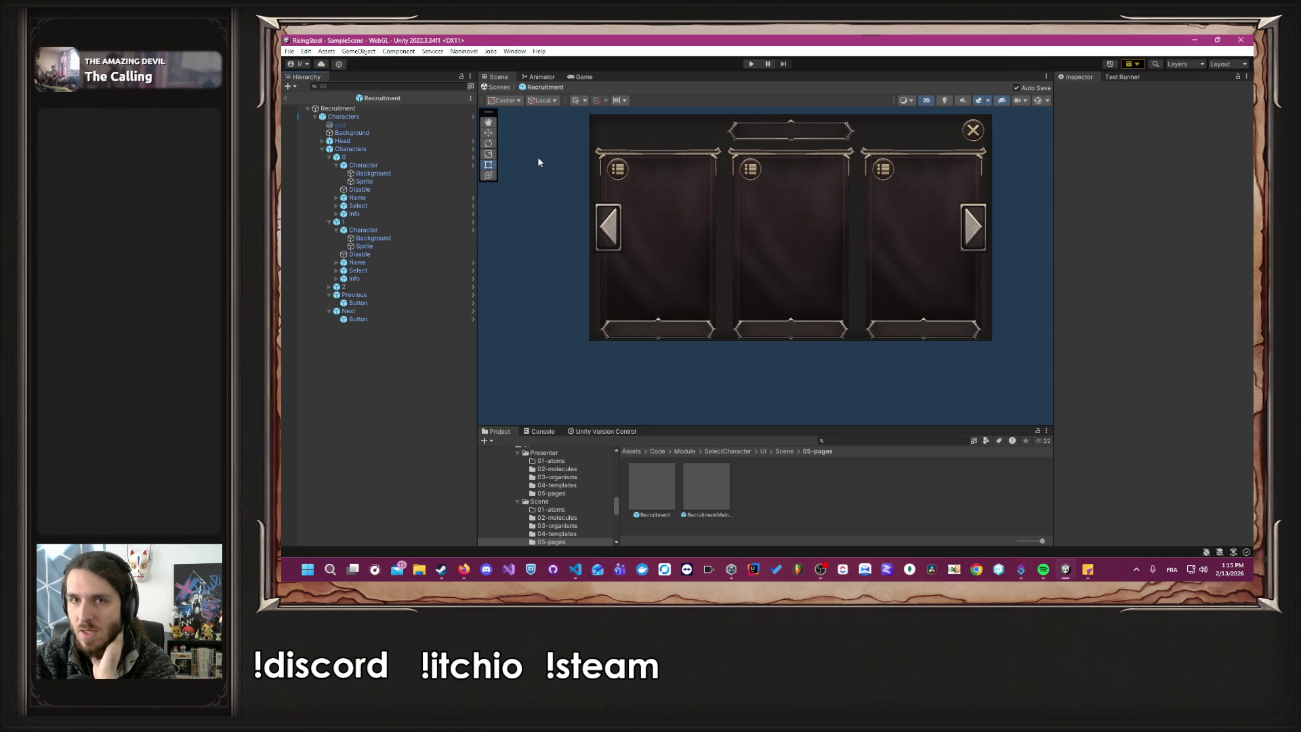
# Enter Play mode and continue the game from save slot 1.
pyautogui.click(750, 63)
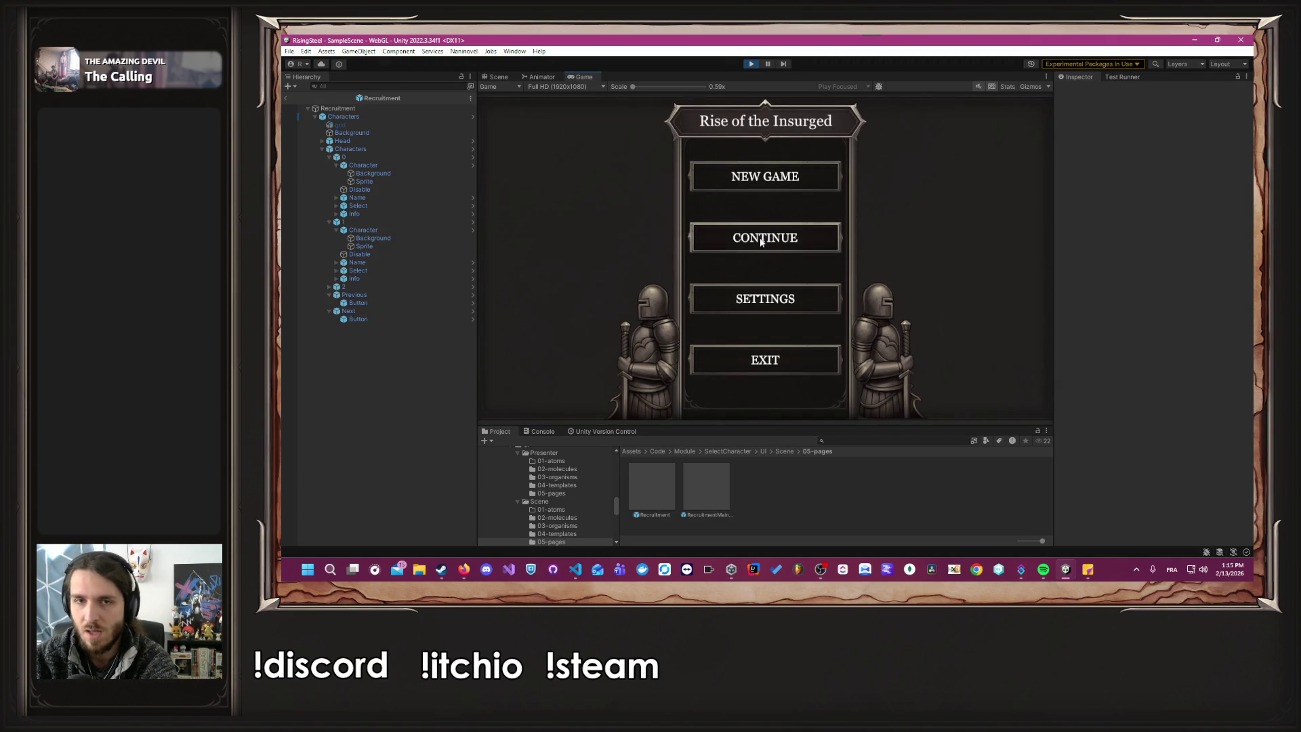
pyautogui.click(758, 237)
pyautogui.click(693, 258)
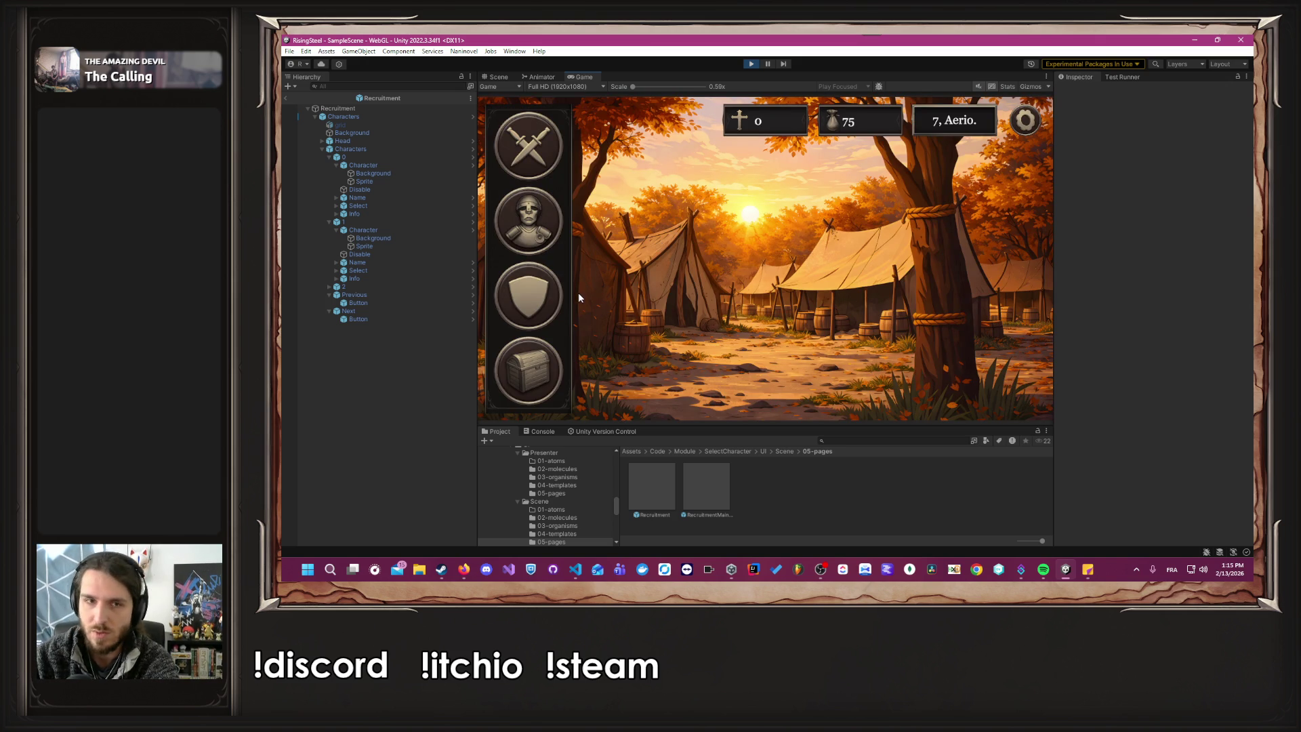
# In Training, view Alberto's Aspirant class panel, then close his details.
pyautogui.click(555, 292)
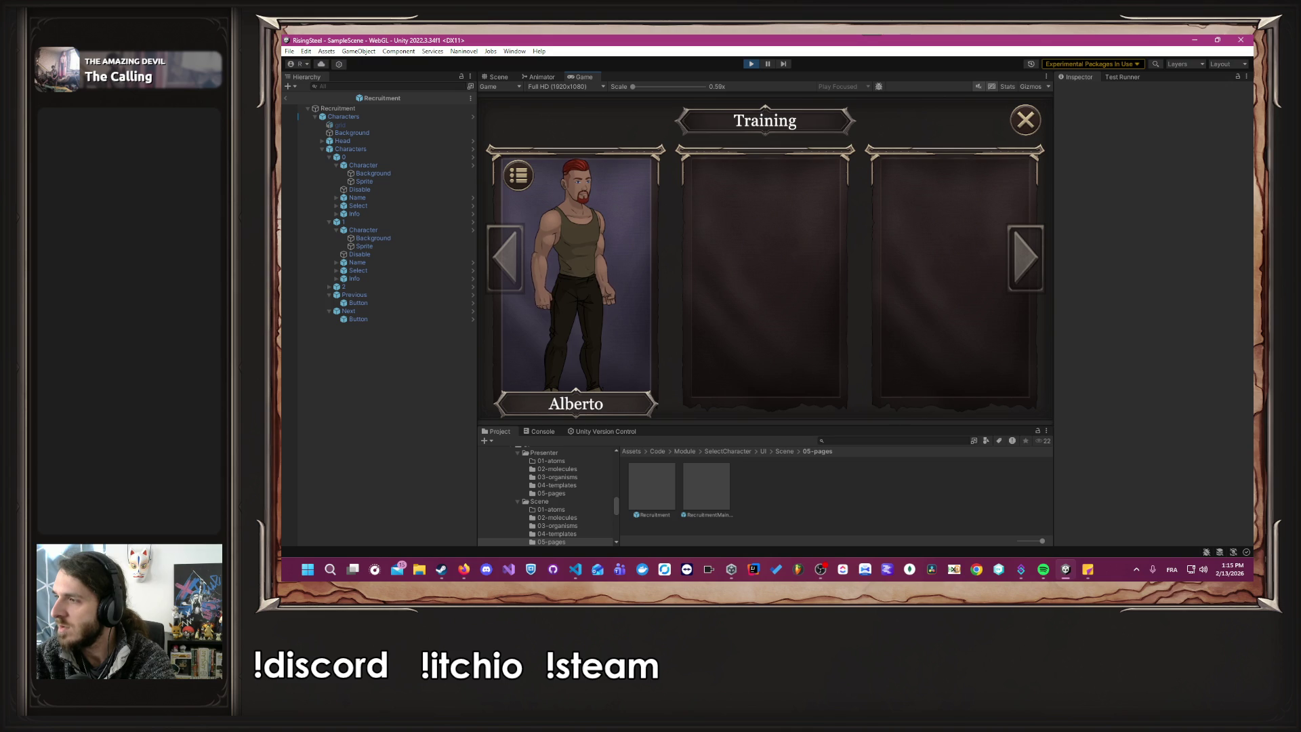
pyautogui.click(576, 280)
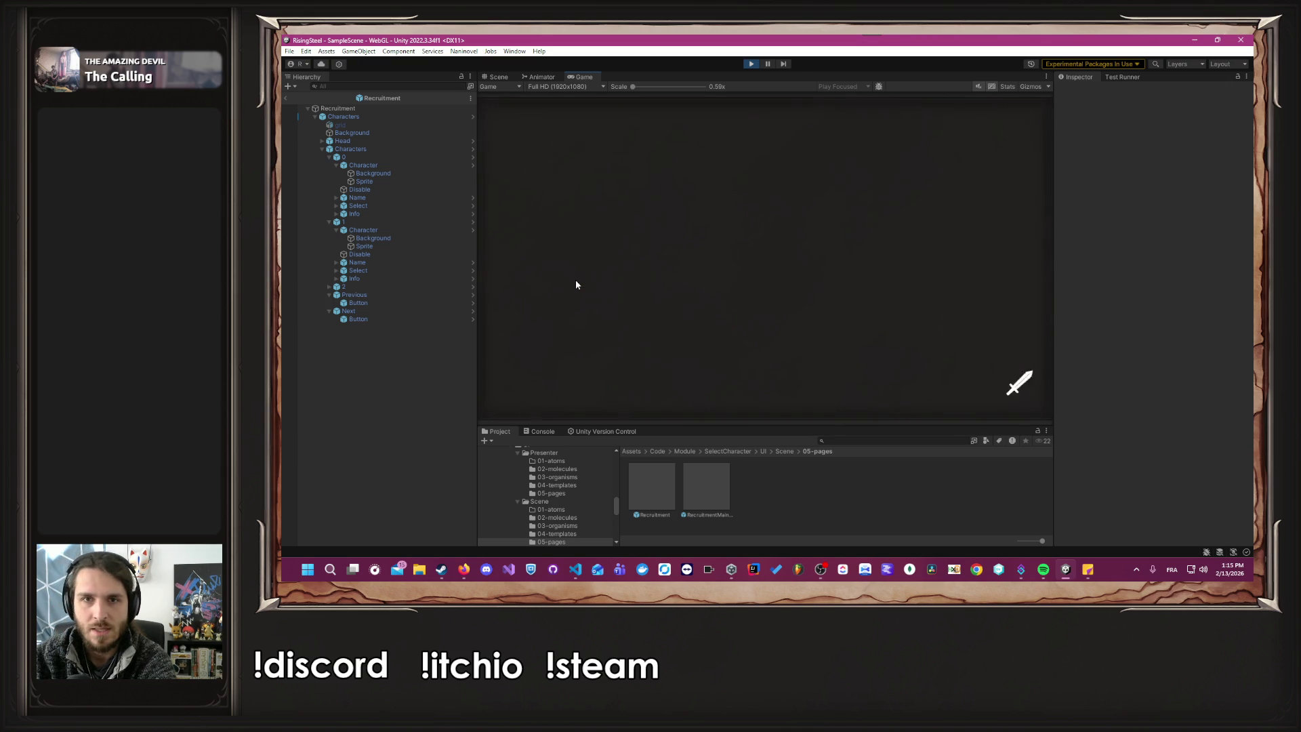
pyautogui.click(528, 162)
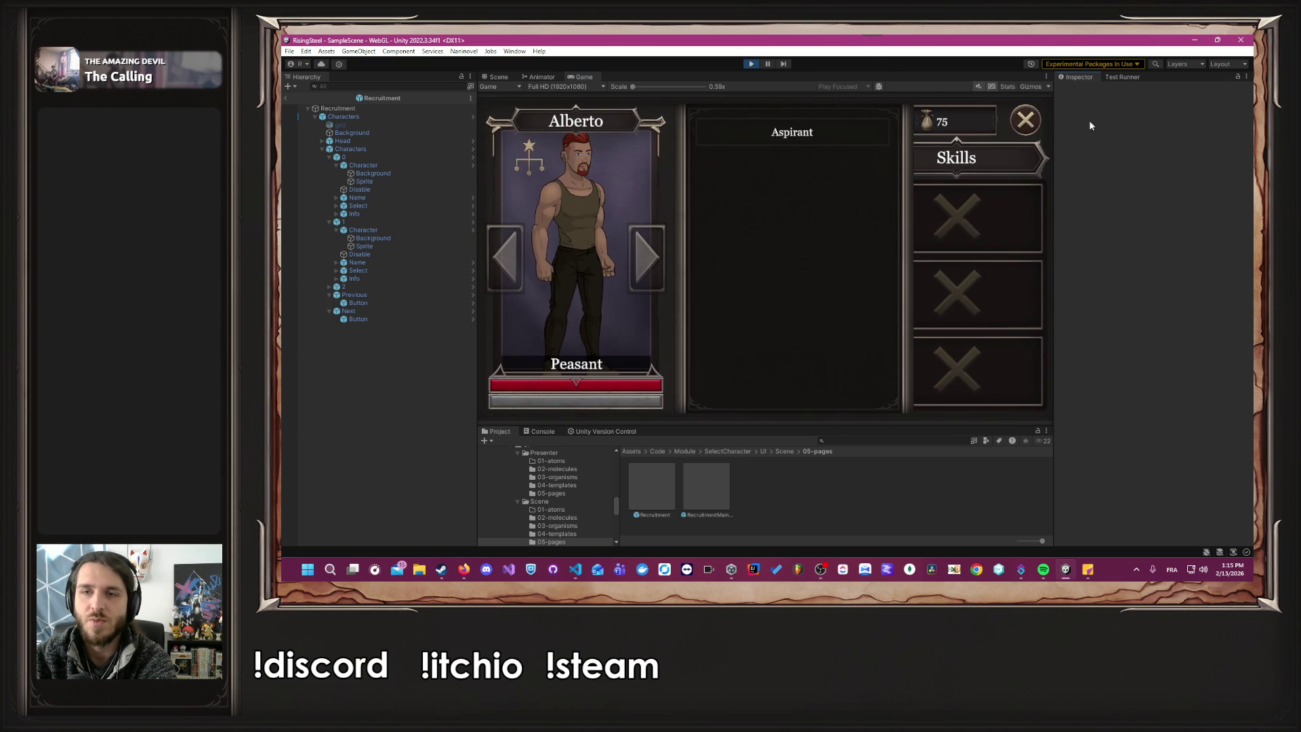
pyautogui.click(1025, 120)
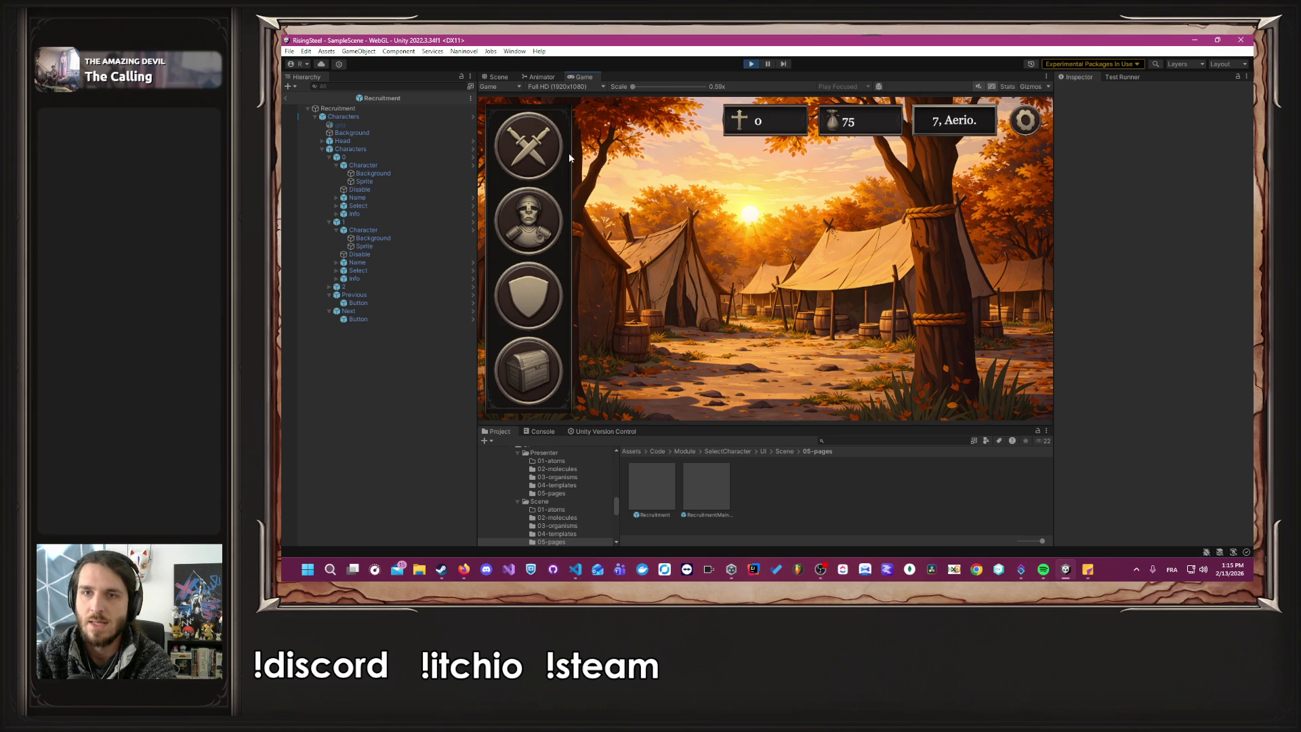
# Accept the Defense of the Black Bark Village mission and send Alberto.
pyautogui.click(567, 153)
pyautogui.click(888, 250)
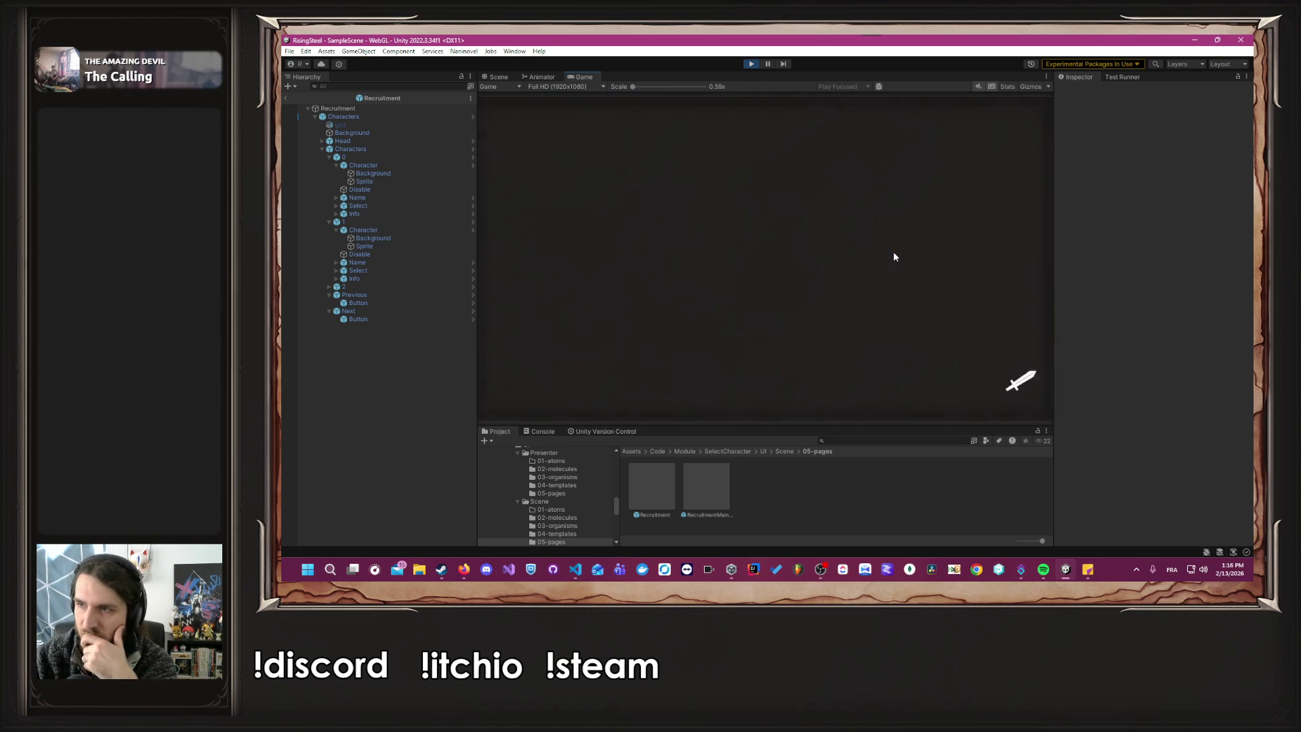
pyautogui.click(545, 182)
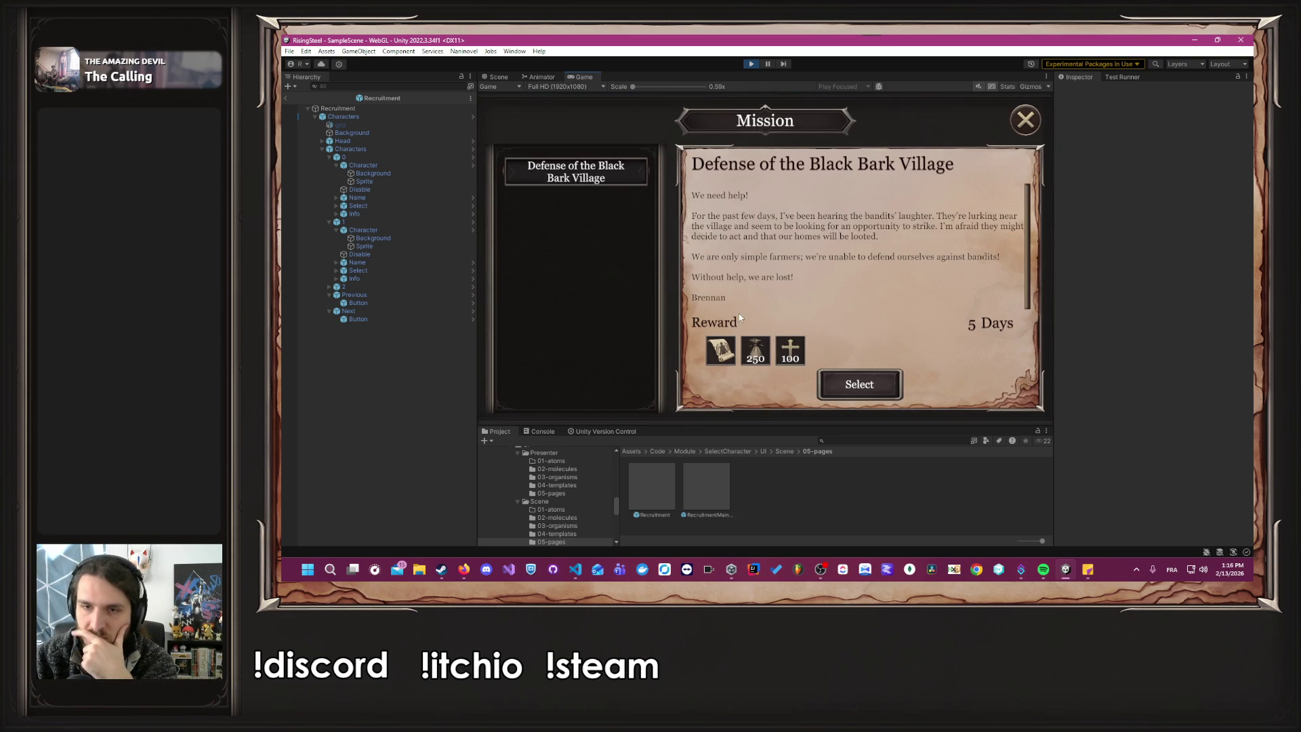
pyautogui.click(877, 386)
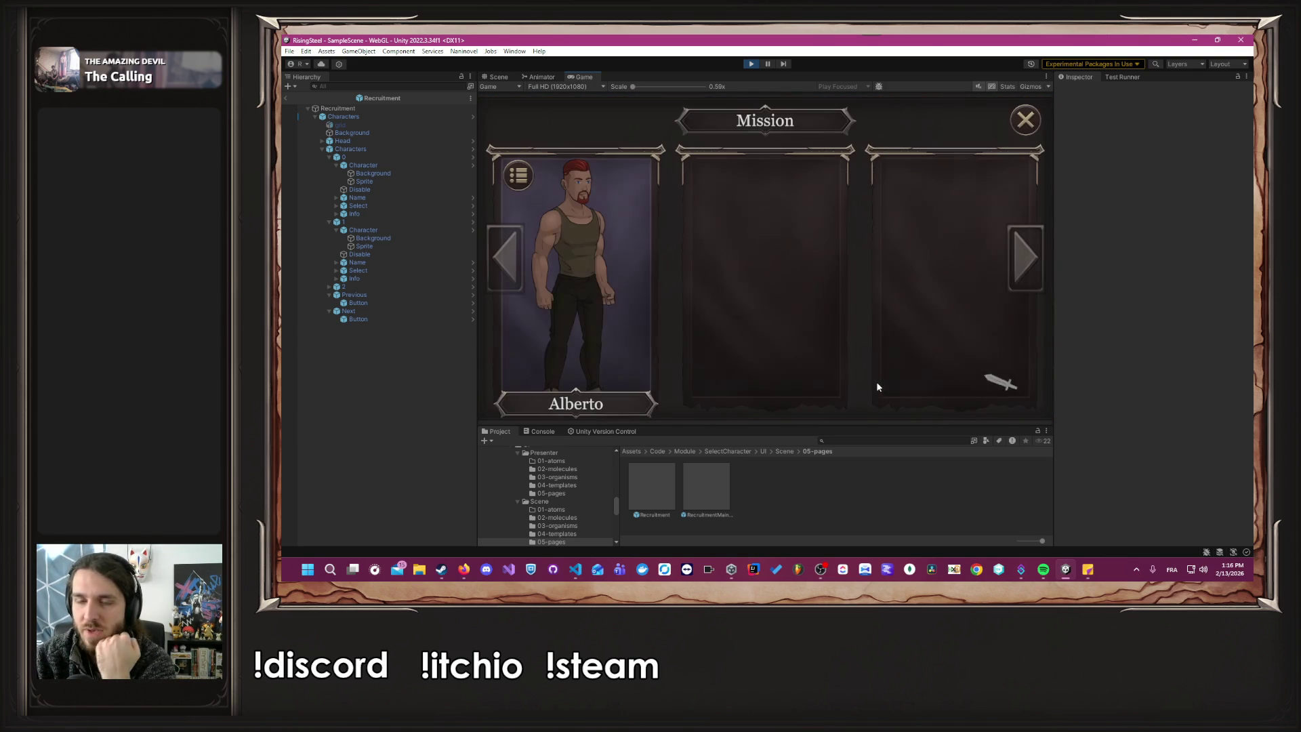
pyautogui.click(656, 289)
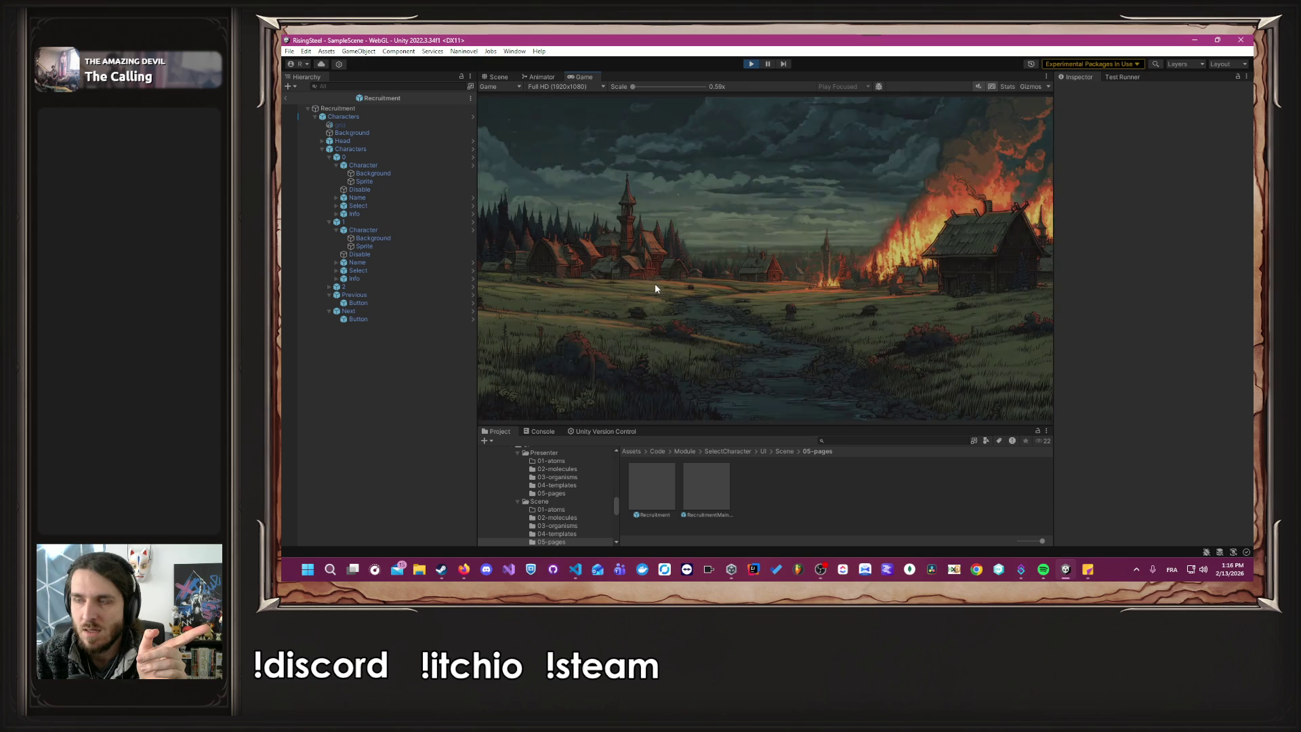
# Click through the mission's intro cutscene dialogue to reach the fight.
pyautogui.click(655, 289)
pyautogui.click(656, 288)
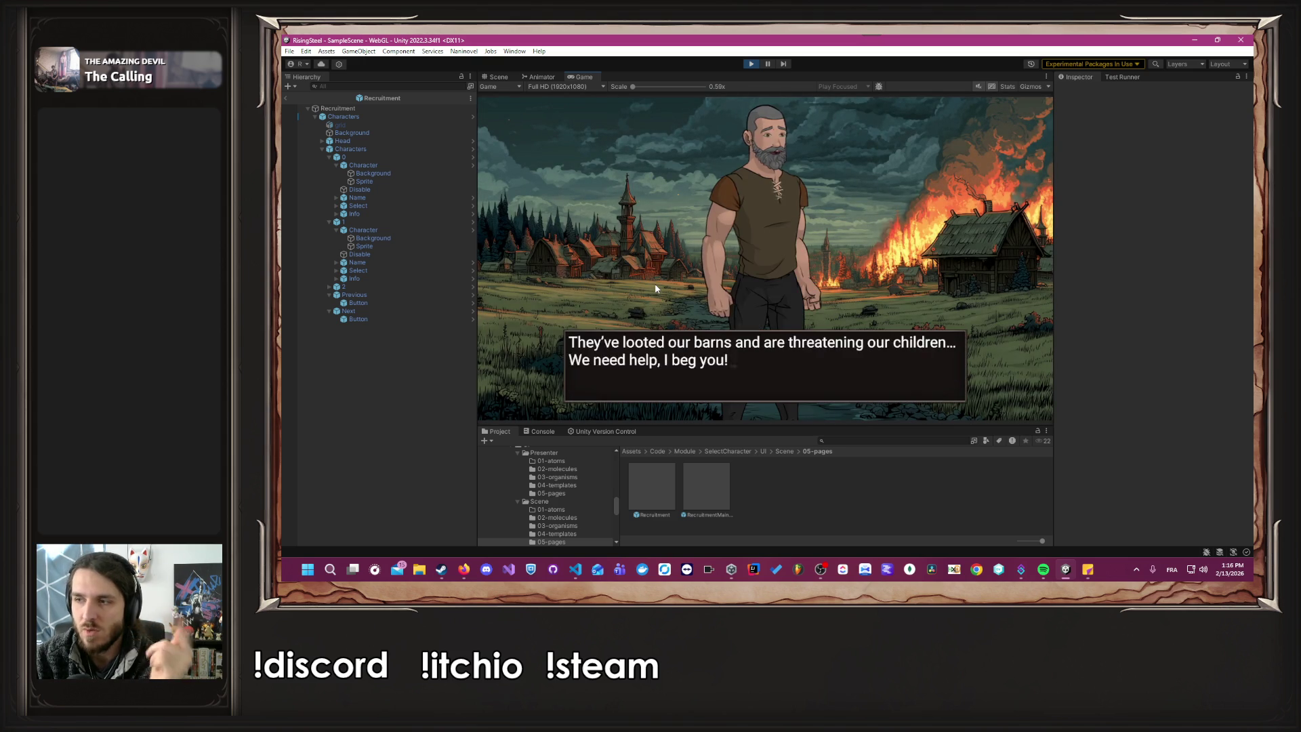
pyautogui.click(656, 288)
pyautogui.click(654, 288)
pyautogui.click(655, 288)
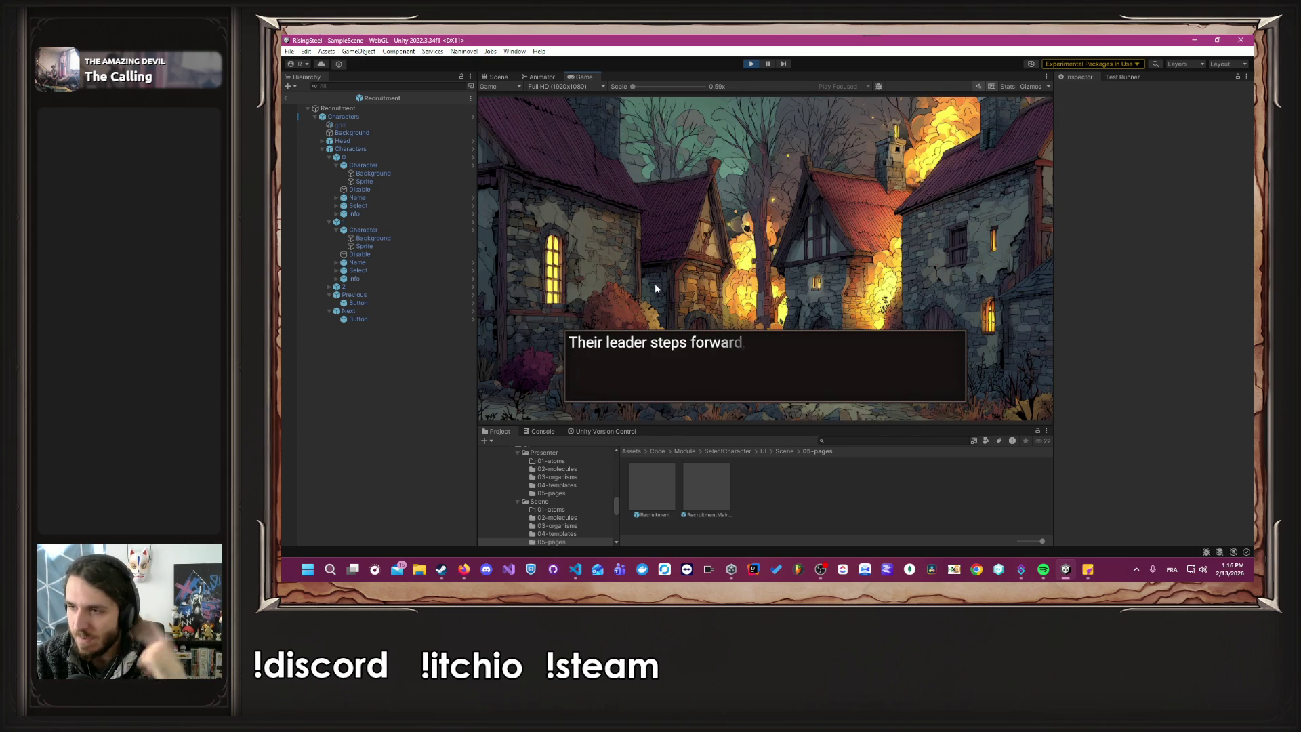
pyautogui.click(655, 288)
pyautogui.click(655, 285)
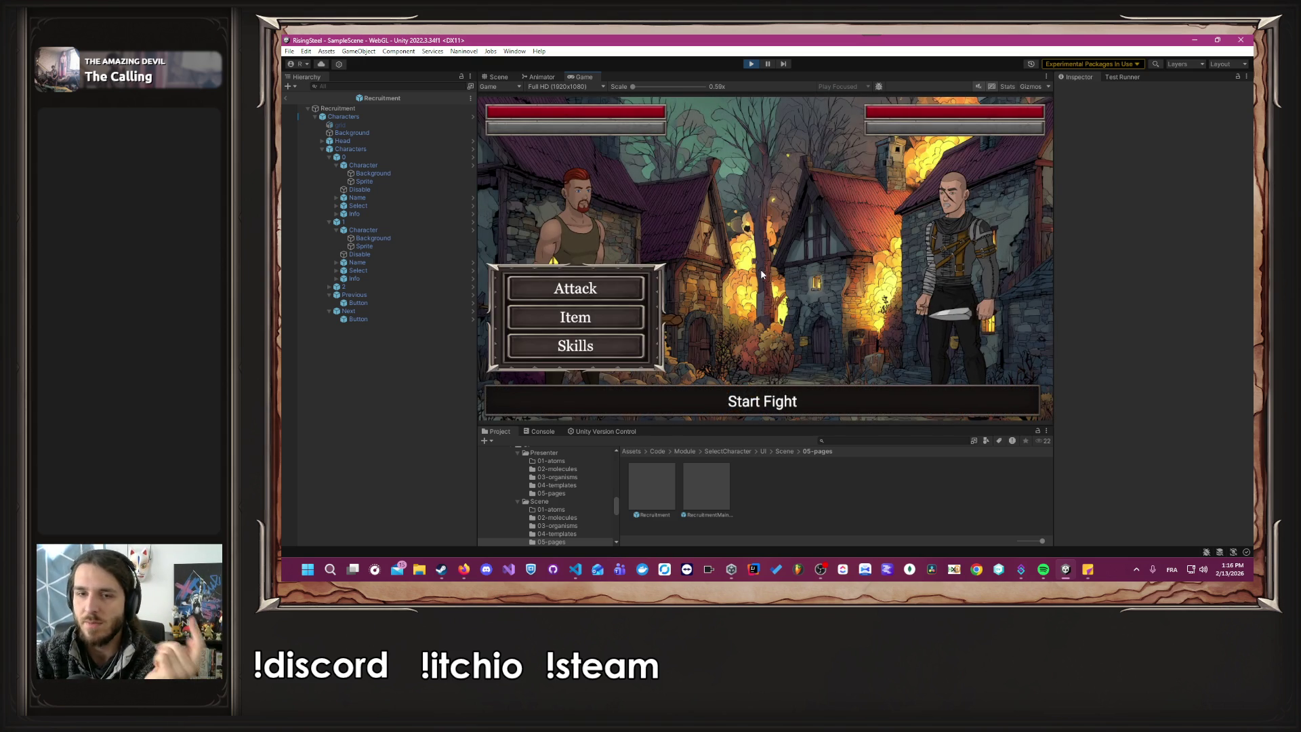
# Start the fight and attack Bob until he is defeated.
pyautogui.click(579, 284)
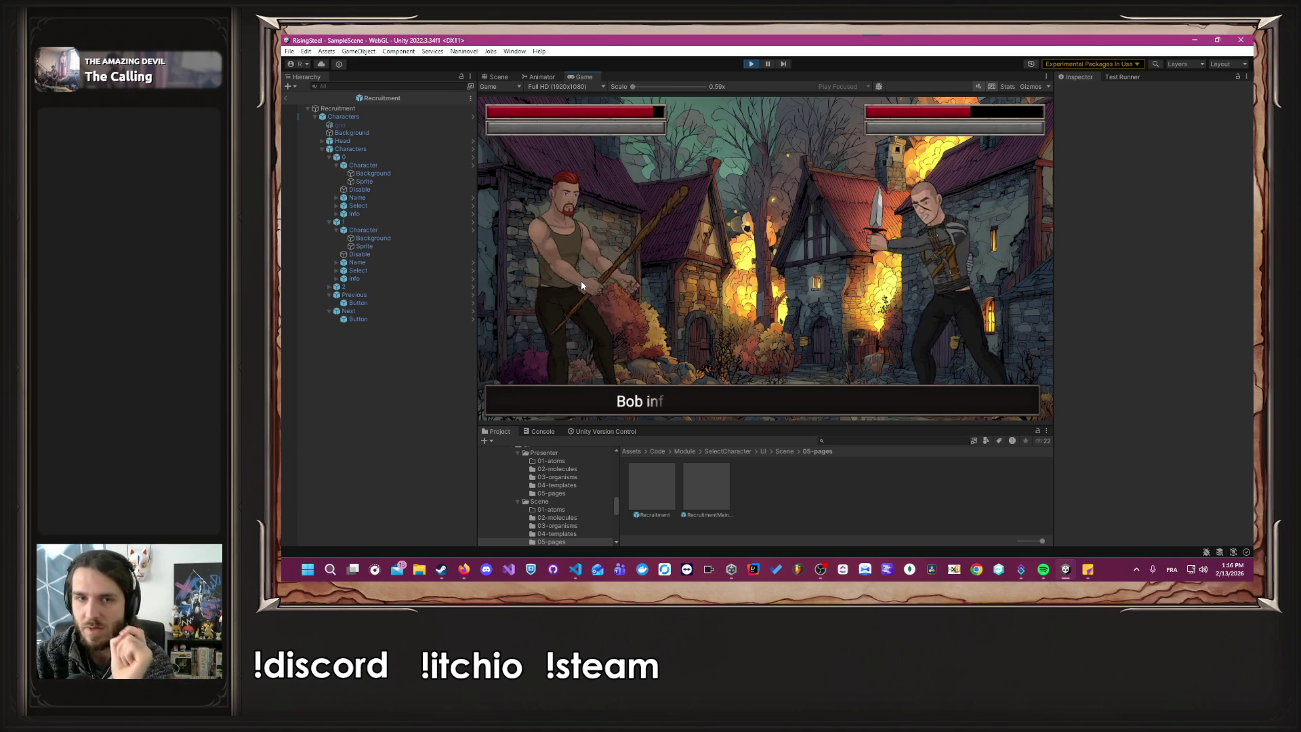
pyautogui.click(582, 280)
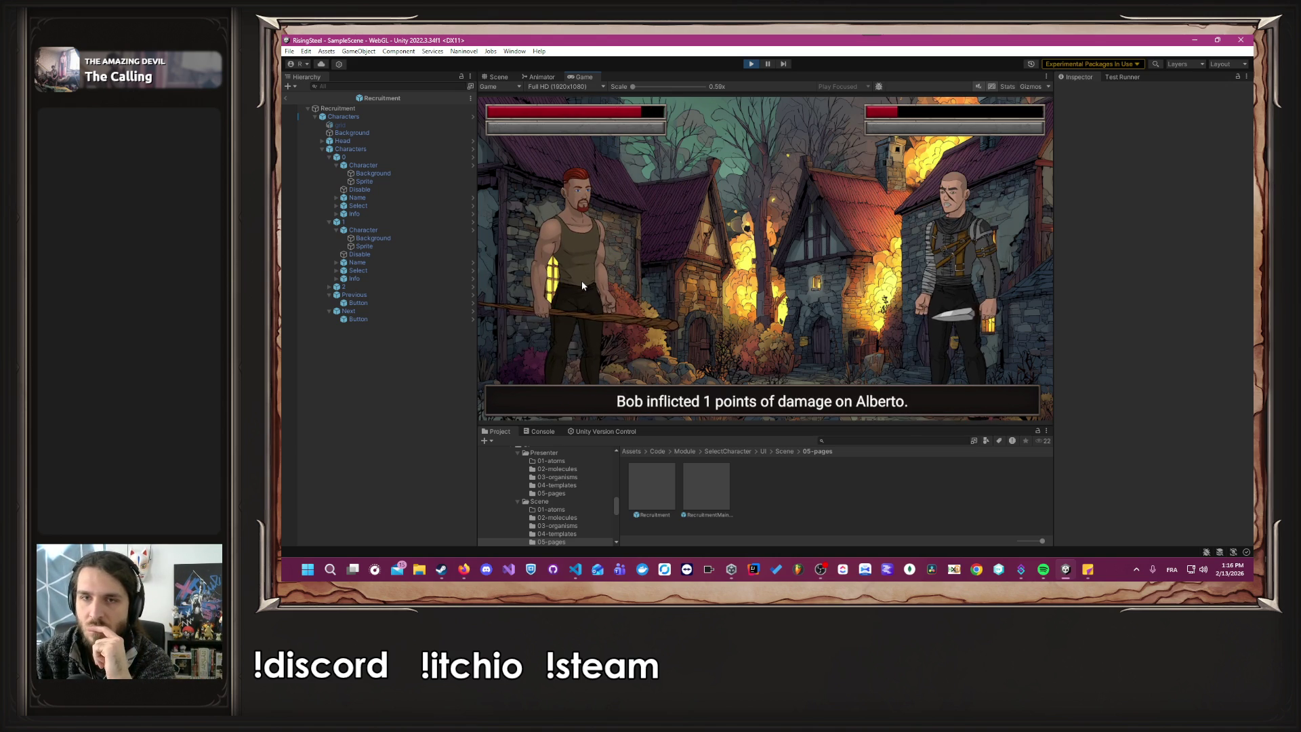
pyautogui.click(582, 280)
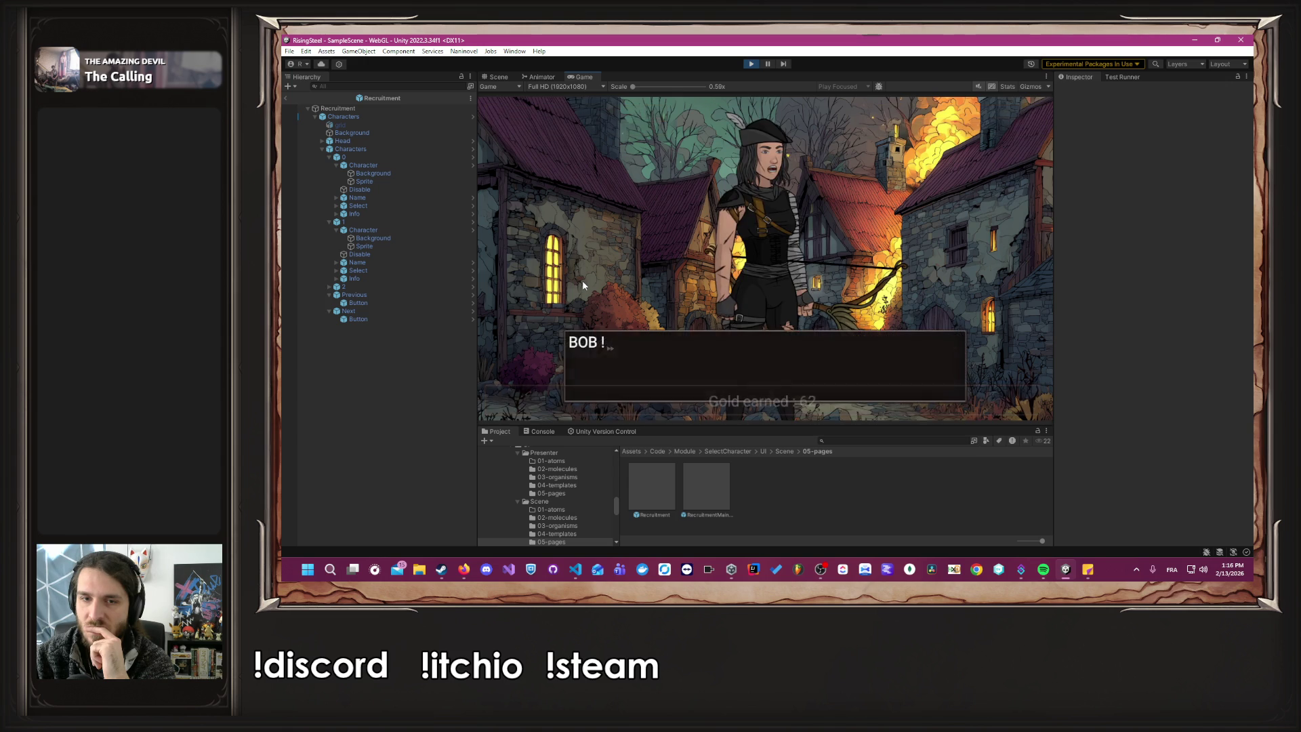
pyautogui.click(583, 280)
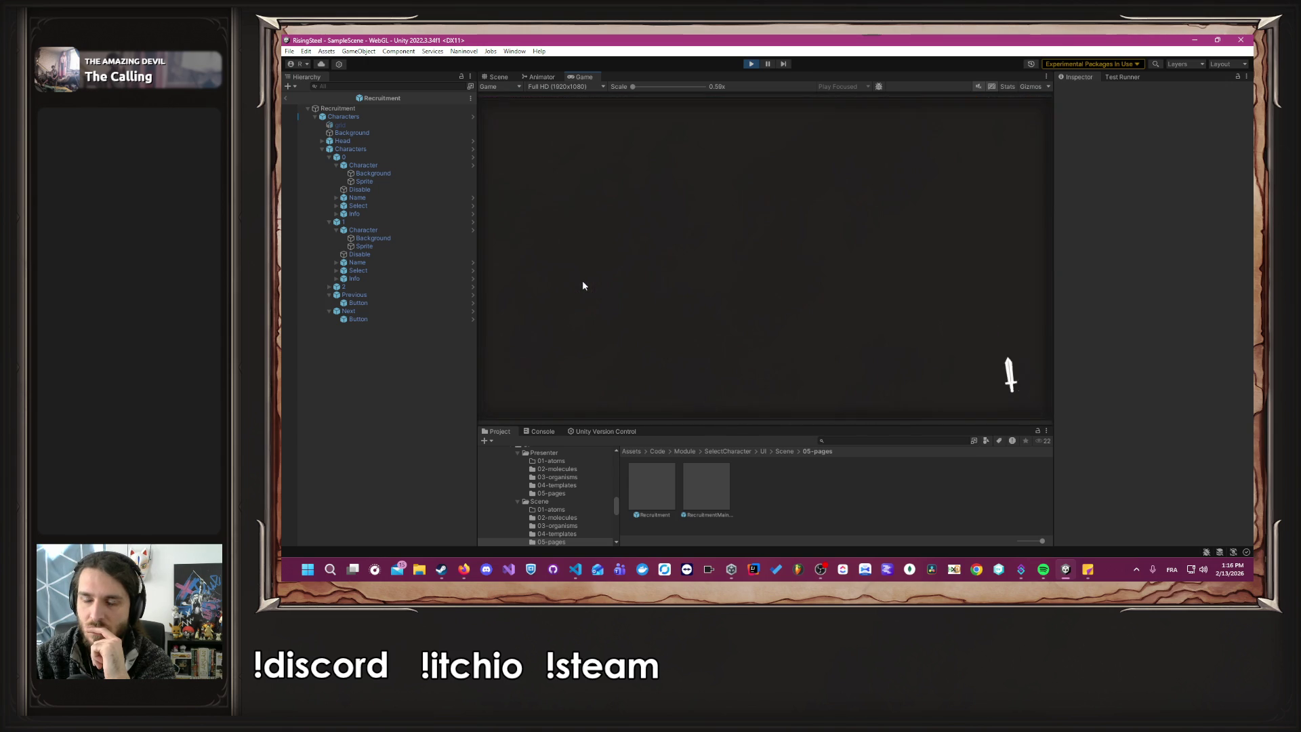
# Start the fight against Robin and attack until her health is empty.
pyautogui.click(779, 250)
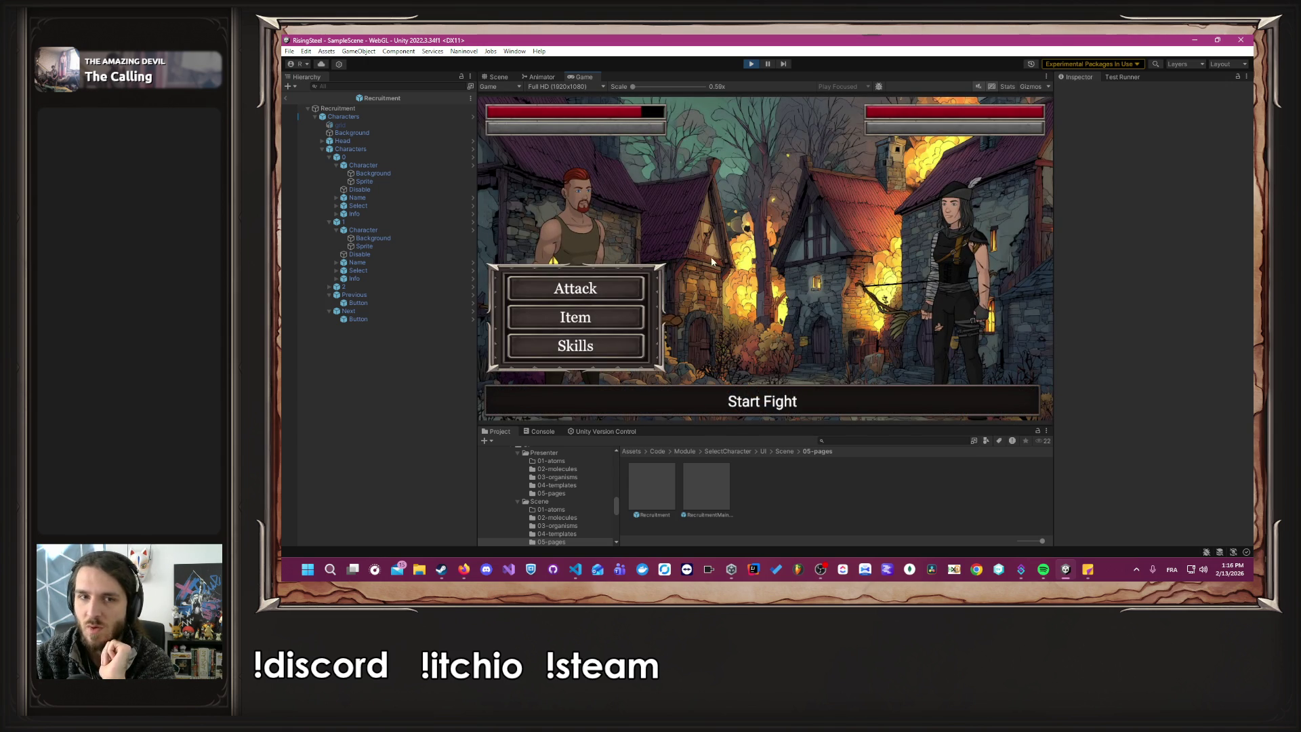
pyautogui.click(568, 299)
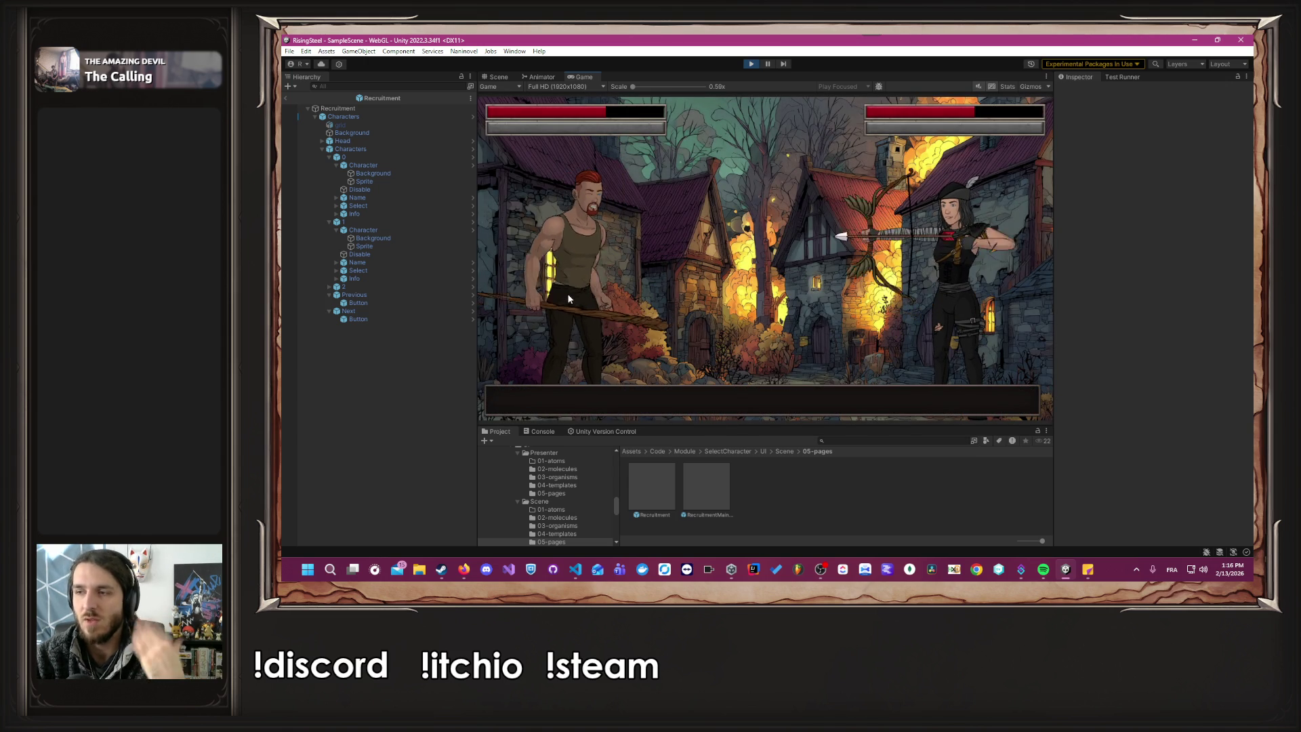
pyautogui.click(571, 294)
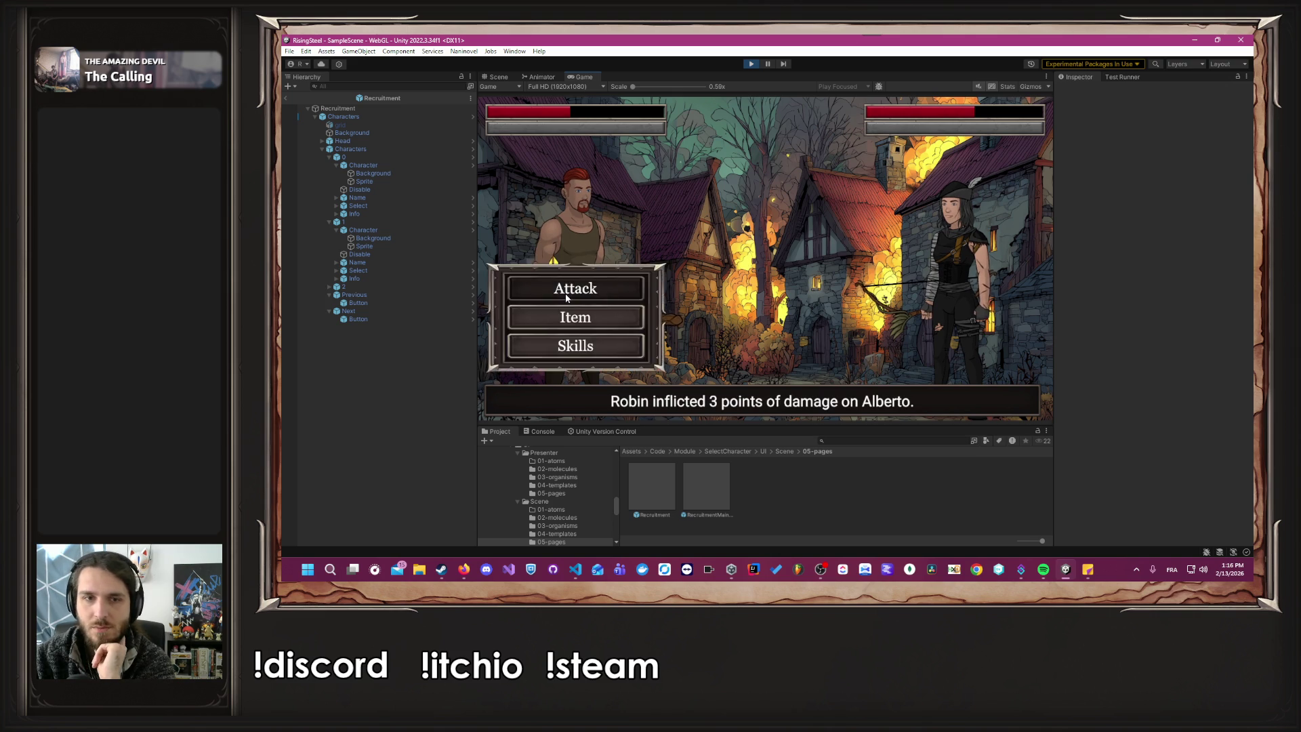
pyautogui.click(565, 292)
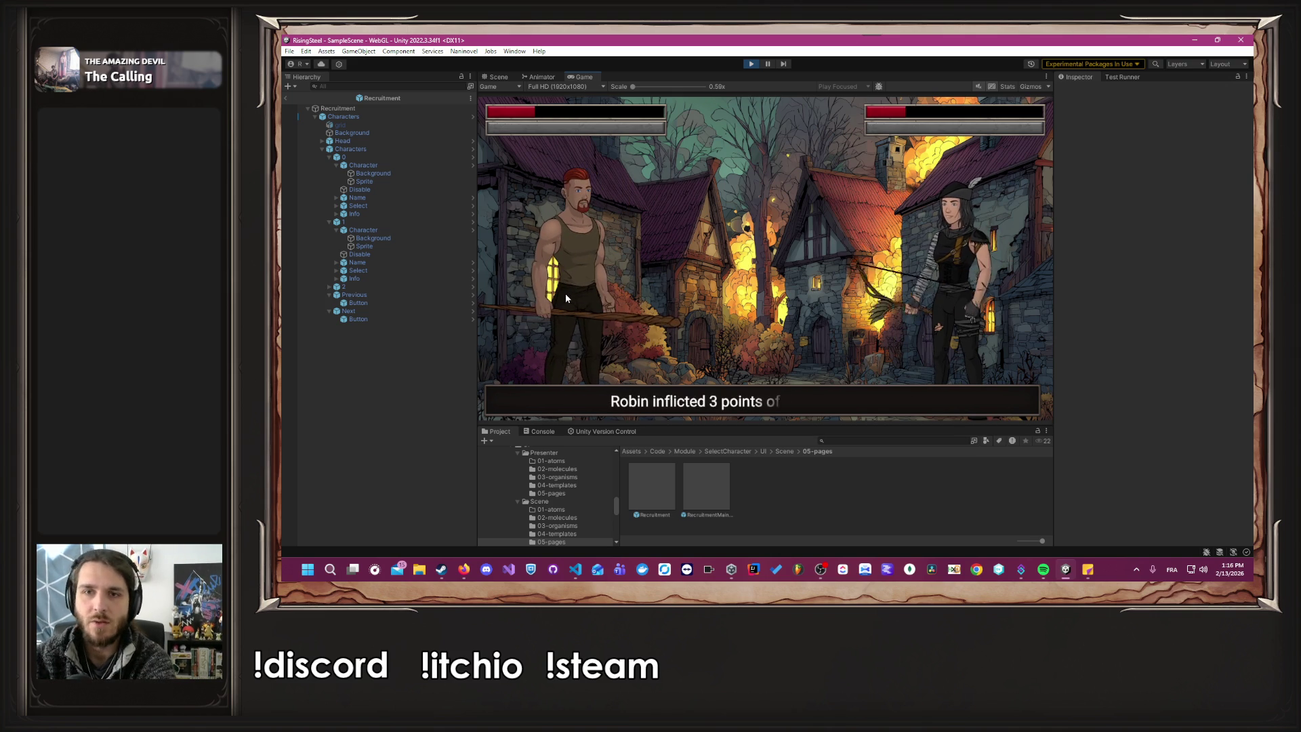
pyautogui.click(565, 297)
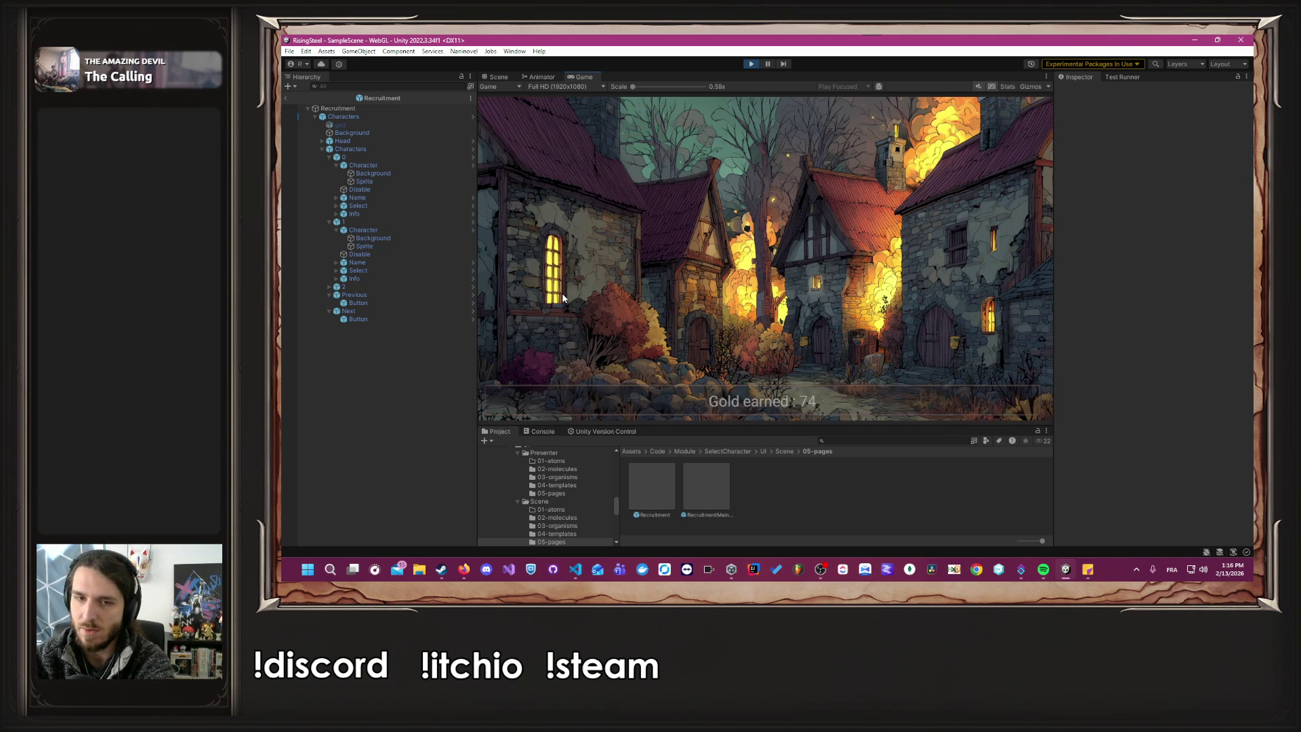
# Continue past the gold reward and Robin's dialogue, then spare her.
pyautogui.click(562, 297)
pyautogui.click(562, 297)
pyautogui.click(561, 297)
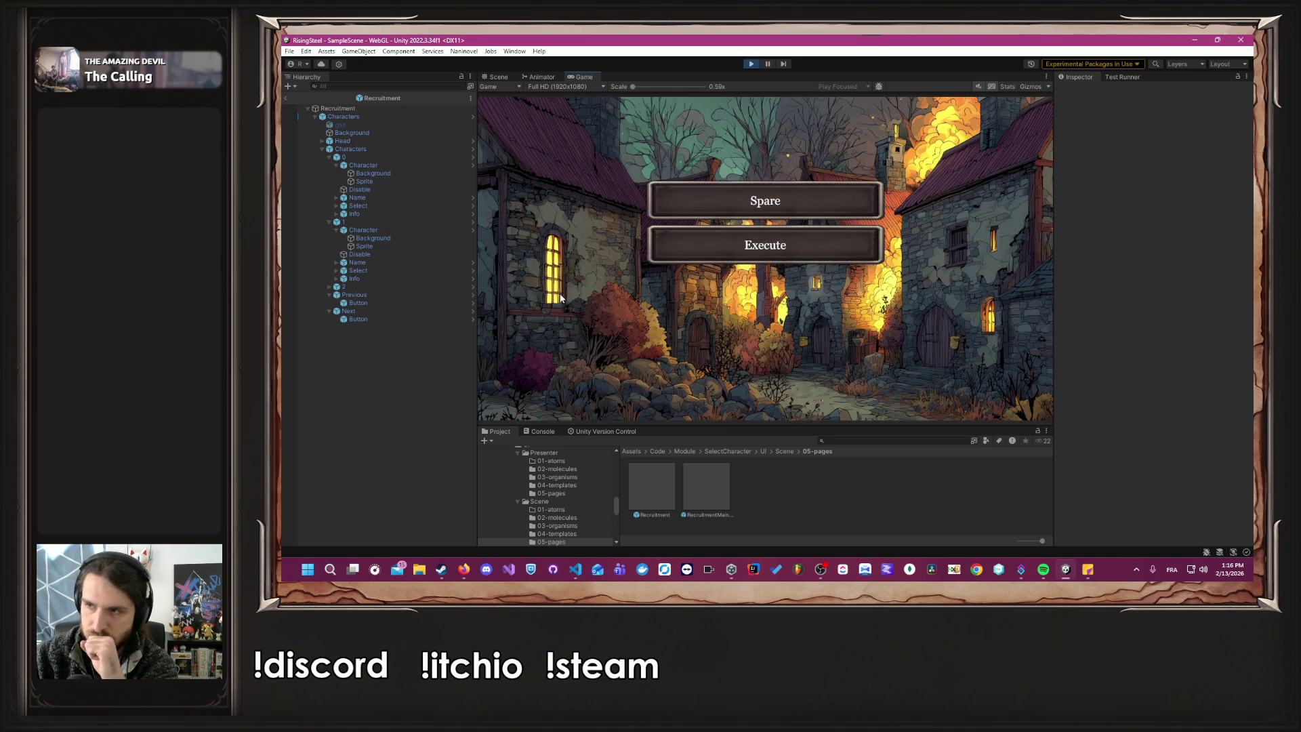
pyautogui.click(745, 200)
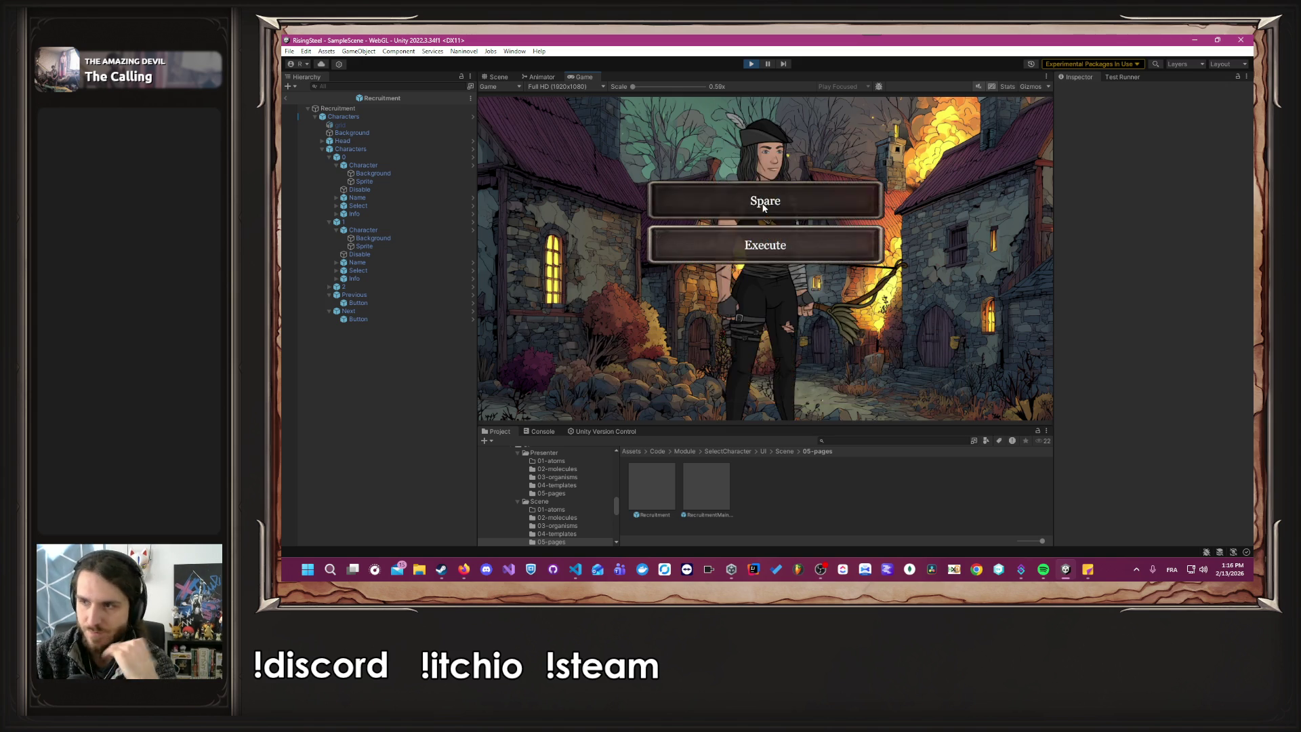
# Click through Robin's thanks and Brennan's dialogue until the mission ends at camp.
pyautogui.click(726, 305)
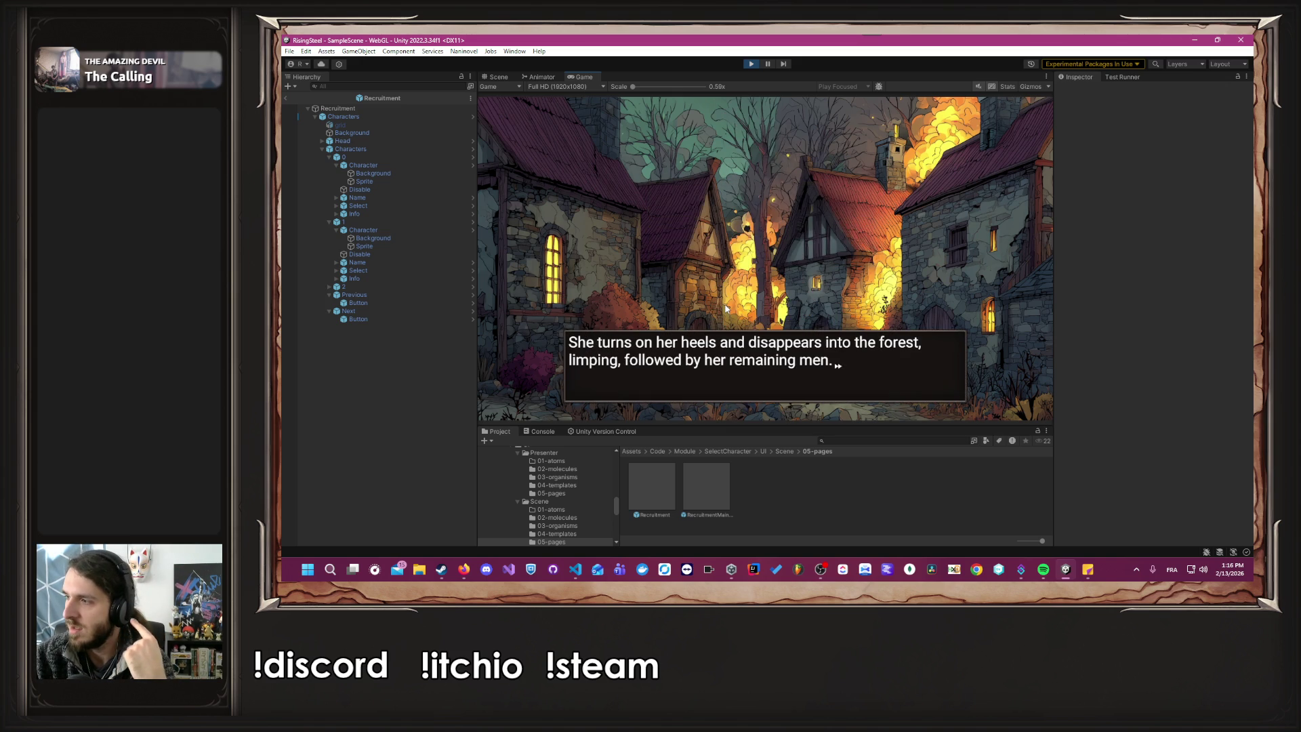
pyautogui.click(725, 309)
pyautogui.click(726, 309)
pyautogui.click(726, 308)
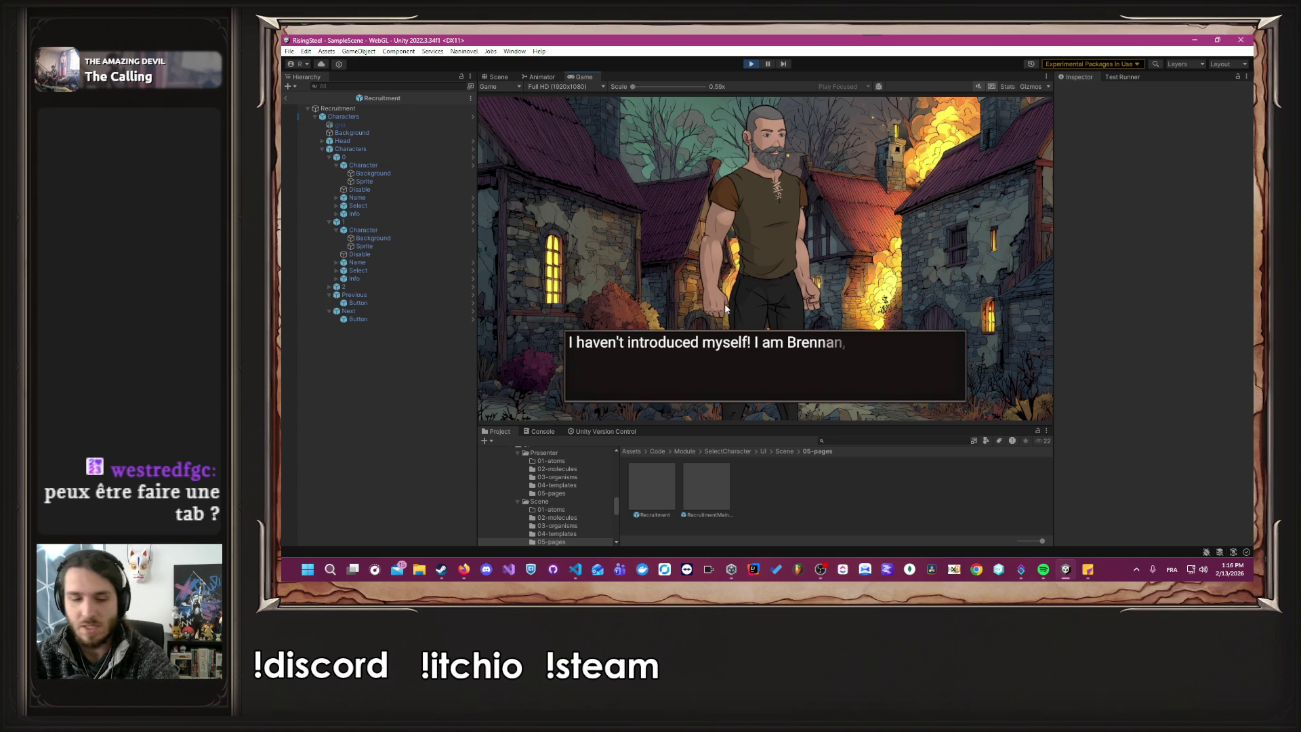
pyautogui.click(725, 308)
pyautogui.click(725, 308)
pyautogui.click(725, 308)
pyautogui.click(726, 309)
pyautogui.click(725, 308)
pyautogui.click(724, 308)
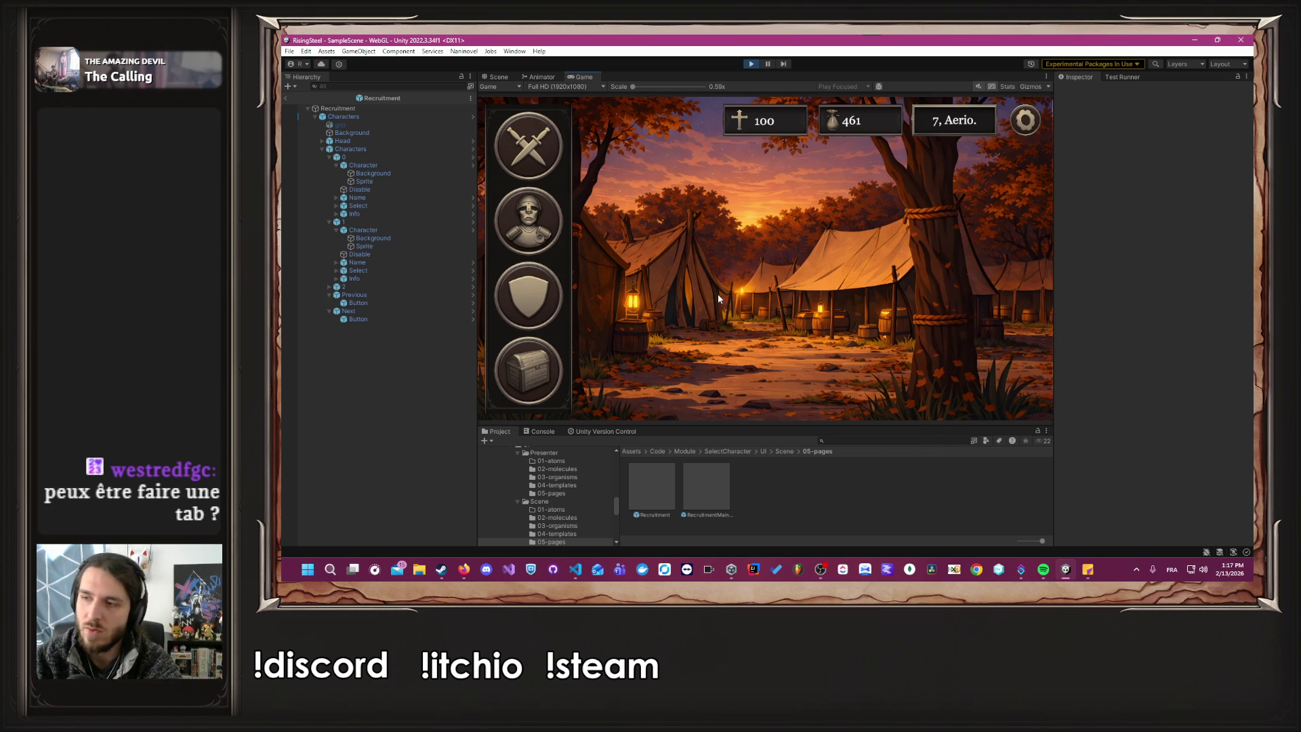
# Check Alberto's details in Training (4/15 life, 461 gold), then switch to Firefox.
pyautogui.click(535, 324)
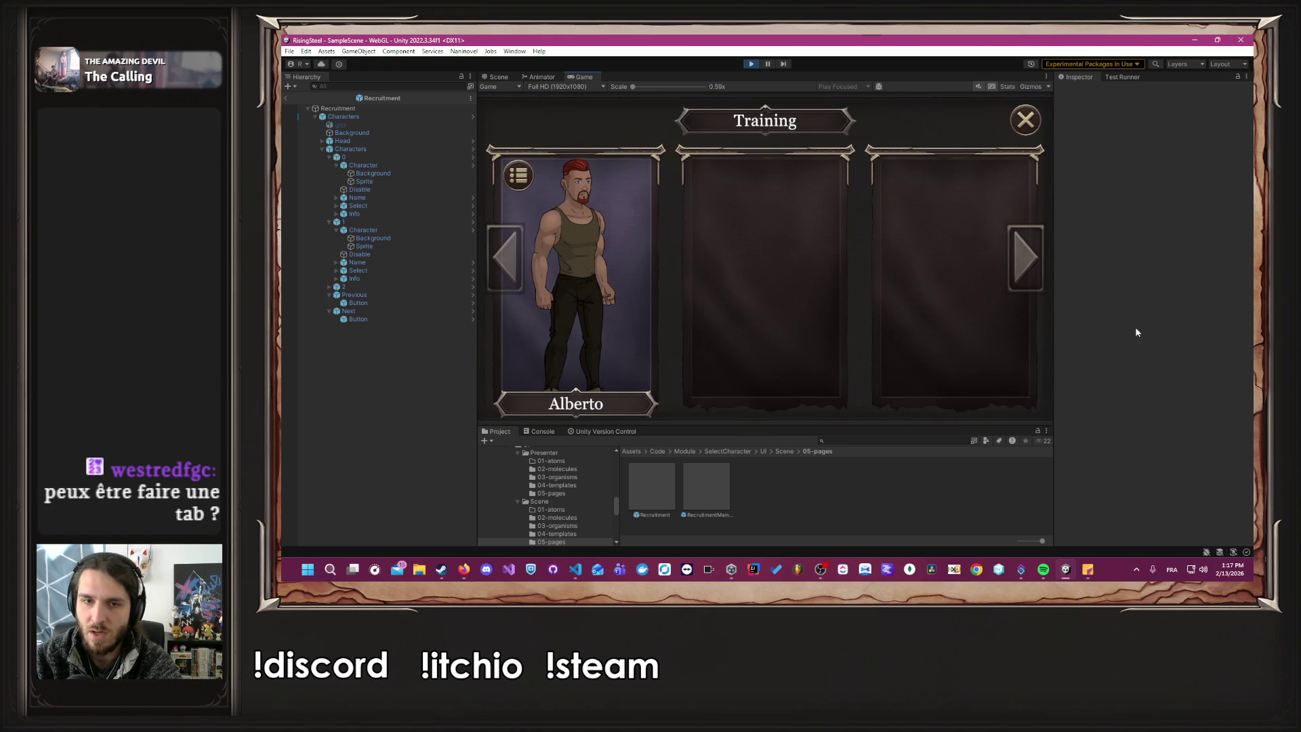
pyautogui.click(629, 221)
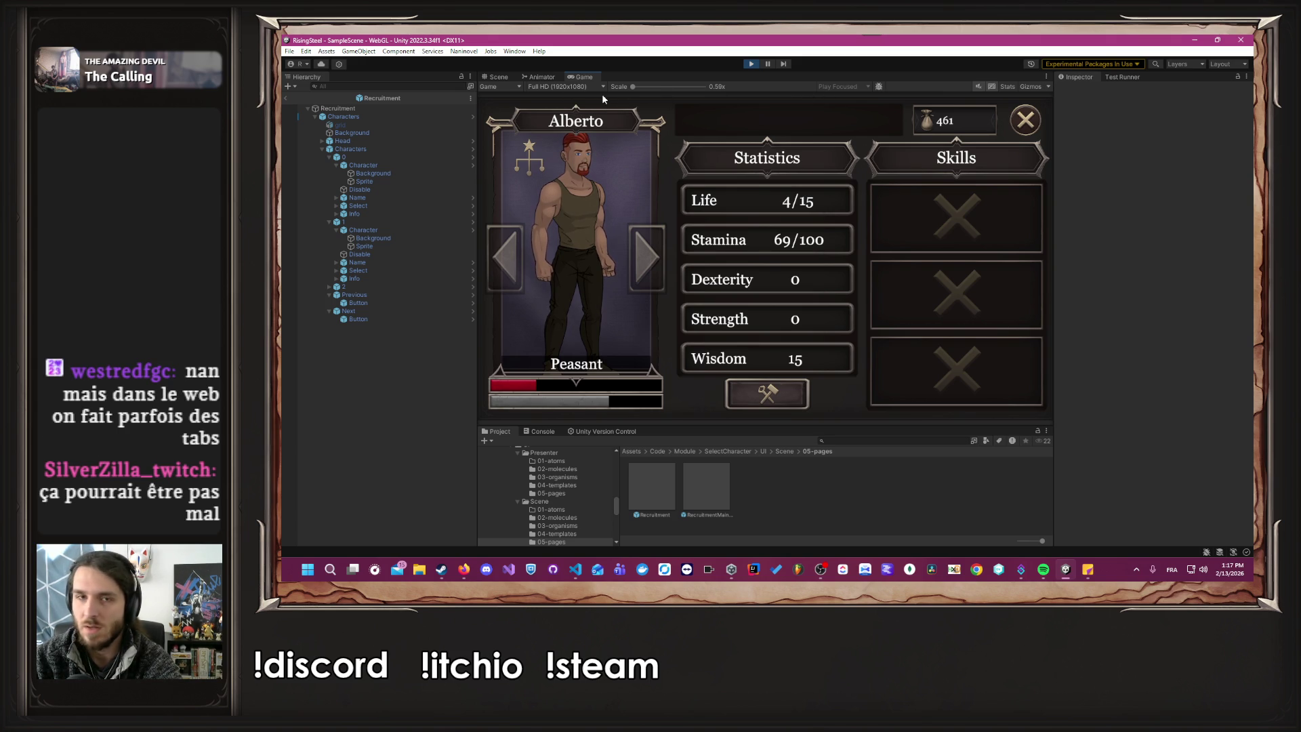
pyautogui.click(467, 568)
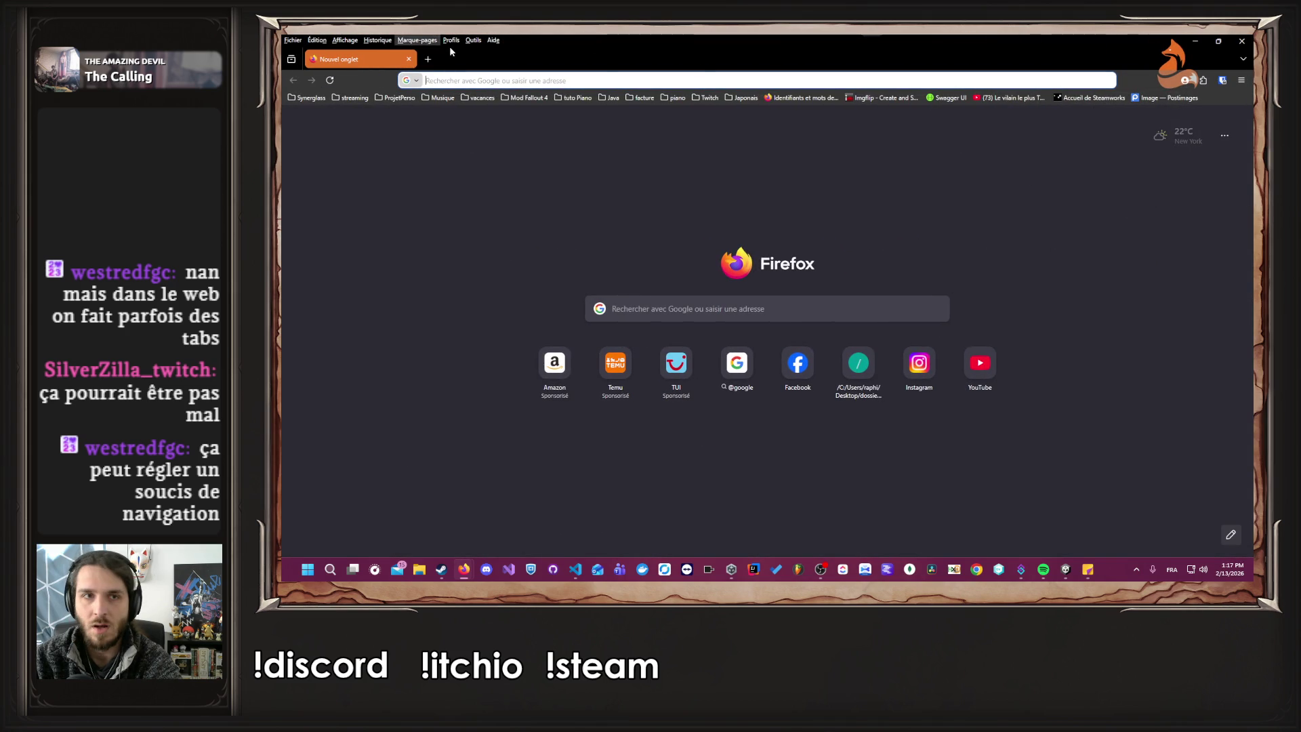
# Open a second new tab, switch between tabs, then close both tabs and Firefox.
pyautogui.click(428, 59)
pyautogui.click(359, 59)
pyautogui.click(468, 59)
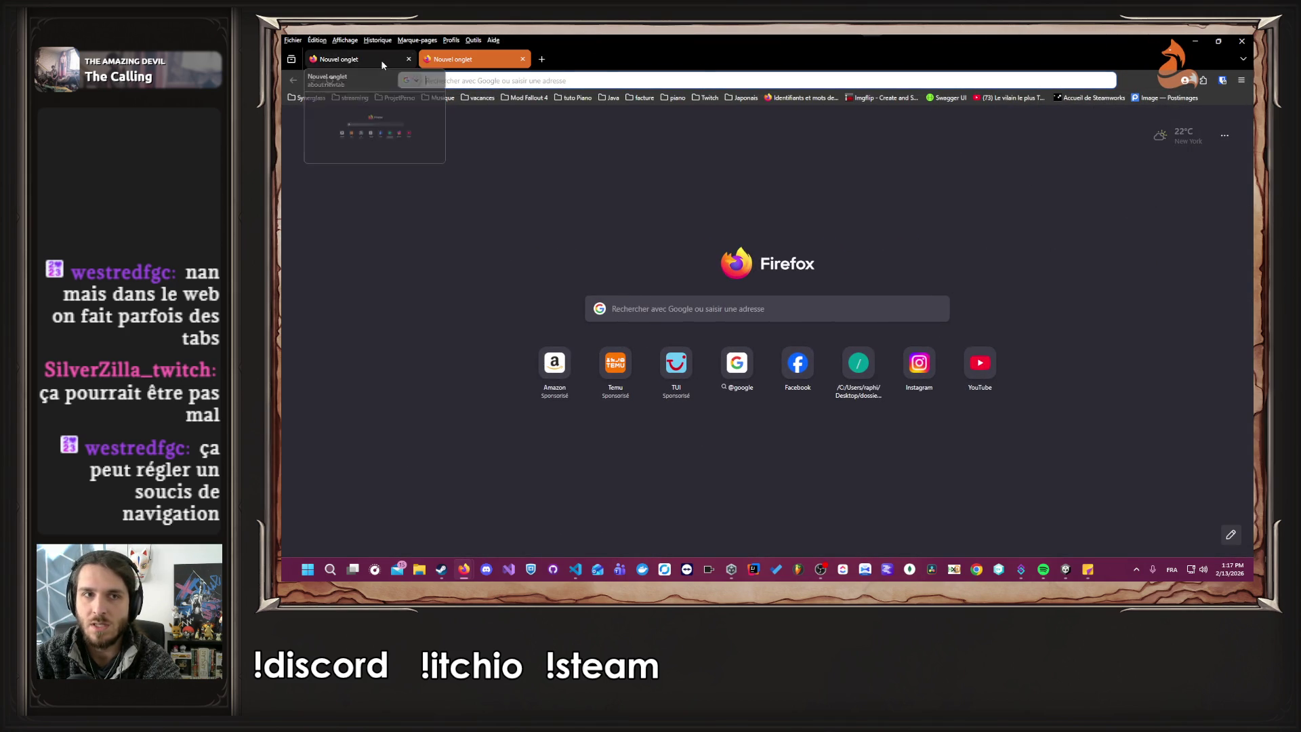
pyautogui.click(381, 60)
pyautogui.click(475, 60)
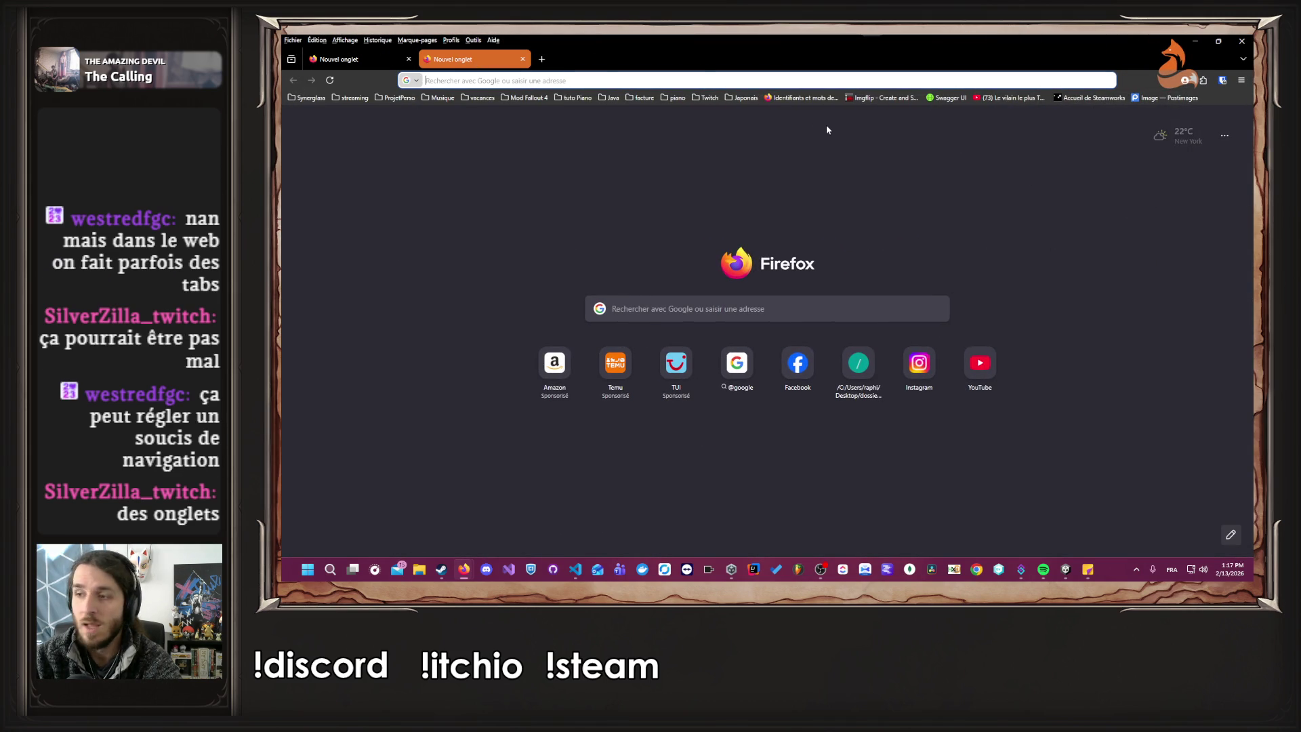
pyautogui.middleClick(474, 59)
pyautogui.middleClick(385, 61)
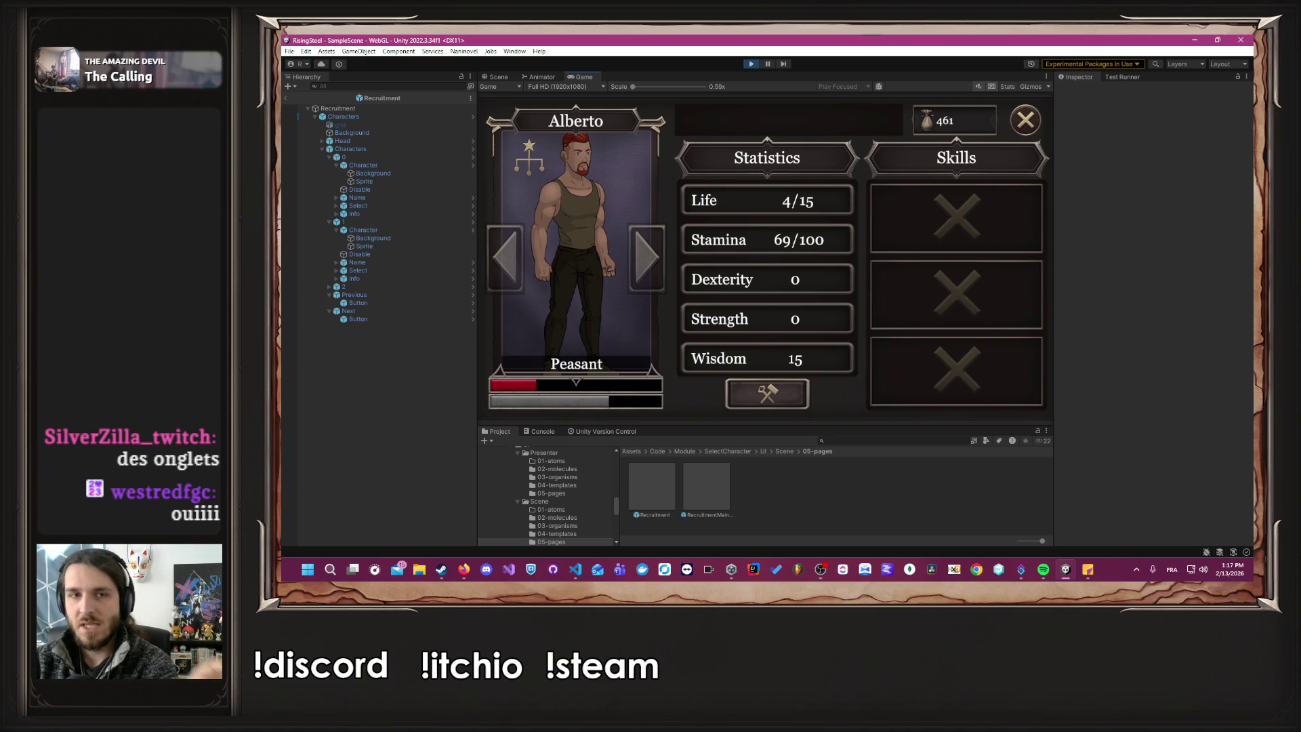
# Return to camp and buy the Aspirant Scroll and a Chicken in the shop.
pyautogui.click(1012, 126)
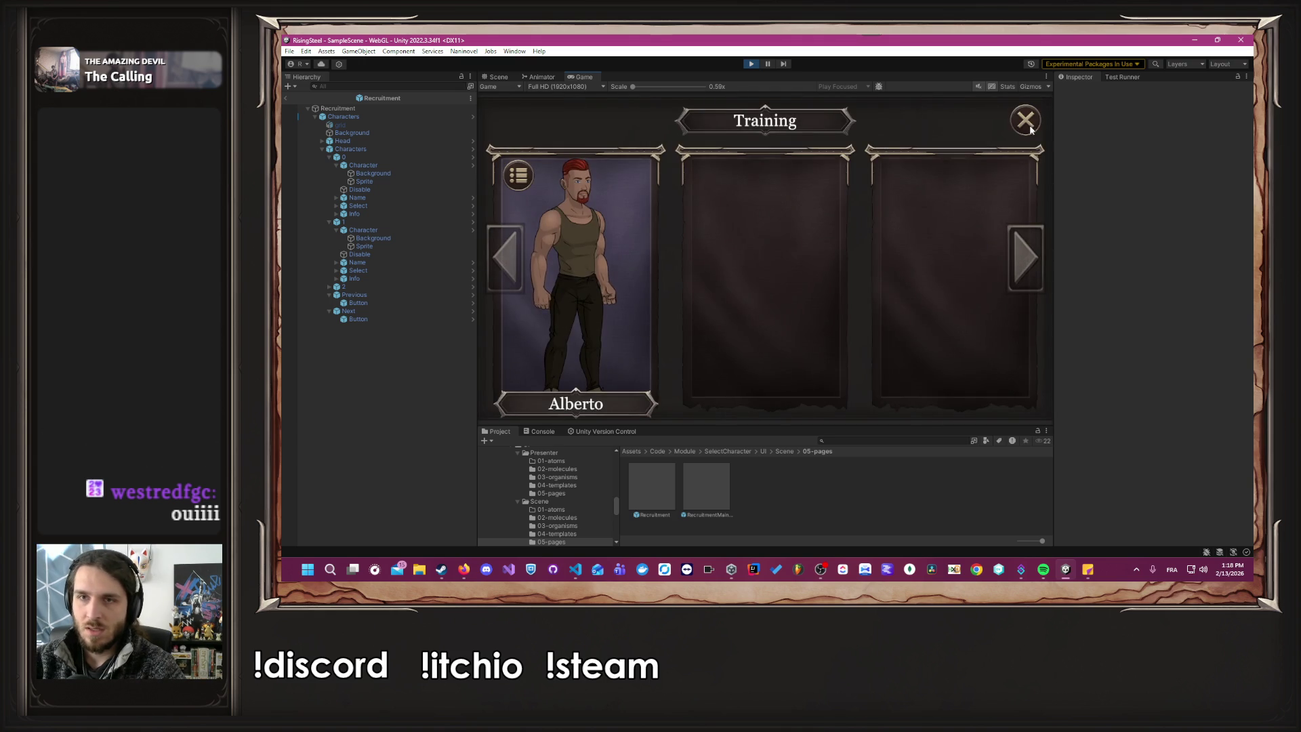
pyautogui.click(1025, 122)
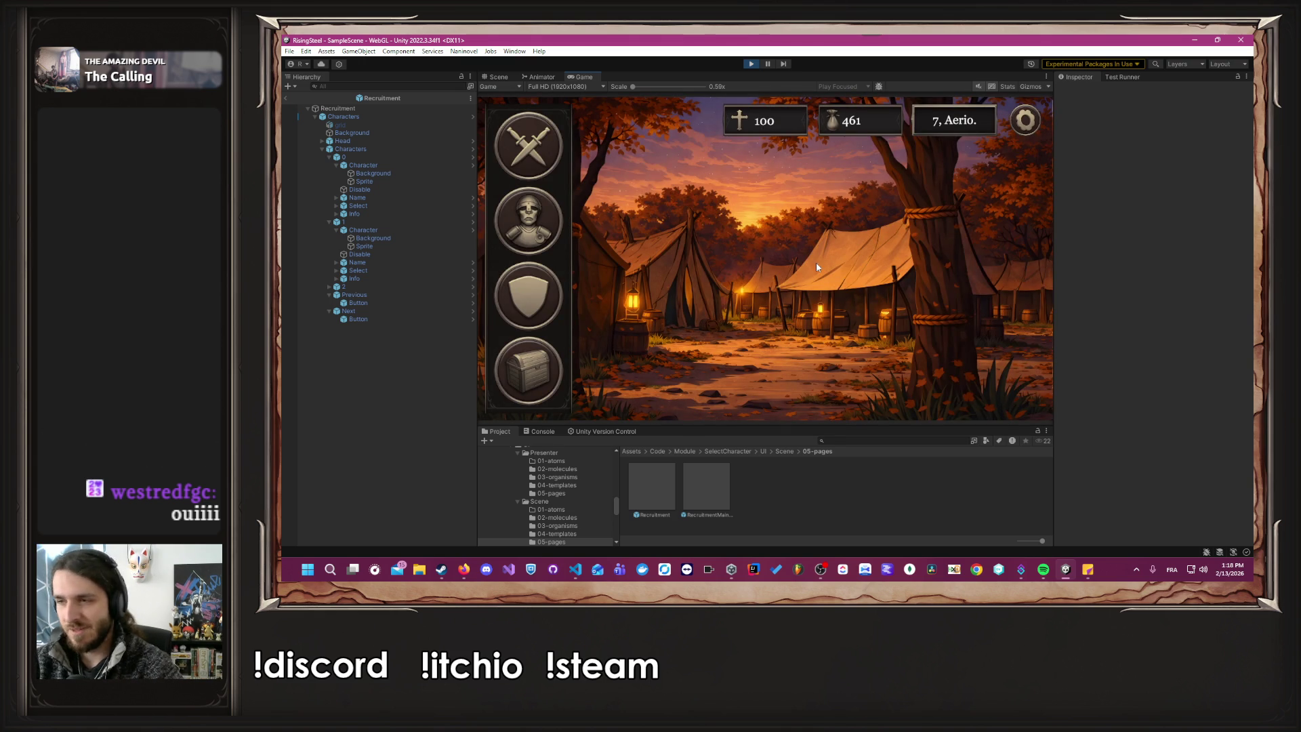
pyautogui.click(550, 364)
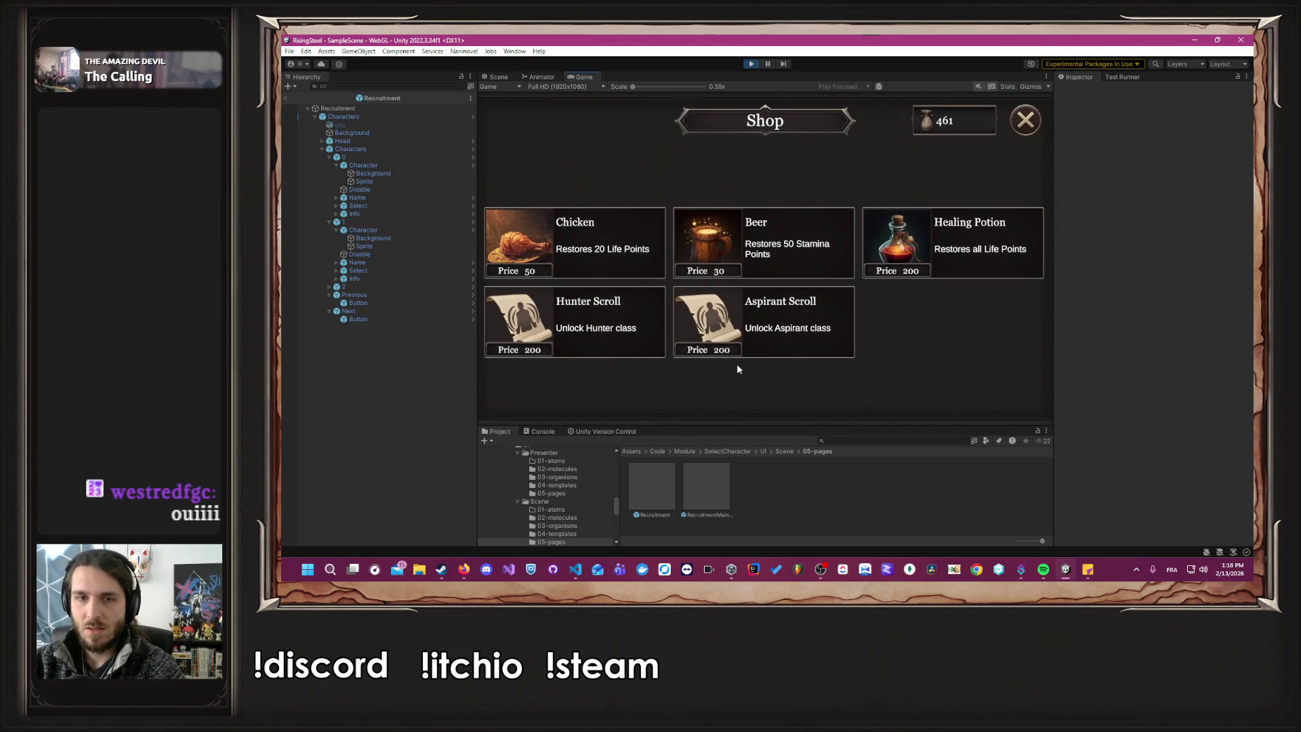
pyautogui.click(816, 326)
pyautogui.doubleClick(611, 253)
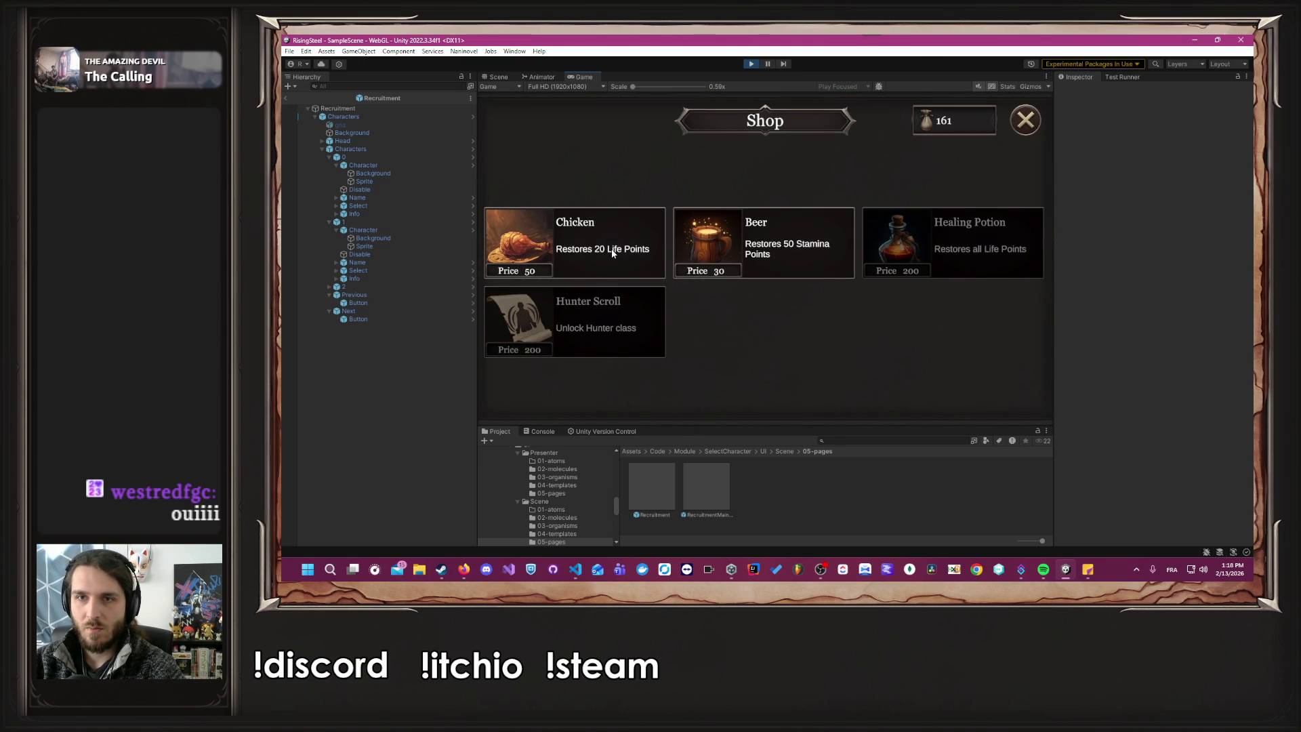
pyautogui.click(1022, 131)
# Heal Alberto with a Chicken, make him an Aspirant, and craft the Fire Burn skill.
pyautogui.click(532, 290)
pyautogui.click(583, 212)
pyautogui.click(691, 120)
pyautogui.click(533, 159)
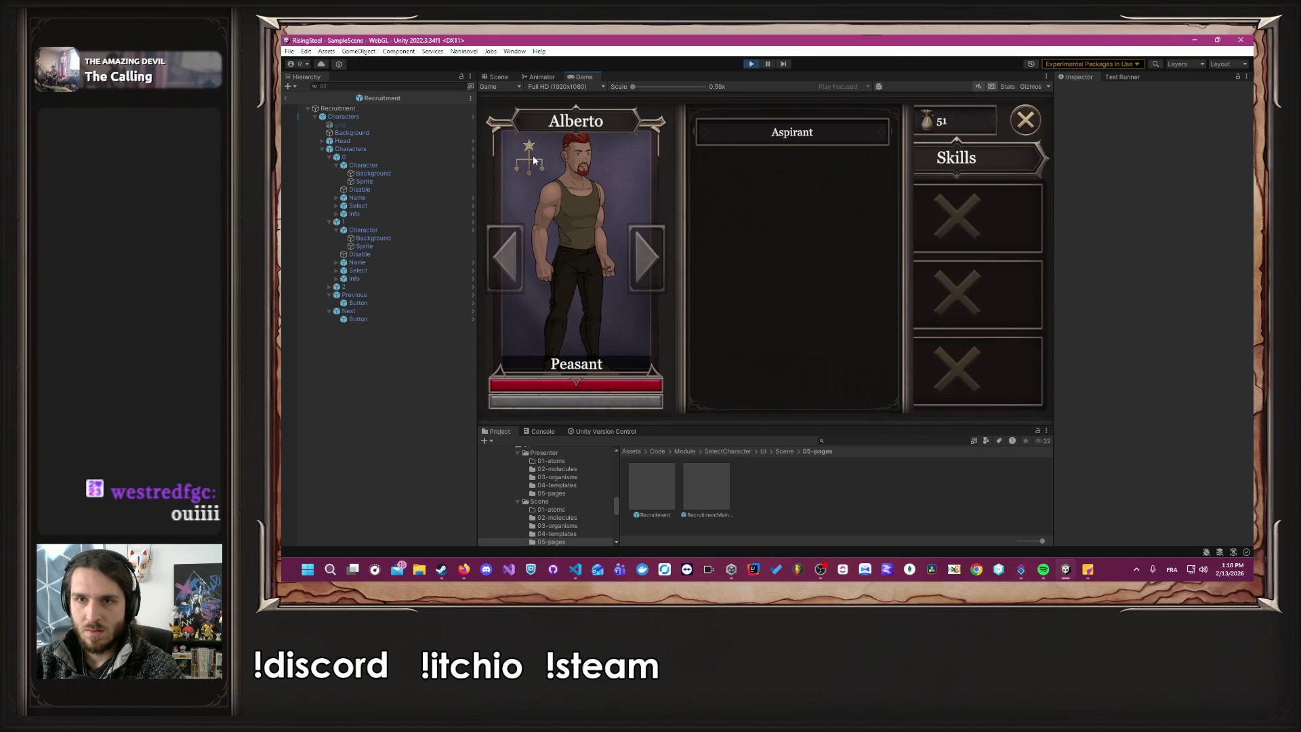
pyautogui.click(812, 144)
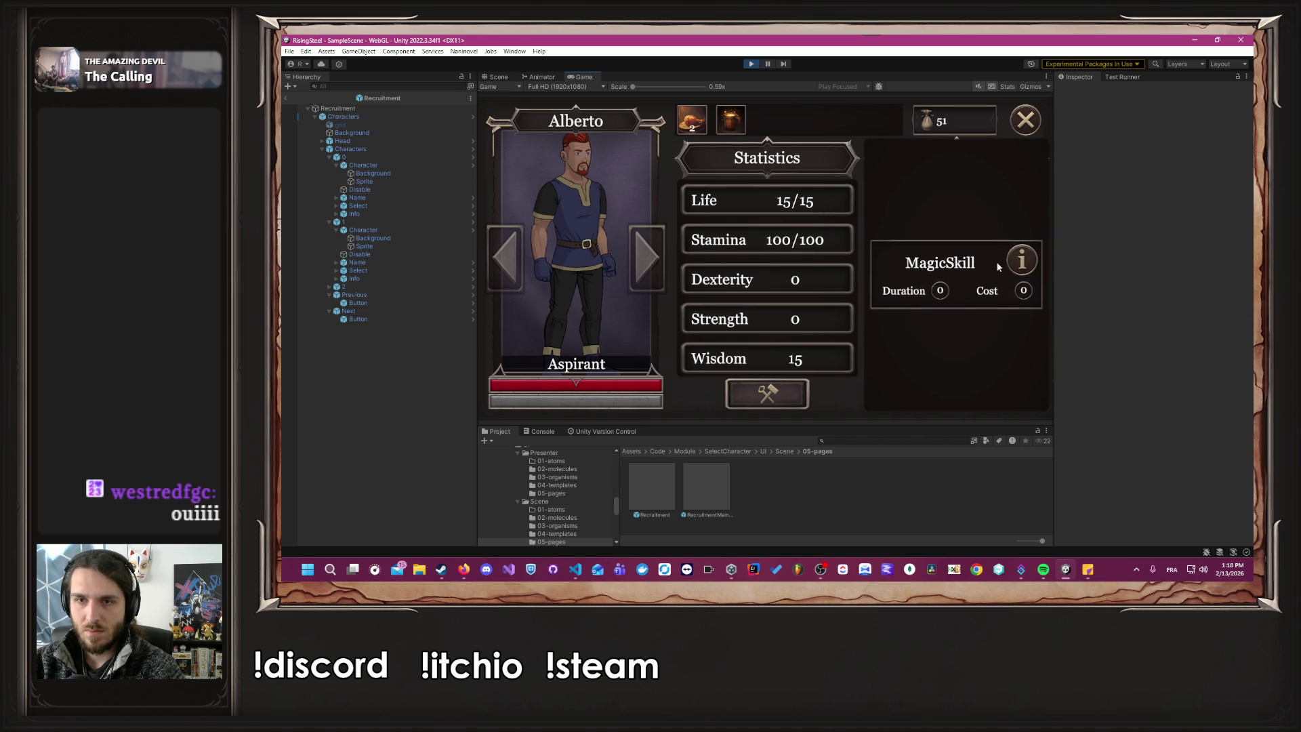
pyautogui.click(982, 227)
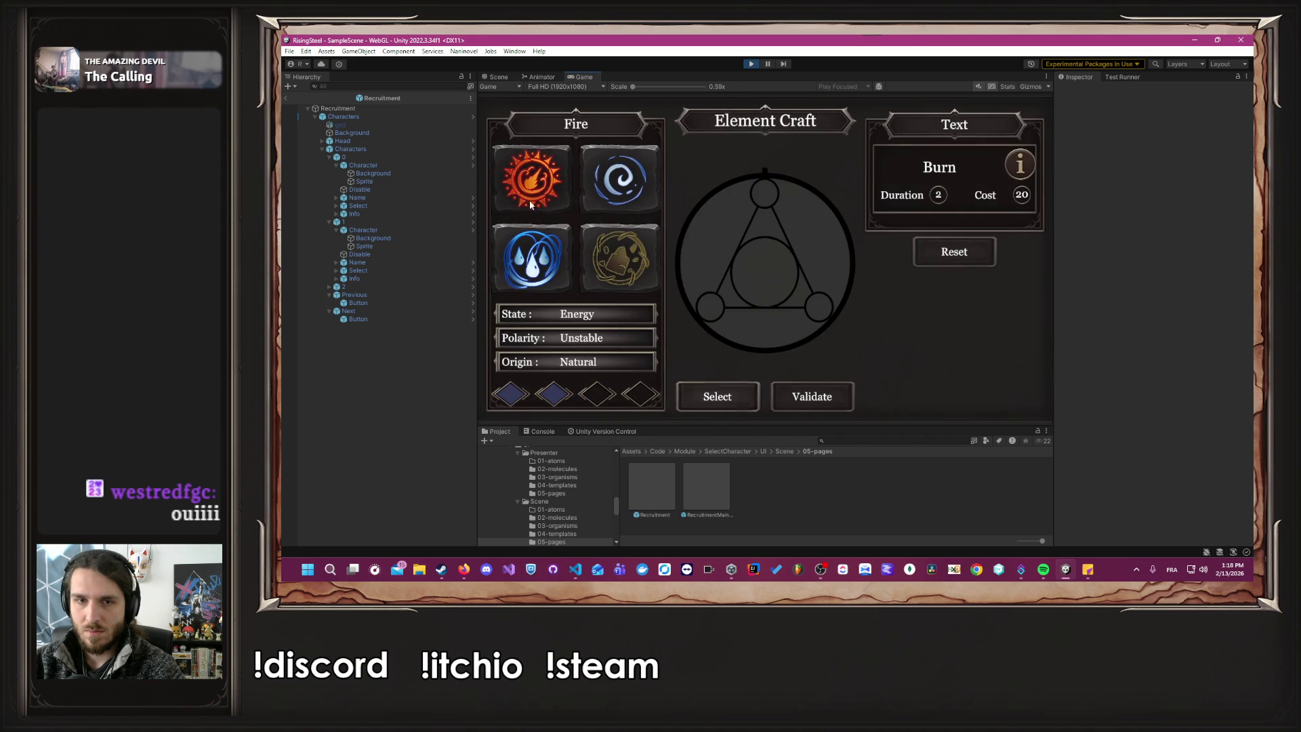
pyautogui.click(747, 404)
pyautogui.click(848, 406)
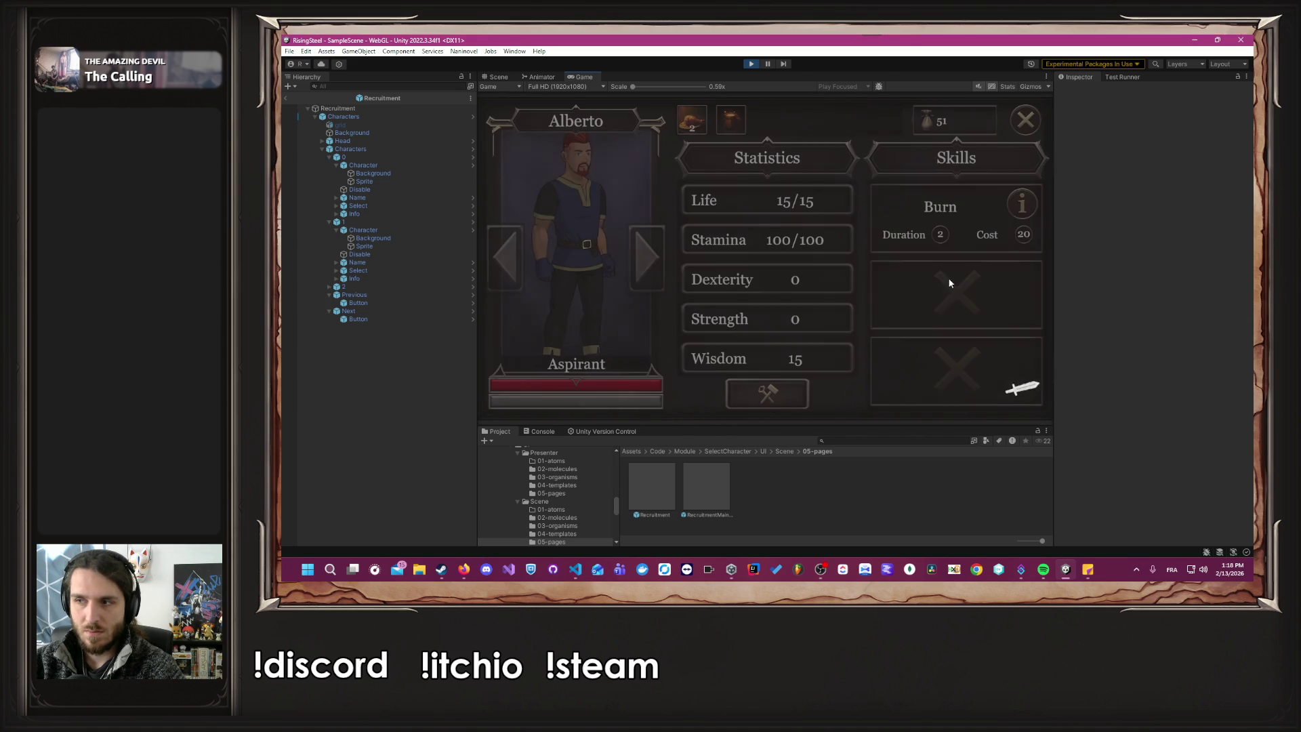
# Close Alberto's screen and choose save slot 1 to overwrite.
pyautogui.click(1035, 122)
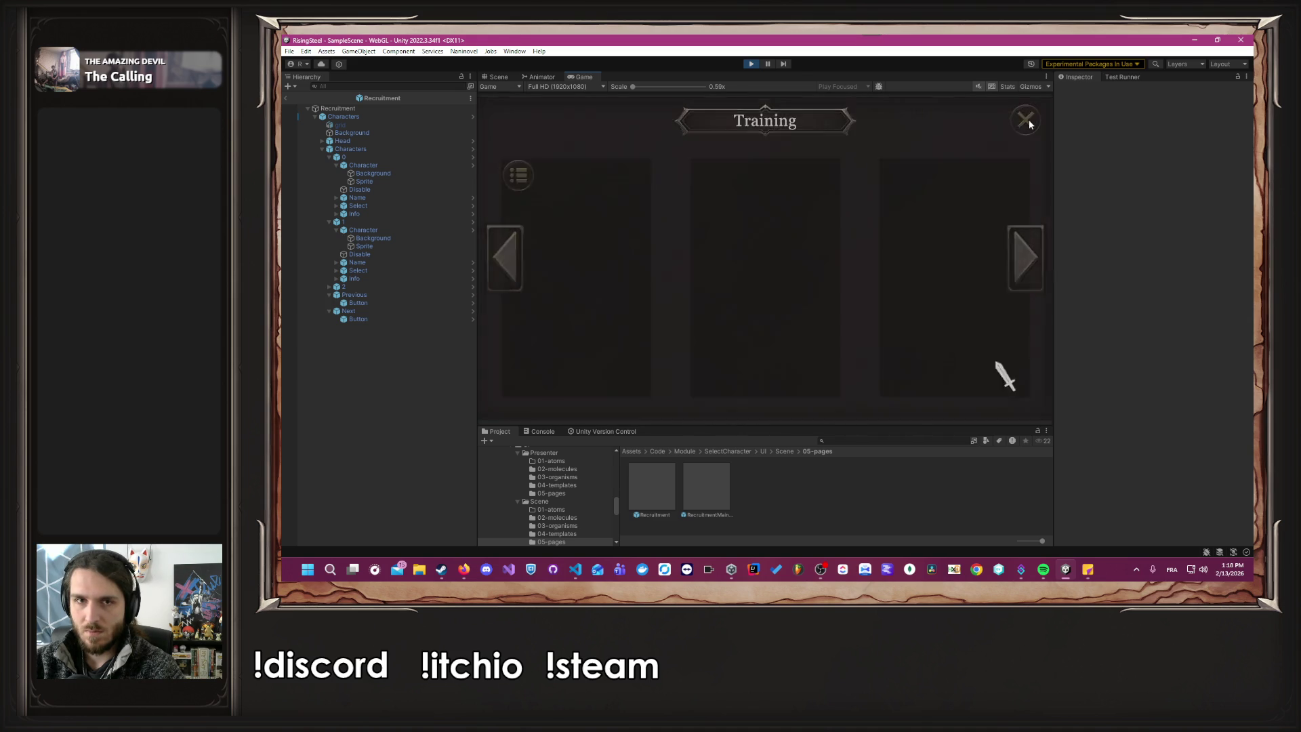
pyautogui.click(735, 174)
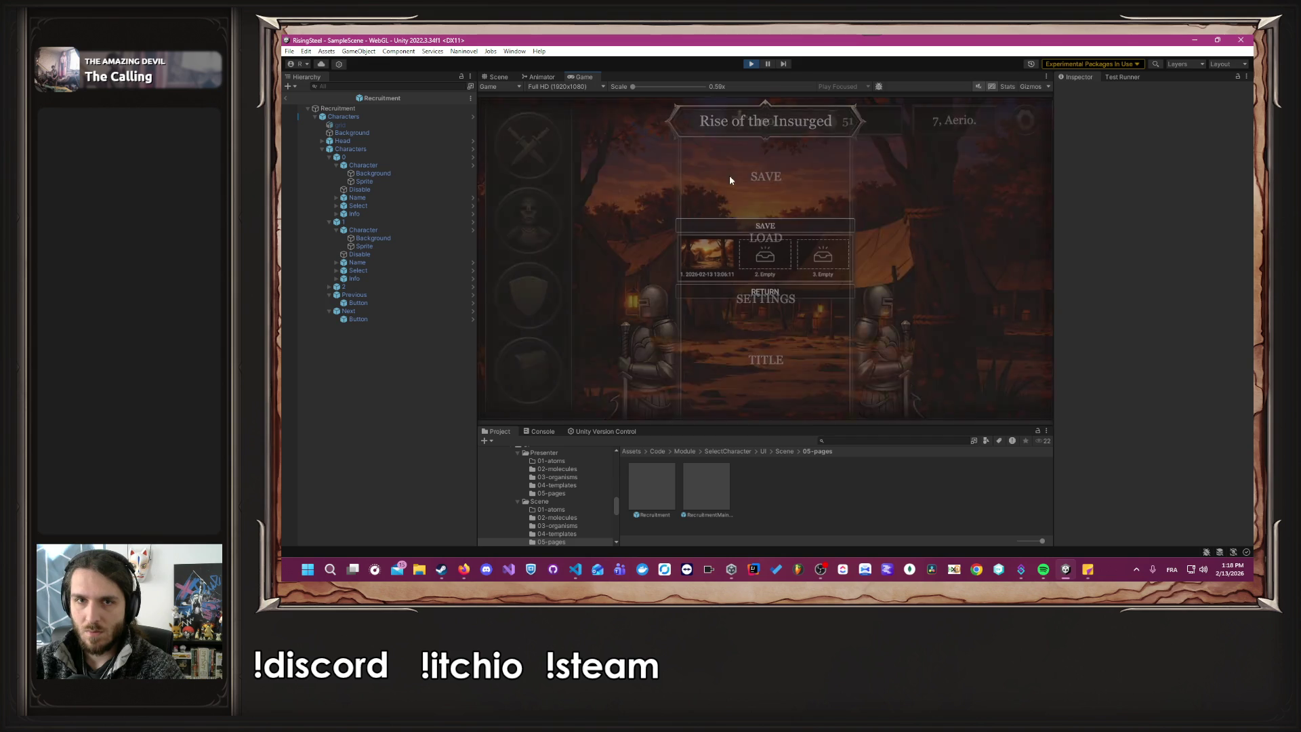
pyautogui.click(735, 269)
pyautogui.click(736, 269)
# Confirm overwriting slot 1, then start an Arena fight with Alberto.
pyautogui.click(773, 290)
pyautogui.click(543, 147)
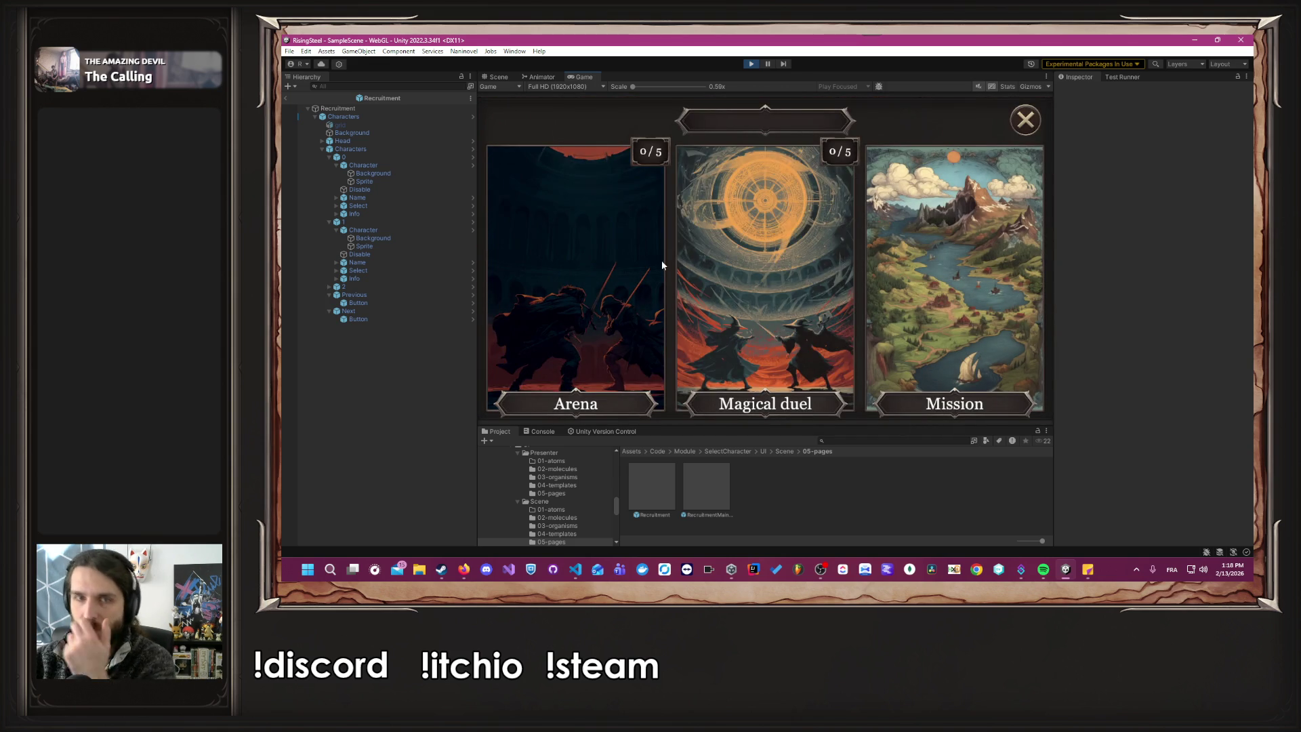
pyautogui.click(653, 260)
pyautogui.click(642, 282)
pyautogui.click(765, 258)
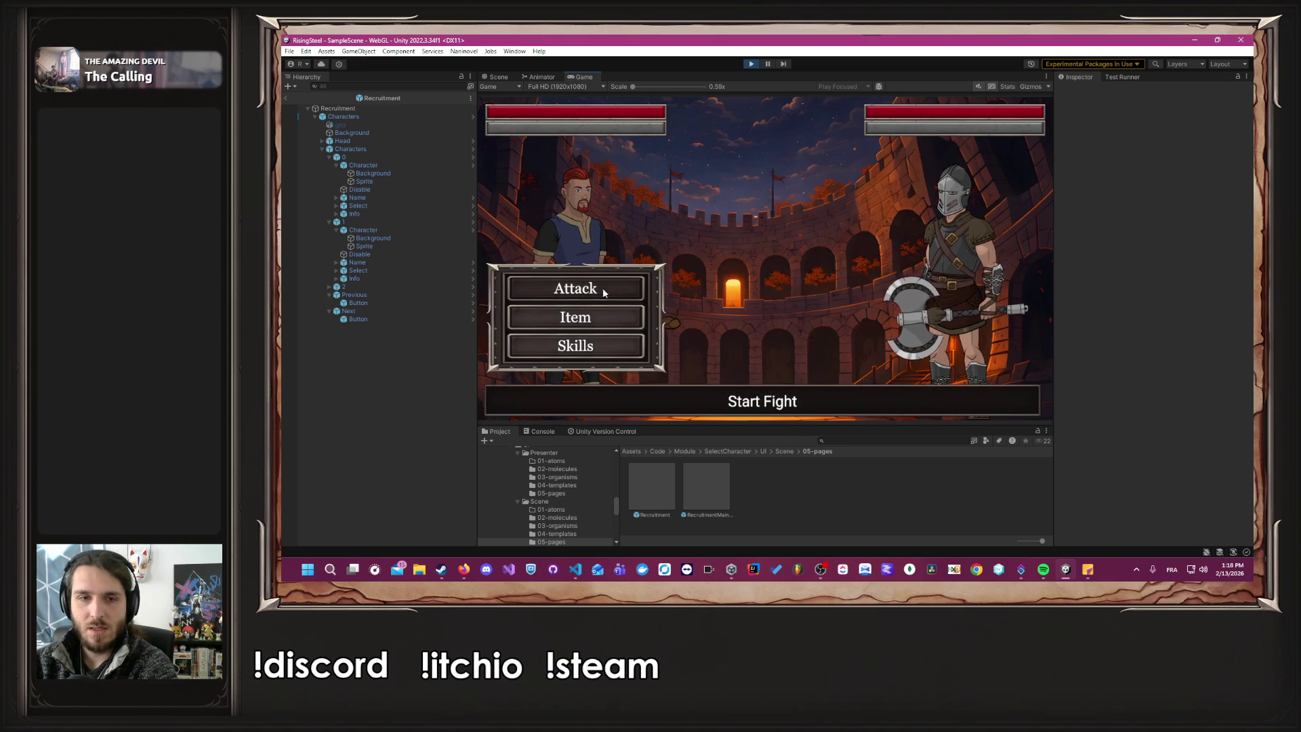
# Cast Burn on Théodred, then attack him.
pyautogui.click(613, 348)
pyautogui.click(777, 172)
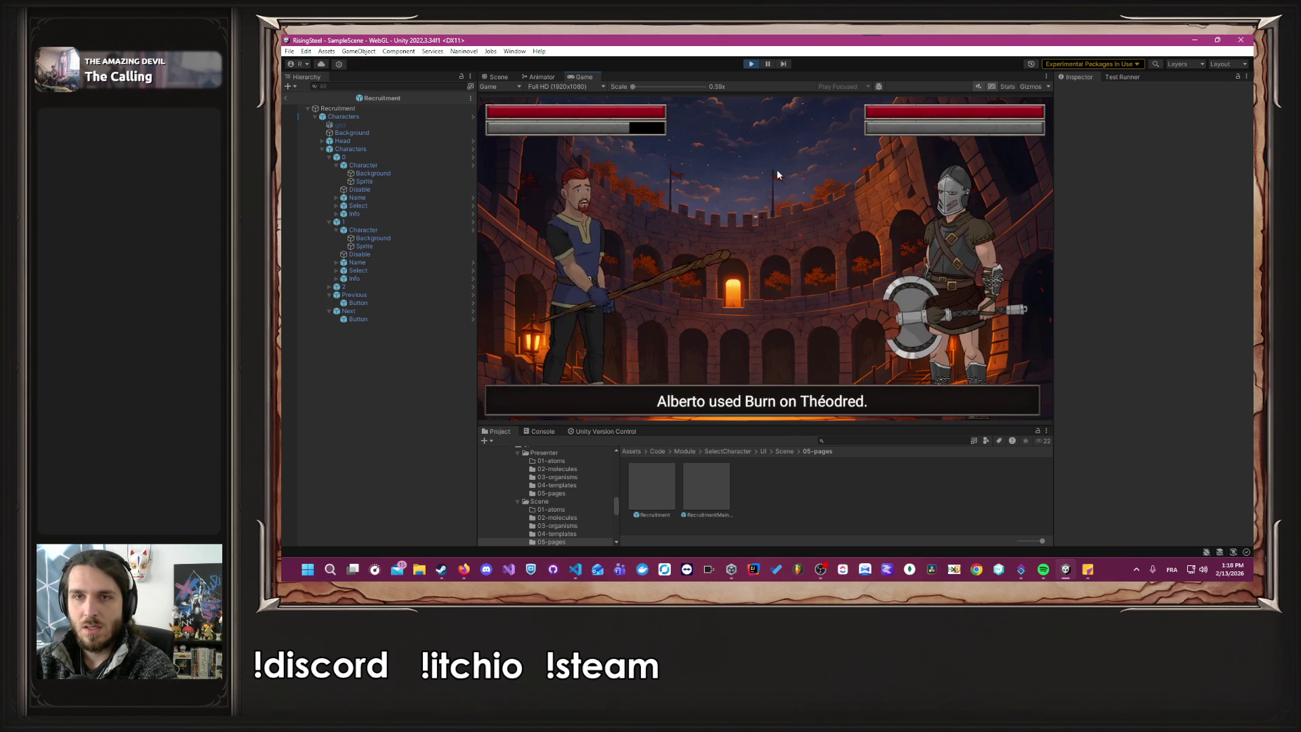
pyautogui.moveTo(835, 129)
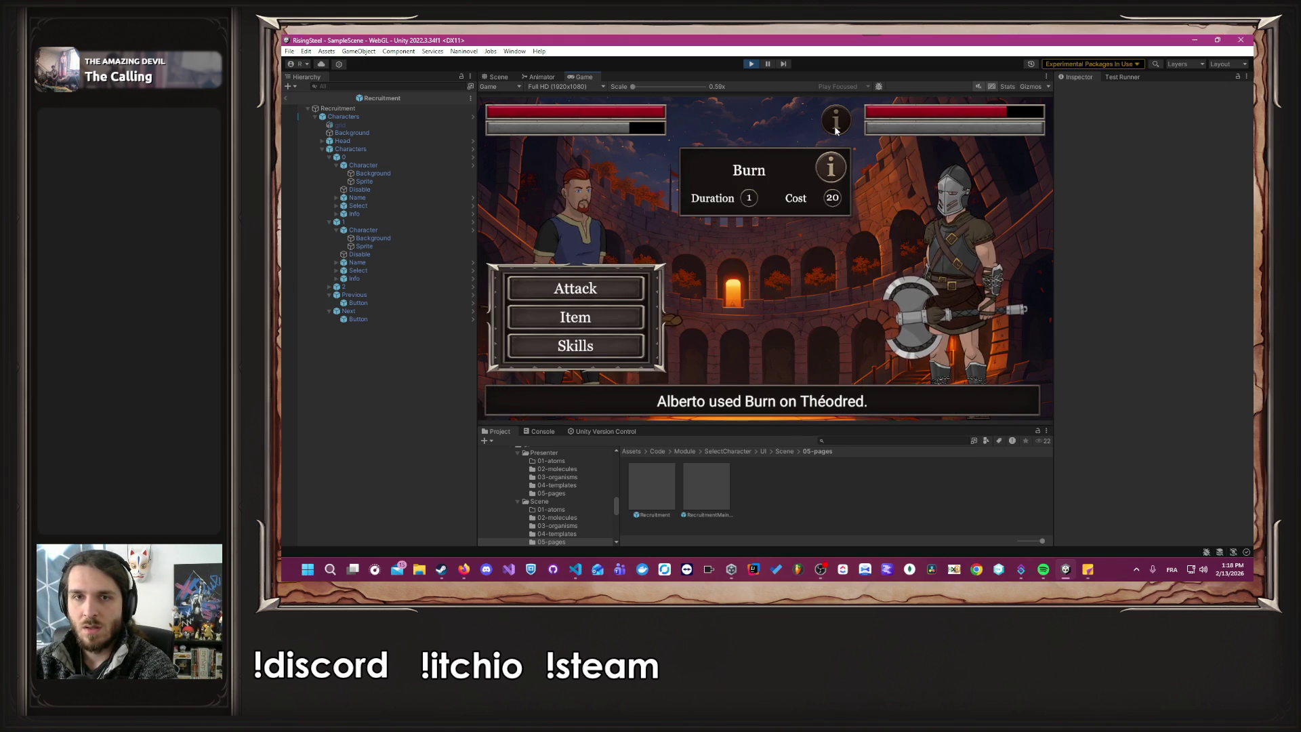
pyautogui.click(606, 287)
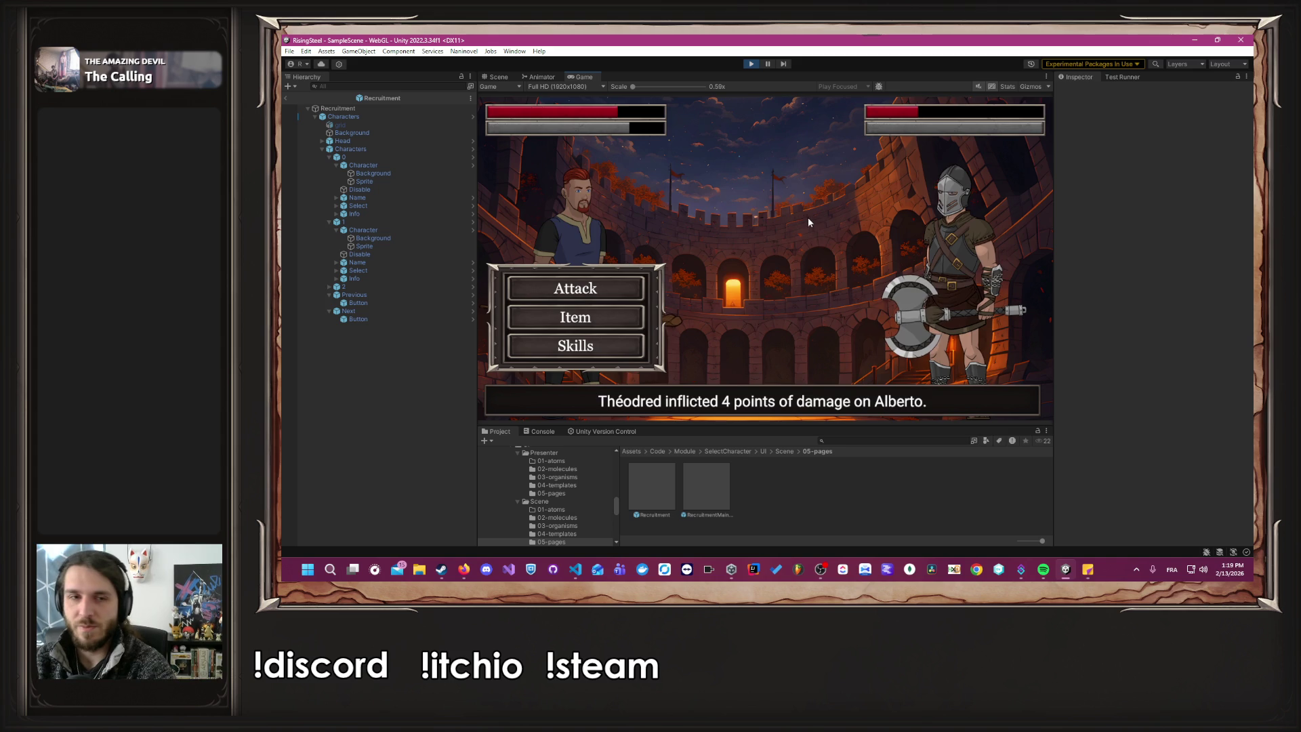
pyautogui.click(601, 317)
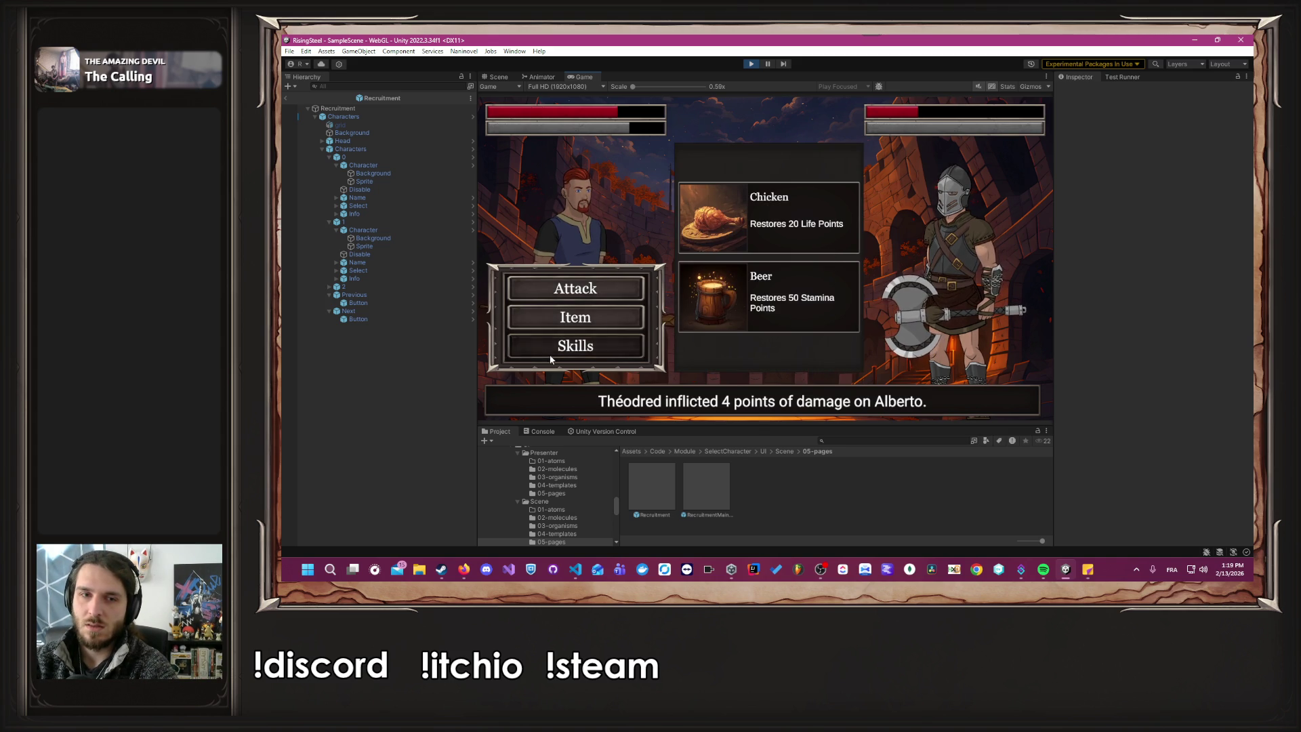
# Cast Burn again, heal Alberto with a Chicken, and attack until Théodred falls, returning to camp.
pyautogui.click(794, 238)
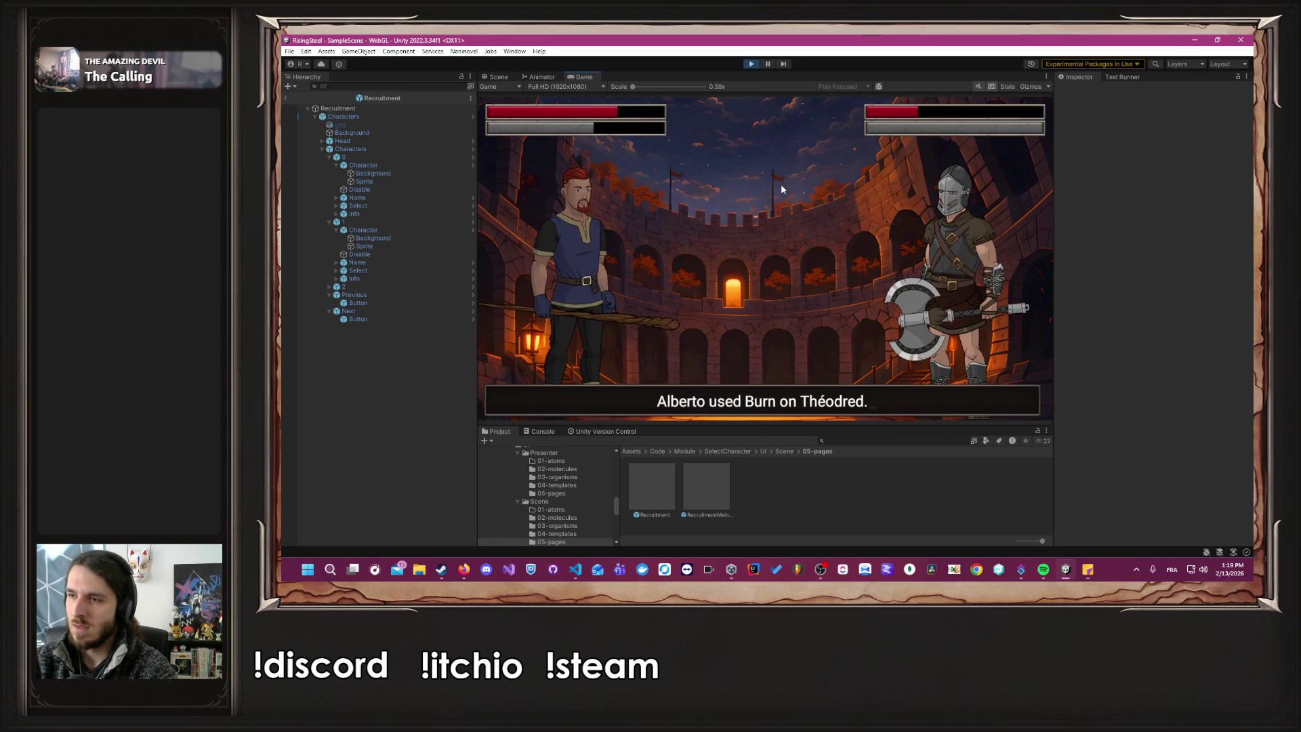
pyautogui.click(592, 318)
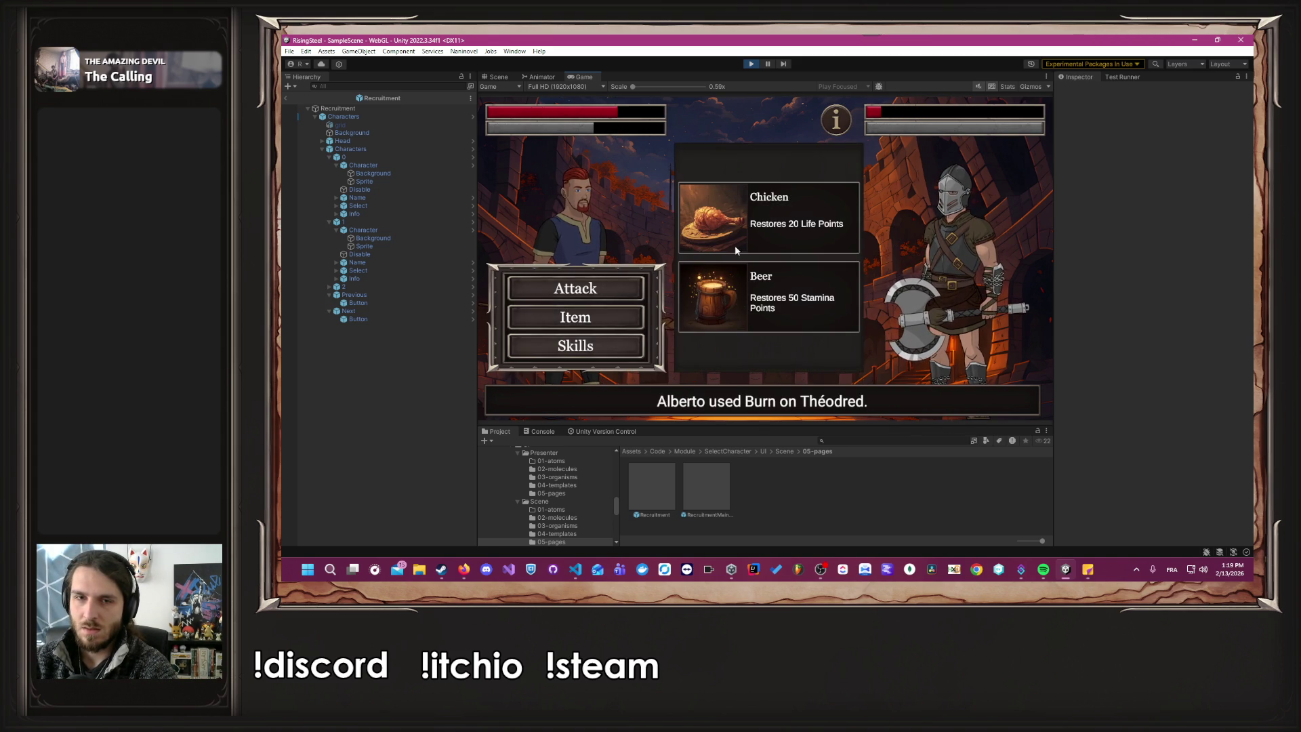
pyautogui.click(800, 198)
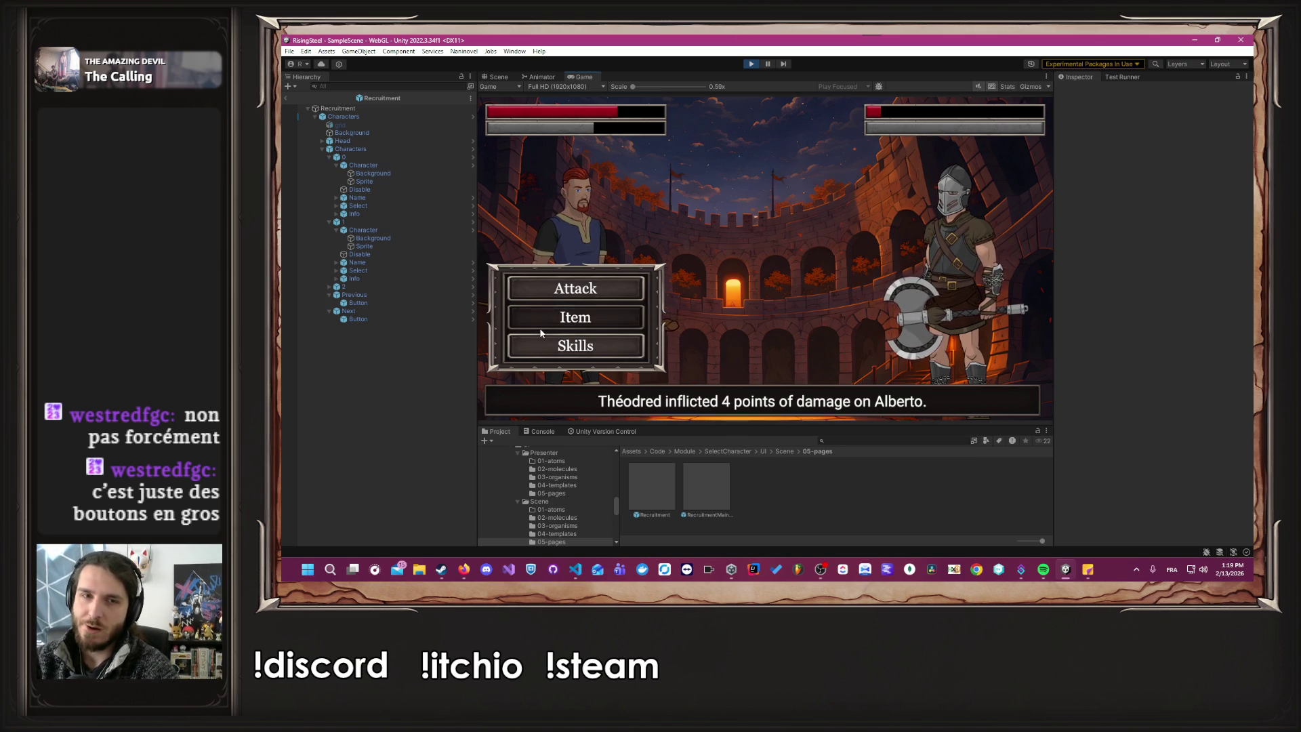
pyautogui.click(573, 291)
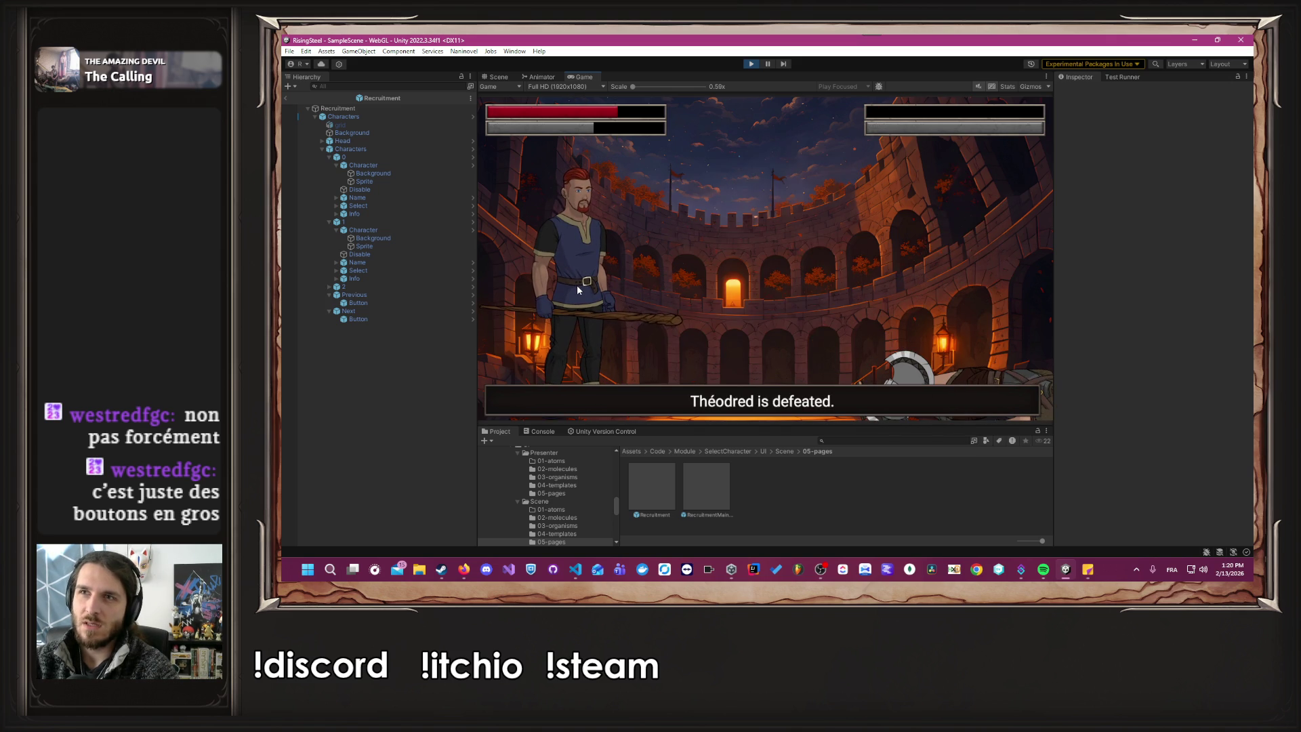
pyautogui.click(722, 288)
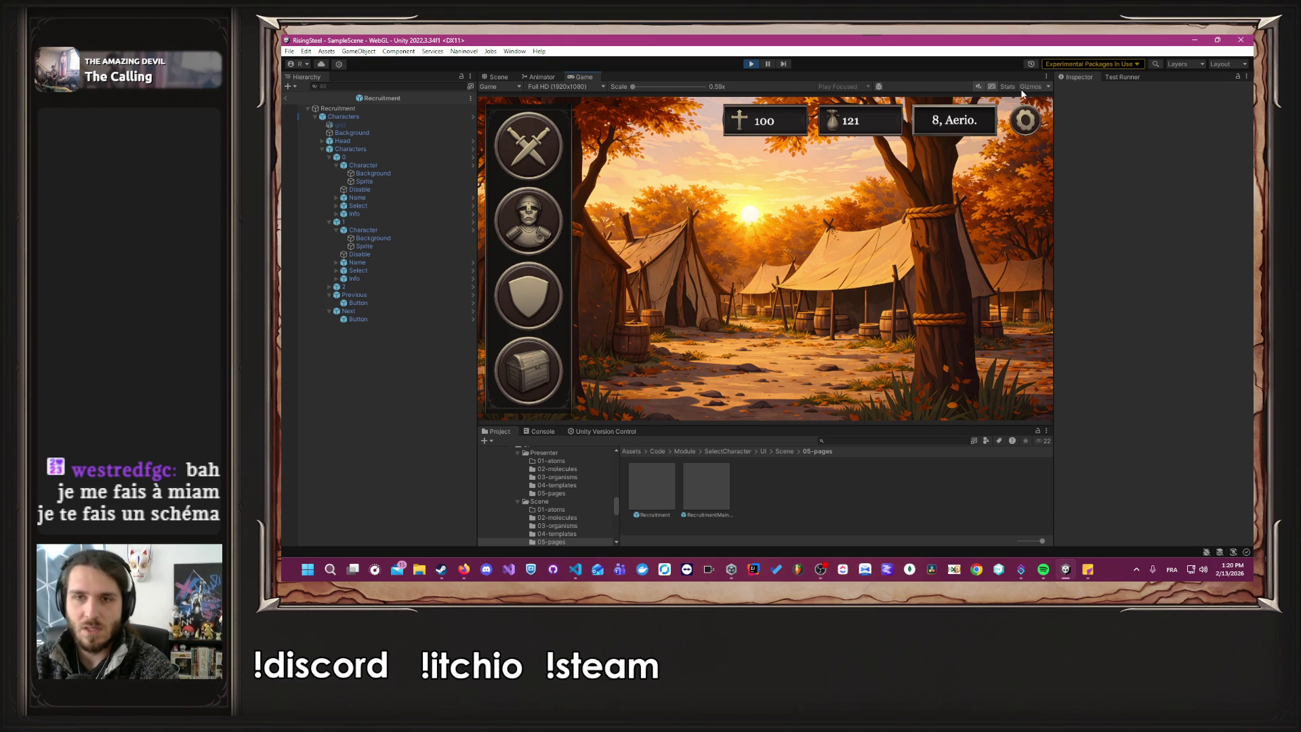
# Check the Aerion calendar on day 8, stop Play mode, and switch to Visual Studio Code.
pyautogui.click(933, 130)
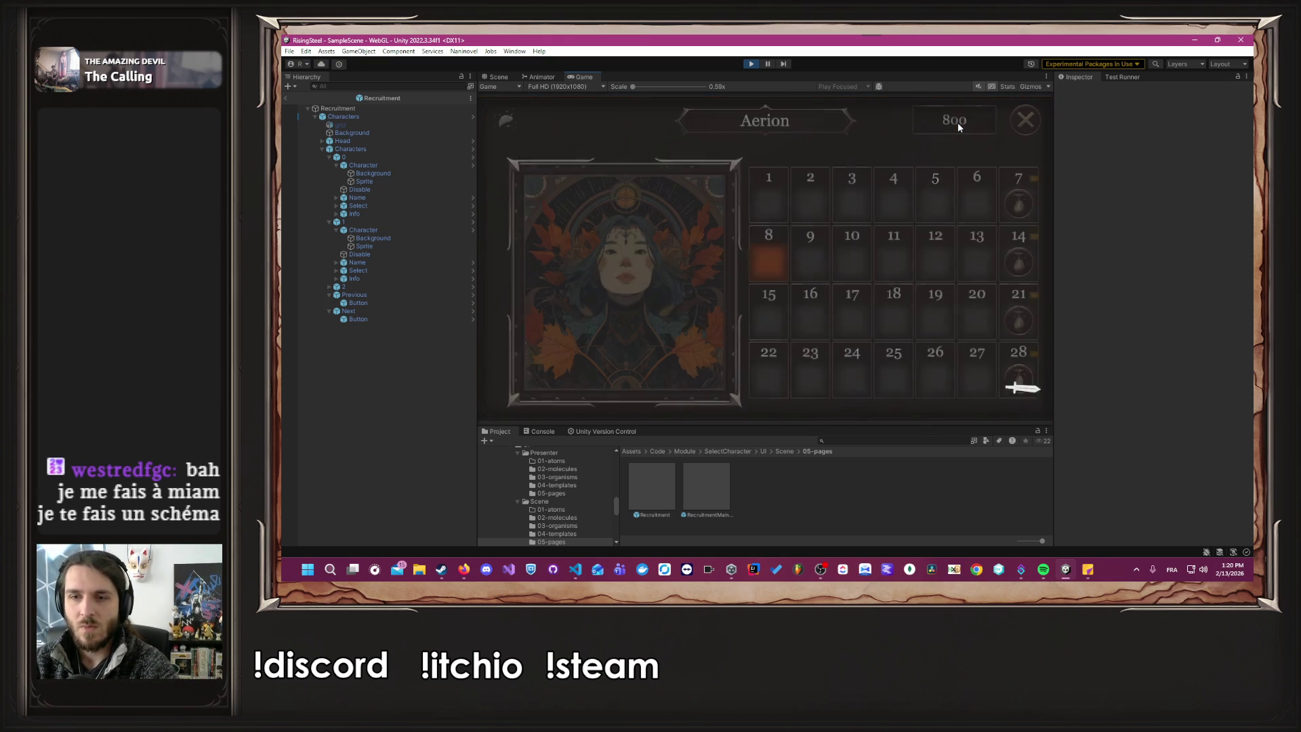
pyautogui.click(1024, 121)
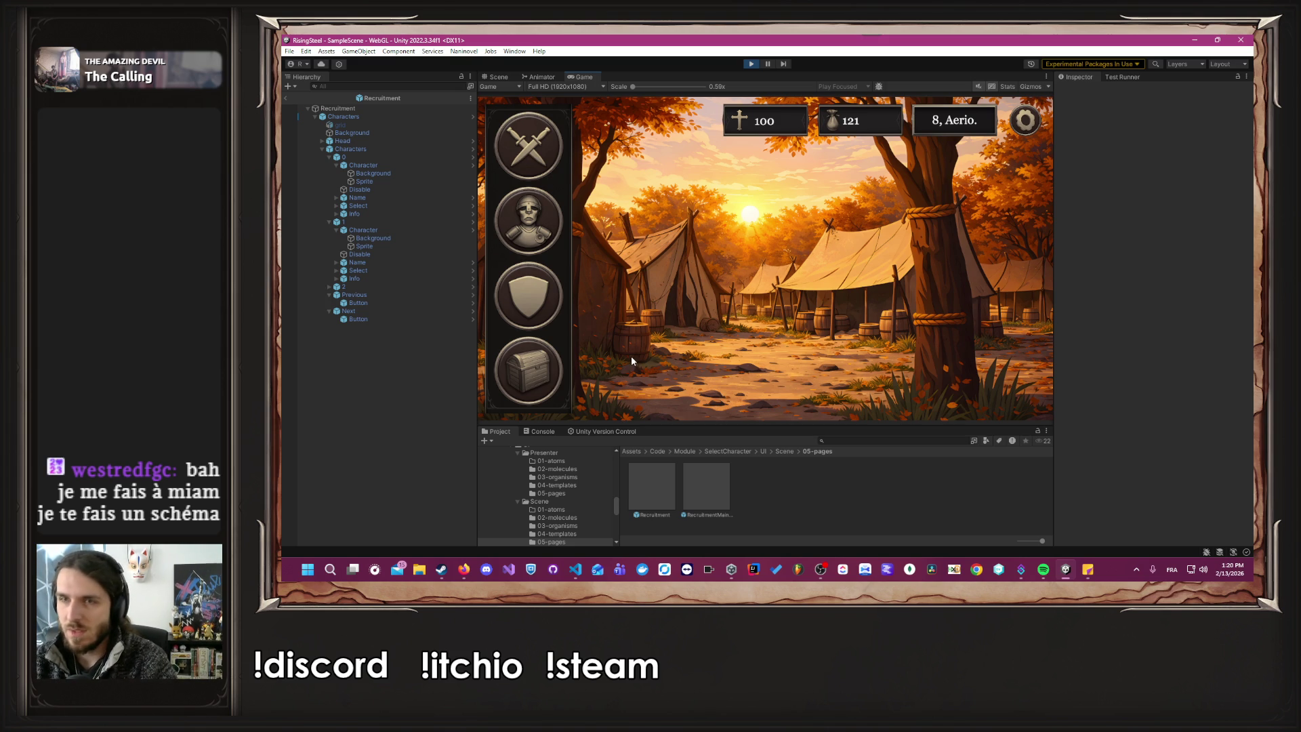
pyautogui.click(752, 64)
pyautogui.hotkey('alt', 'Tab')
pyautogui.hotkey('alt', 'Tab')
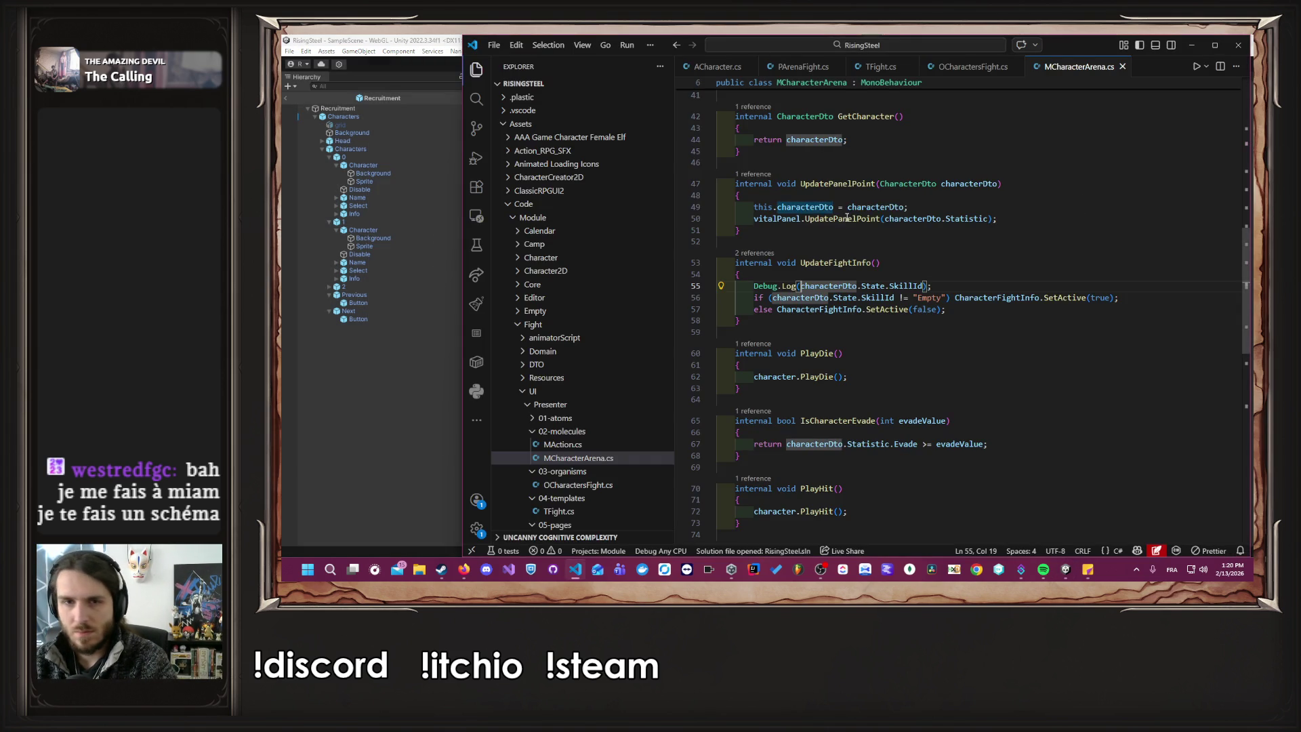
# Highlight the SkillId uses on line 55 of MCharacterArena.cs, then relaunch Unity's Play mode.
pyautogui.click(964, 281)
pyautogui.click(899, 286)
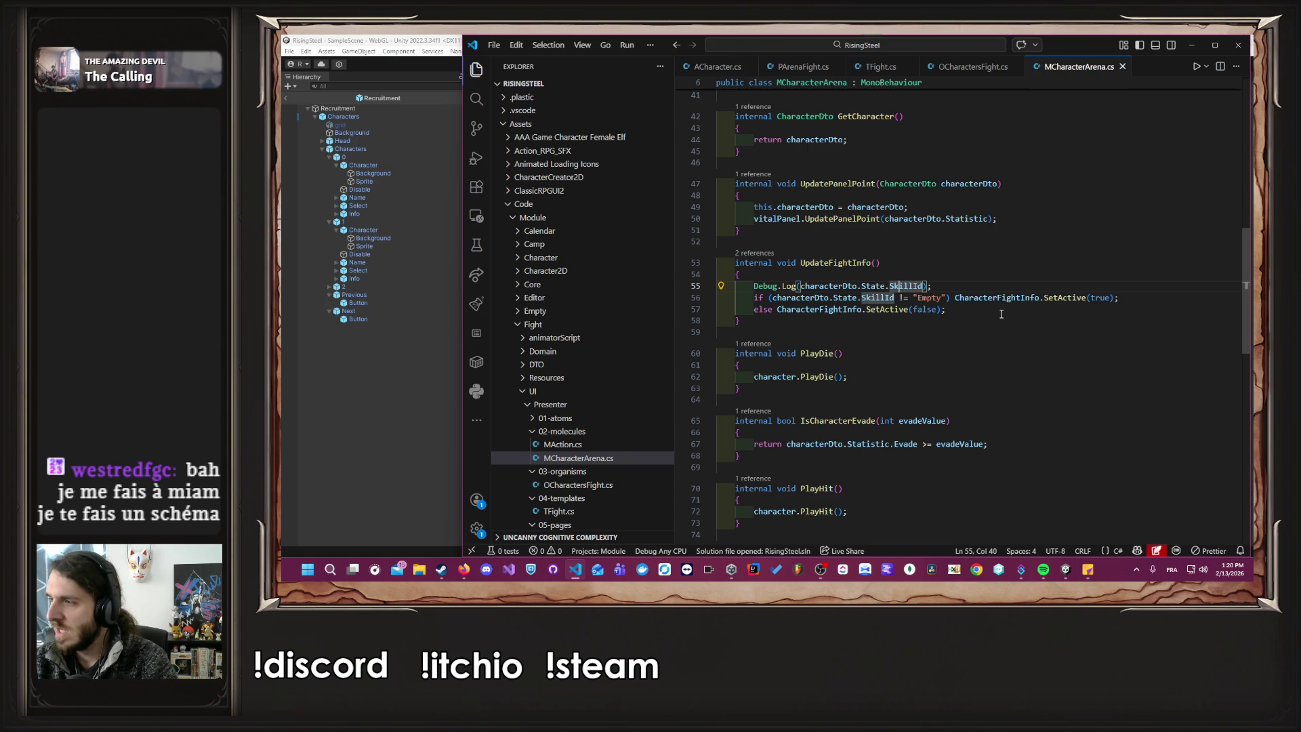
pyautogui.click(358, 369)
pyautogui.click(750, 64)
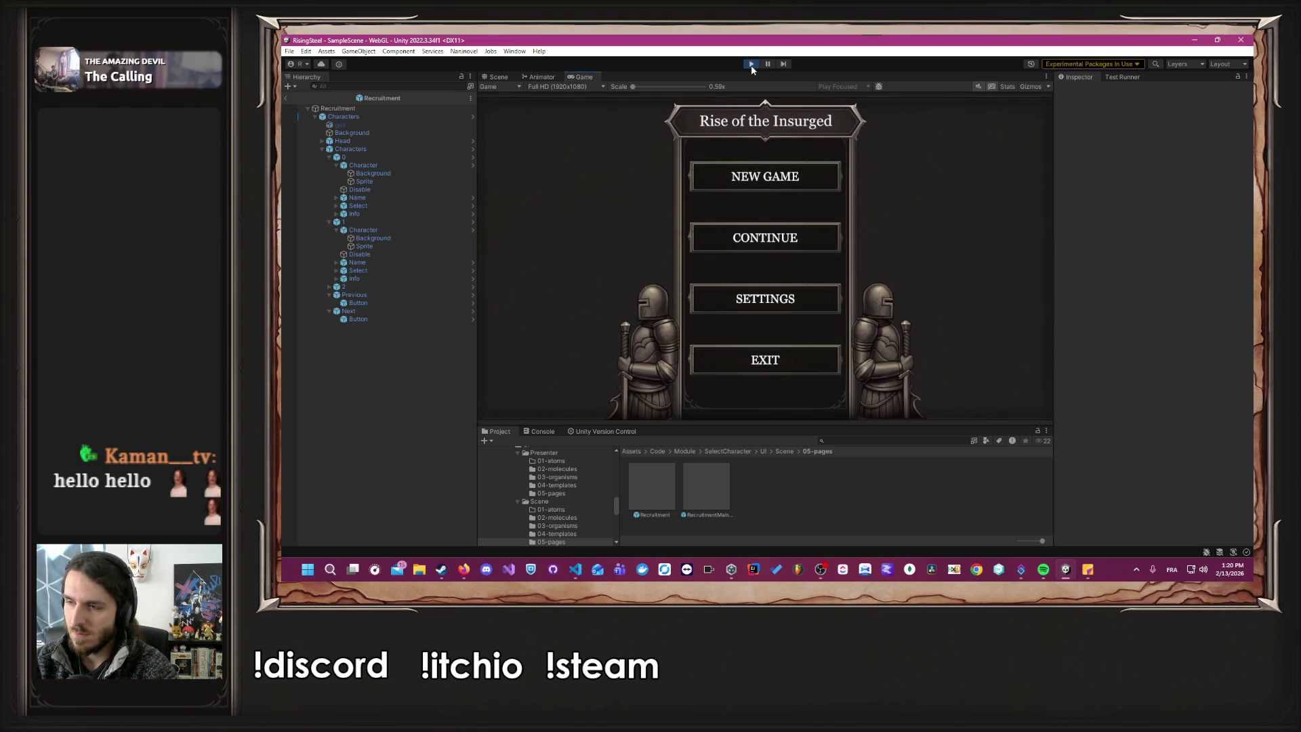
# Continue the saved game and start an Arena fight.
pyautogui.click(778, 235)
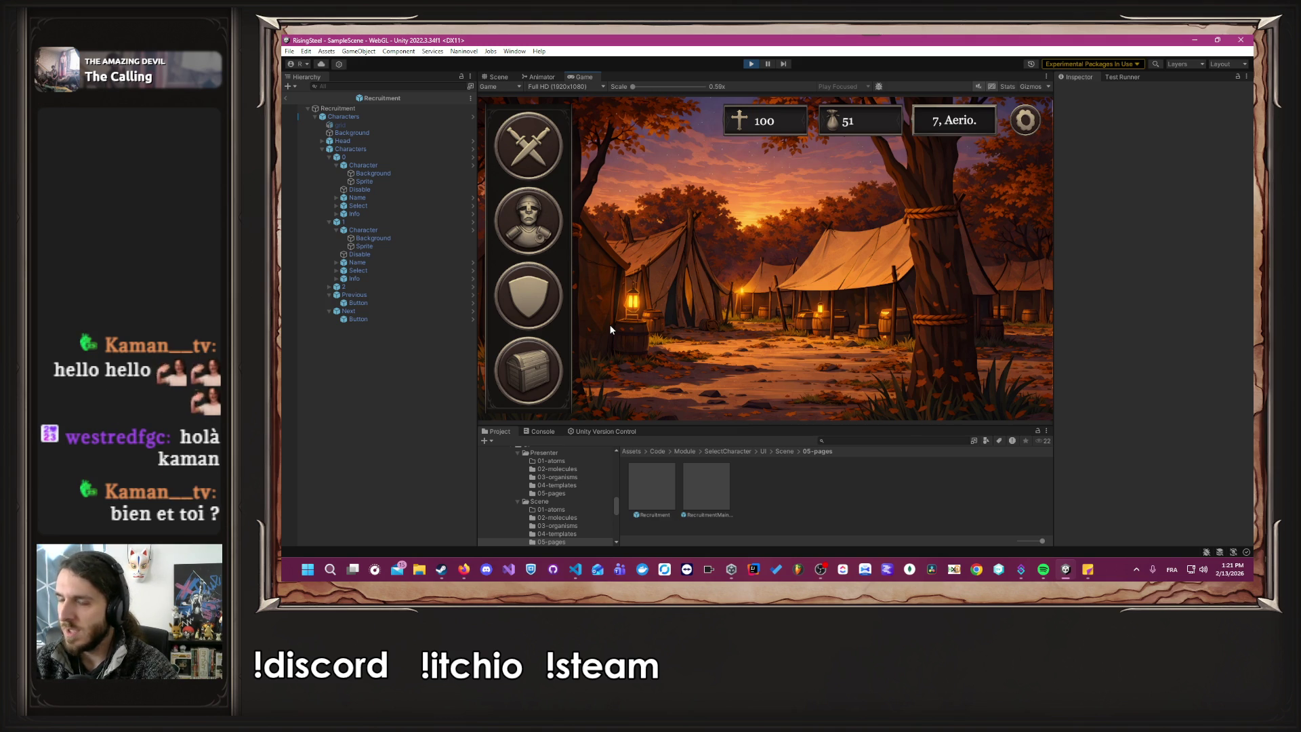
pyautogui.click(528, 144)
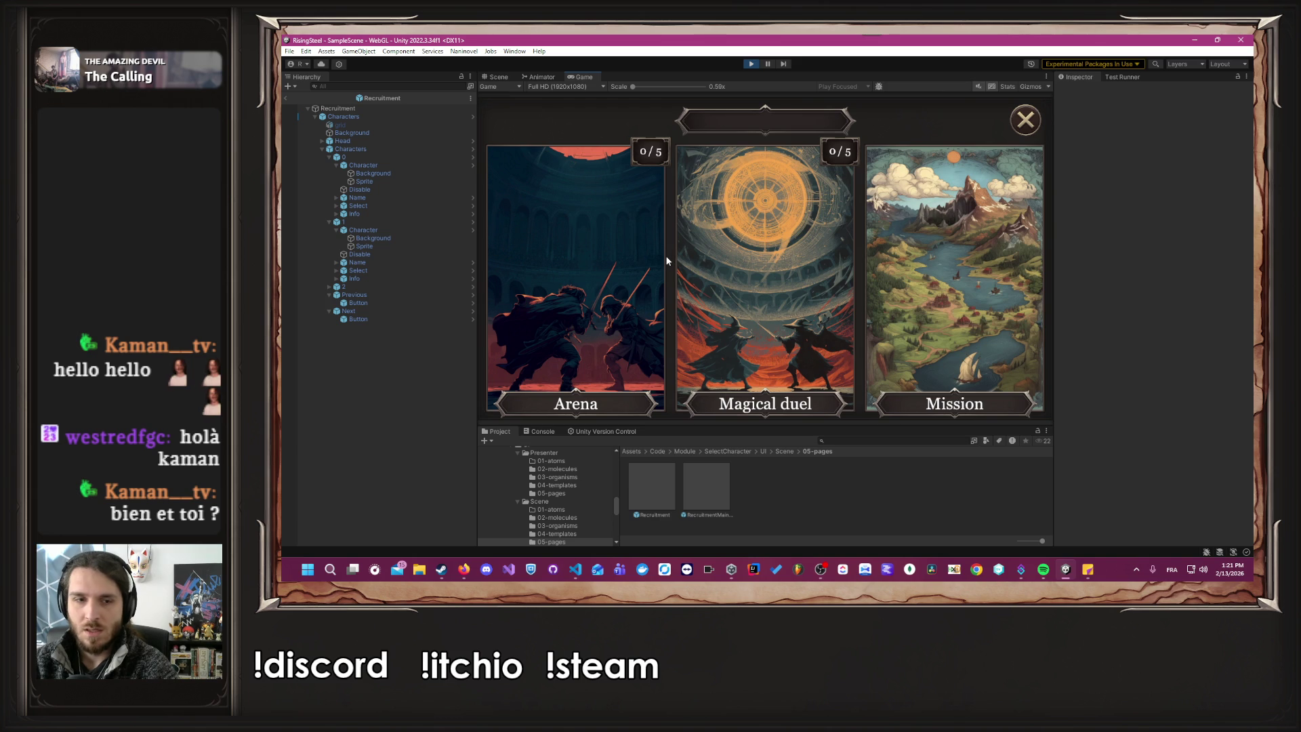
pyautogui.click(662, 258)
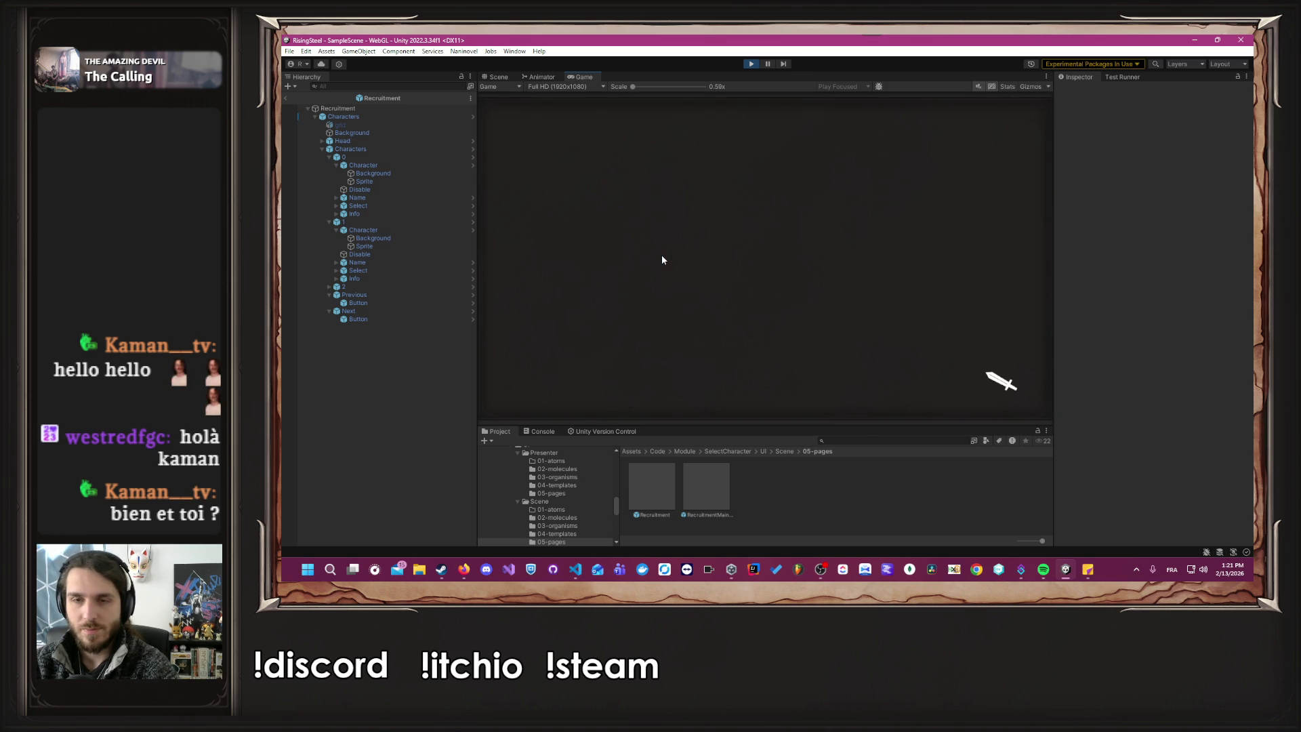
pyautogui.click(644, 264)
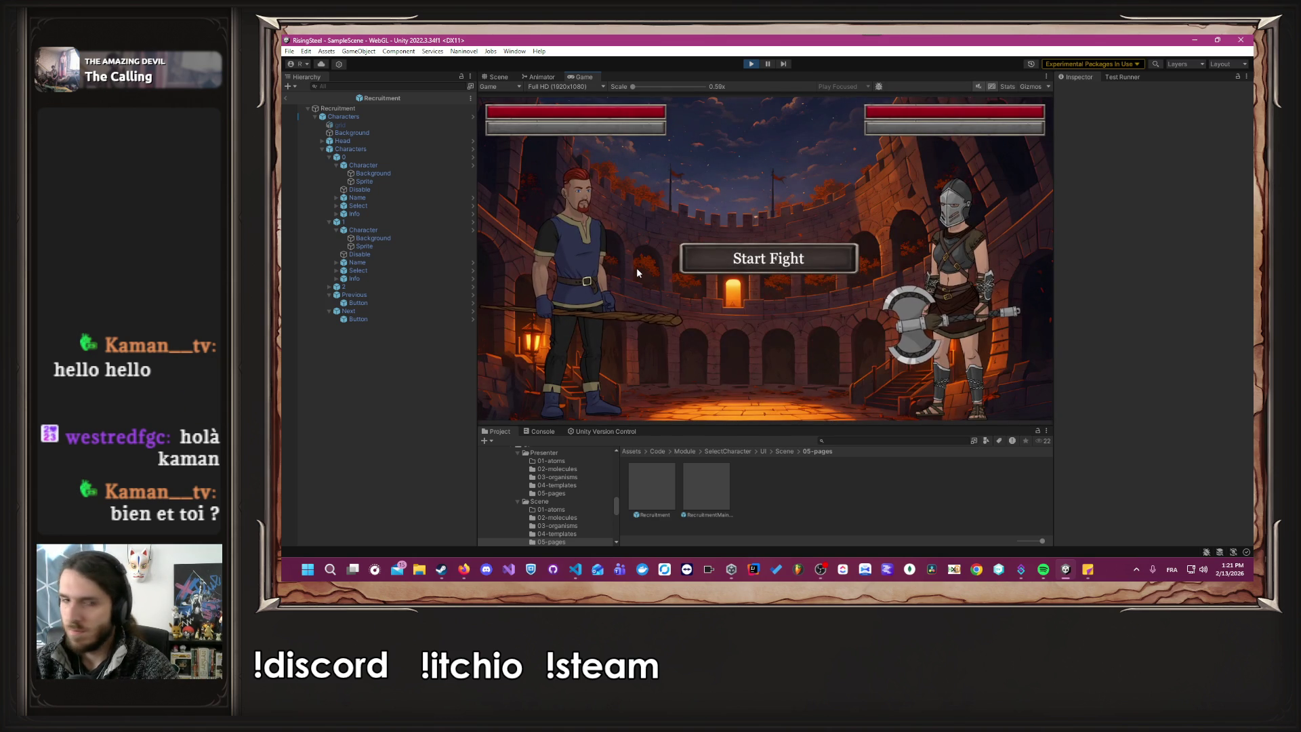
pyautogui.click(759, 264)
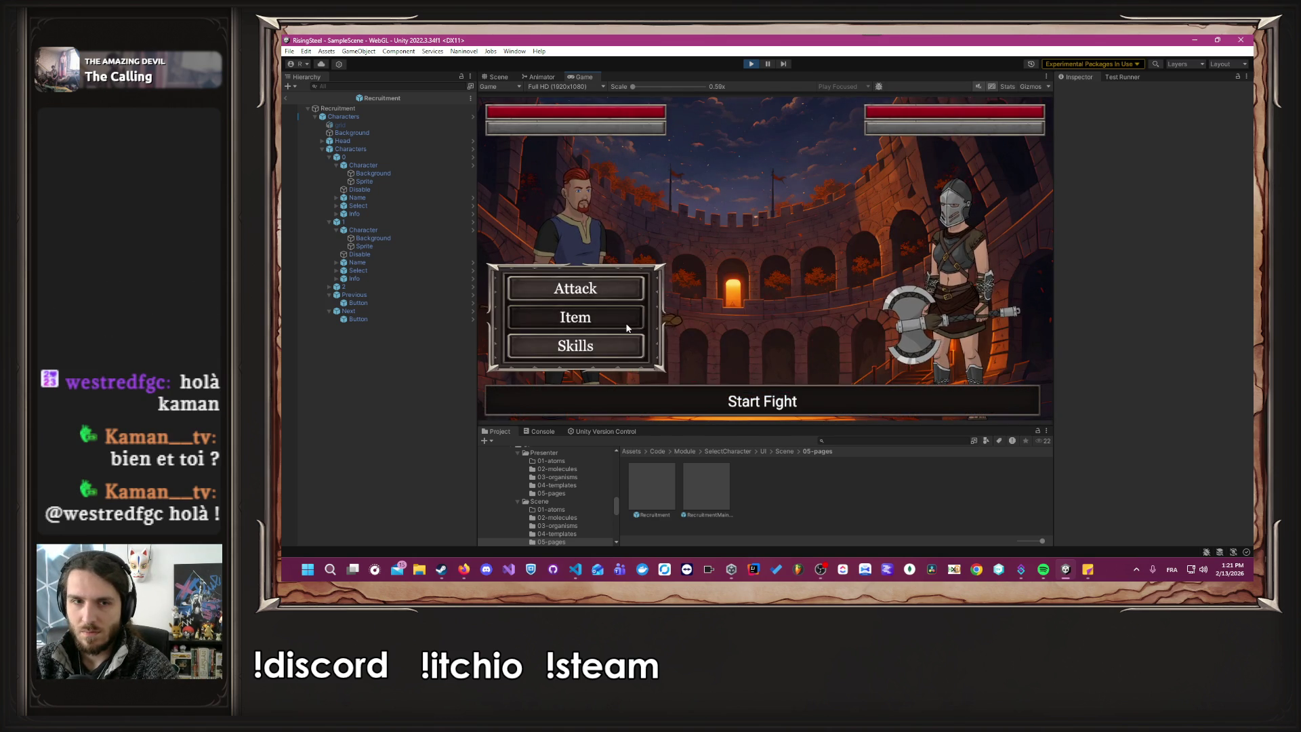
# Cast Burn and drink a Beer, then stop and restart Play mode.
pyautogui.click(615, 342)
pyautogui.click(784, 169)
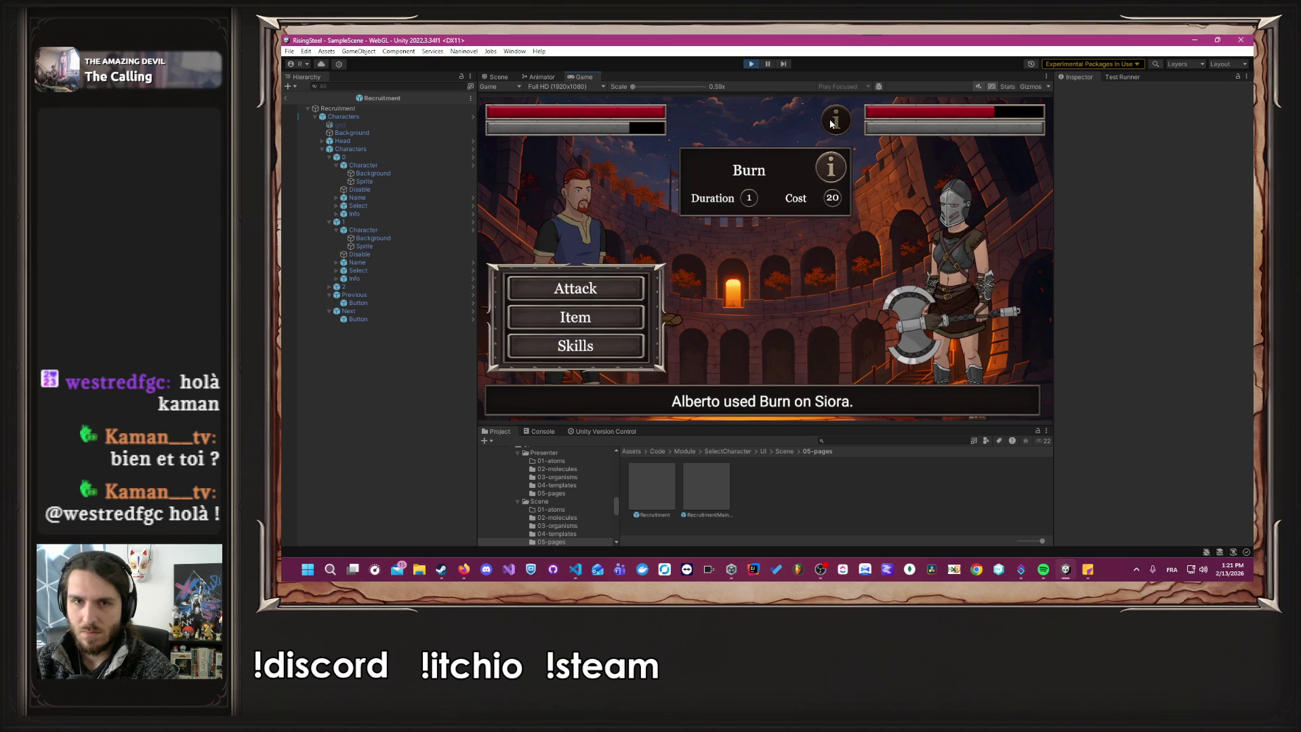
pyautogui.click(620, 327)
pyautogui.click(797, 291)
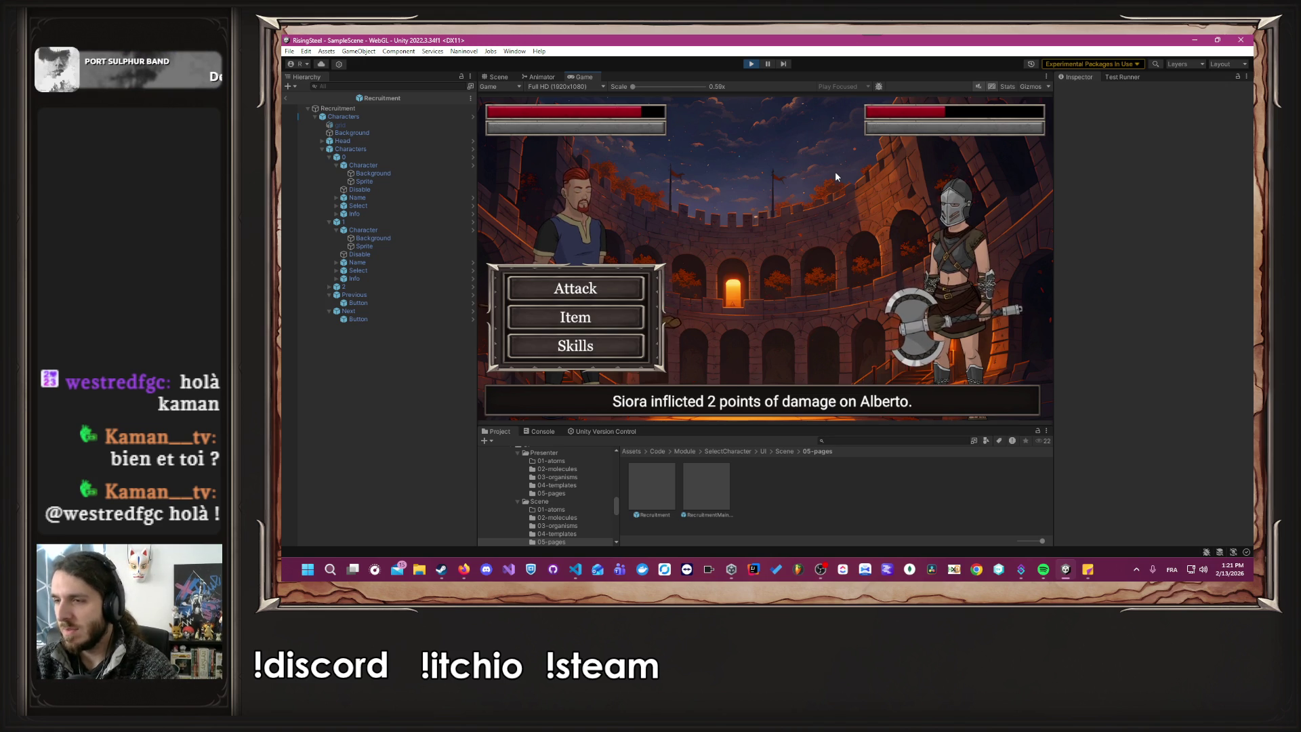
pyautogui.click(749, 64)
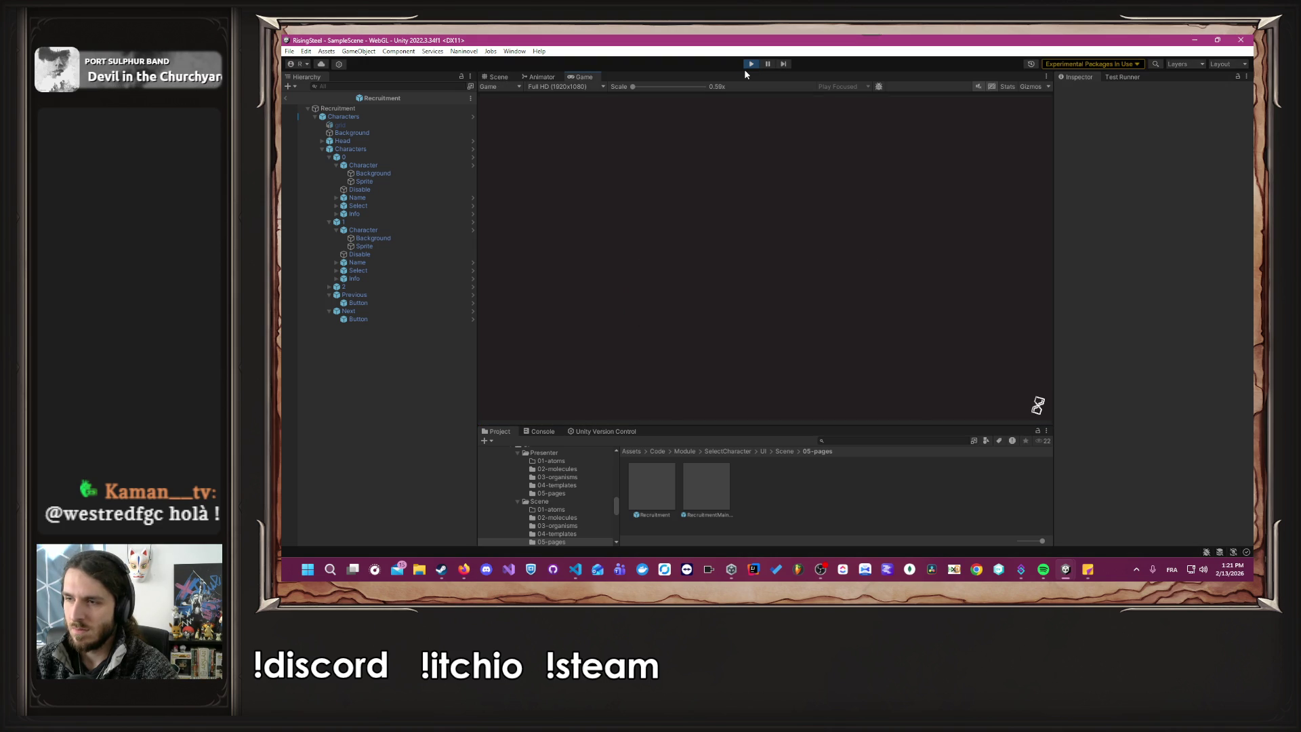
pyautogui.click(752, 237)
# Load a save and open Alberto's character sheet in the Training area.
pyautogui.click(706, 261)
pyautogui.click(544, 316)
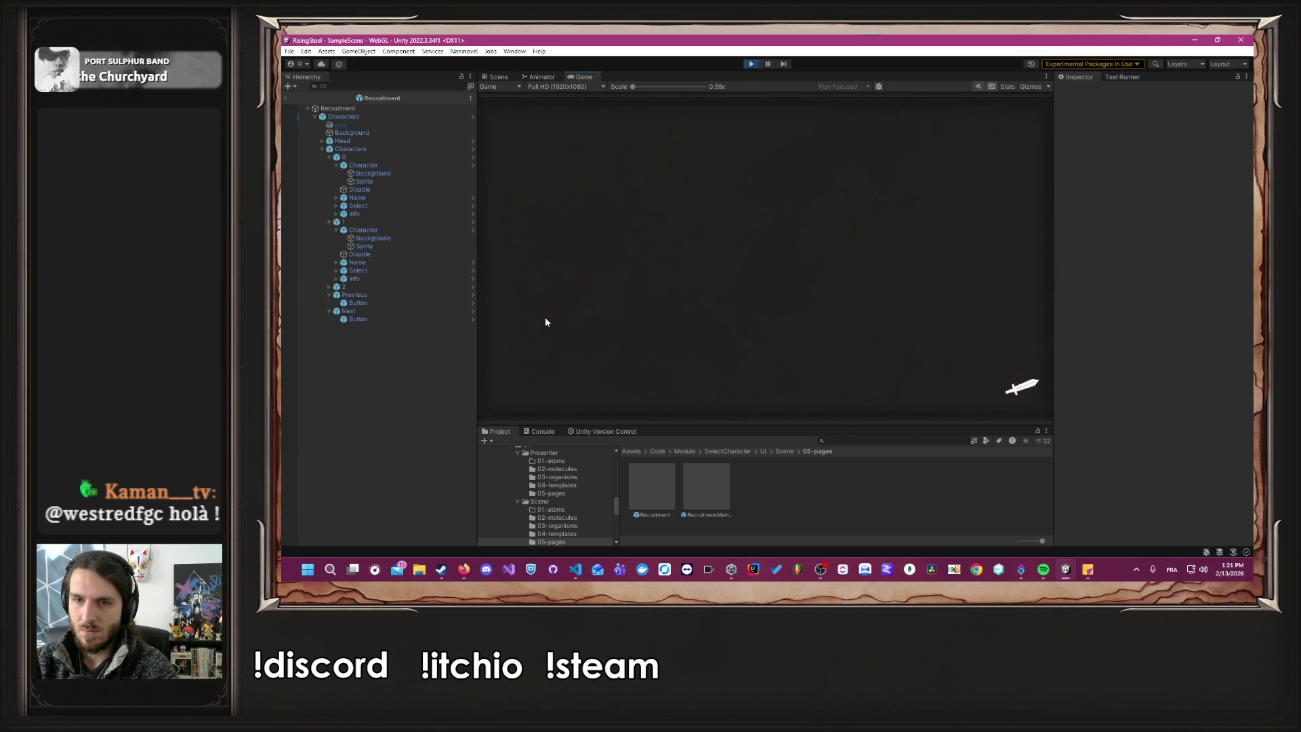
pyautogui.click(542, 283)
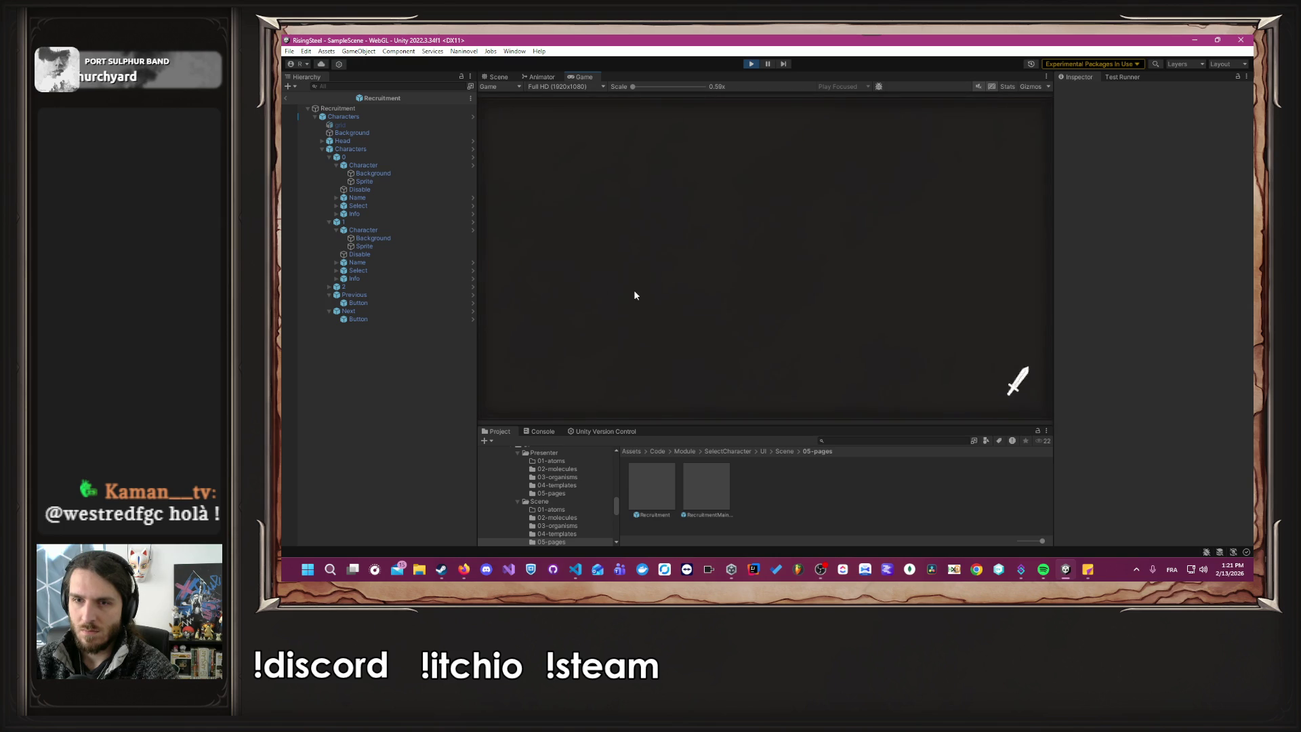
# Replace Burn with a crafted Inferno skill (Duration 3, Cost 50), then choose Arena.
pyautogui.click(962, 222)
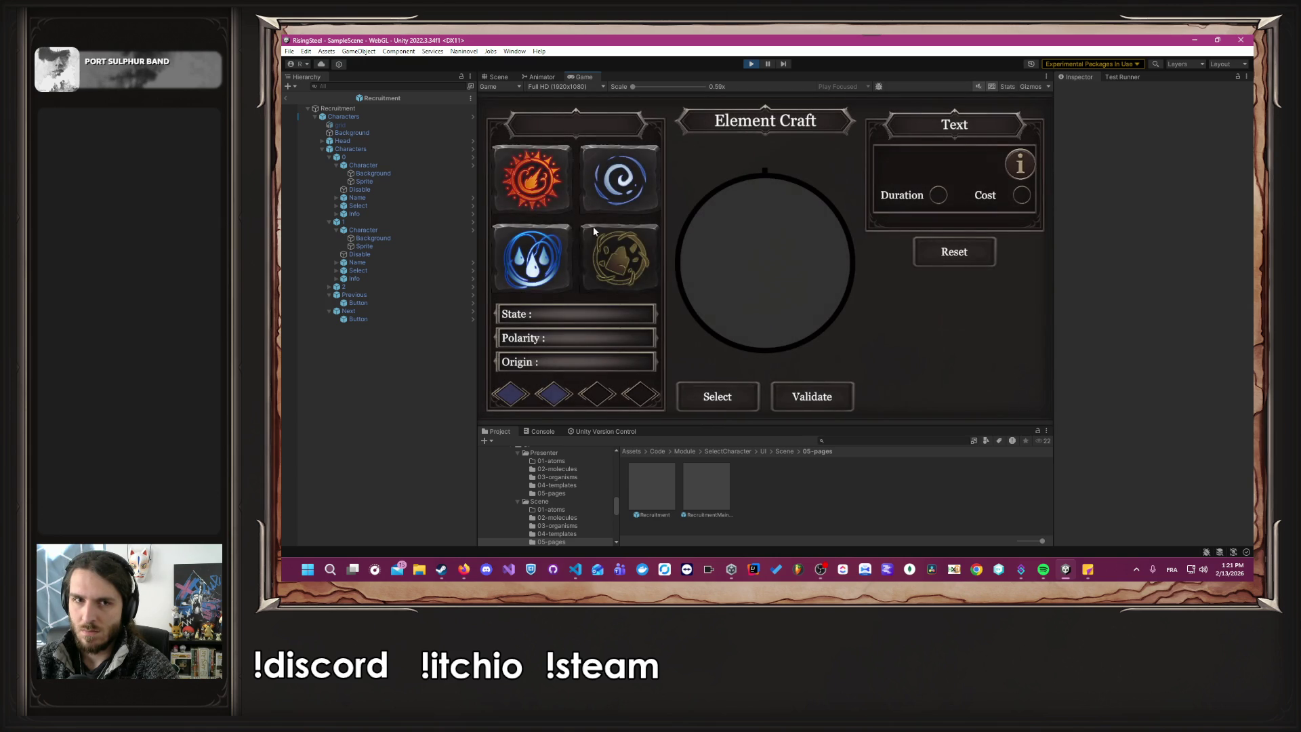
pyautogui.click(620, 179)
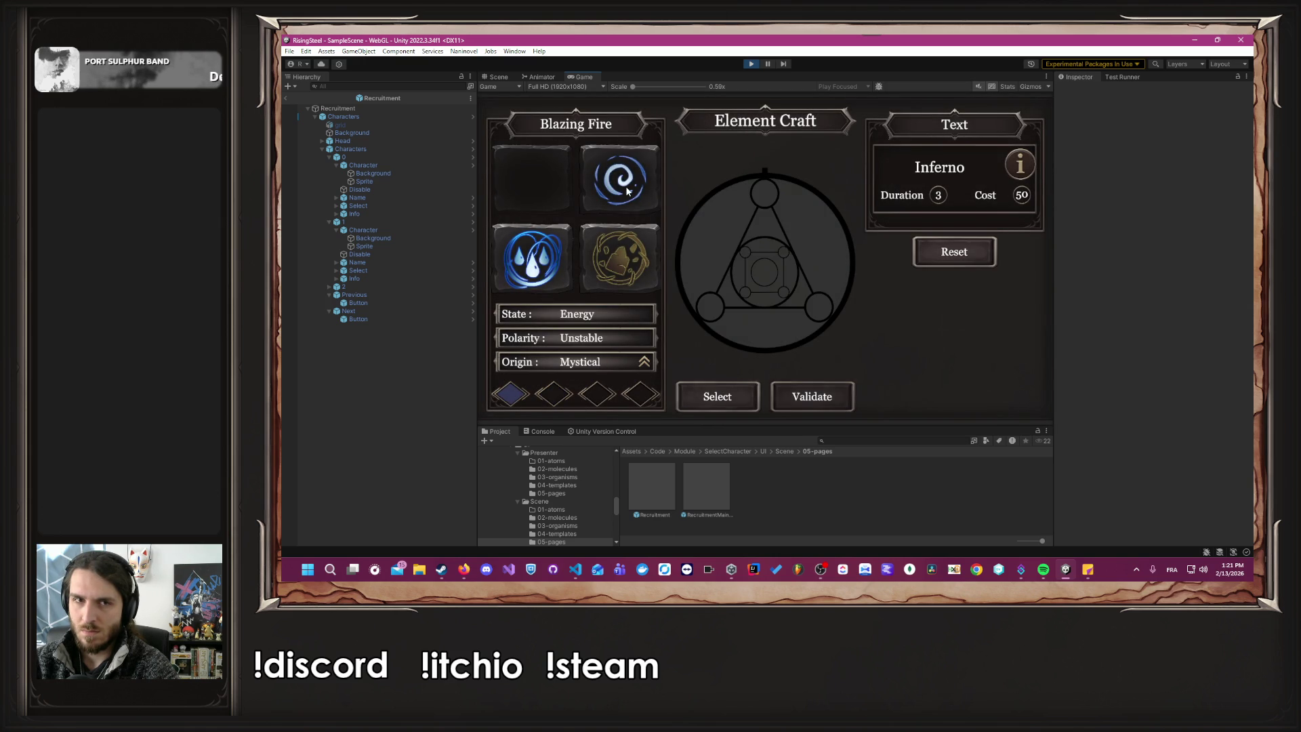
pyautogui.click(842, 403)
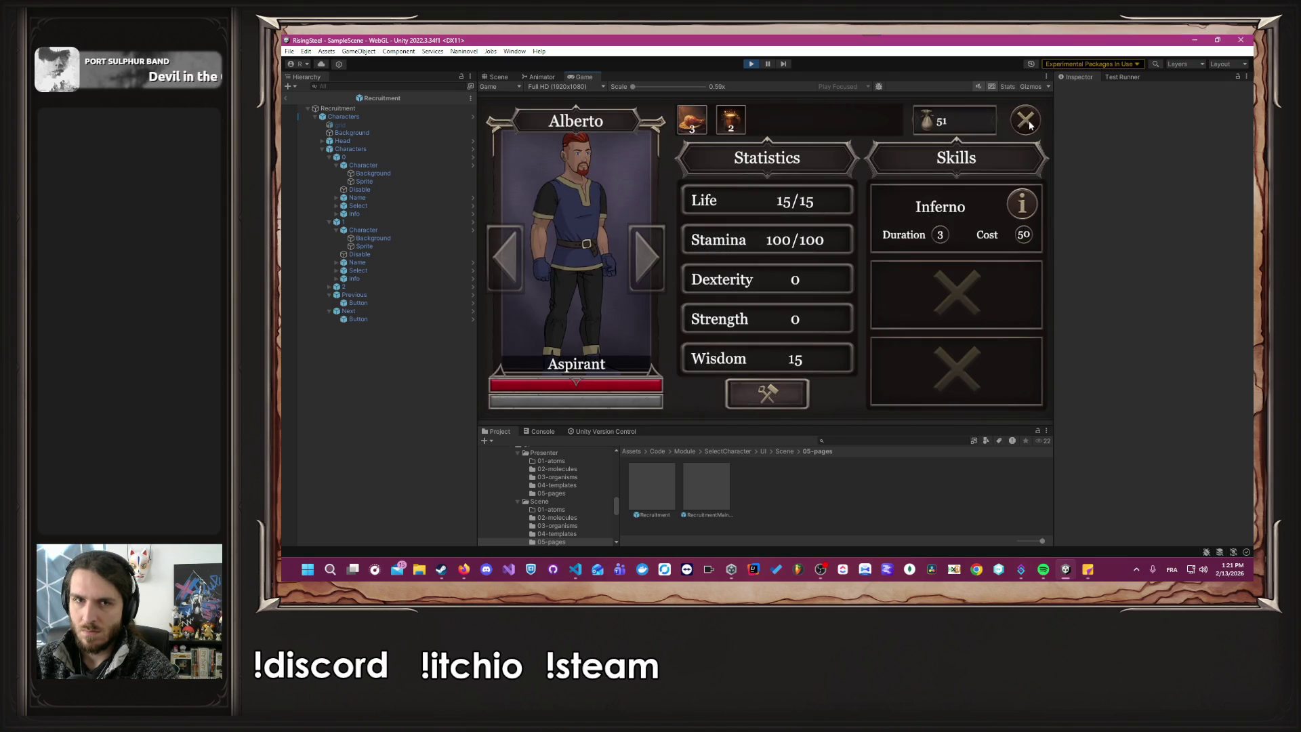
pyautogui.click(1025, 120)
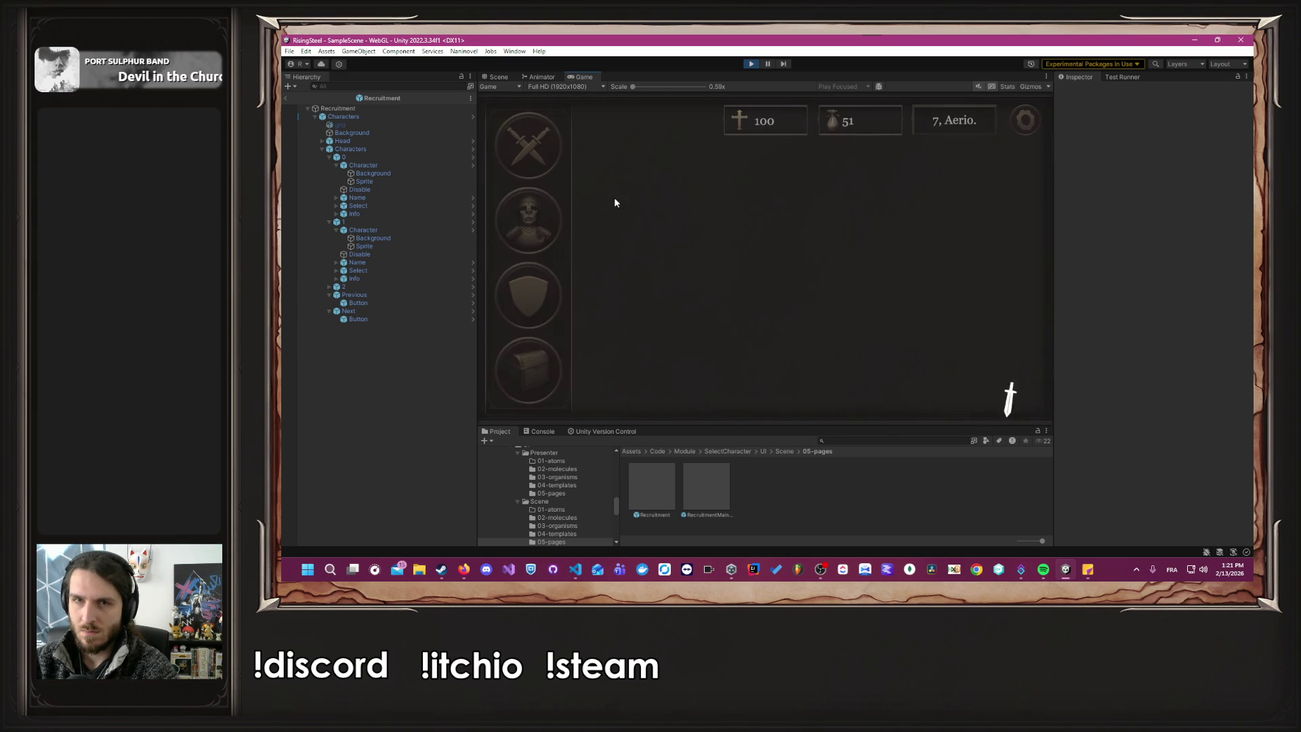
pyautogui.click(523, 144)
pyautogui.click(522, 145)
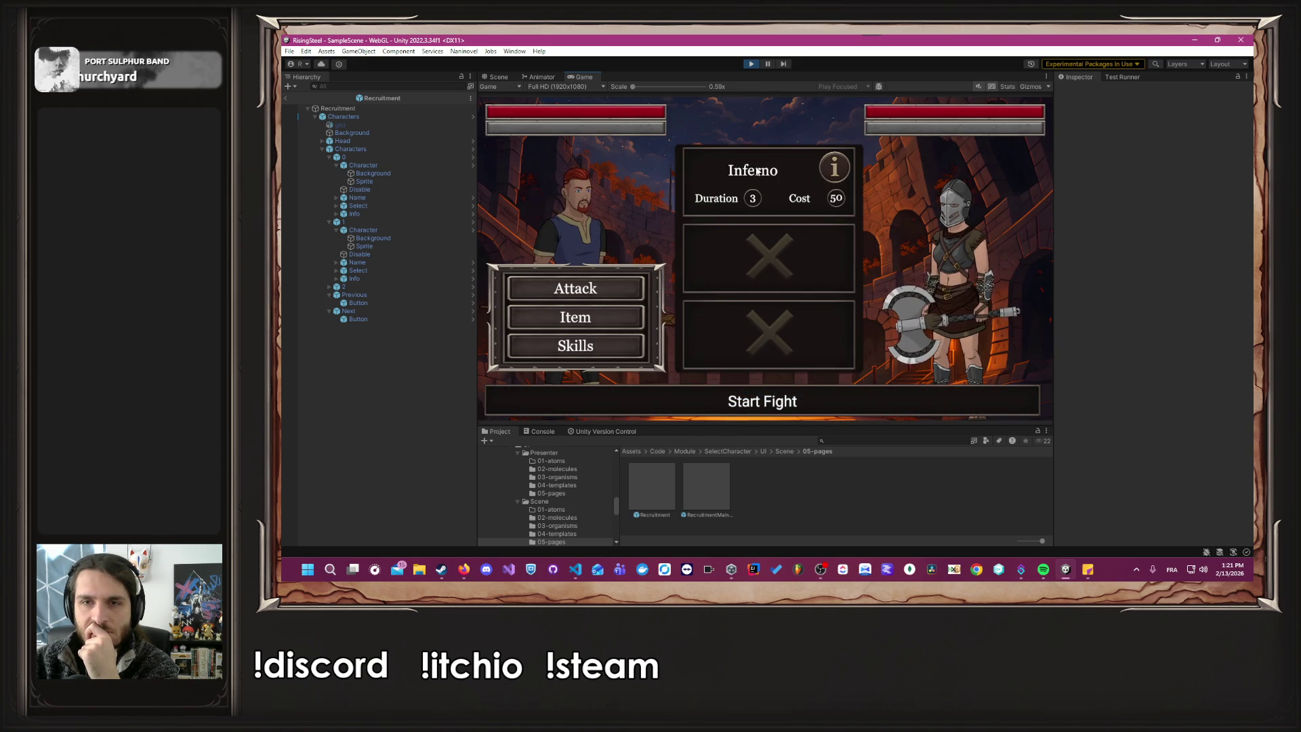
# Cast Inferno, drink a Beer, and inspect the status card showing Empty, Duration -1, Cost 0.
pyautogui.click(757, 170)
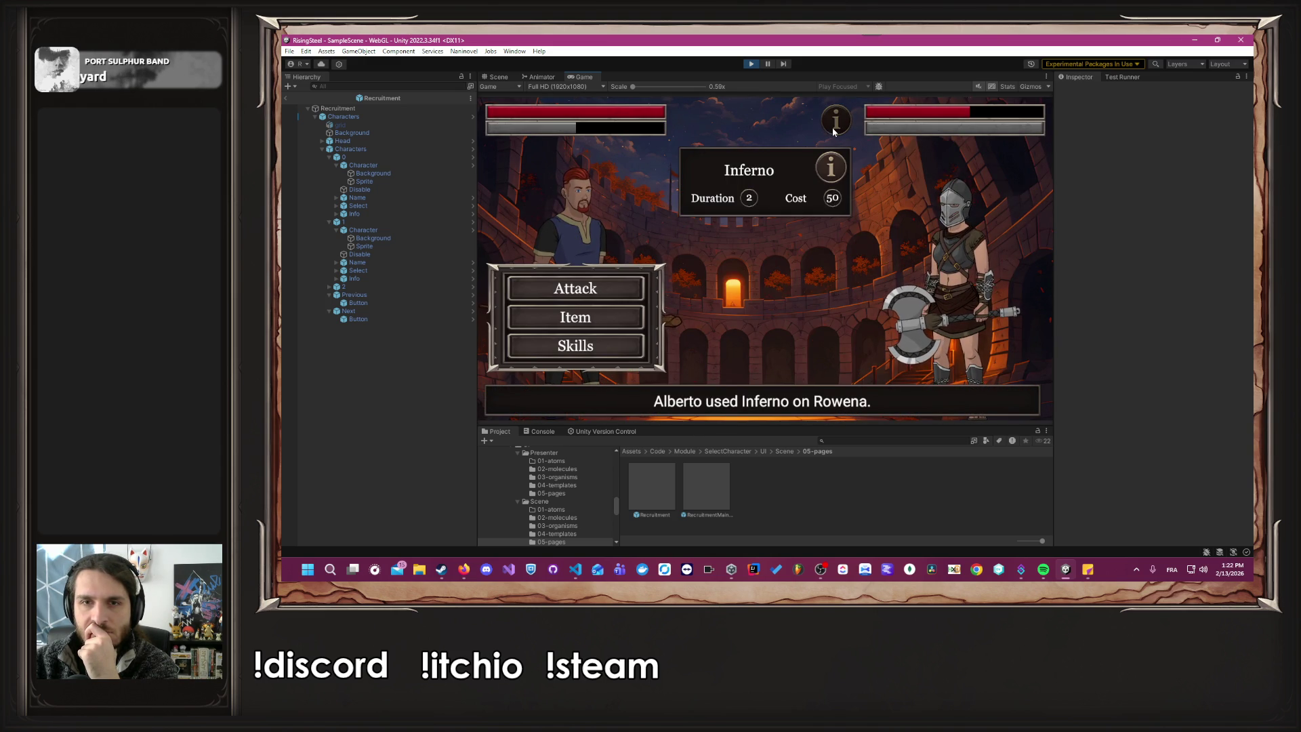
pyautogui.click(575, 316)
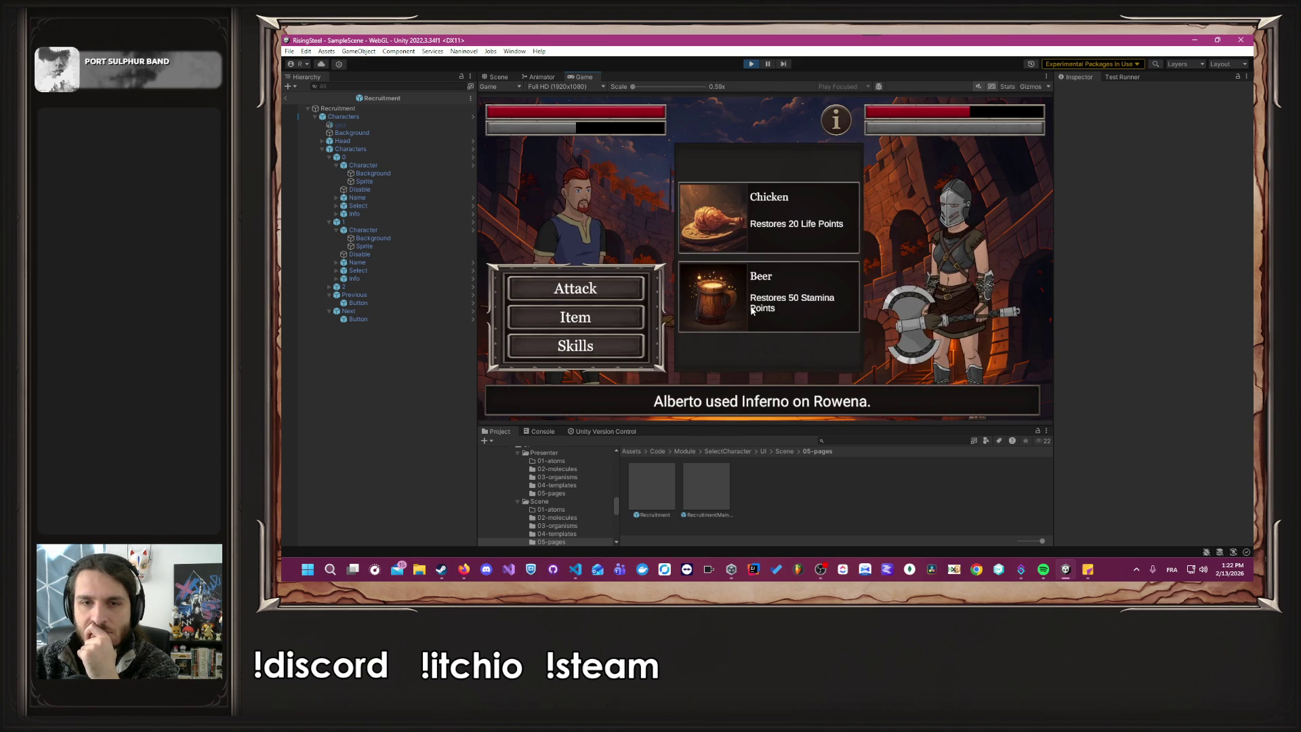
pyautogui.click(755, 310)
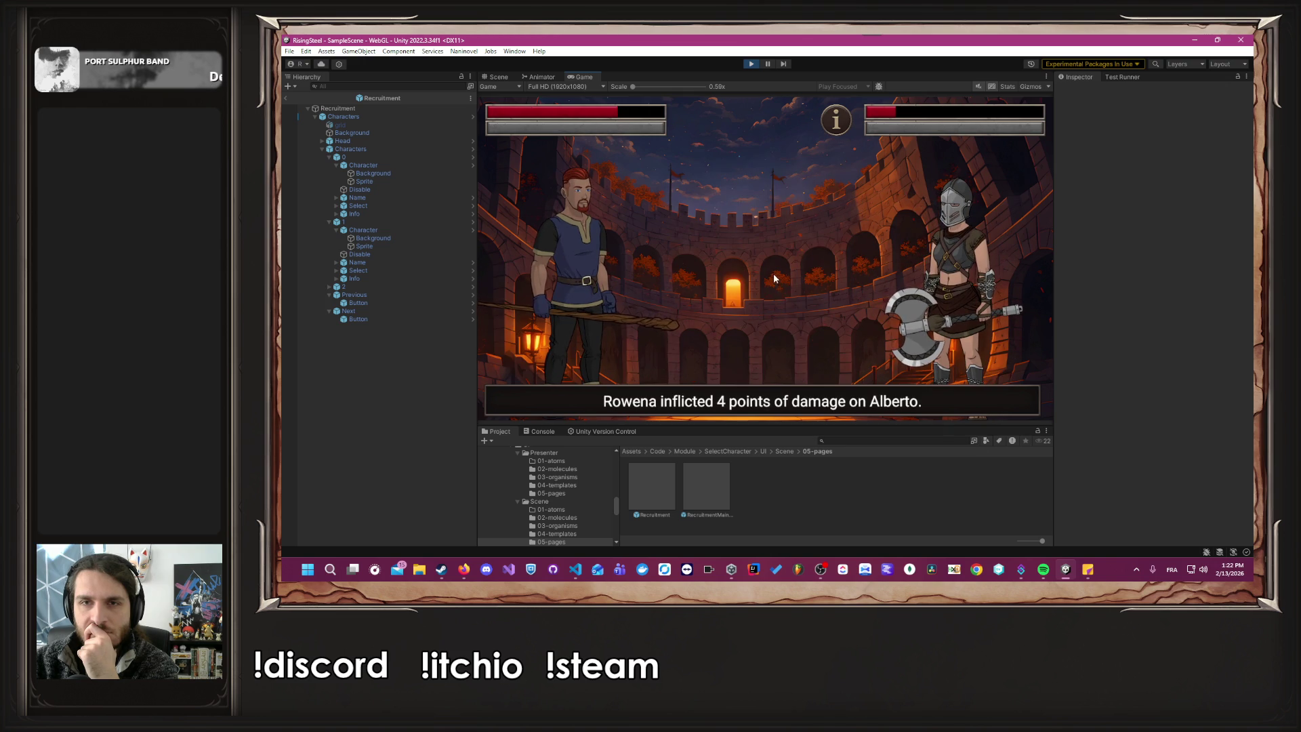
pyautogui.click(844, 120)
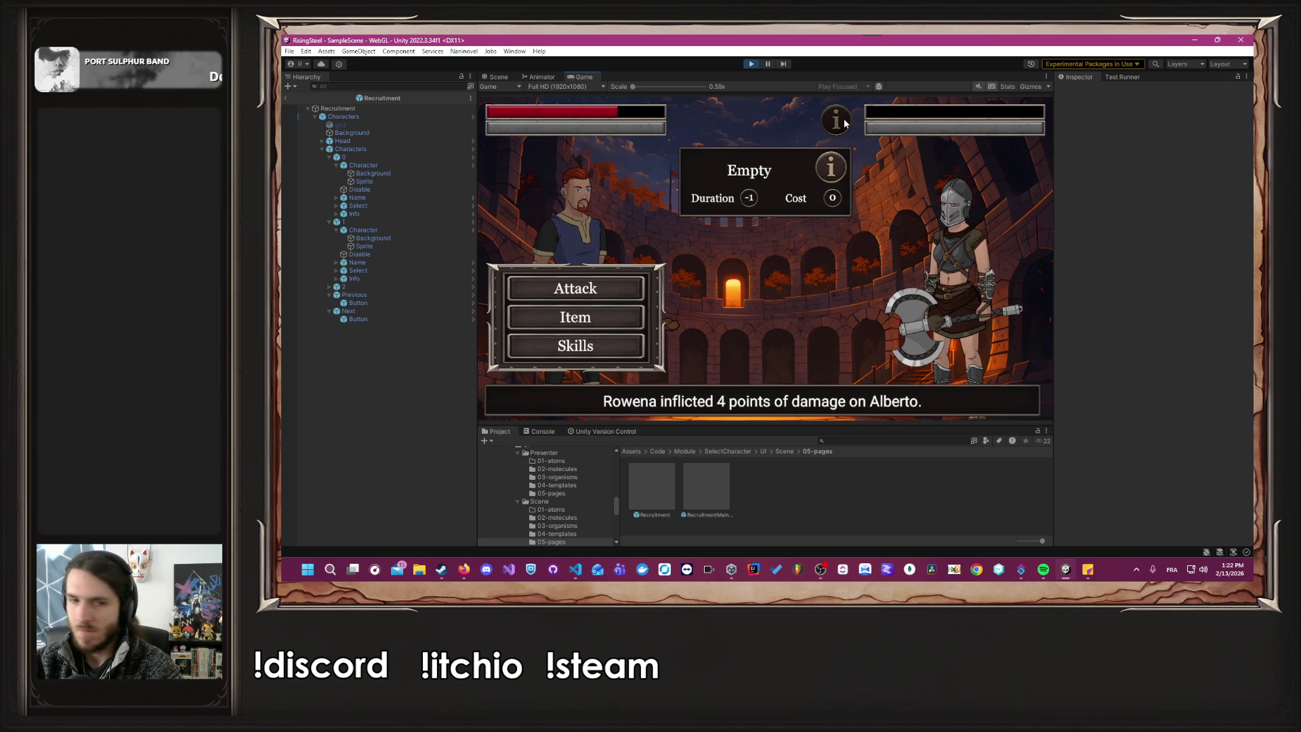
pyautogui.hotkey('alt', 'Tab')
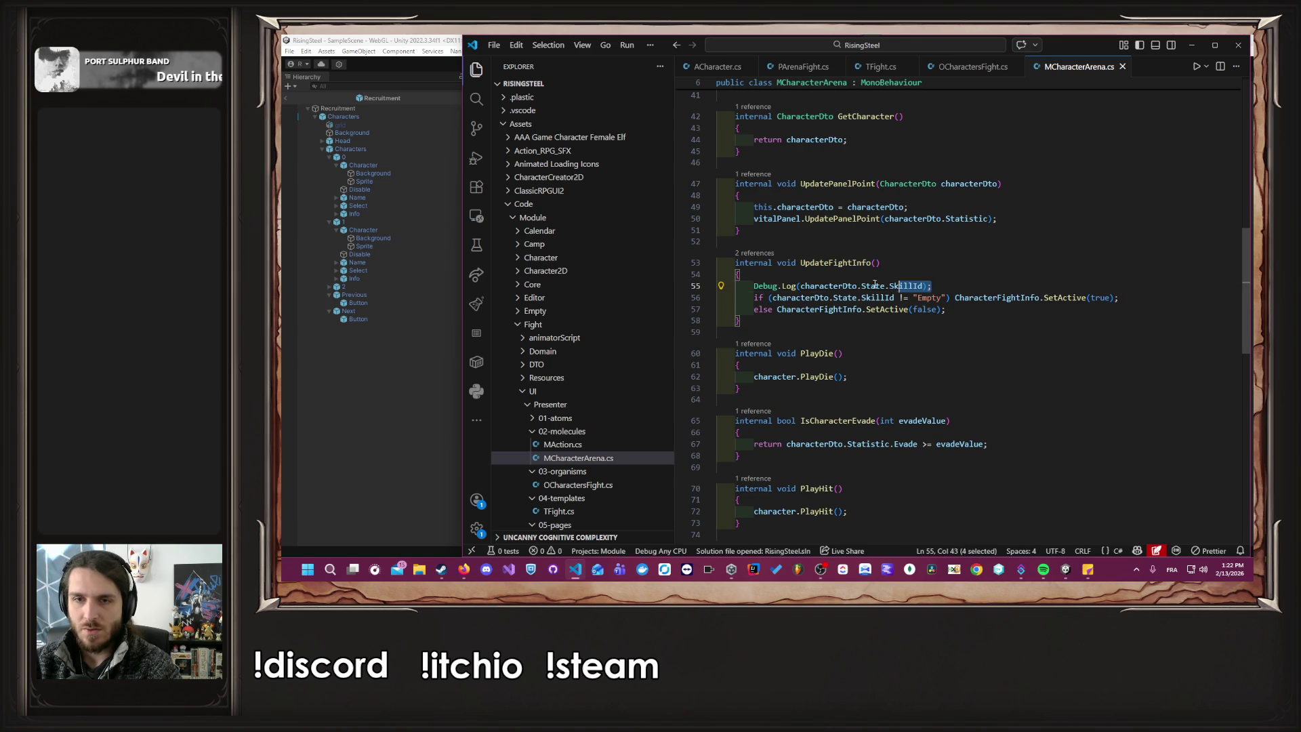
# Delete the SkillId Debug.Log line in MCharacterArena.cs, close ACharacter.cs, and show PArenaFight.cs.
pyautogui.moveTo(932, 285); pyautogui.dragTo(724, 285)
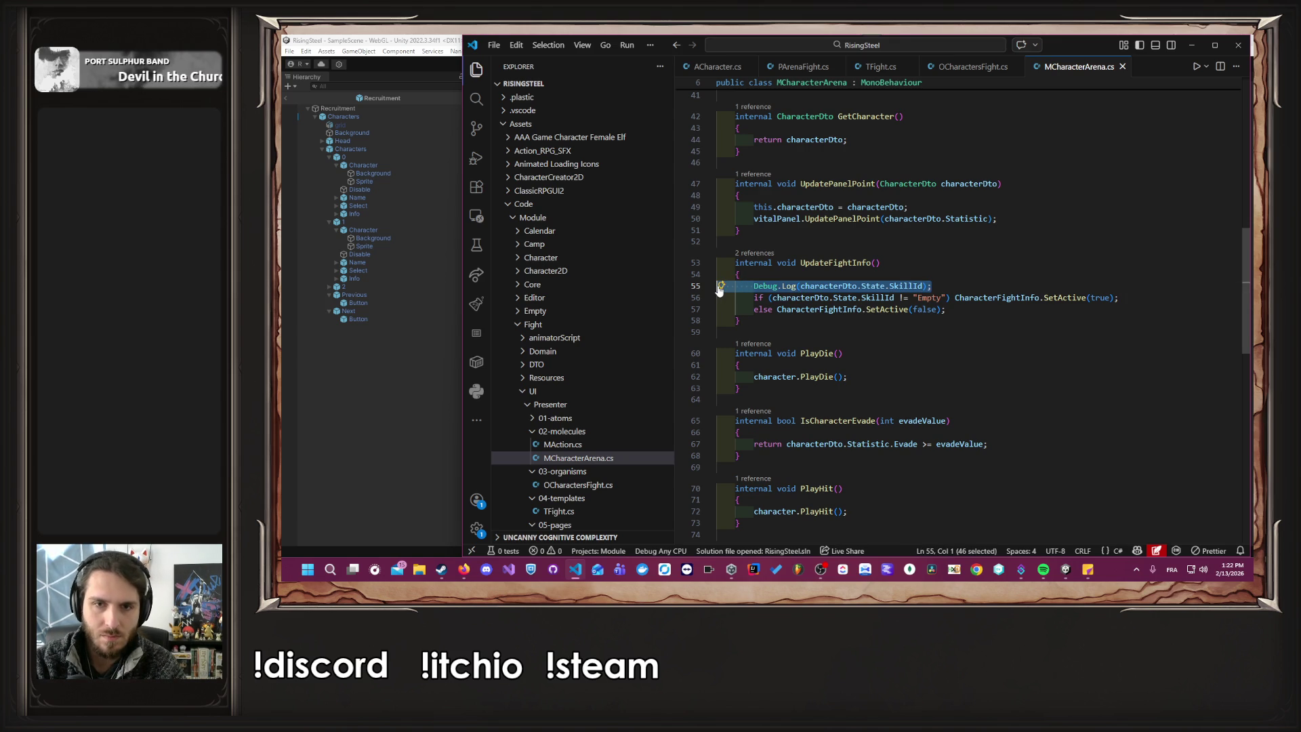
pyautogui.press('BackSpace')
pyautogui.press('BackSpace')
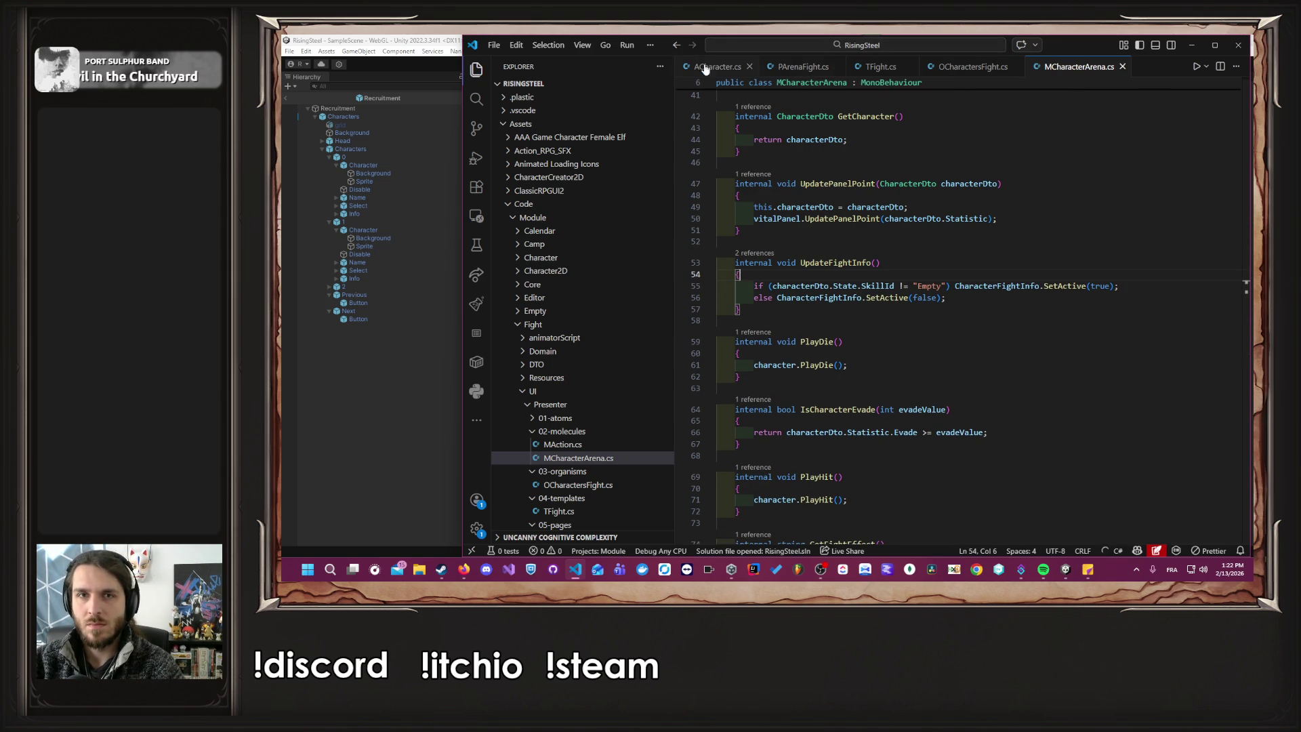
pyautogui.click(749, 67)
pyautogui.click(718, 66)
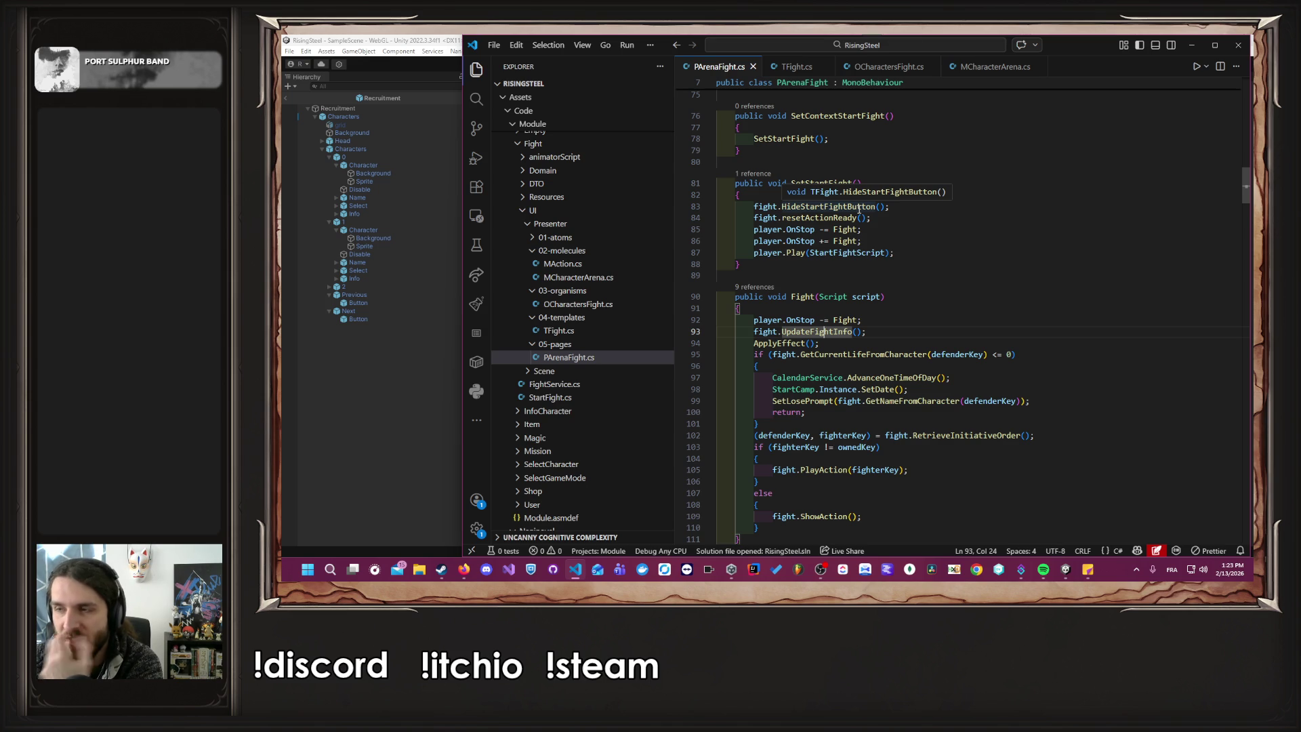
# Trace the ApplyEffect call in PArenaFight.cs through UpdateState into MCharacterArena.cs.
pyautogui.scroll(-2, 928, 328)
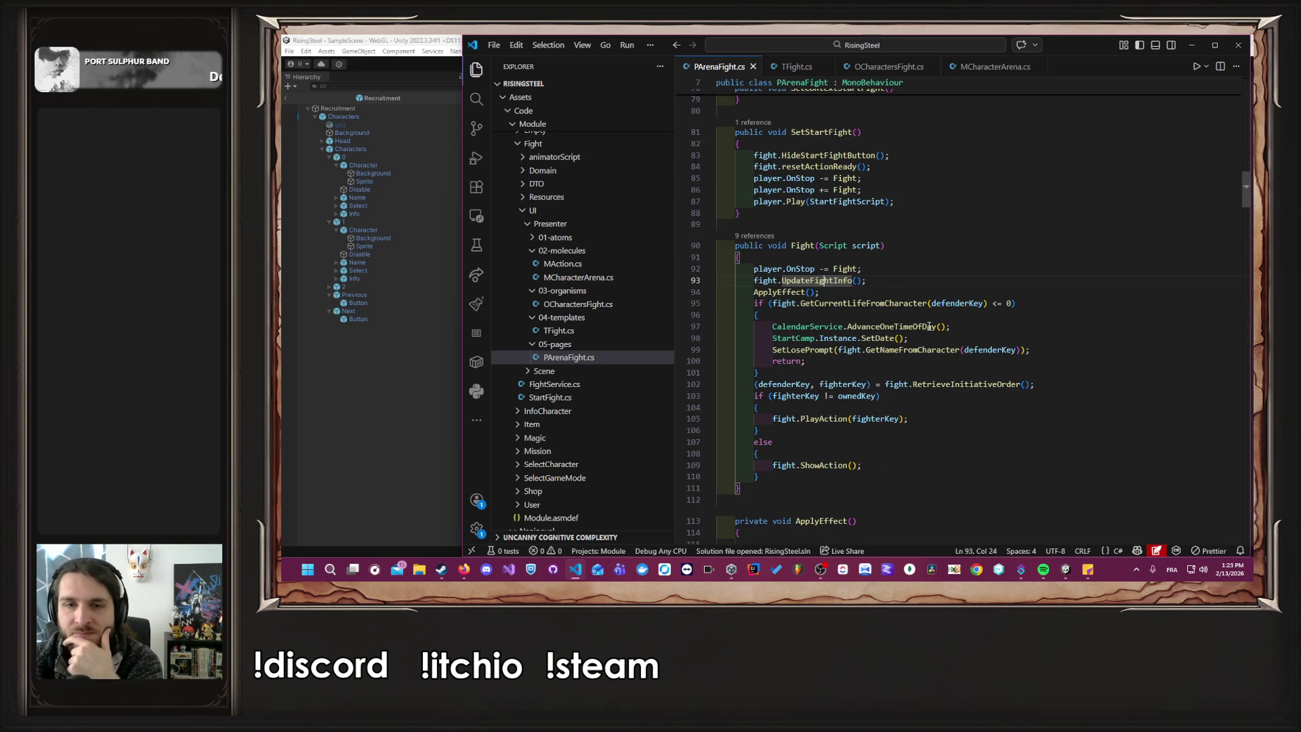
pyautogui.click(880, 280)
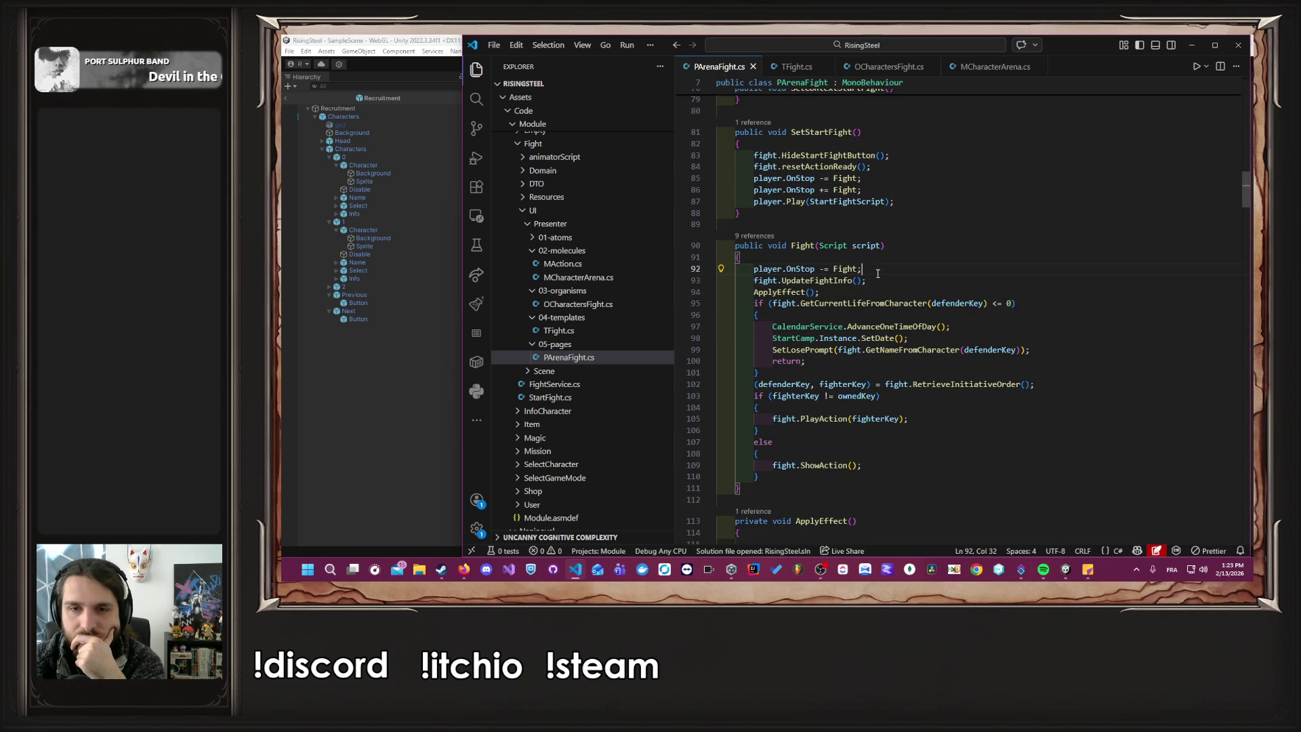
pyautogui.click(786, 292)
pyautogui.press('F12')
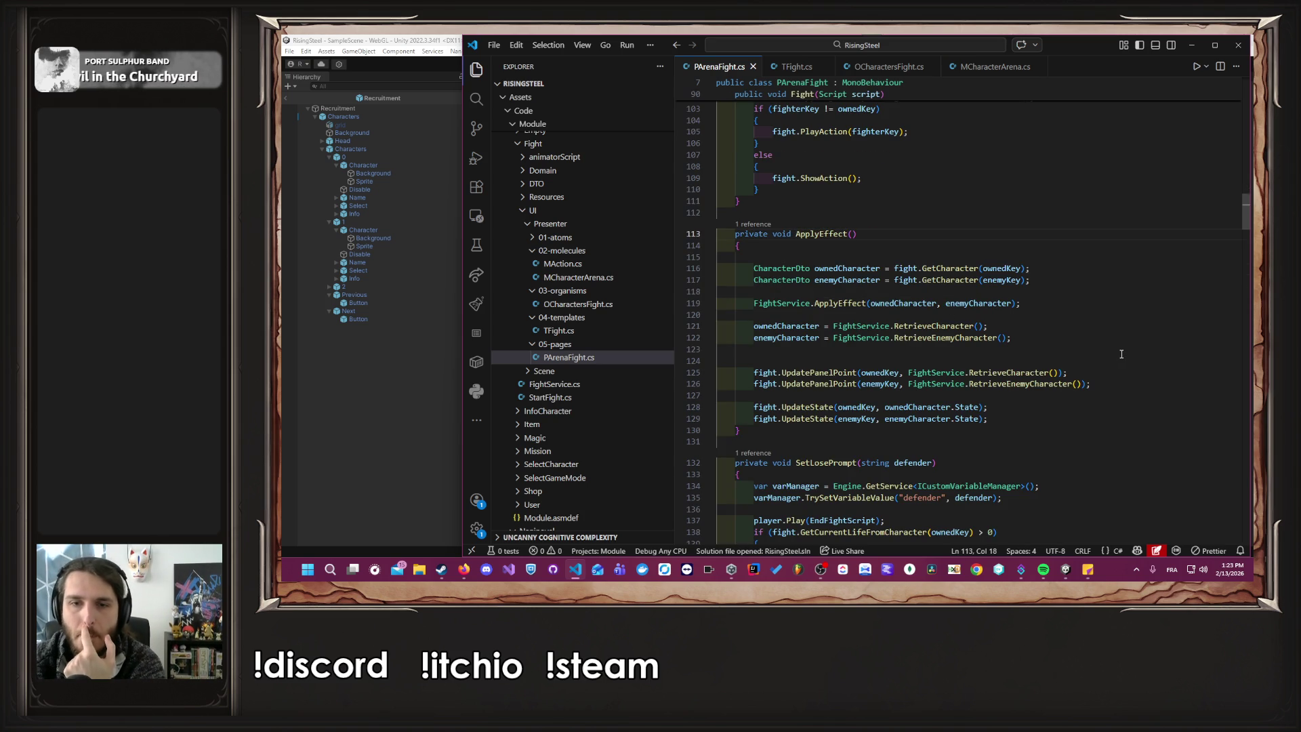
pyautogui.click(1009, 408)
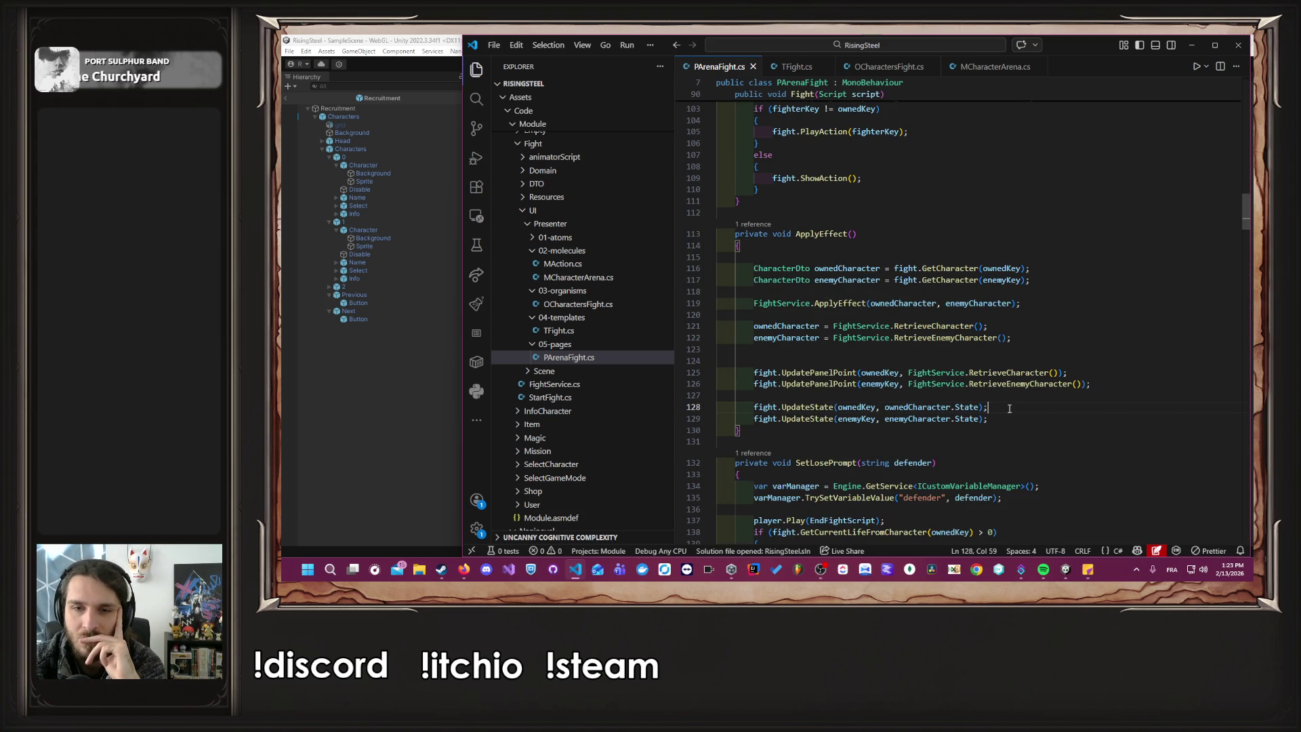
pyautogui.click(806, 417)
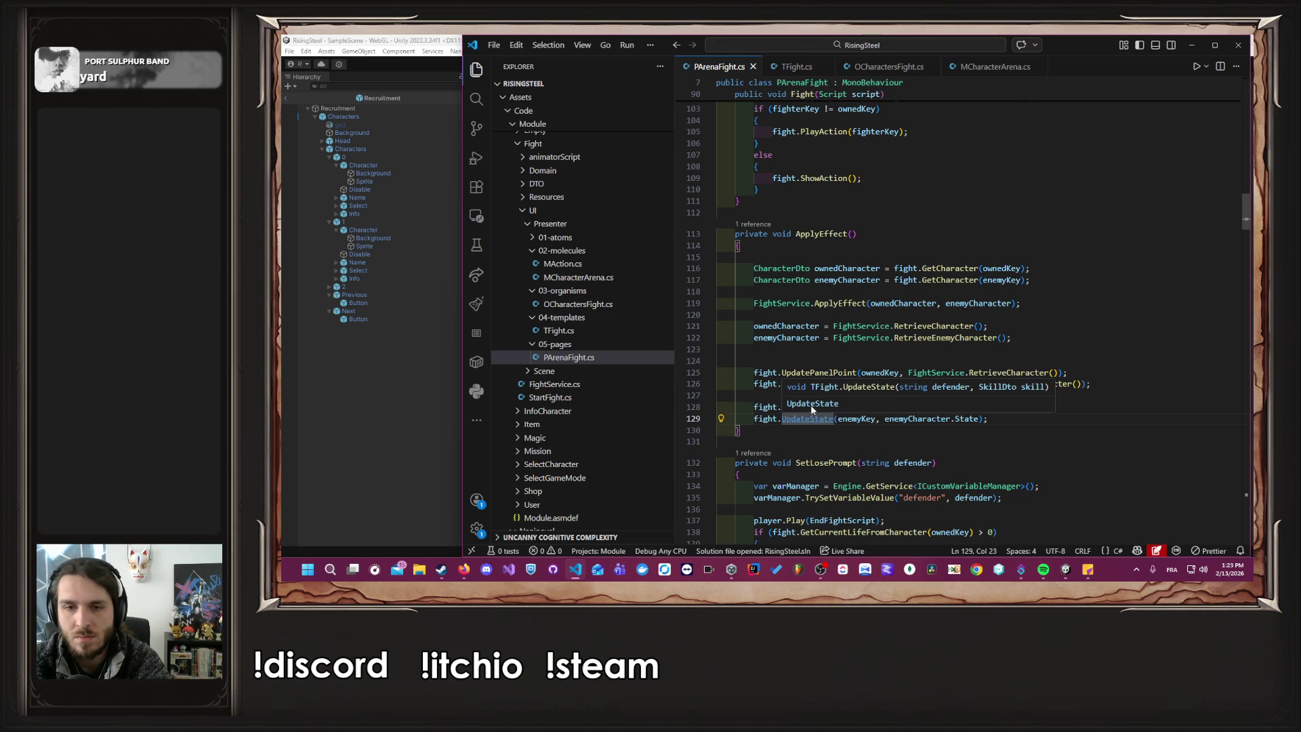
pyautogui.press('F12')
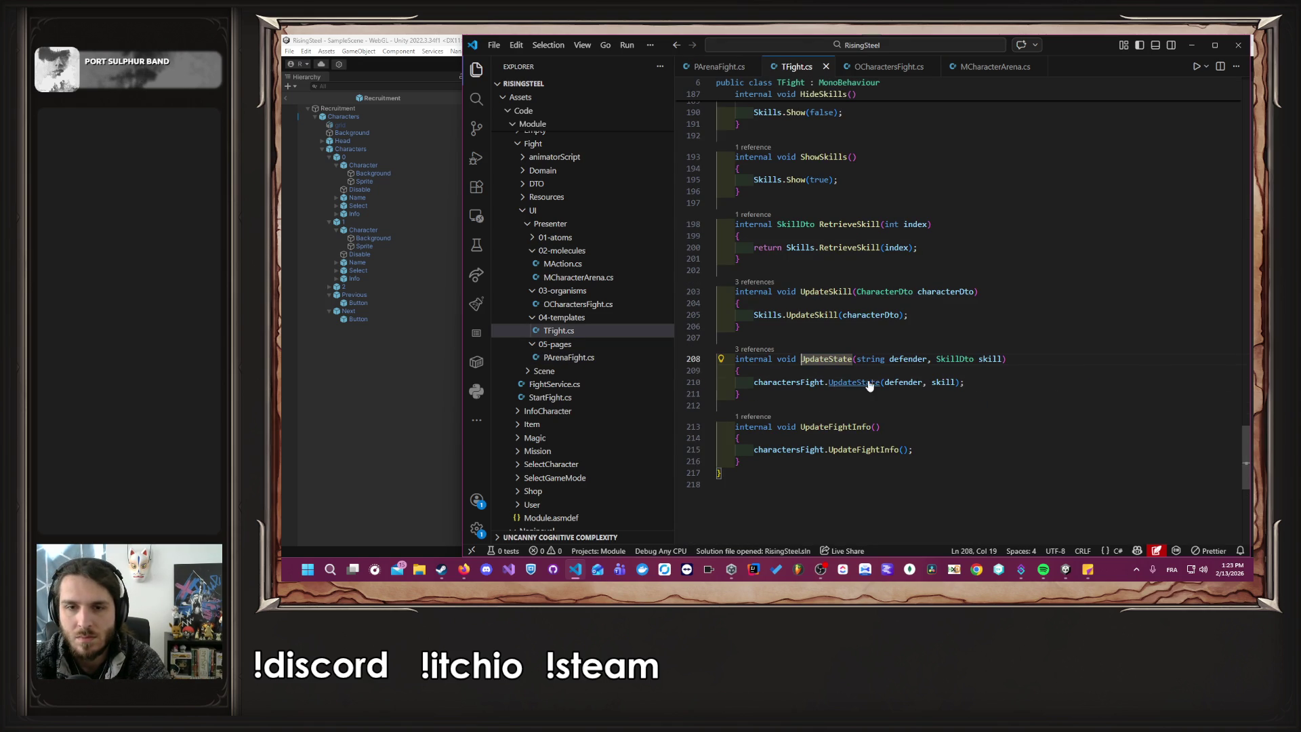
pyautogui.keyDown('ctrl'); pyautogui.click(870, 384); pyautogui.keyUp('ctrl')
pyautogui.keyDown('ctrl'); pyautogui.click(914, 326); pyautogui.keyUp('ctrl')
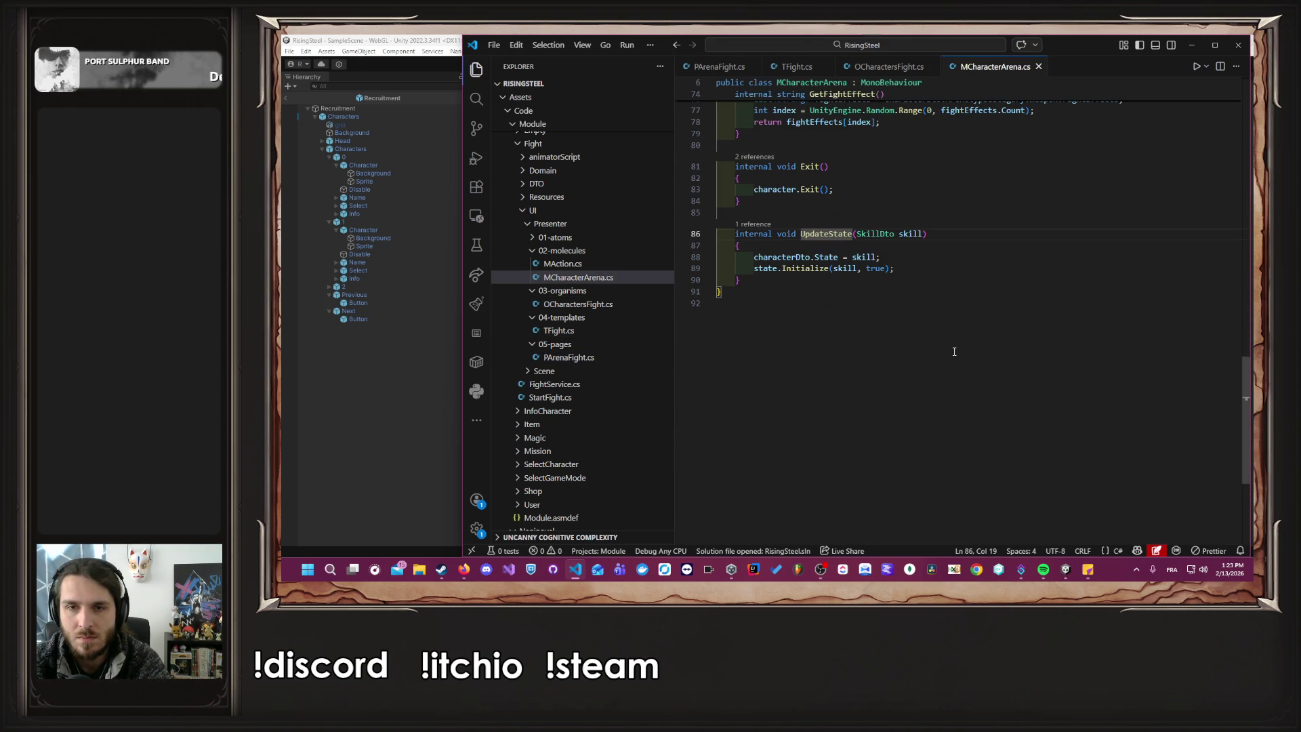
# Inspect the skill Initialize method in MSkill.cs, then return to PArenaFight.cs.
pyautogui.scroll(7, 953, 352)
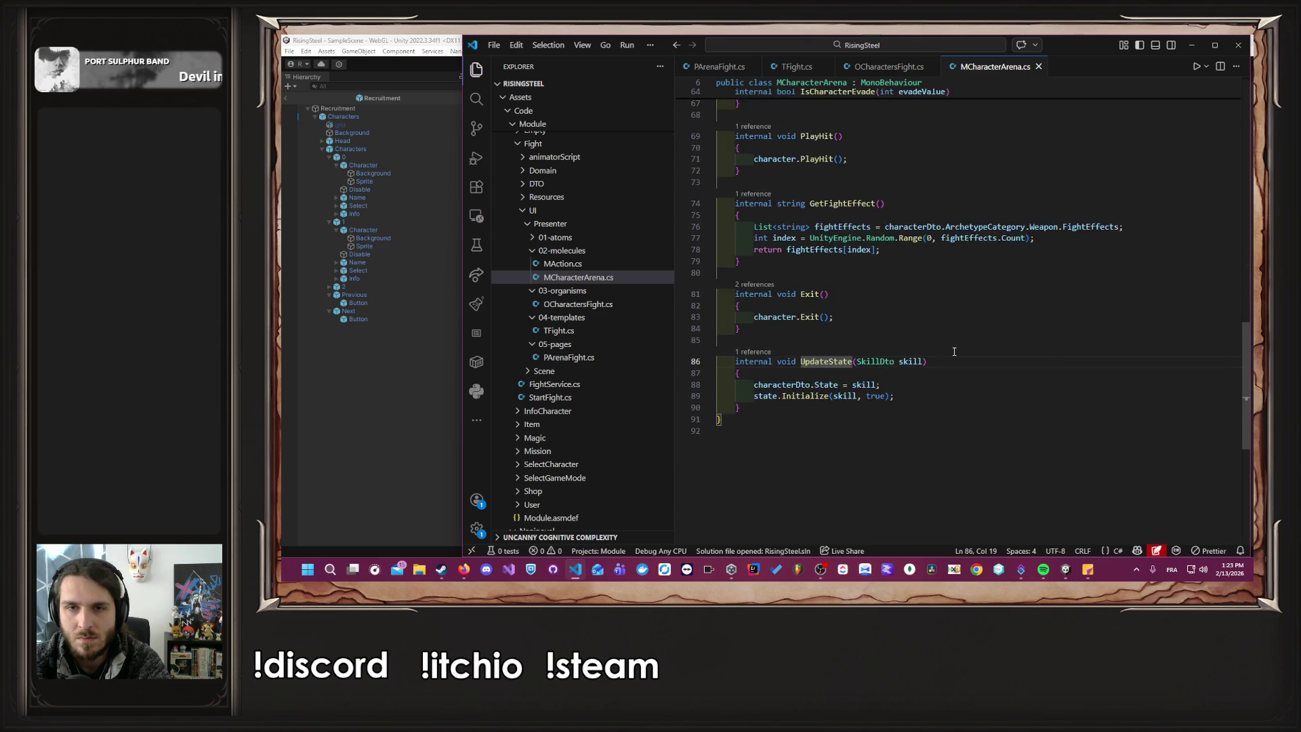
pyautogui.scroll(3, 953, 351)
pyautogui.scroll(-5, 953, 351)
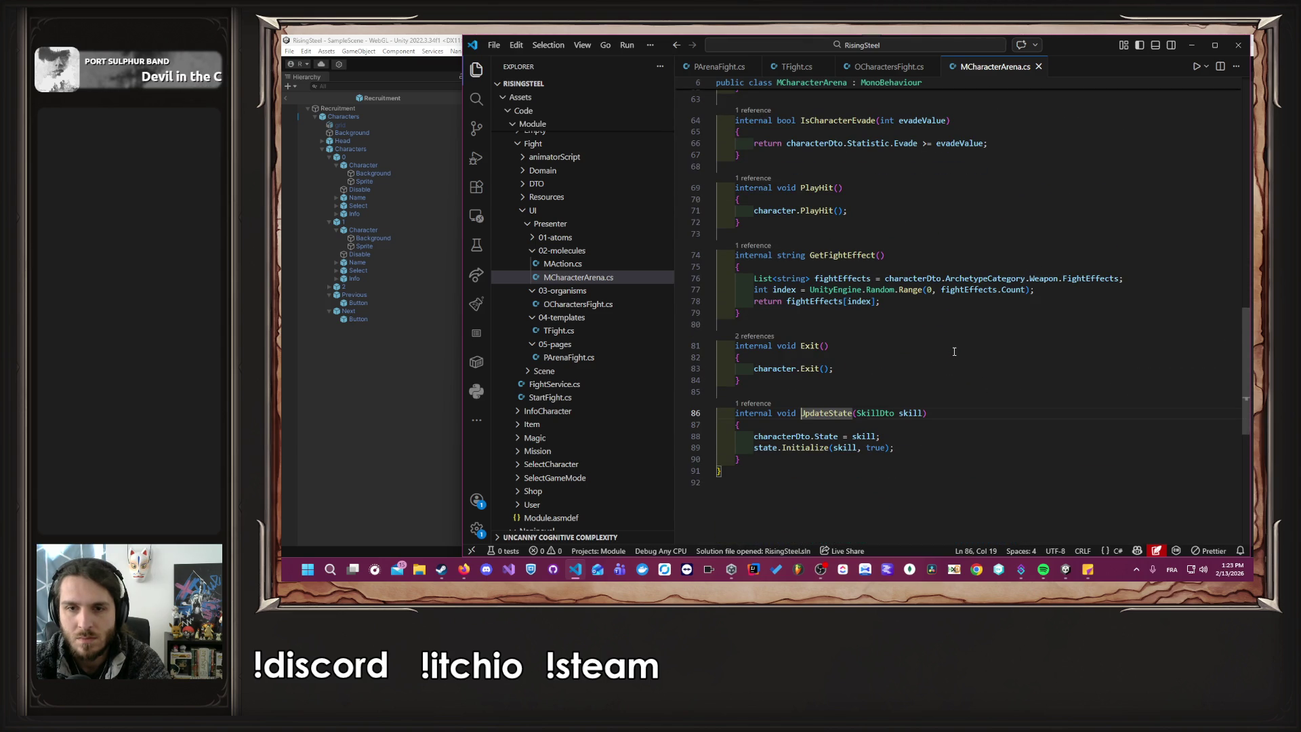
pyautogui.keyDown('ctrl'); pyautogui.click(816, 448); pyautogui.keyUp('ctrl')
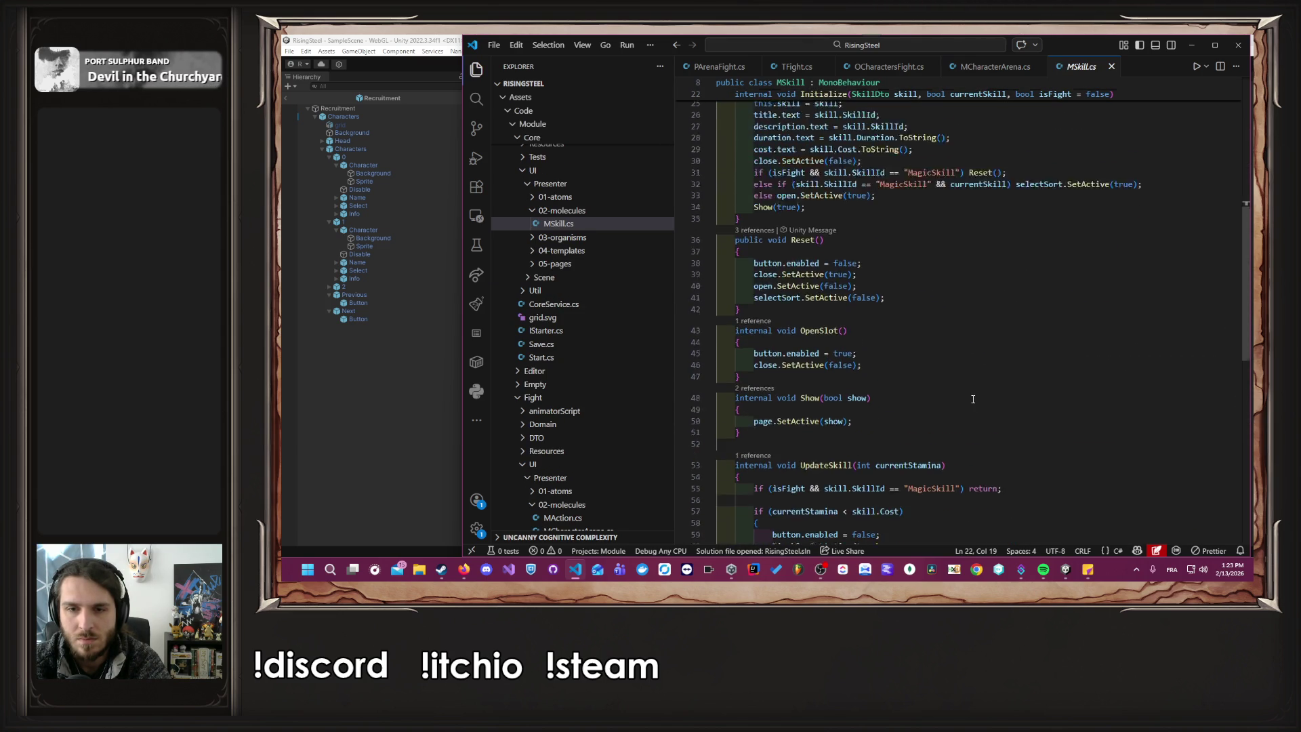
pyautogui.scroll(-5, 973, 399)
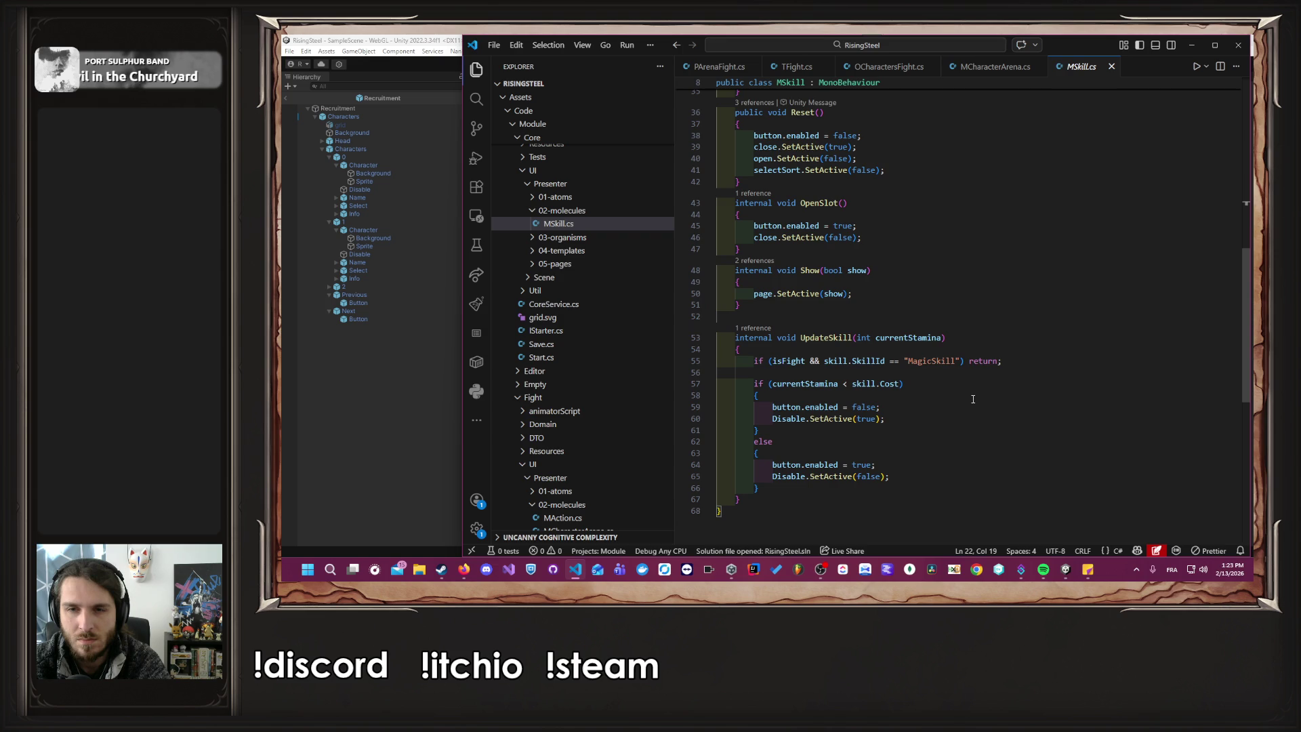
pyautogui.scroll(8, 973, 399)
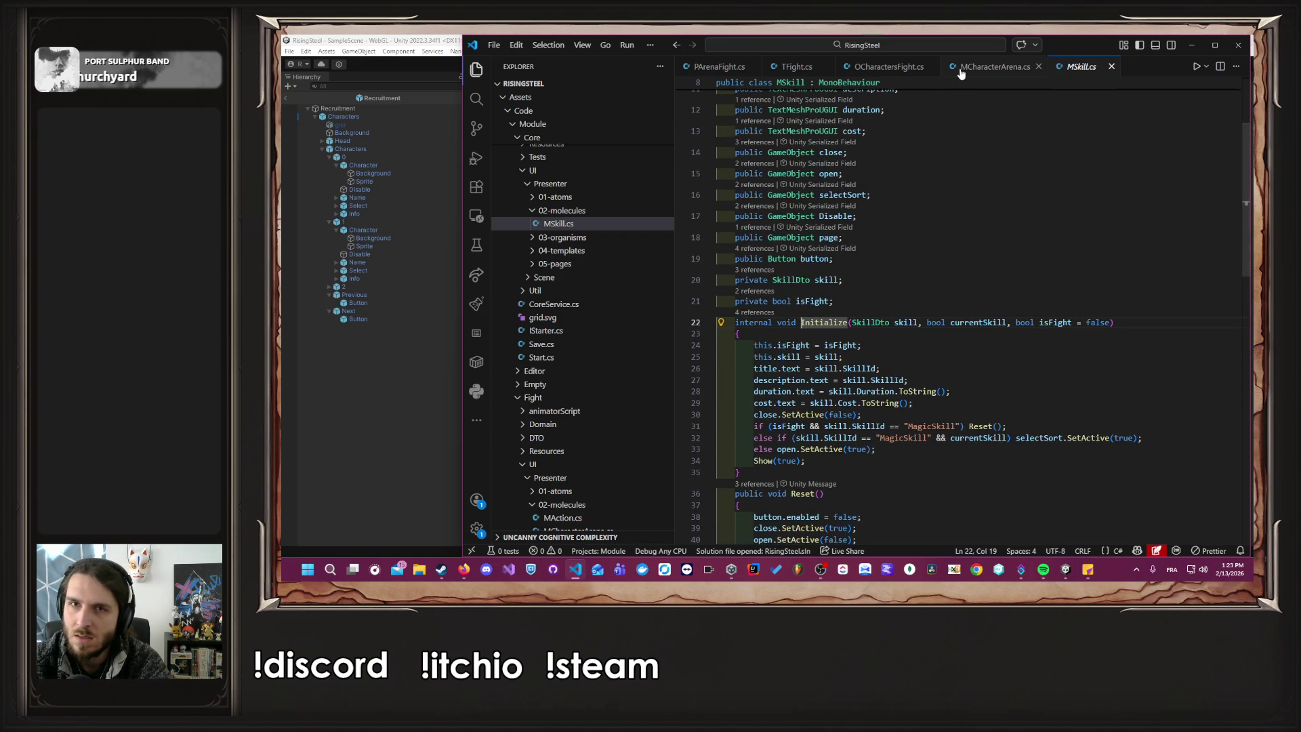
pyautogui.click(911, 67)
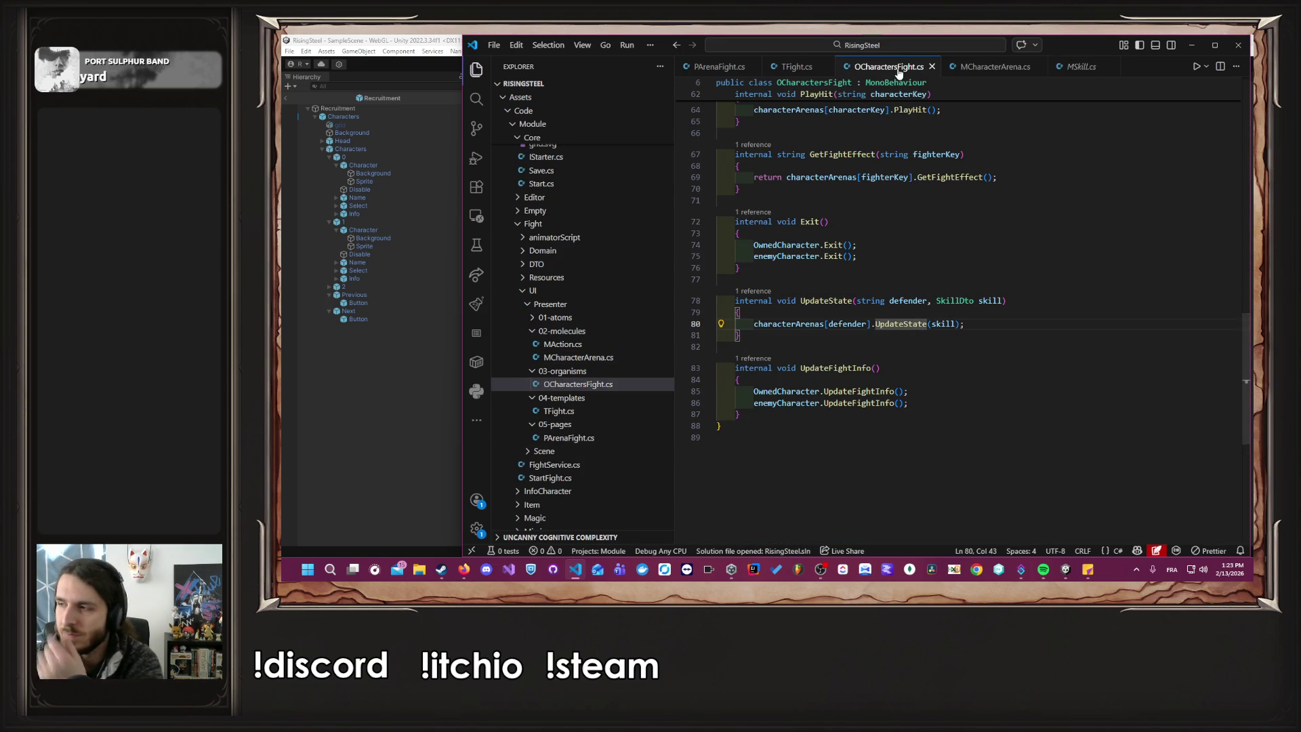
pyautogui.click(722, 66)
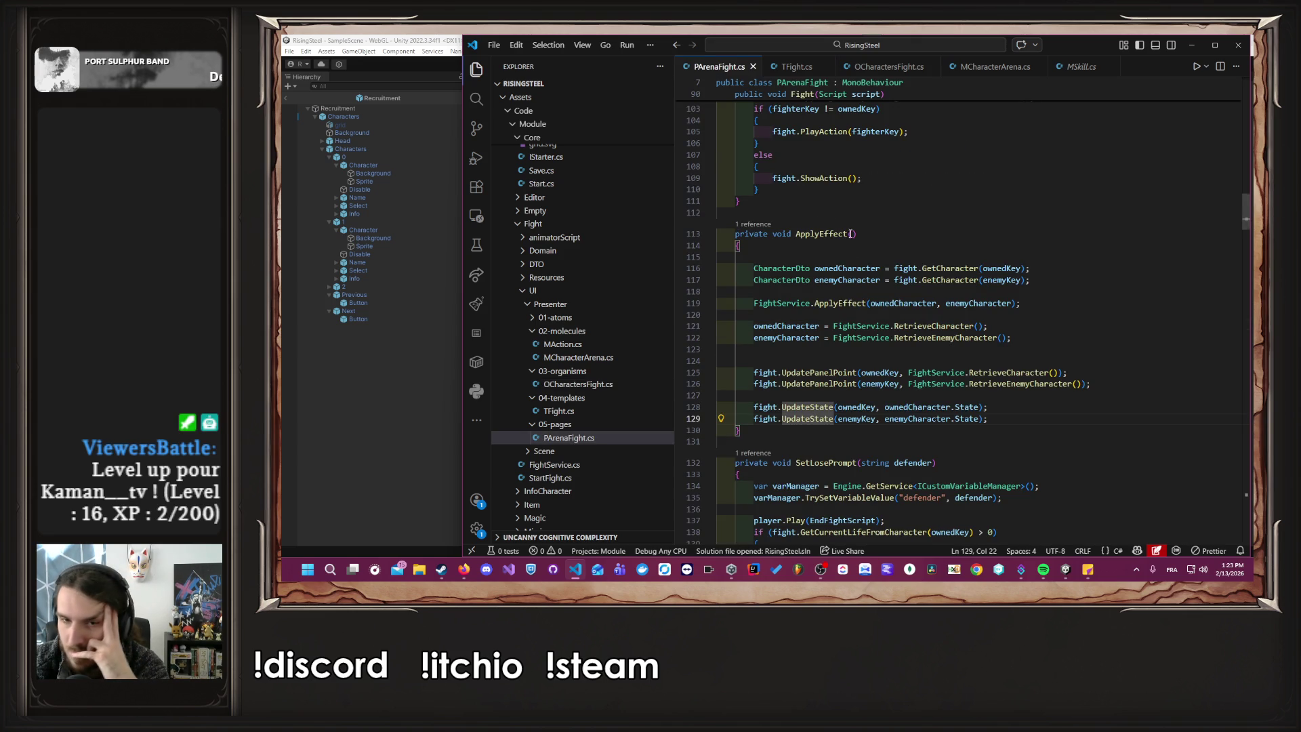
# Add Debug.Log("Apply Effect"); at the start of ApplyEffect and save PArenaFight.cs.
pyautogui.scroll(-2, 874, 252)
pyautogui.moveTo(981, 298)
pyautogui.click(866, 182)
pyautogui.press('Tab')
pyautogui.press('Tab')
pyautogui.write('Debug.Log(')
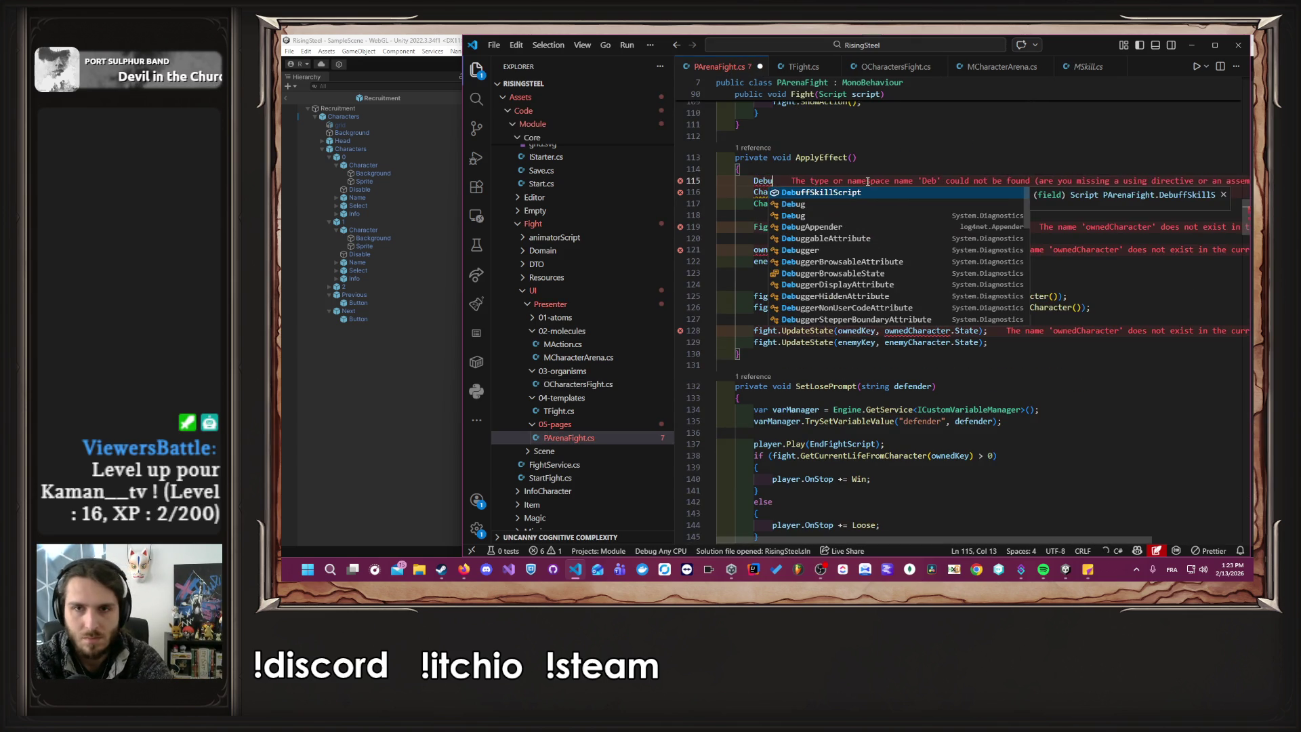
pyautogui.press('Tab')
pyautogui.hotkey('ctrl', 's')
pyautogui.click(424, 374)
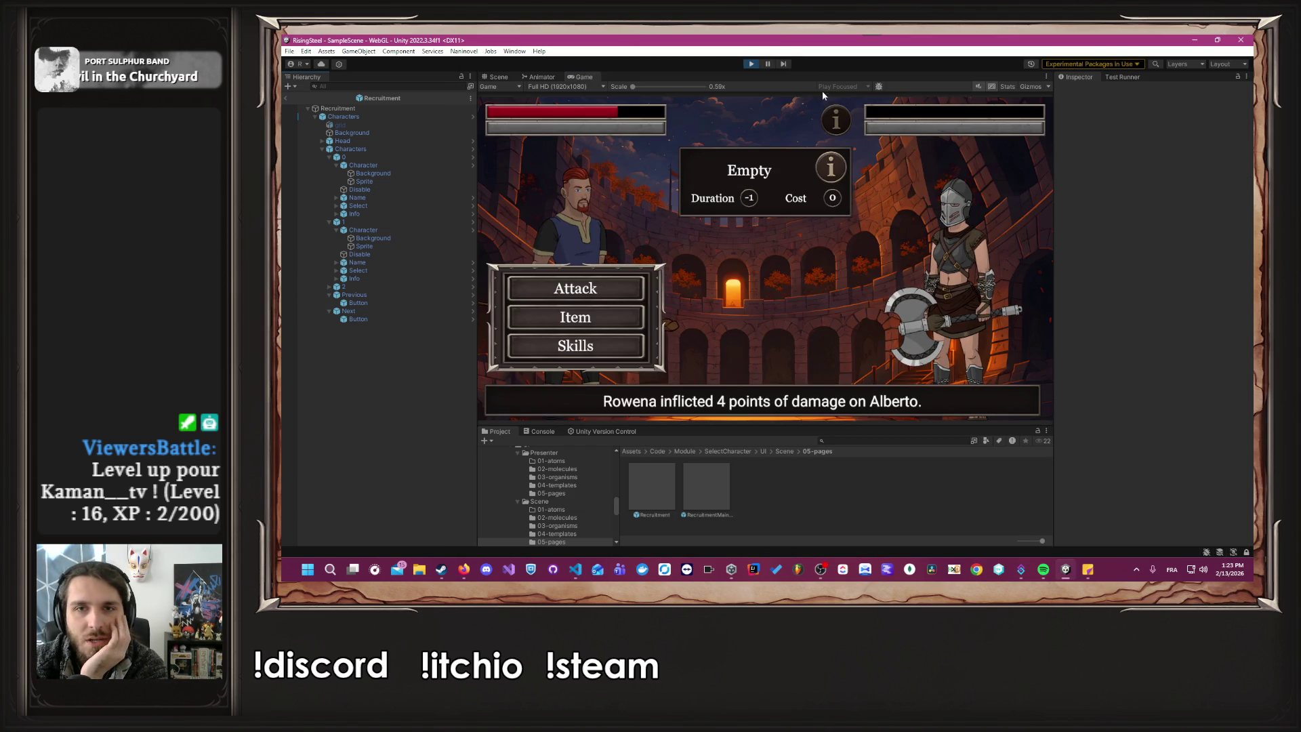
# Start Play mode, load save slot 1, and check Alberto's details in Training.
pyautogui.click(752, 64)
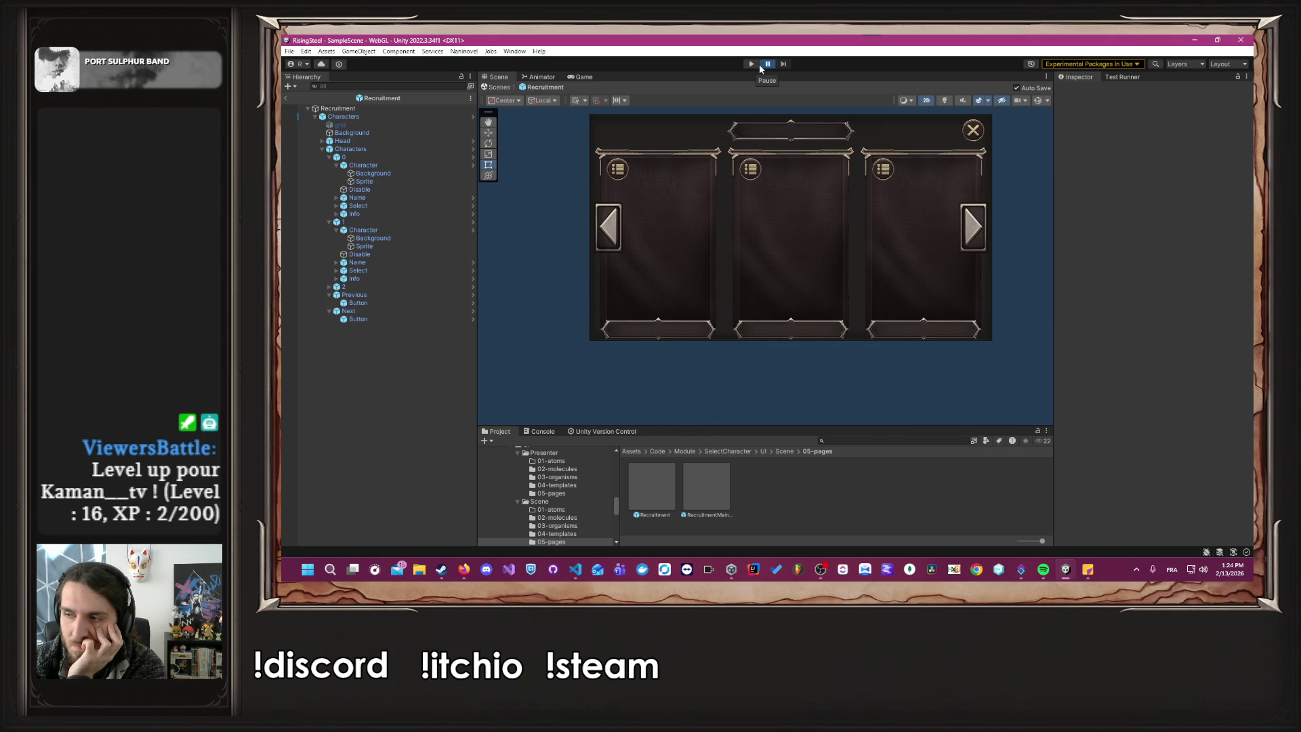
pyautogui.click(750, 63)
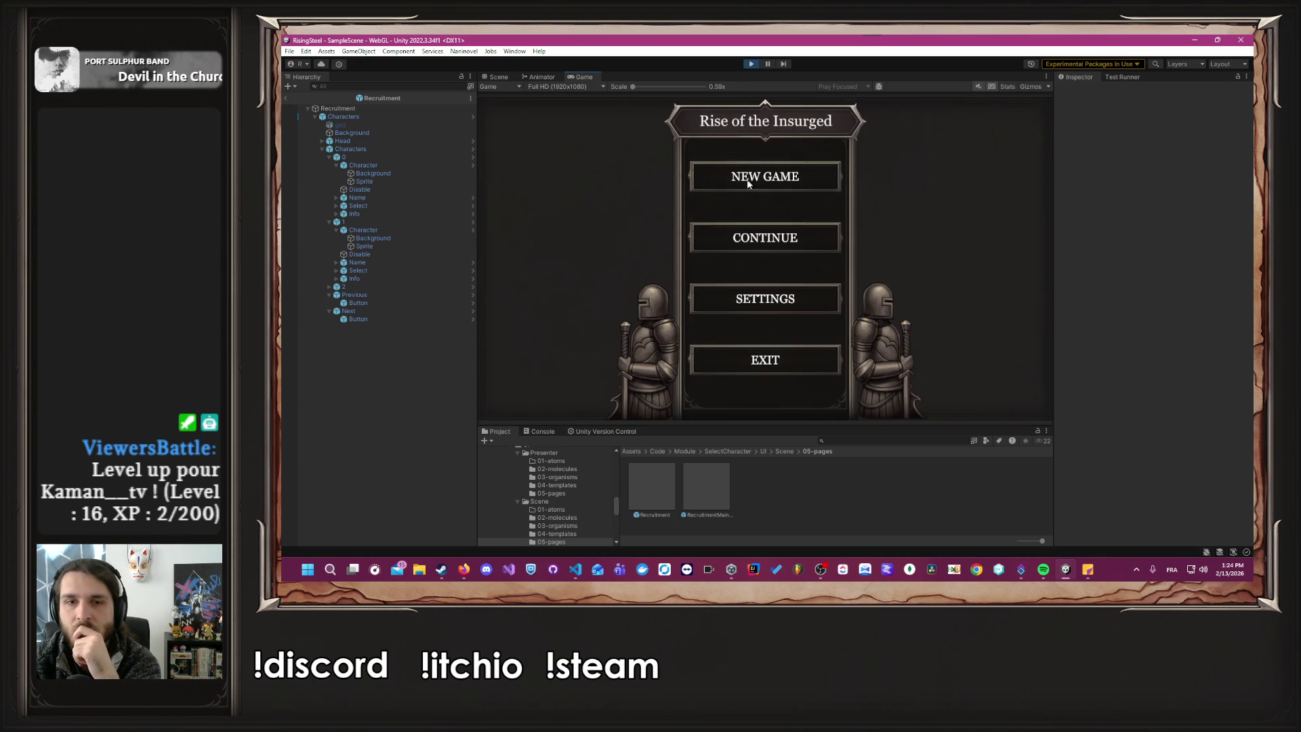
pyautogui.click(708, 241)
pyautogui.click(700, 267)
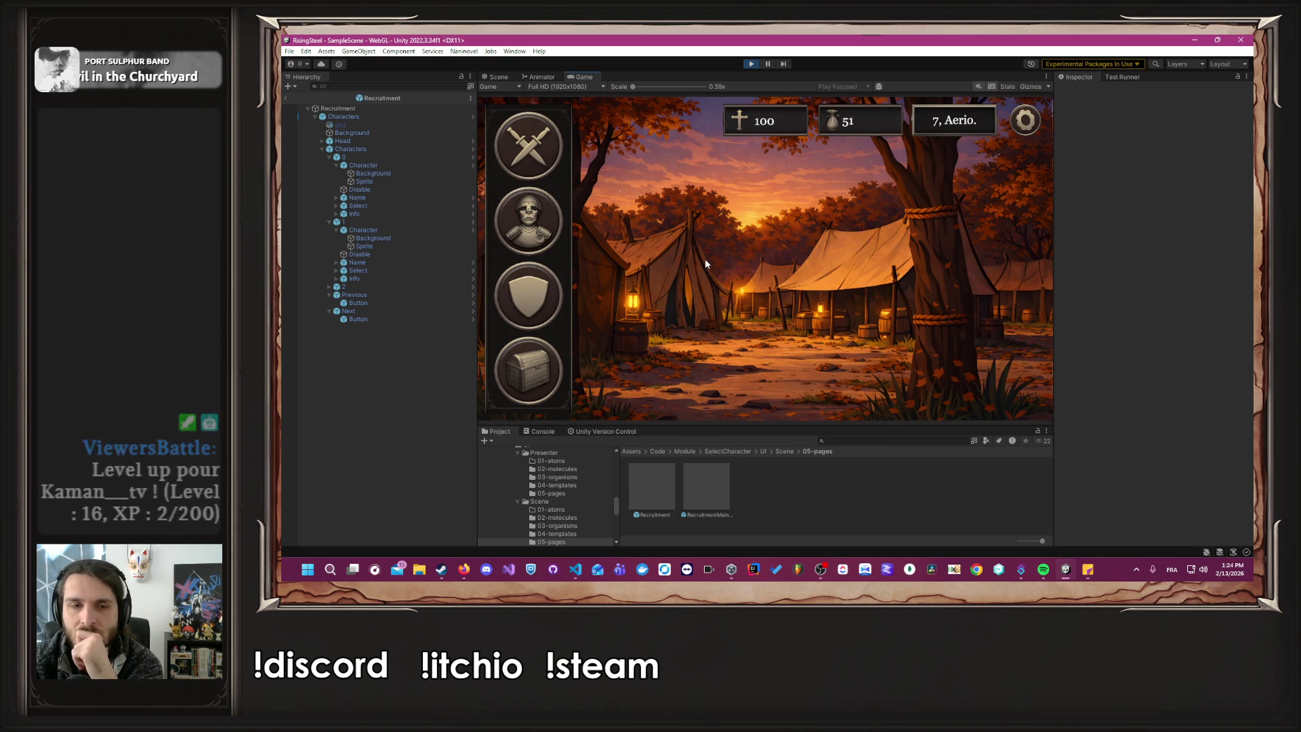
pyautogui.click(509, 316)
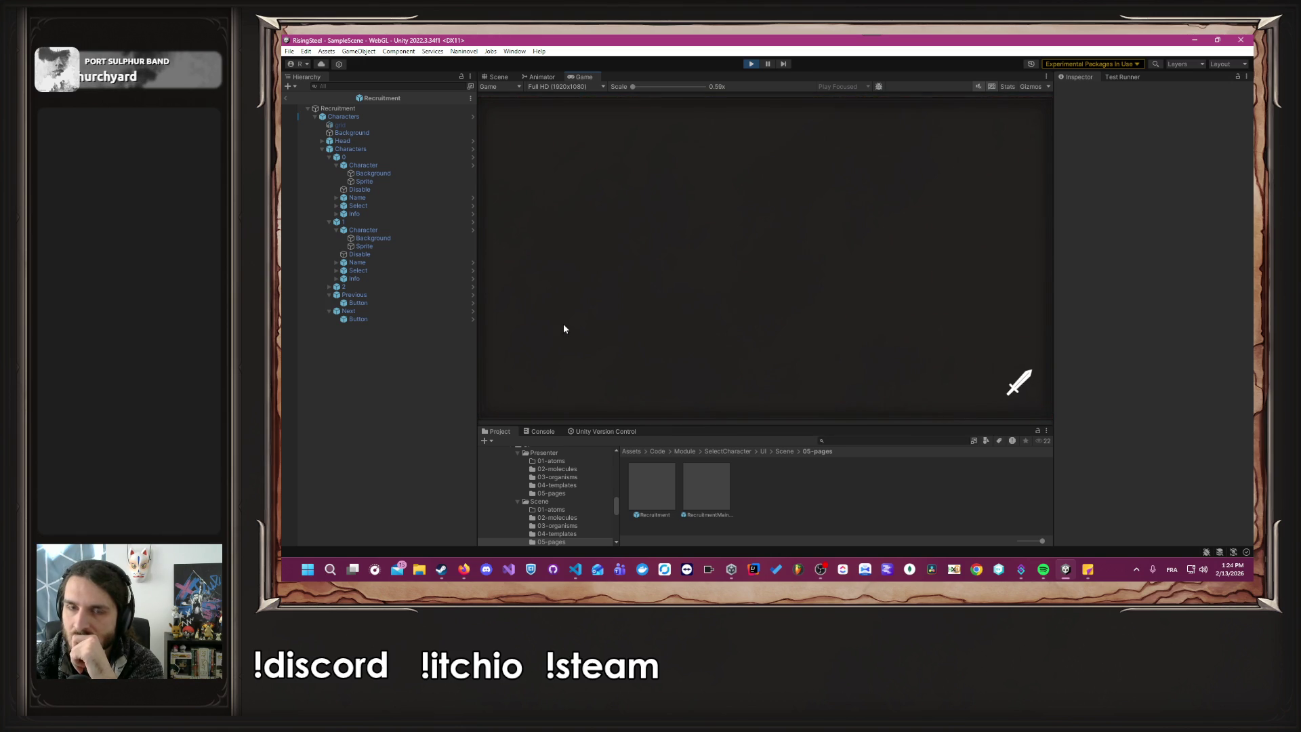
pyautogui.click(587, 298)
pyautogui.click(1025, 120)
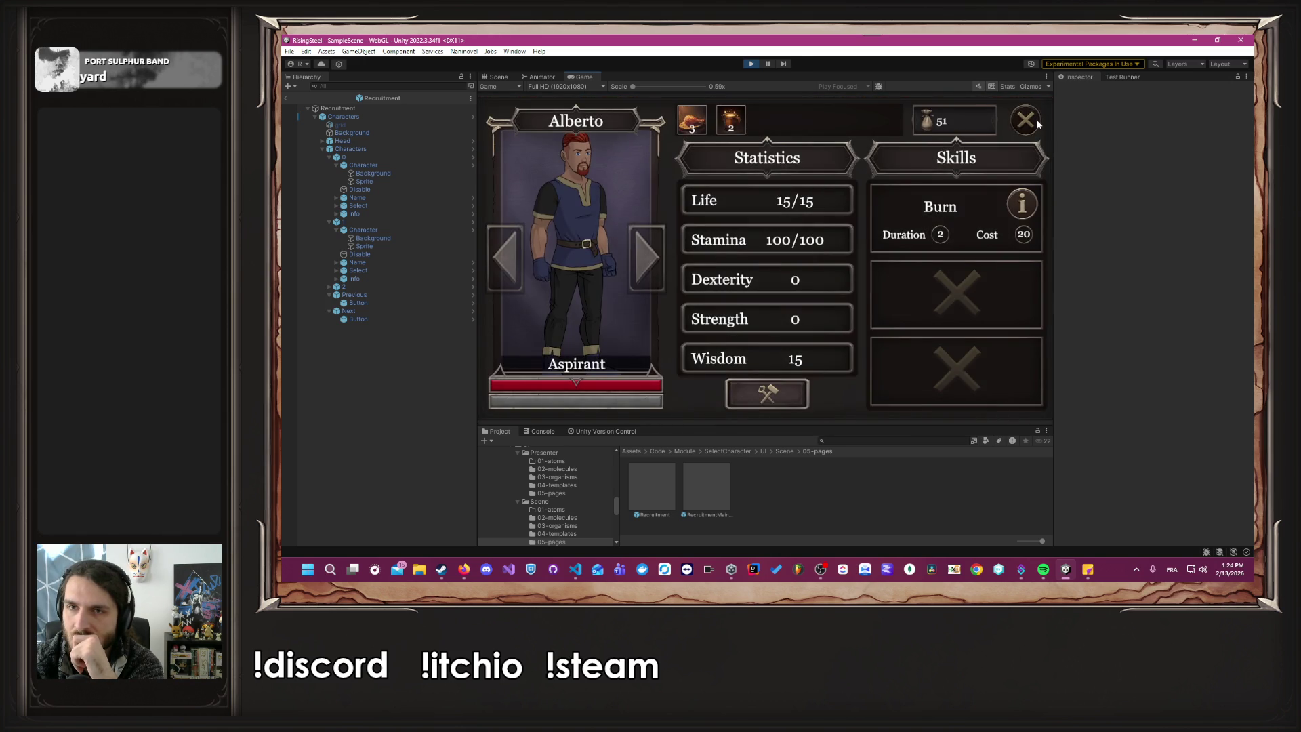
pyautogui.click(513, 157)
# Enter an Arena fight against Seraphine, cast Burn, and drink a Beer.
pyautogui.click(530, 141)
pyautogui.click(571, 230)
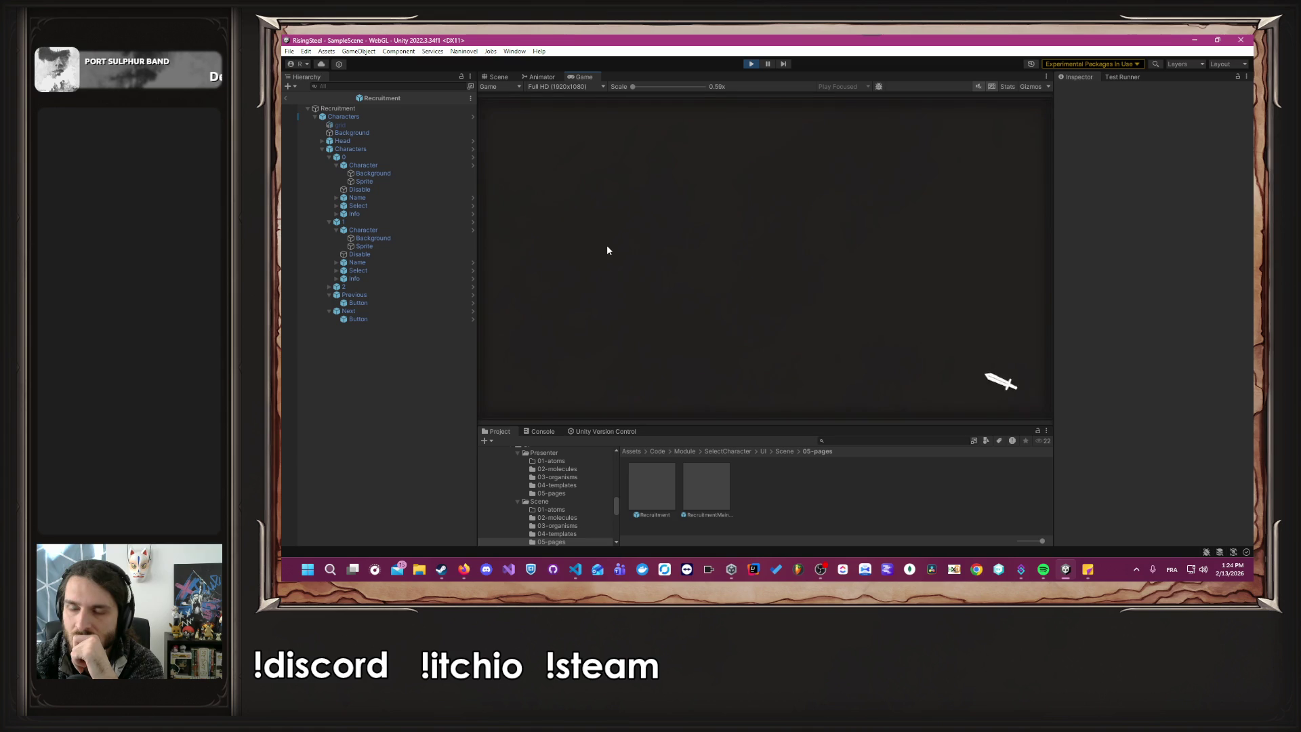
pyautogui.click(604, 246)
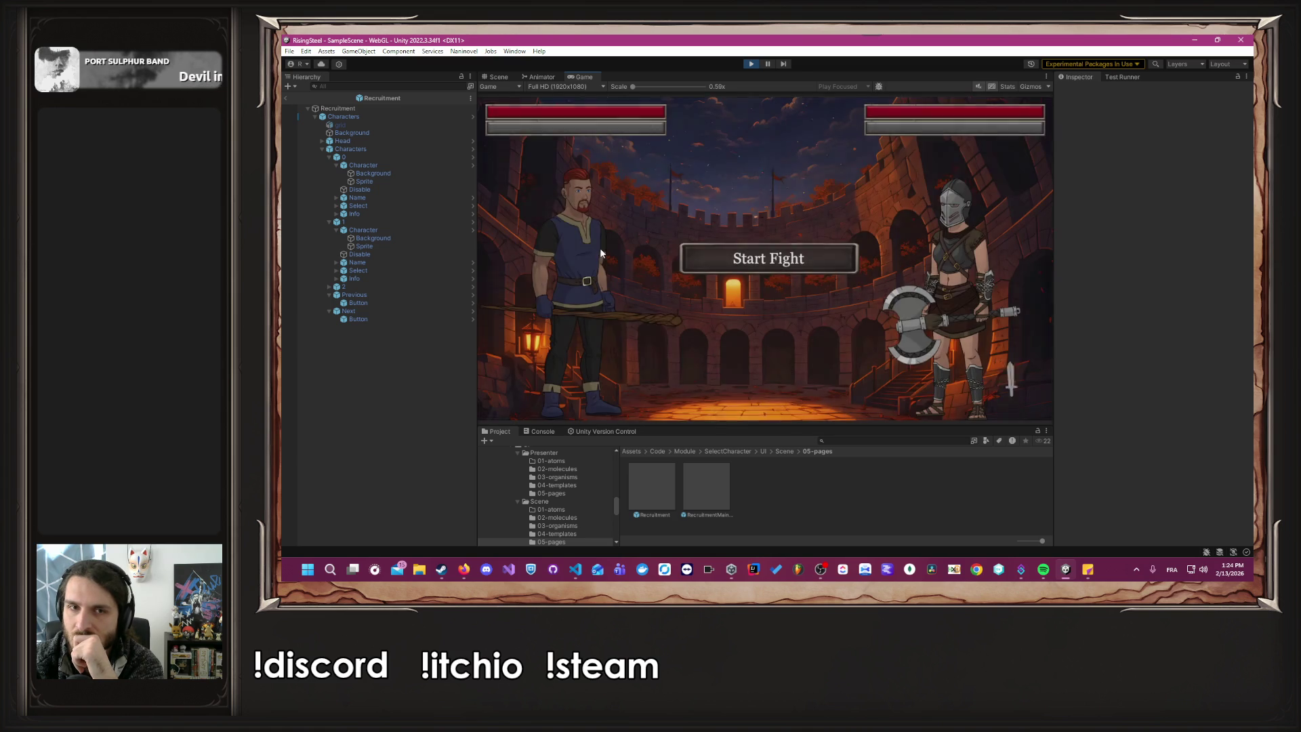
pyautogui.click(687, 259)
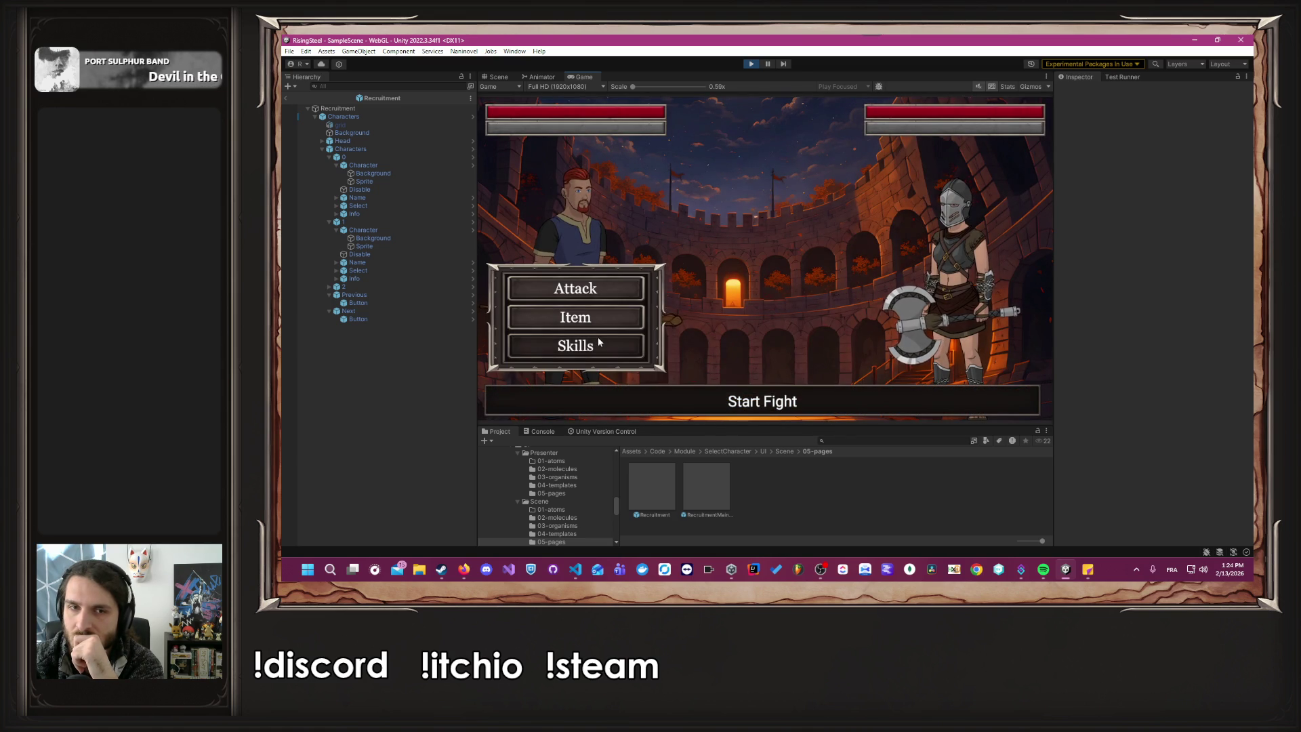
pyautogui.click(595, 344)
pyautogui.click(728, 178)
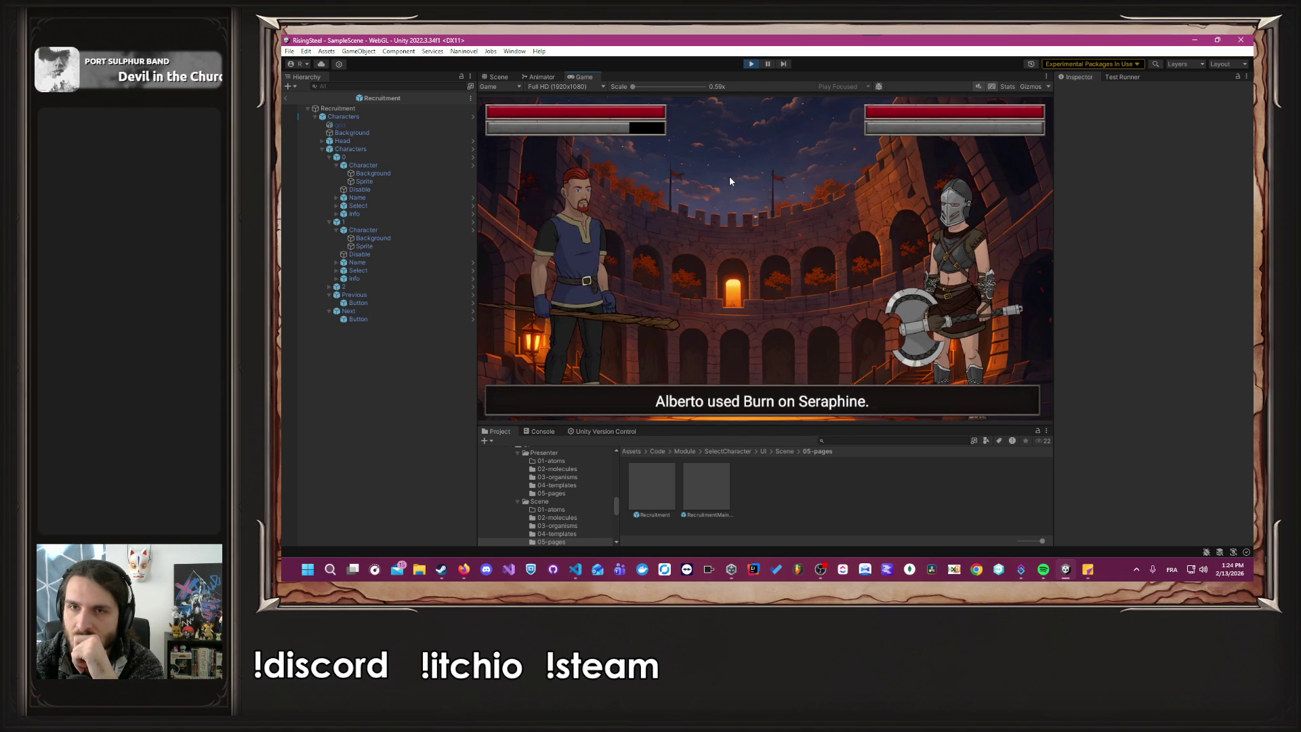
pyautogui.moveTo(838, 122)
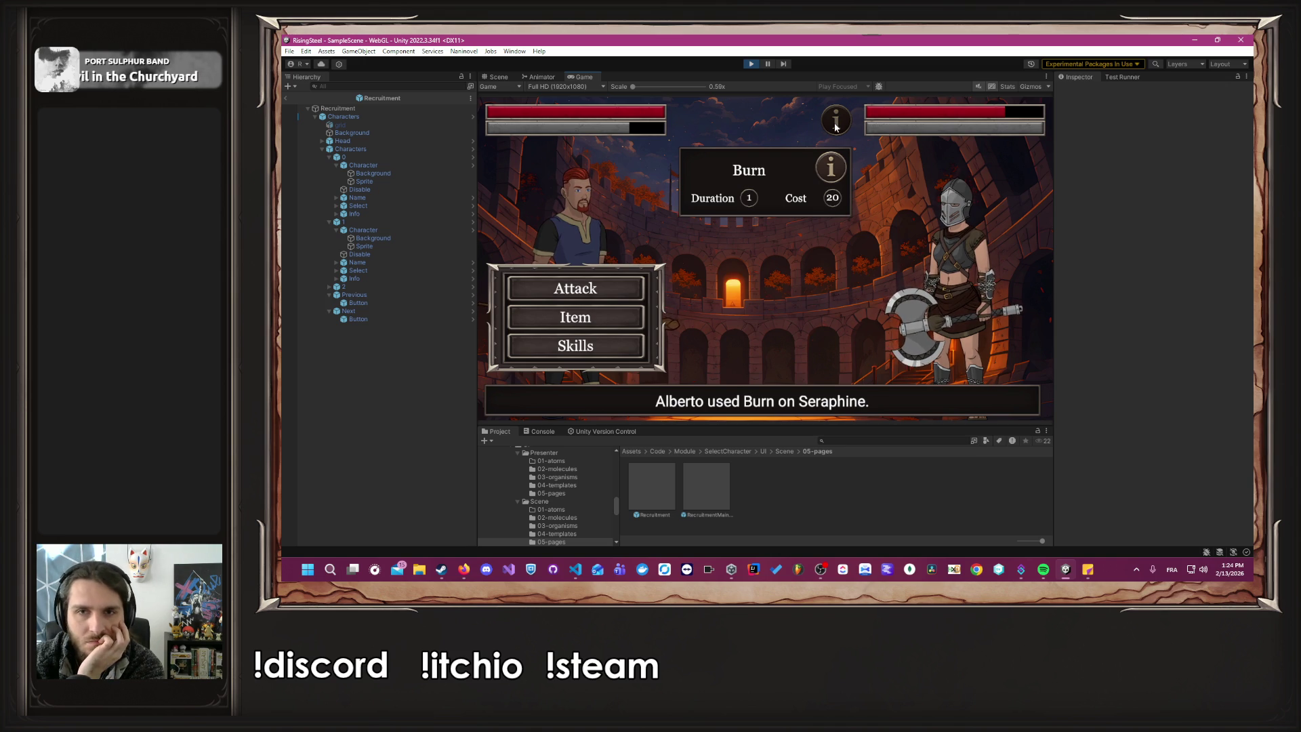
pyautogui.click(625, 317)
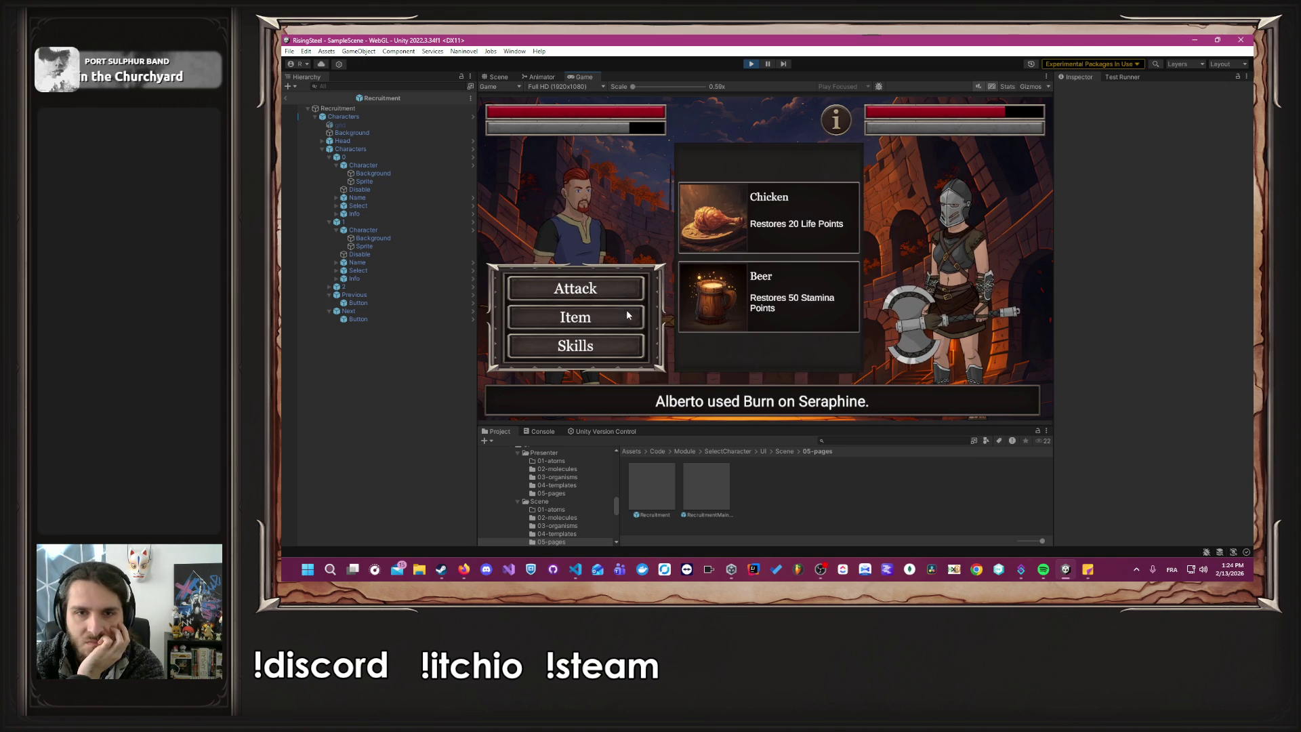
pyautogui.click(751, 301)
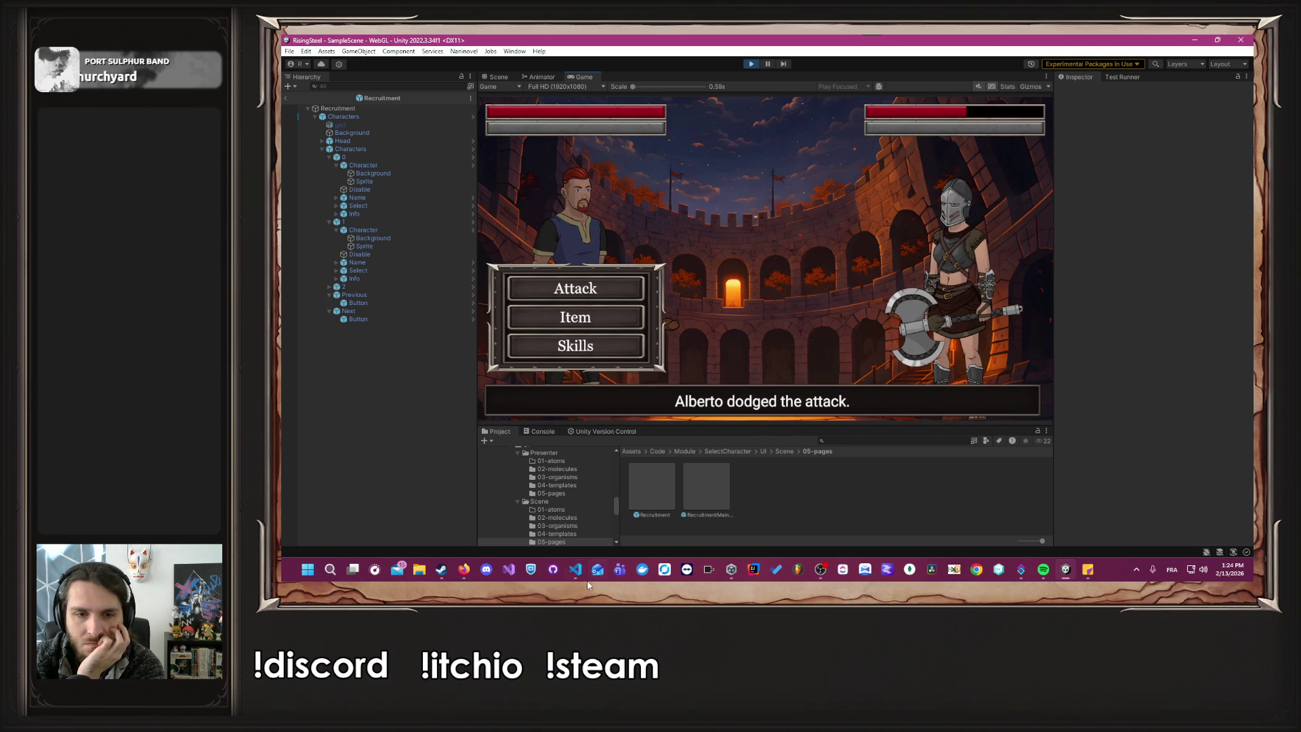
# Show info messages in the Console to confirm the Apply Effect logs, then stop Play mode.
pyautogui.moveTo(576, 557)
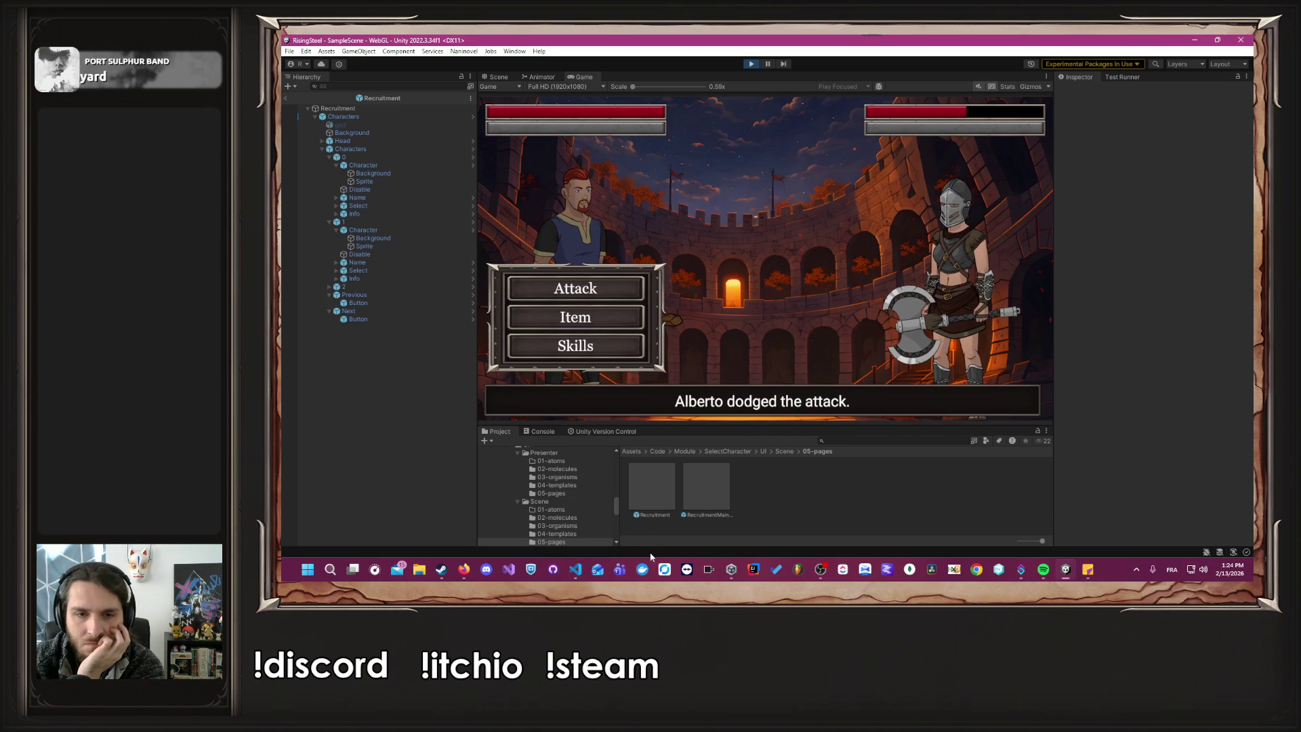
pyautogui.click(543, 431)
pyautogui.click(1012, 441)
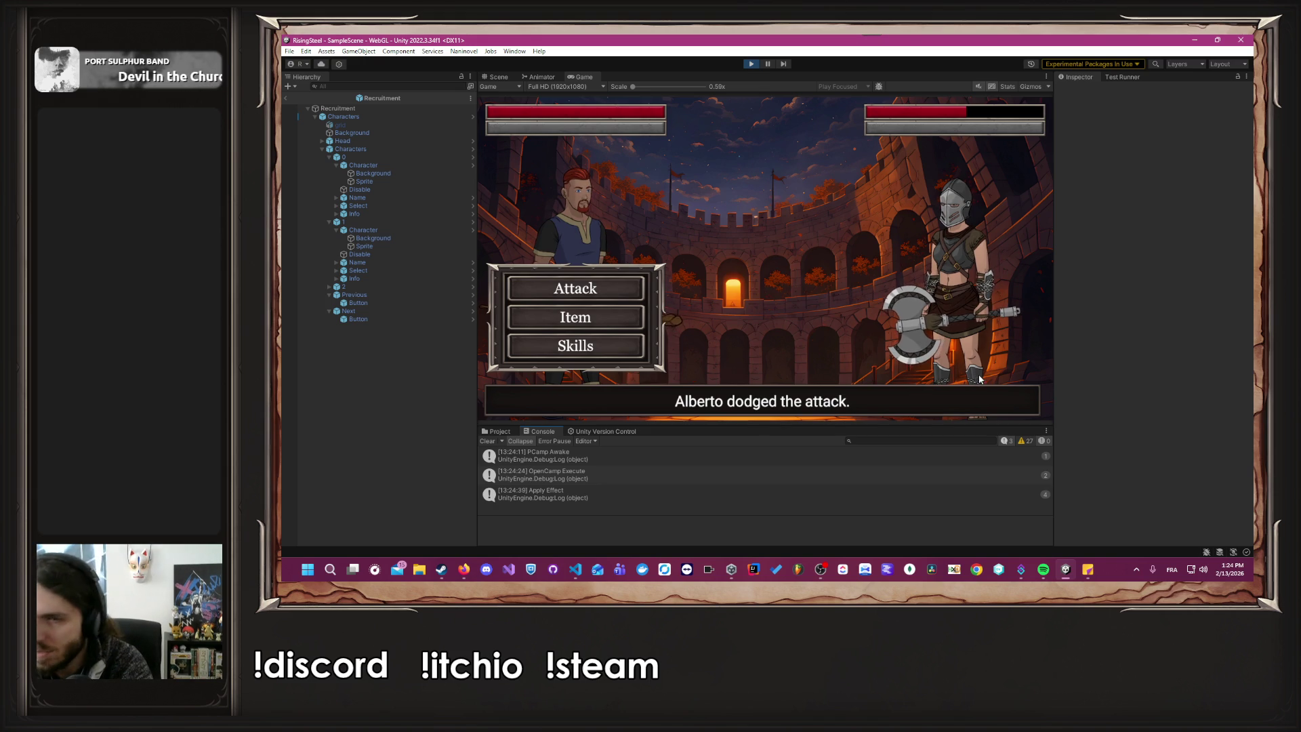
pyautogui.click(752, 65)
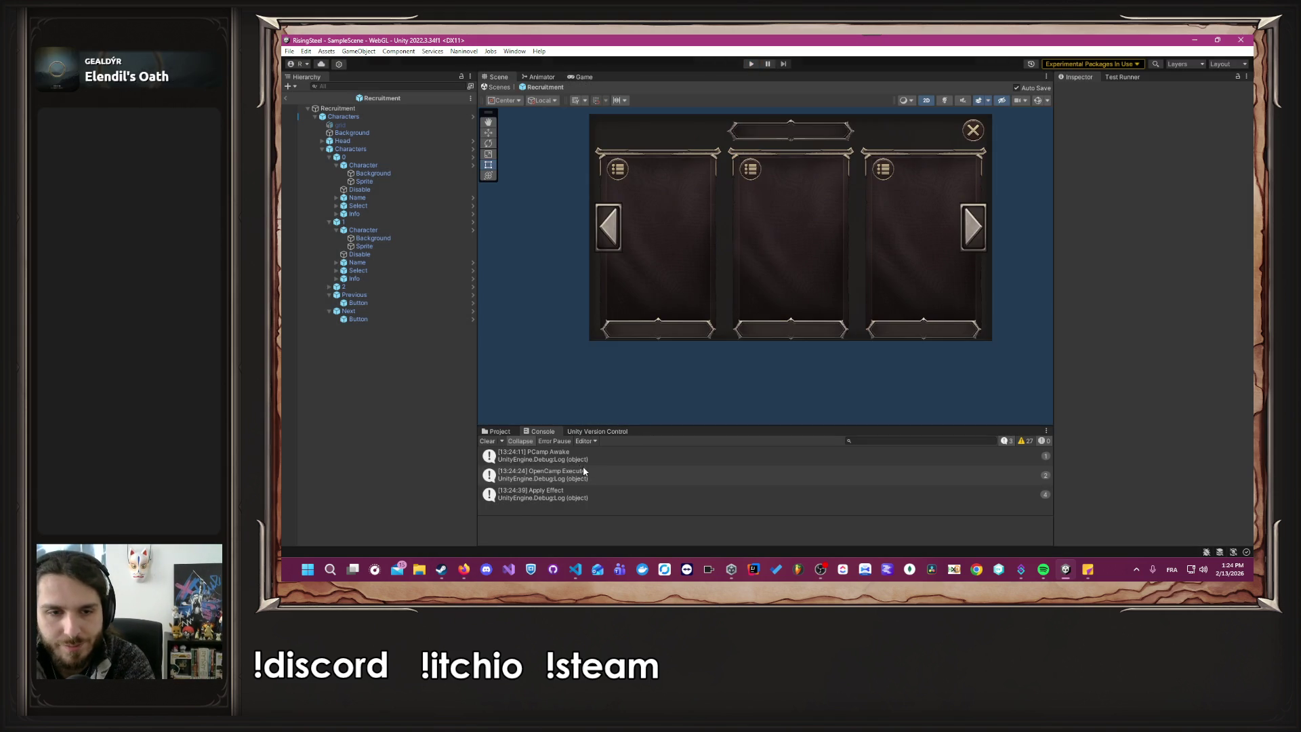
# Remove the PCamp Awake Debug.Log line from PCamp.cs via its Console entry.
pyautogui.click(579, 463)
pyautogui.doubleClick(579, 464)
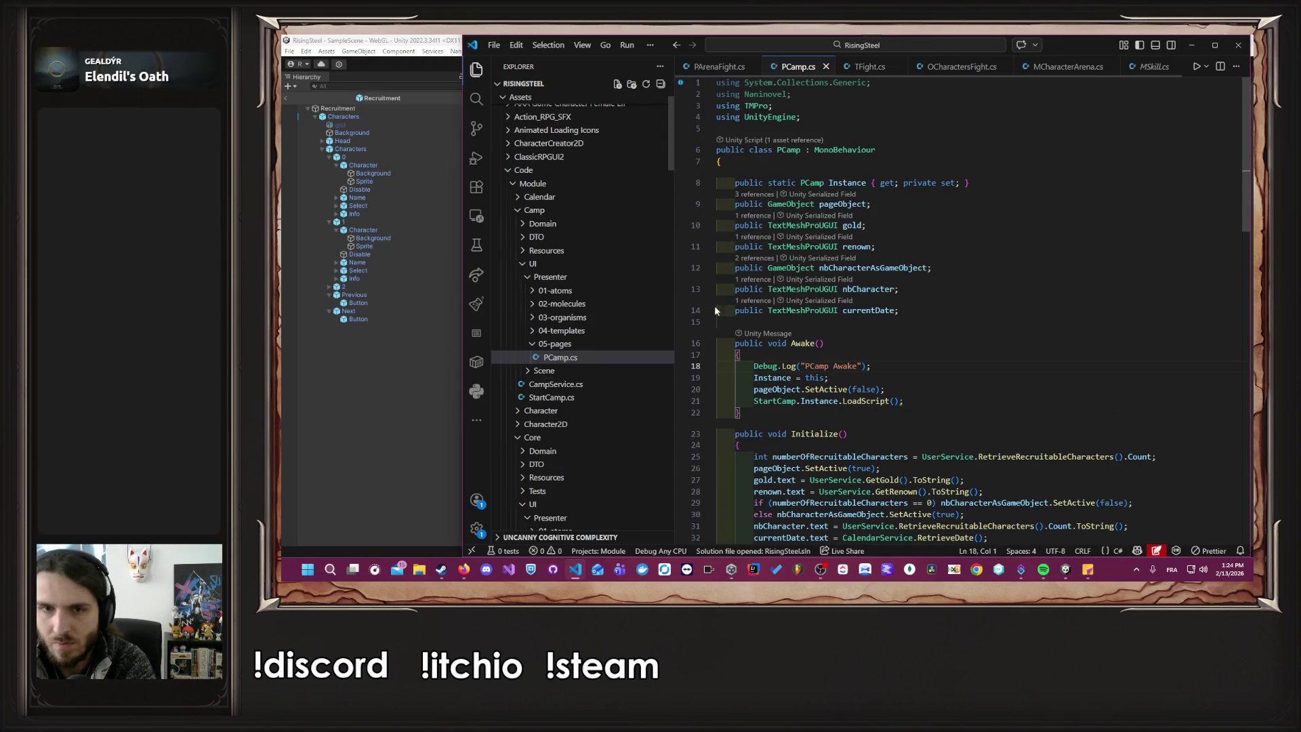
pyautogui.moveTo(768, 364); pyautogui.dragTo(741, 355)
pyautogui.press('BackSpace')
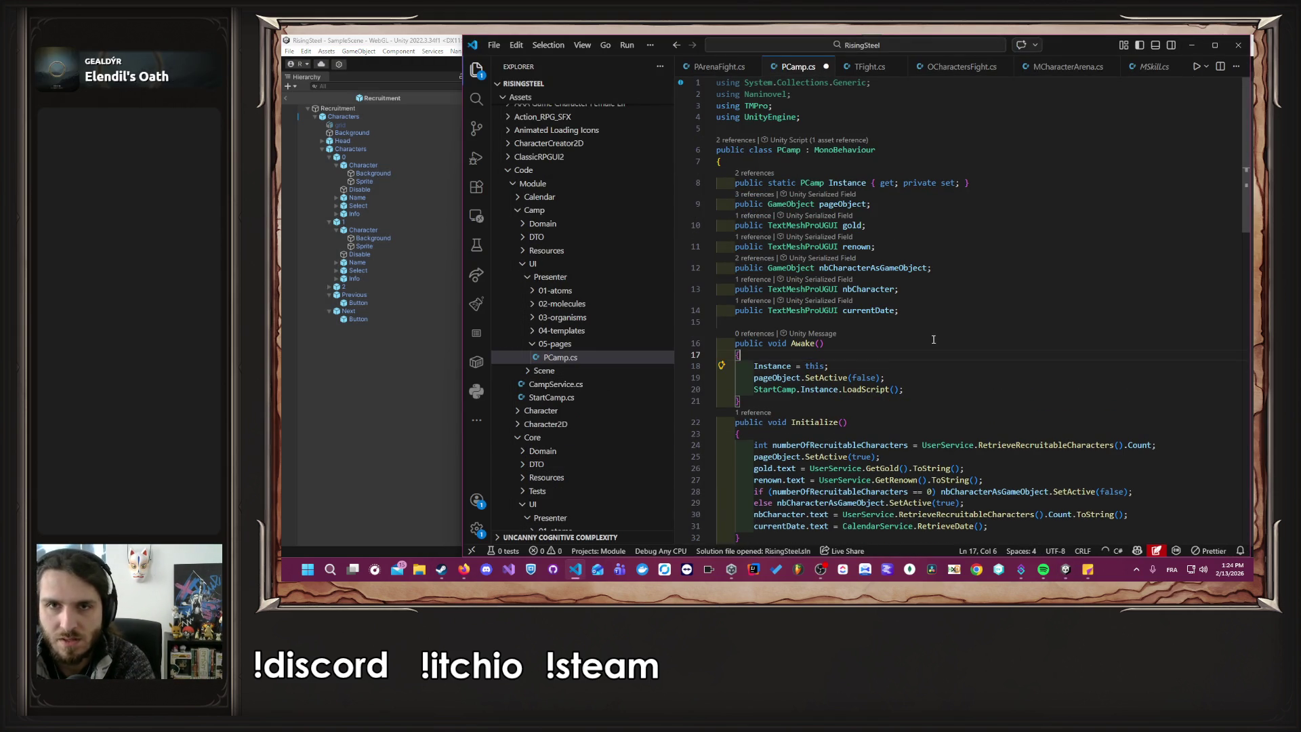
# Remove the OpenCamp Execute Debug.Log line from OpenCamp.cs via its Console entry.
pyautogui.click(367, 427)
pyautogui.click(579, 477)
pyautogui.doubleClick(579, 477)
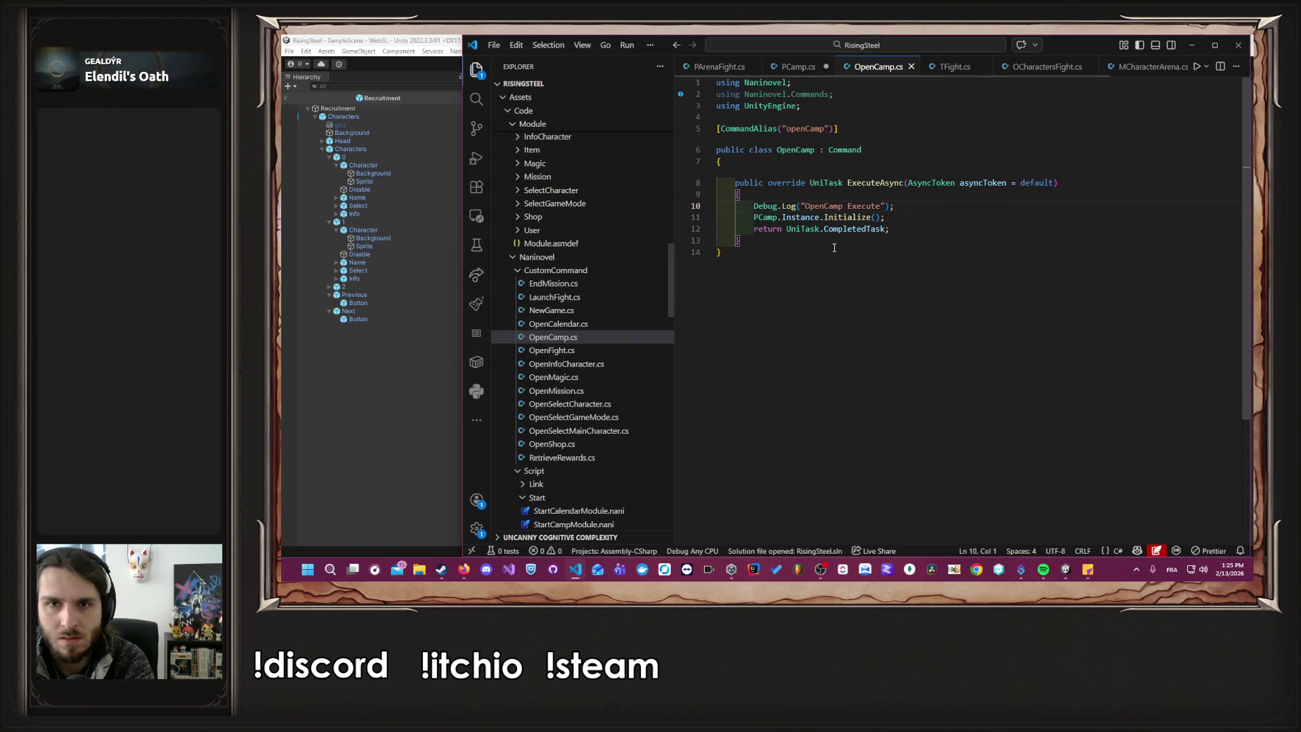
pyautogui.moveTo(894, 206)
pyautogui.mouseDown()
pyautogui.moveTo(753, 210)
pyautogui.moveTo(770, 195)
pyautogui.mouseUp()
pyautogui.press('BackSpace')
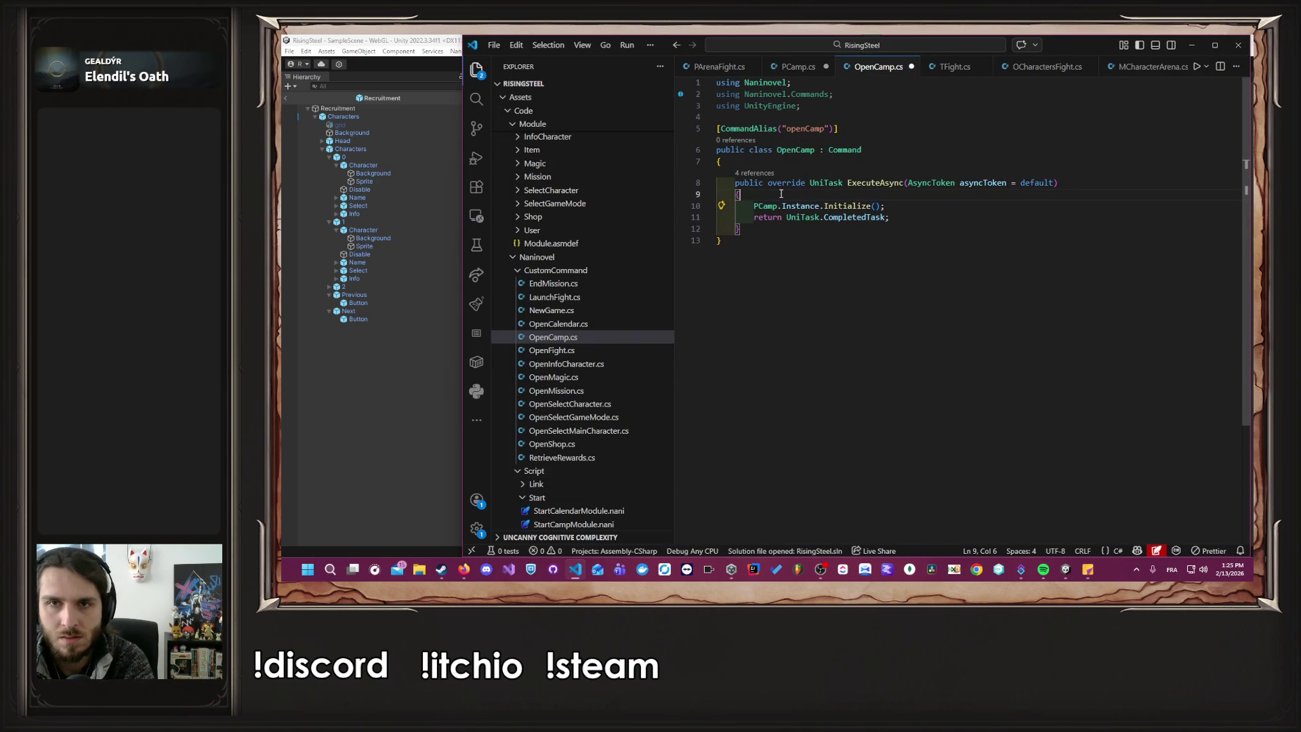
pyautogui.click(798, 67)
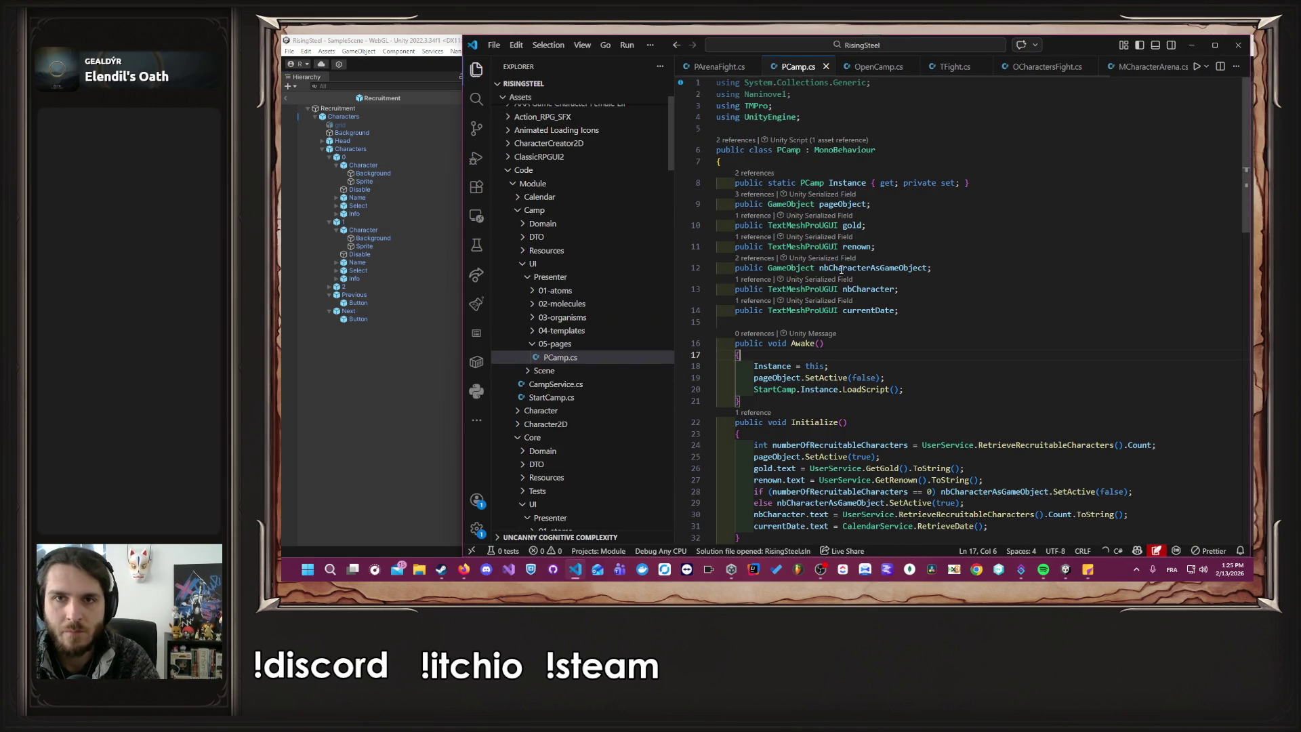
pyautogui.click(331, 368)
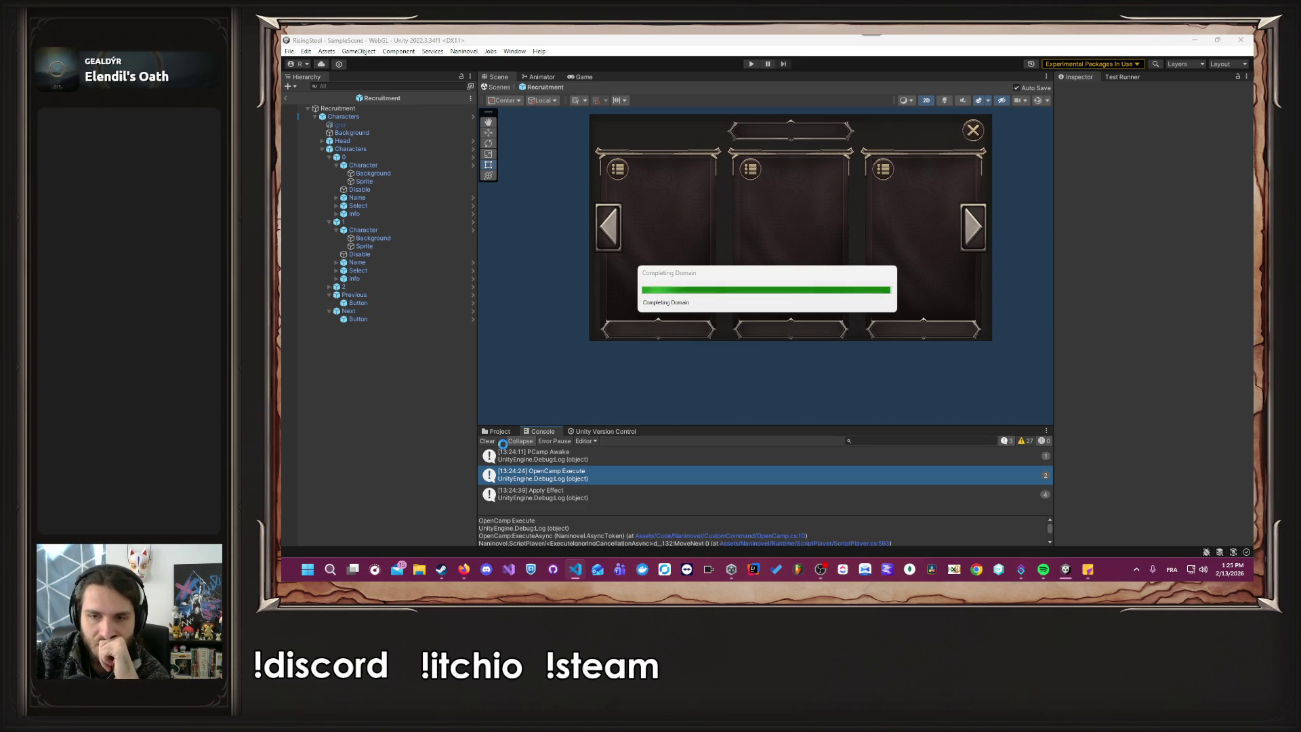
# Relaunch Play mode, load the save, and start an Arena fight.
pyautogui.click(751, 63)
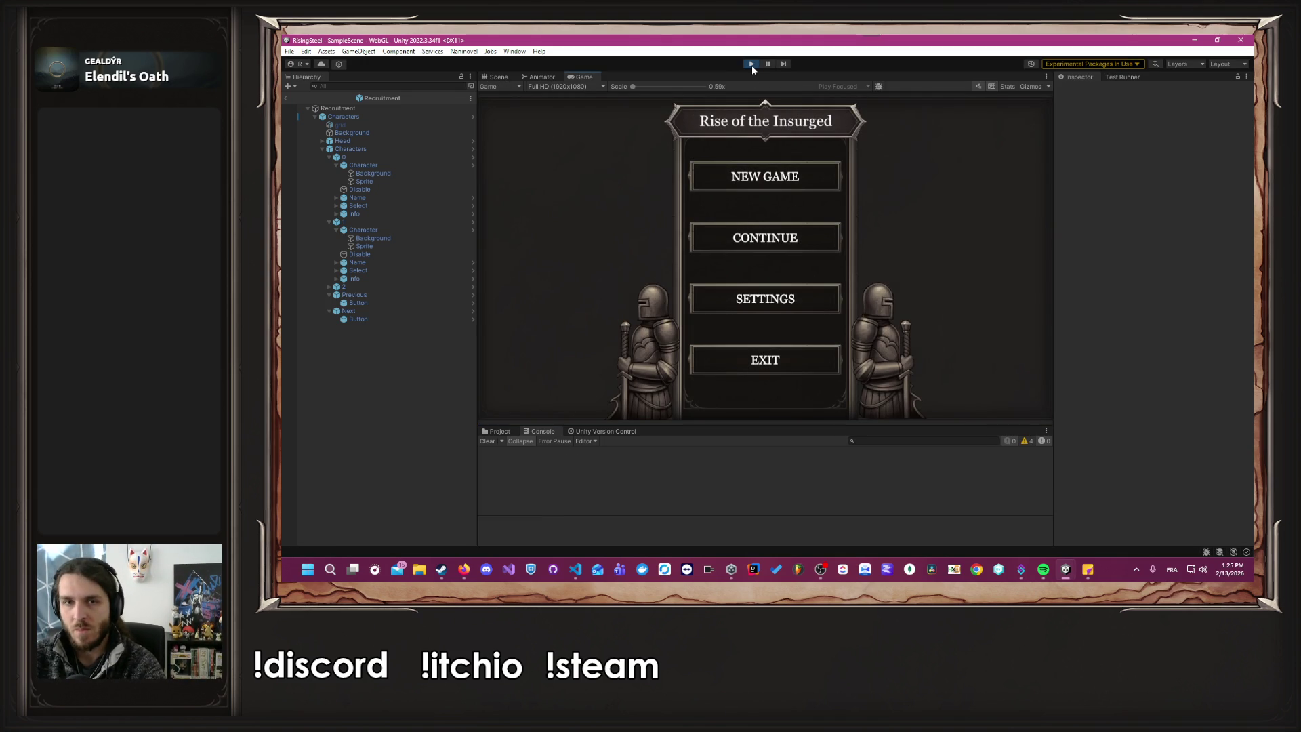
pyautogui.click(777, 241)
pyautogui.click(708, 254)
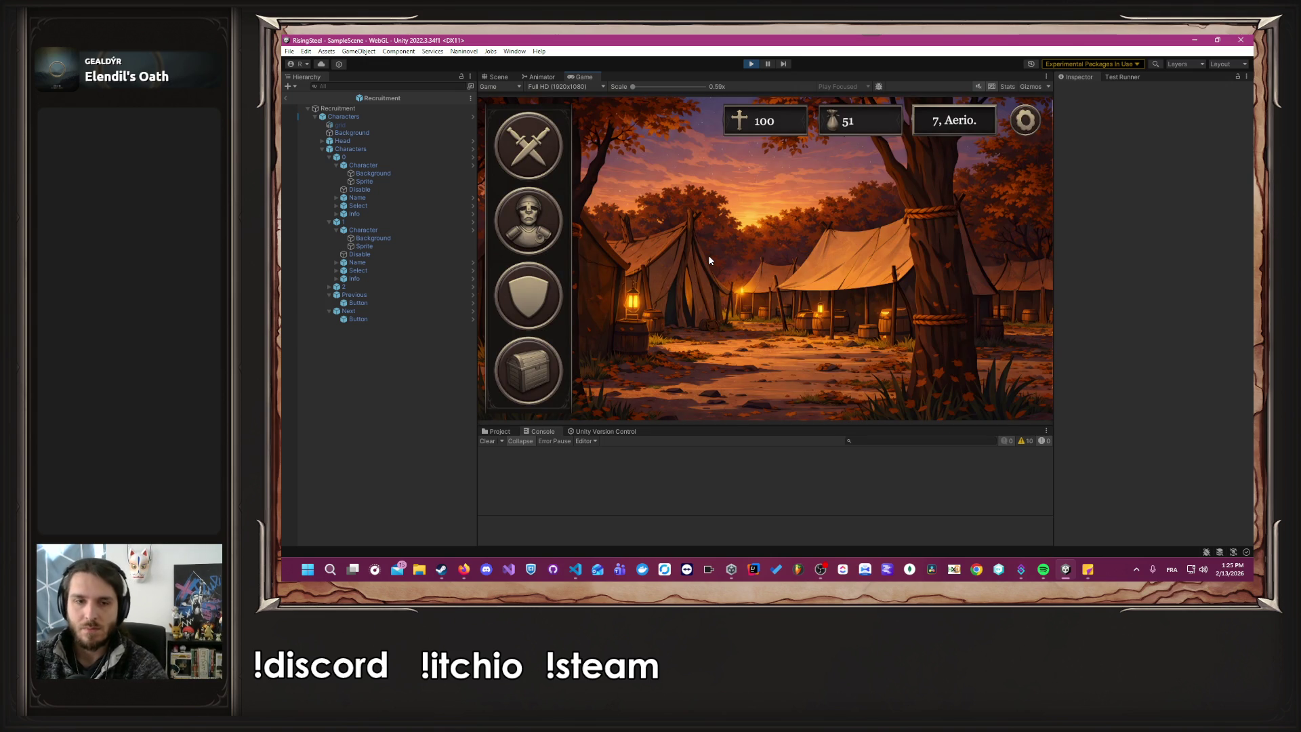
pyautogui.click(553, 137)
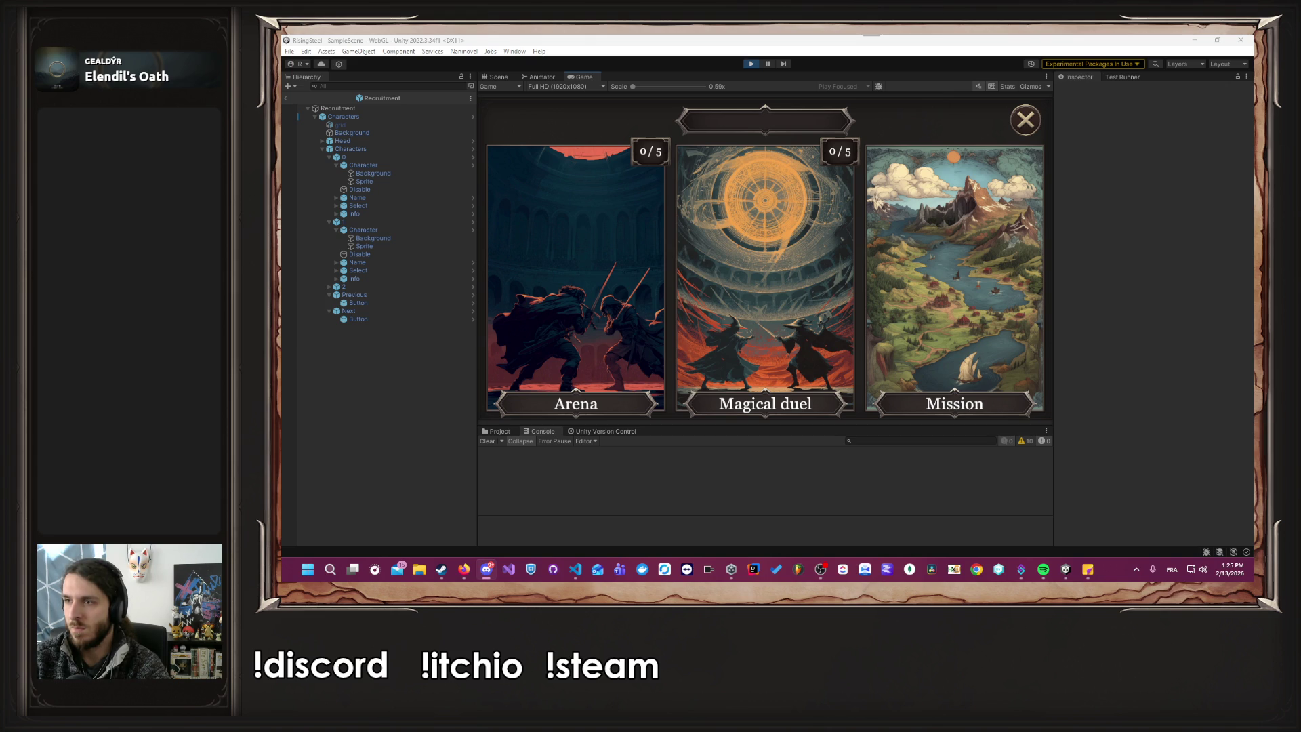
pyautogui.click(554, 262)
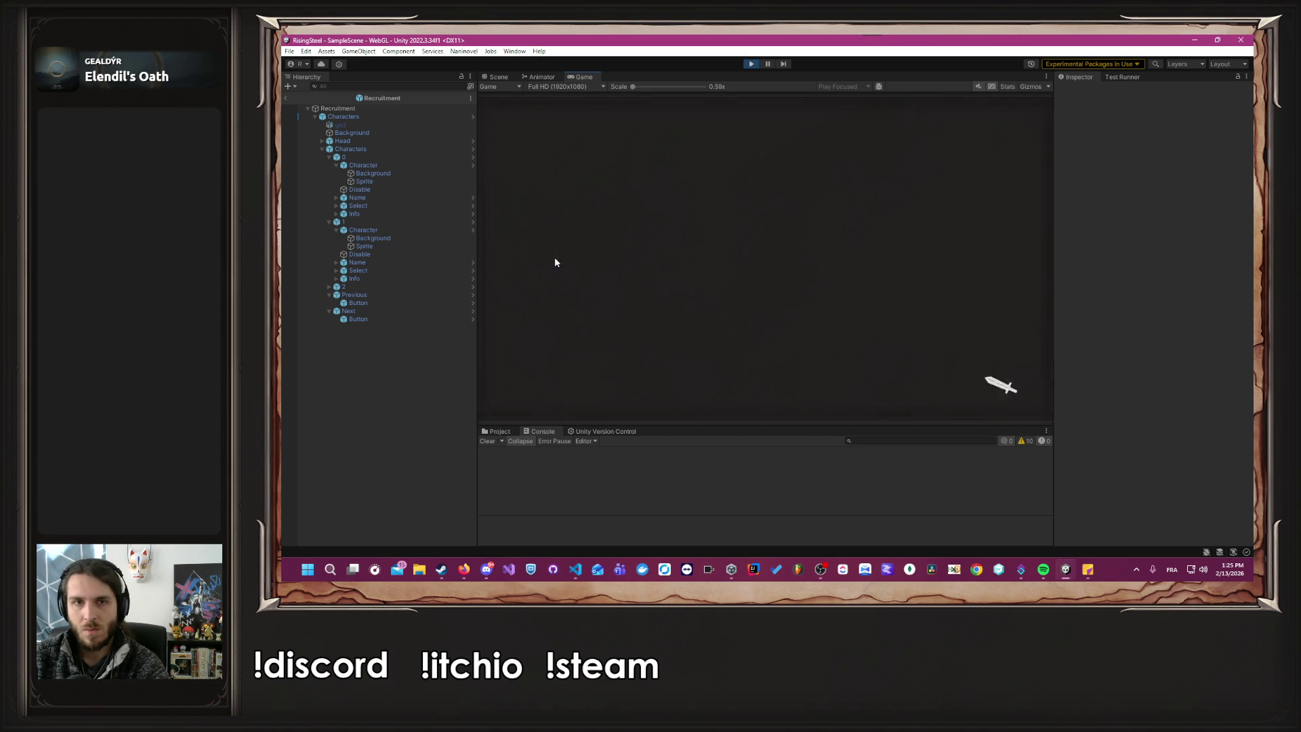
pyautogui.click(571, 299)
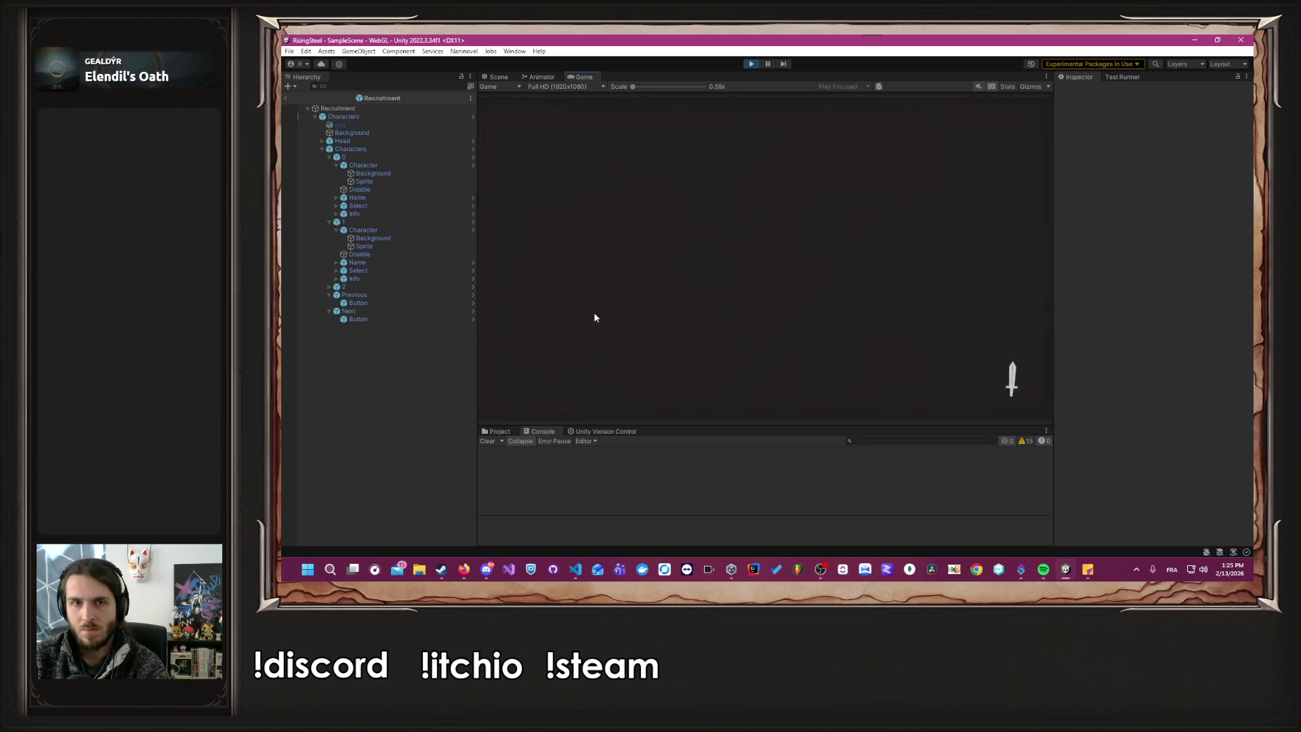
pyautogui.click(697, 263)
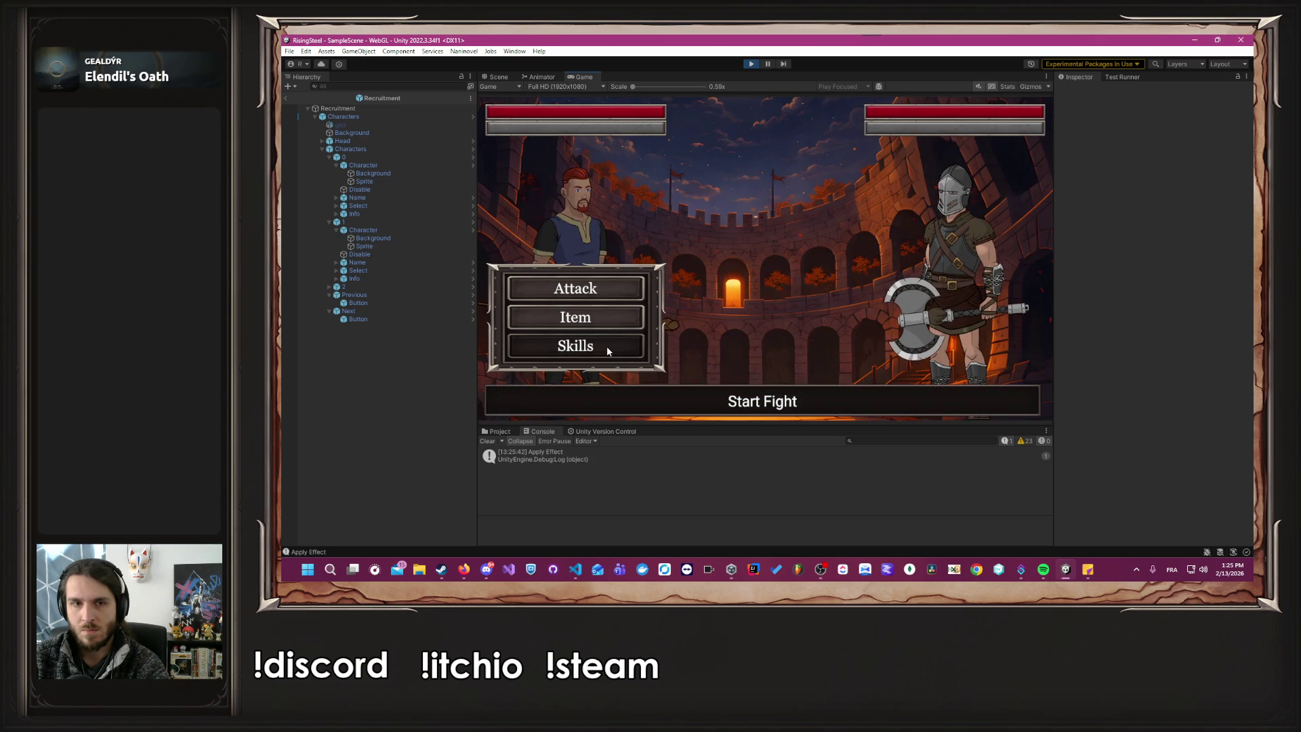
# Cast Burn on Kaelen, clear the Console, and use a Beer.
pyautogui.click(608, 346)
pyautogui.click(761, 166)
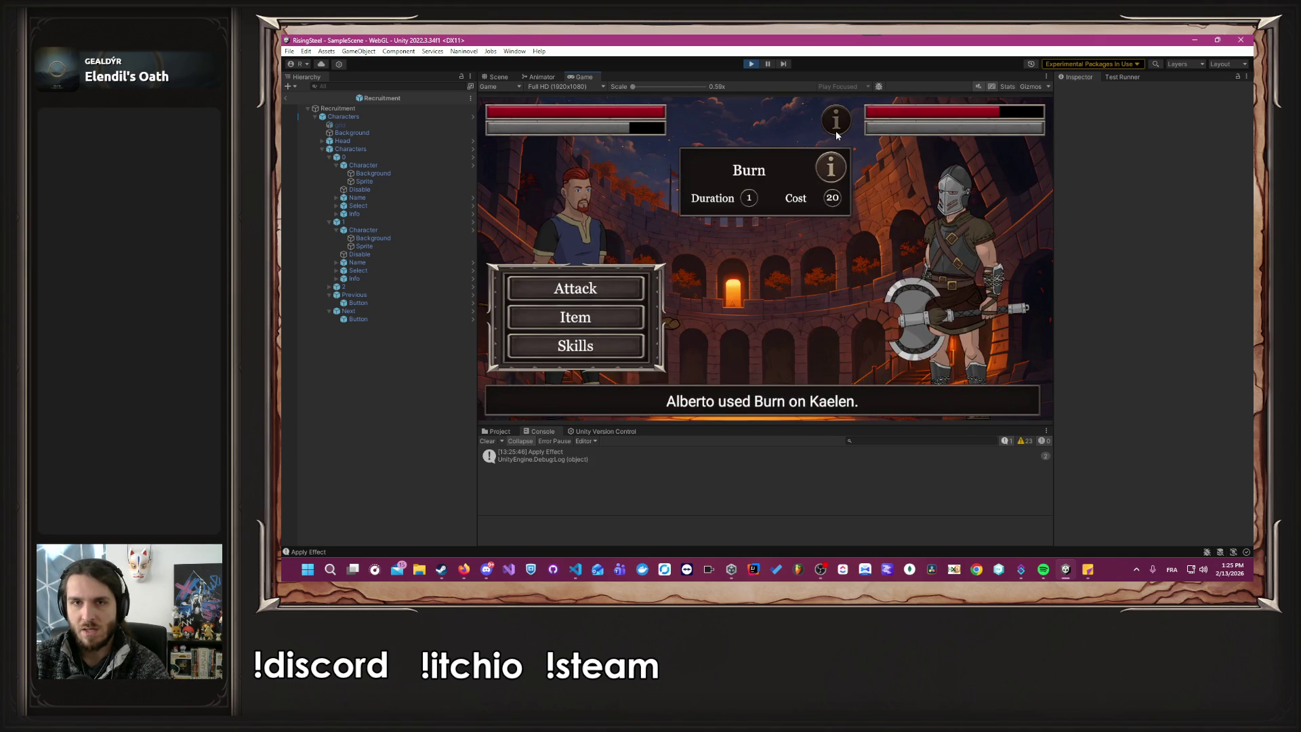
pyautogui.click(487, 441)
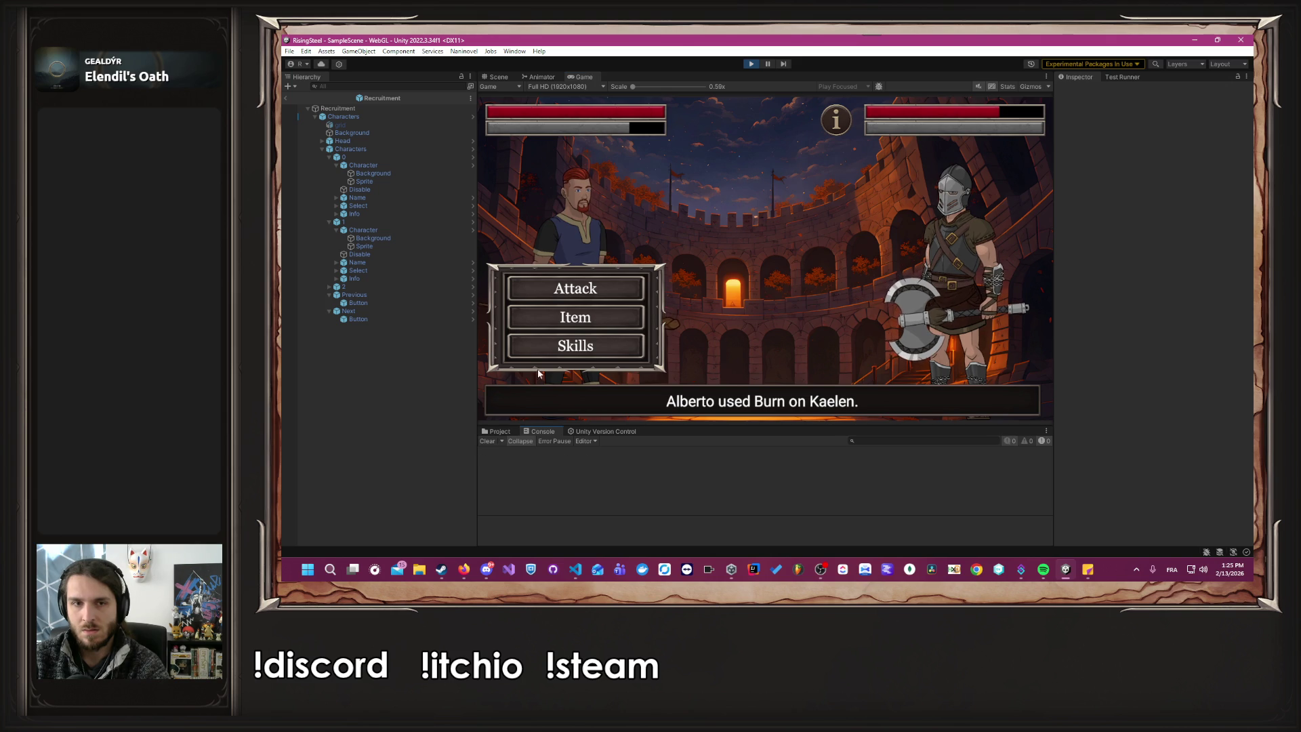
pyautogui.click(587, 323)
pyautogui.click(750, 299)
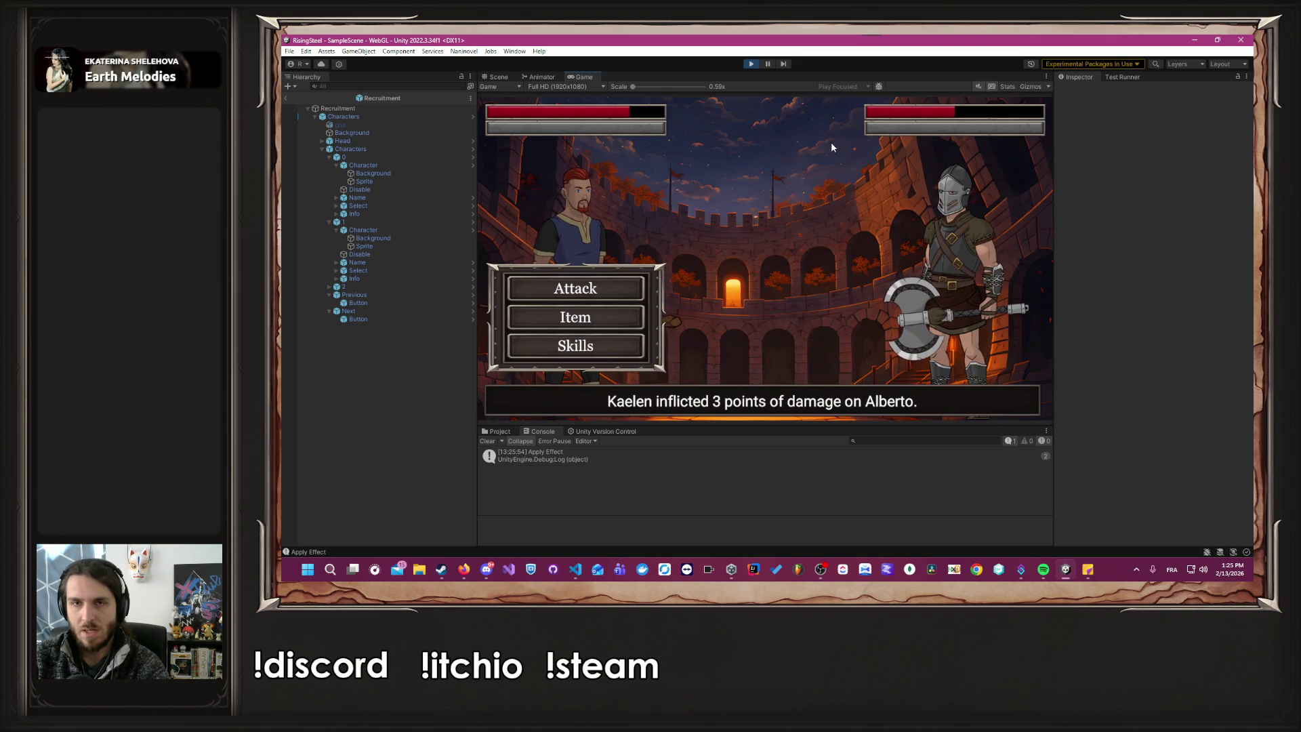
pyautogui.hotkey('alt', 'Tab')
pyautogui.press('Tab')
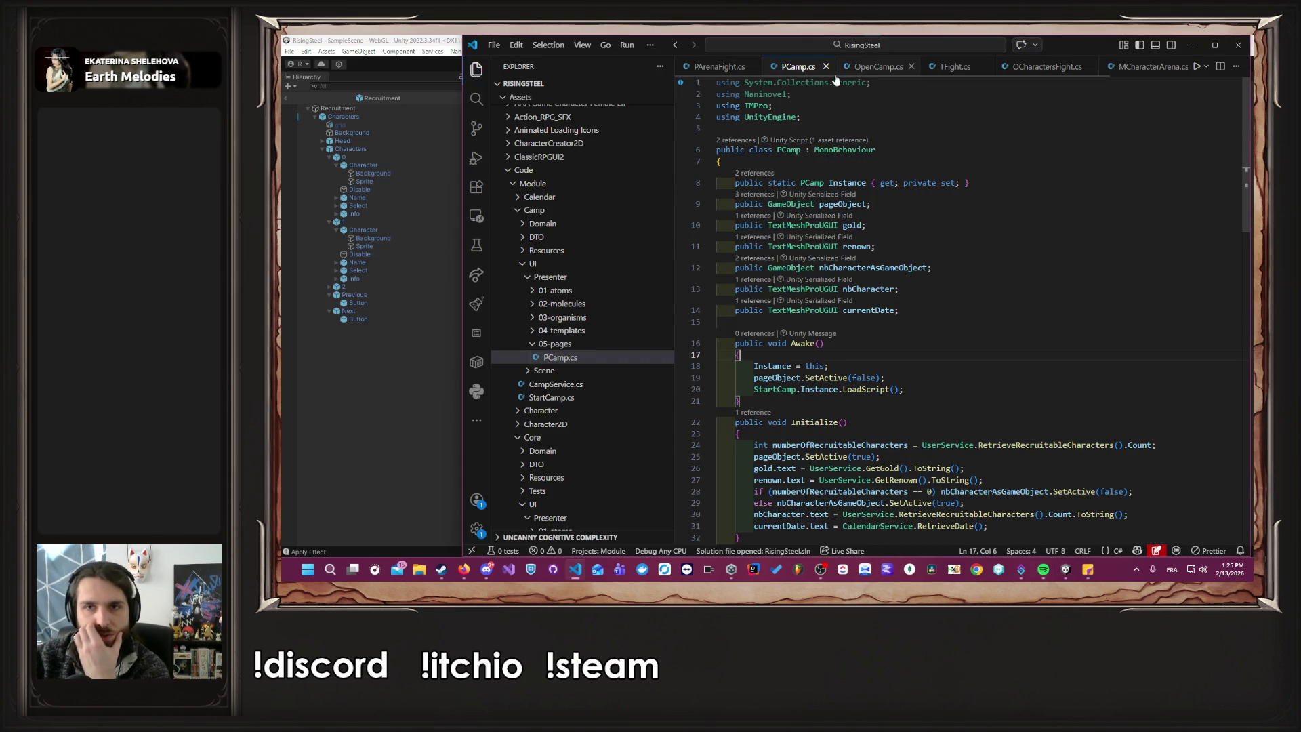
# Close PCamp.cs and review the Fight method in PArenaFight.cs.
pyautogui.scroll(-3, 854, 305)
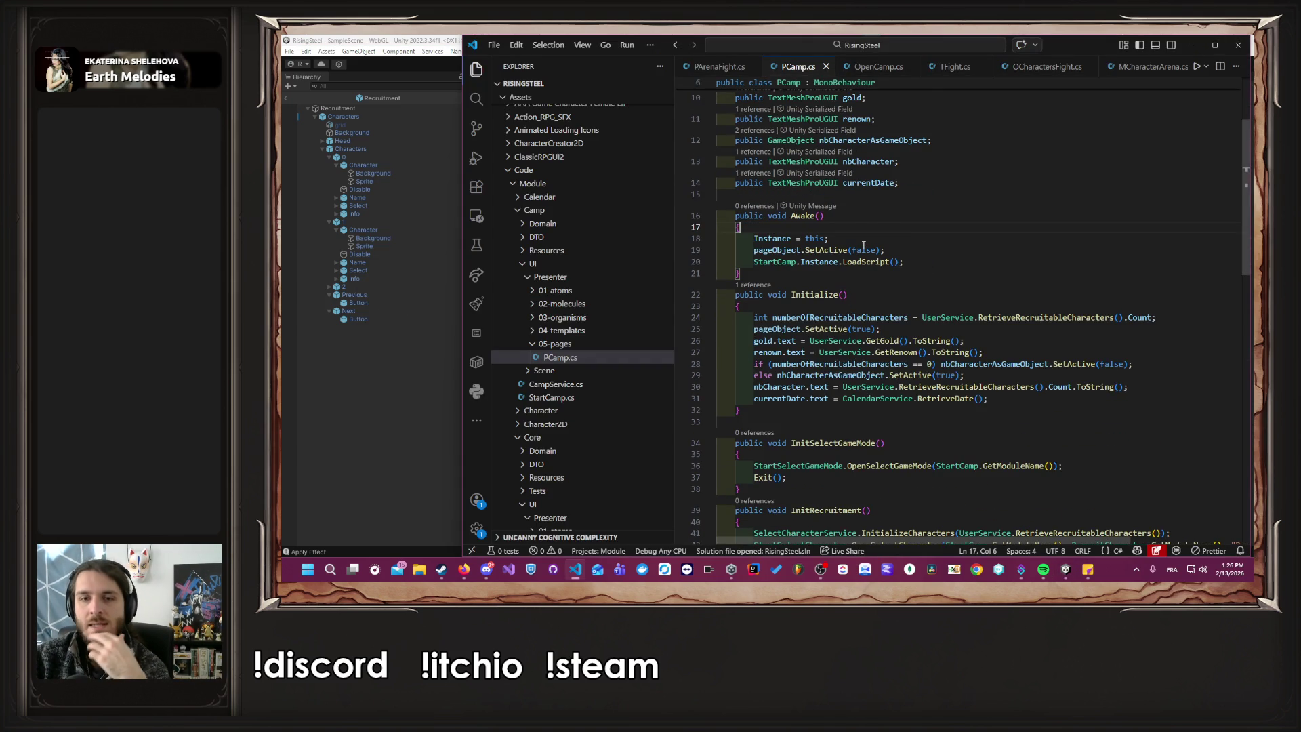
pyautogui.scroll(-10, 863, 245)
pyautogui.scroll(10, 871, 248)
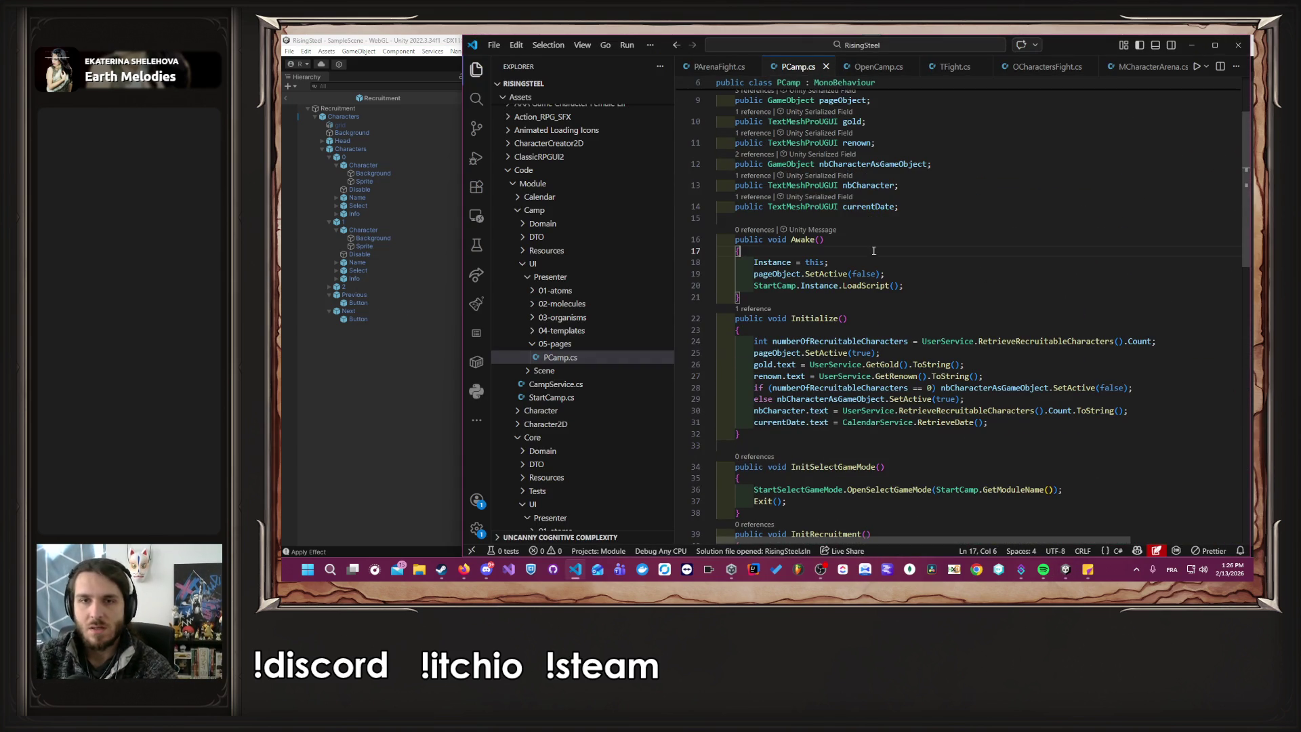
pyautogui.middleClick(792, 67)
pyautogui.click(718, 66)
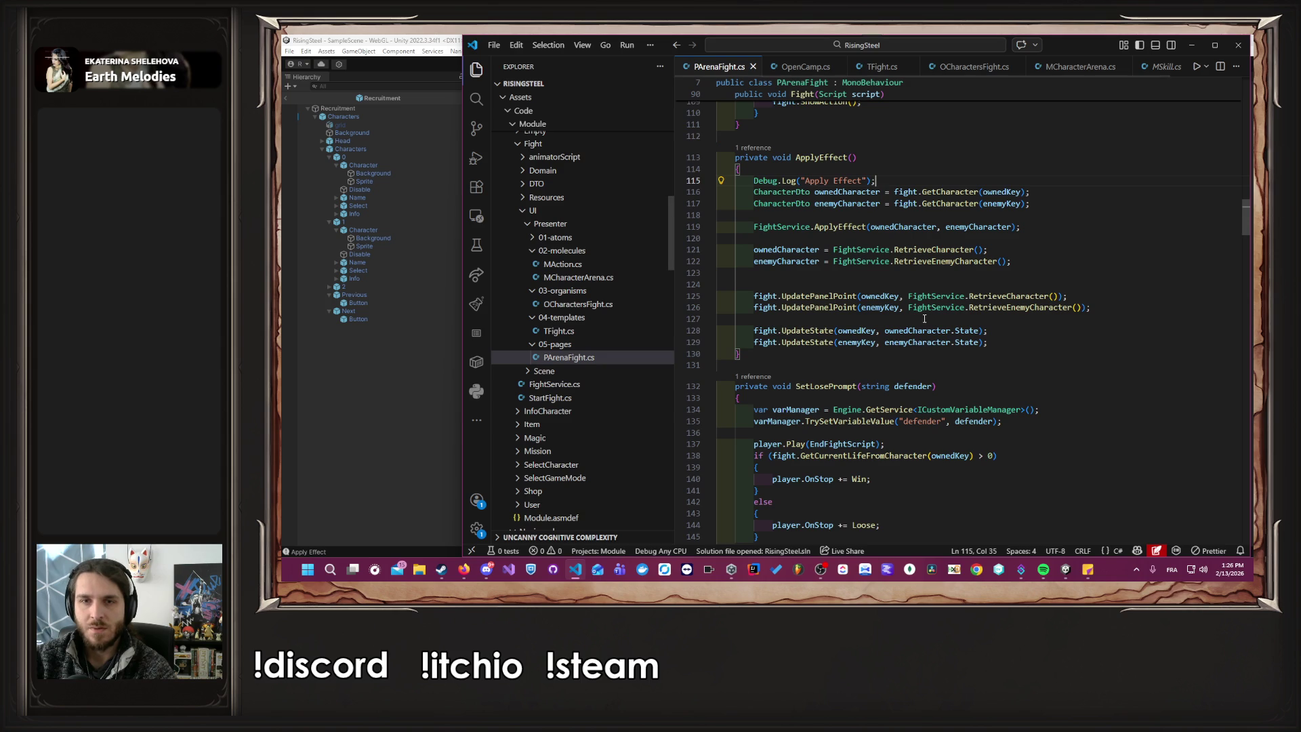
pyautogui.scroll(15, 917, 300)
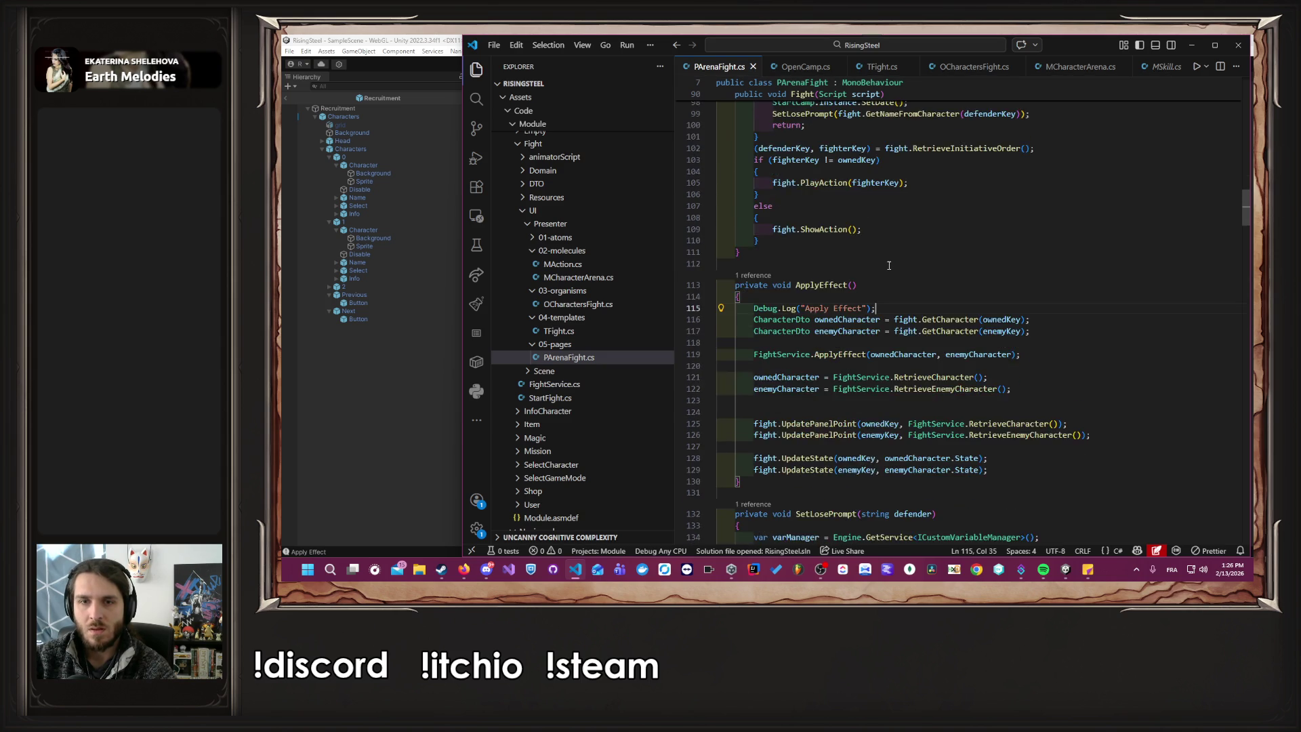
pyautogui.scroll(8, 889, 265)
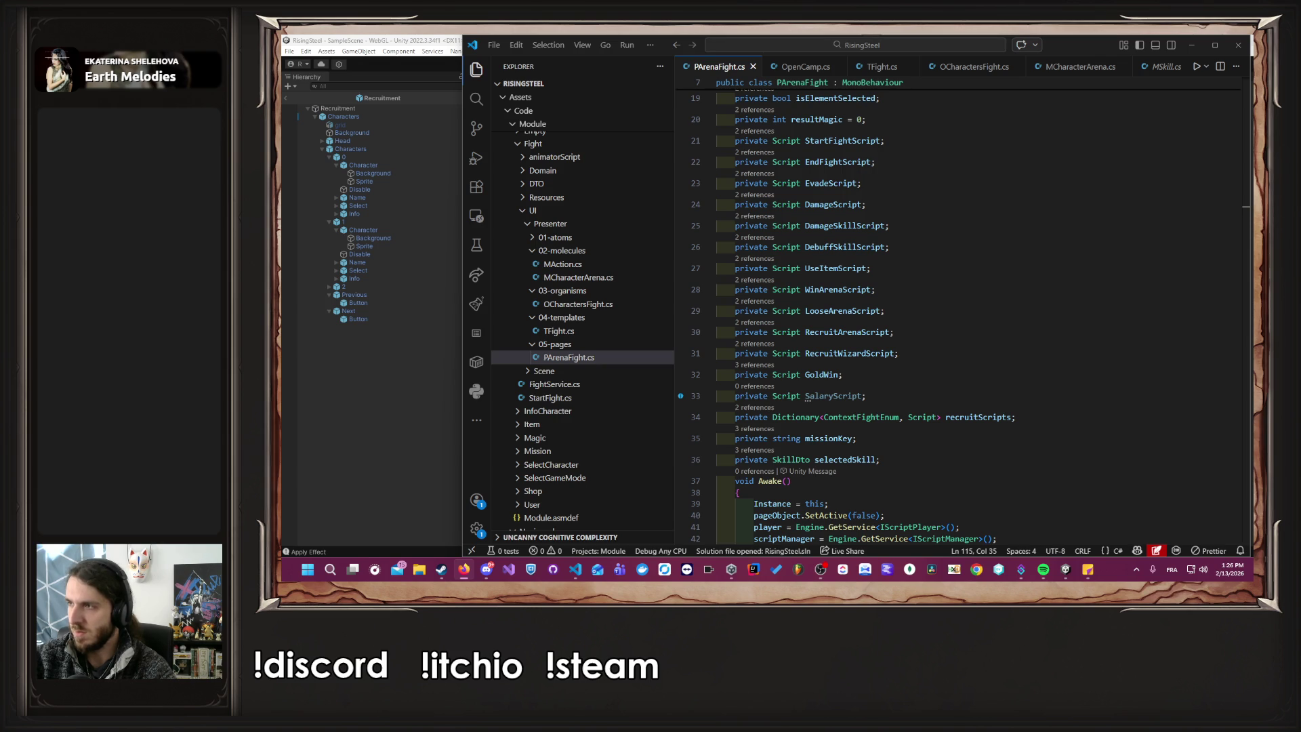
pyautogui.scroll(6, 978, 267)
pyautogui.scroll(-15, 985, 272)
pyautogui.scroll(-9, 985, 272)
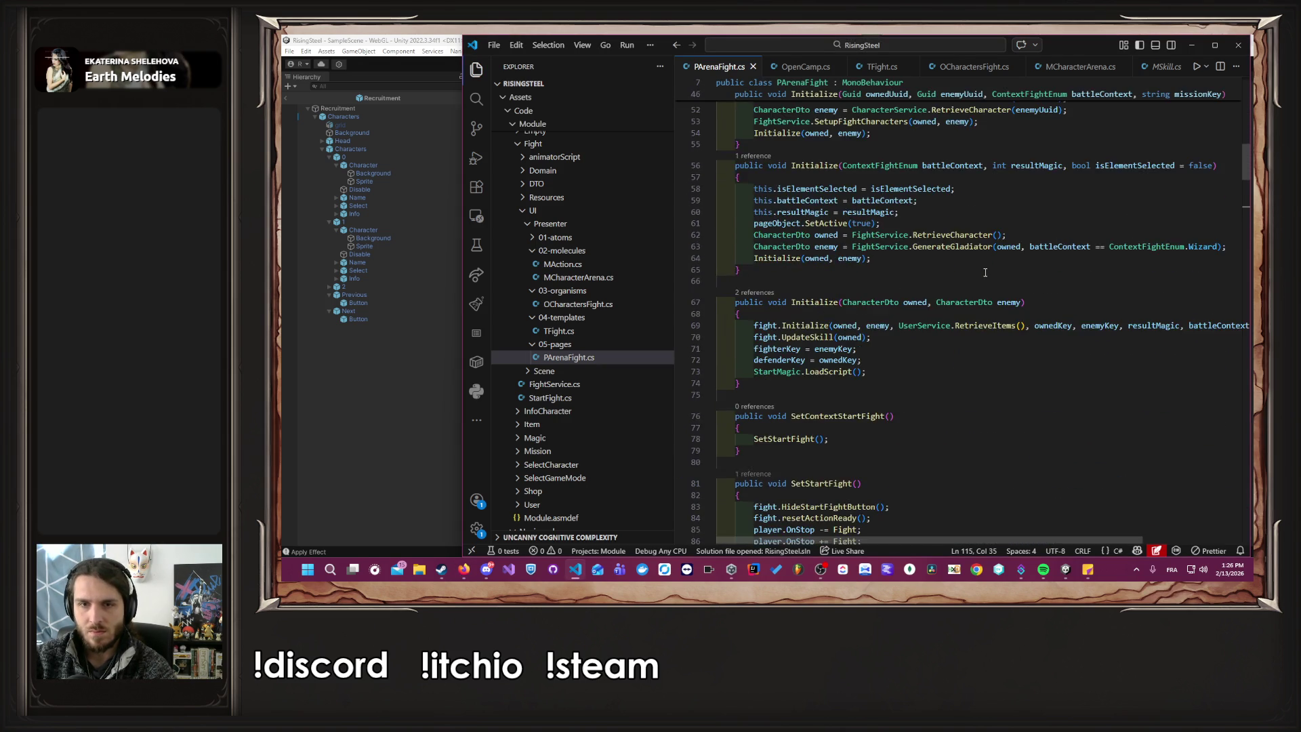
pyautogui.scroll(-3, 985, 272)
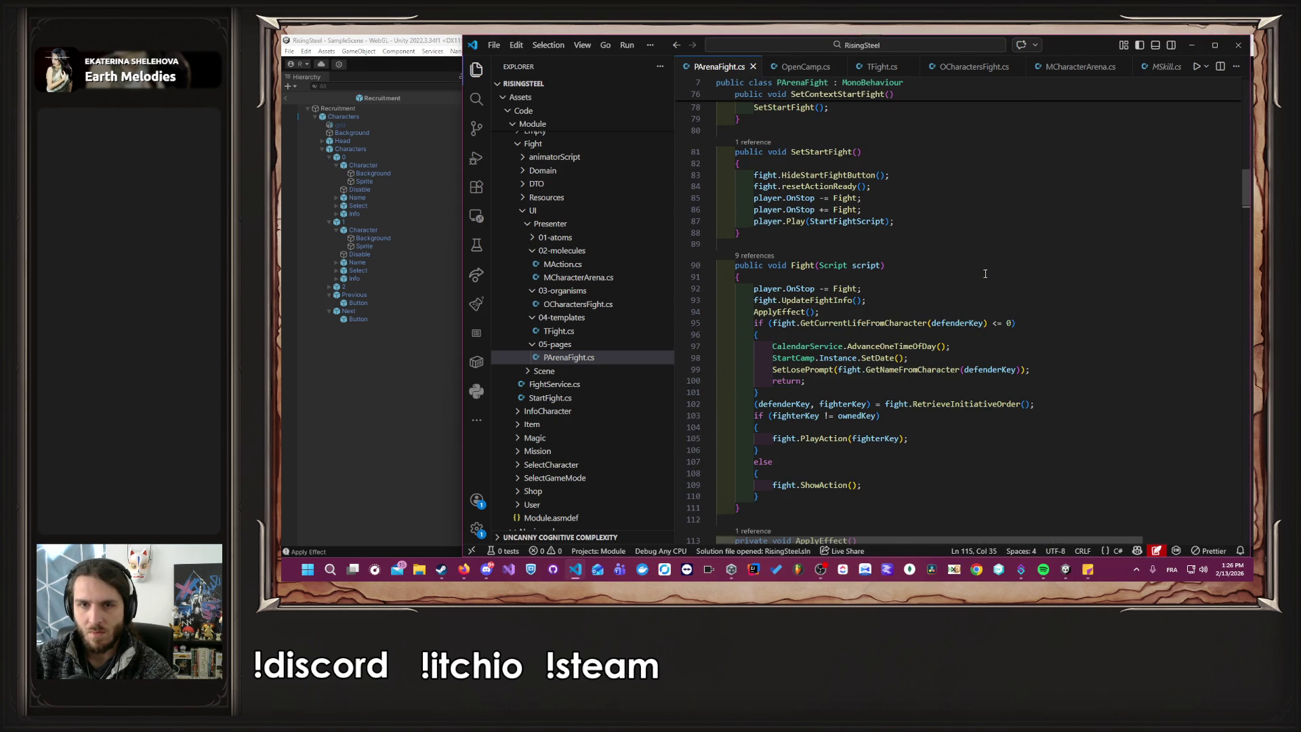
# Check the UpdateFightInfo and UpdateState definitions, returning to PArenaFight.cs each time.
pyautogui.keyDown('ctrl'); pyautogui.click(836, 302); pyautogui.keyUp('ctrl')
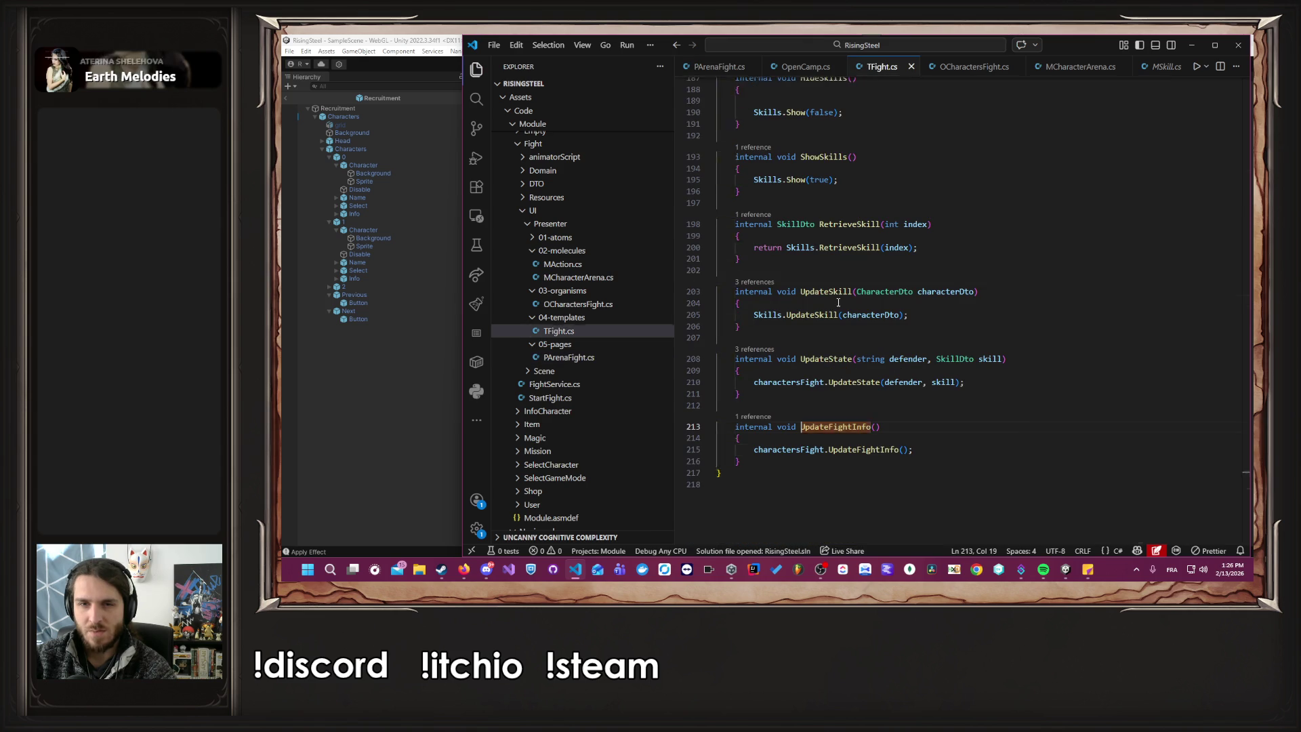
pyautogui.keyDown('ctrl'); pyautogui.click(866, 450); pyautogui.keyUp('ctrl')
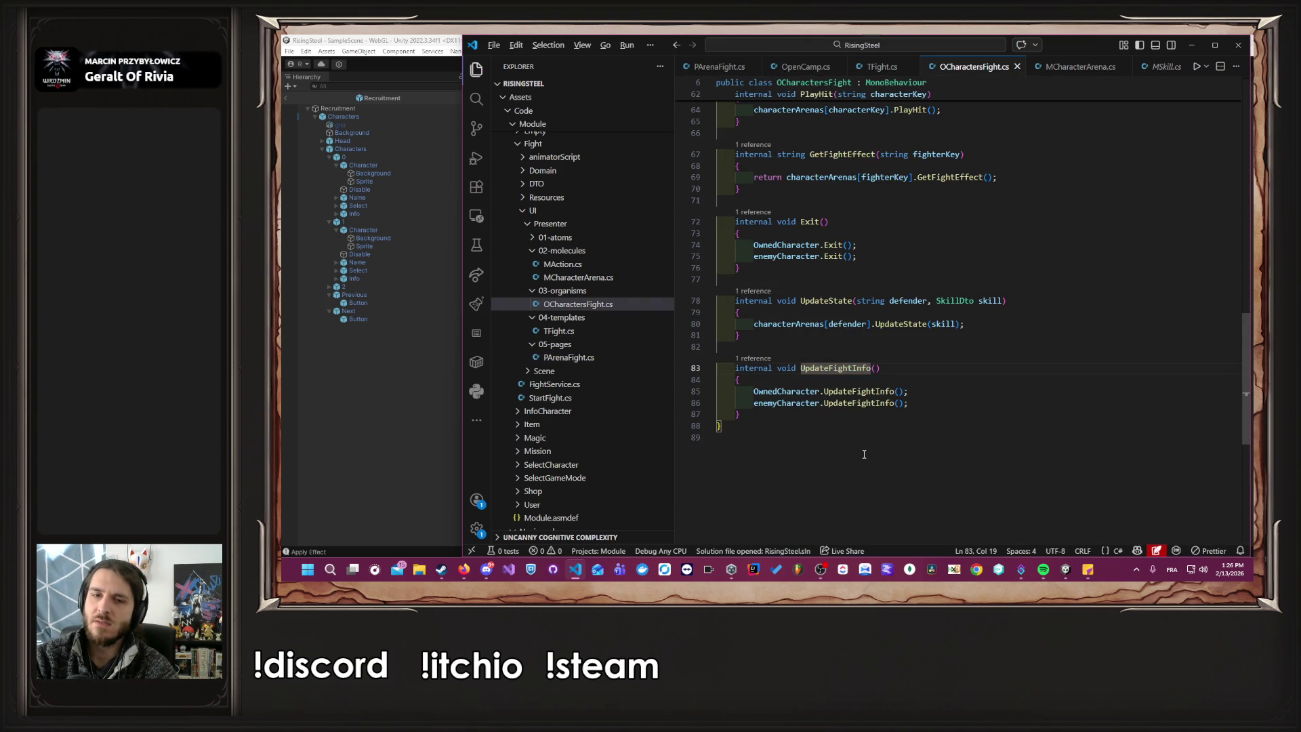
pyautogui.hotkey('alt', 'Left')
pyautogui.hotkey('alt', 'Left')
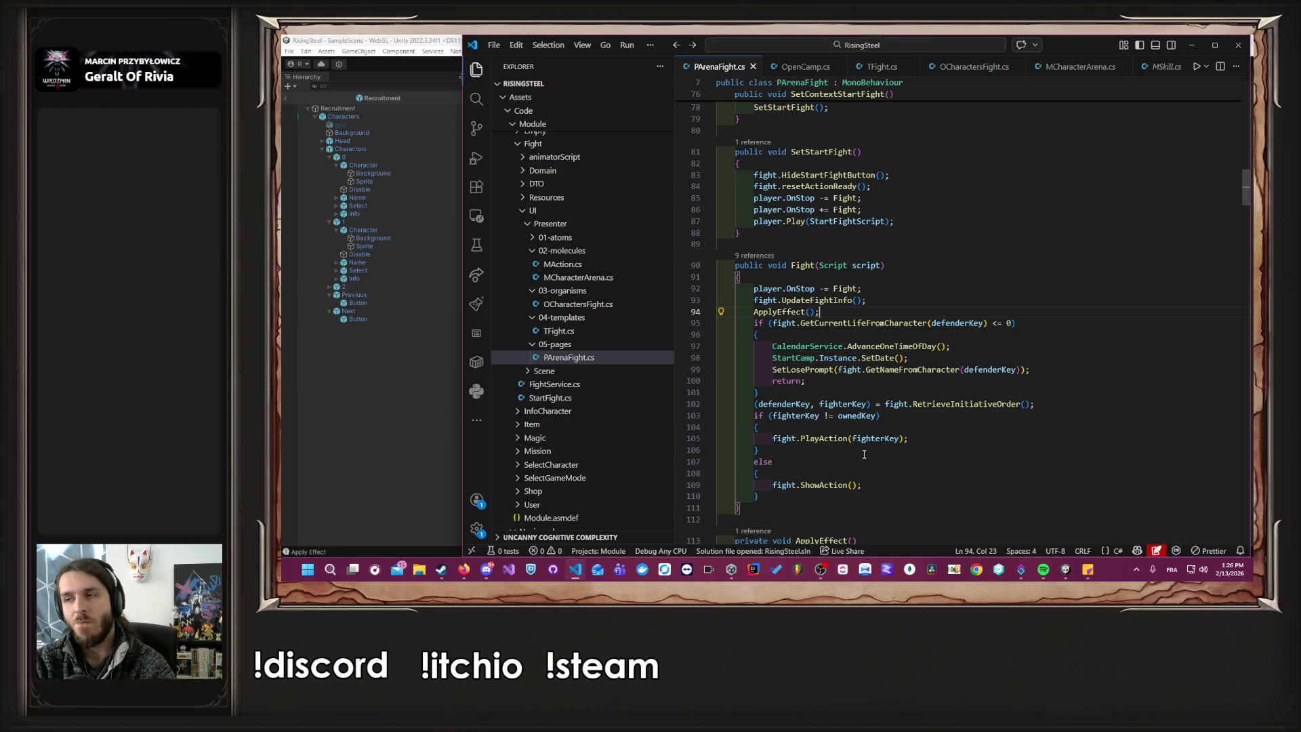
pyautogui.scroll(-20, 863, 454)
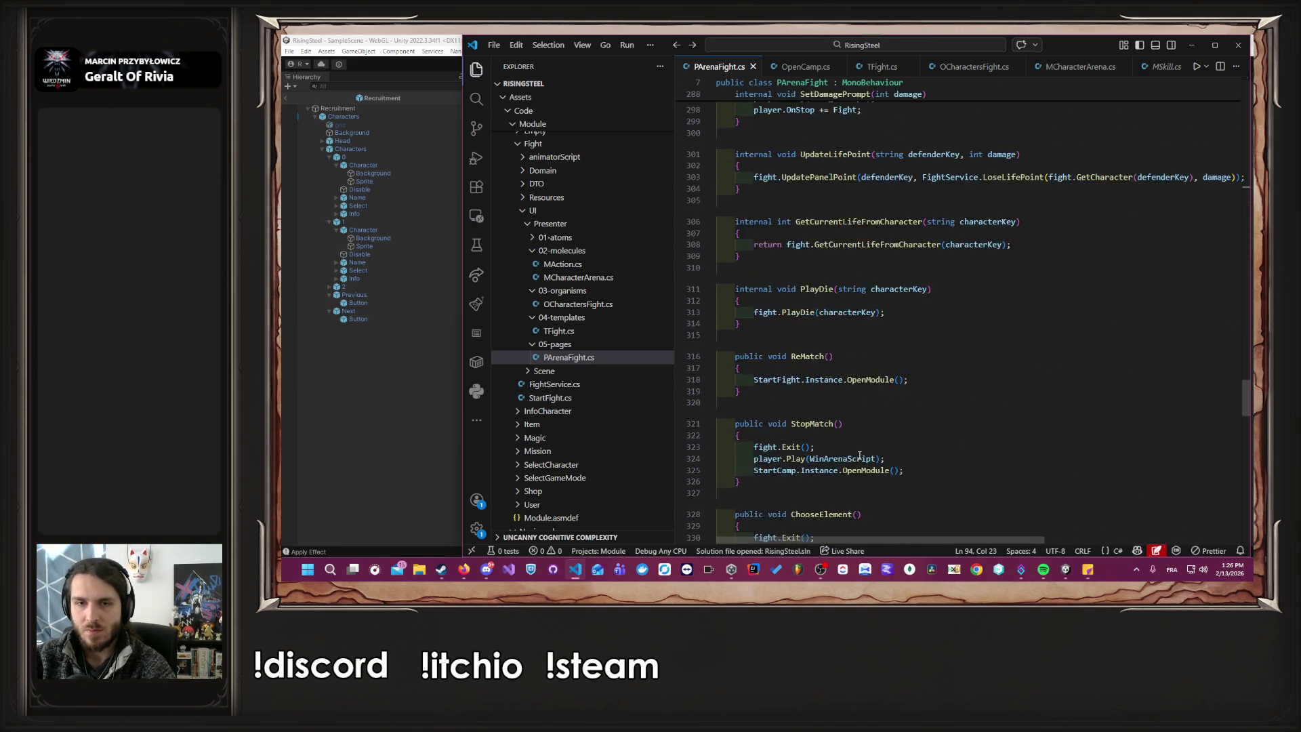
pyautogui.scroll(5, 859, 455)
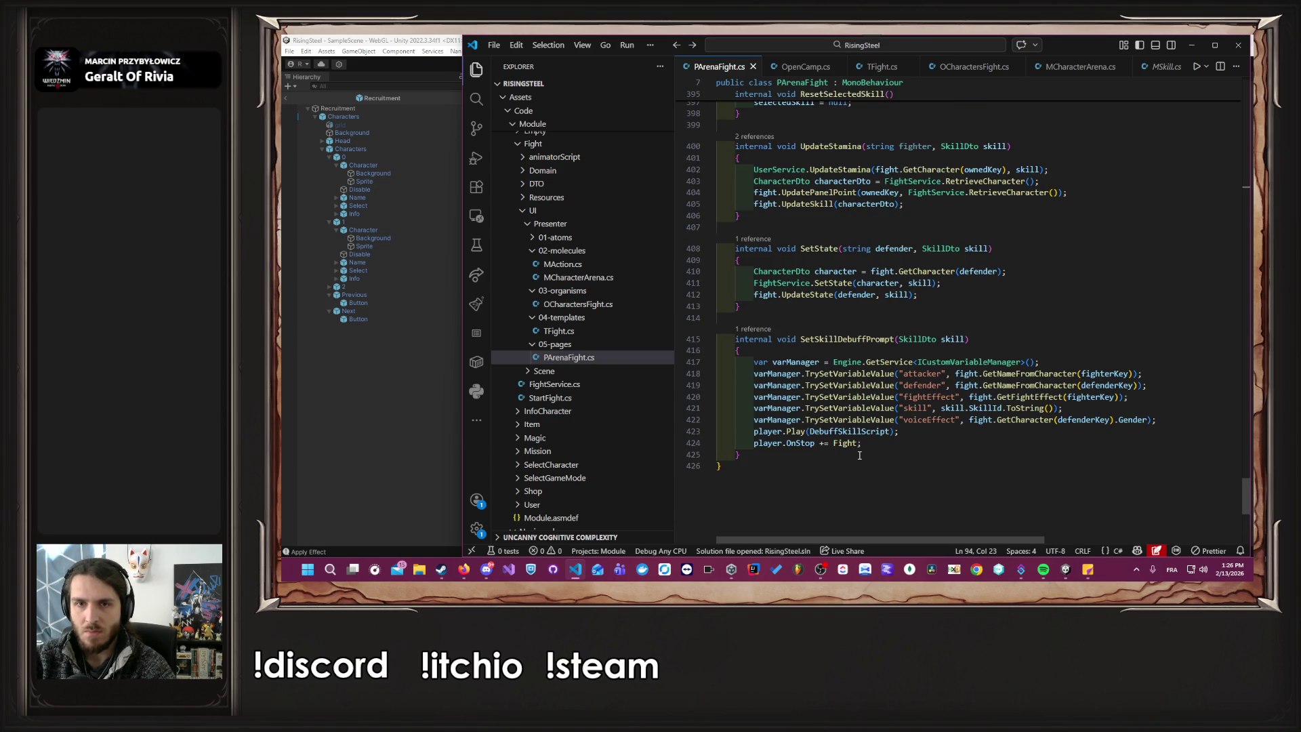
pyautogui.keyDown('ctrl'); pyautogui.click(810, 295); pyautogui.keyUp('ctrl')
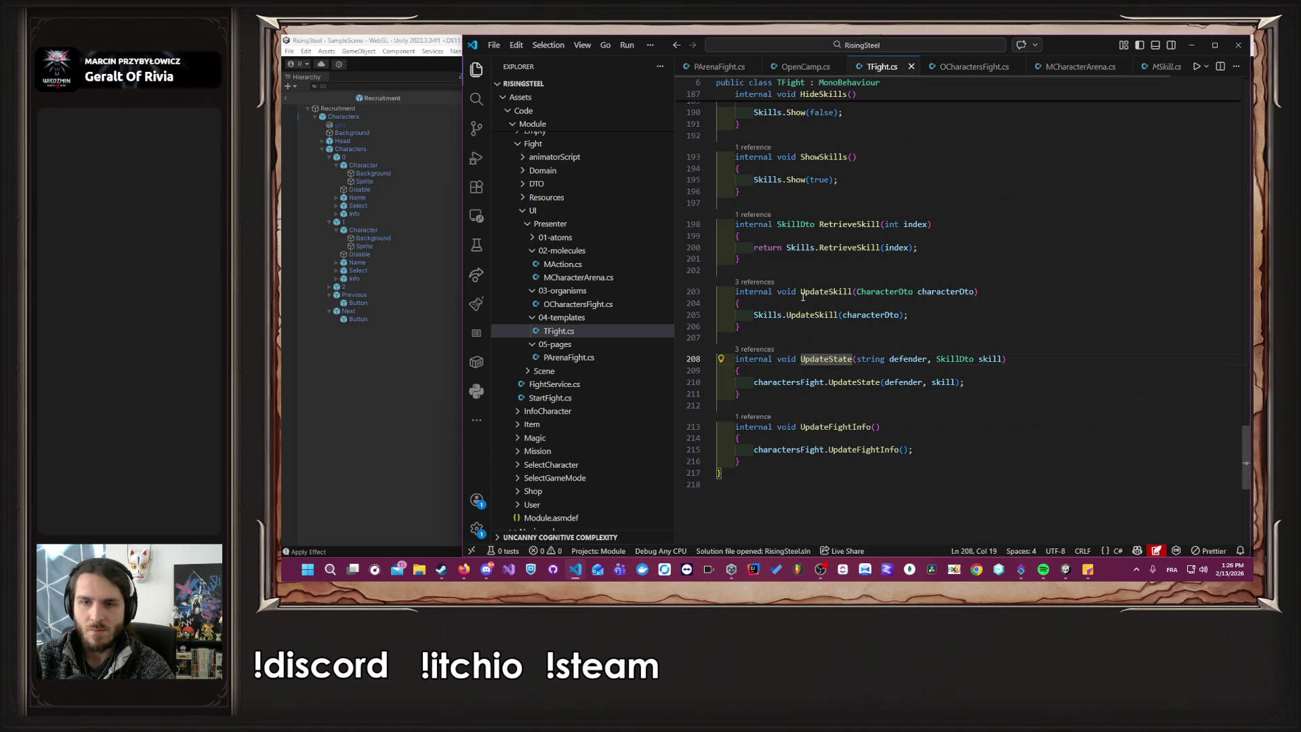
pyautogui.hotkey('alt', 'Left')
# Open UpdateFightInfo in OCharactersFight.cs, which updates both owned and enemy characters.
pyautogui.scroll(20, 805, 297)
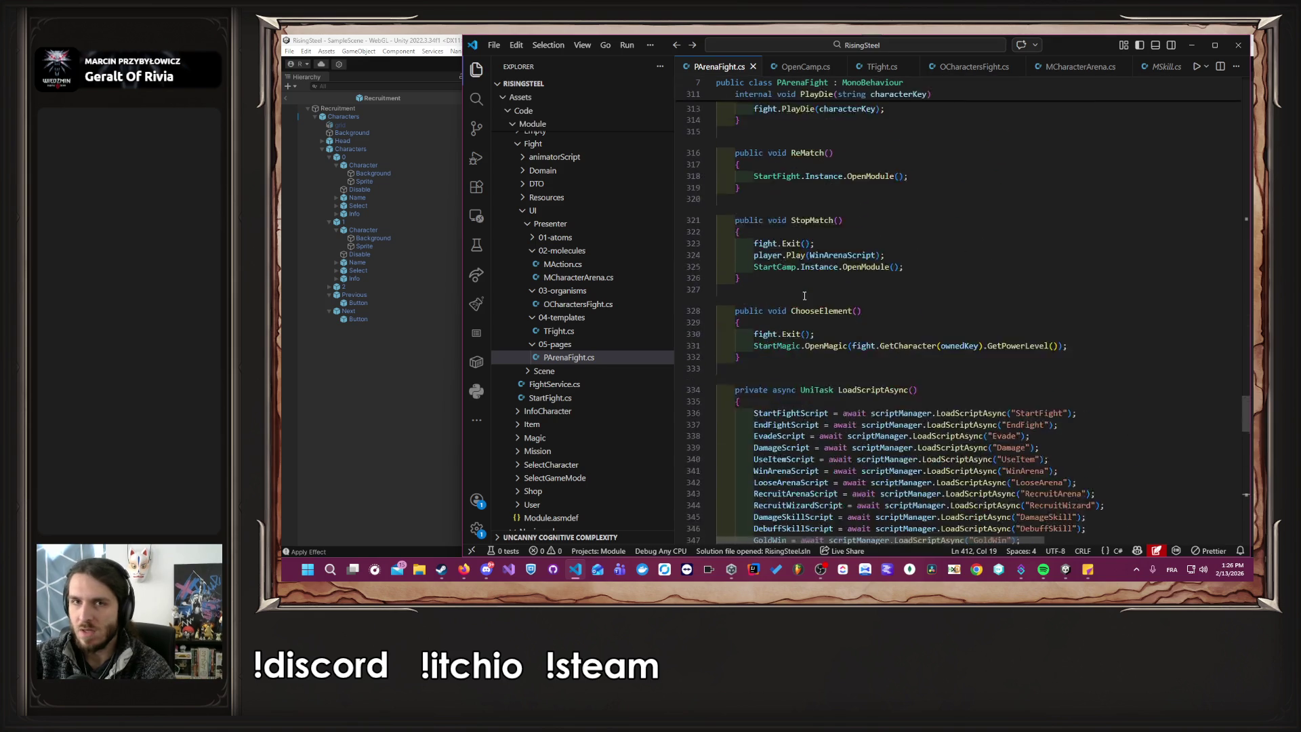
pyautogui.scroll(20, 808, 296)
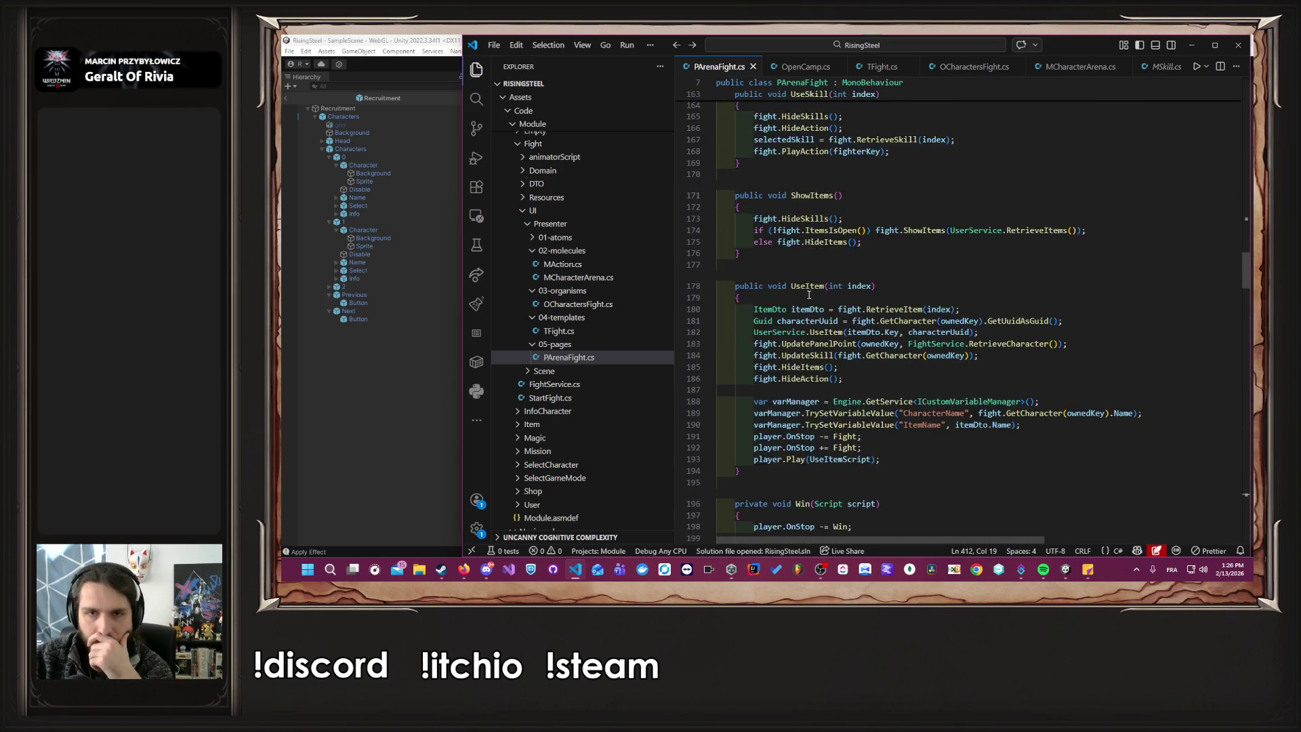
pyautogui.scroll(4, 808, 295)
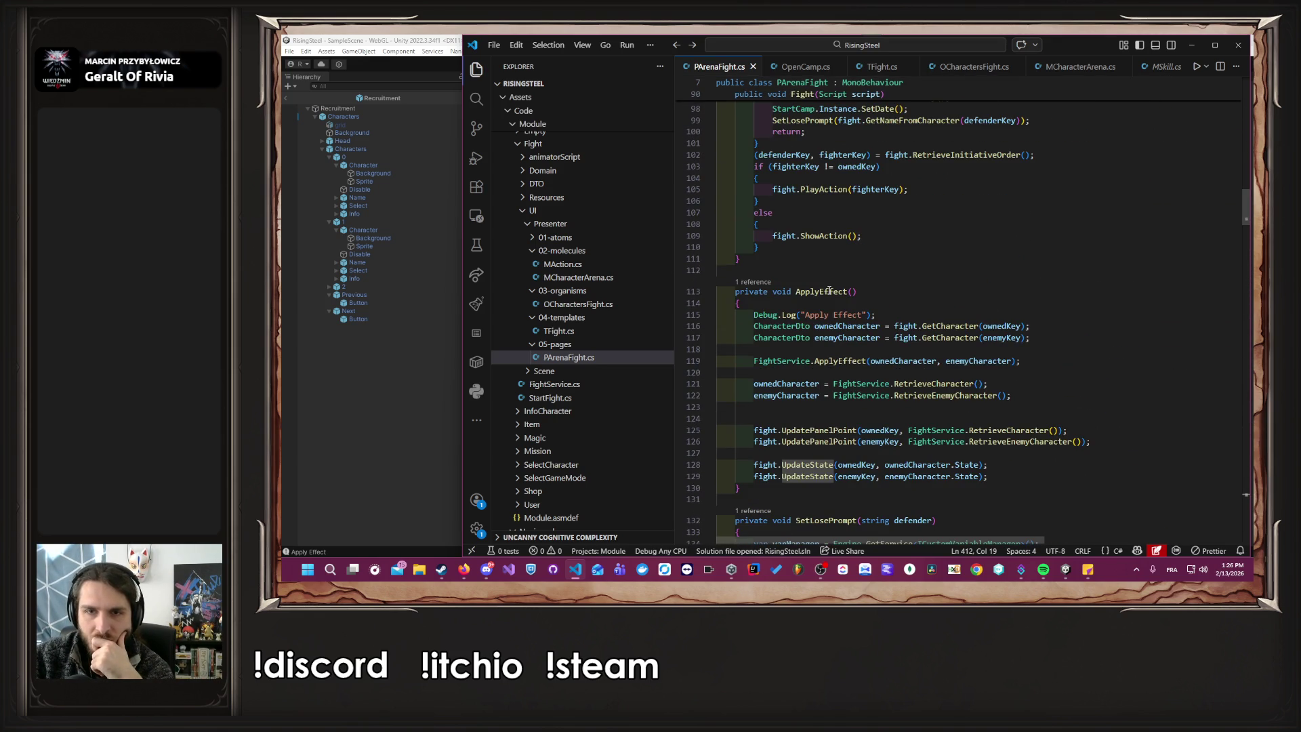
pyautogui.scroll(7, 899, 309)
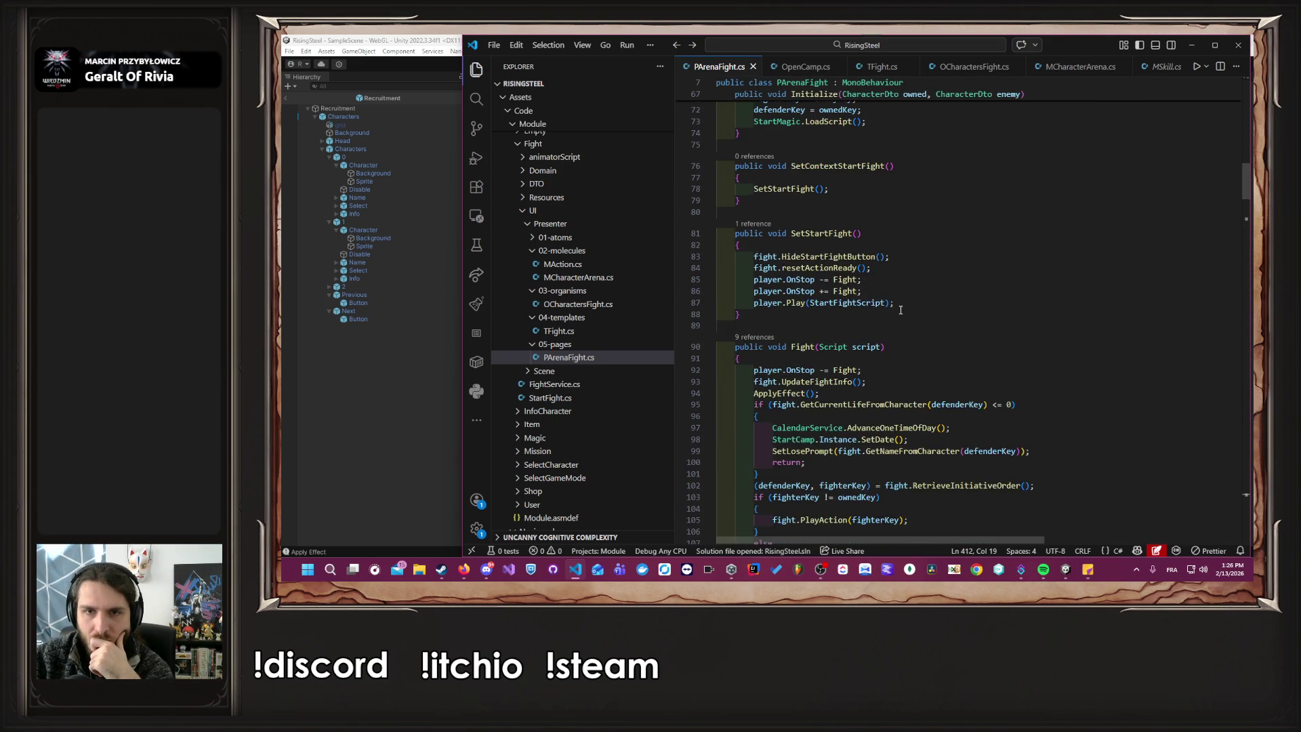
pyautogui.keyDown('ctrl'); pyautogui.click(848, 304); pyautogui.keyUp('ctrl')
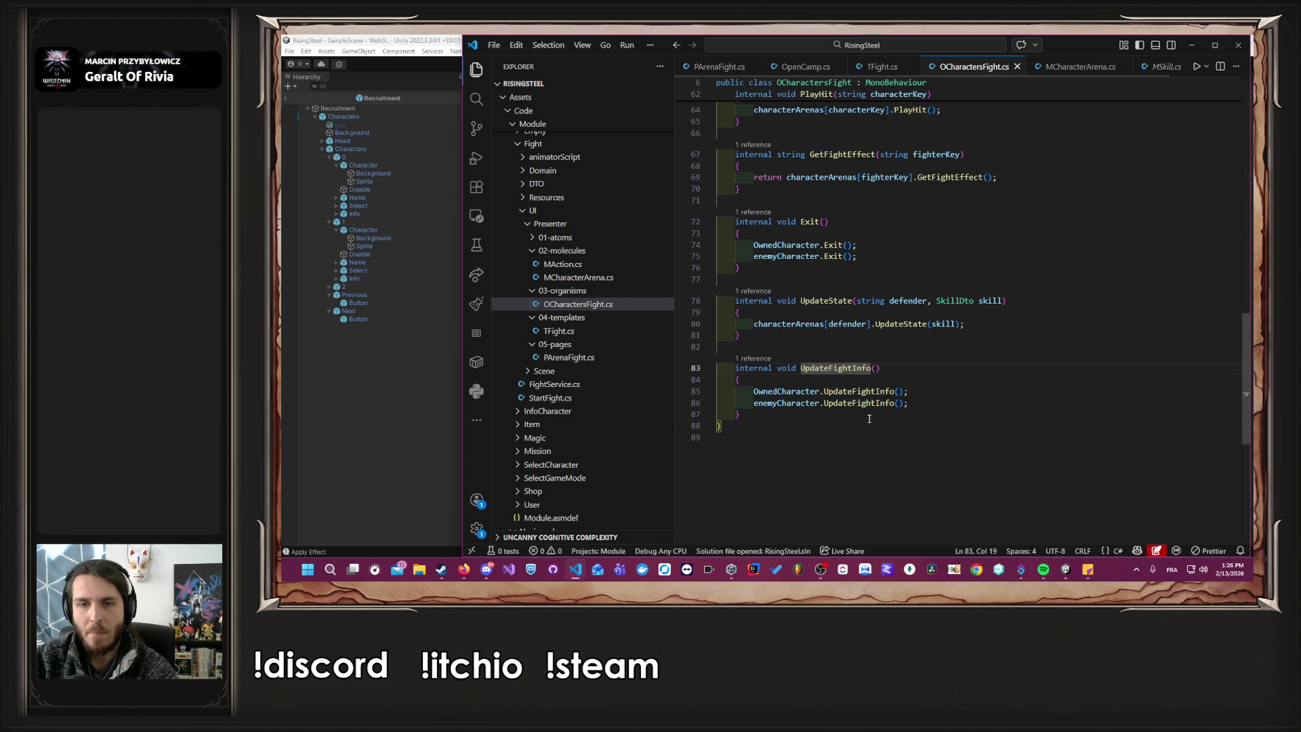
# Add Debug.Log("UpdateFightInfo " + characterDto.State.SkillId) to UpdateFightInfo in MCharacterArena.cs.
pyautogui.keyDown('ctrl'); pyautogui.click(864, 403); pyautogui.keyUp('ctrl')
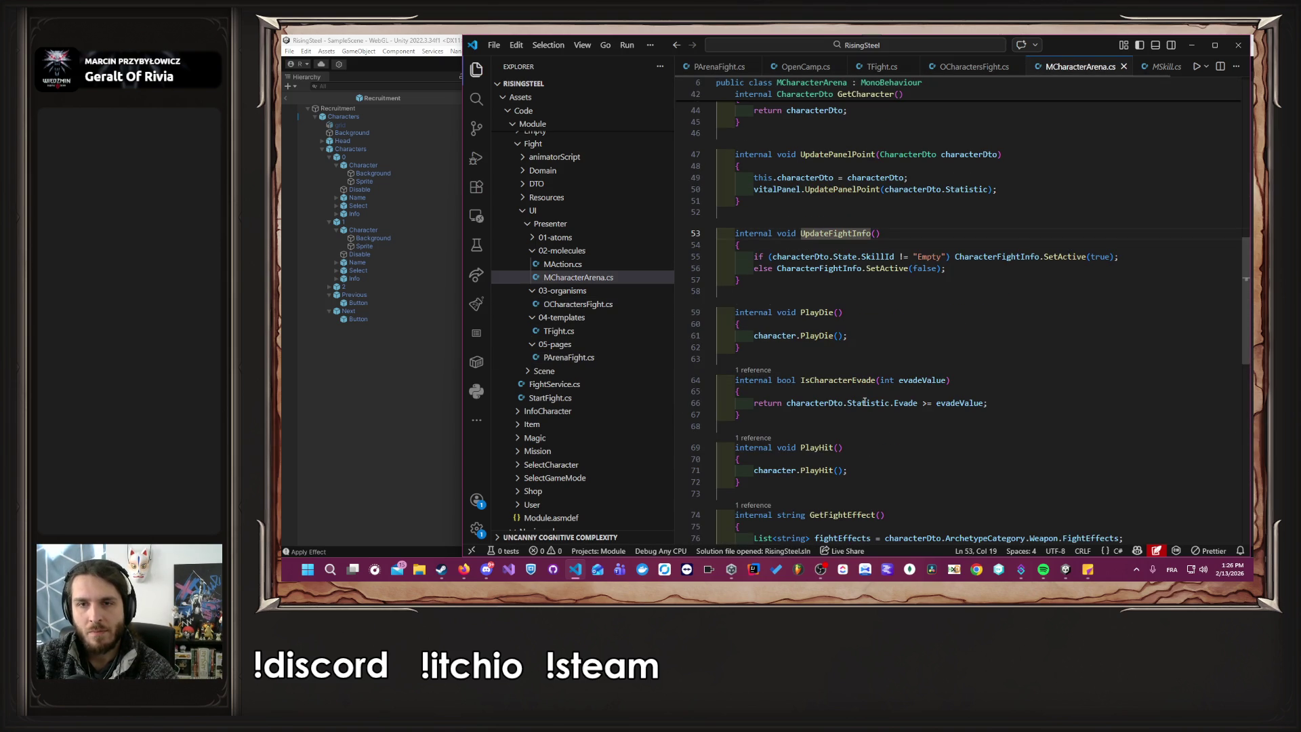
pyautogui.click(895, 244)
pyautogui.press('Return')
pyautogui.write('D')
pyautogui.press('Tab')
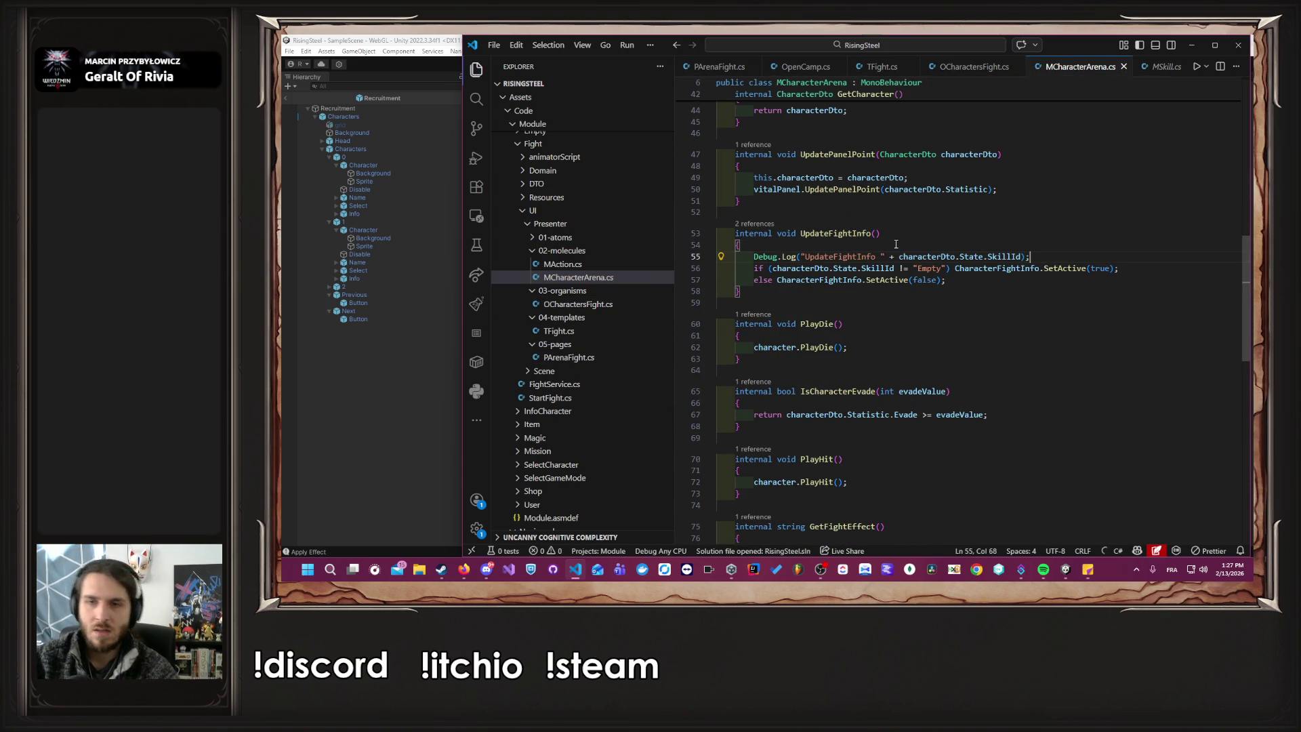
pyautogui.click(374, 417)
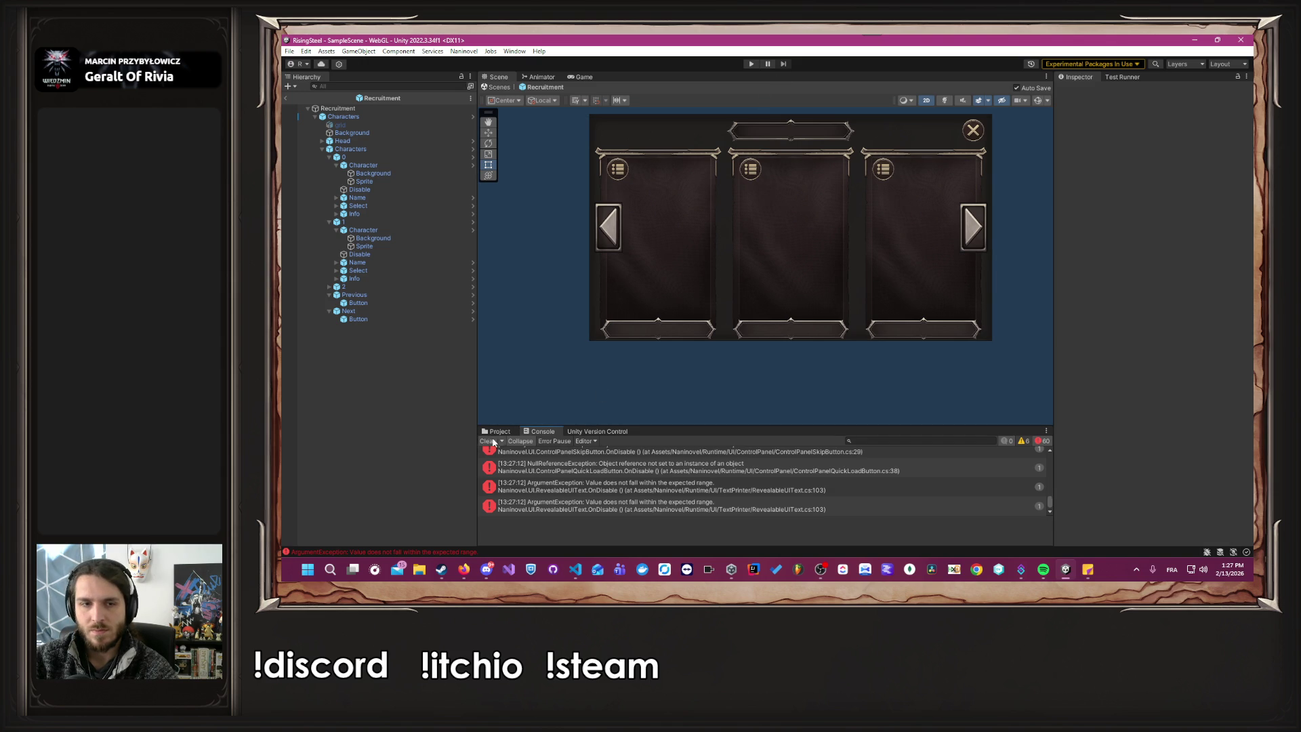
# Clear the console, enter Play mode and load the first saved game.
pyautogui.click(489, 441)
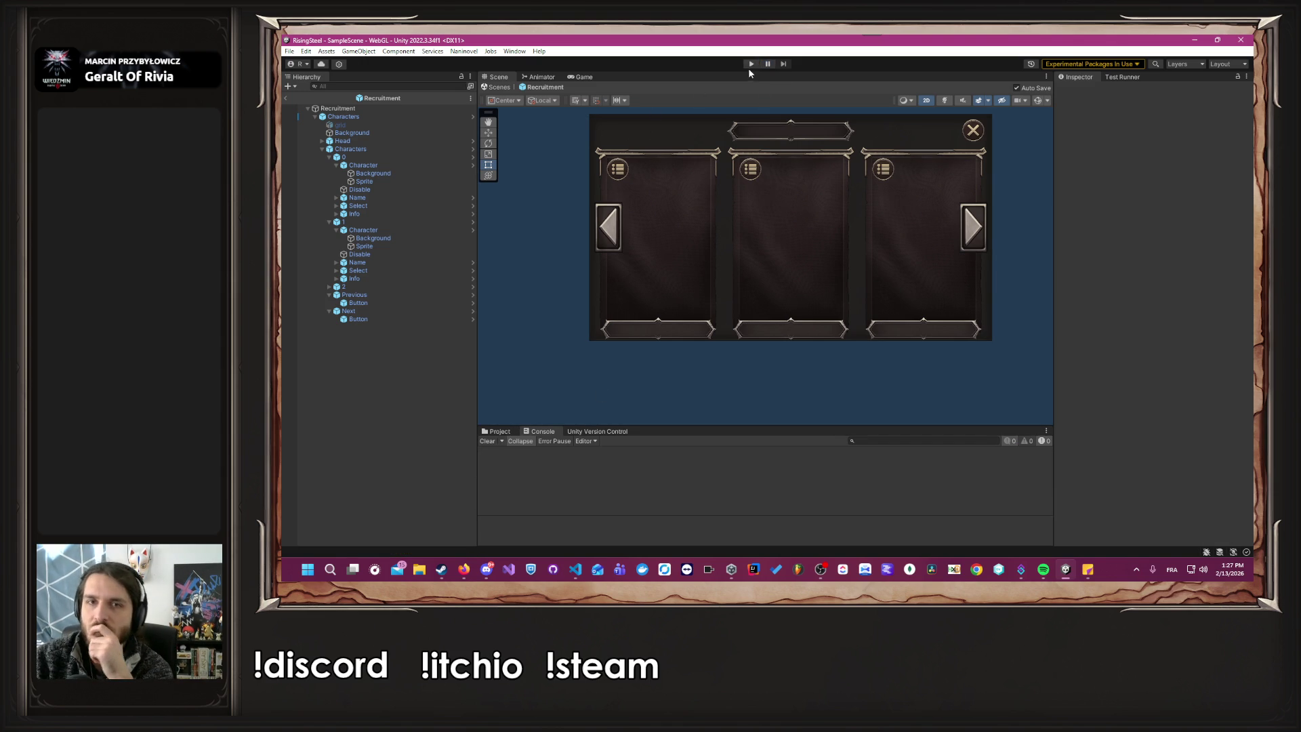
pyautogui.click(750, 64)
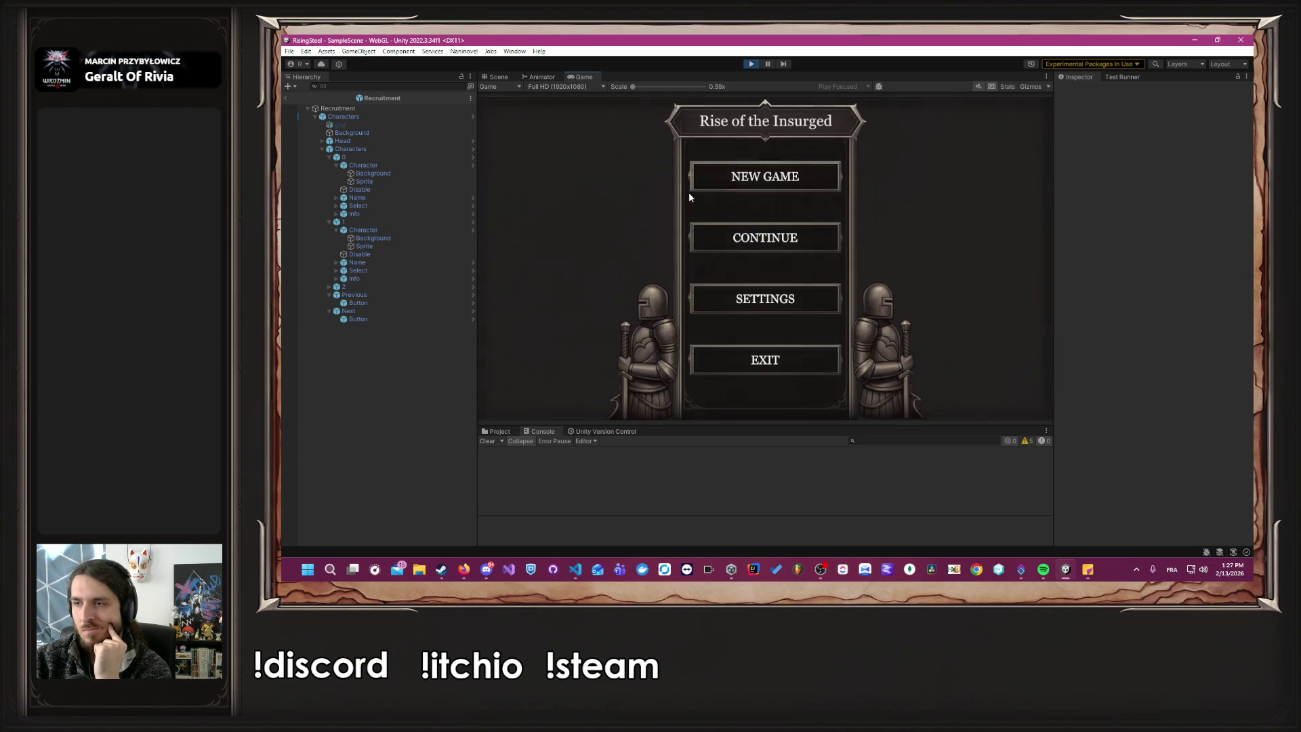
pyautogui.click(726, 245)
pyautogui.click(706, 261)
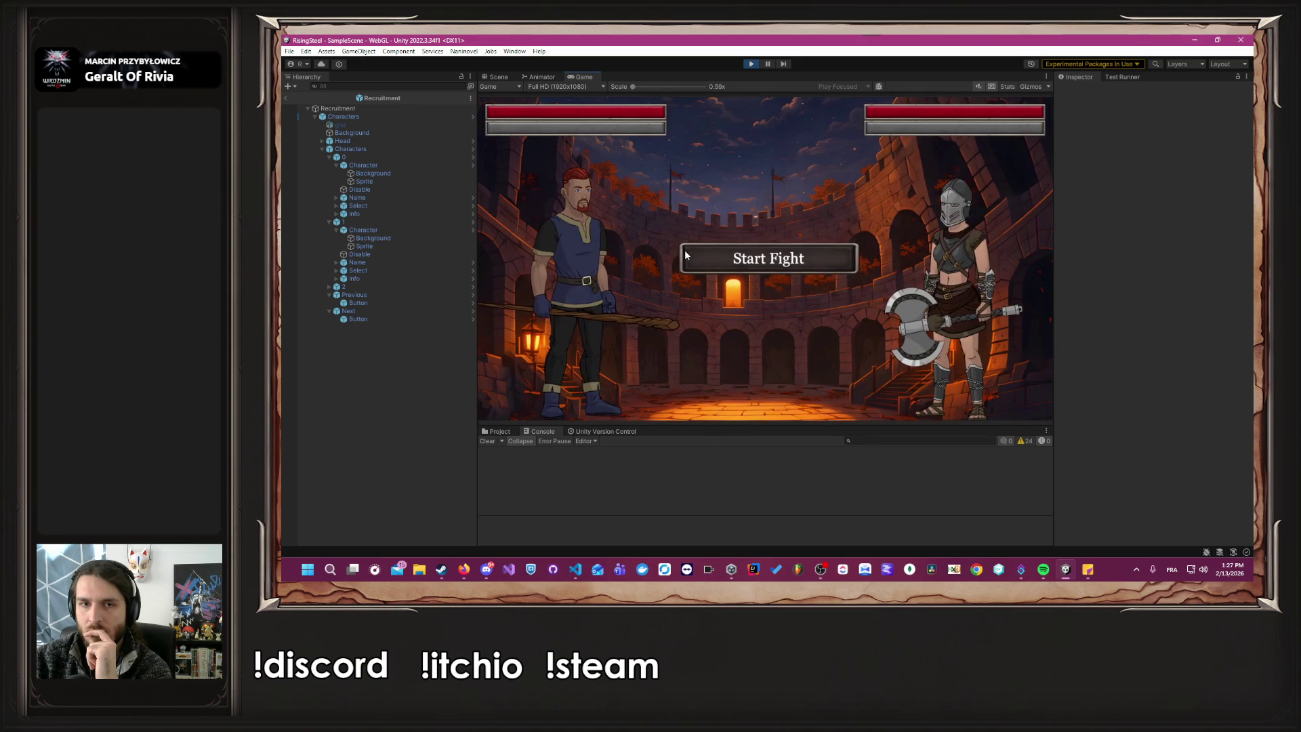
# Start the fight, cast Burn on Alberto twice, then stop play mode.
pyautogui.click(687, 255)
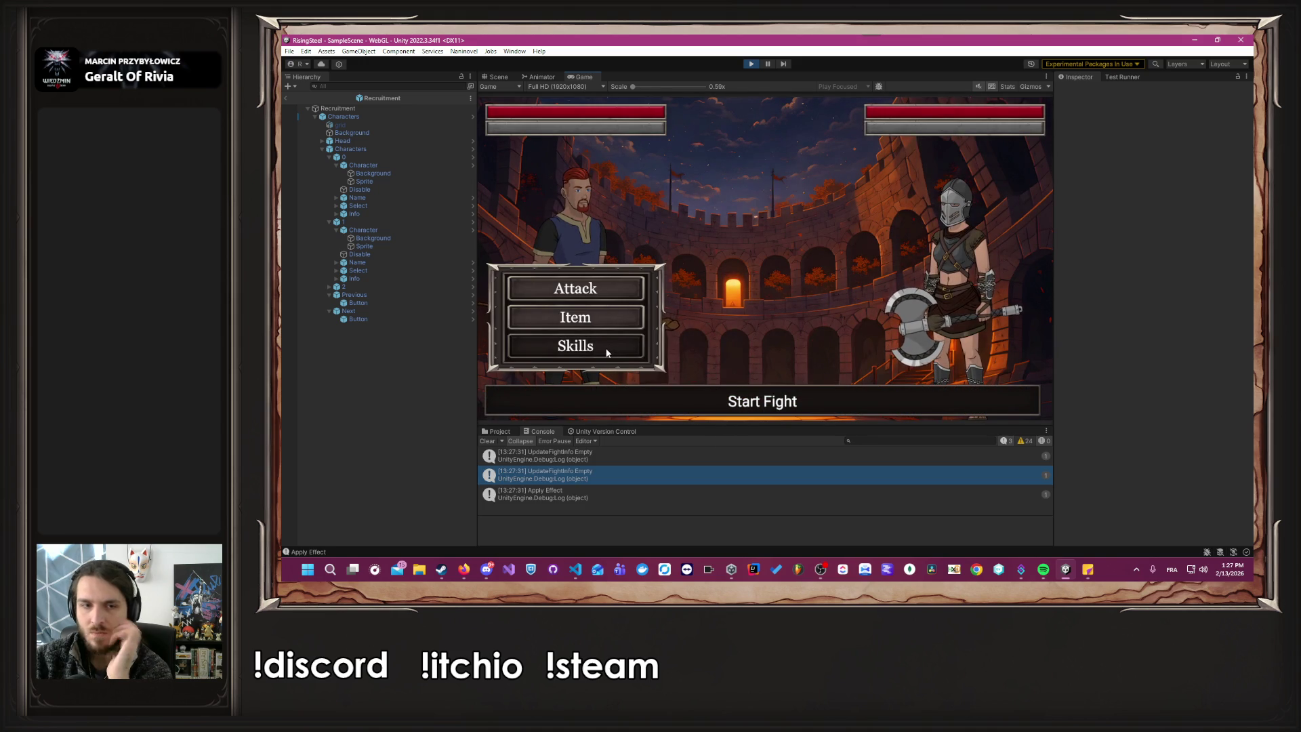
pyautogui.click(612, 350)
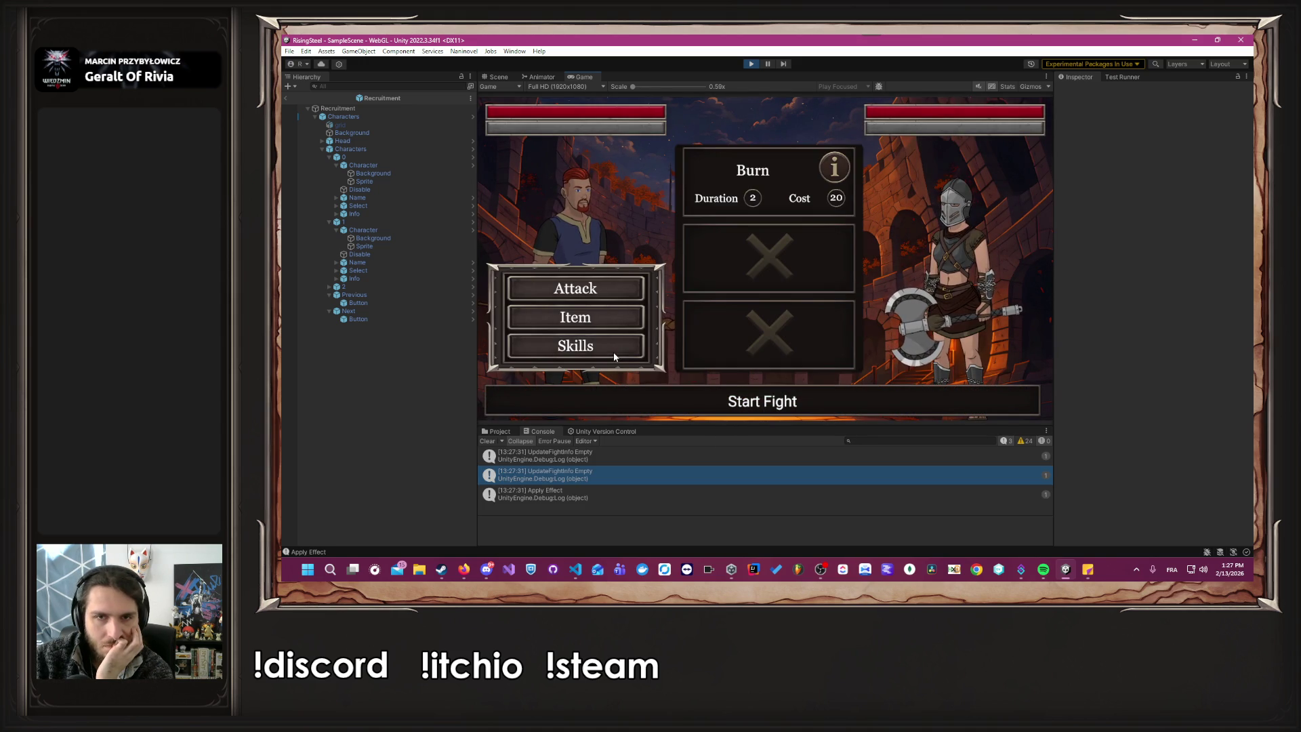
pyautogui.click(776, 169)
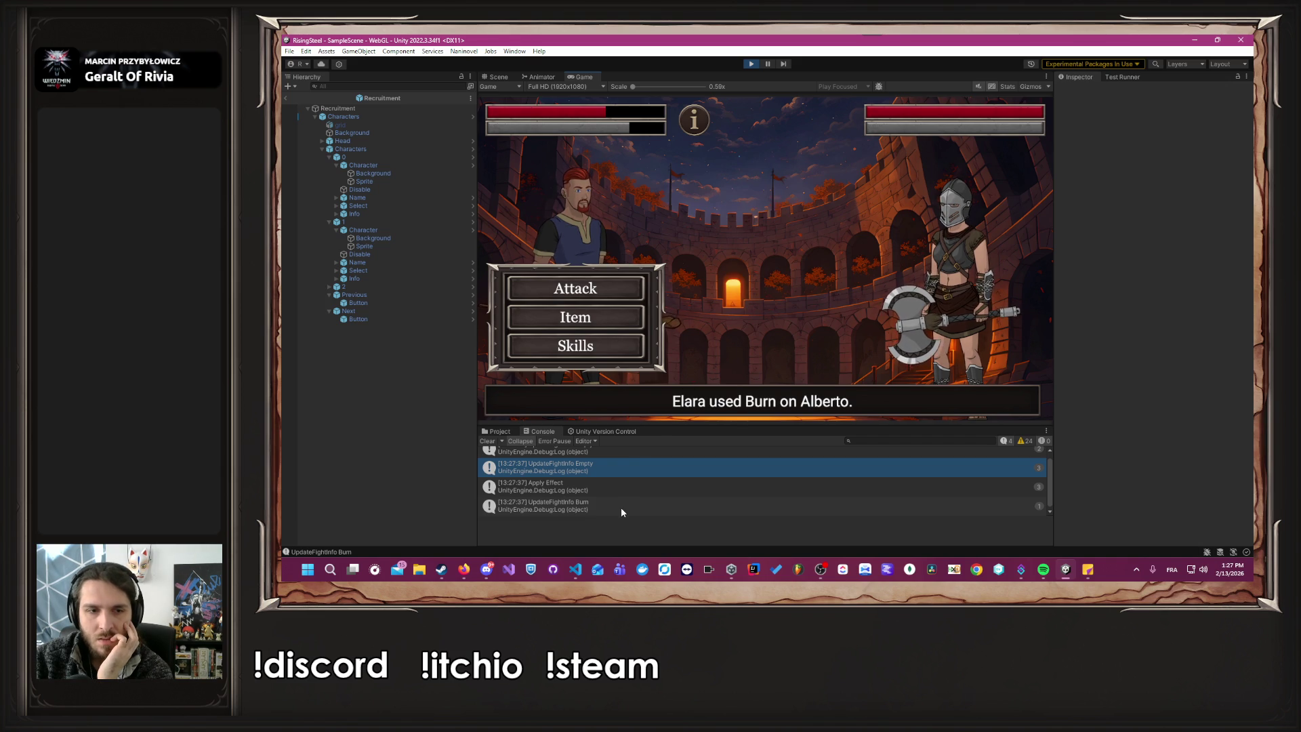
pyautogui.moveTo(701, 125)
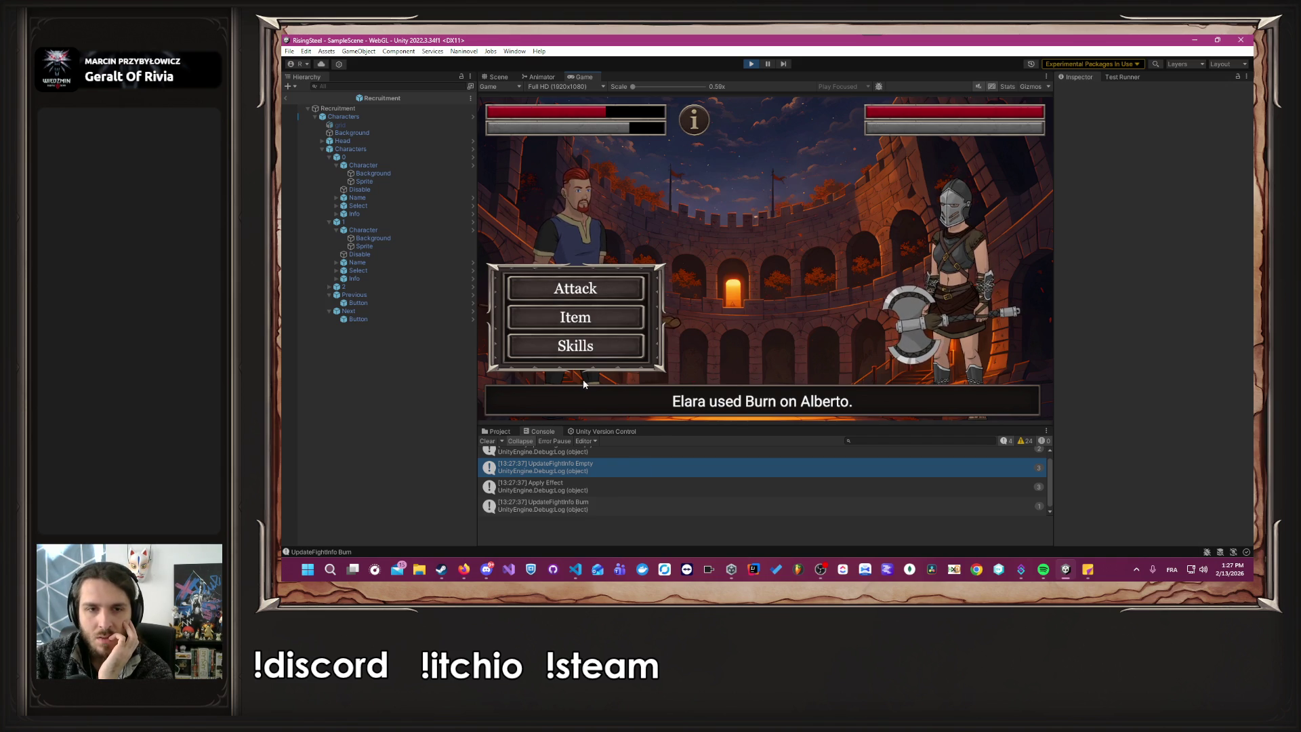
pyautogui.click(576, 346)
pyautogui.click(770, 166)
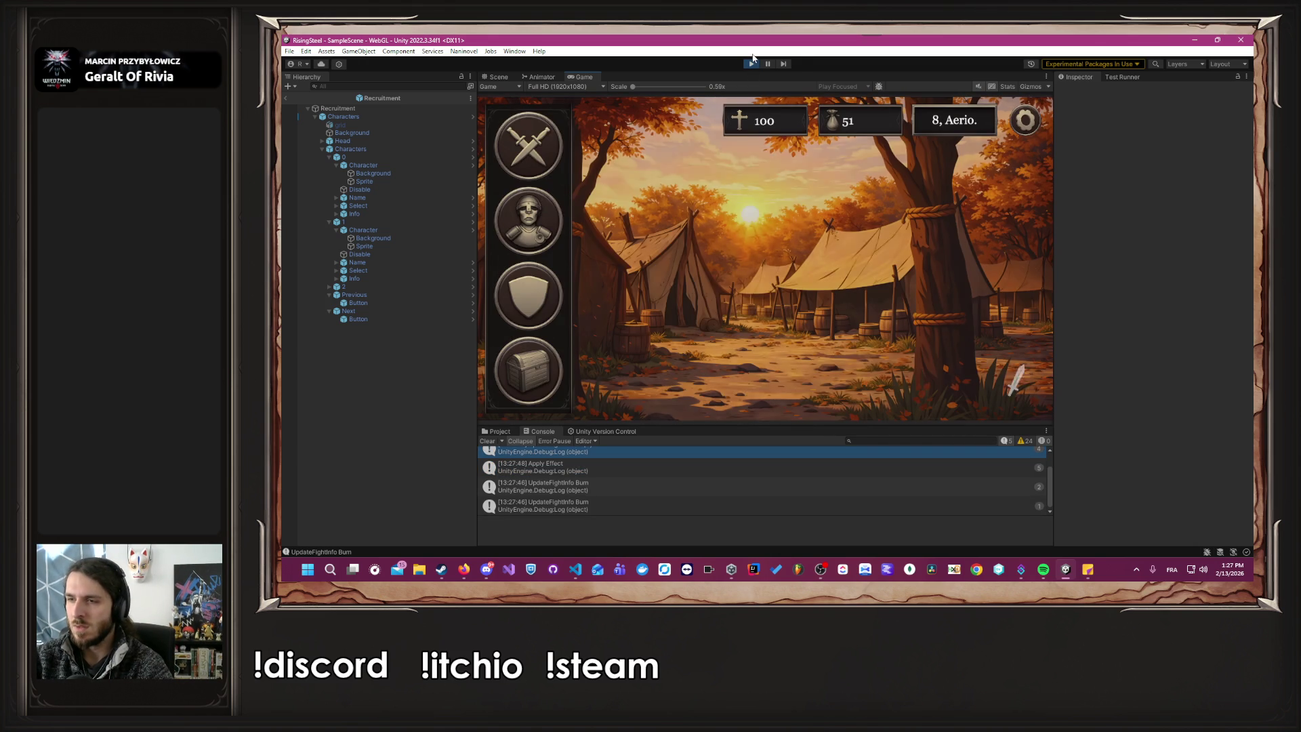
pyautogui.click(752, 63)
pyautogui.hotkey('alt', 'Tab')
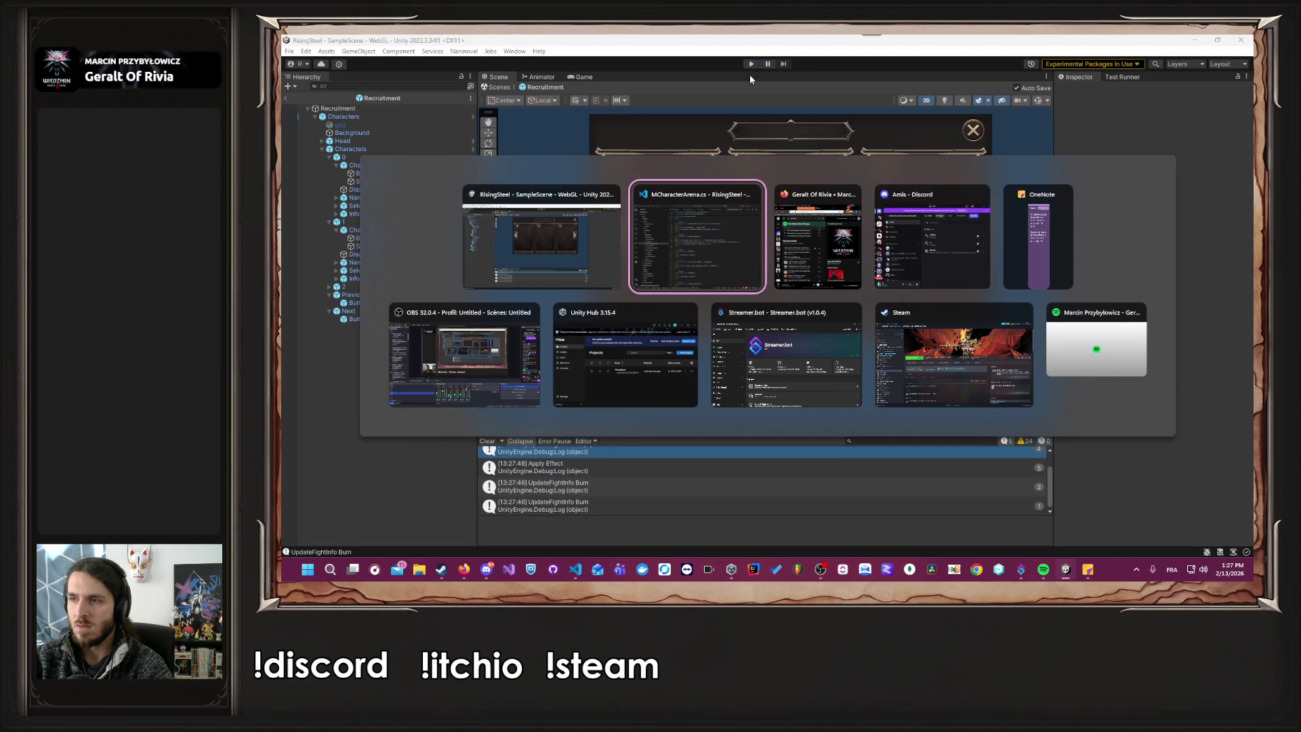
# Delete the UpdateFightInfo debug log line from MCharacterArena.cs and save it.
pyautogui.hotkey('ctrl', 'BackSpace')
pyautogui.hotkey('ctrl', 'BackSpace')
pyautogui.hotkey('ctrl', 'BackSpace')
pyautogui.hotkey('ctrl', 's')
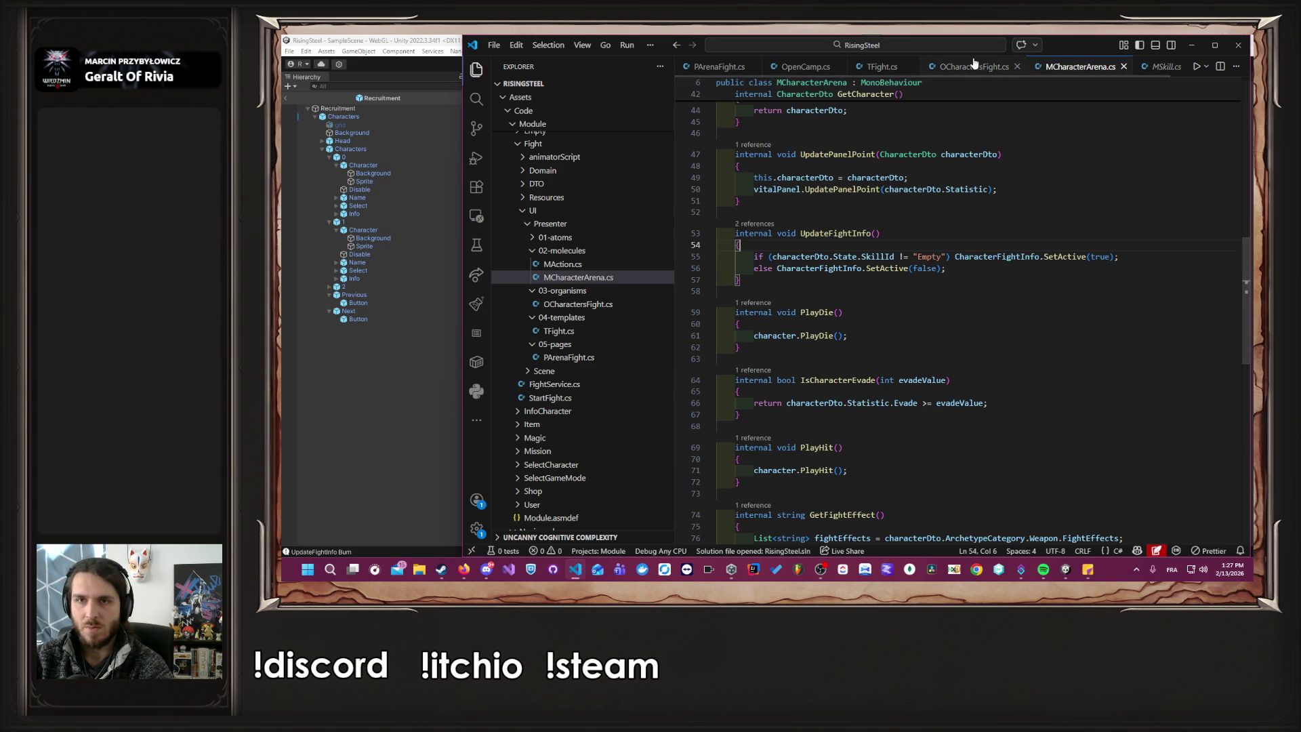
pyautogui.click(968, 66)
pyautogui.click(823, 67)
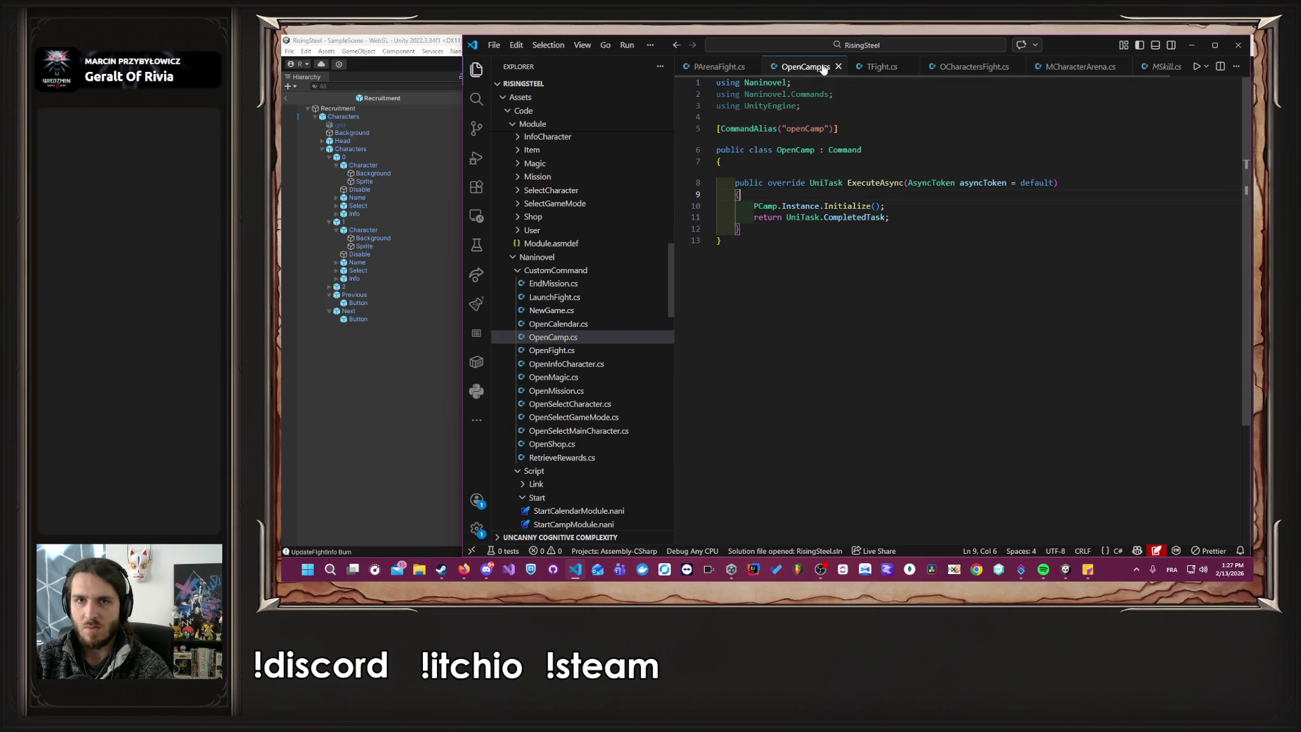
# Remove the Debug.Log("Apply Effect") line from ApplyEffect in PArenaFight.cs.
pyautogui.click(718, 67)
pyautogui.scroll(-5, 765, 190)
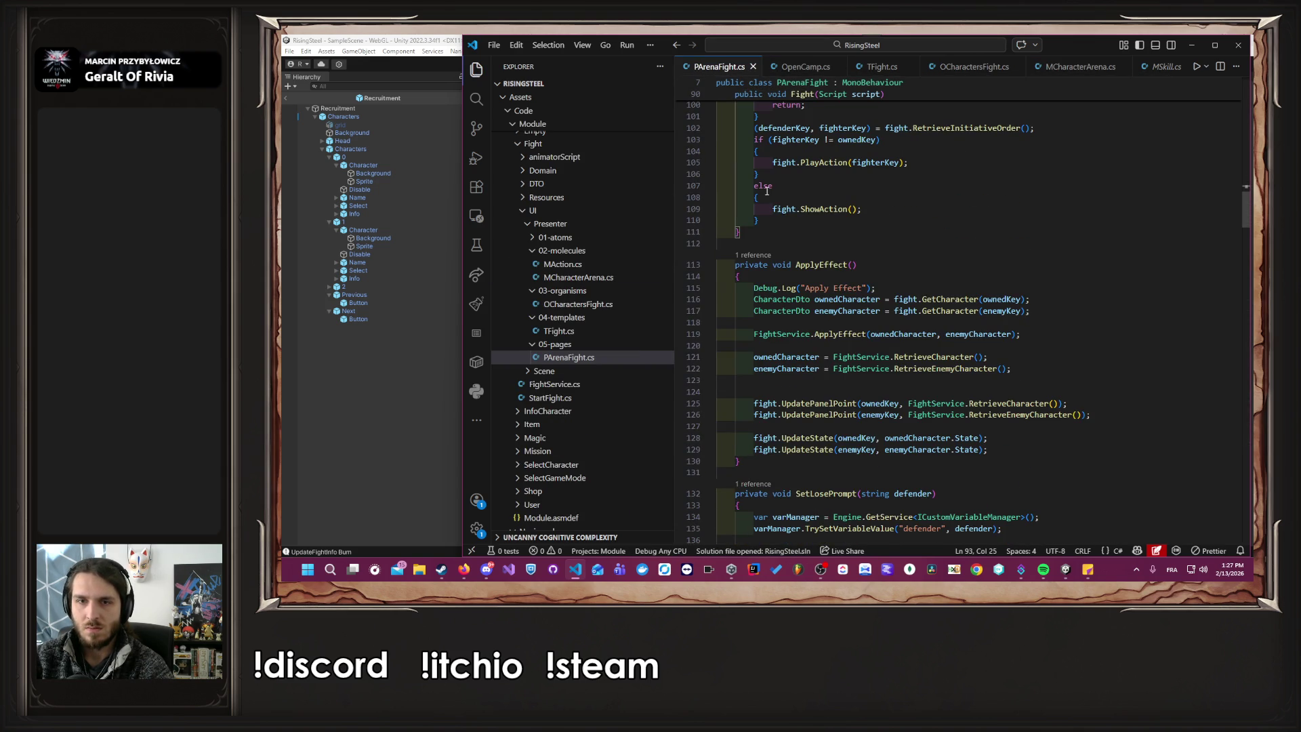
pyautogui.moveTo(882, 285); pyautogui.dragTo(741, 277)
pyautogui.press('BackSpace')
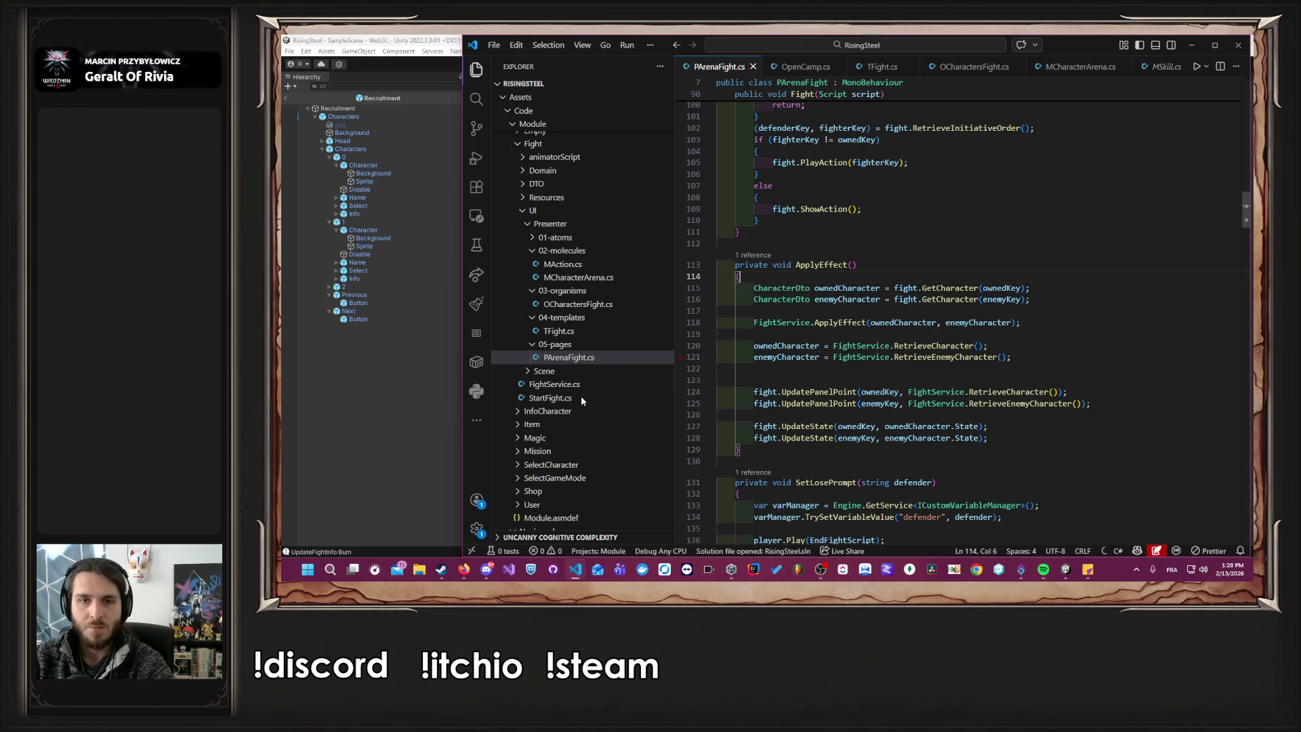
pyautogui.click(409, 430)
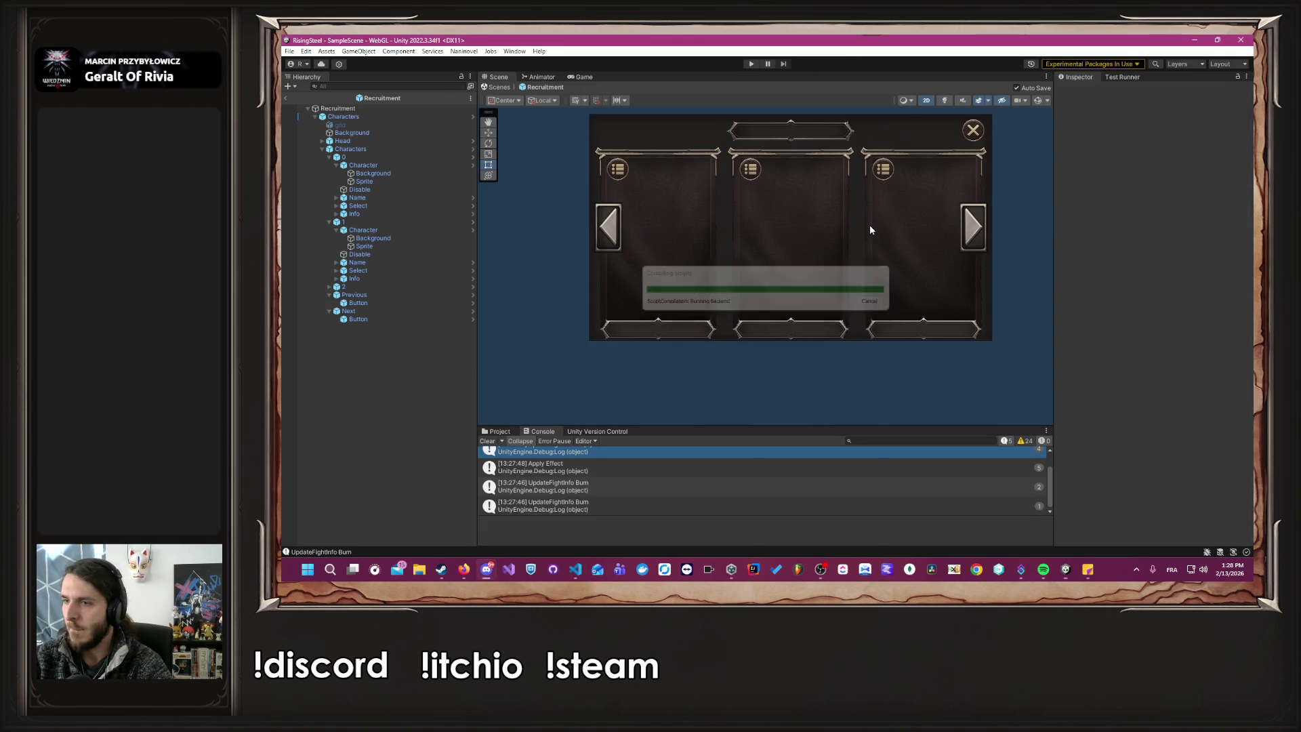
# Enter Play mode, load save slot 1 and check Alberto's skills before leaving training.
pyautogui.click(751, 65)
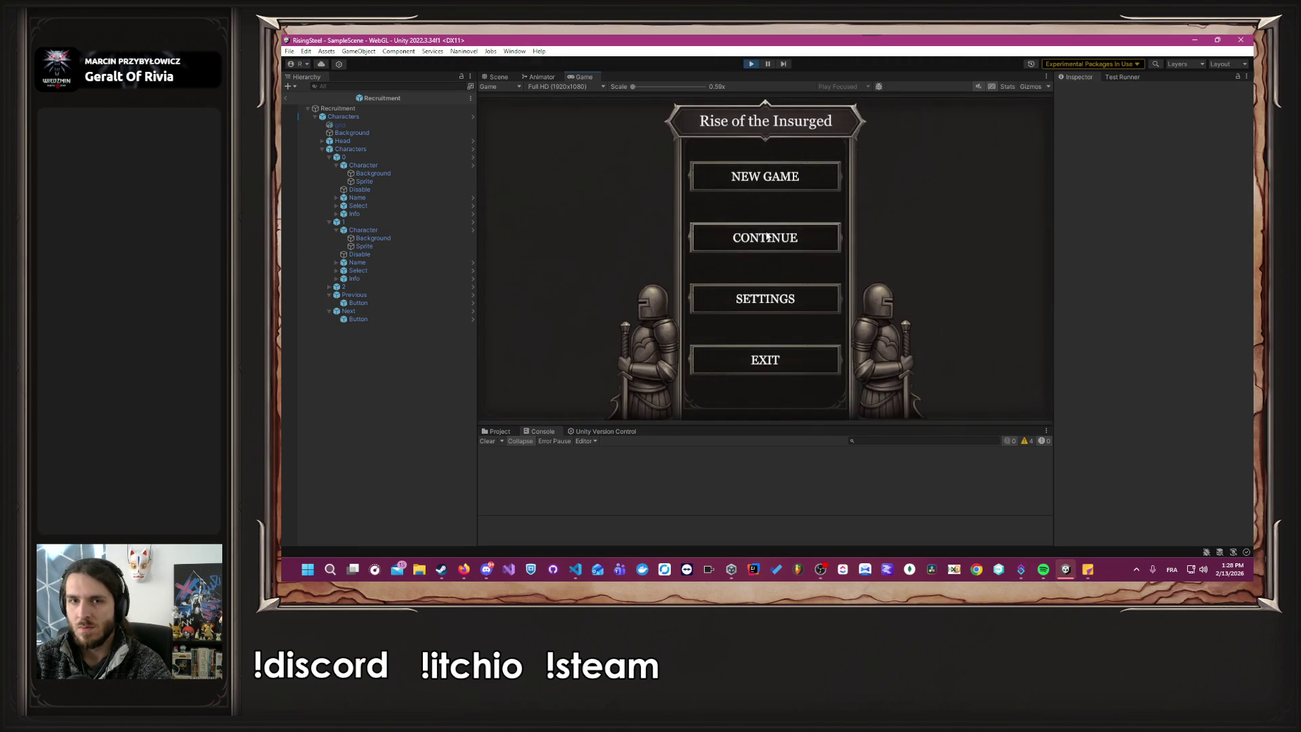
pyautogui.click(767, 233)
pyautogui.click(695, 252)
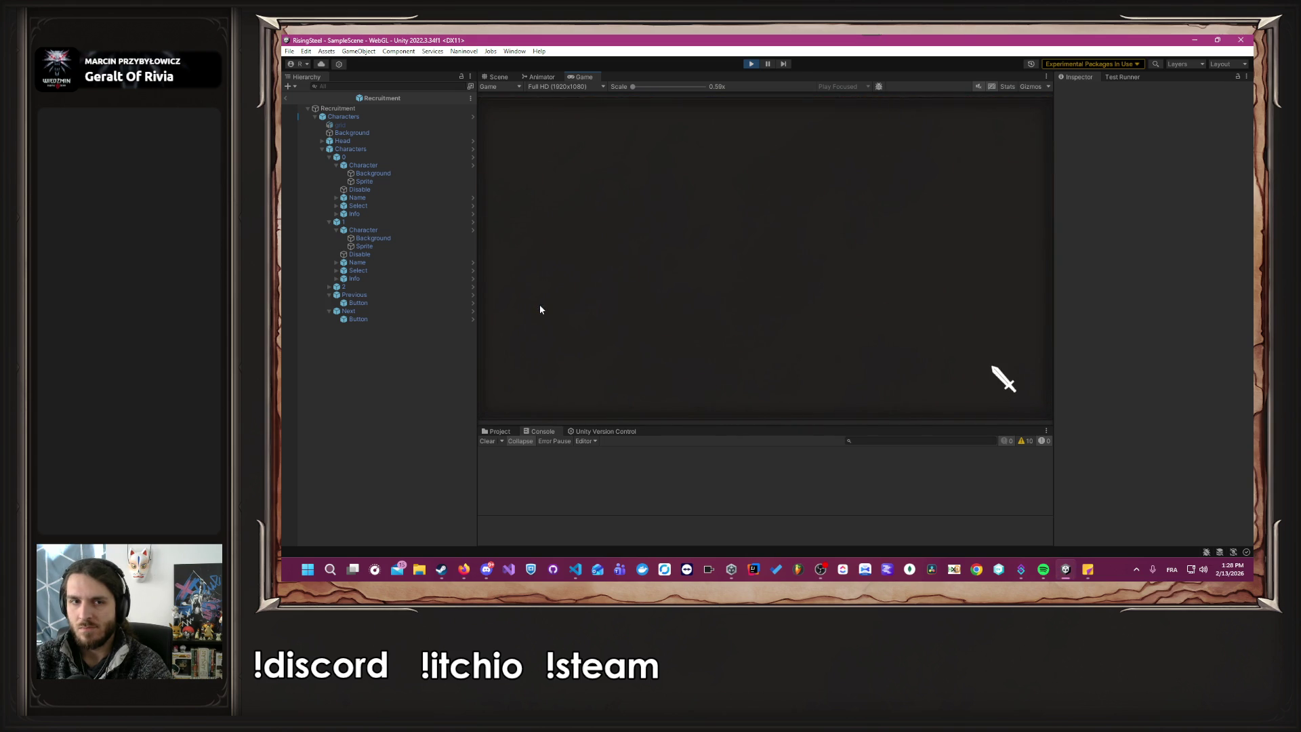
pyautogui.click(539, 304)
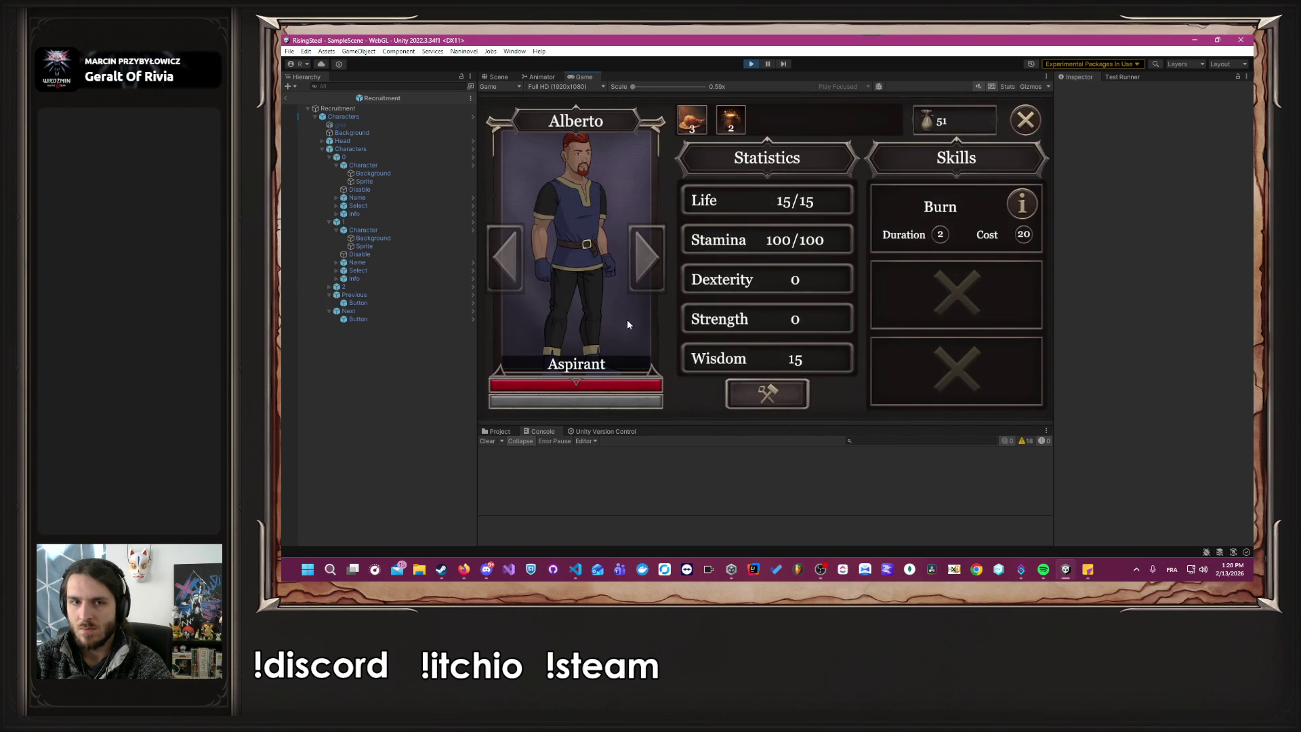
pyautogui.click(1037, 121)
pyautogui.click(1022, 120)
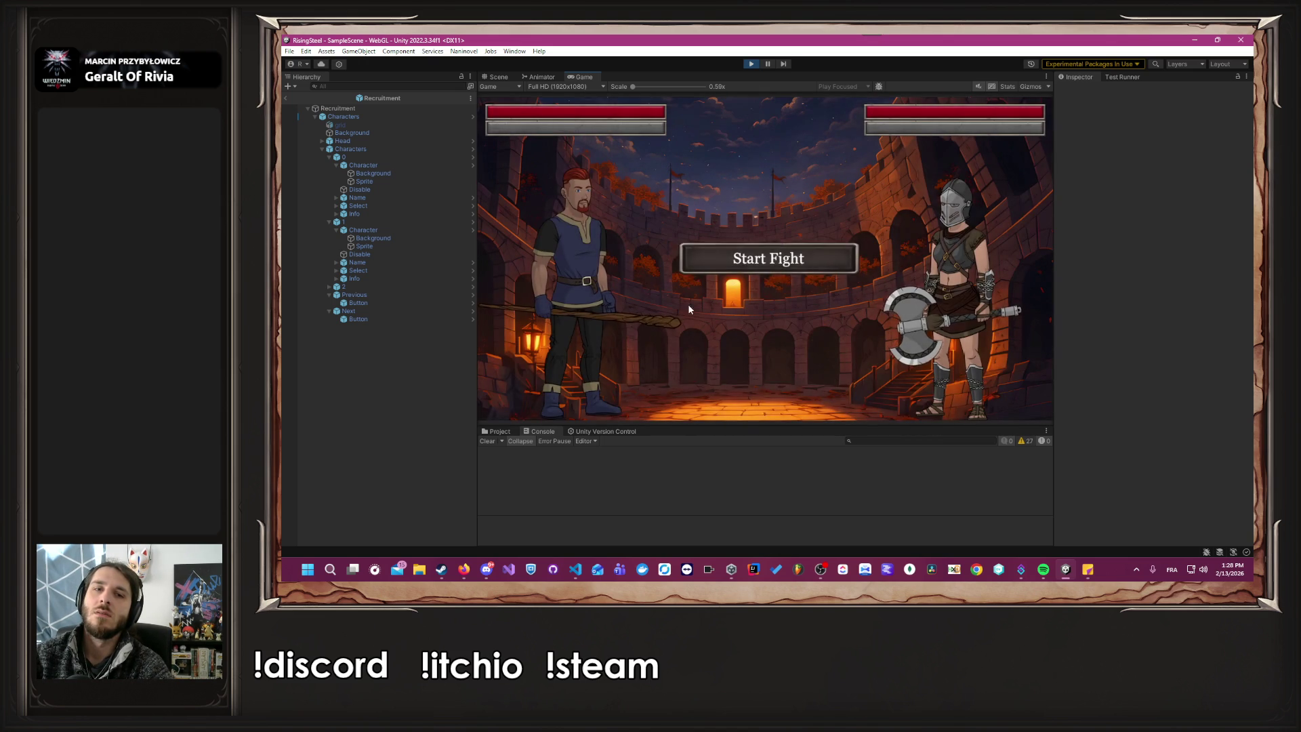
# In the arena fight, cast Burn on Maelis, use Beer, then cast Burn again.
pyautogui.click(607, 356)
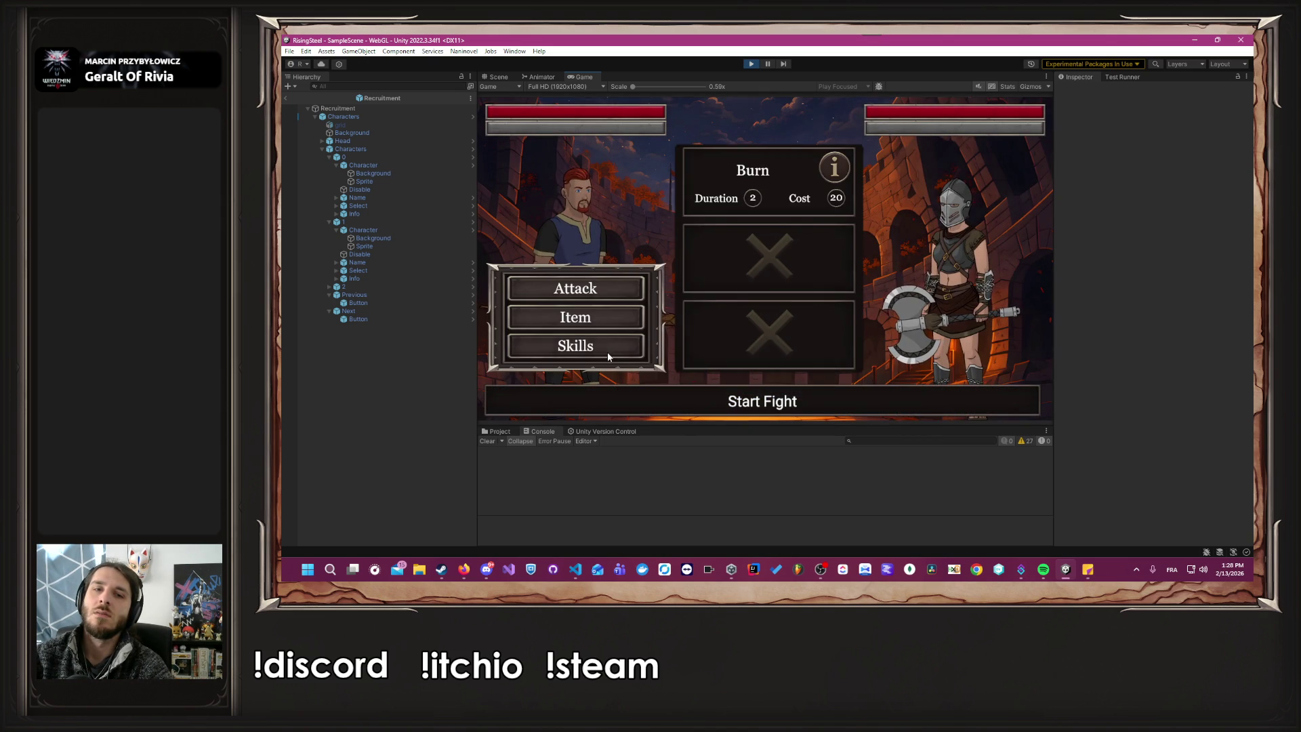
pyautogui.click(749, 185)
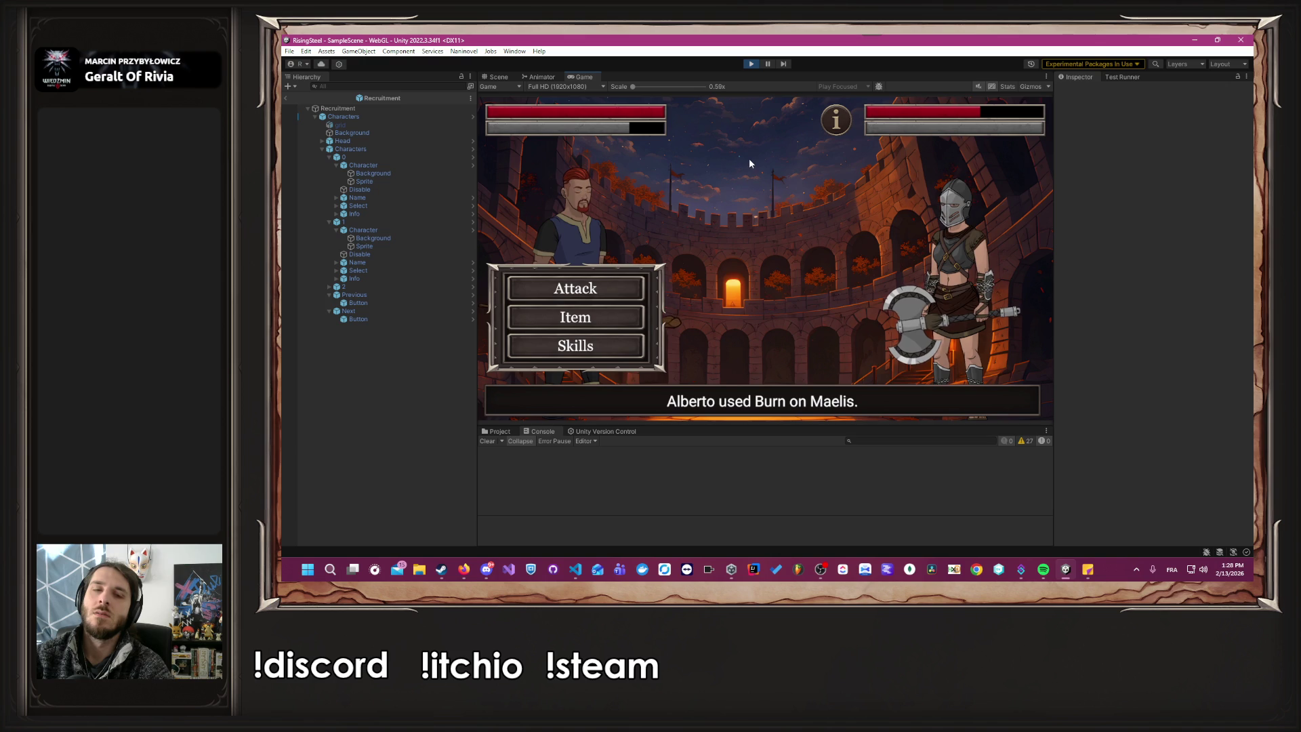
pyautogui.click(623, 327)
pyautogui.click(748, 296)
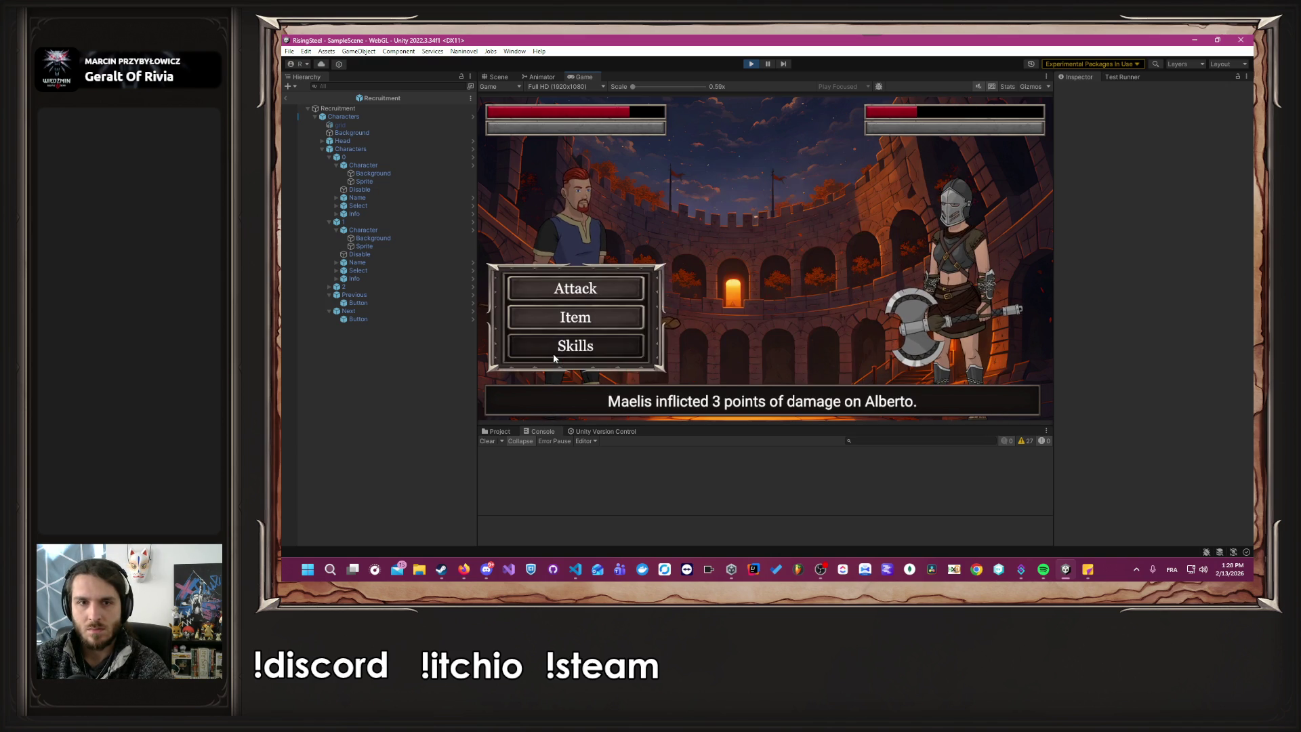
pyautogui.click(554, 357)
pyautogui.click(699, 197)
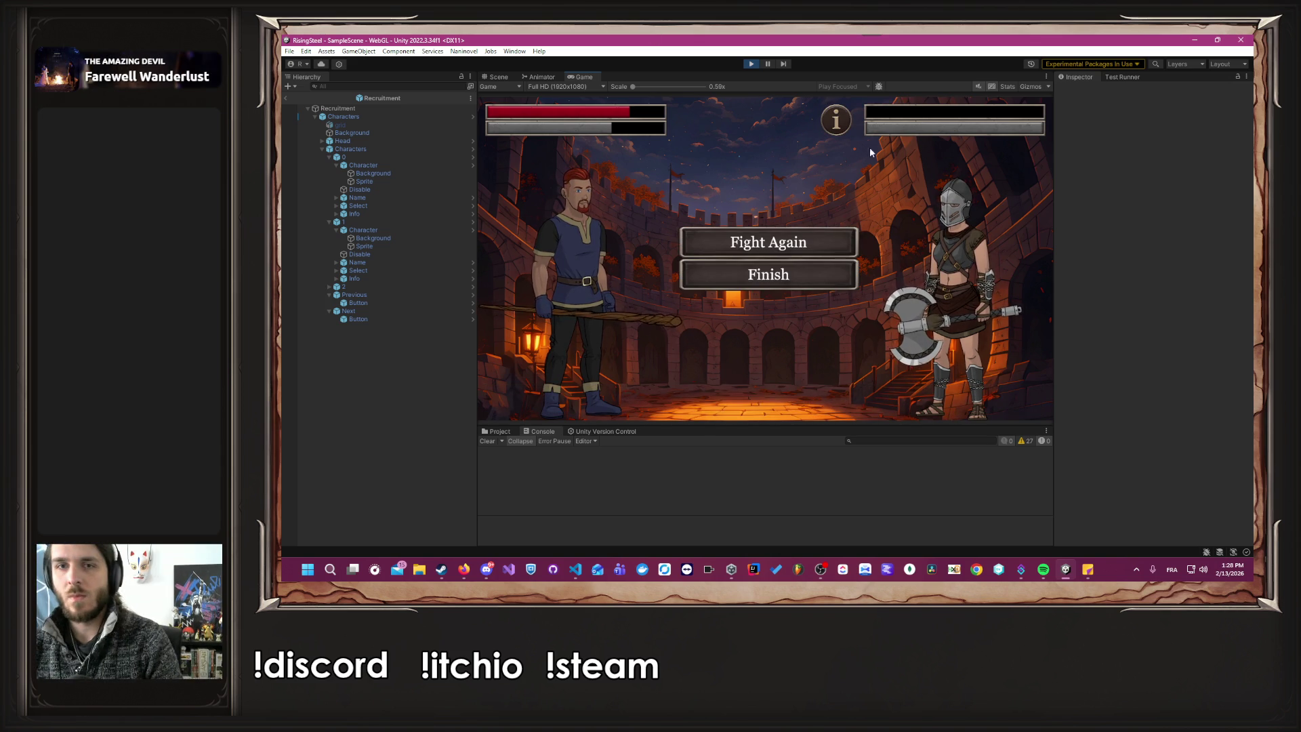
# Check the enemy info card showing Empty, Duration -2, Cost 0, then switch to VS Code.
pyautogui.moveTo(834, 126)
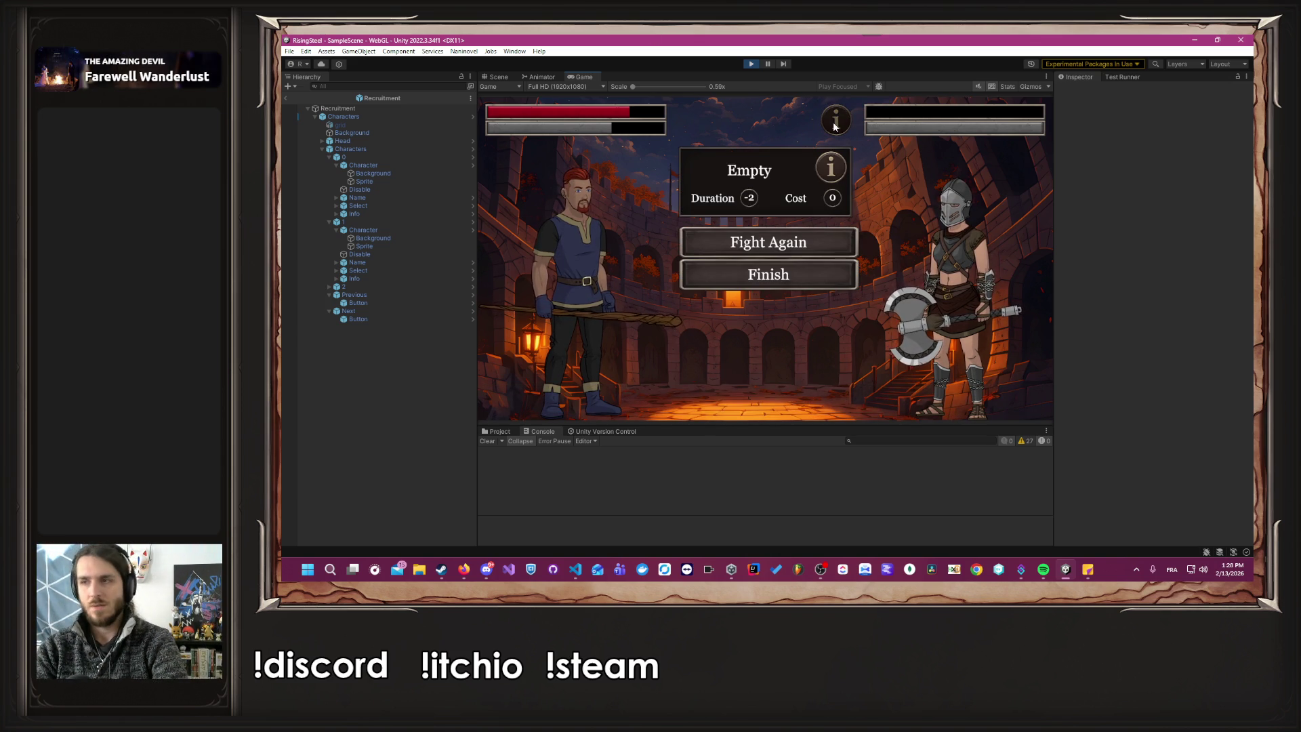
pyautogui.hotkey('alt', 'Tab')
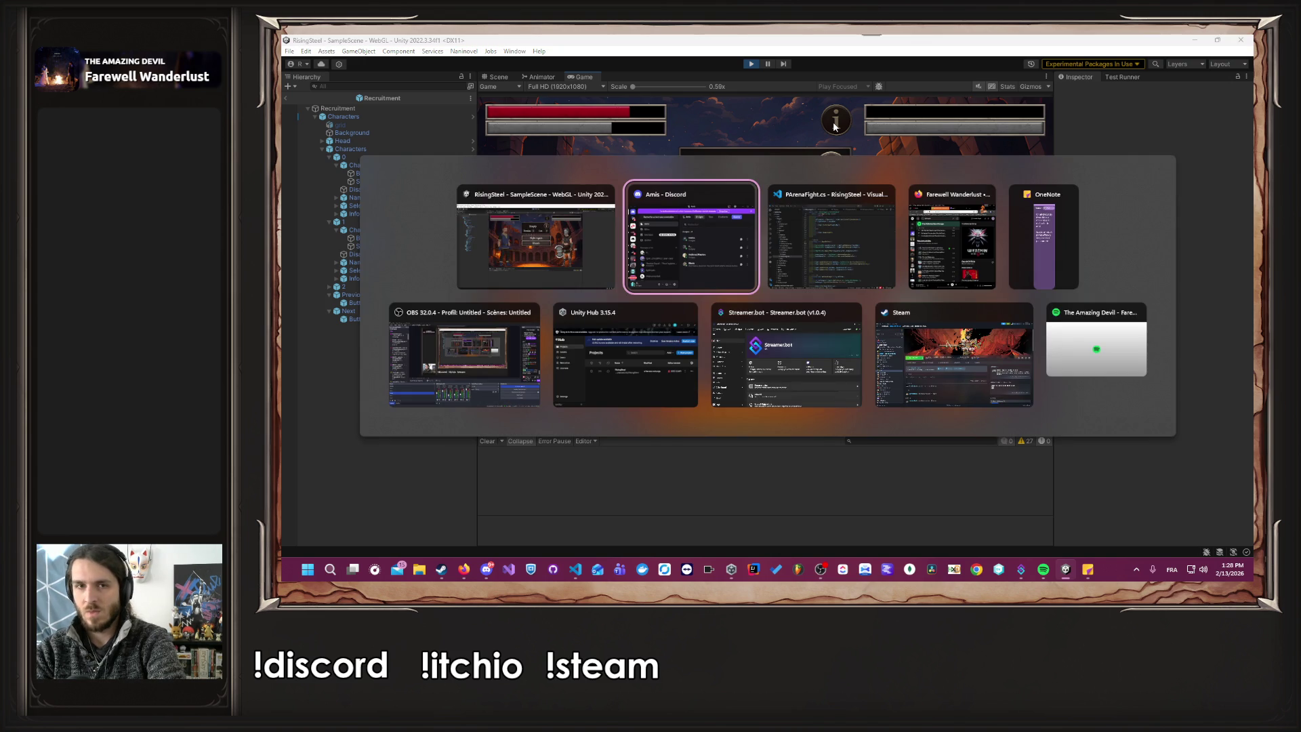
pyautogui.hotkey('alt', 'Tab')
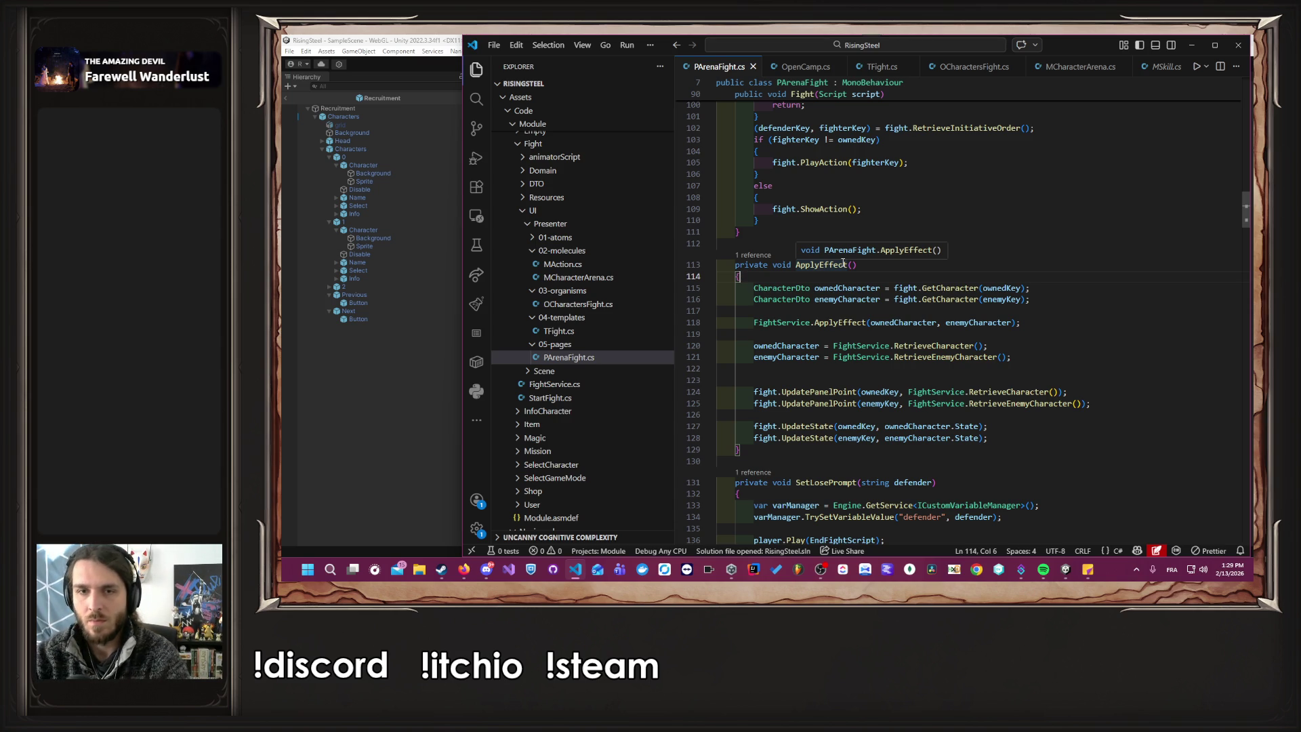
# Close all VS Code tabs except PArenaFight.cs and return to the running Unity game.
pyautogui.hotkey('ctrl', 'k')
pyautogui.press('u')
pyautogui.click(1063, 325)
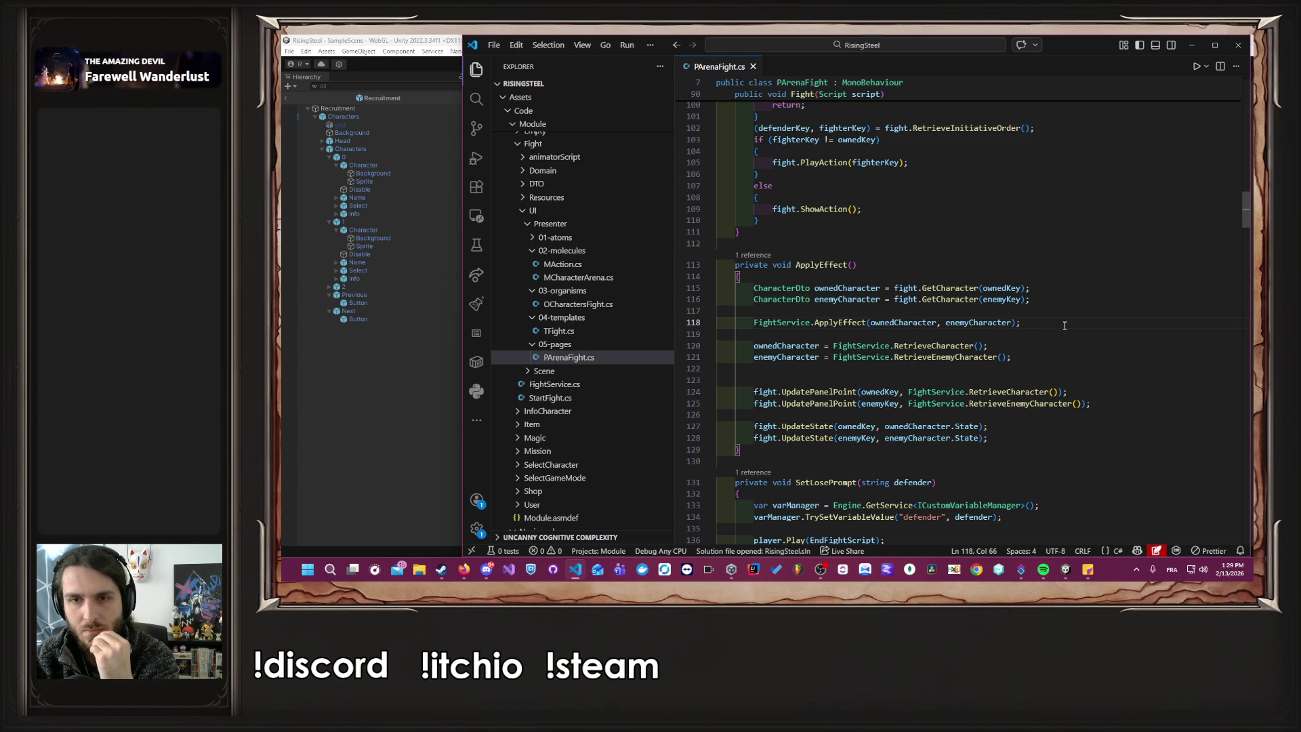
pyautogui.click(373, 419)
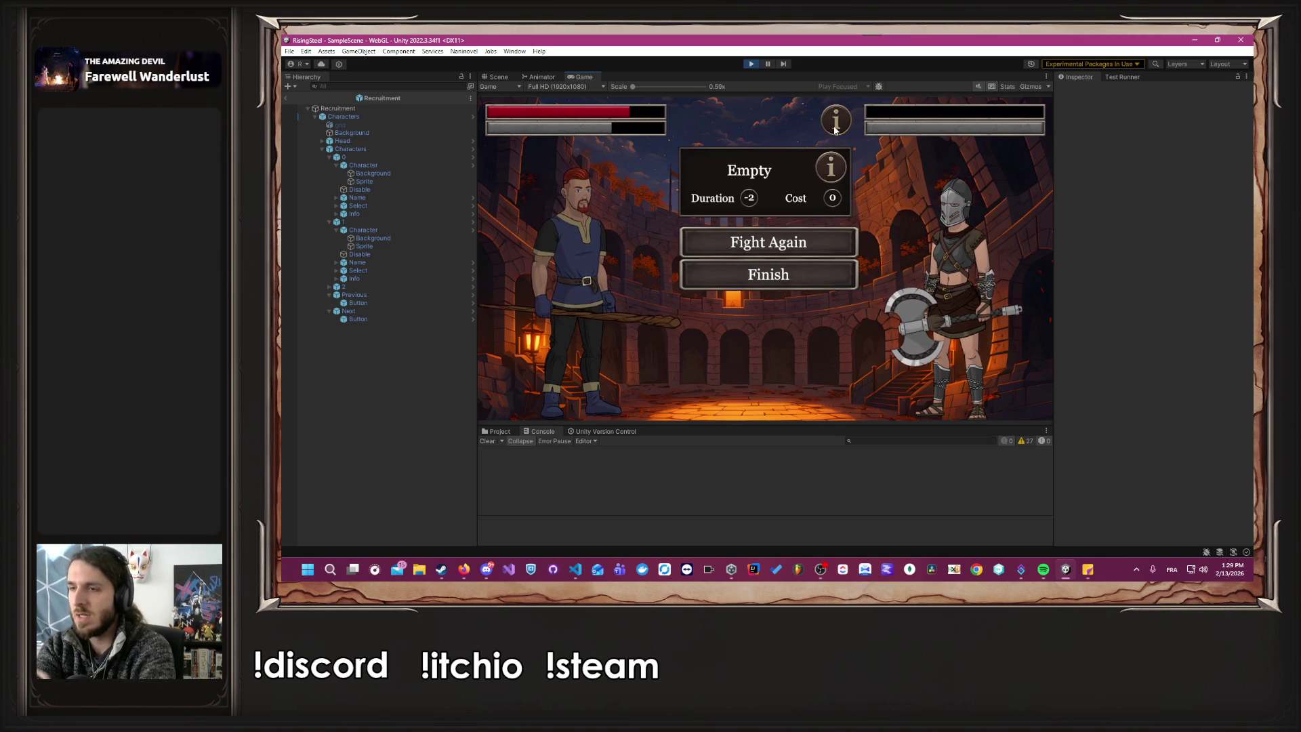
# Stop play mode and open the ArenaFight prefab from the Fight UI 05-pages folder.
pyautogui.click(752, 64)
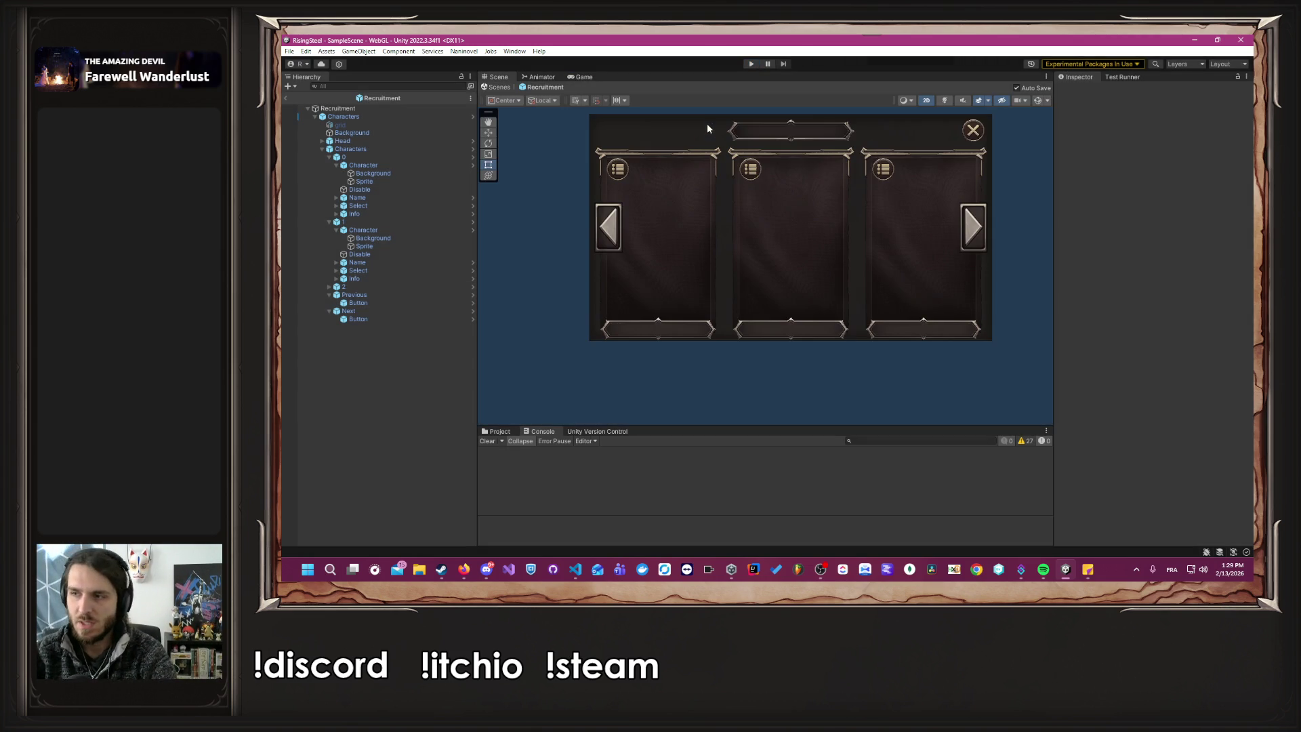
pyautogui.click(499, 432)
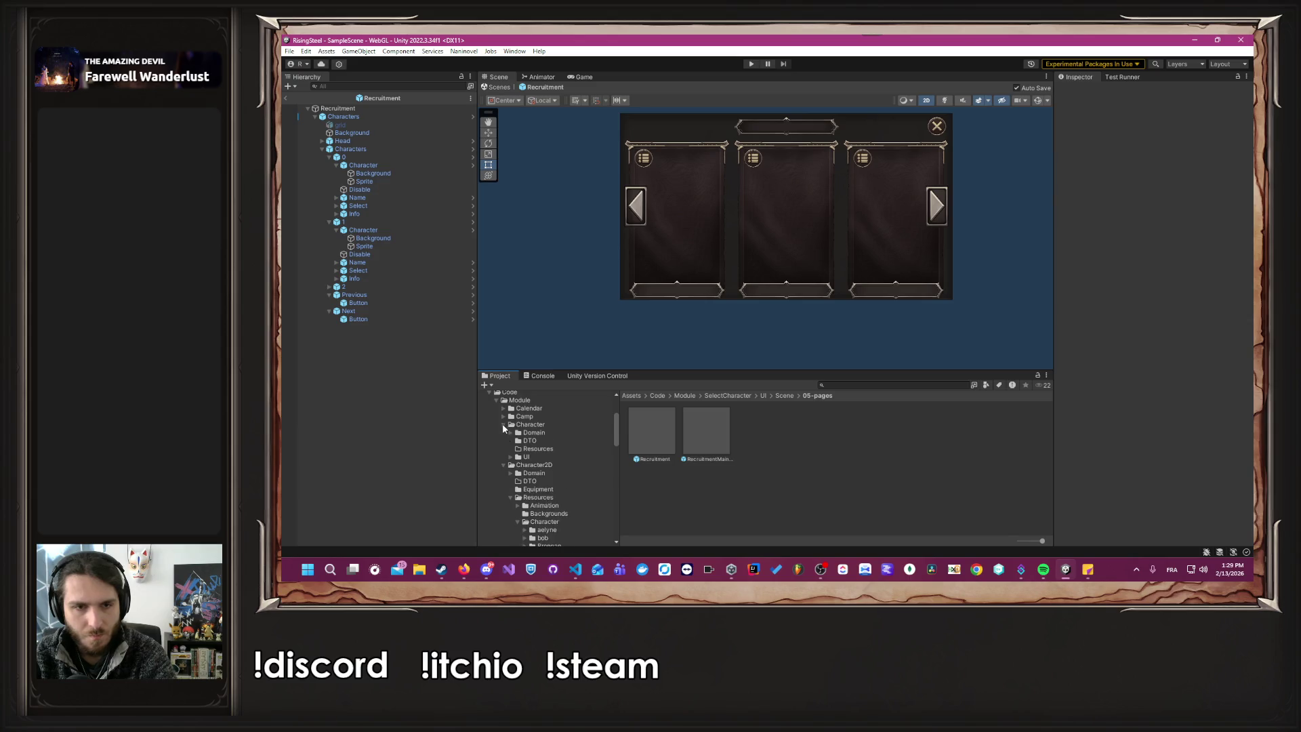
pyautogui.click(503, 466)
pyautogui.scroll(-3, 542, 474)
pyautogui.click(550, 512)
pyautogui.doubleClick(647, 450)
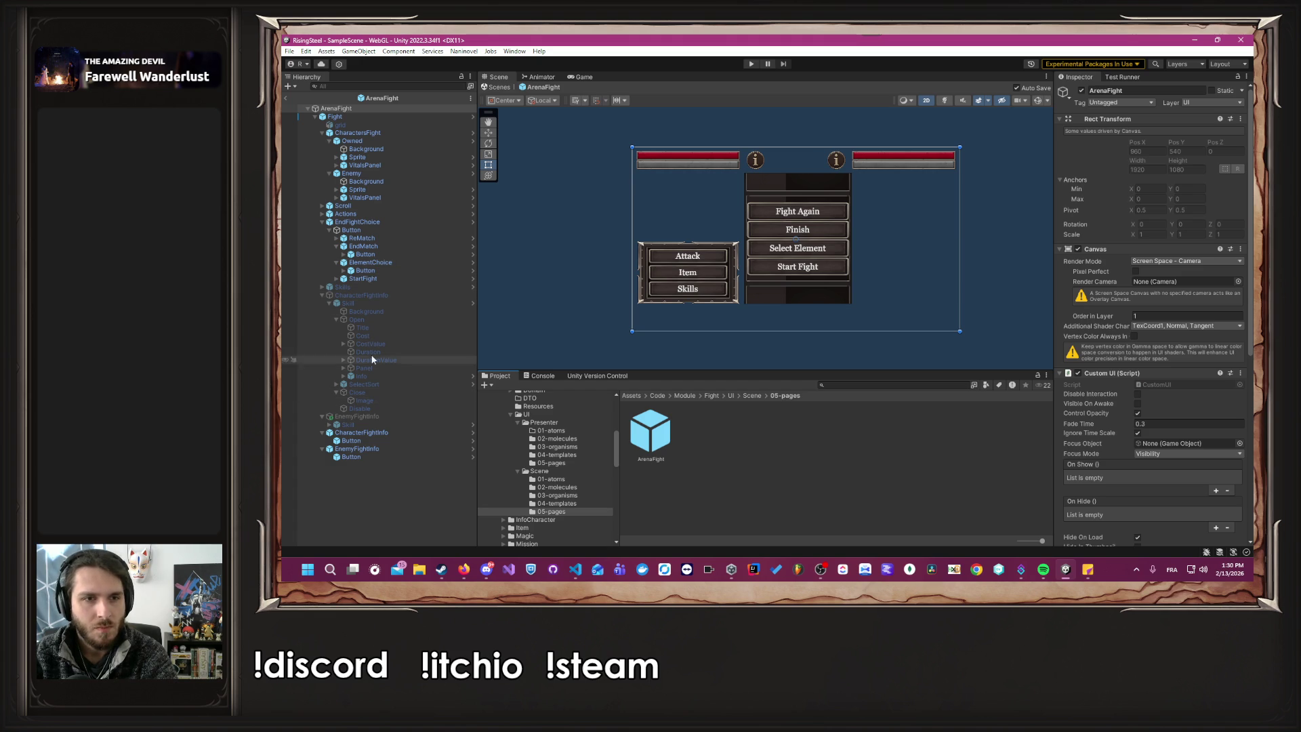
# Briefly toggle the Skills panel, then make CharacterFightInfo visible and expand it.
pyautogui.click(323, 294)
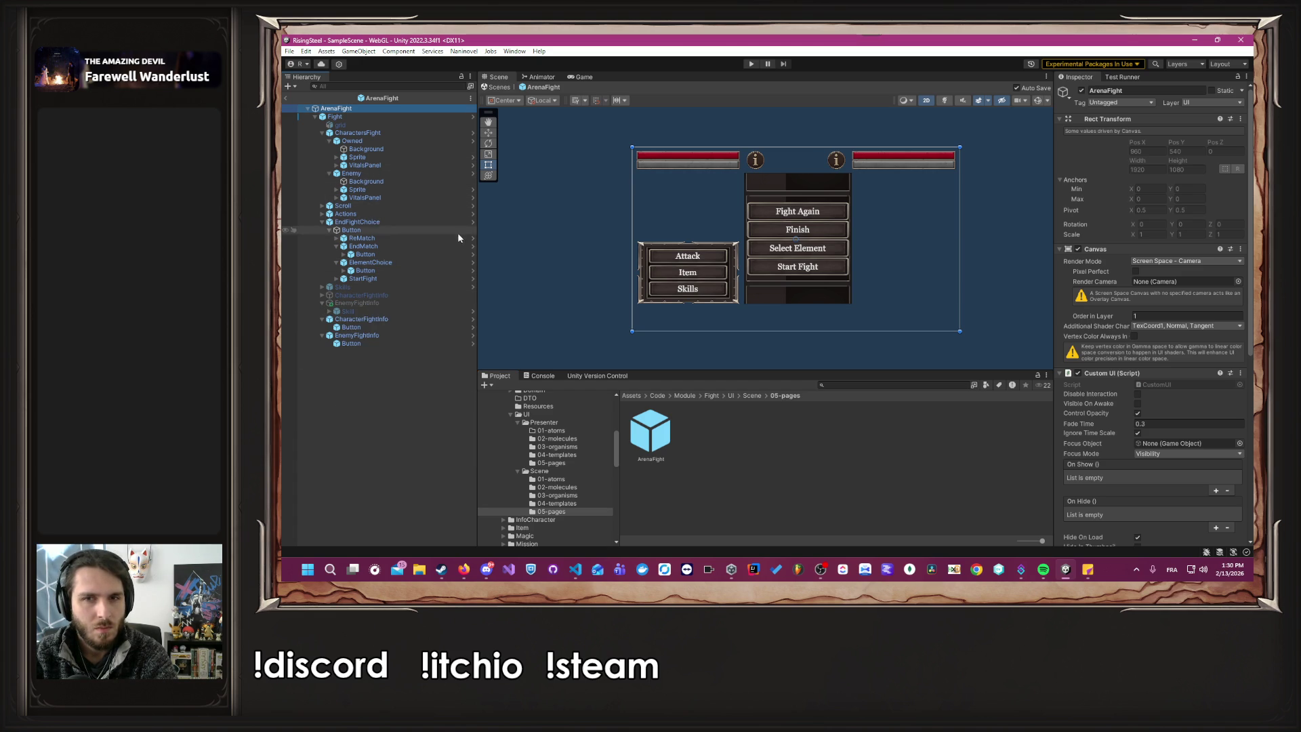
pyautogui.click(416, 287)
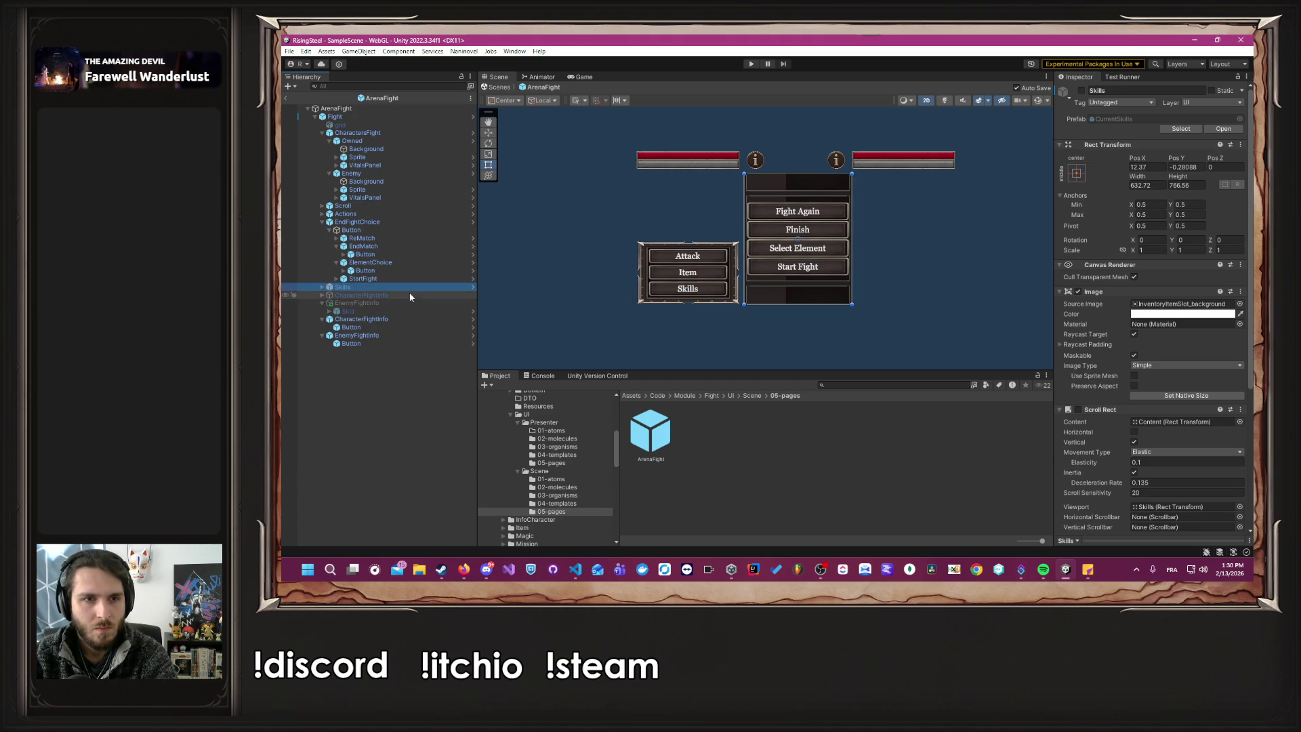
pyautogui.click(1081, 90)
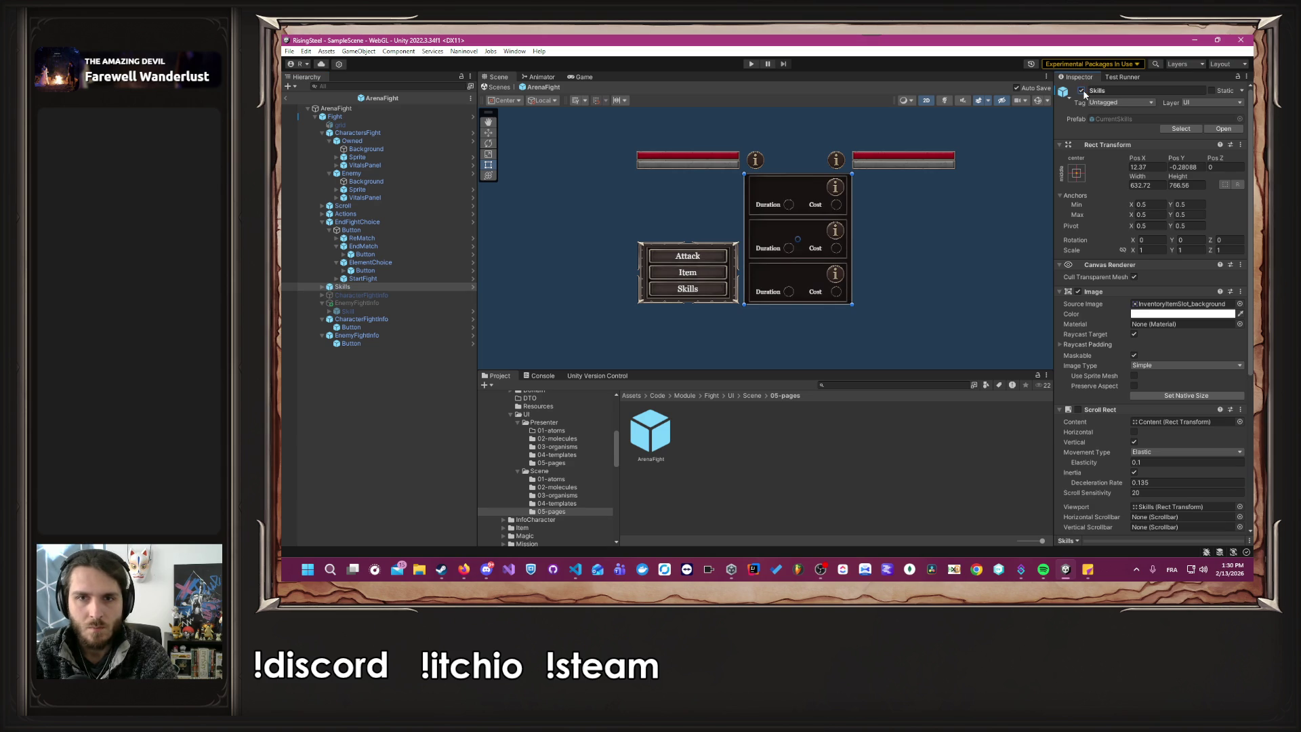
pyautogui.click(1082, 90)
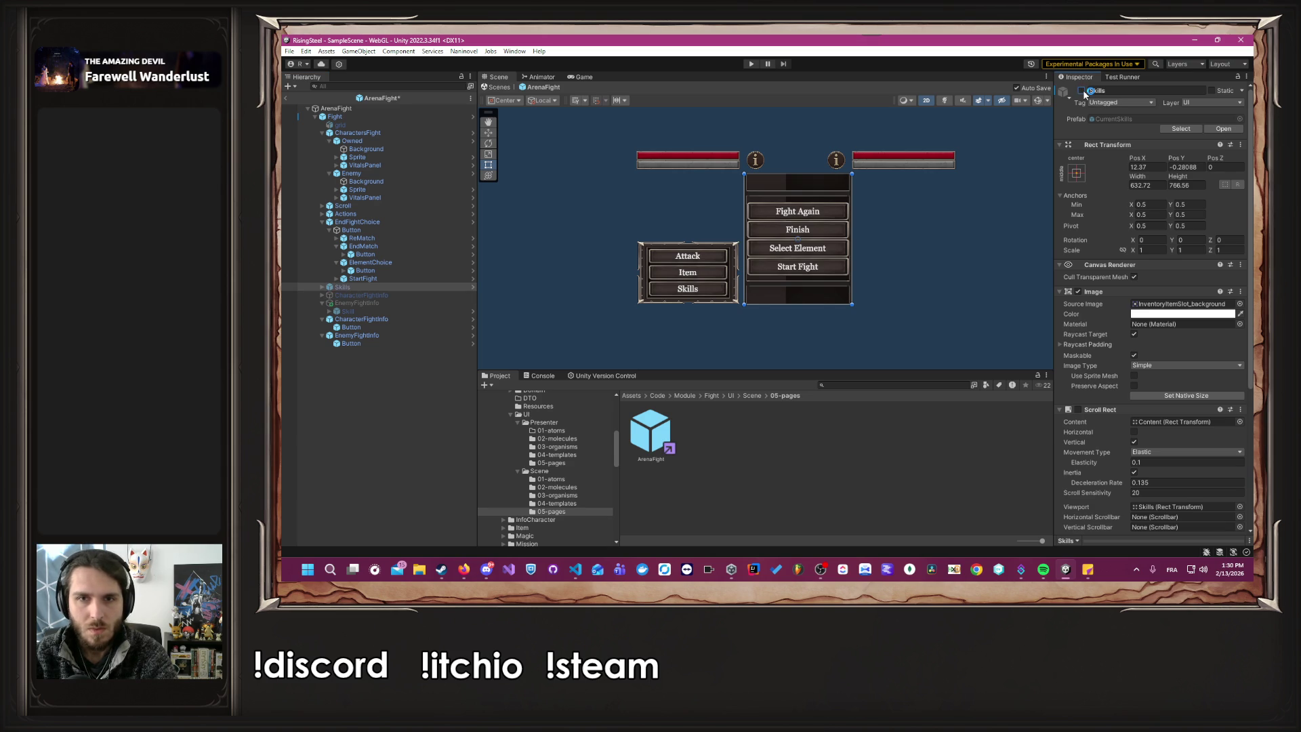
pyautogui.click(353, 296)
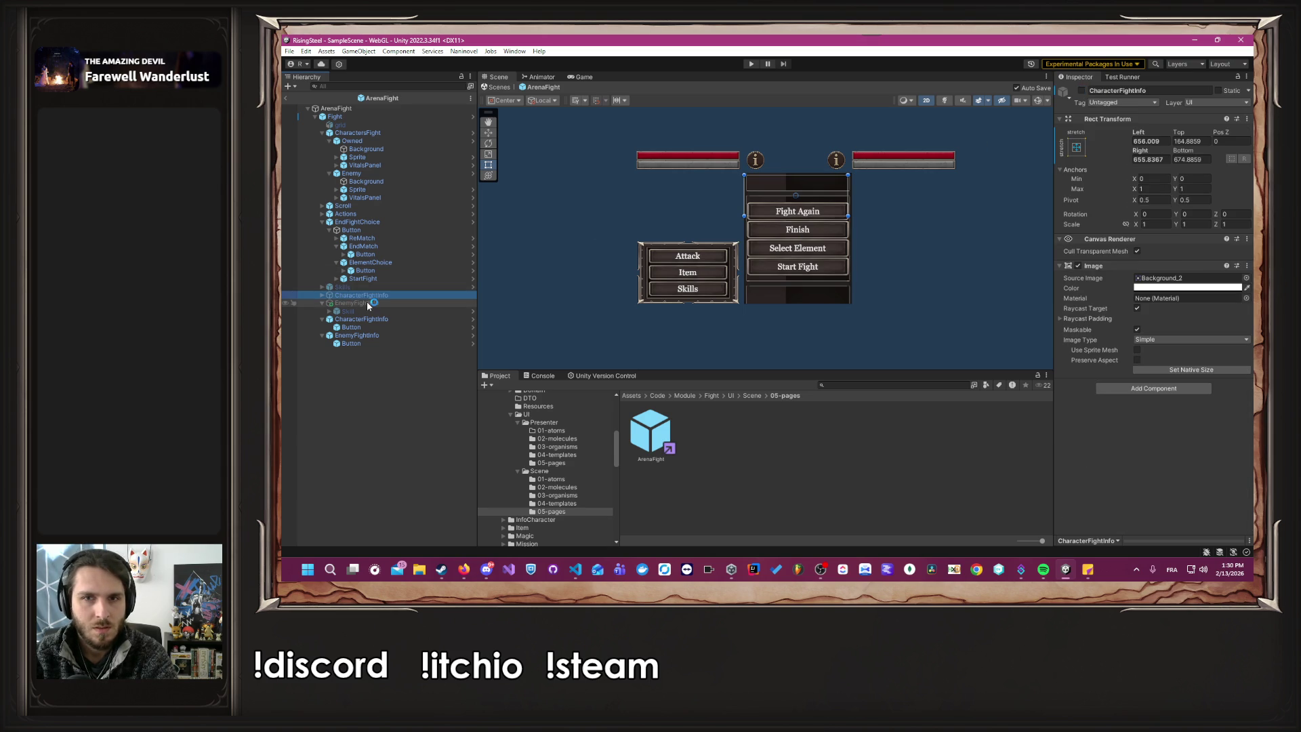
pyautogui.click(1082, 90)
pyautogui.click(320, 296)
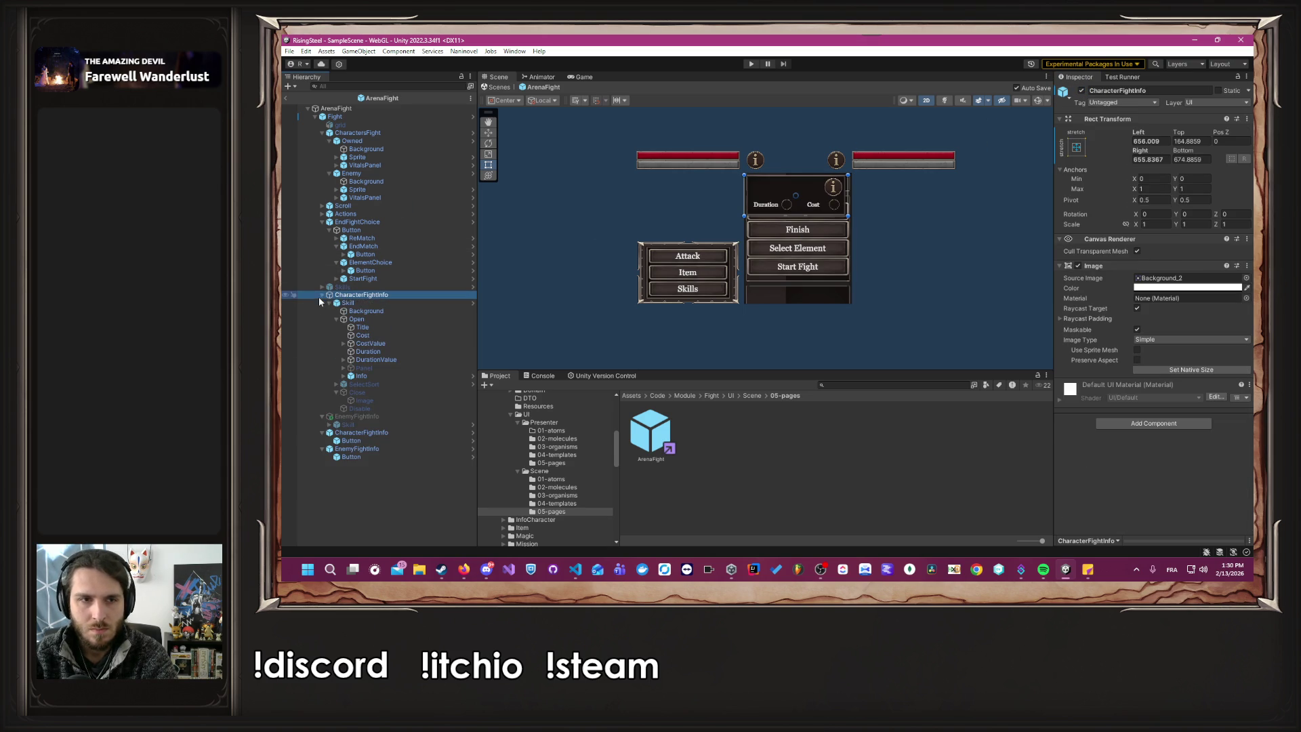
# Deactivate CharacterFightInfo's Skill Info object, then deactivate the CharacterFightInfo panel.
pyautogui.click(378, 304)
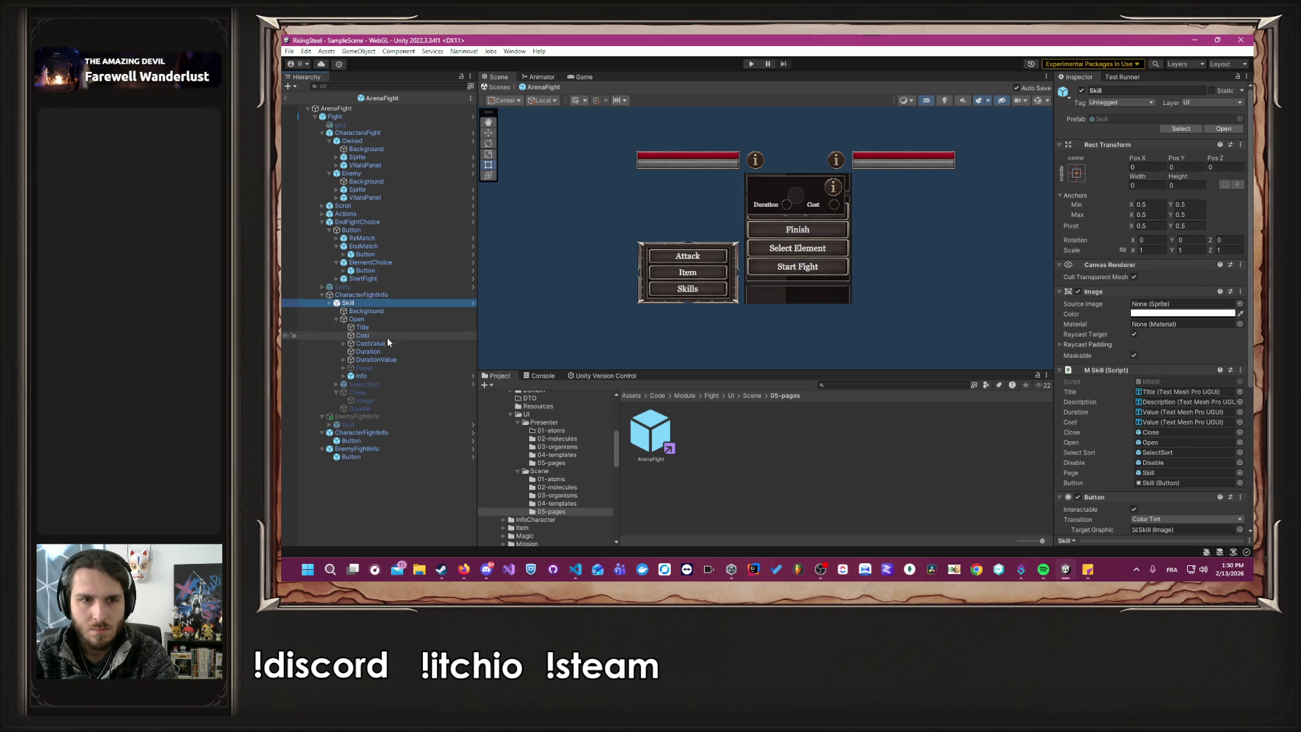
pyautogui.click(383, 376)
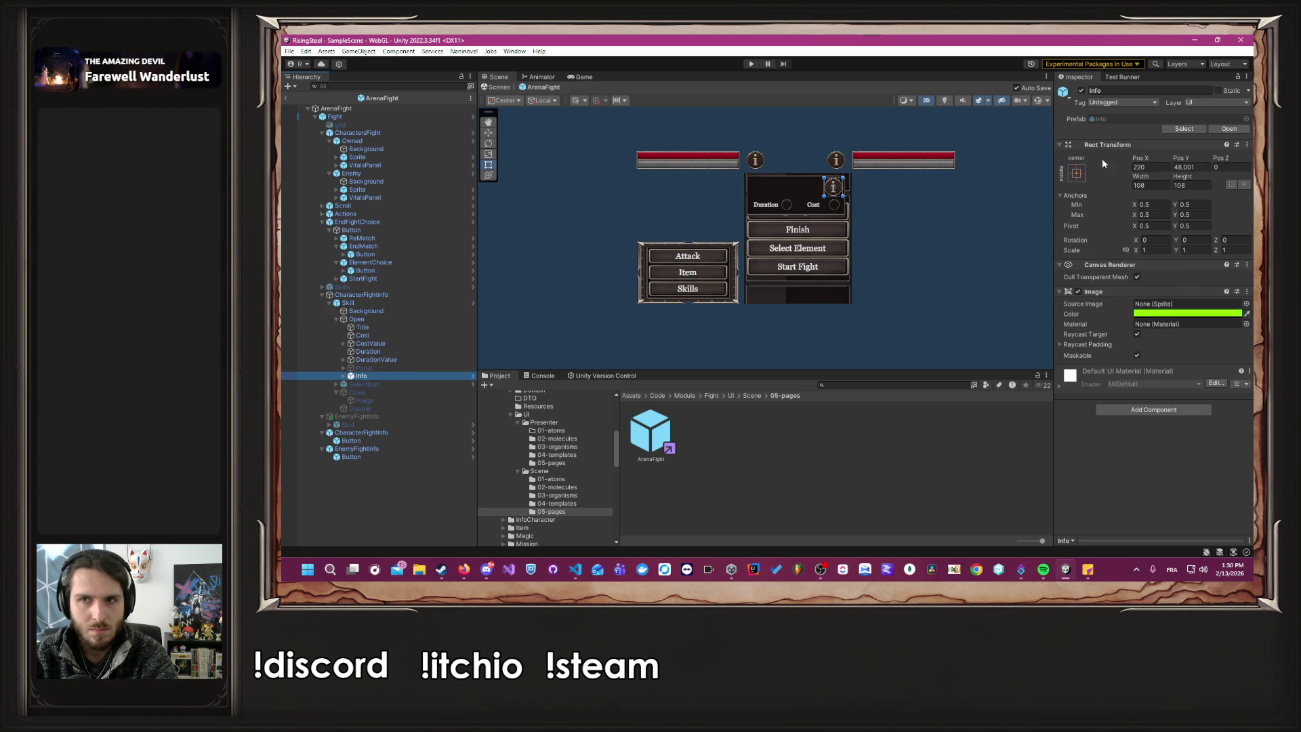
pyautogui.hotkey('alt', 'shift', 'a')
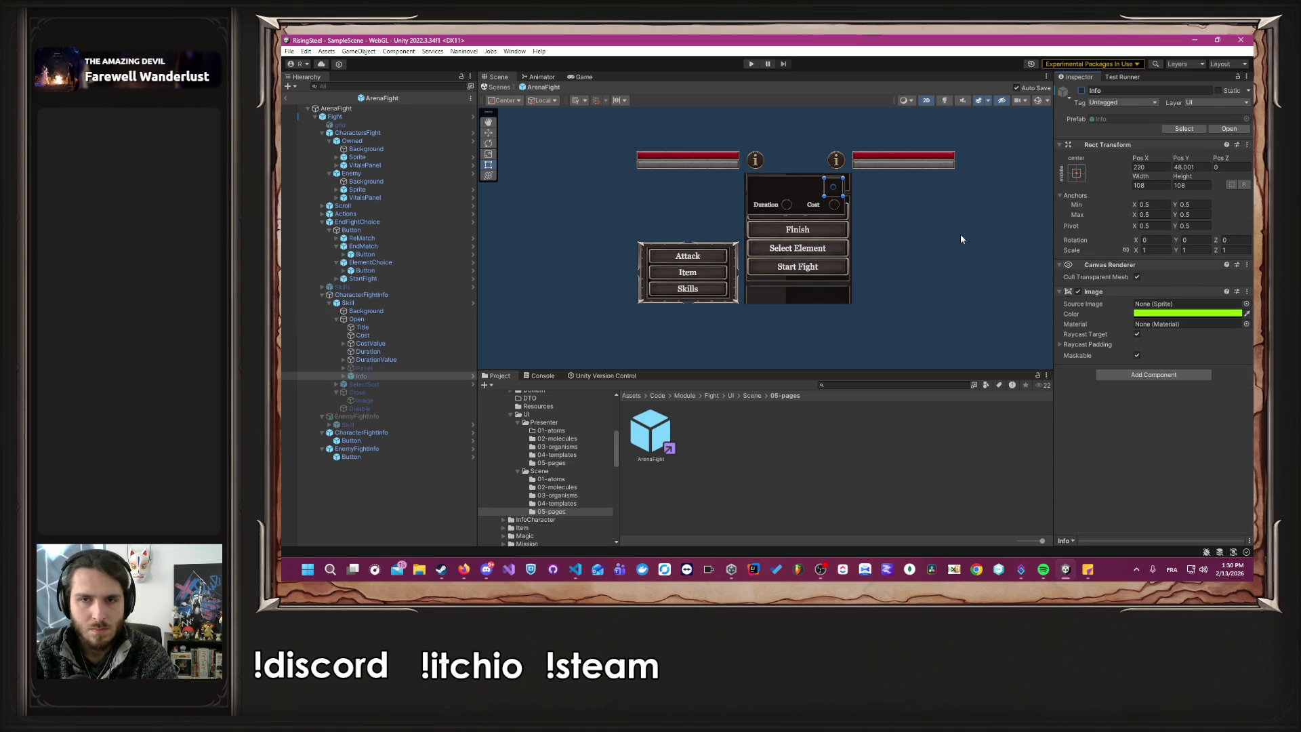
pyautogui.click(961, 238)
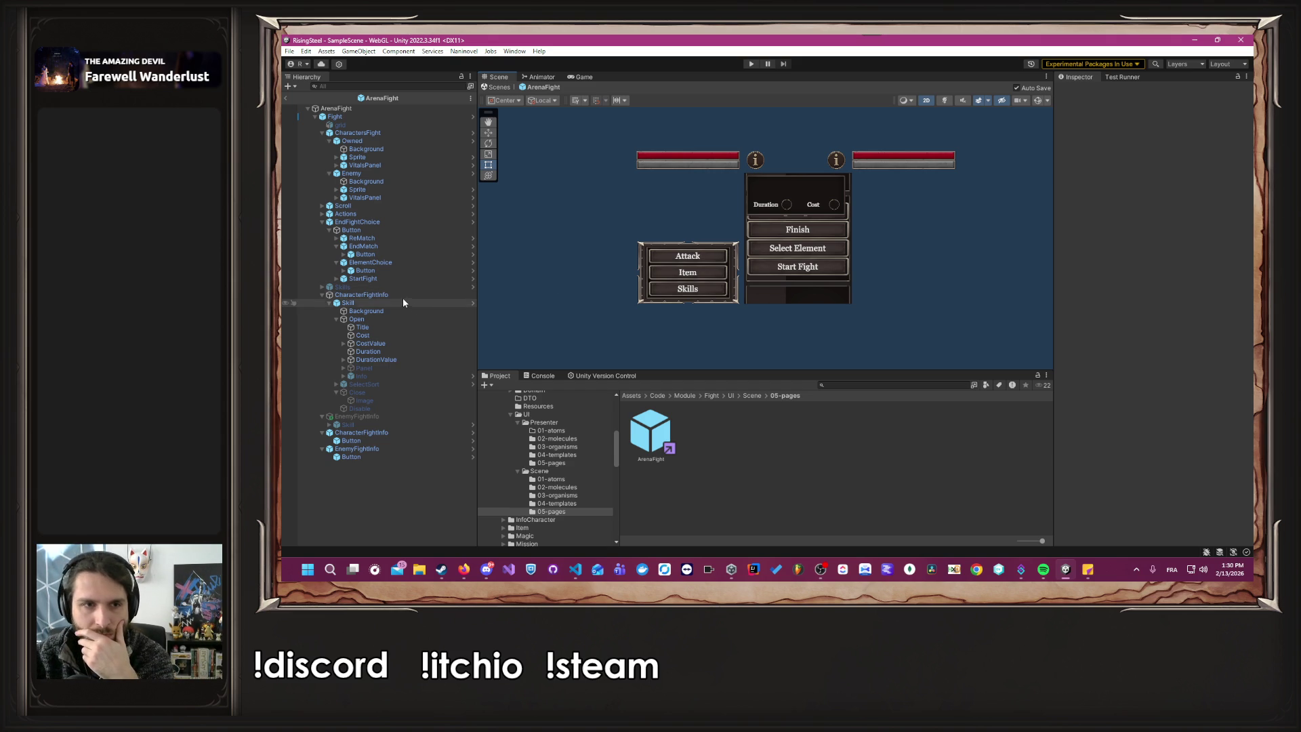
pyautogui.click(379, 295)
pyautogui.click(1082, 91)
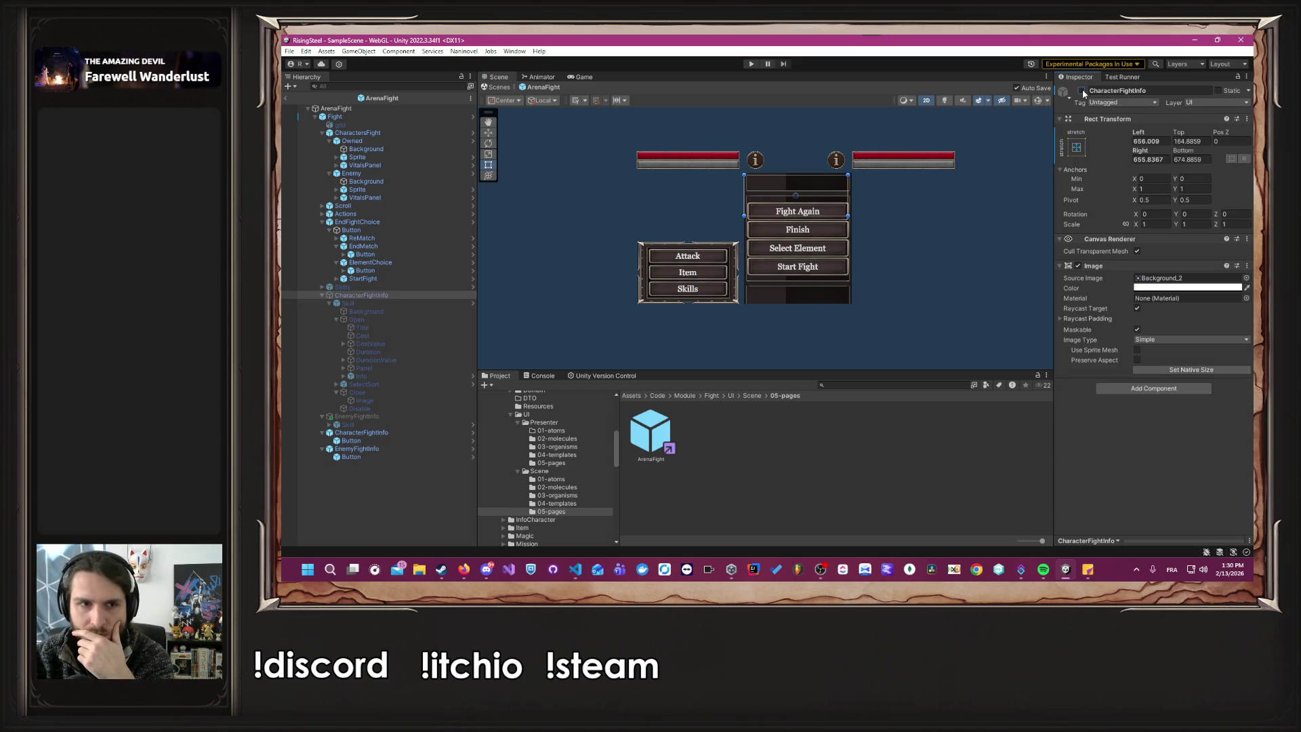
# Activate EnemyFightInfo, hide its Skill > Open > Info icon, then deactivate EnemyFightInfo.
pyautogui.click(359, 416)
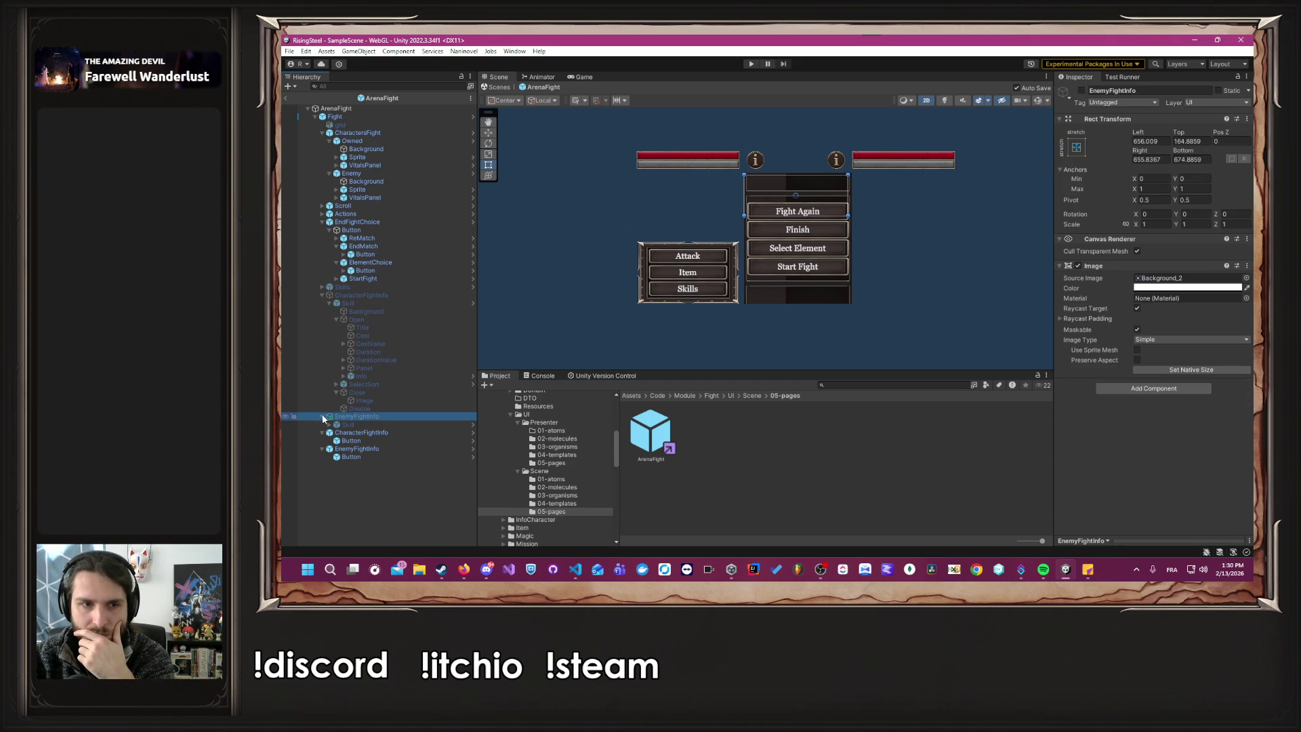
pyautogui.click(329, 424)
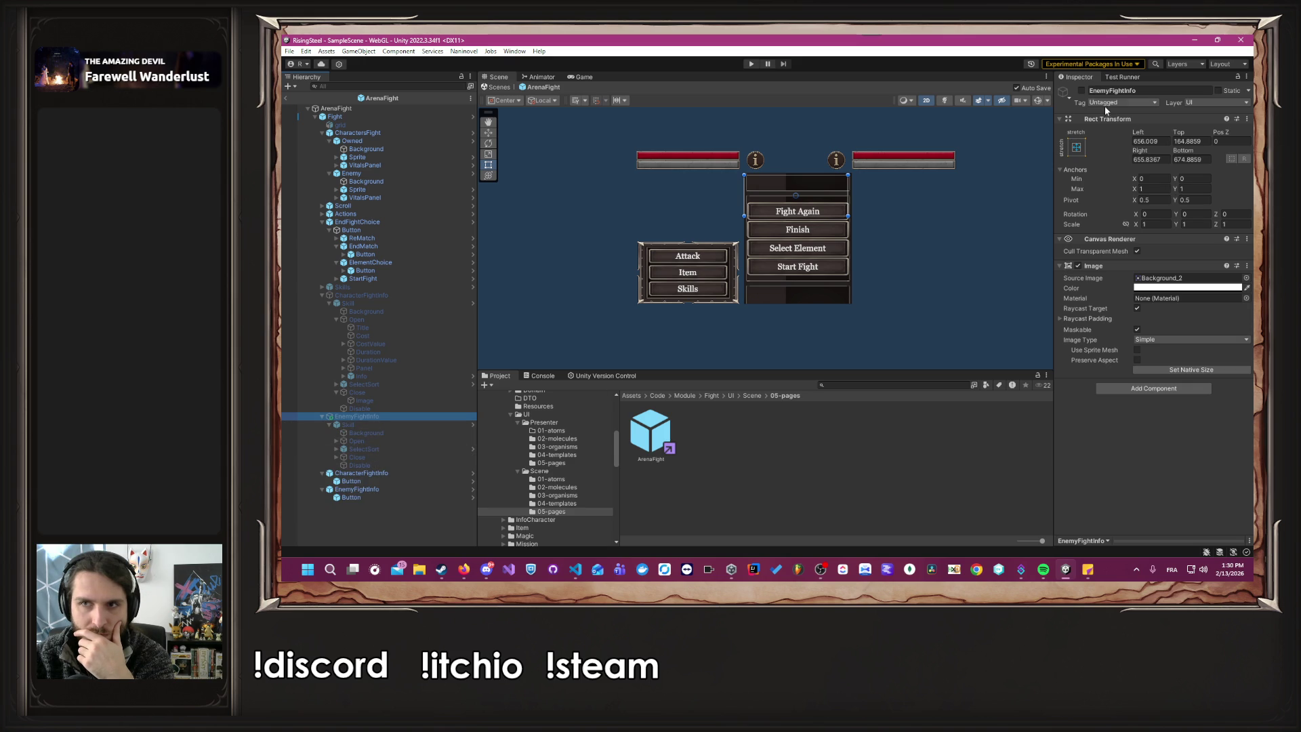
pyautogui.click(1081, 91)
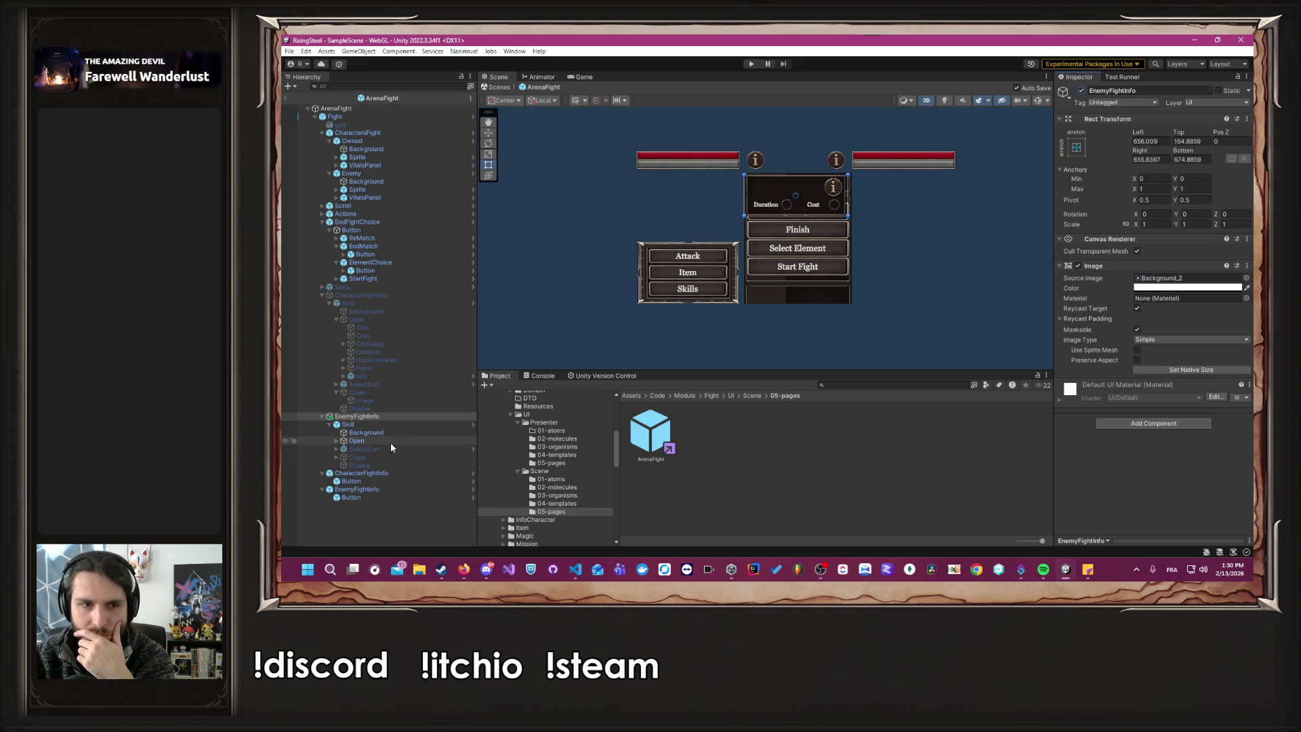
pyautogui.click(337, 441)
pyautogui.click(375, 499)
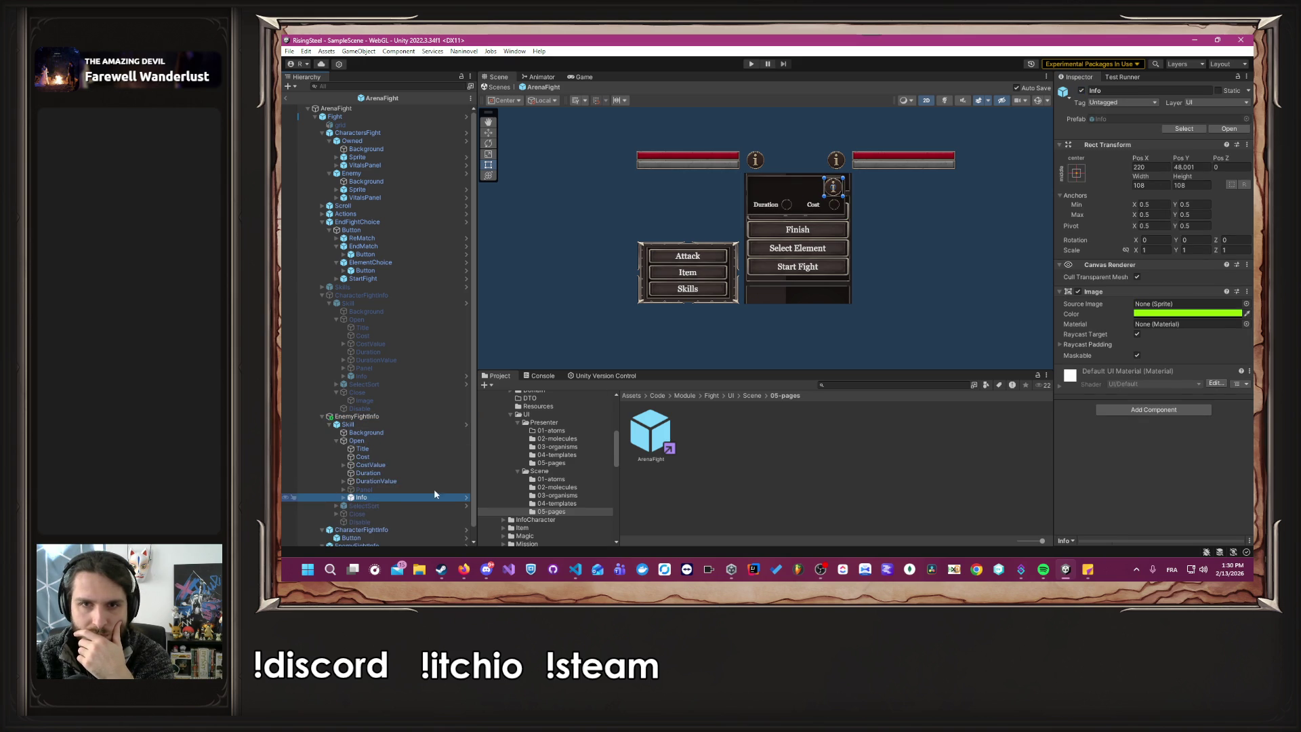
pyautogui.click(1081, 91)
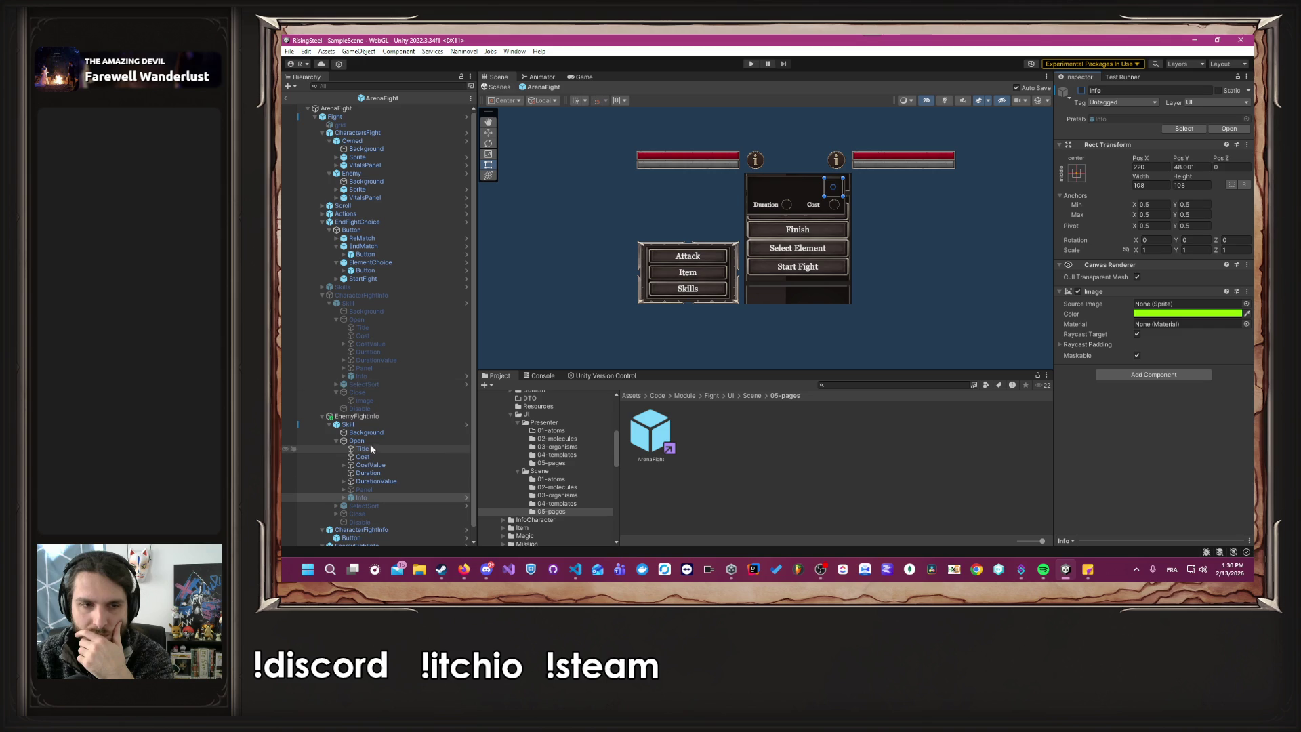
pyautogui.click(357, 416)
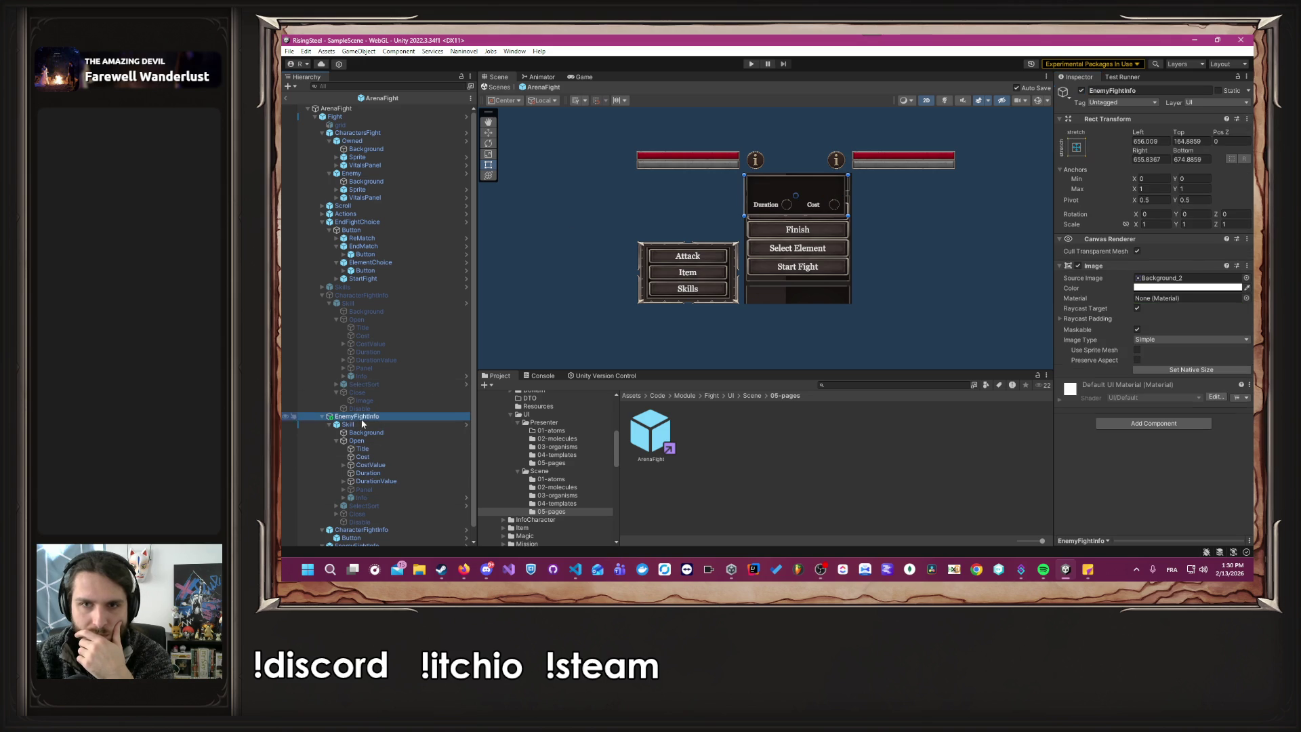
pyautogui.click(1082, 91)
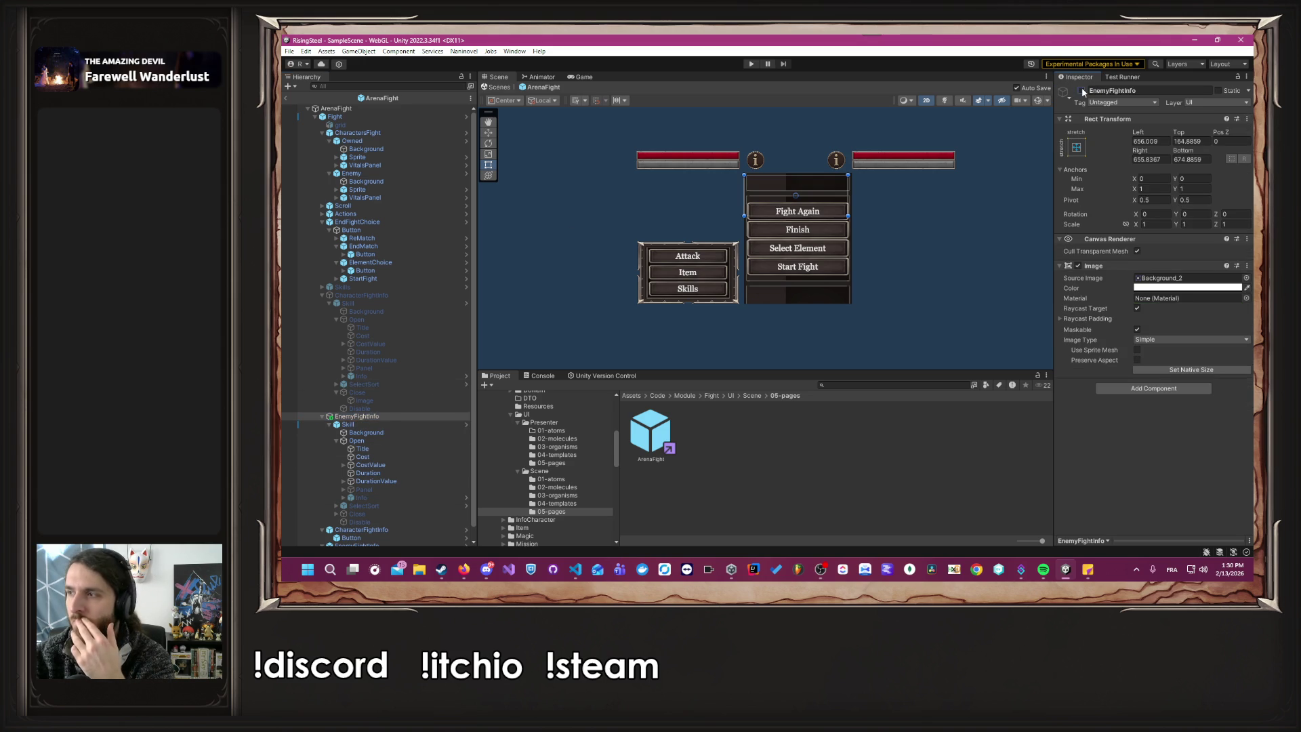
pyautogui.click(965, 269)
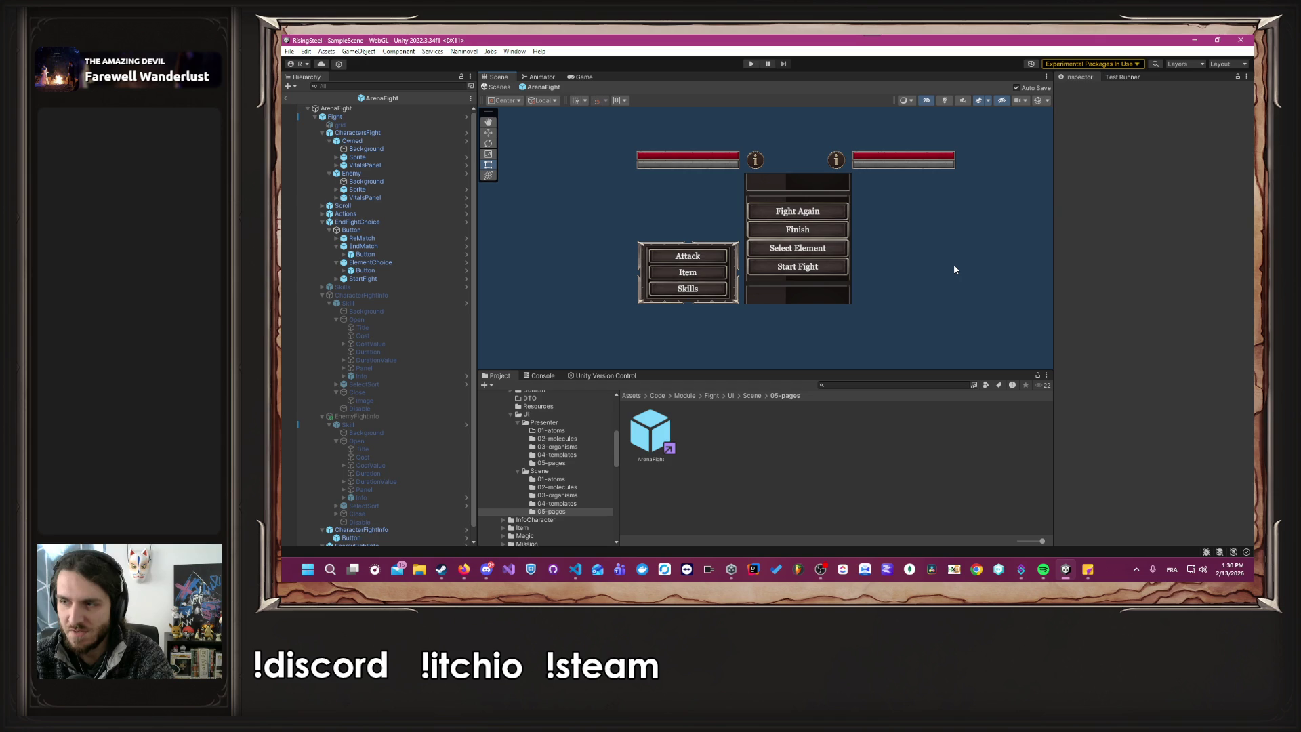
pyautogui.scroll(-1, 425, 337)
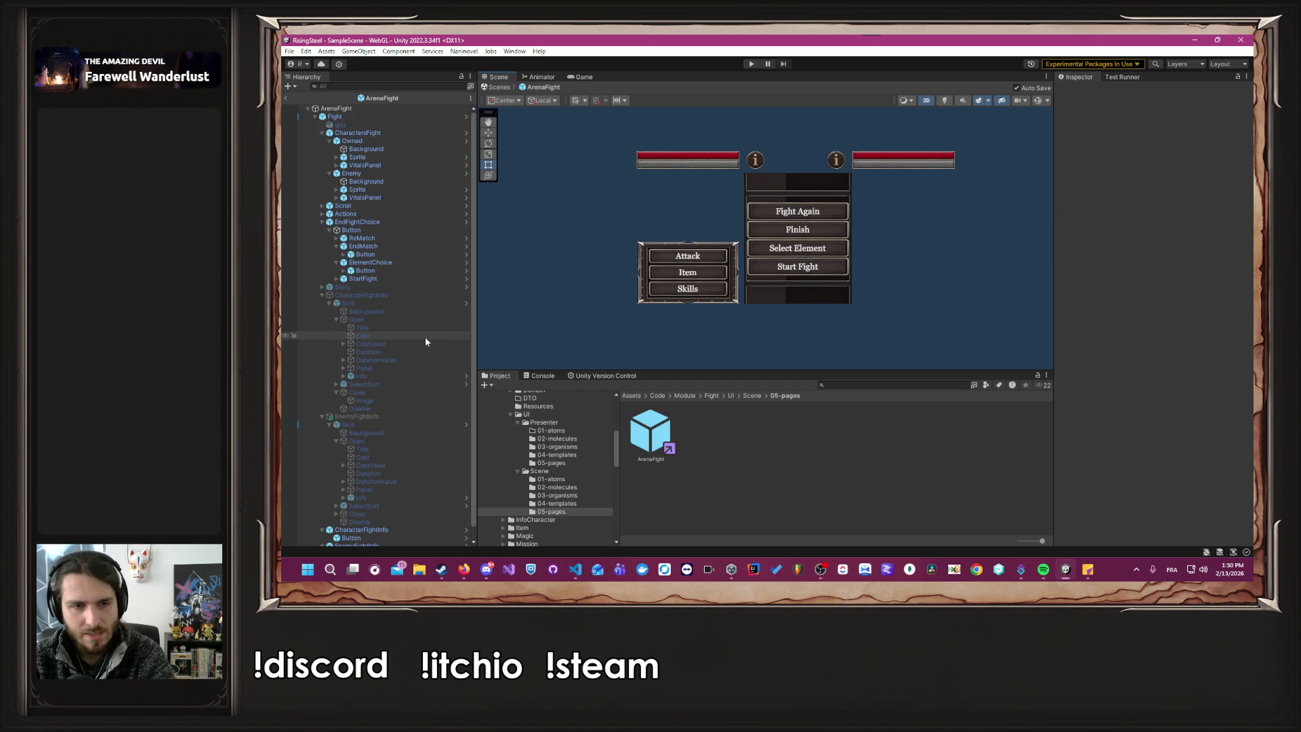
pyautogui.hotkey('alt', 'Tab')
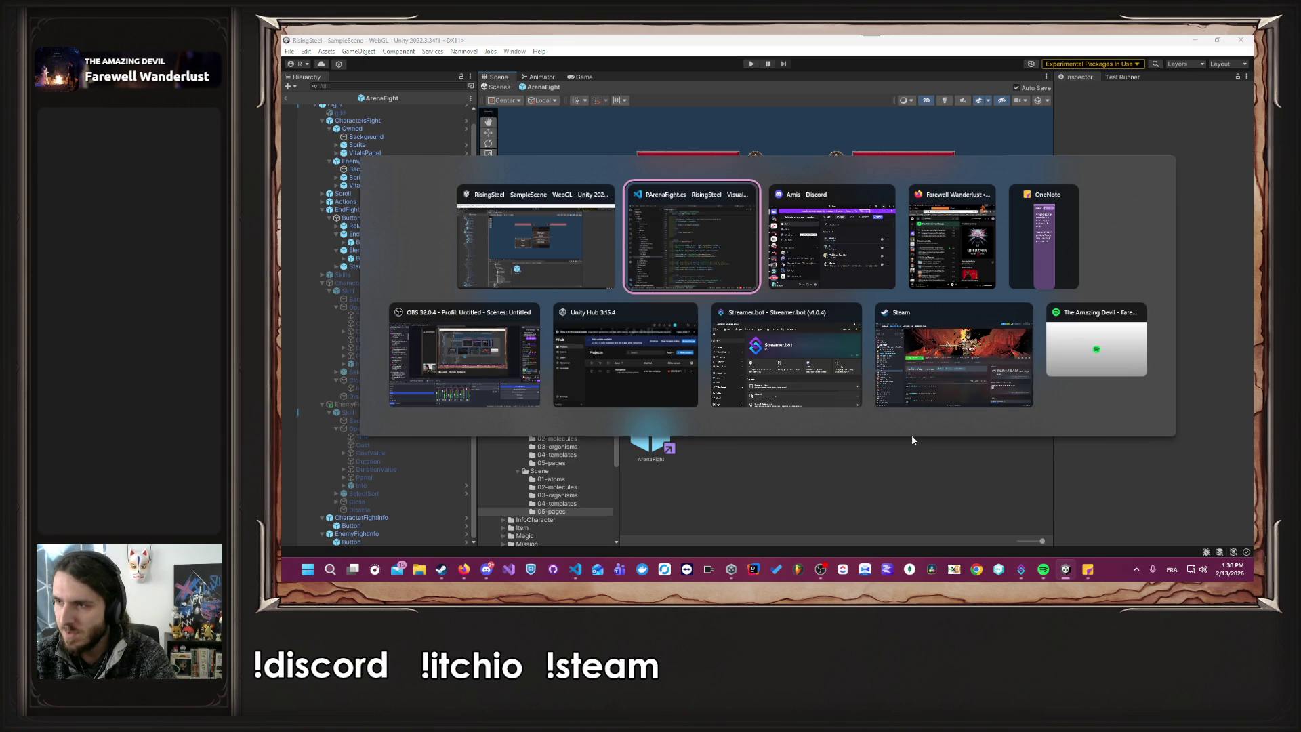
pyautogui.press('Escape')
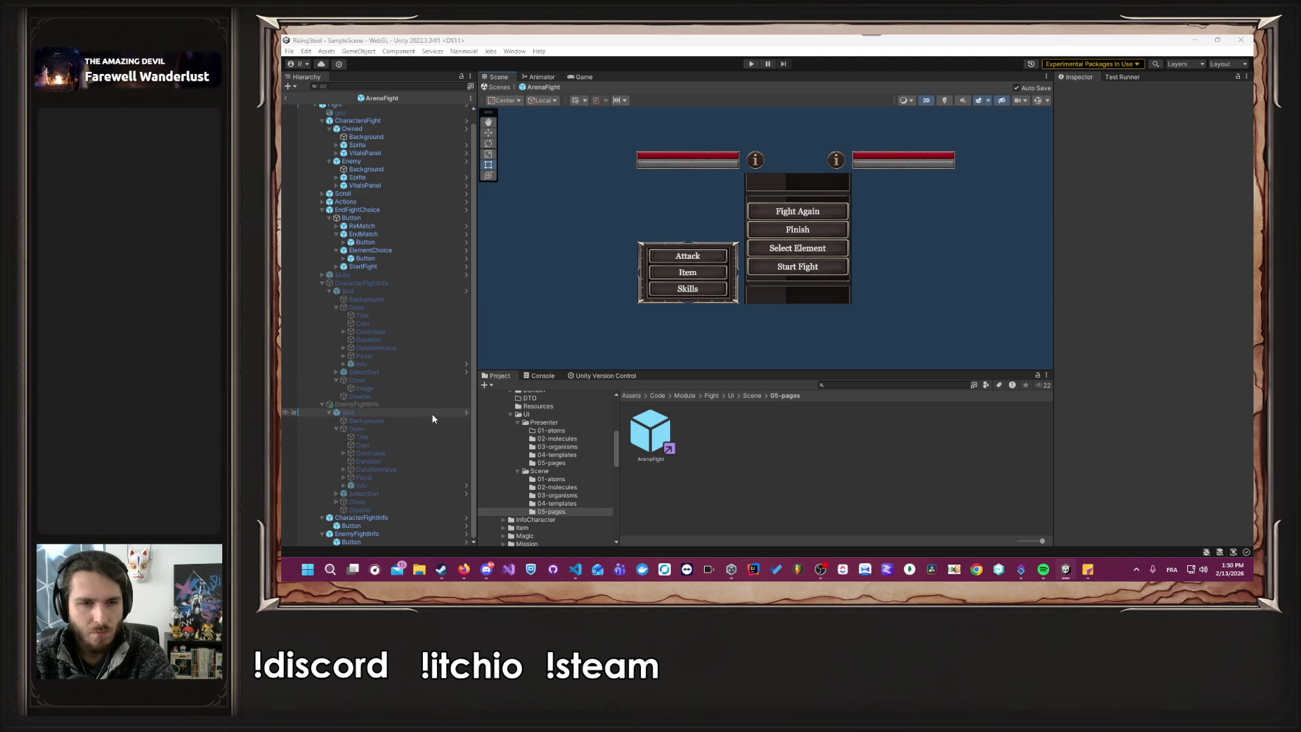
pyautogui.click(465, 413)
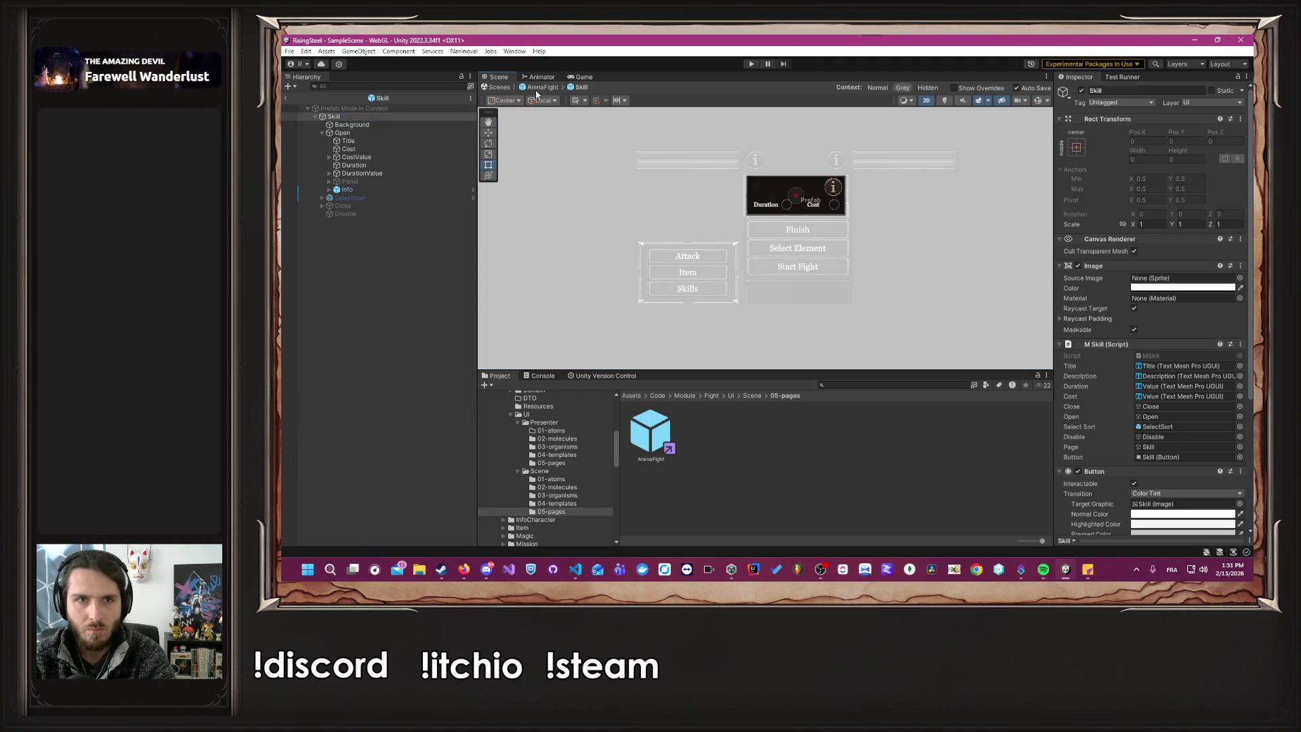
pyautogui.click(500, 87)
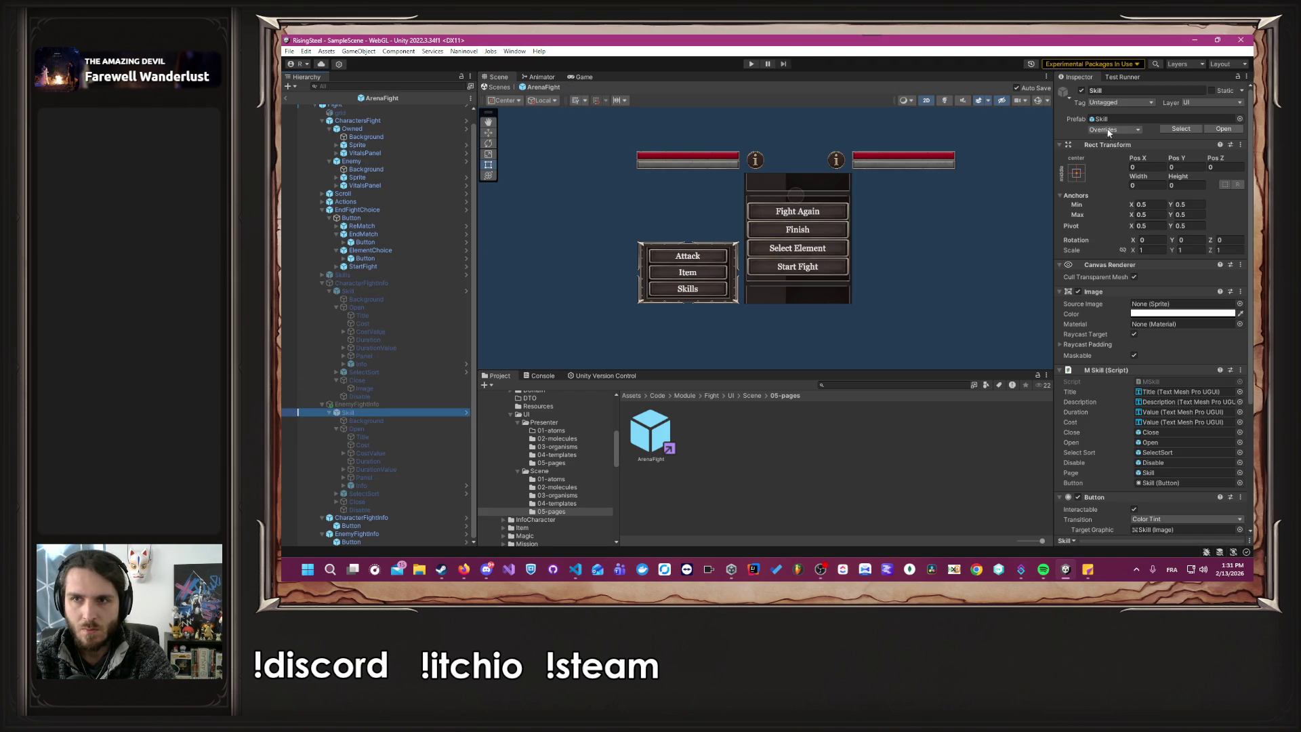
pyautogui.click(1180, 129)
# Open the Skill prefab, move Cost and CostValue to the card's left side, and save.
pyautogui.doubleClick(653, 427)
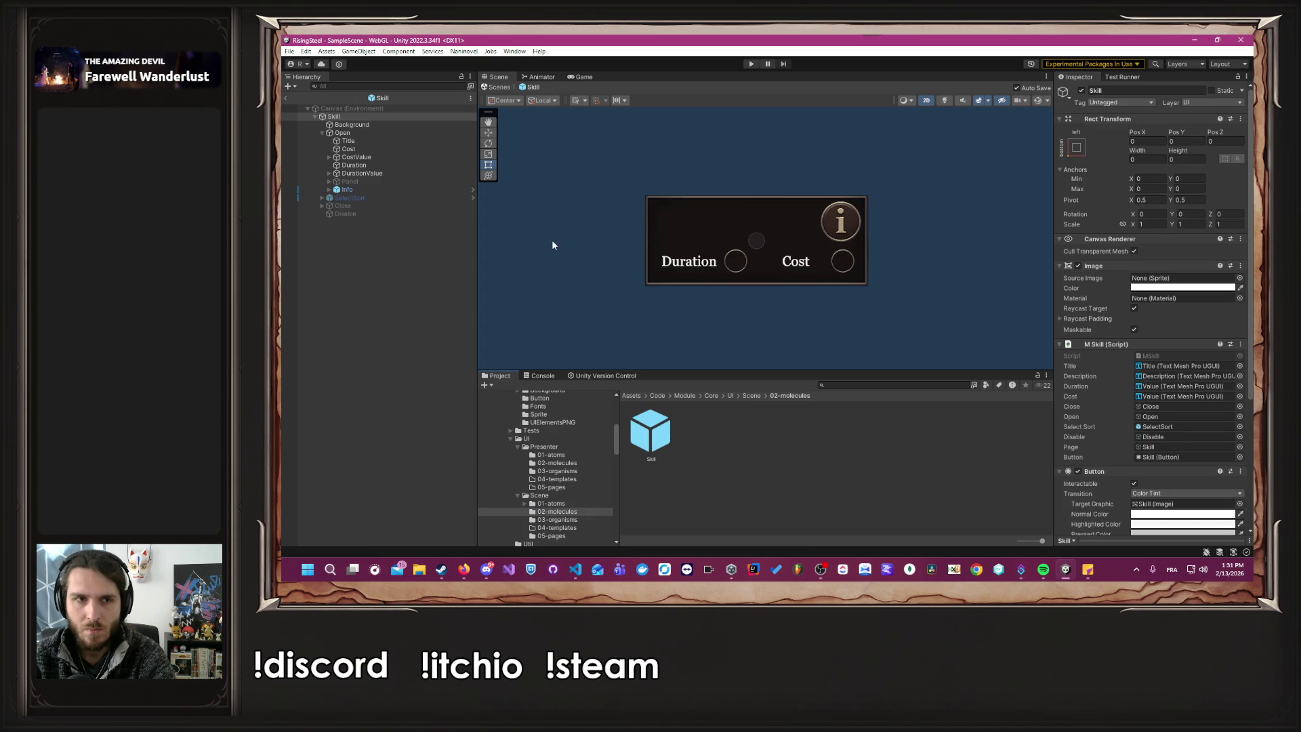
pyautogui.scroll(2, 569, 237)
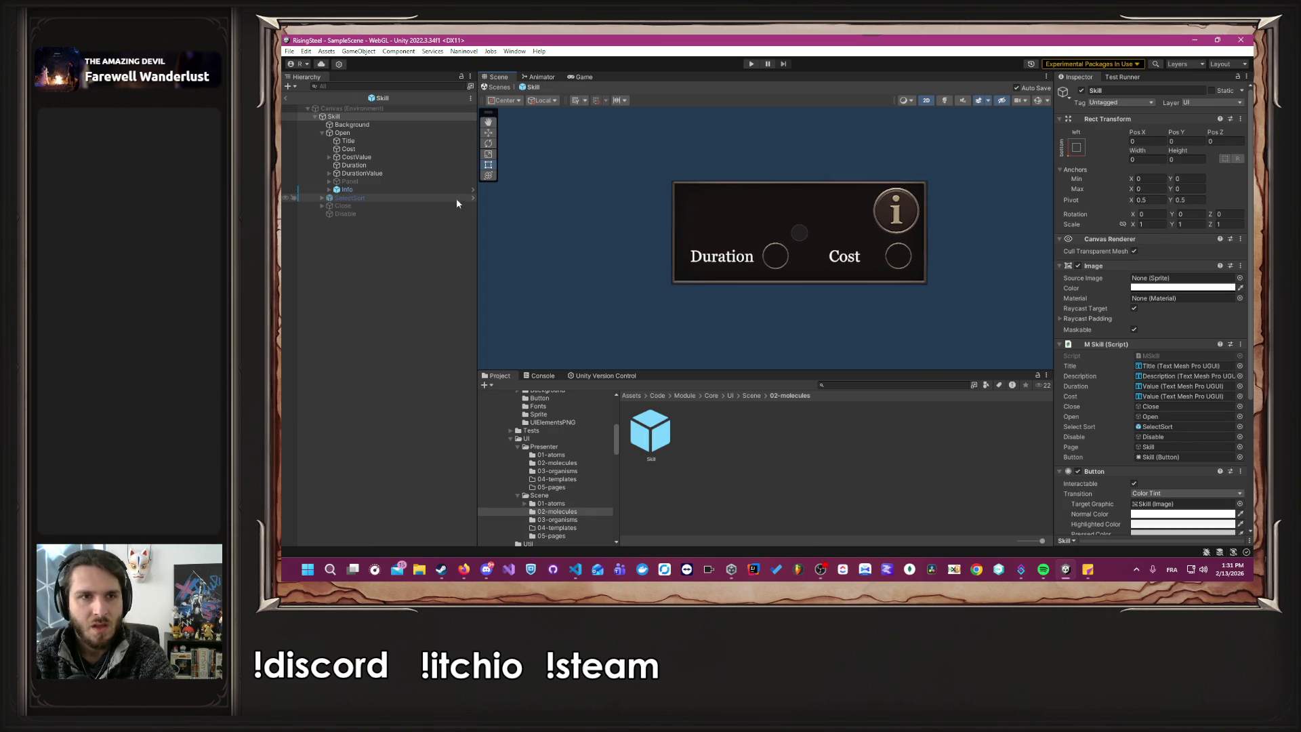
pyautogui.click(385, 164)
pyautogui.keyDown('ctrl'); pyautogui.click(391, 172); pyautogui.keyUp('ctrl')
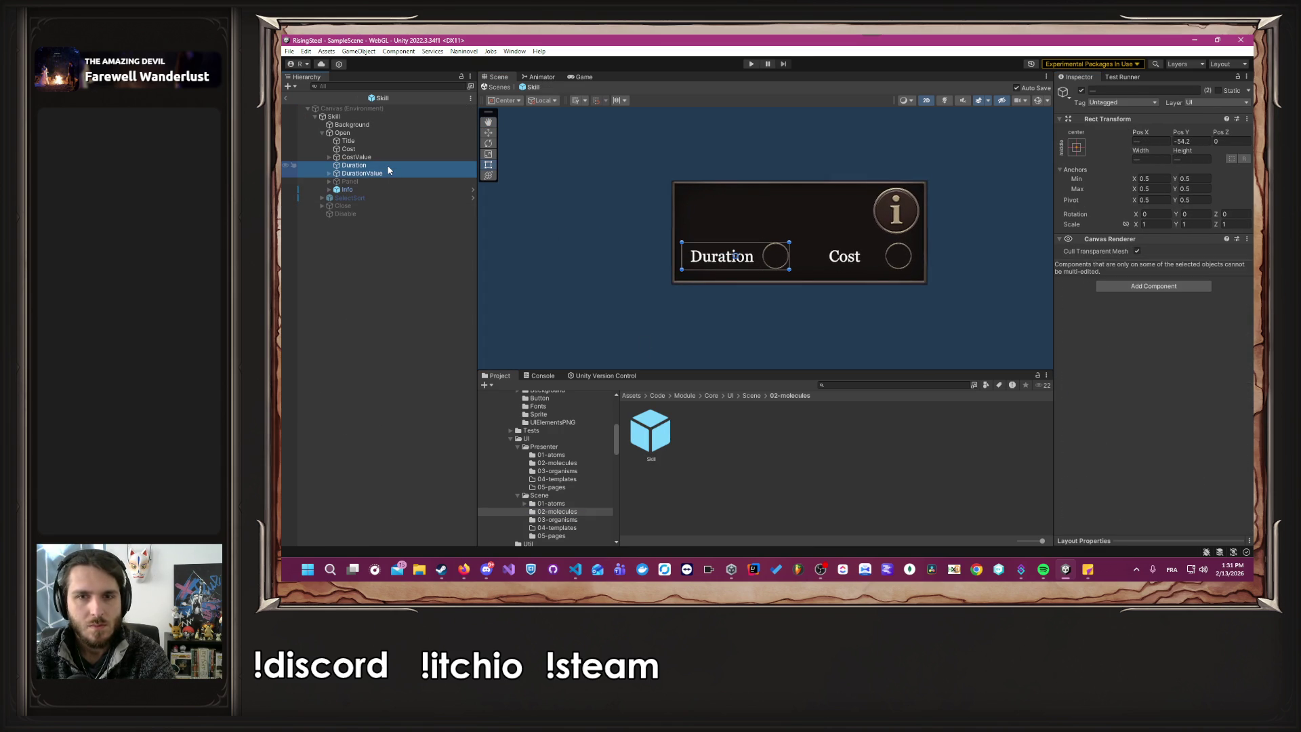
pyautogui.click(382, 148)
pyautogui.keyDown('ctrl'); pyautogui.click(384, 156); pyautogui.keyUp('ctrl')
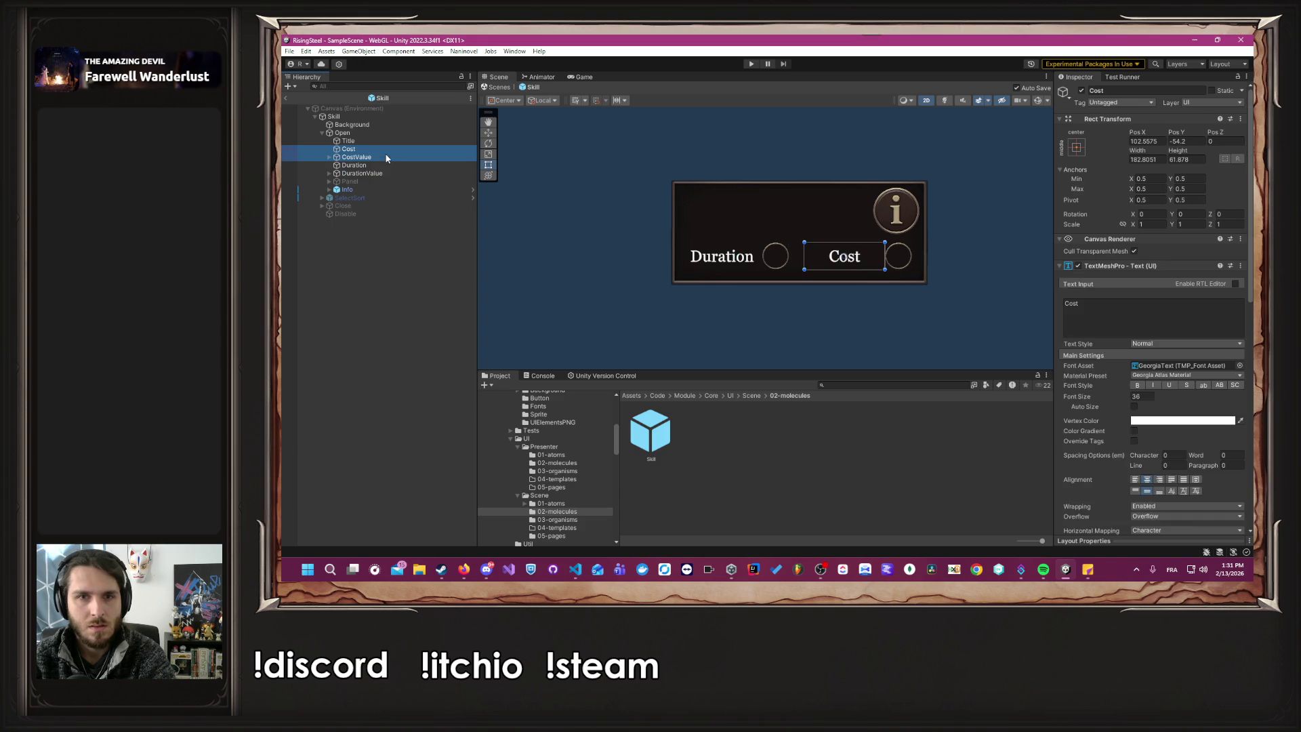
pyautogui.moveTo(822, 256); pyautogui.dragTo(699, 255)
pyautogui.hotkey('ctrl', 's')
# Move Duration and DurationValue right of Cost, then check the Skill root's Disable reference.
pyautogui.click(384, 164)
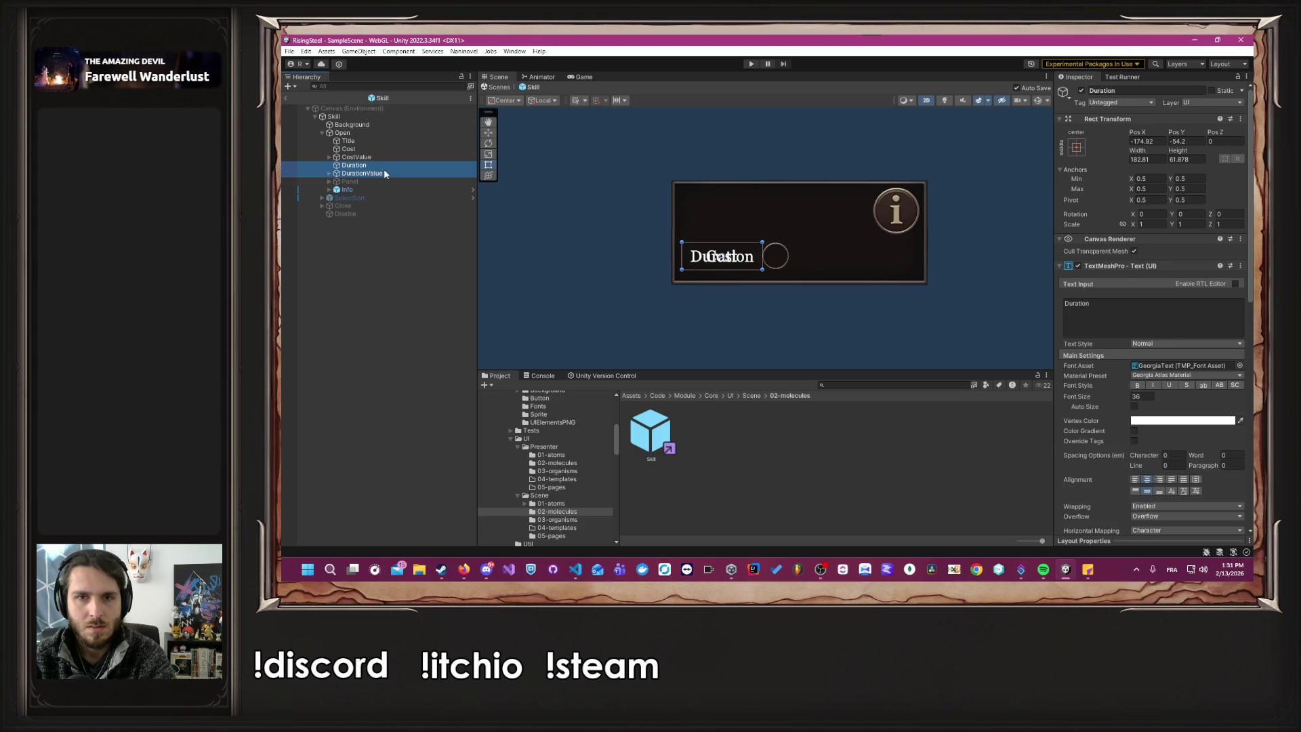
pyautogui.keyDown('ctrl'); pyautogui.click(384, 173); pyautogui.keyUp('ctrl')
pyautogui.moveTo(694, 267); pyautogui.dragTo(825, 271)
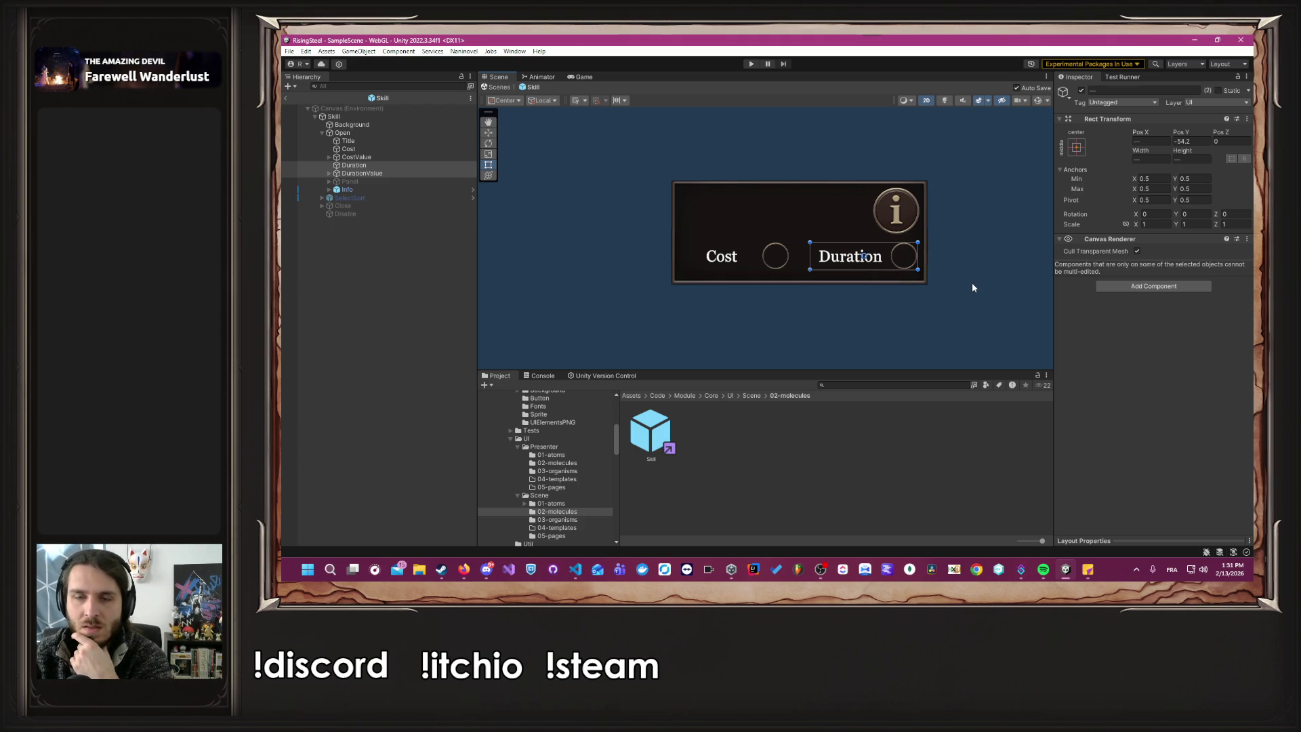
pyautogui.click(973, 284)
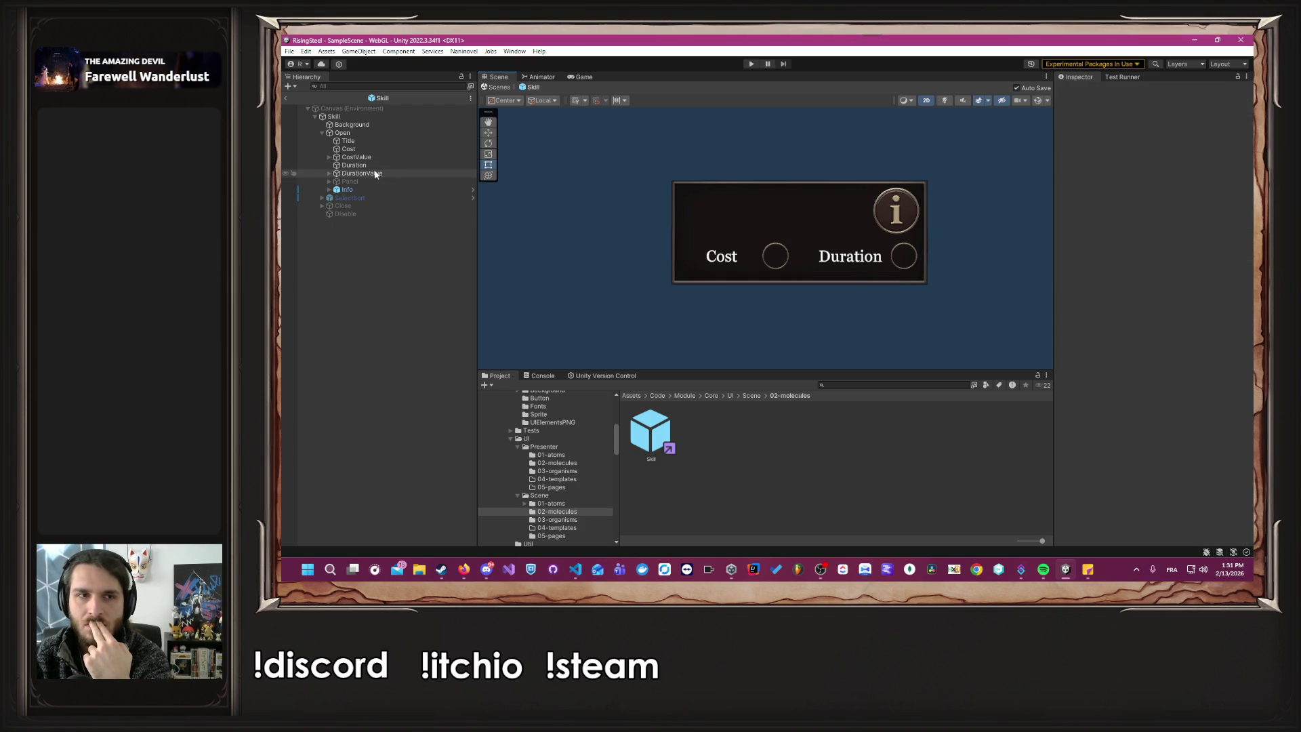
pyautogui.click(369, 116)
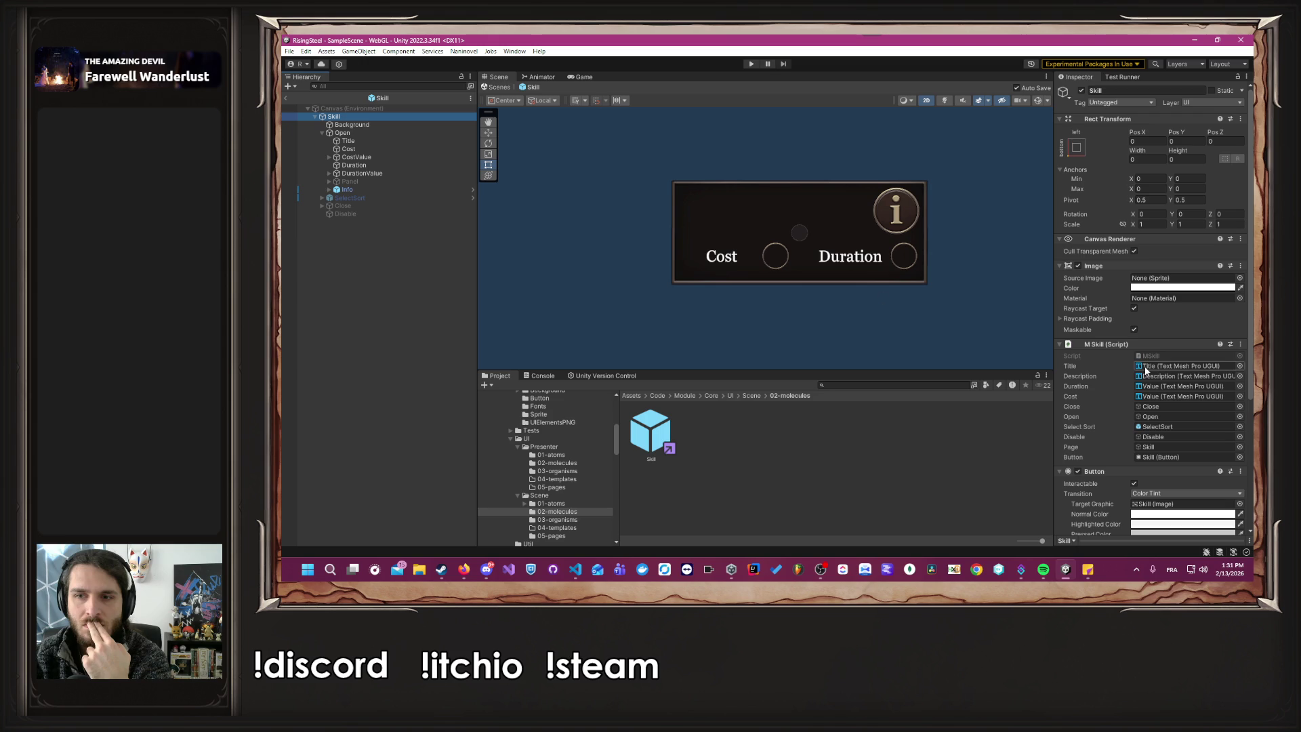
pyautogui.click(1150, 437)
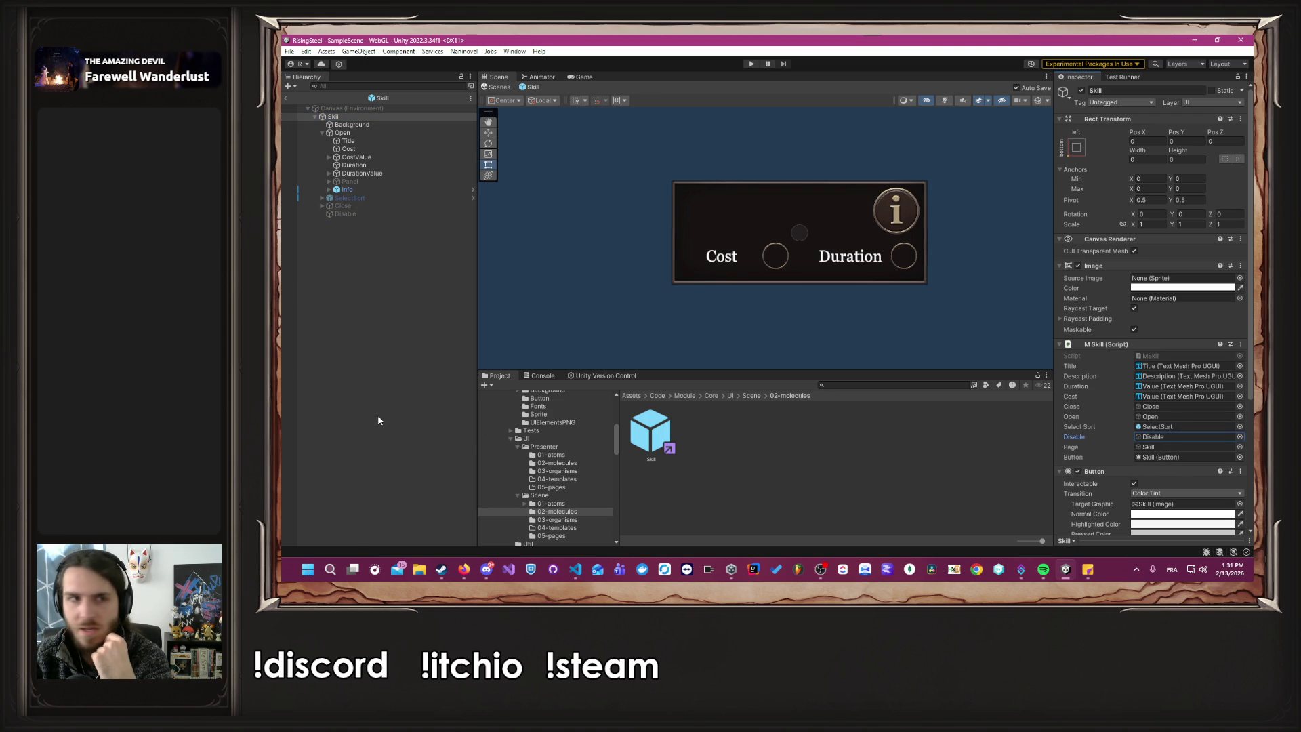
pyautogui.click(377, 378)
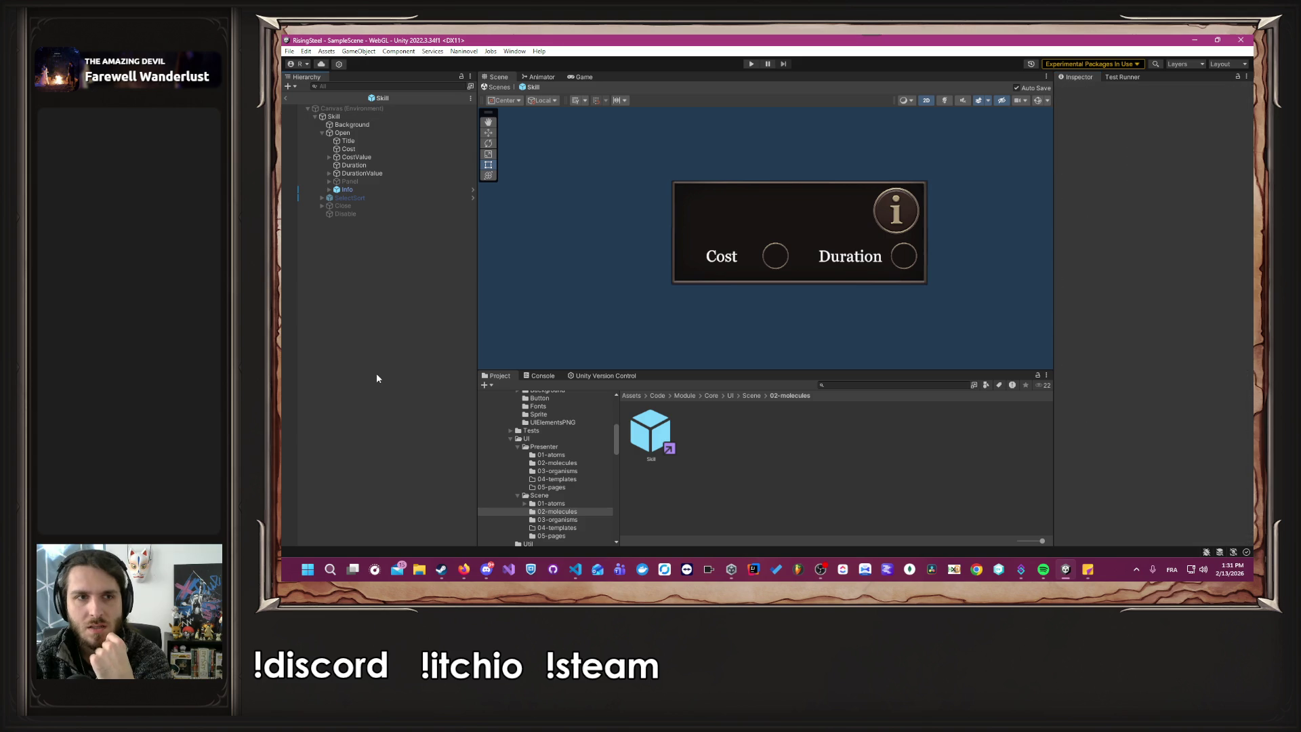
# Create an empty DurationContent child under Open, sized over the Duration circle and label.
pyautogui.click(367, 133)
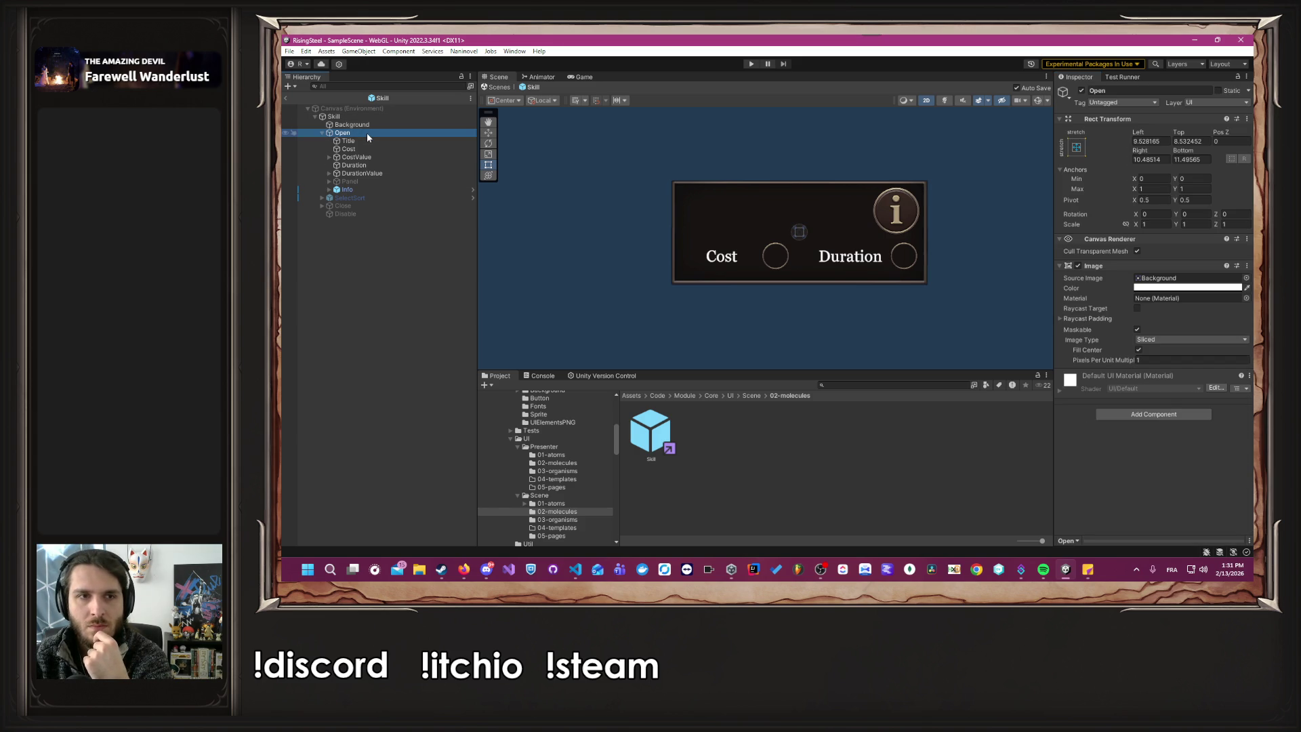
pyautogui.rightClick(367, 132)
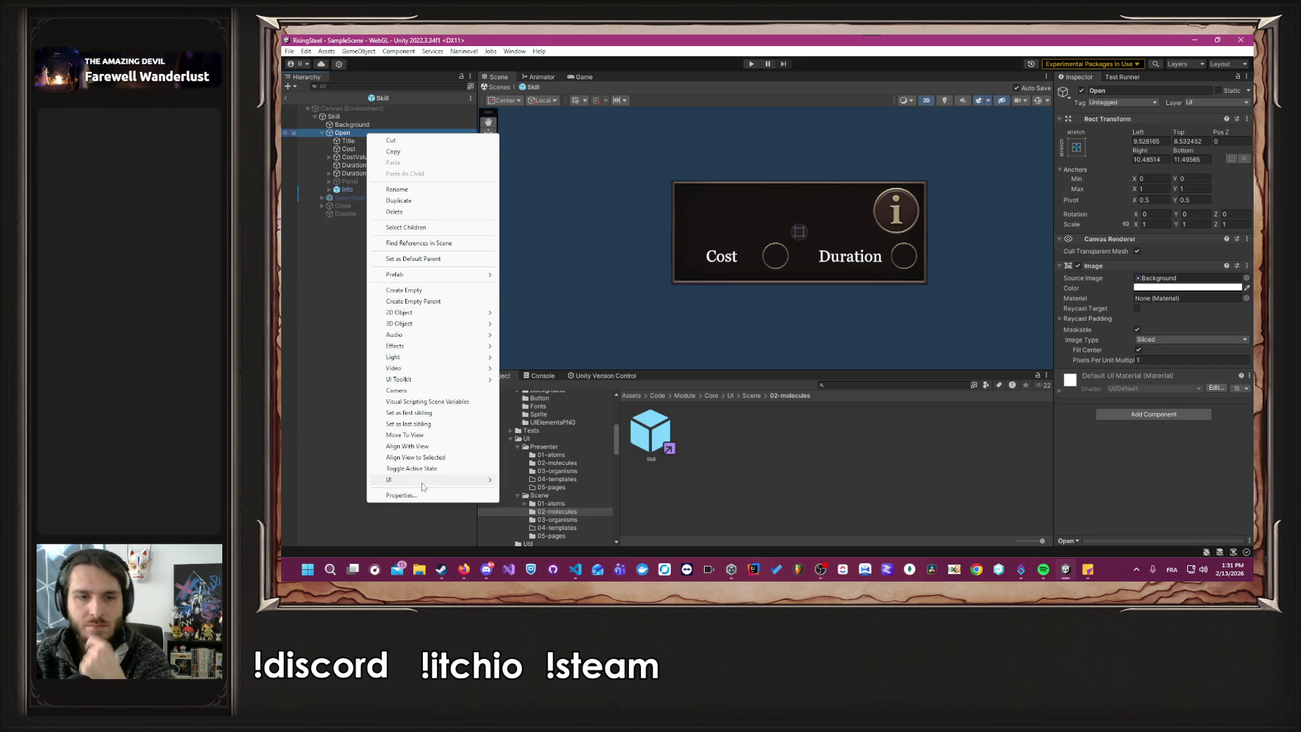
pyautogui.moveTo(422, 483)
pyautogui.click(407, 290)
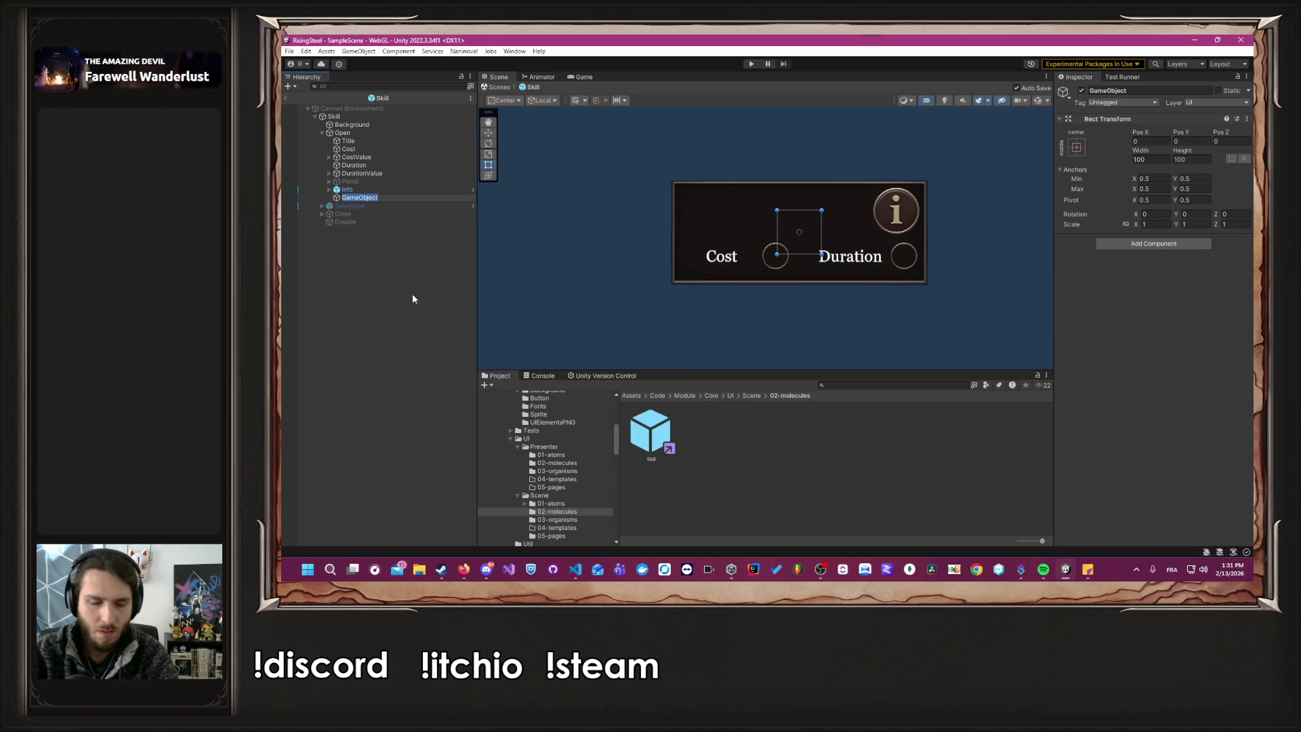
pyautogui.write('DurationContent')
pyautogui.press('Return')
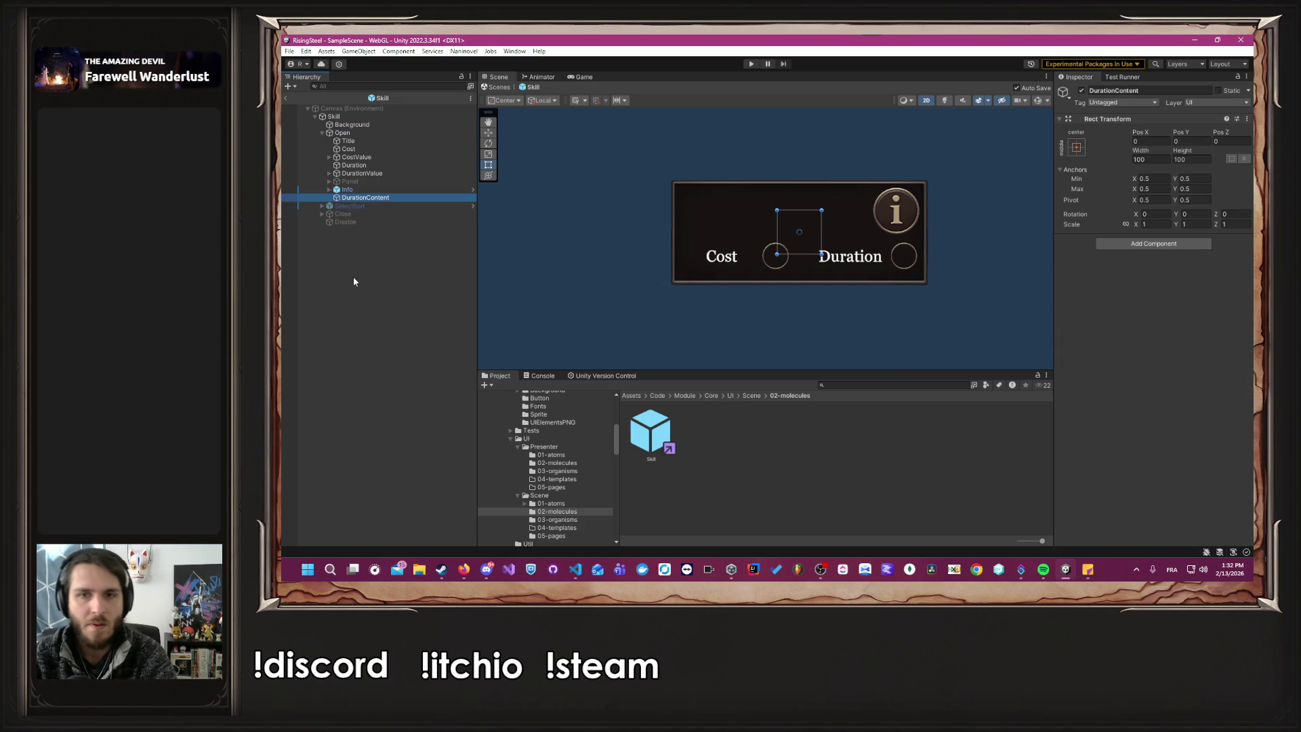
pyautogui.moveTo(805, 231); pyautogui.dragTo(910, 252)
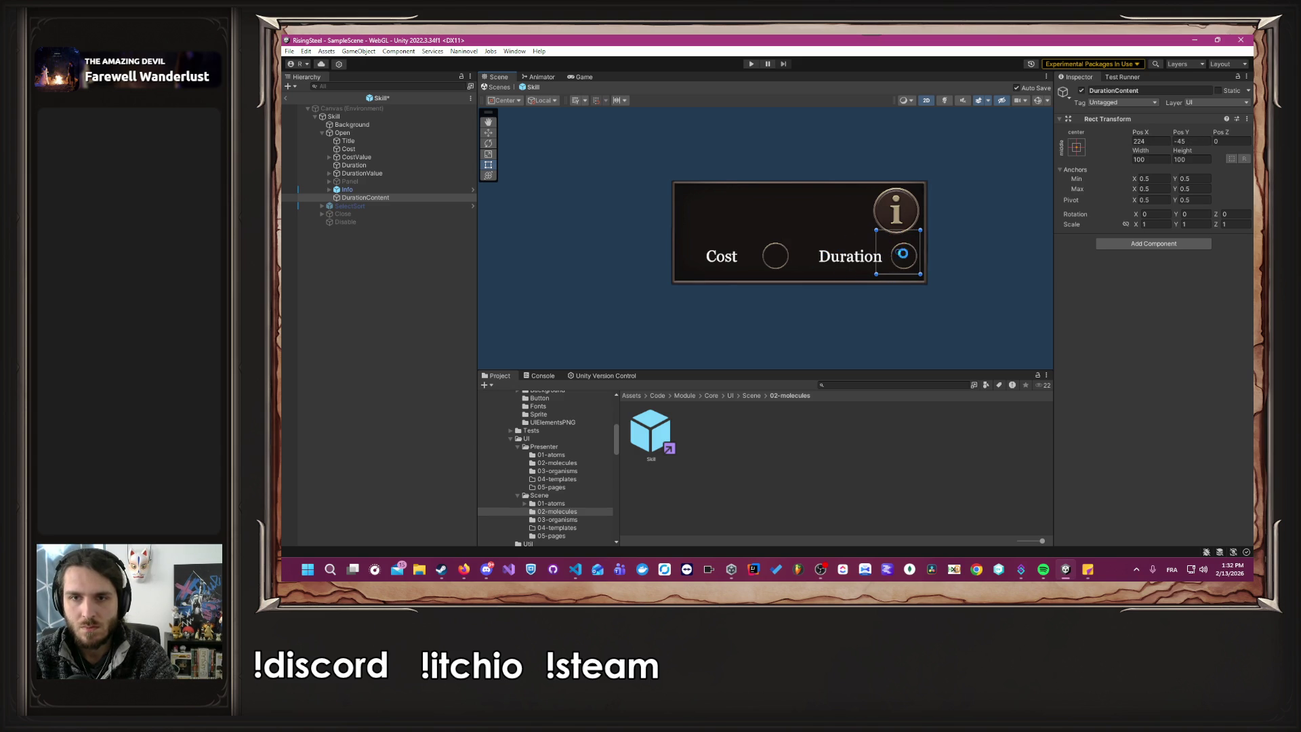
pyautogui.moveTo(870, 259)
pyautogui.mouseDown()
pyautogui.moveTo(811, 256)
pyautogui.moveTo(850, 240)
pyautogui.mouseUp()
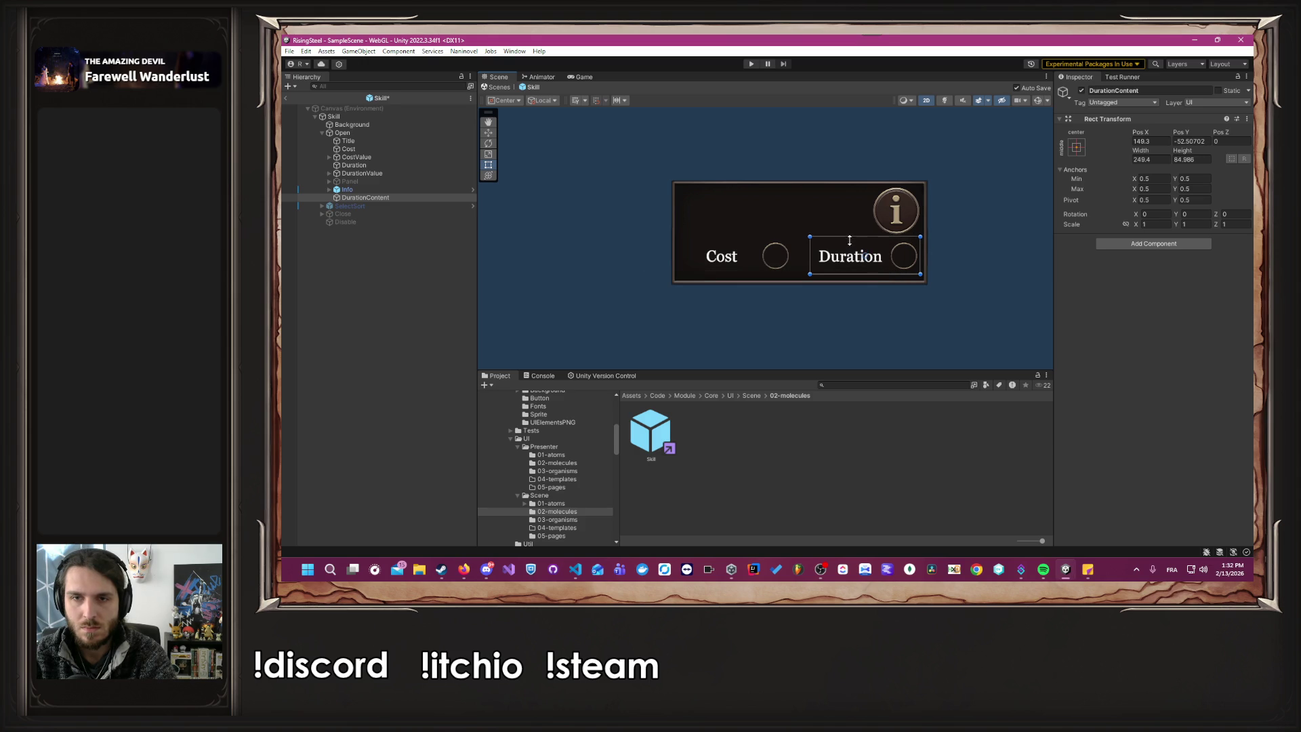
# Nest Duration and DurationValue inside DurationContent.
pyautogui.click(373, 197)
pyautogui.moveTo(379, 185); pyautogui.dragTo(377, 176)
pyautogui.click(354, 166)
pyautogui.keyDown('shift'); pyautogui.click(364, 175); pyautogui.keyUp('shift')
pyautogui.moveTo(357, 171); pyautogui.dragTo(366, 183)
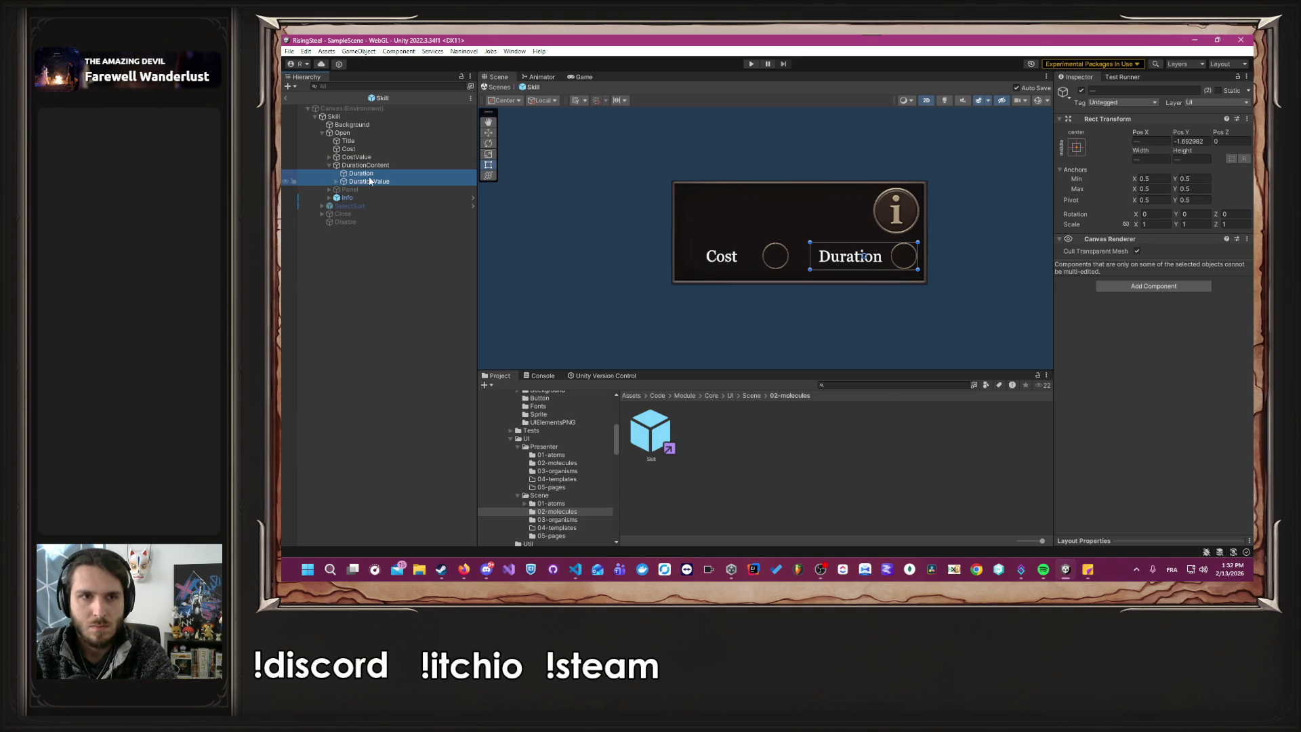
# Test hiding DurationContent off and on, then locate the MSkill script from Skill's component.
pyautogui.click(377, 166)
pyautogui.click(1081, 91)
pyautogui.click(1082, 91)
pyautogui.click(376, 117)
pyautogui.scroll(-5, 1132, 409)
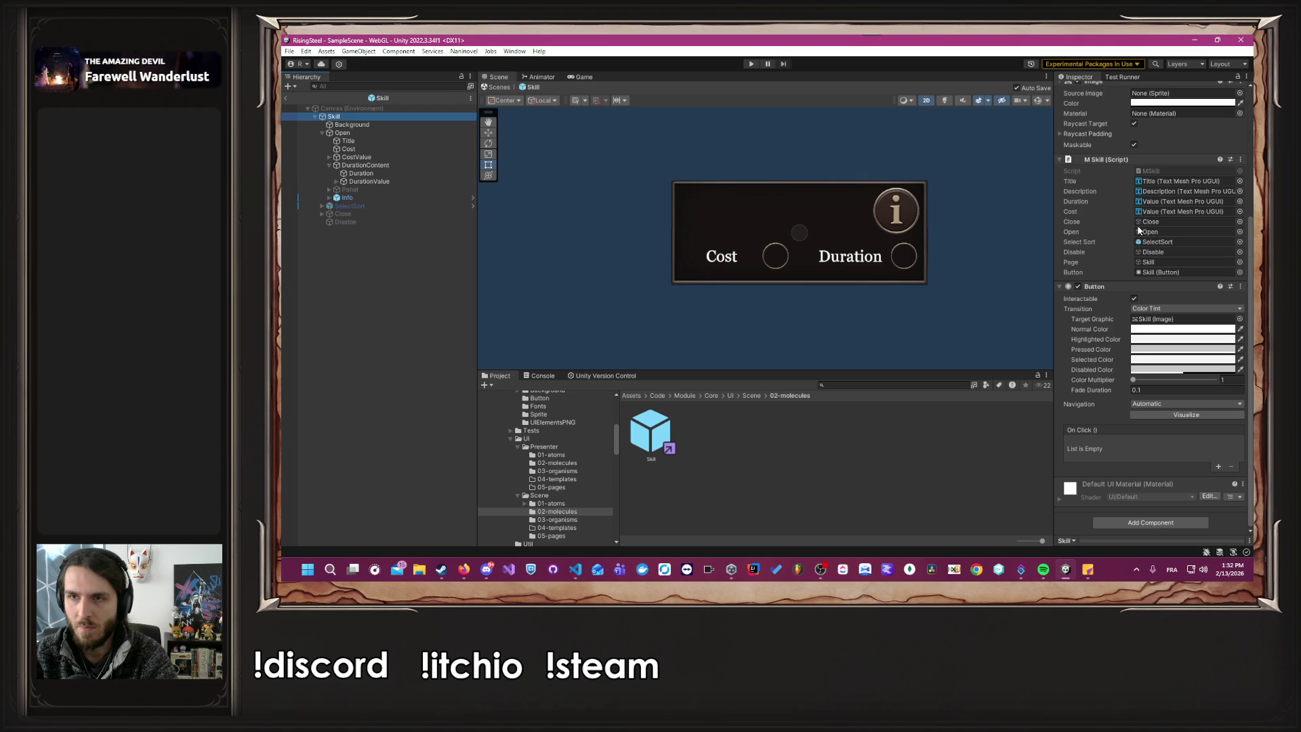
pyautogui.click(1166, 170)
pyautogui.click(657, 437)
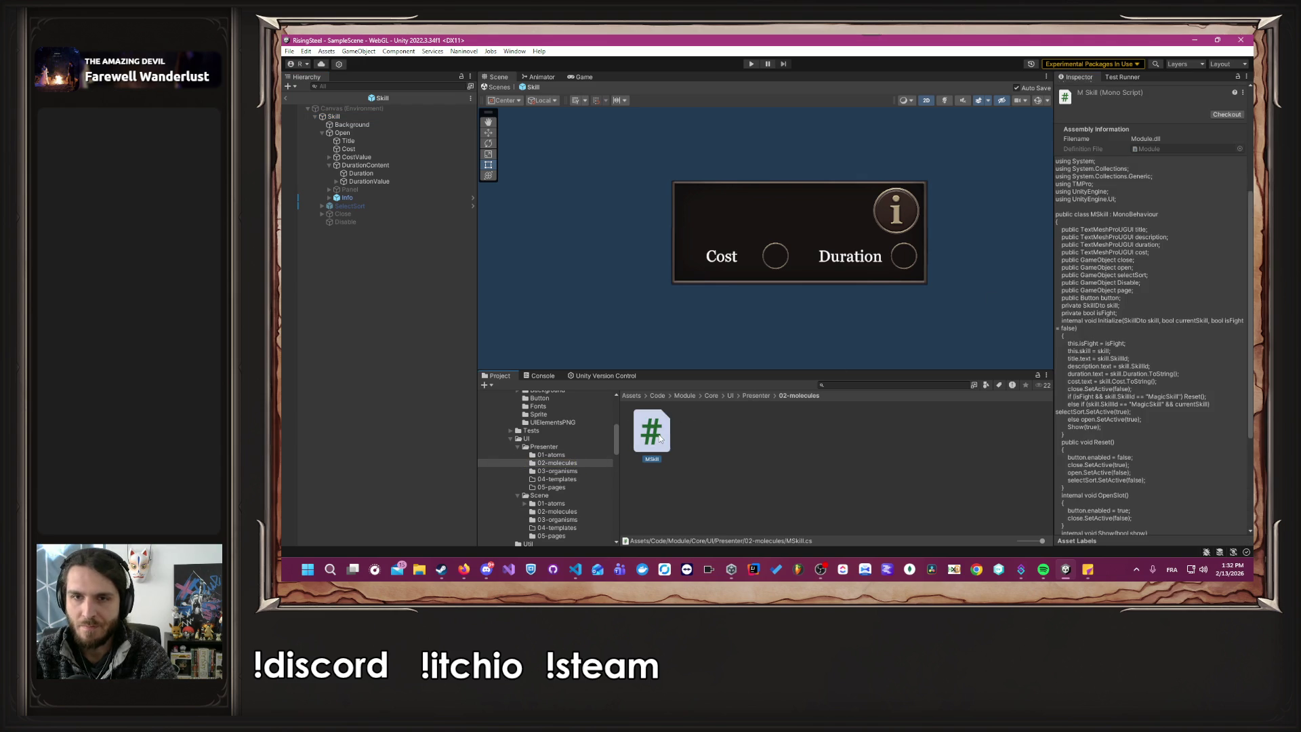
# Open MSkill.cs and add a 'public GameObject durationContent;' field below page.
pyautogui.doubleClick(661, 438)
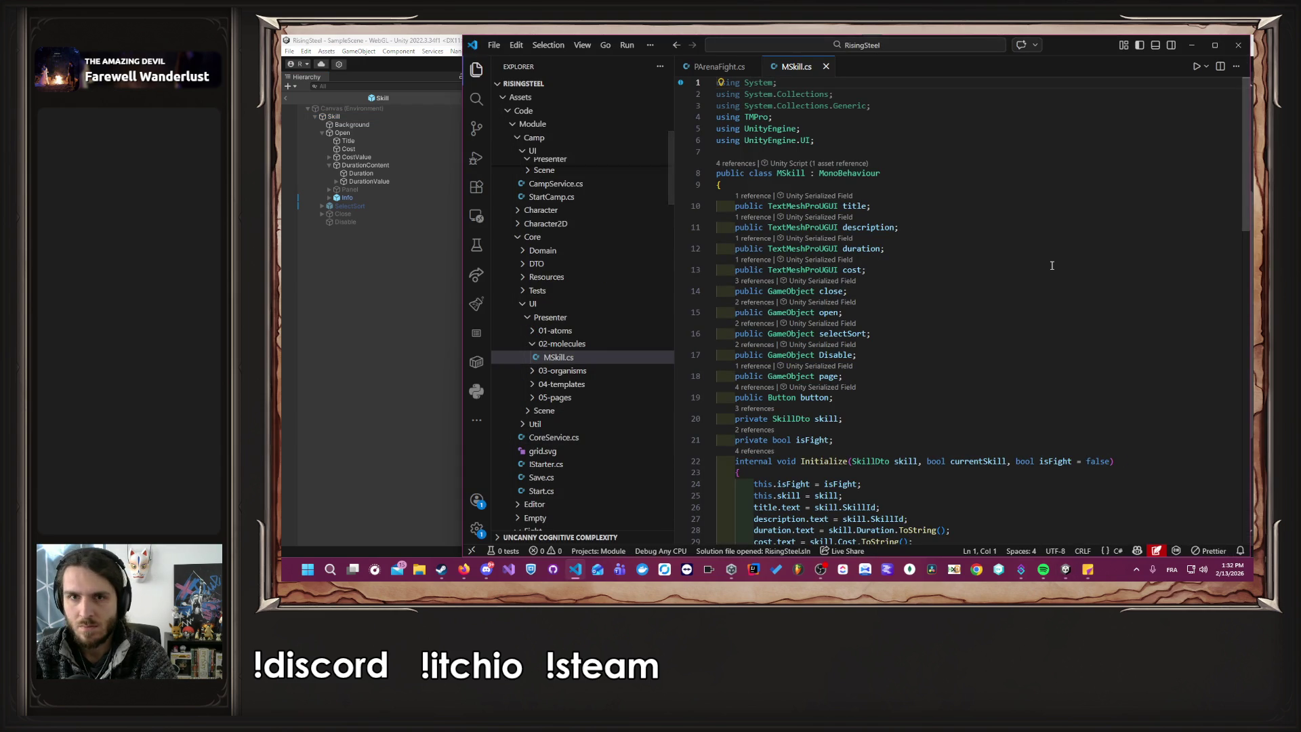
pyautogui.scroll(-5, 922, 376)
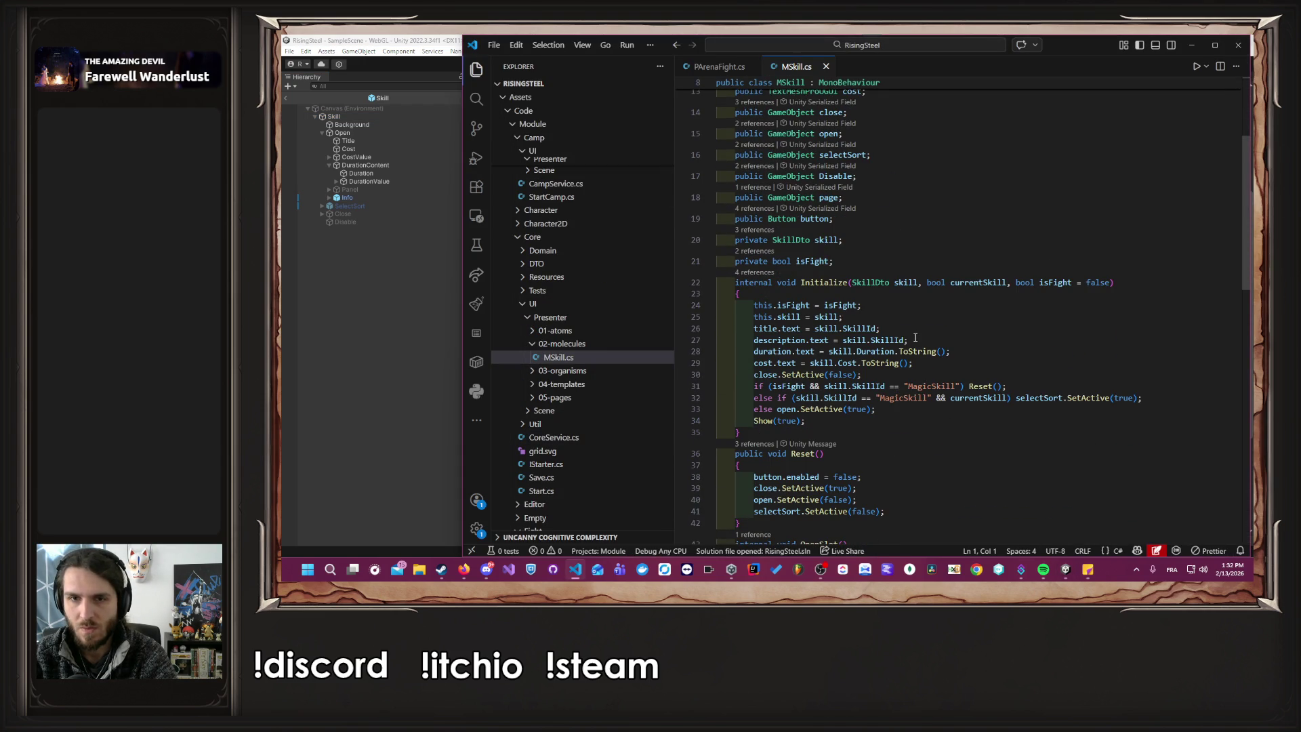
pyautogui.scroll(5, 914, 338)
pyautogui.click(877, 378)
pyautogui.press('Return')
pyautogui.write('p')
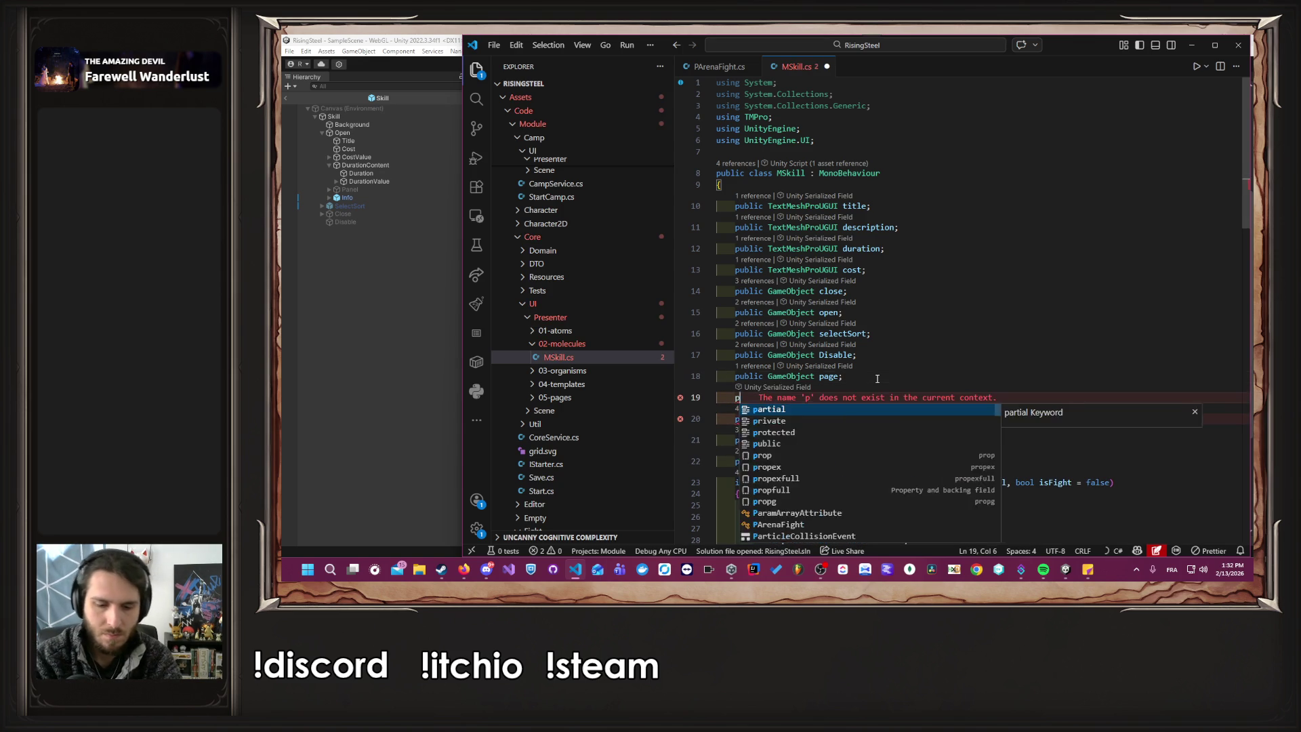
pyautogui.write('ublic GameObject')
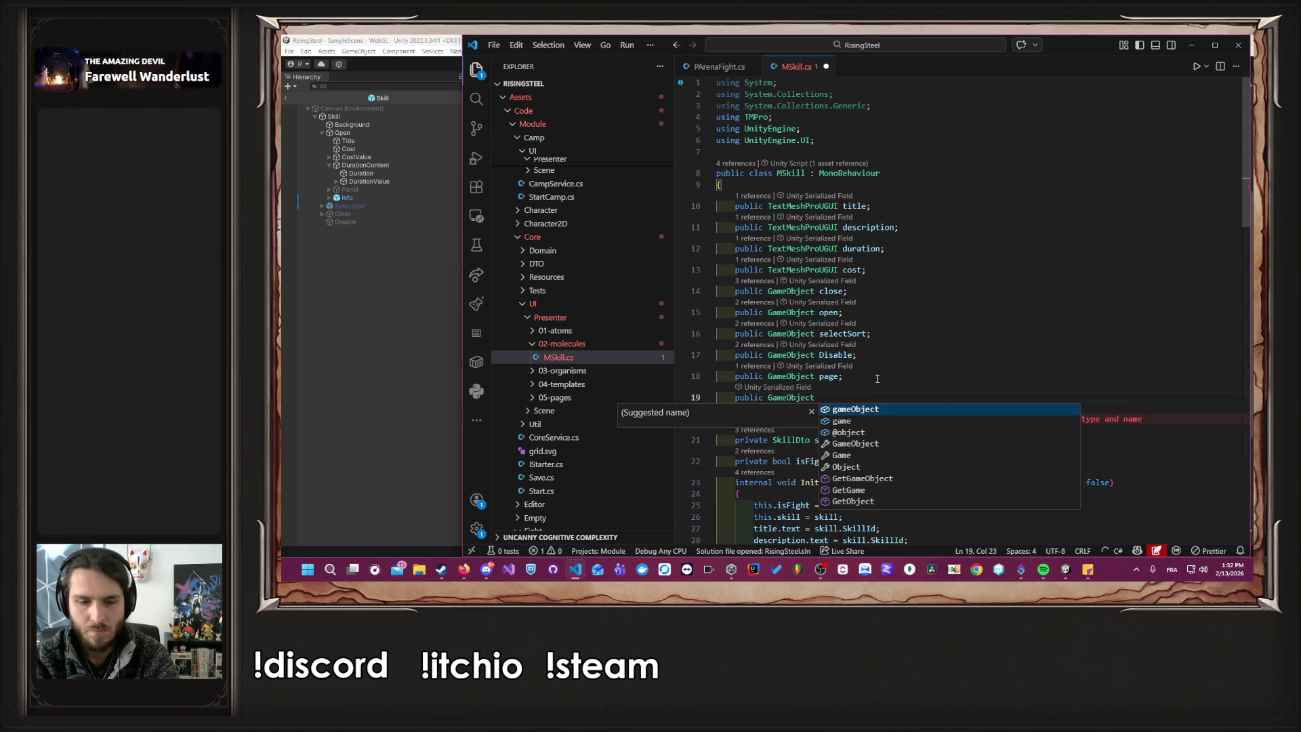
pyautogui.write(' Duratio')
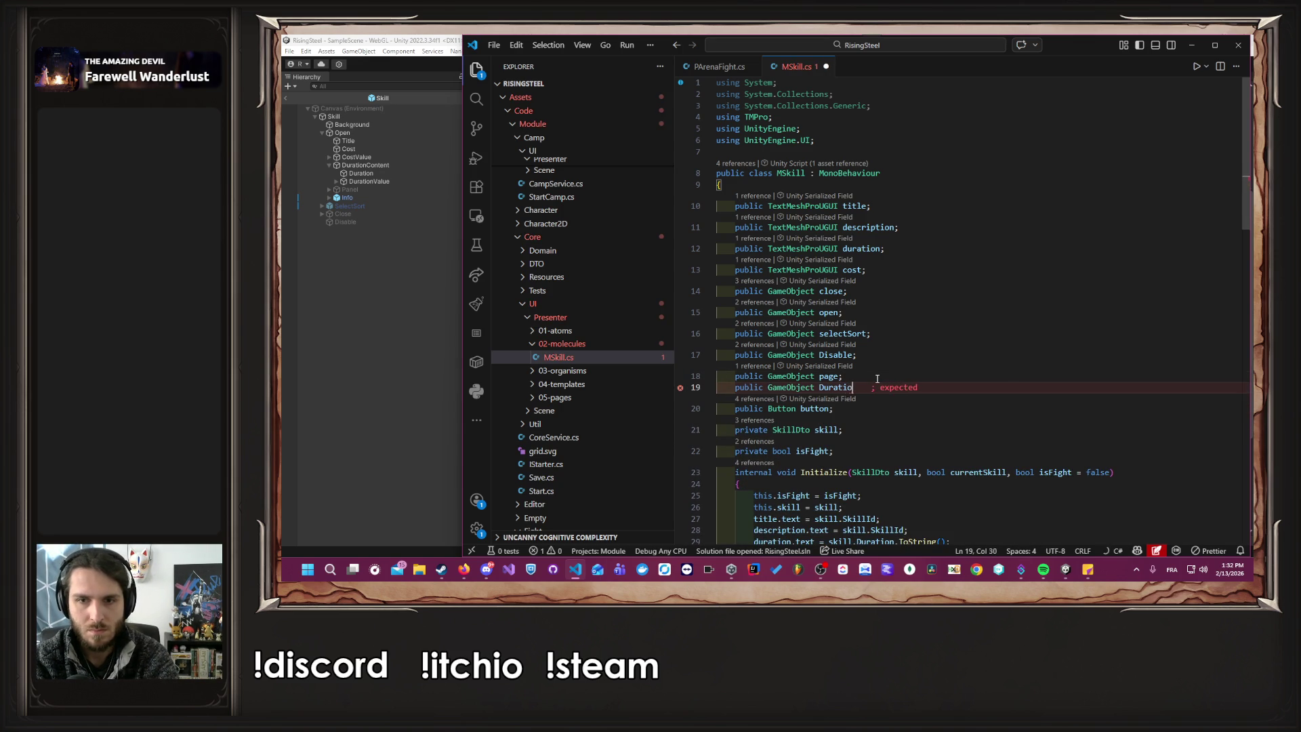
pyautogui.press('BackSpace')
pyautogui.write(';')
pyautogui.hotkey('ctrl', 'Left')
pyautogui.hotkey('ctrl', 'Left')
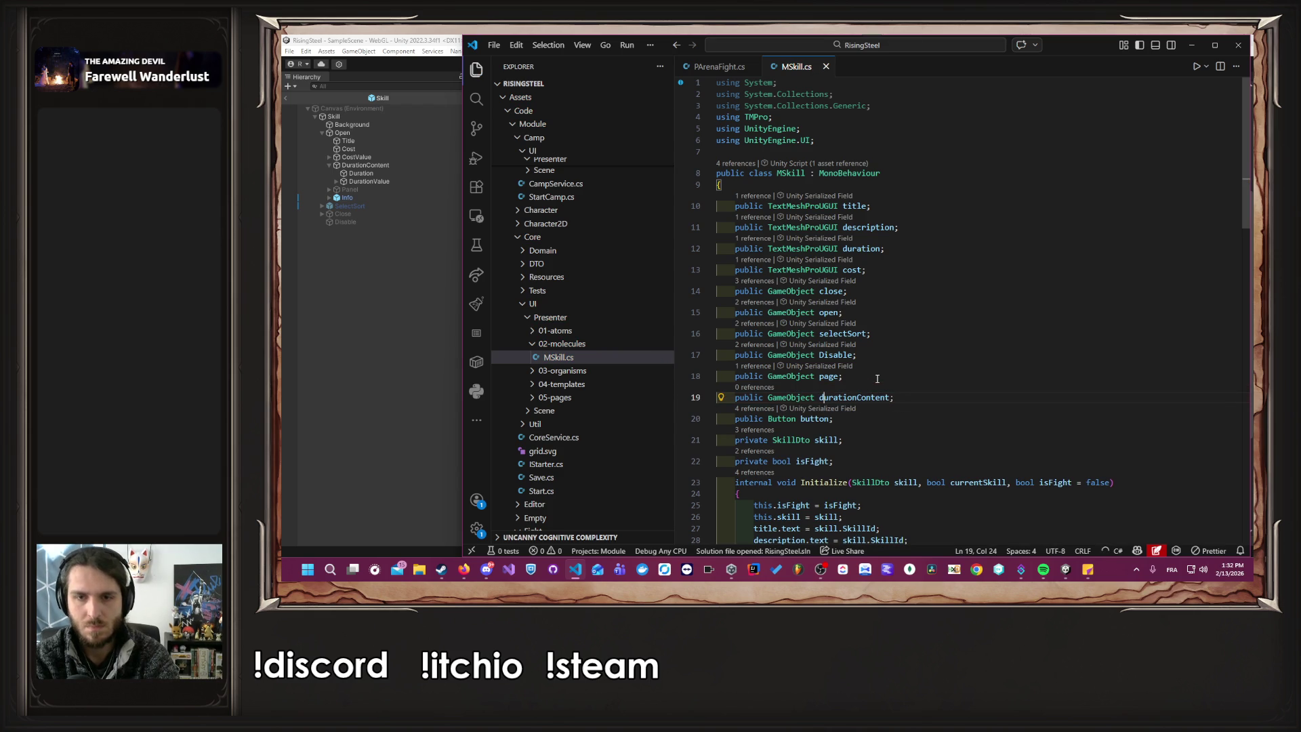
pyautogui.doubleClick(871, 398)
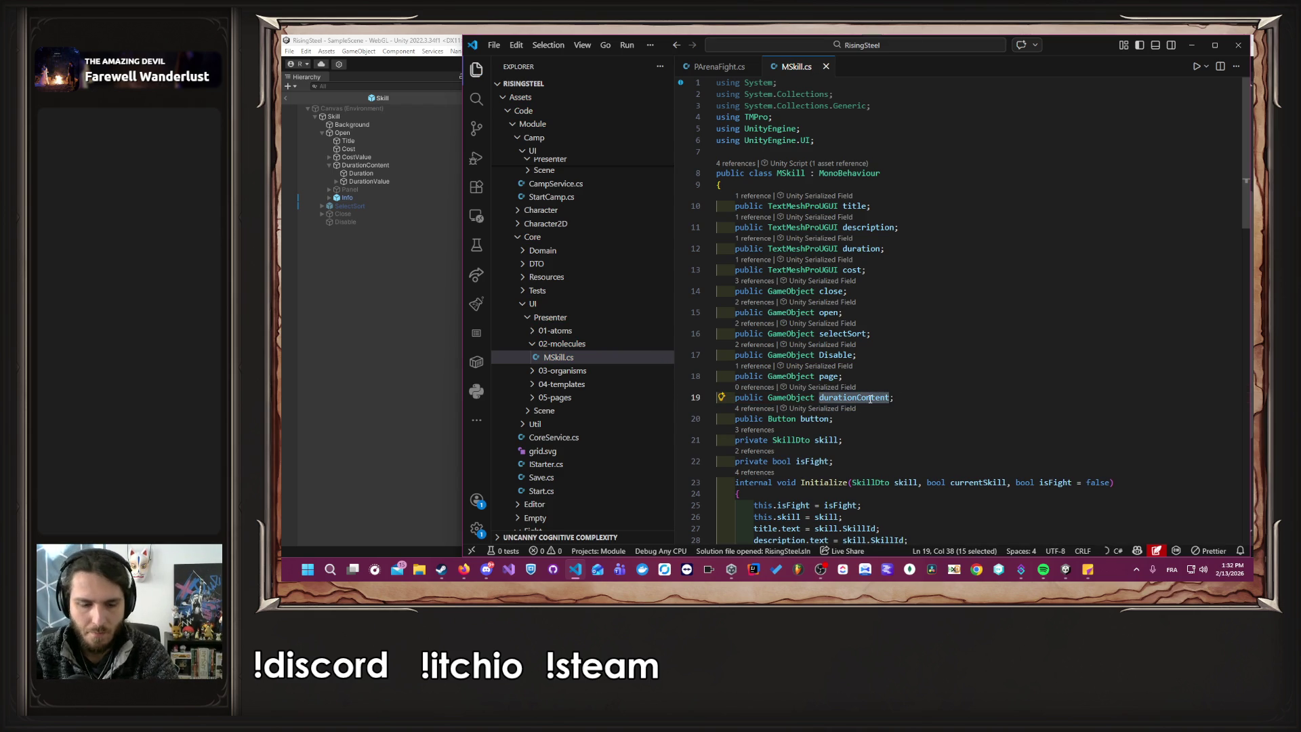
pyautogui.scroll(-5, 914, 397)
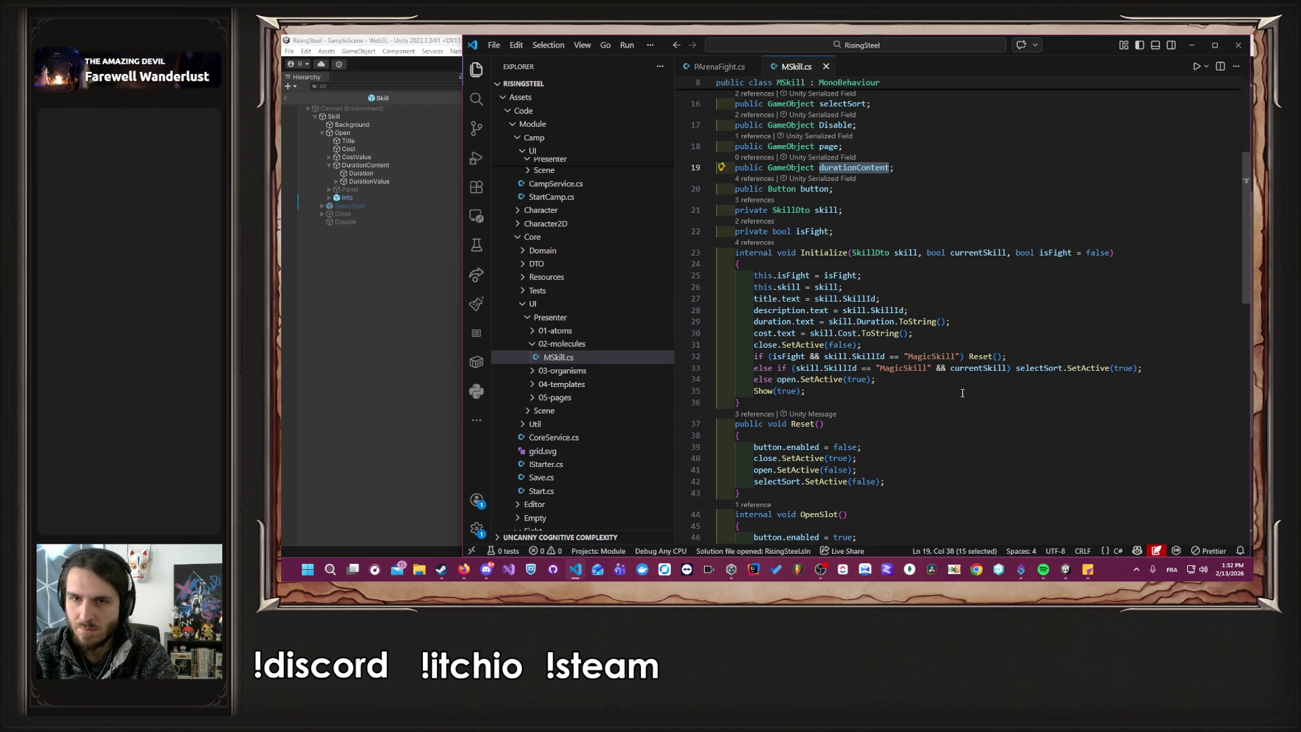
# In Initialize, SetActive(false) durationContent when skill.Duration == 0, else SetActive(true).
pyautogui.click(1106, 388)
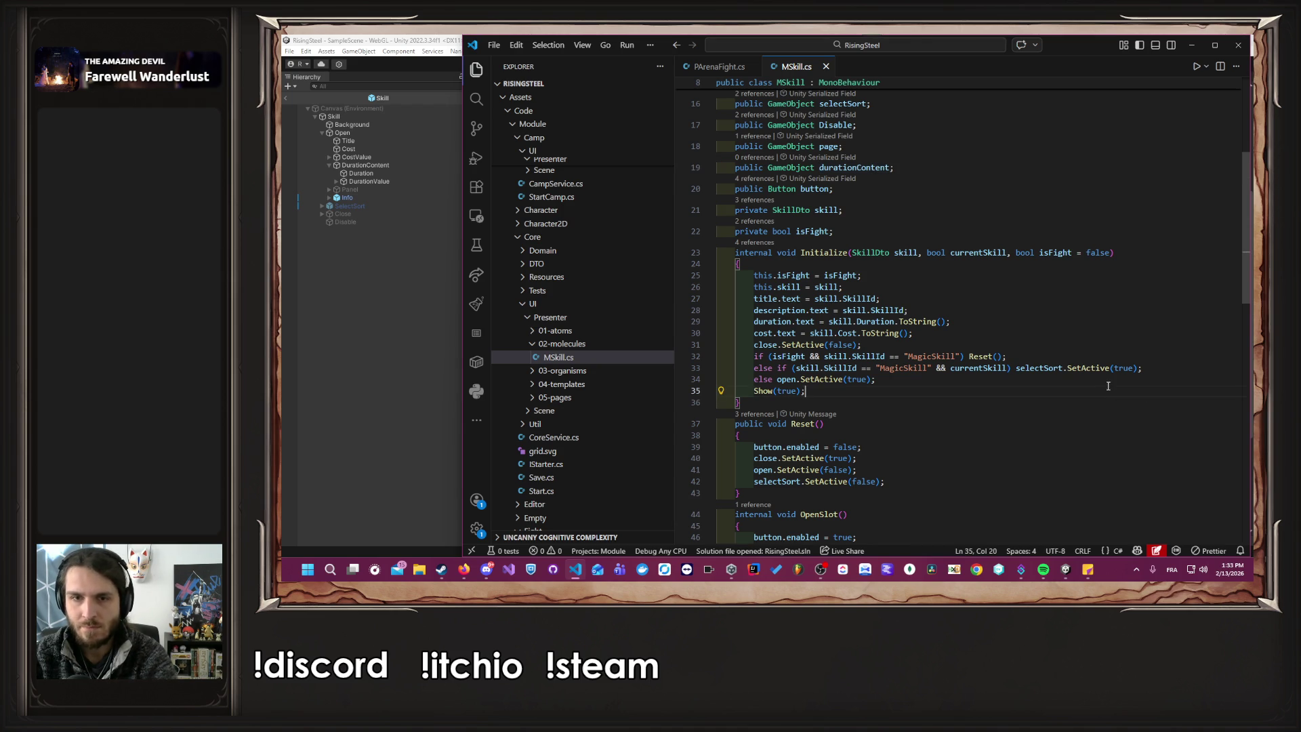
pyautogui.press('Return')
pyautogui.press('Return')
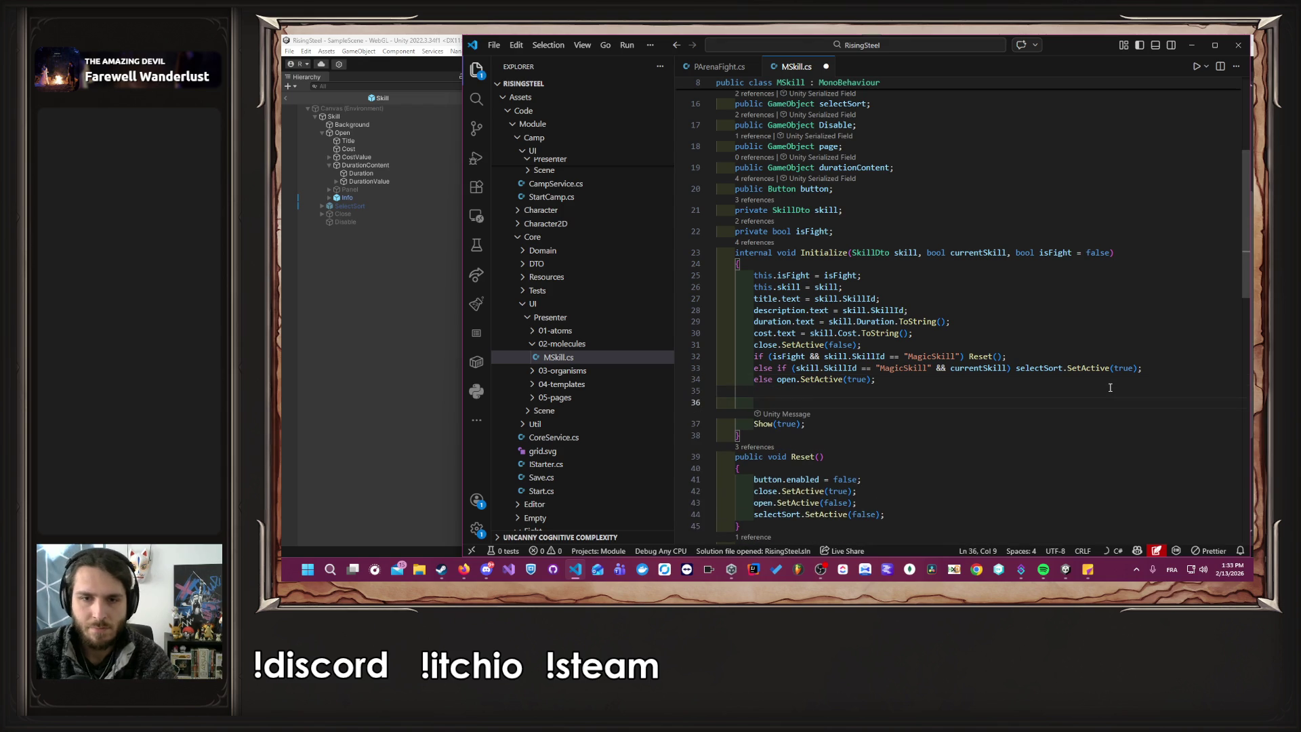
pyautogui.write('if')
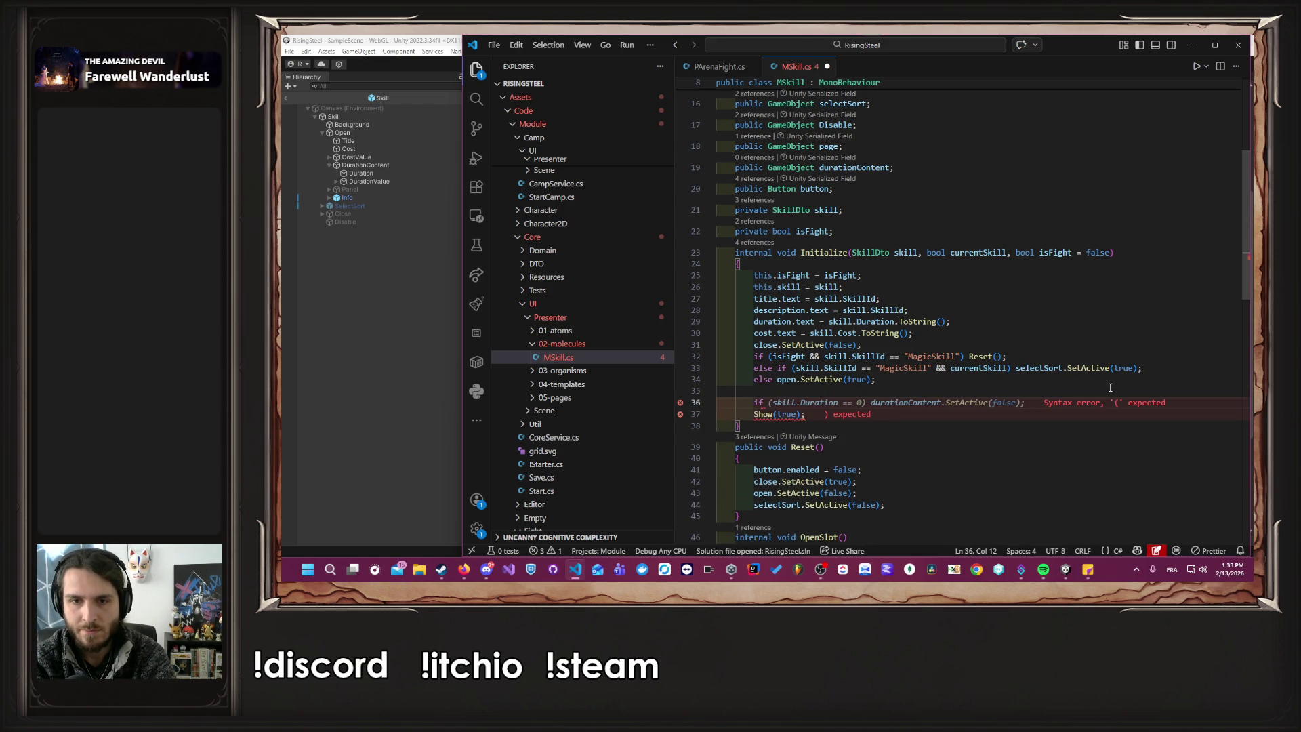
pyautogui.press('Tab')
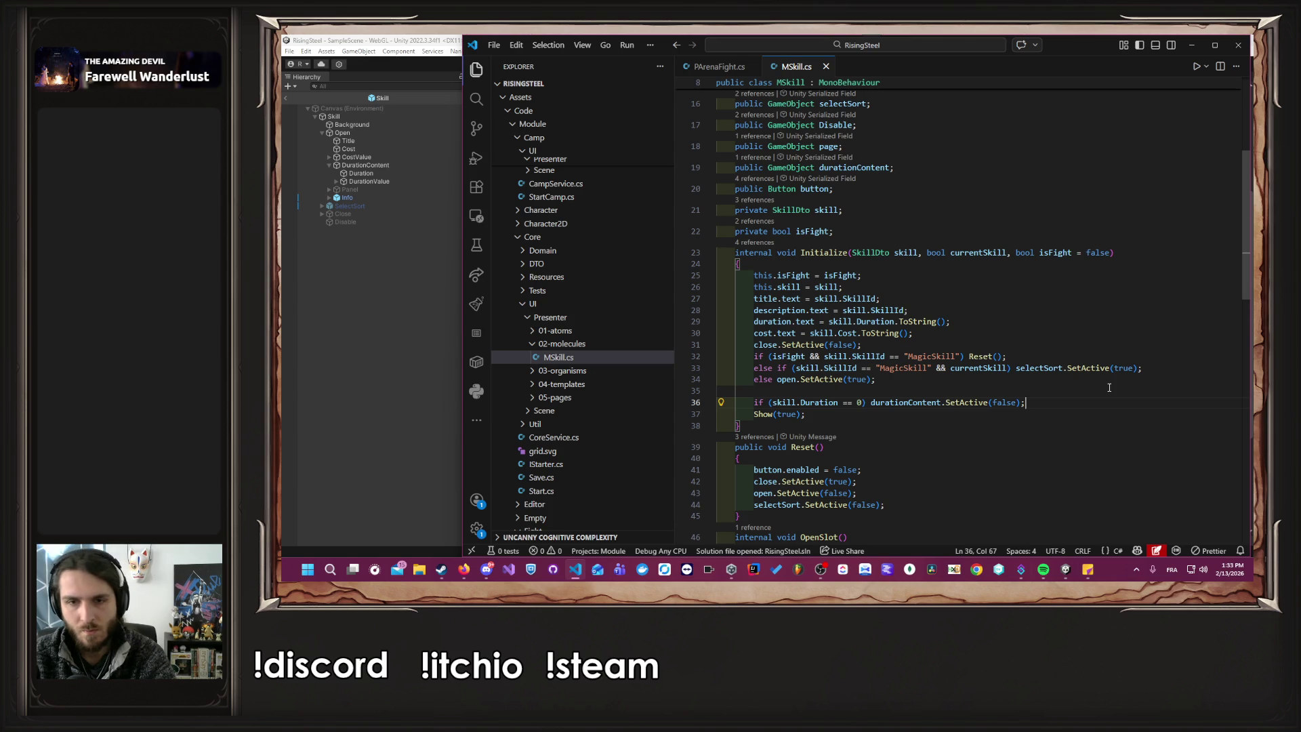
pyautogui.hotkey('shift', 'alt', 'Down')
pyautogui.hotkey('ctrl', 'Left')
pyautogui.hotkey('ctrl', 'Left')
pyautogui.hotkey('ctrl', 'Left')
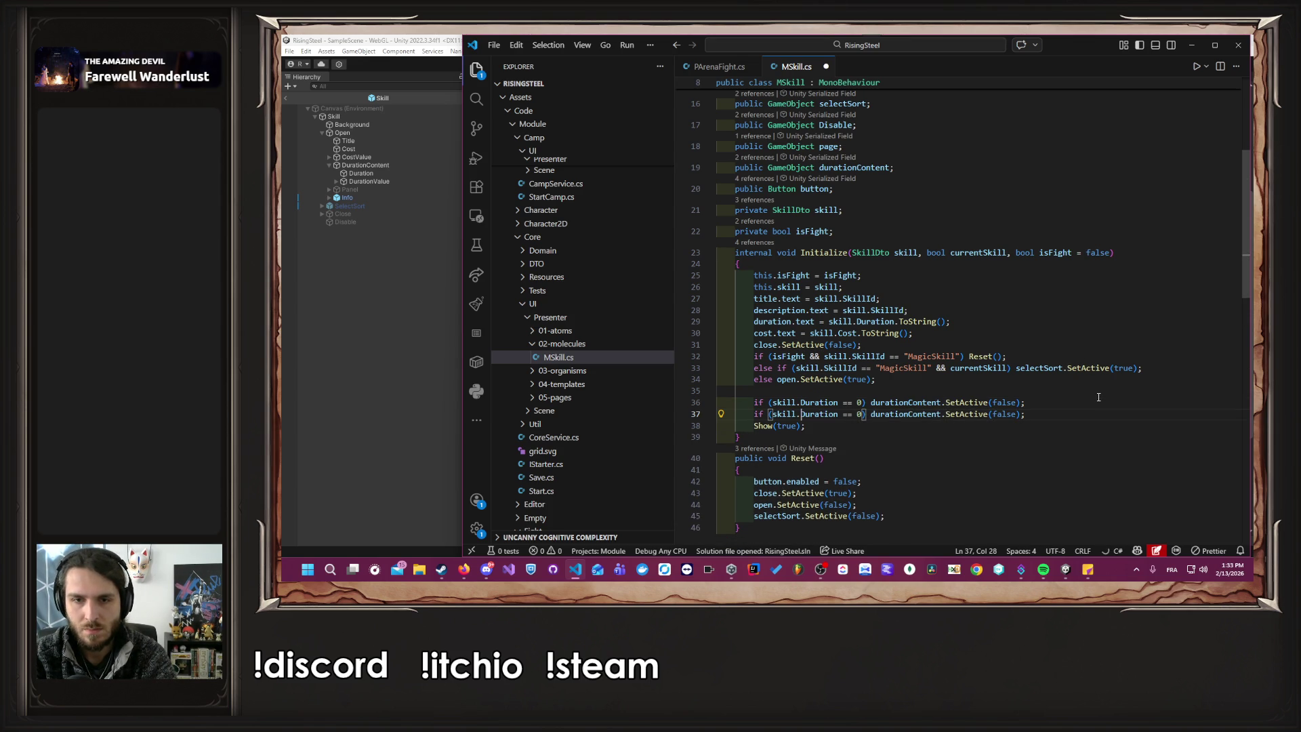
pyautogui.press('Home')
pyautogui.hotkey('ctrl', 'shift', 'Right')
pyautogui.hotkey('ctrl', 'shift', 'Right')
pyautogui.hotkey('ctrl', 'shift', 'Right')
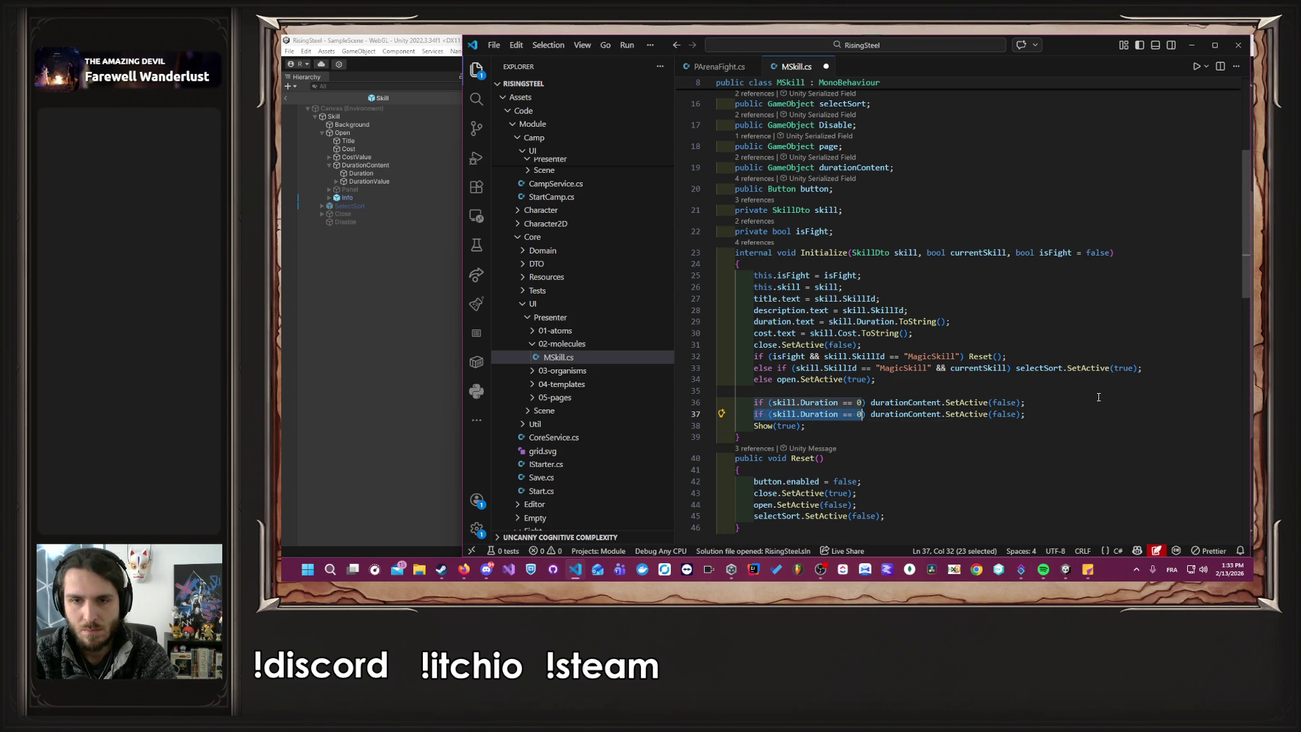
pyautogui.write('else')
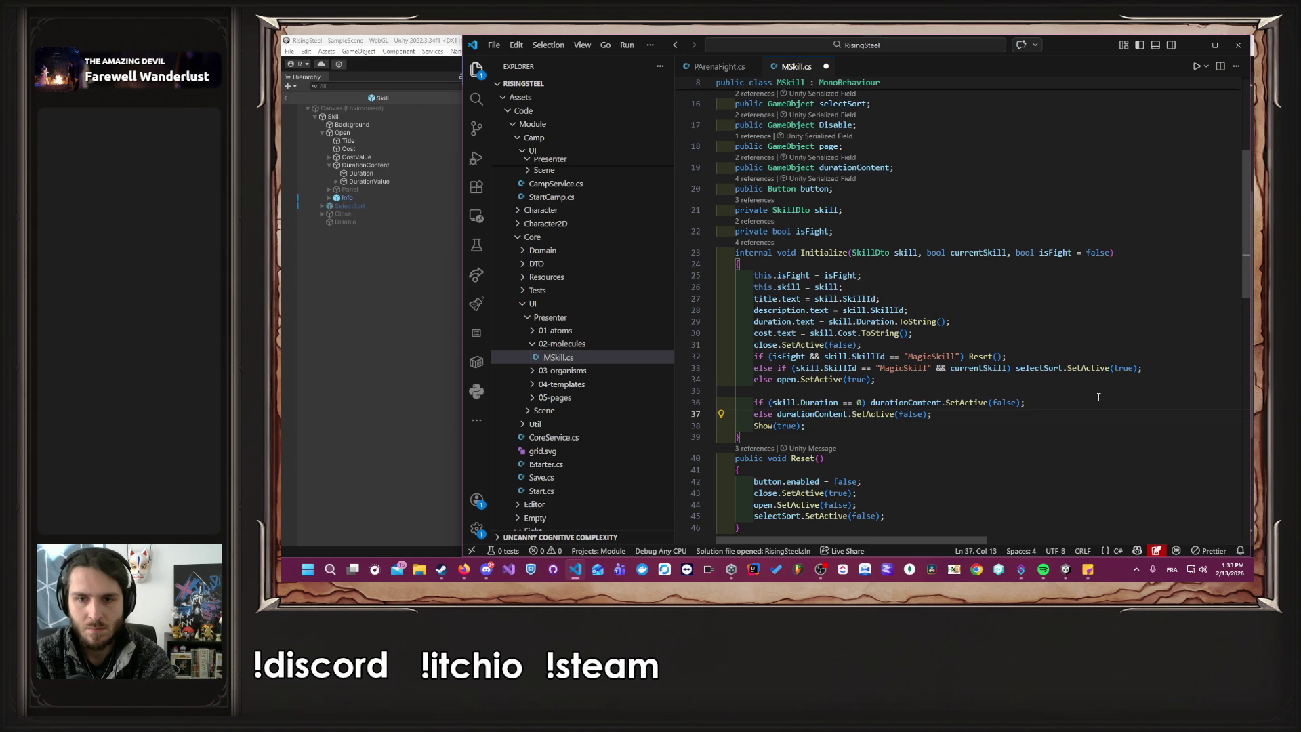
pyautogui.hotkey('ctrl', 'Right')
pyautogui.hotkey('ctrl', 'Right')
pyautogui.hotkey('ctrl', 'Right')
pyautogui.hotkey('ctrl', 'shift', 'Left')
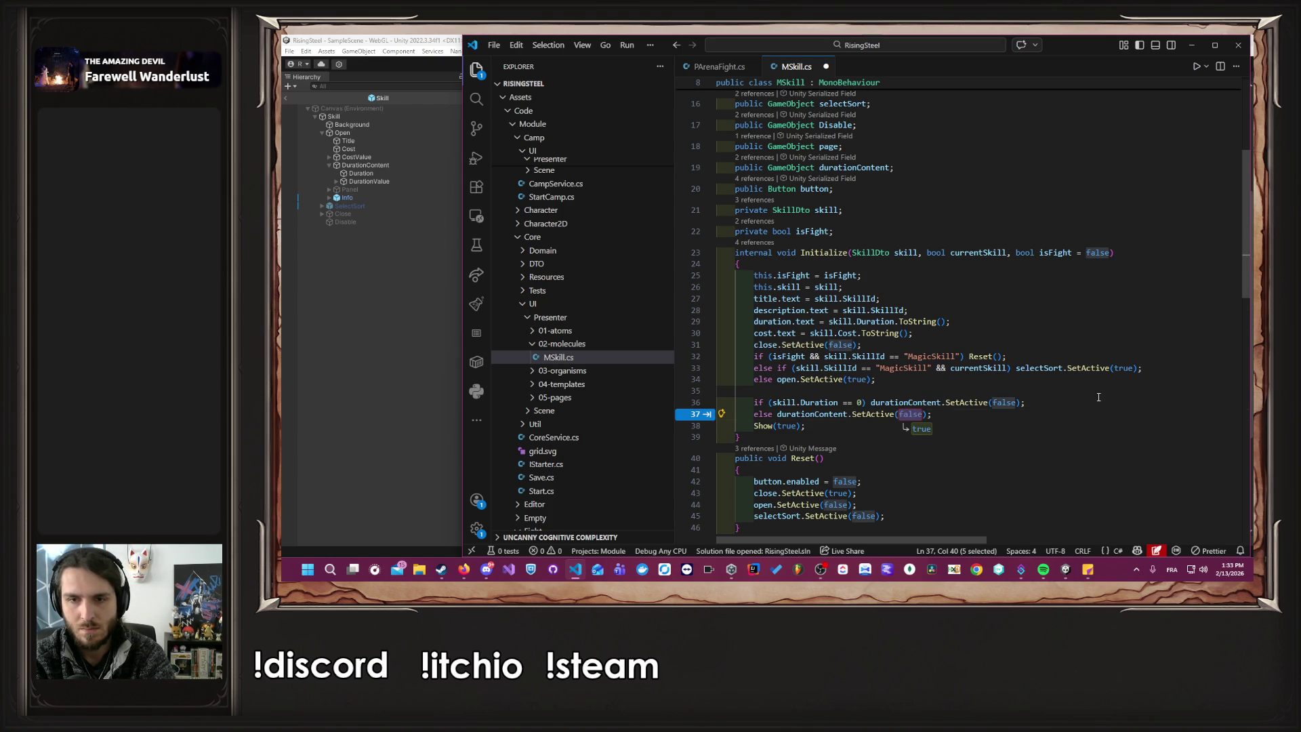
pyautogui.press('Tab')
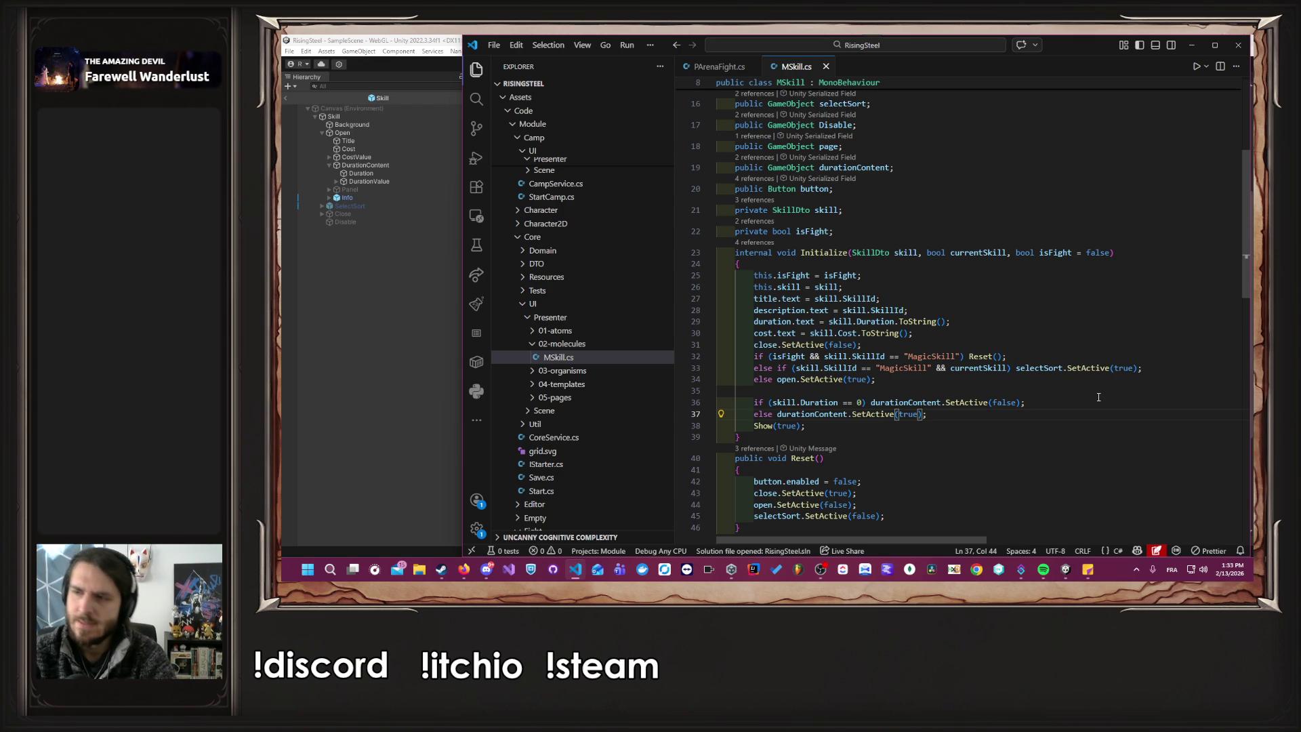
pyautogui.click(1077, 393)
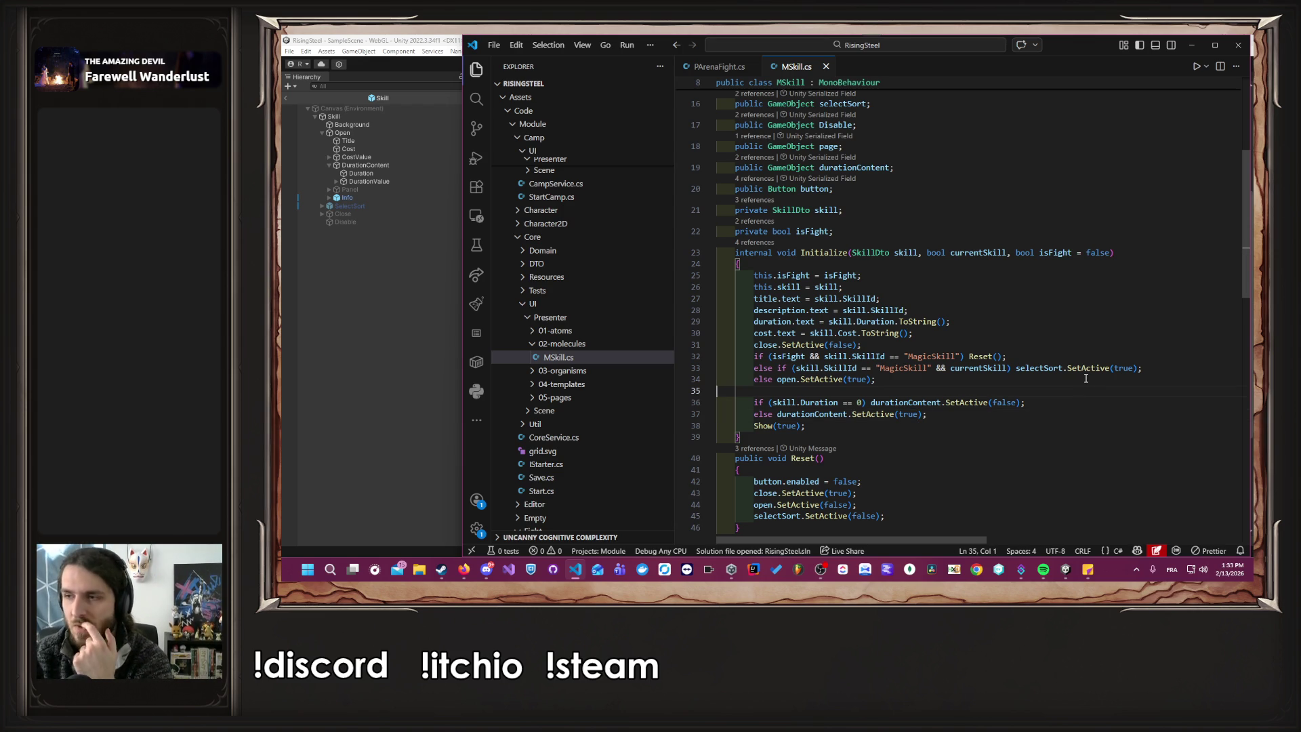
pyautogui.click(321, 365)
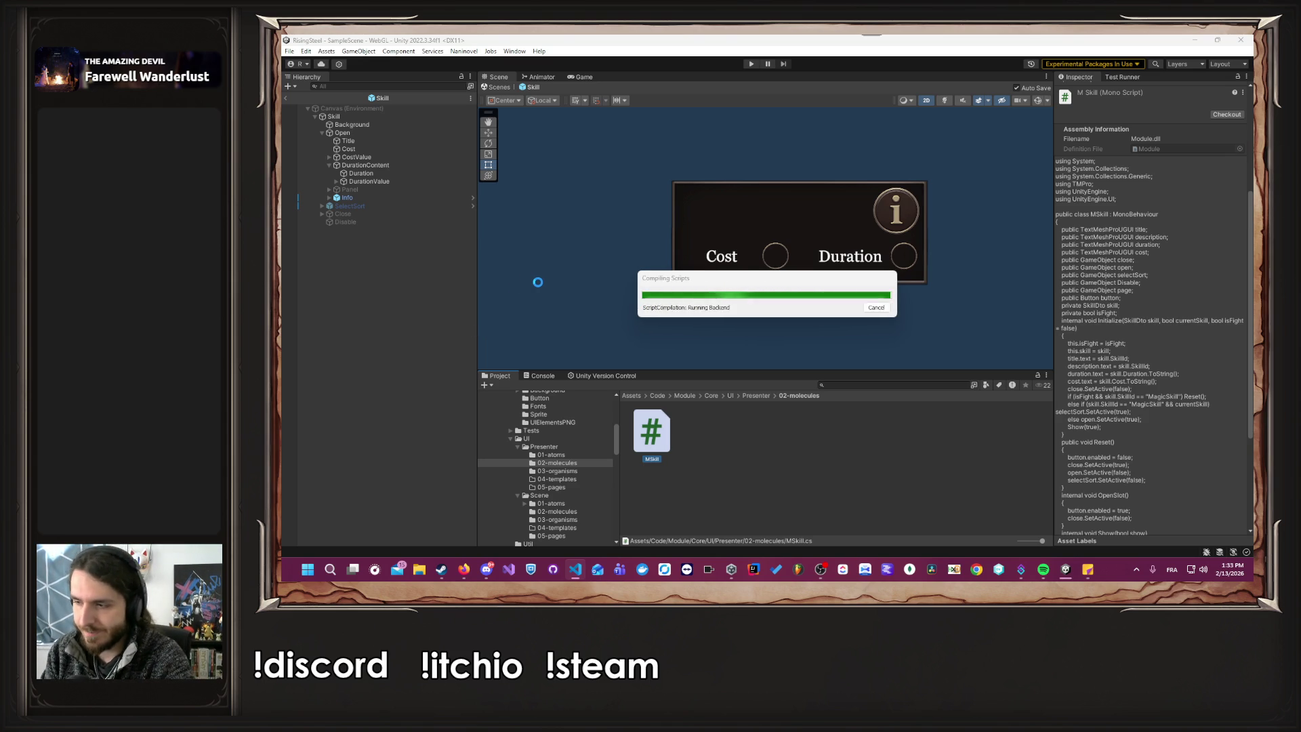
# Assign DurationContent to the Skill card's Duration Content field, then enter Play mode.
pyautogui.click(538, 287)
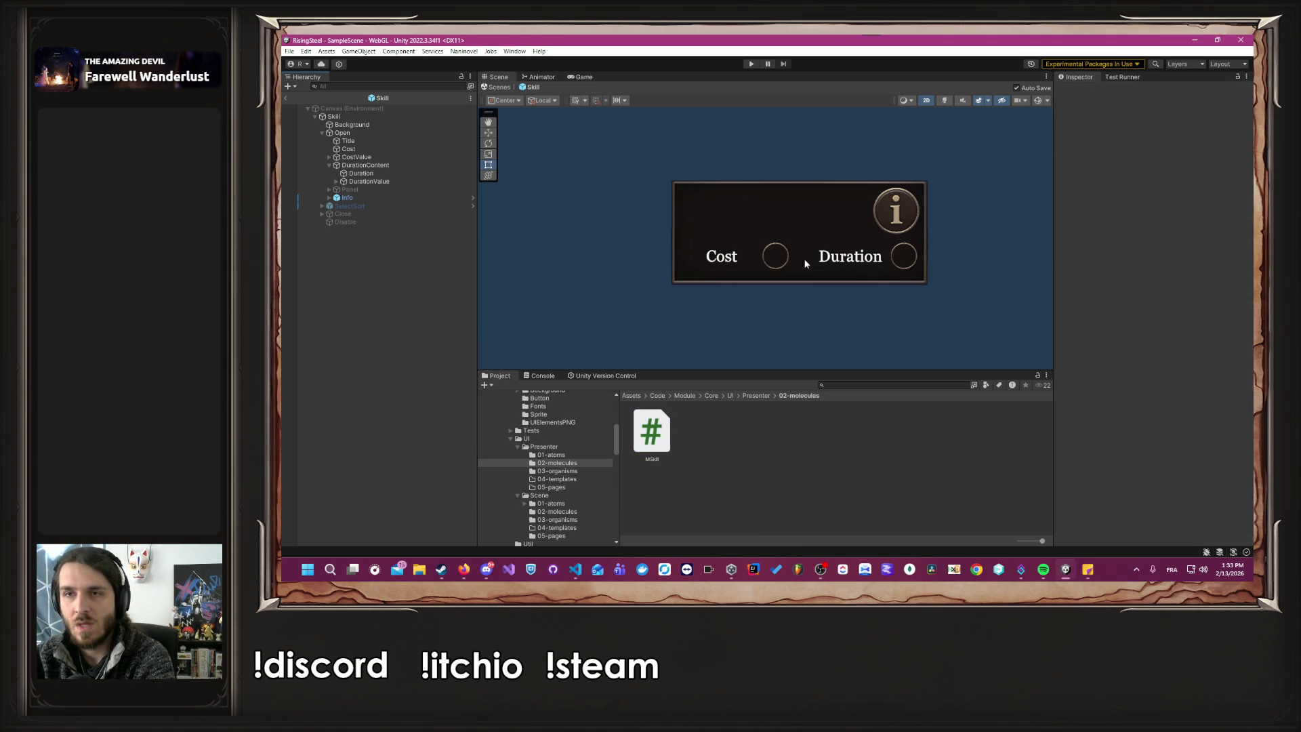
pyautogui.click(357, 115)
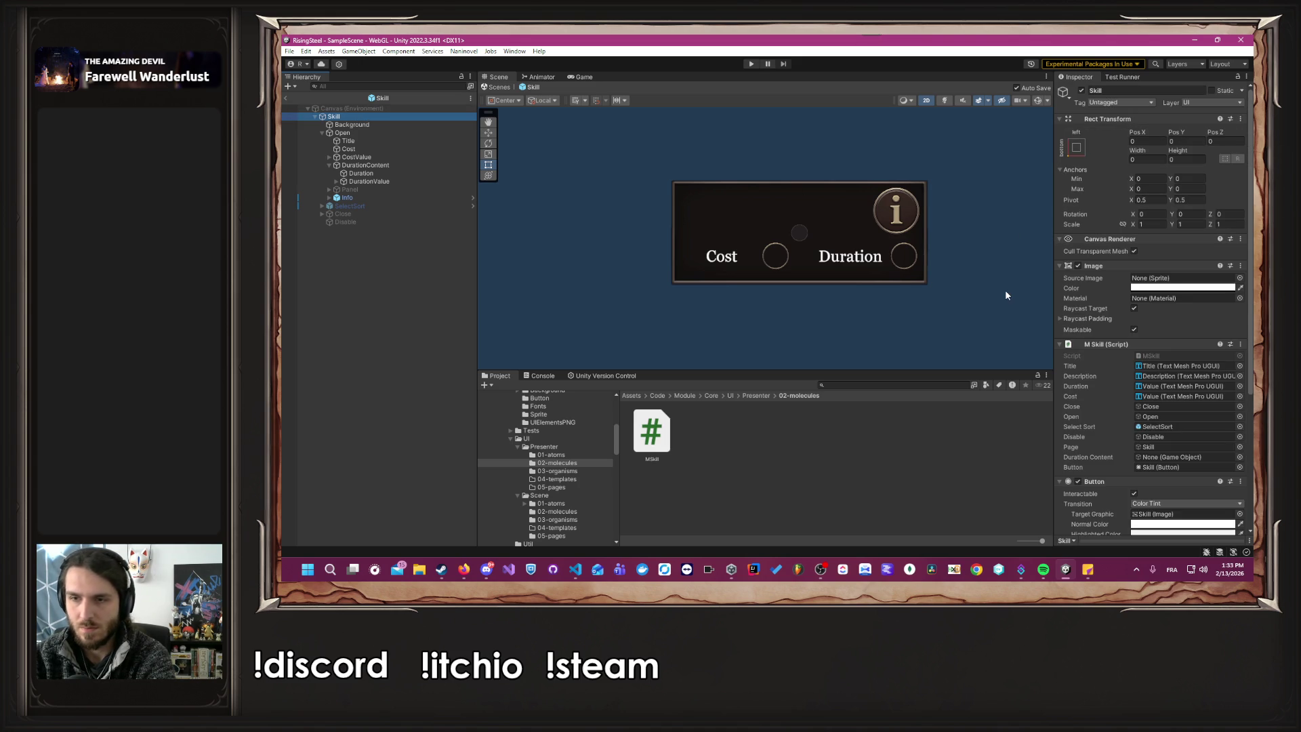
pyautogui.moveTo(385, 165)
pyautogui.mouseDown()
pyautogui.moveTo(975, 340)
pyautogui.moveTo(1178, 459)
pyautogui.mouseUp()
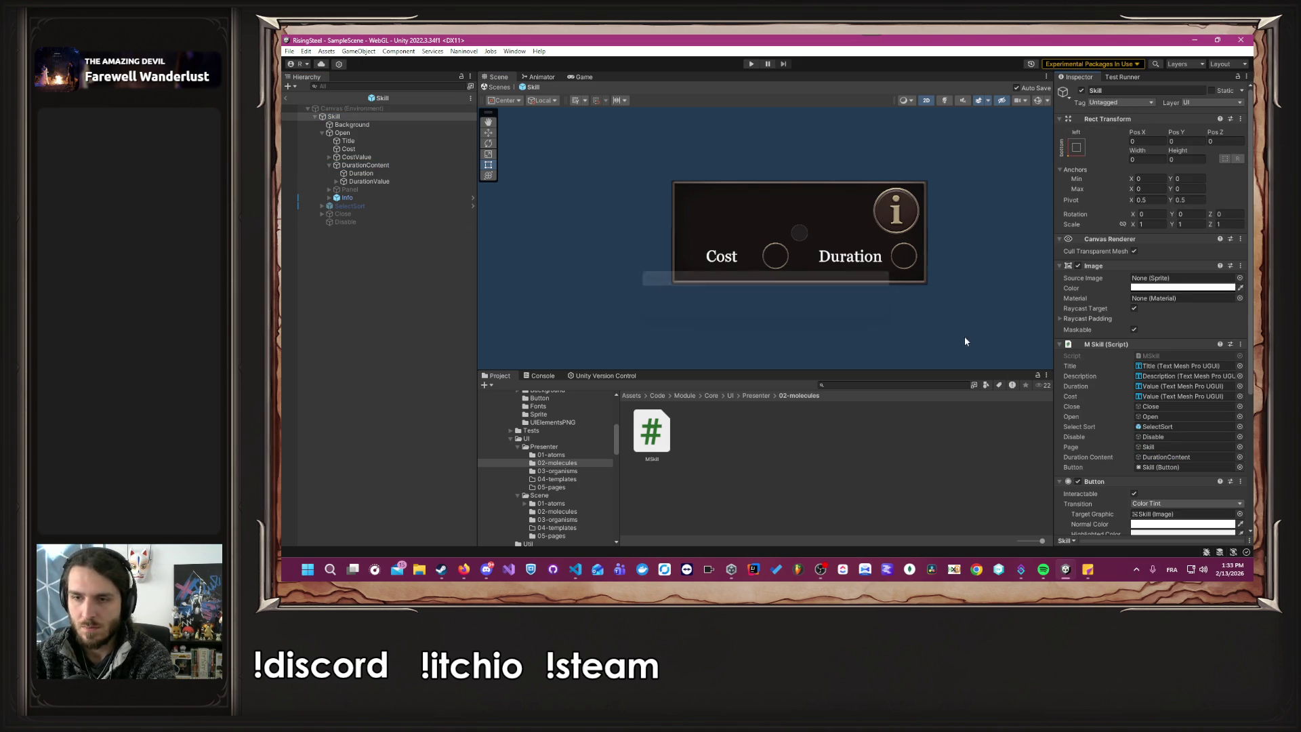
pyautogui.click(960, 302)
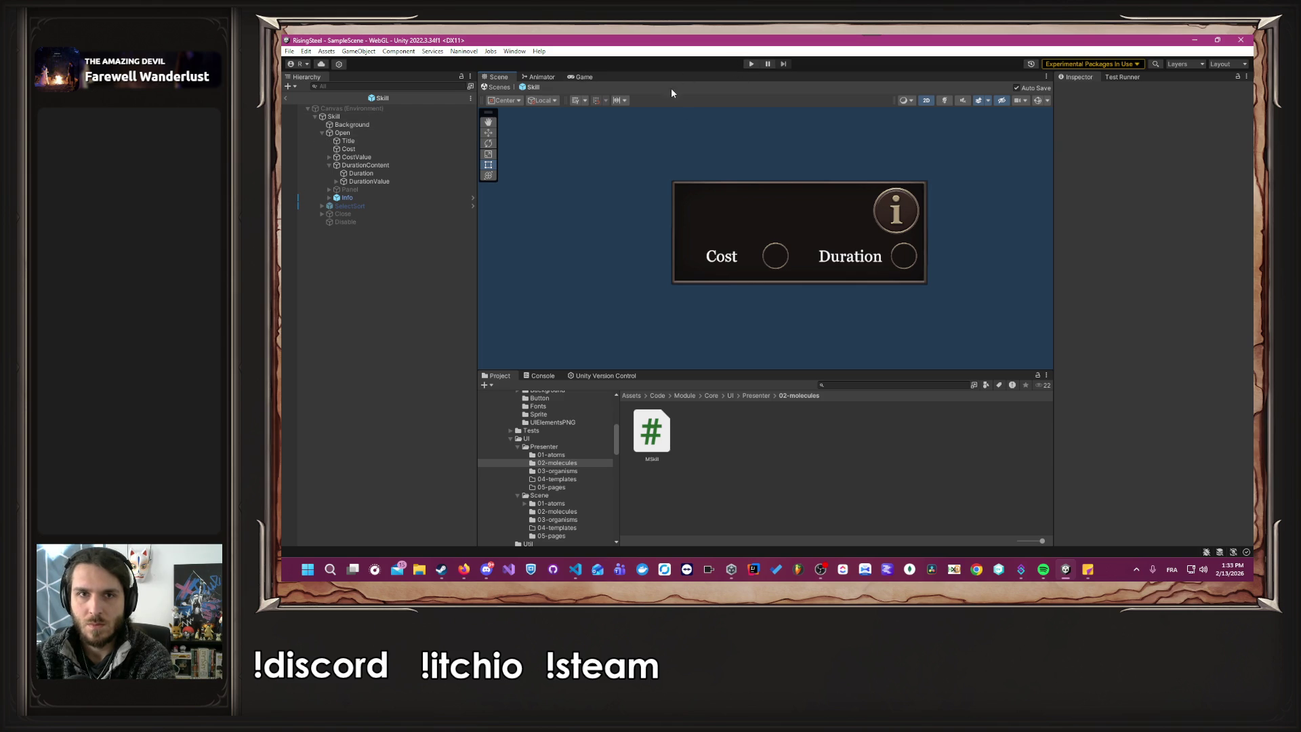
pyautogui.click(750, 64)
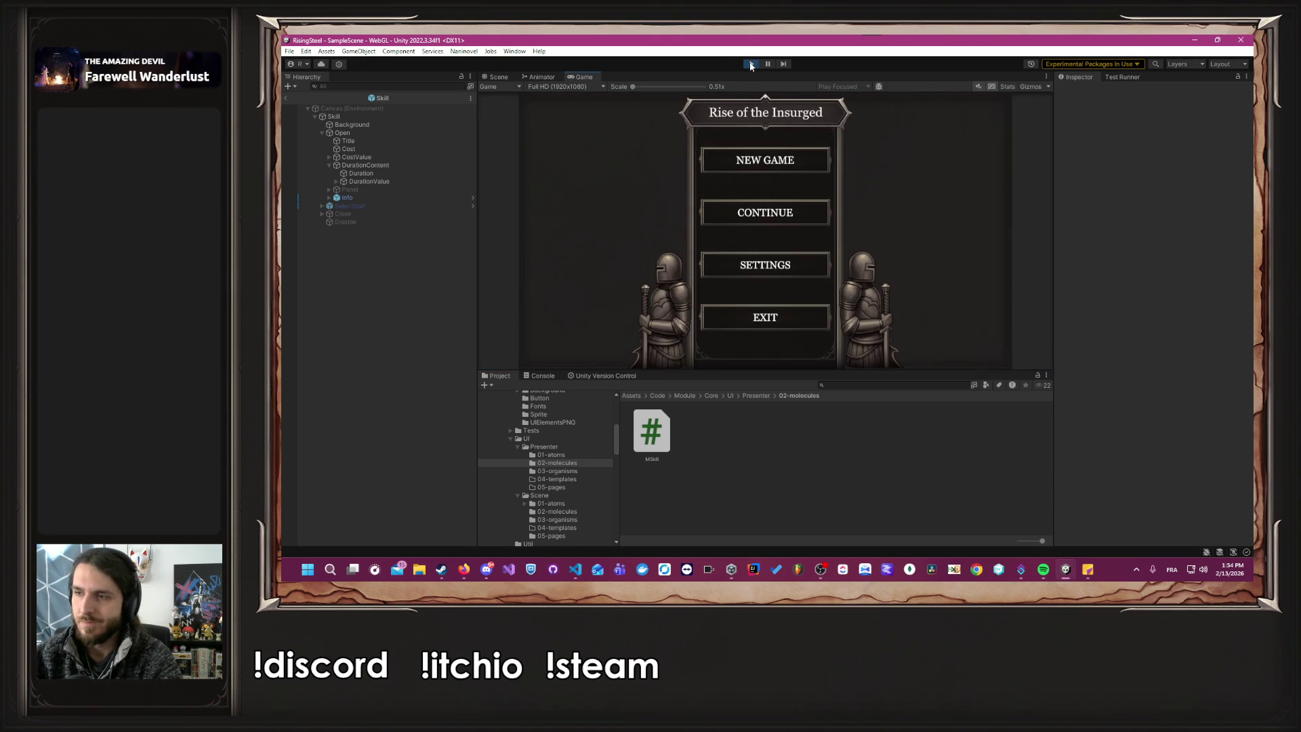
# Start a new game from the title menu and submit the player name.
pyautogui.click(786, 214)
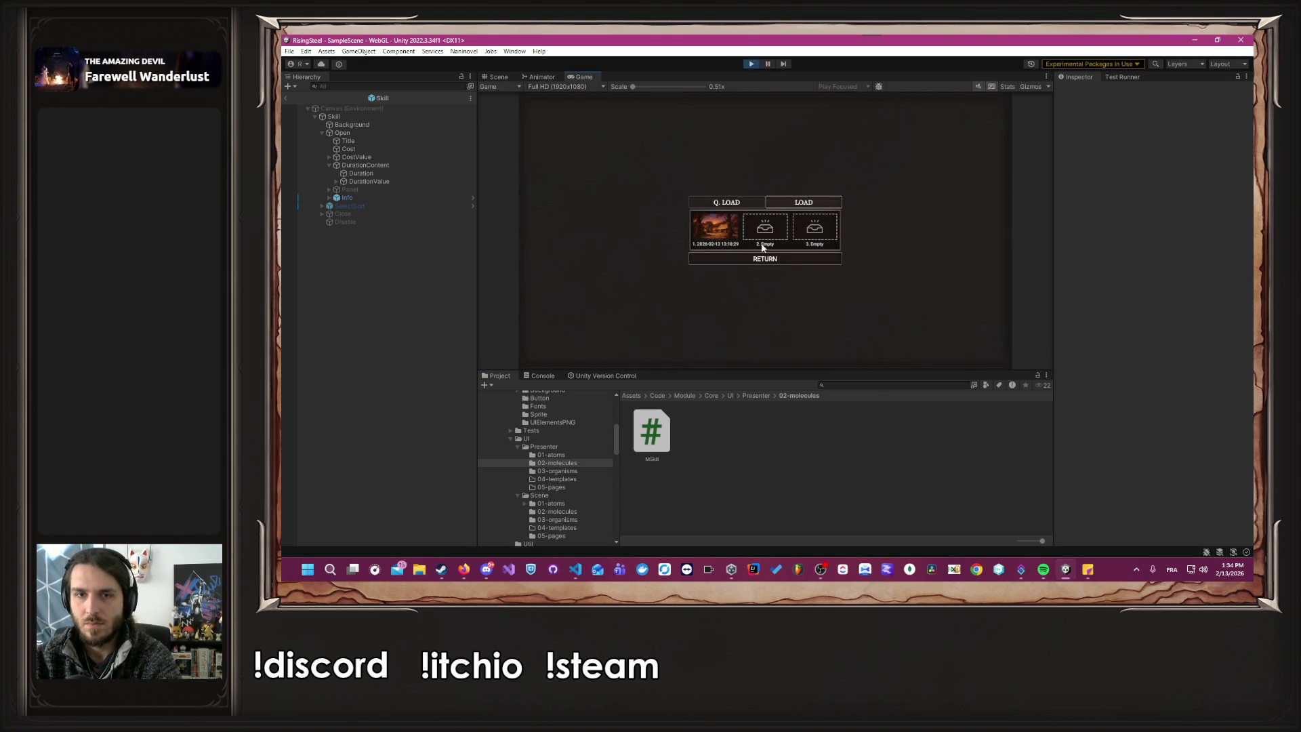
pyautogui.click(780, 258)
pyautogui.click(768, 161)
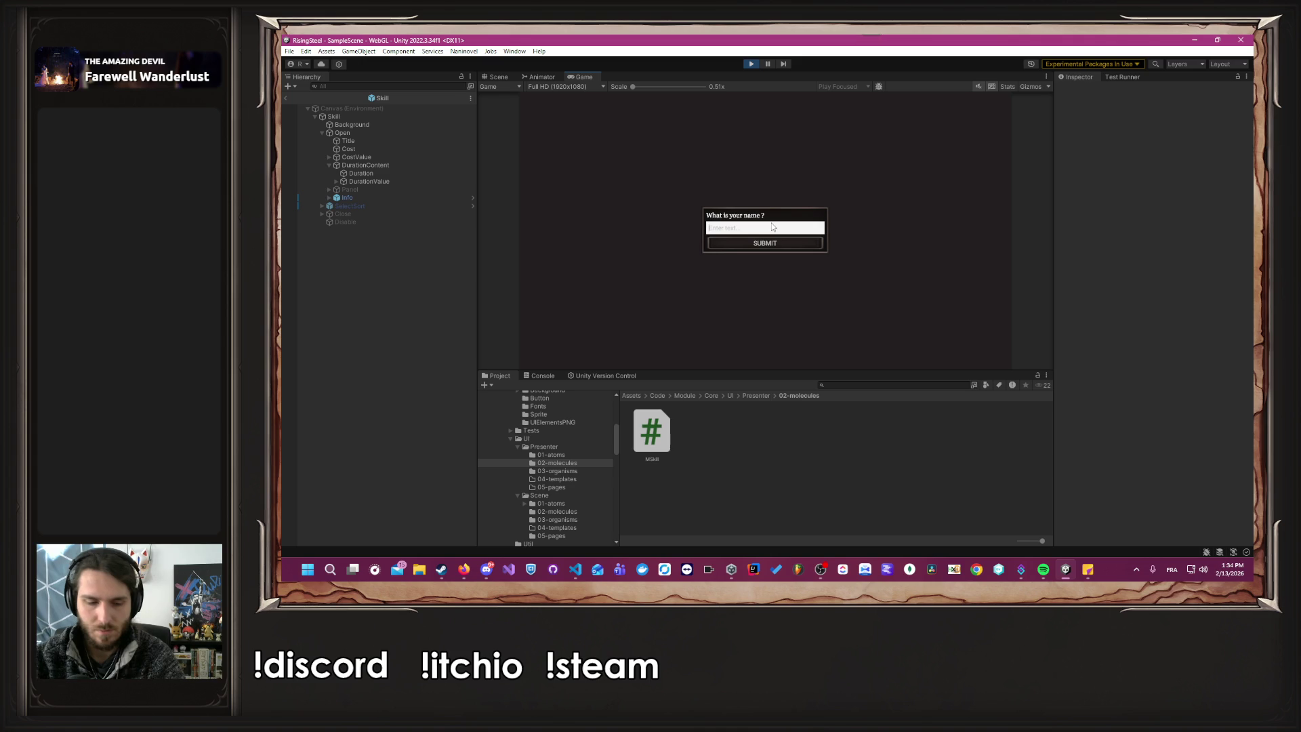
pyautogui.press('Return')
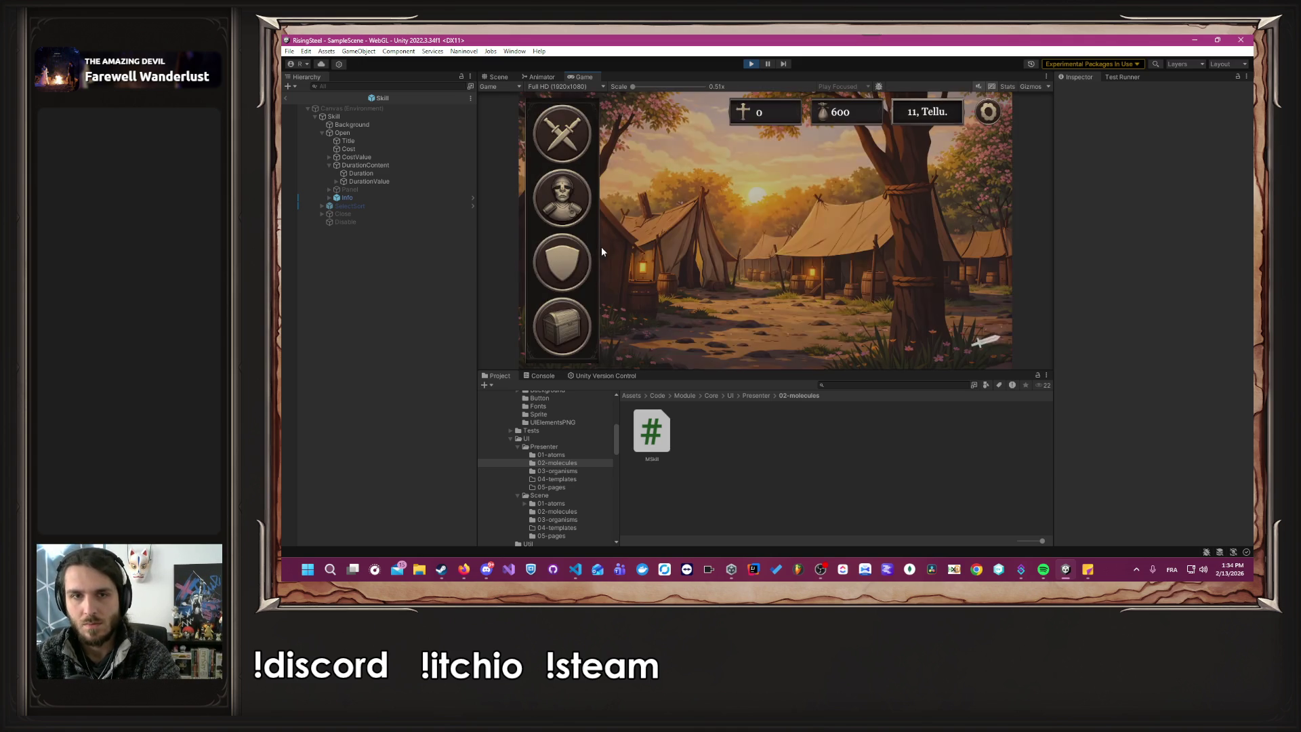
# In Training, raise Amber's Strength twice, confirm, and return to the village.
pyautogui.click(580, 258)
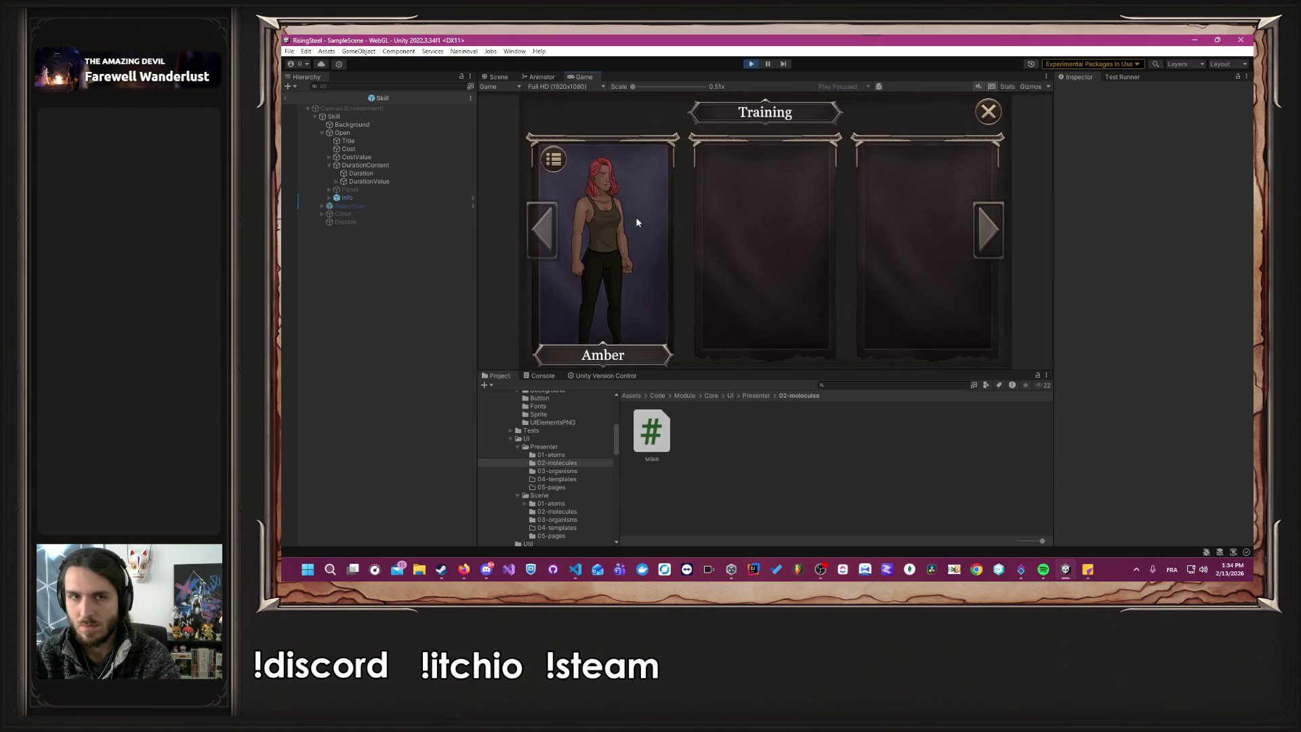
pyautogui.click(640, 221)
pyautogui.click(815, 284)
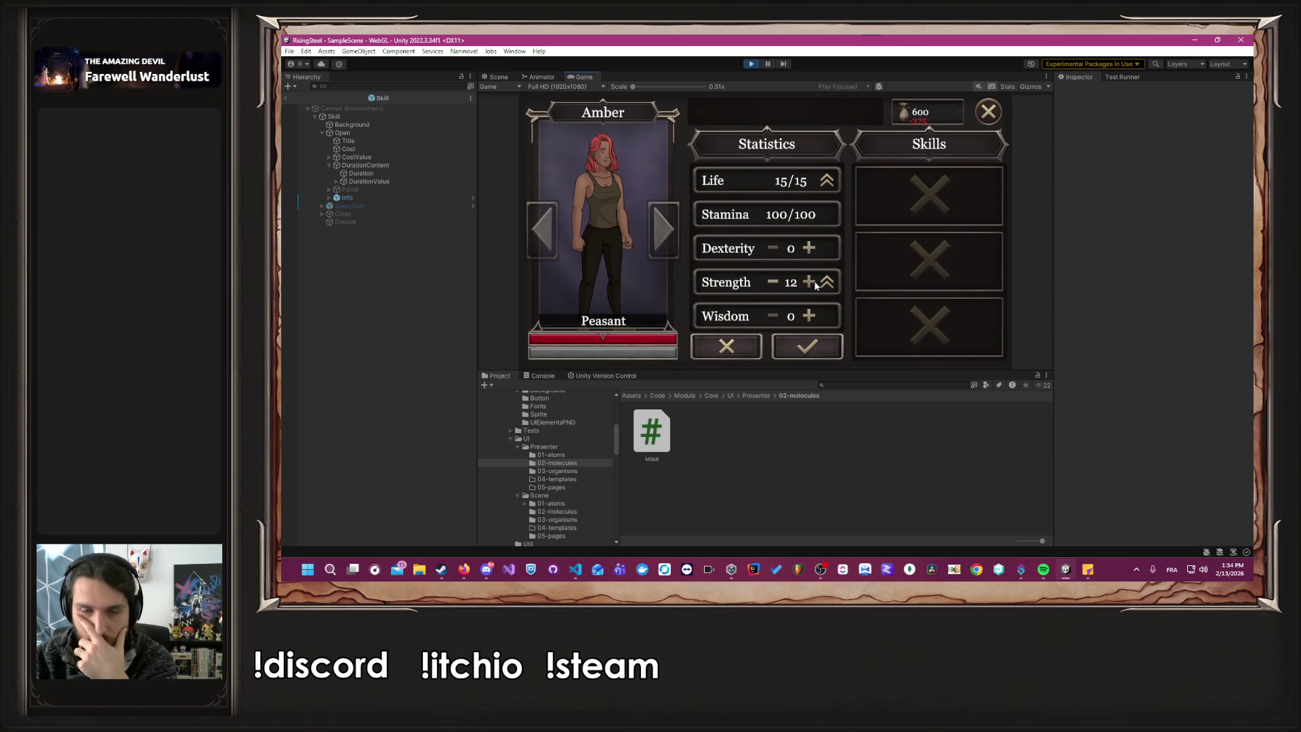
pyautogui.click(815, 284)
pyautogui.click(815, 284)
pyautogui.click(815, 284)
pyautogui.click(806, 346)
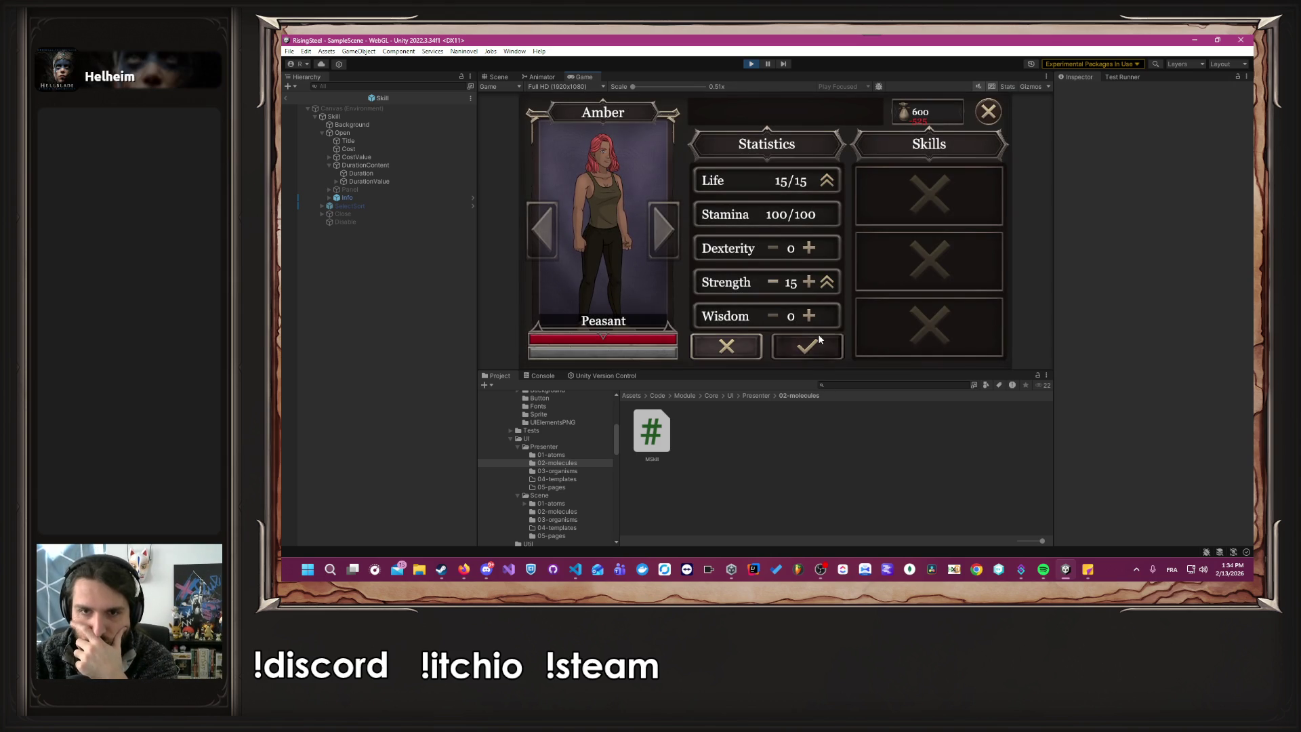
pyautogui.click(994, 108)
pyautogui.click(994, 108)
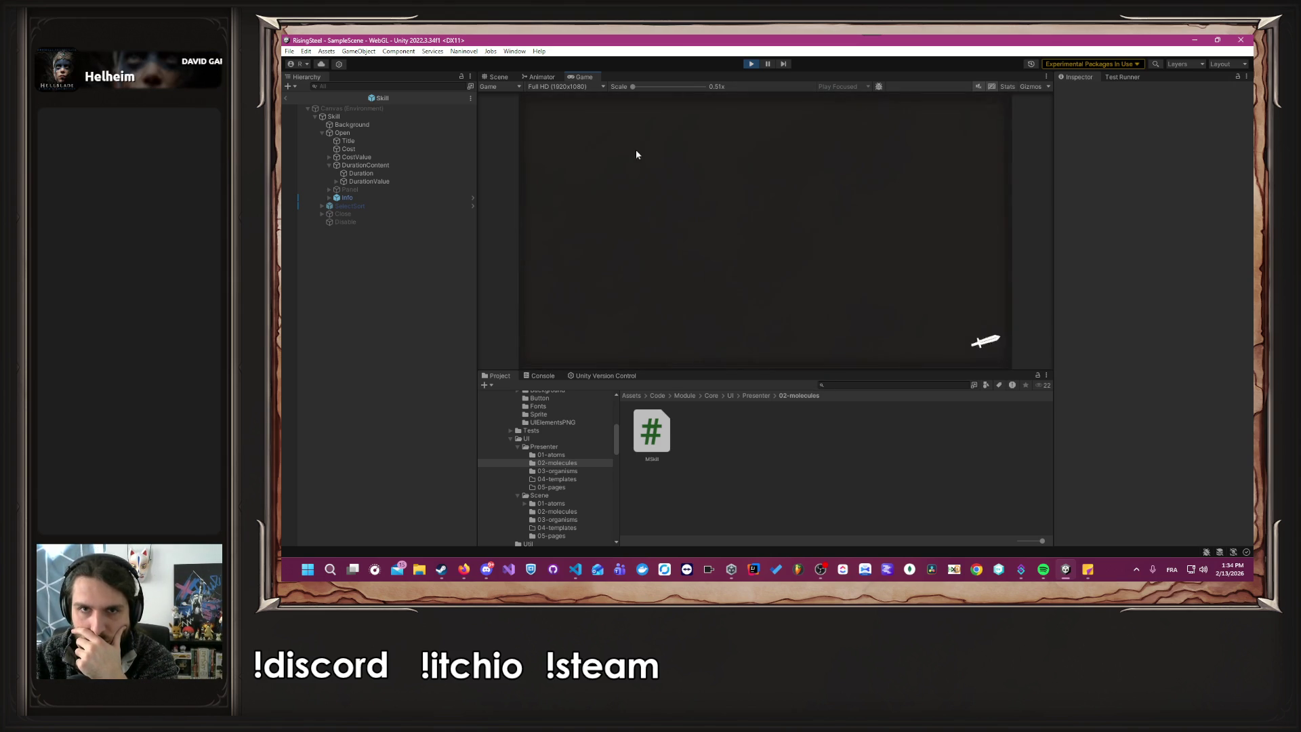
# Choose the Defense of the Black Bark Village mission and advance through its opening dialogue.
pyautogui.click(584, 141)
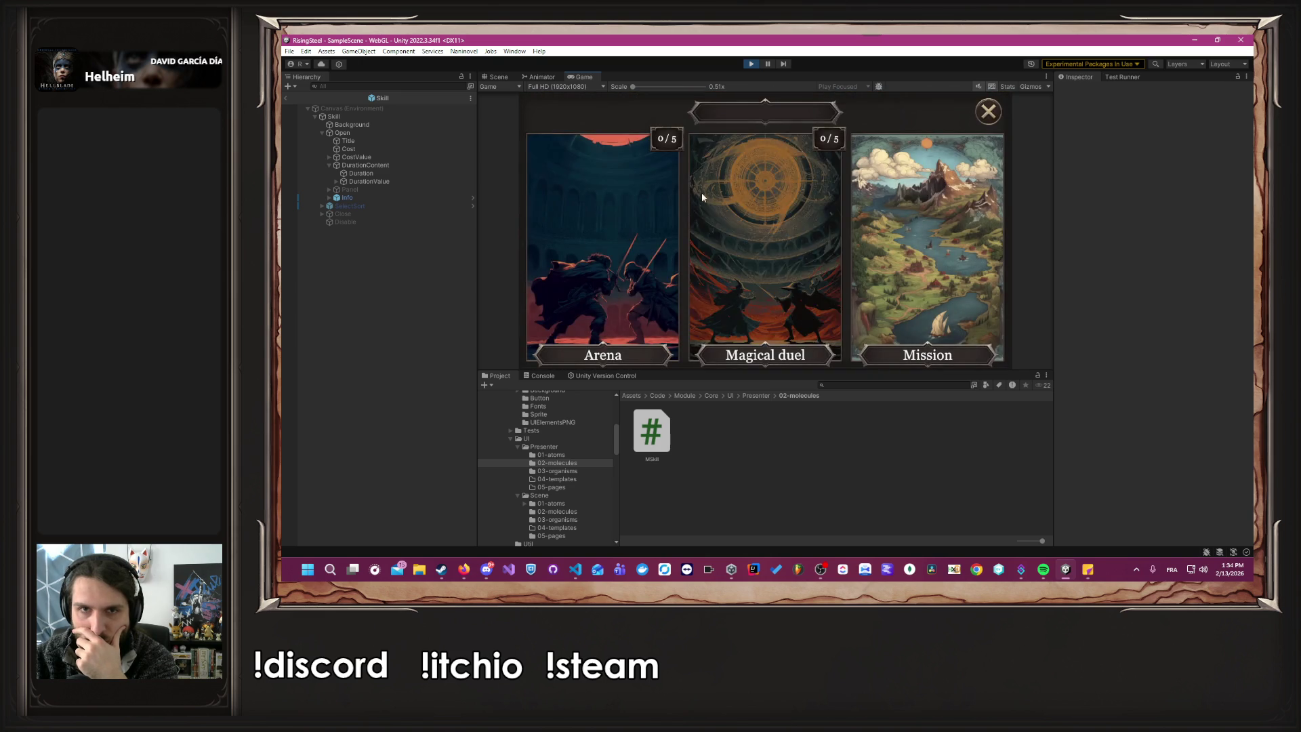
pyautogui.click(912, 217)
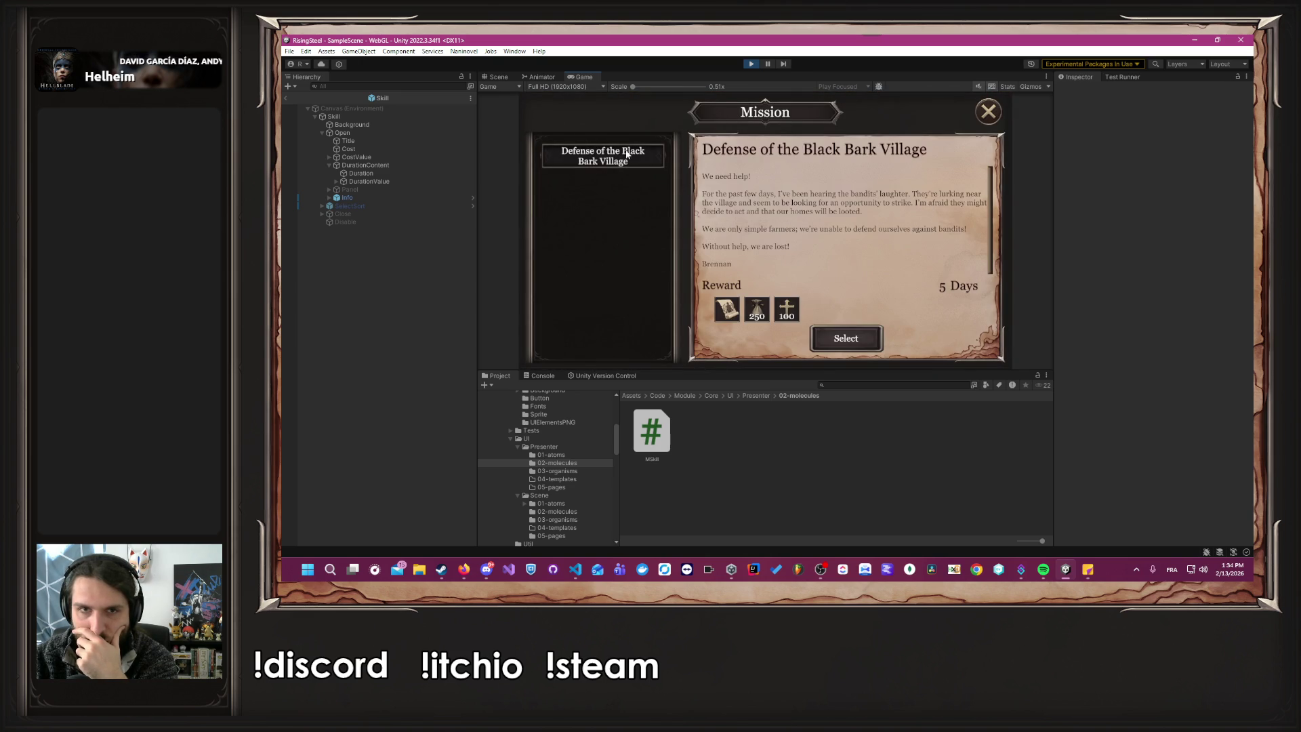
pyautogui.click(849, 338)
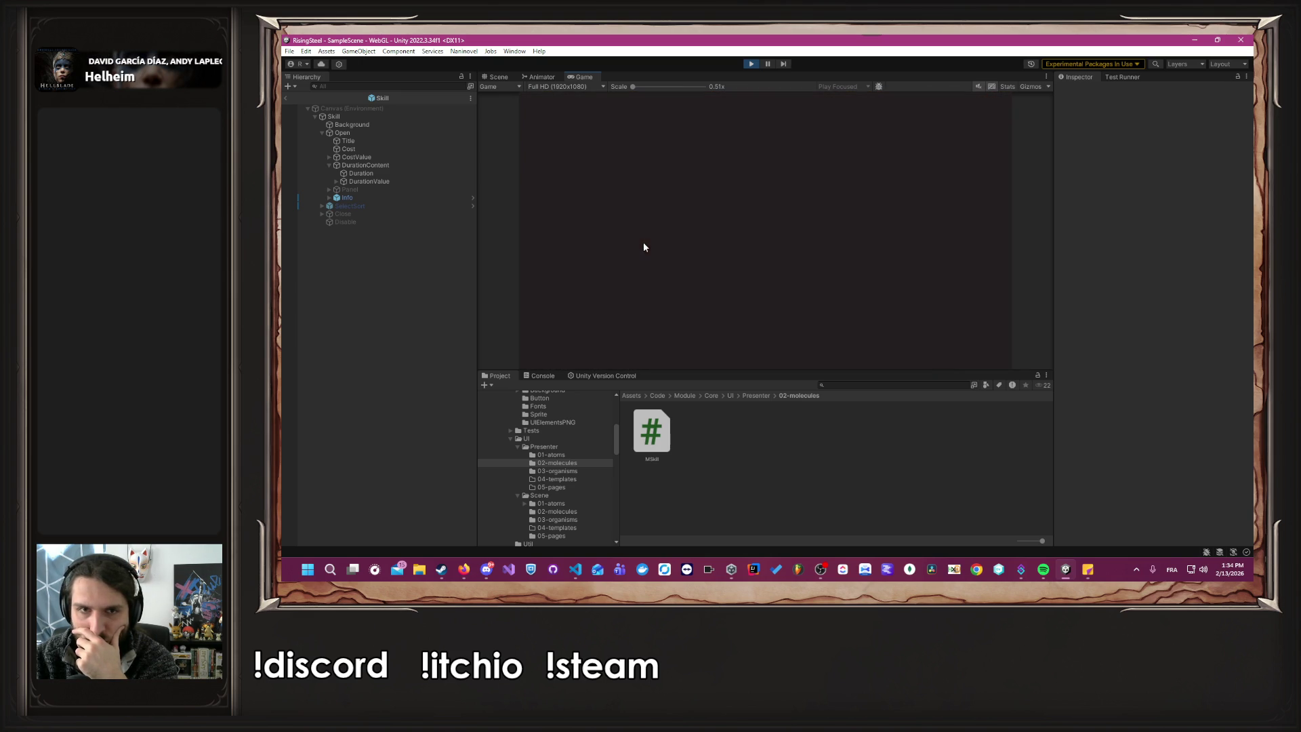
pyautogui.click(748, 341)
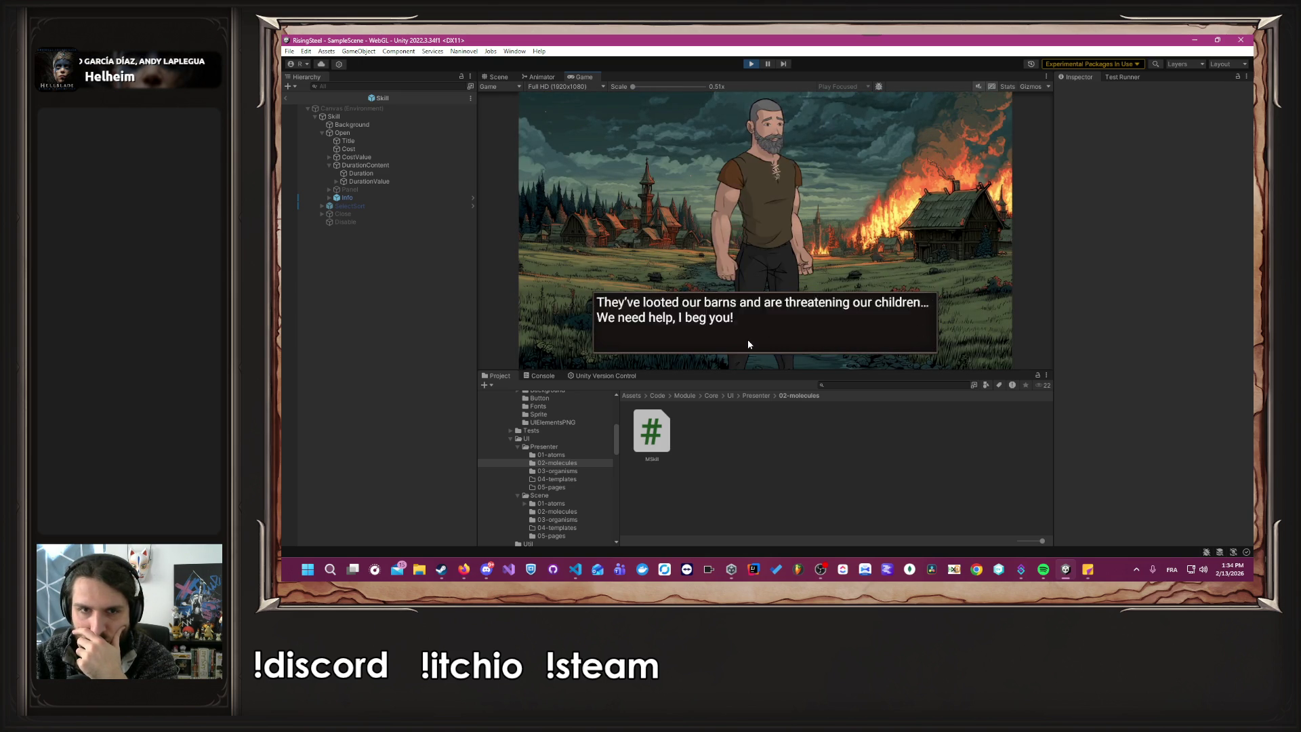
pyautogui.click(748, 344)
pyautogui.click(748, 344)
pyautogui.click(748, 344)
# Start the fight against Bob and defeat him with repeated attacks.
pyautogui.click(746, 339)
pyautogui.click(747, 338)
pyautogui.click(726, 227)
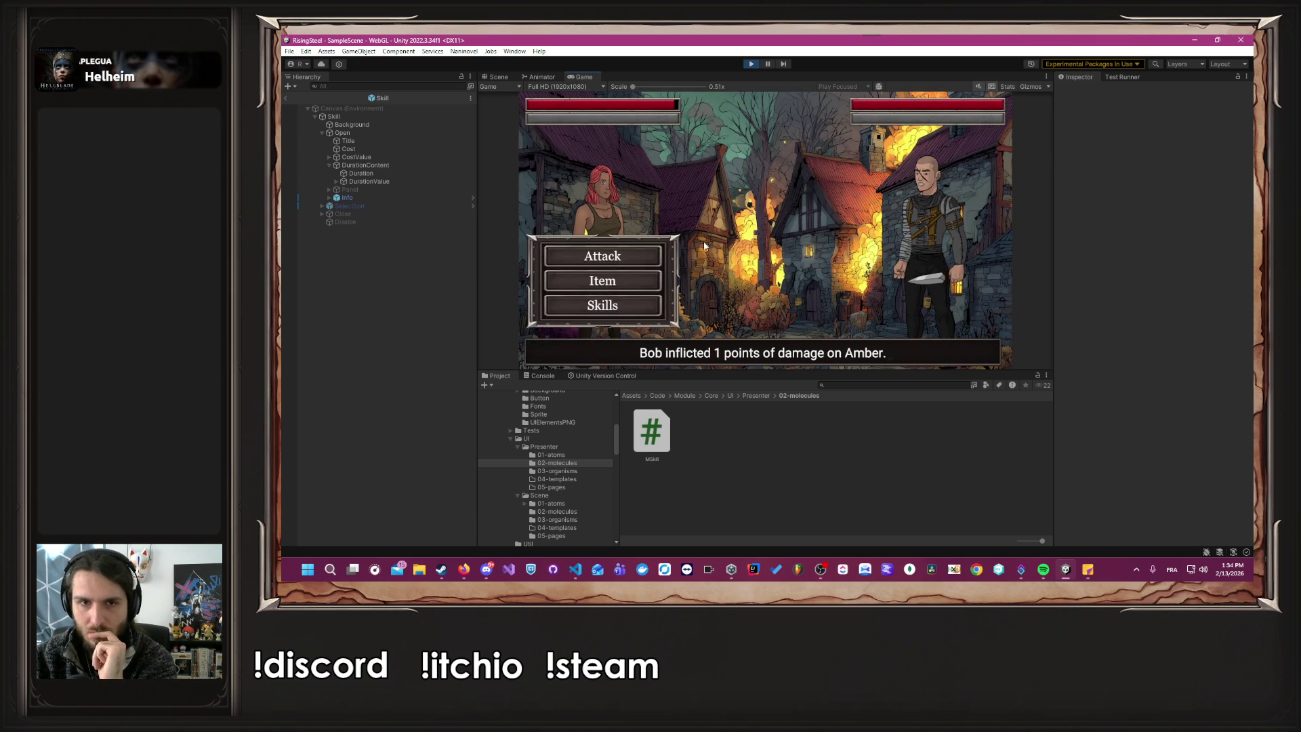
pyautogui.click(652, 256)
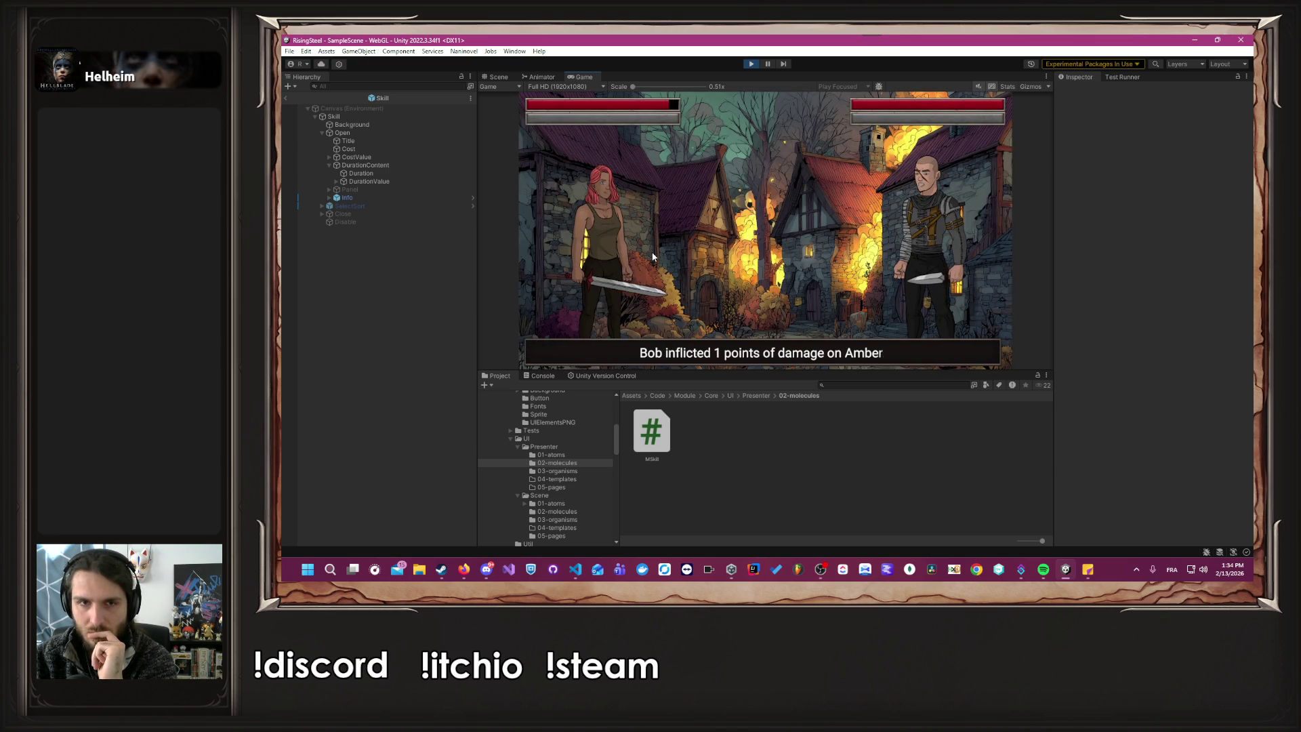
pyautogui.click(652, 256)
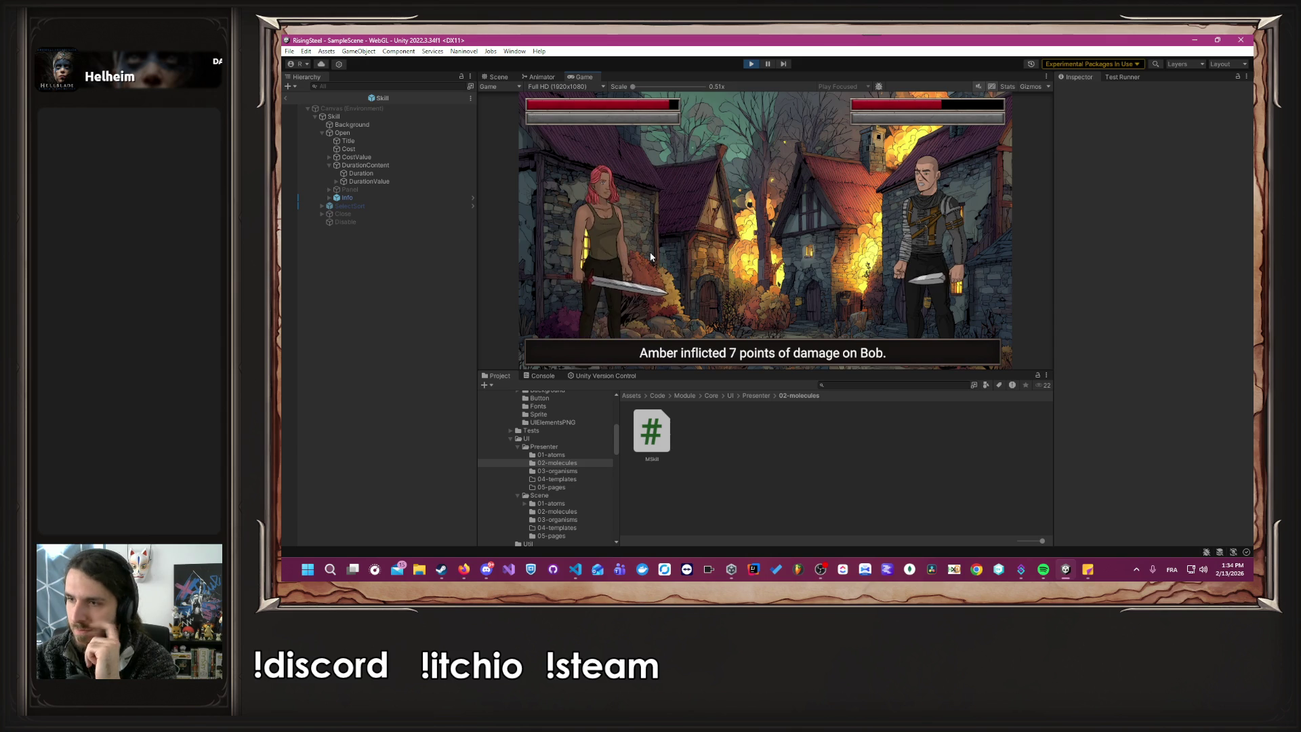
pyautogui.click(651, 256)
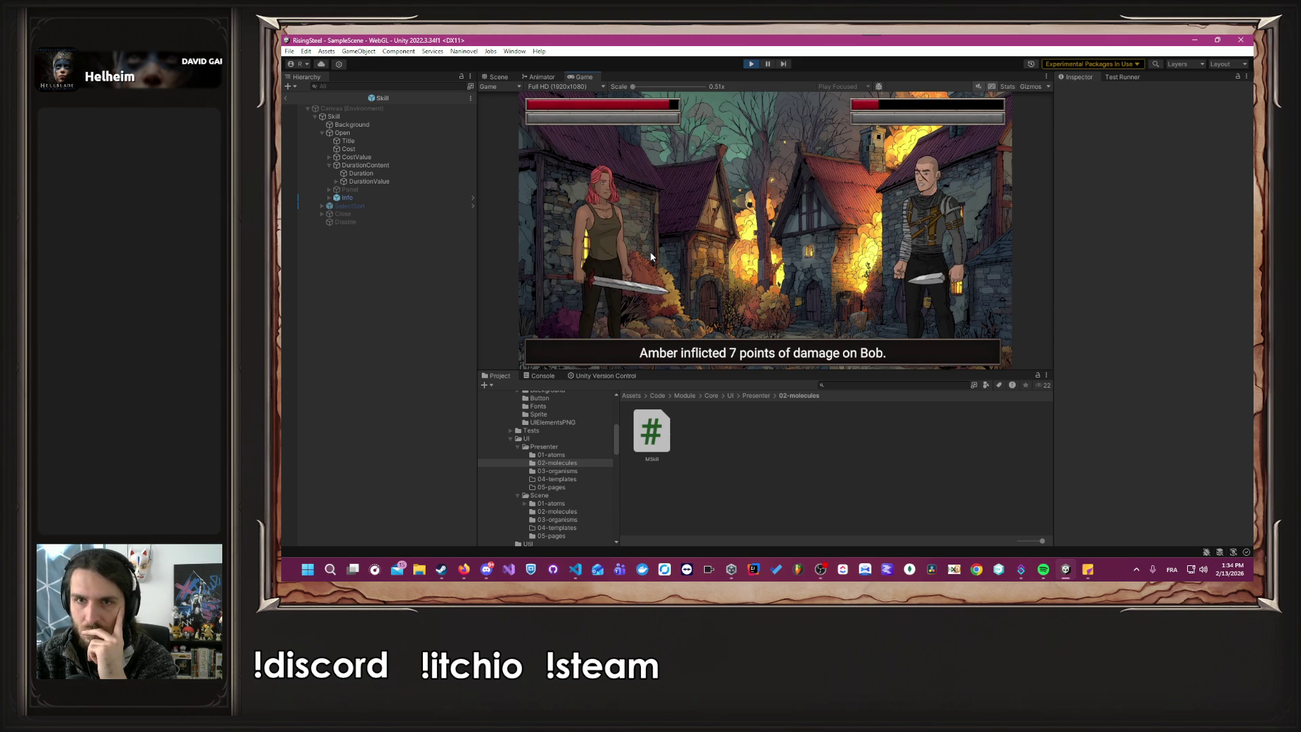
pyautogui.click(651, 256)
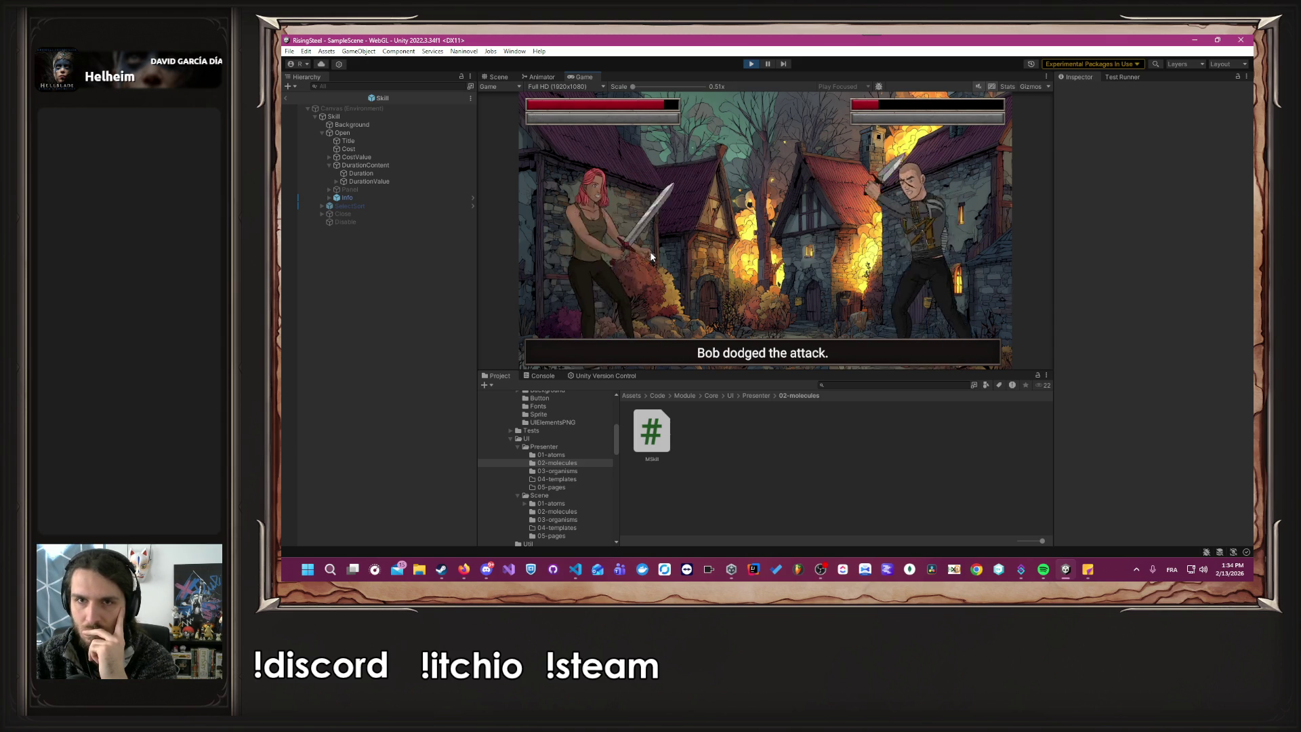
pyautogui.click(647, 256)
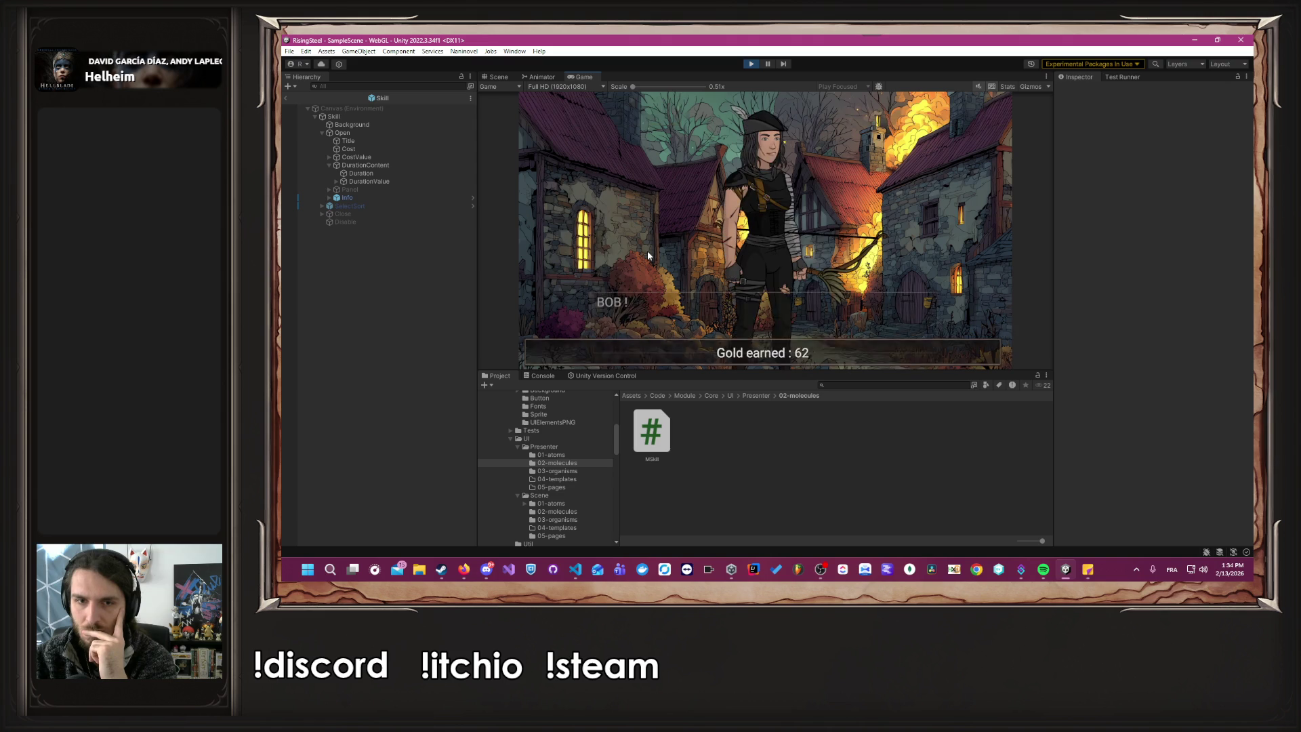
# Skip the victory dialogue and defeat Robin with three attacks.
pyautogui.click(647, 255)
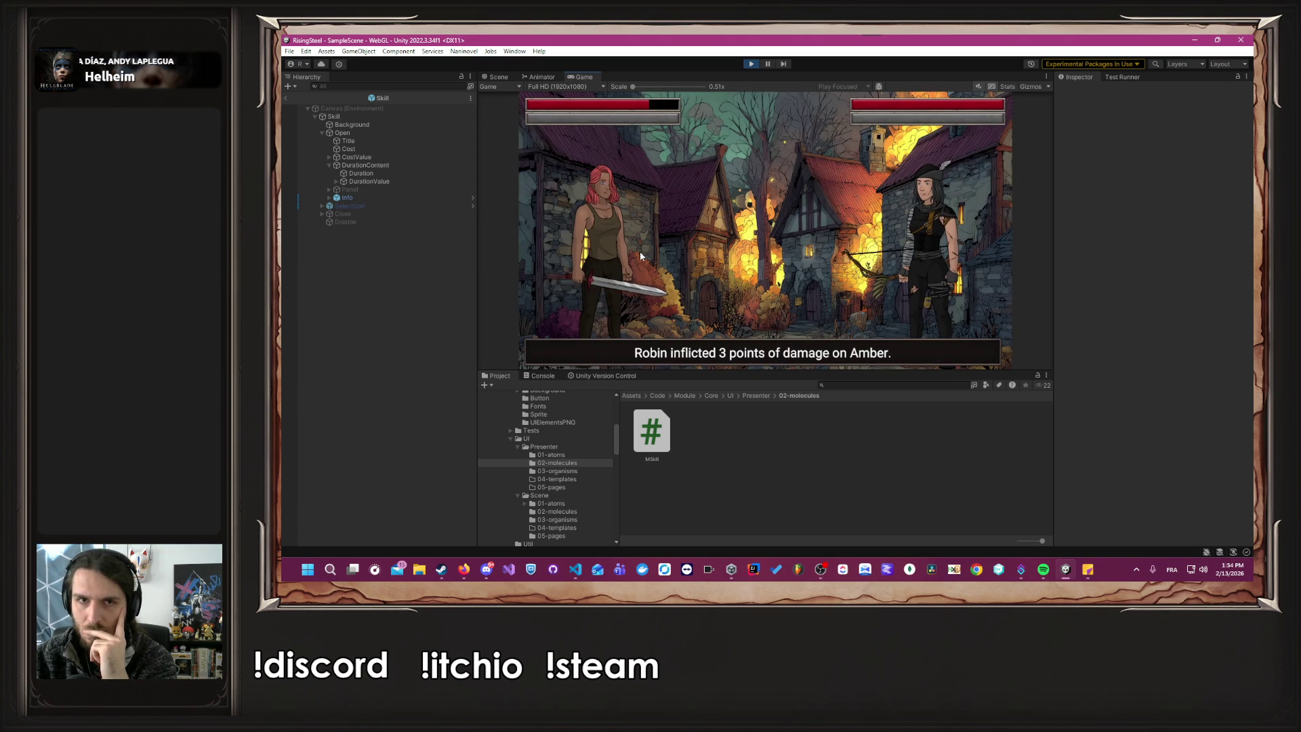
pyautogui.click(620, 259)
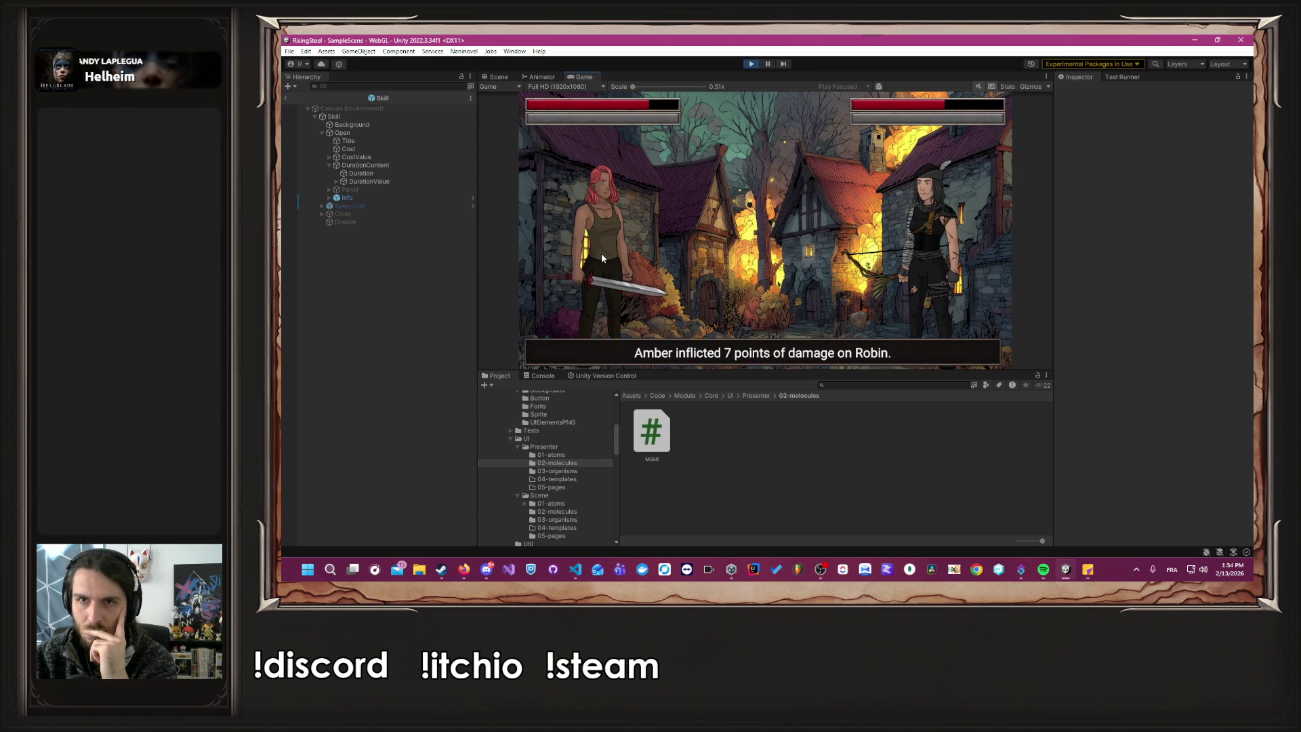
pyautogui.click(601, 258)
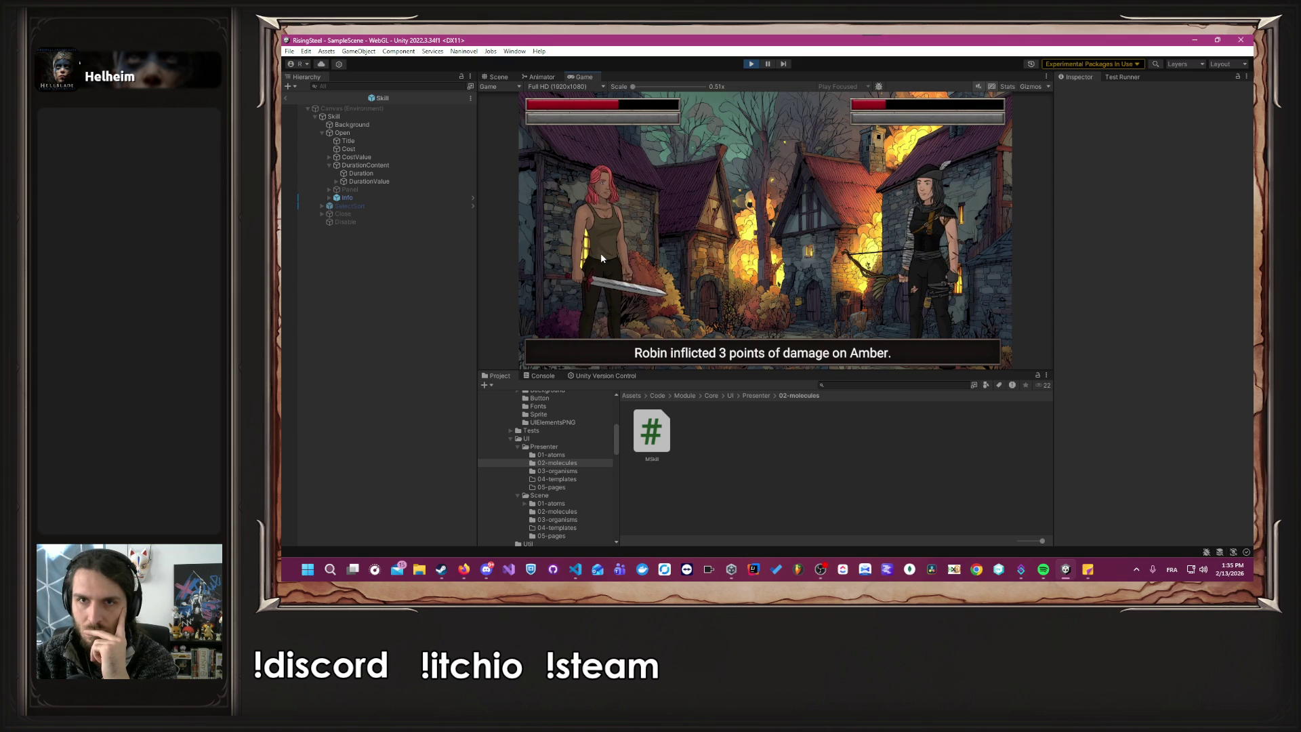
pyautogui.click(601, 258)
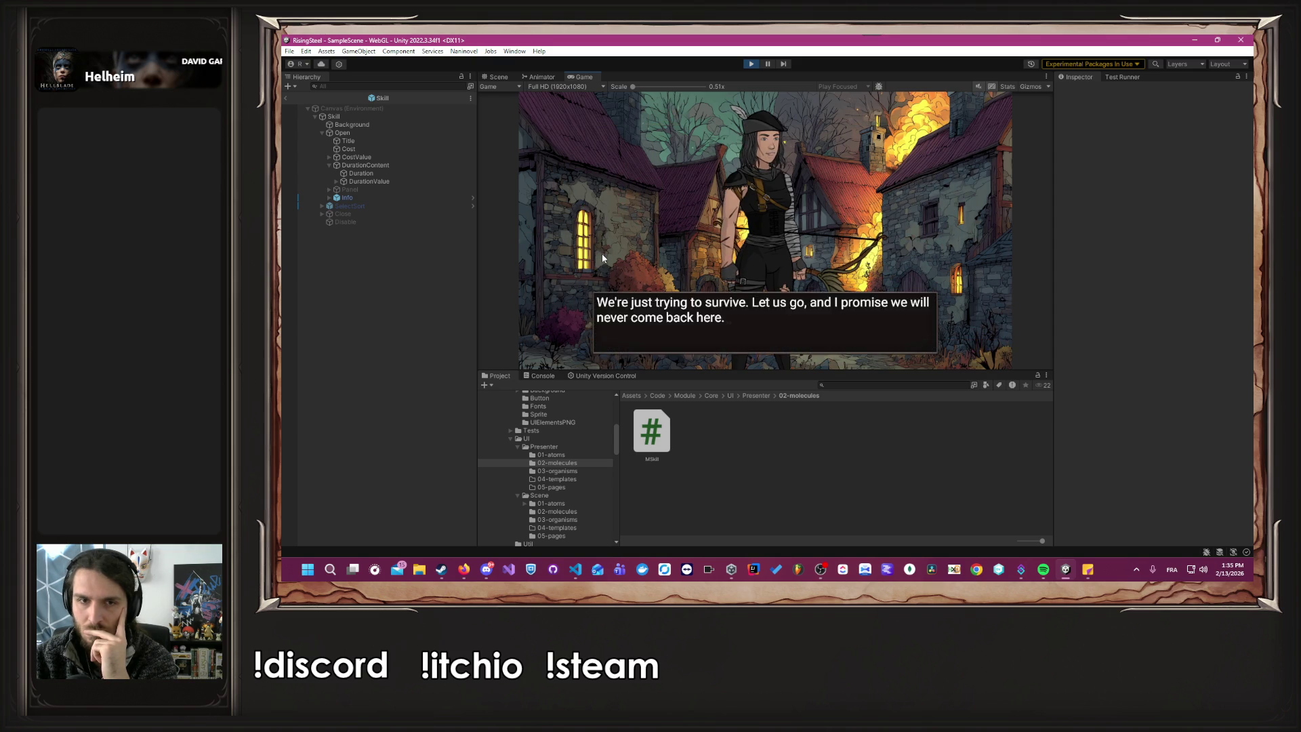
# Answer the post-fight choice and click through Brennan's closing dialogue back to camp.
pyautogui.click(601, 253)
pyautogui.click(677, 186)
pyautogui.click(648, 221)
pyautogui.click(649, 221)
pyautogui.click(648, 221)
pyautogui.click(649, 221)
pyautogui.click(648, 220)
pyautogui.click(649, 221)
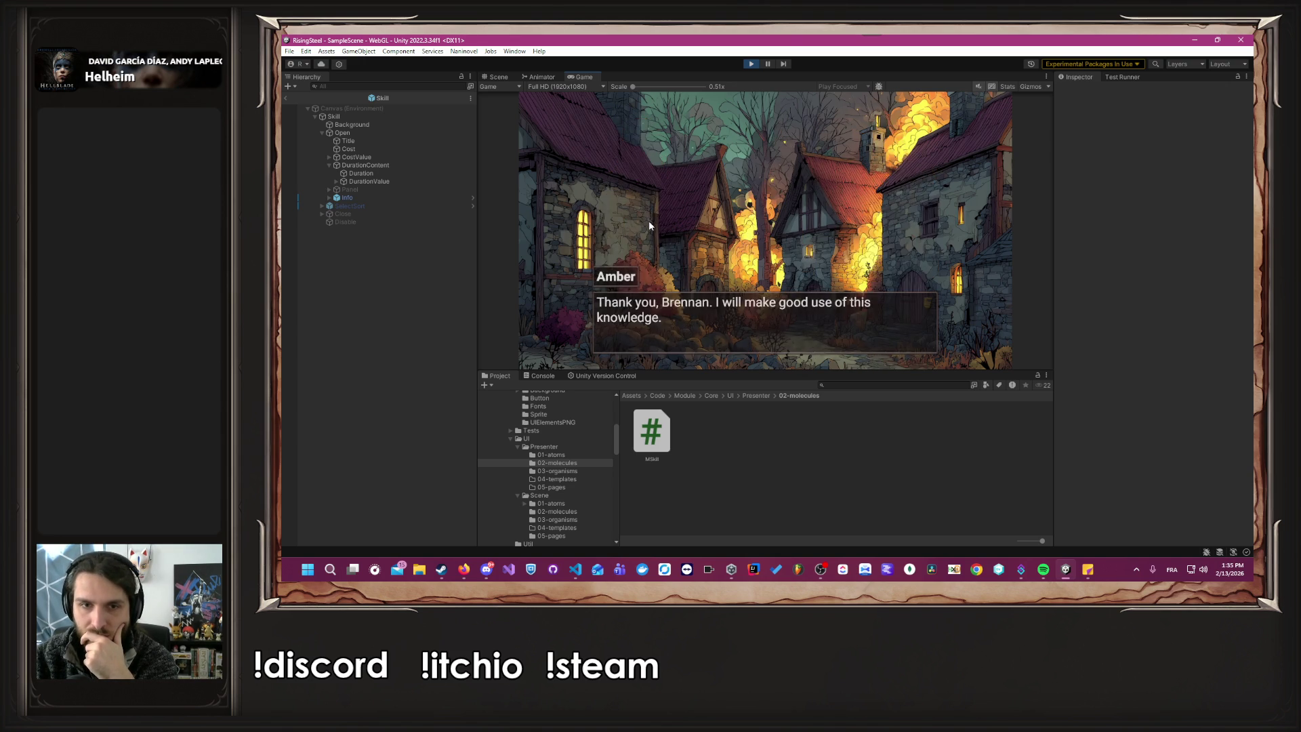
pyautogui.click(649, 221)
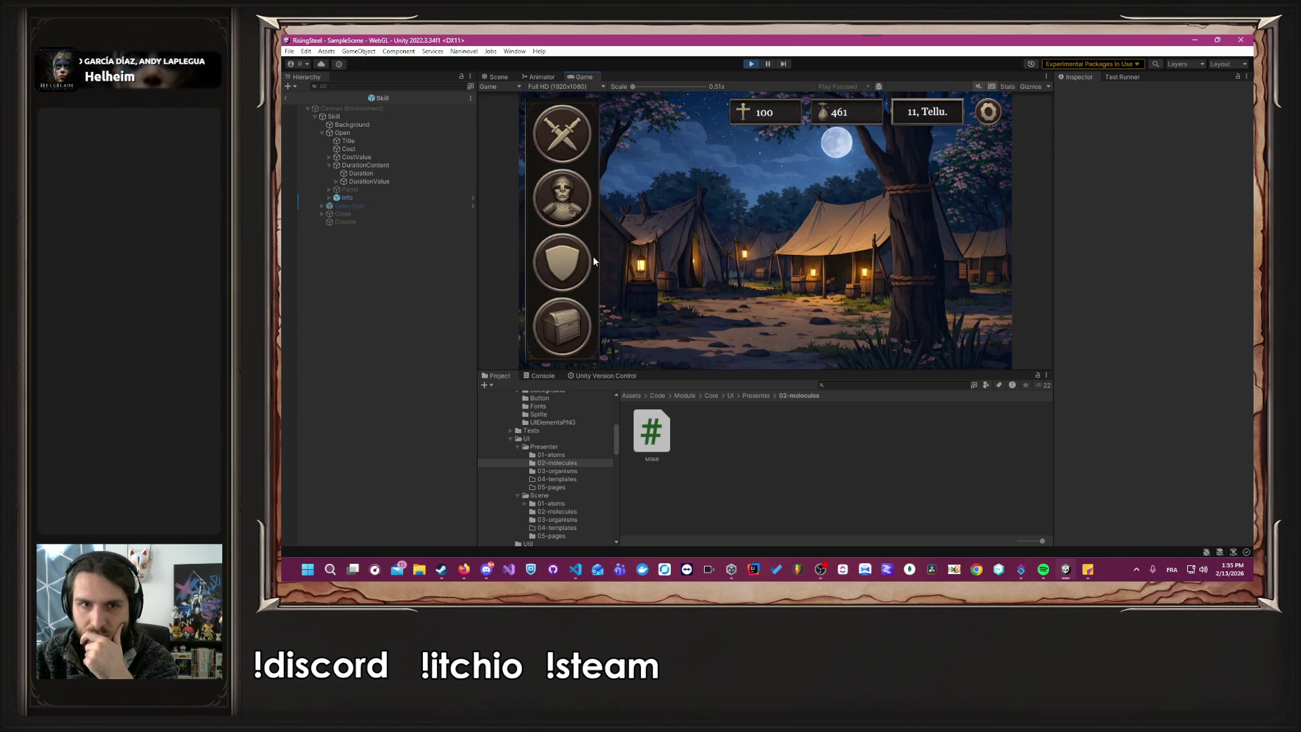
# Upgrade Amber's class from Peasant to Soldier in Training.
pyautogui.click(575, 271)
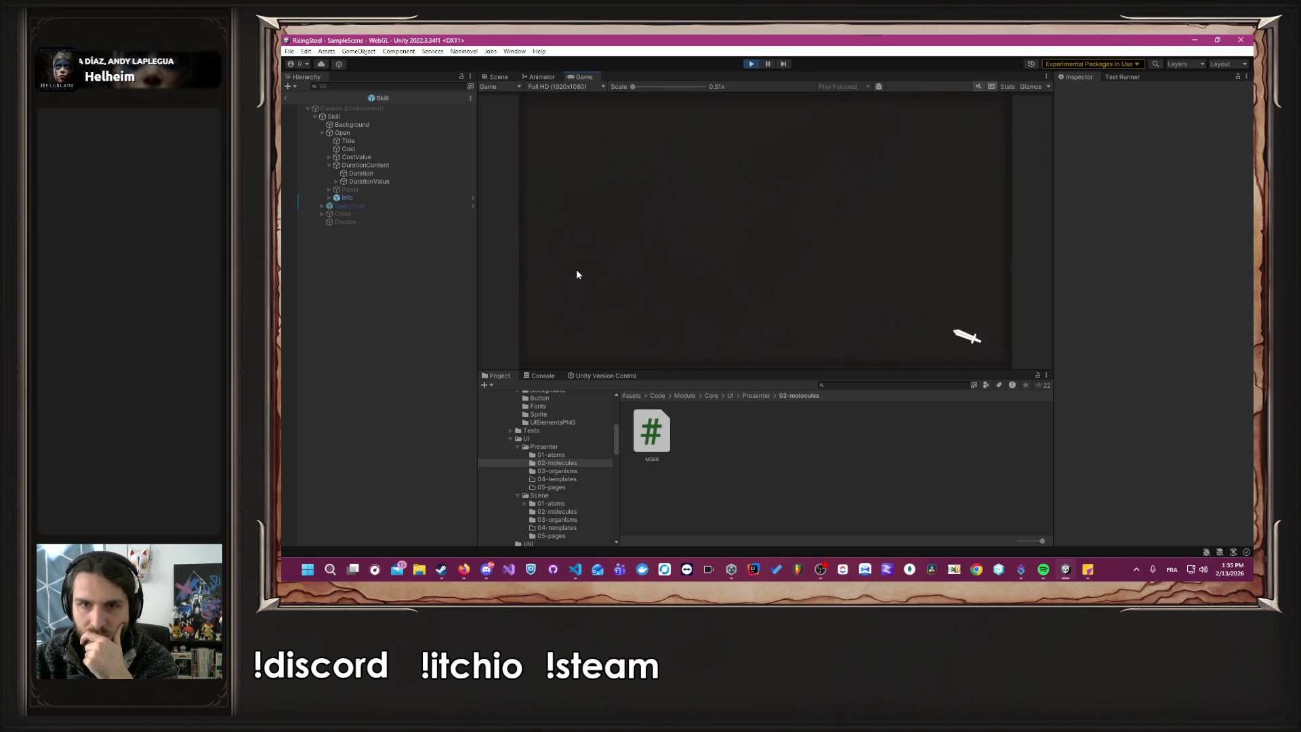
pyautogui.click(587, 267)
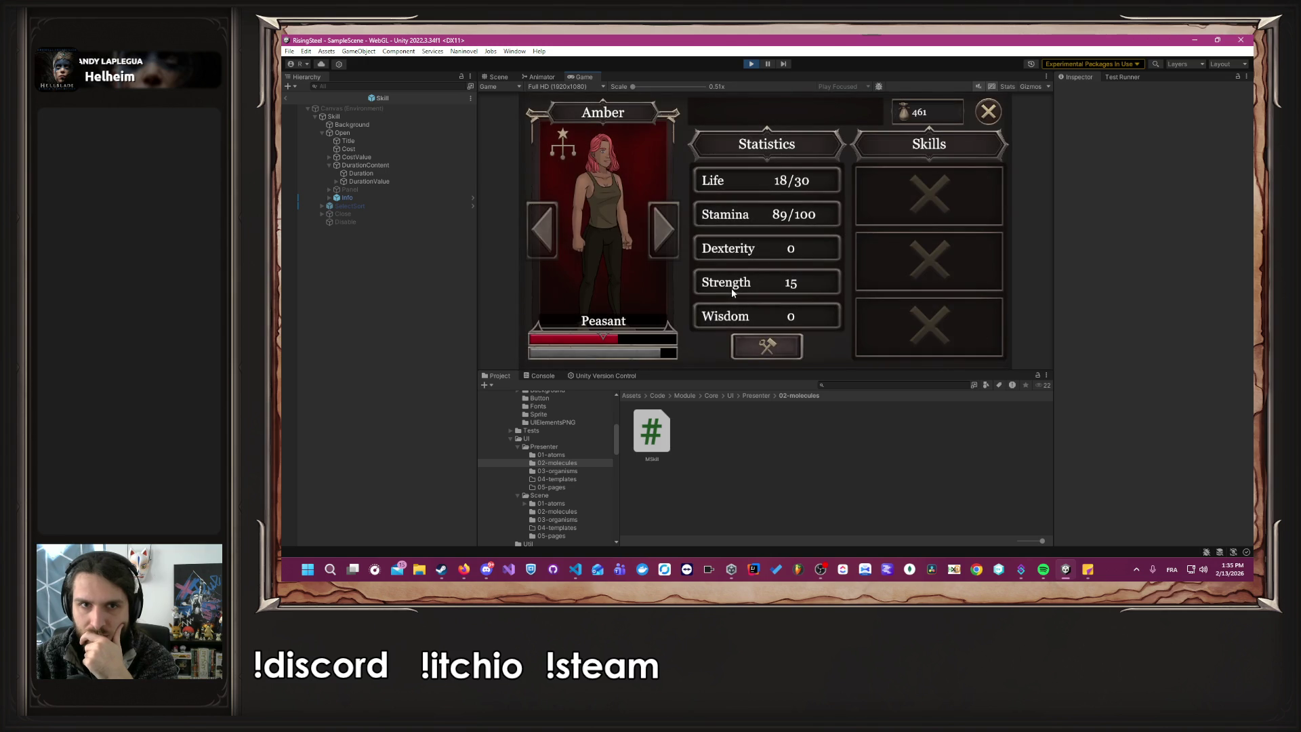
pyautogui.click(767, 346)
pyautogui.click(797, 123)
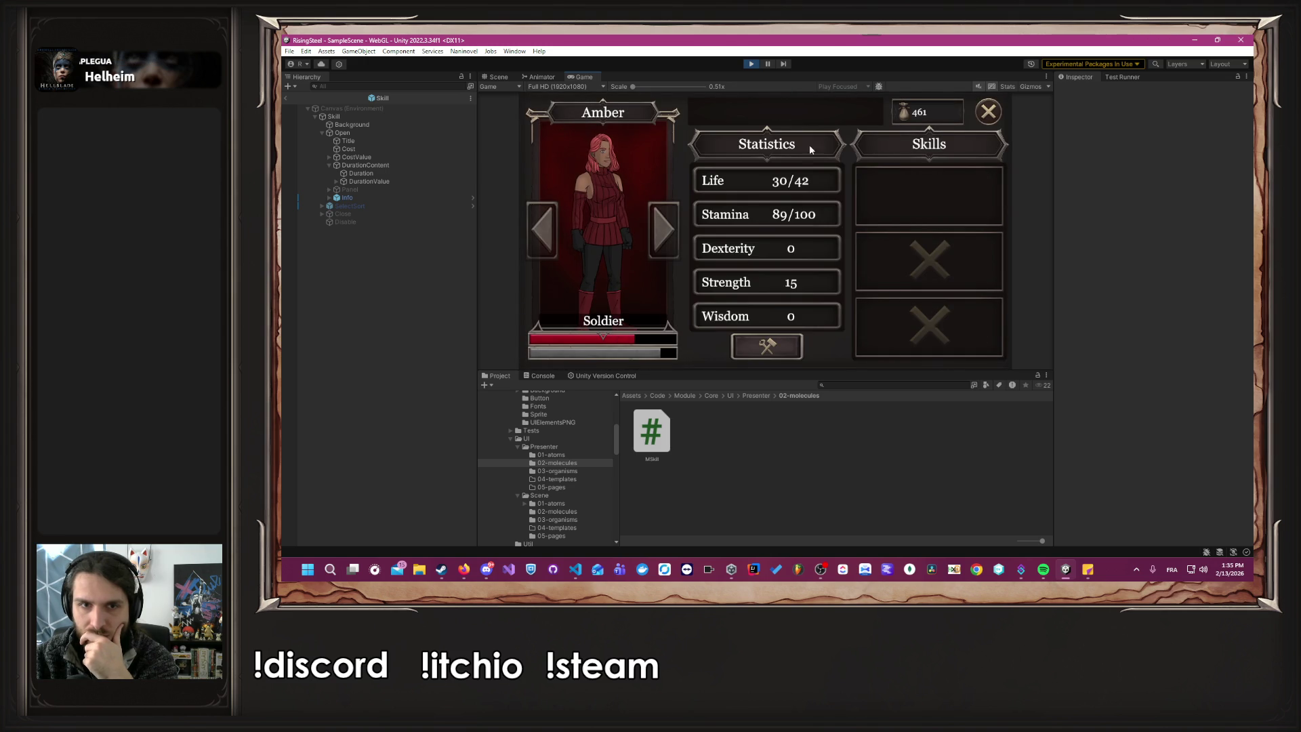
pyautogui.click(988, 111)
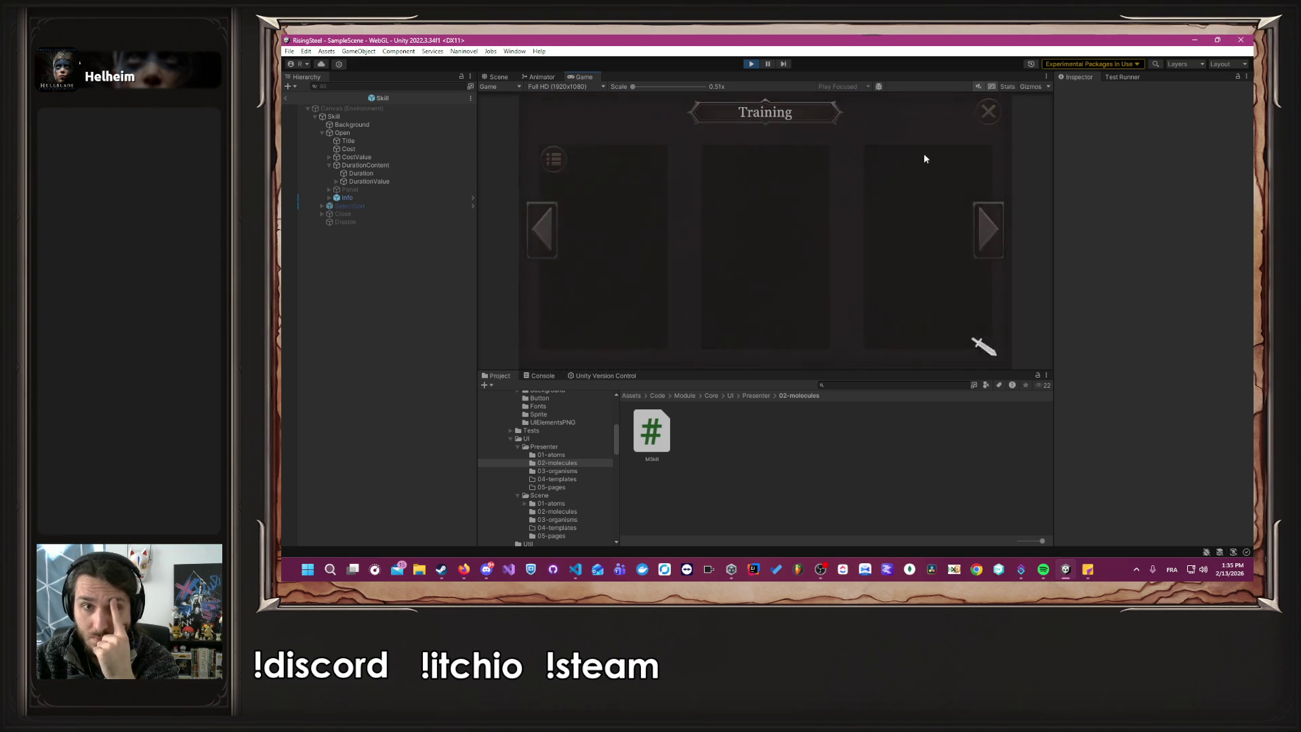
# Visit the Shop, then use Chicken and Beer to restore Amber's life and stamina to 100/100.
pyautogui.click(582, 304)
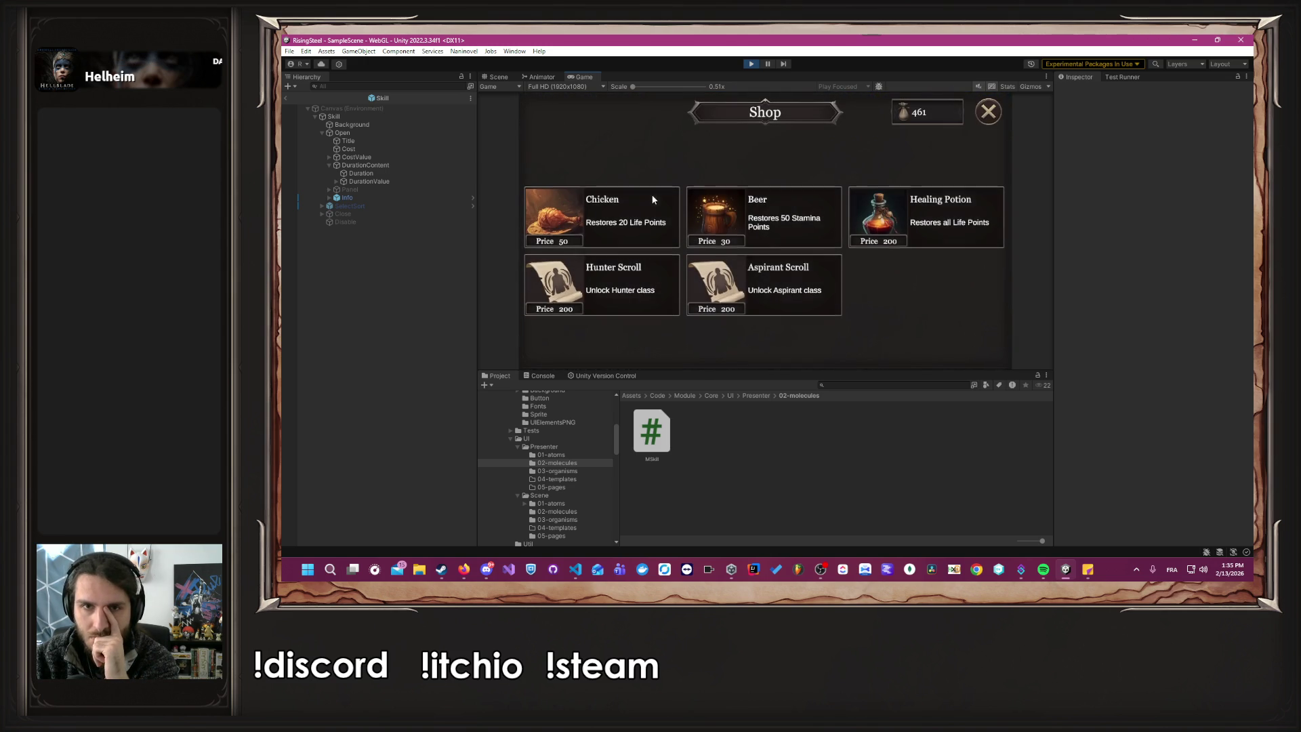
pyautogui.click(993, 115)
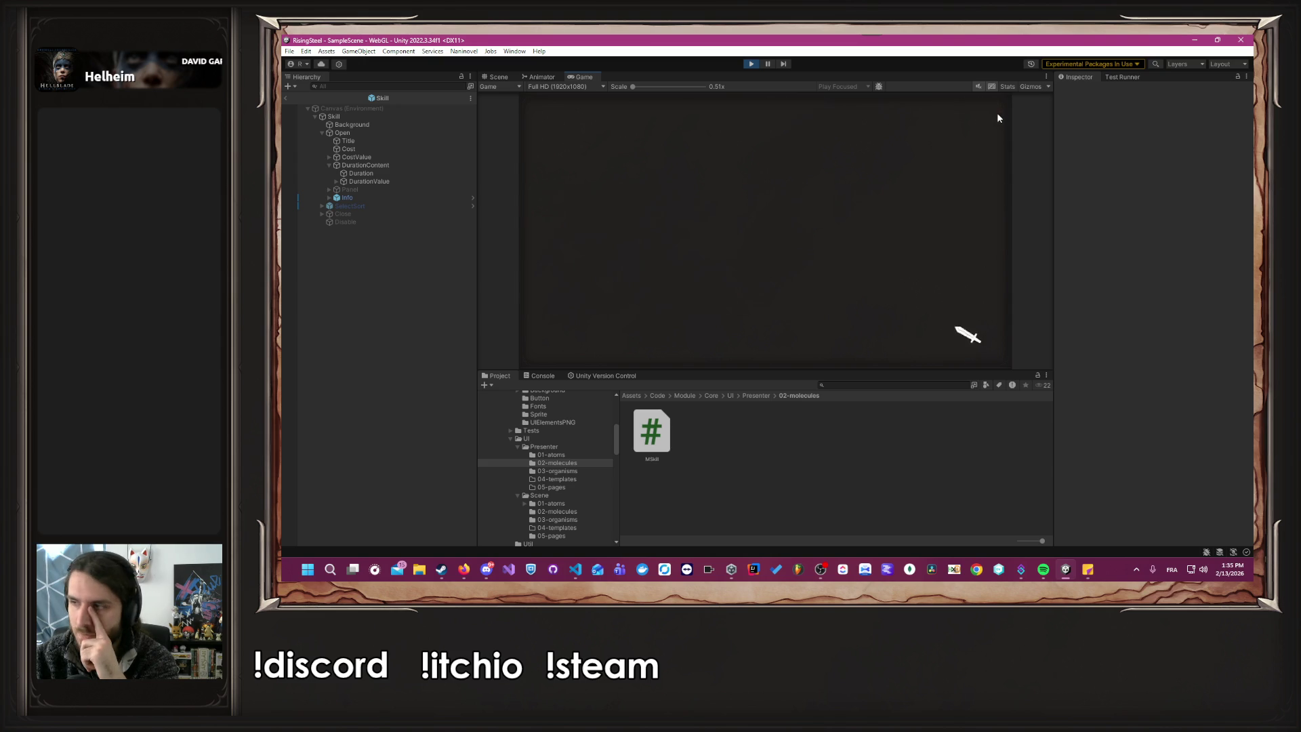
pyautogui.click(584, 266)
pyautogui.click(578, 242)
pyautogui.click(731, 119)
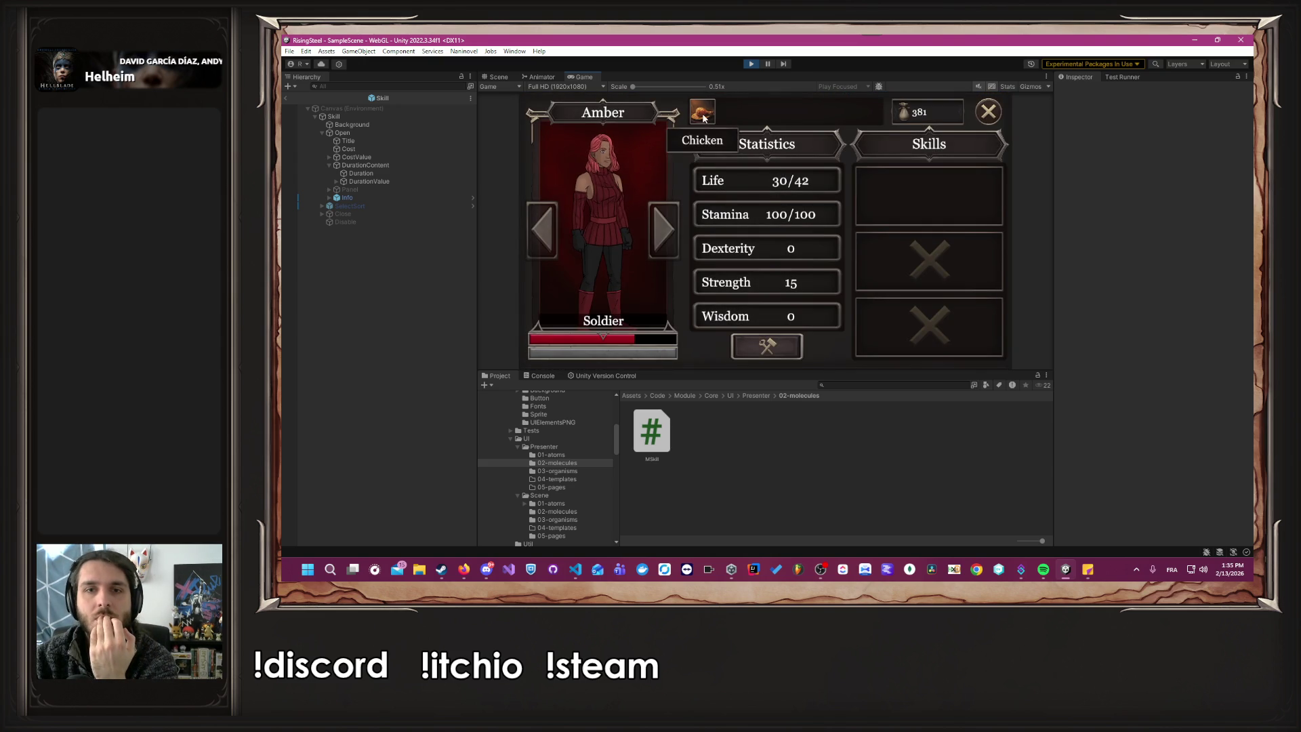
pyautogui.click(701, 112)
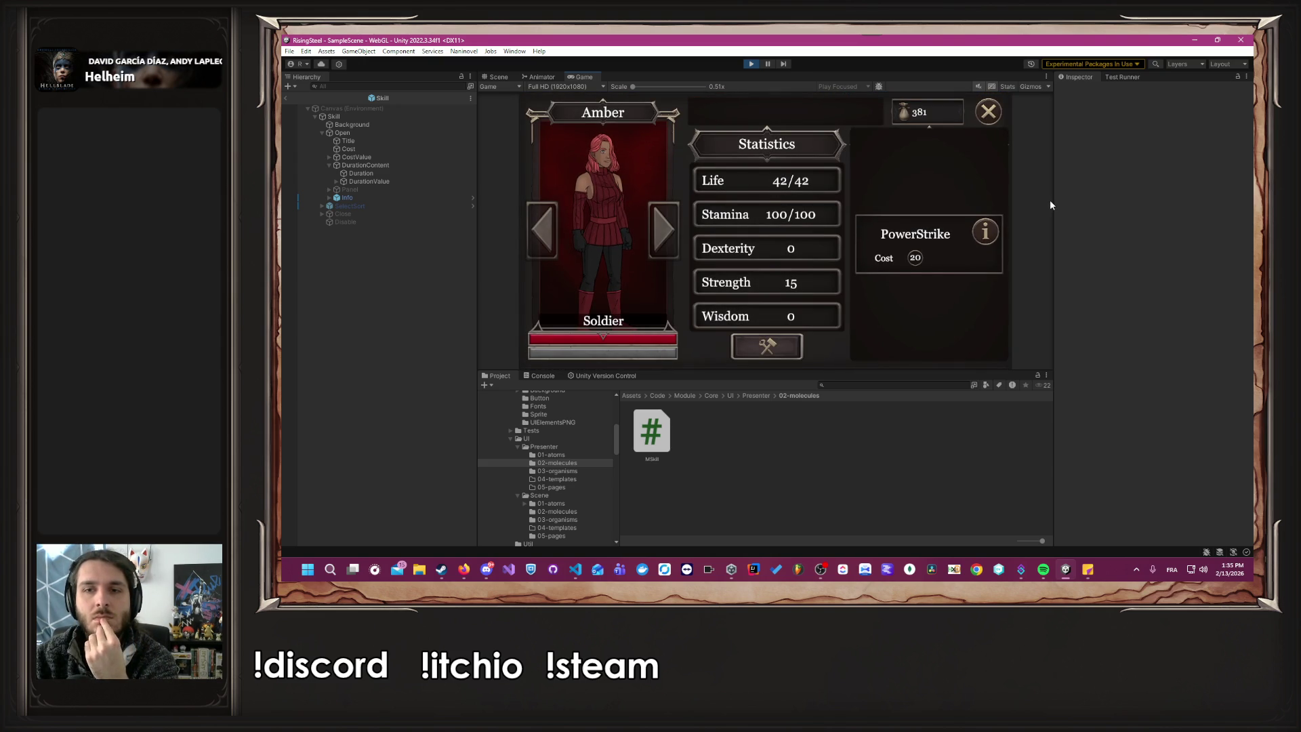
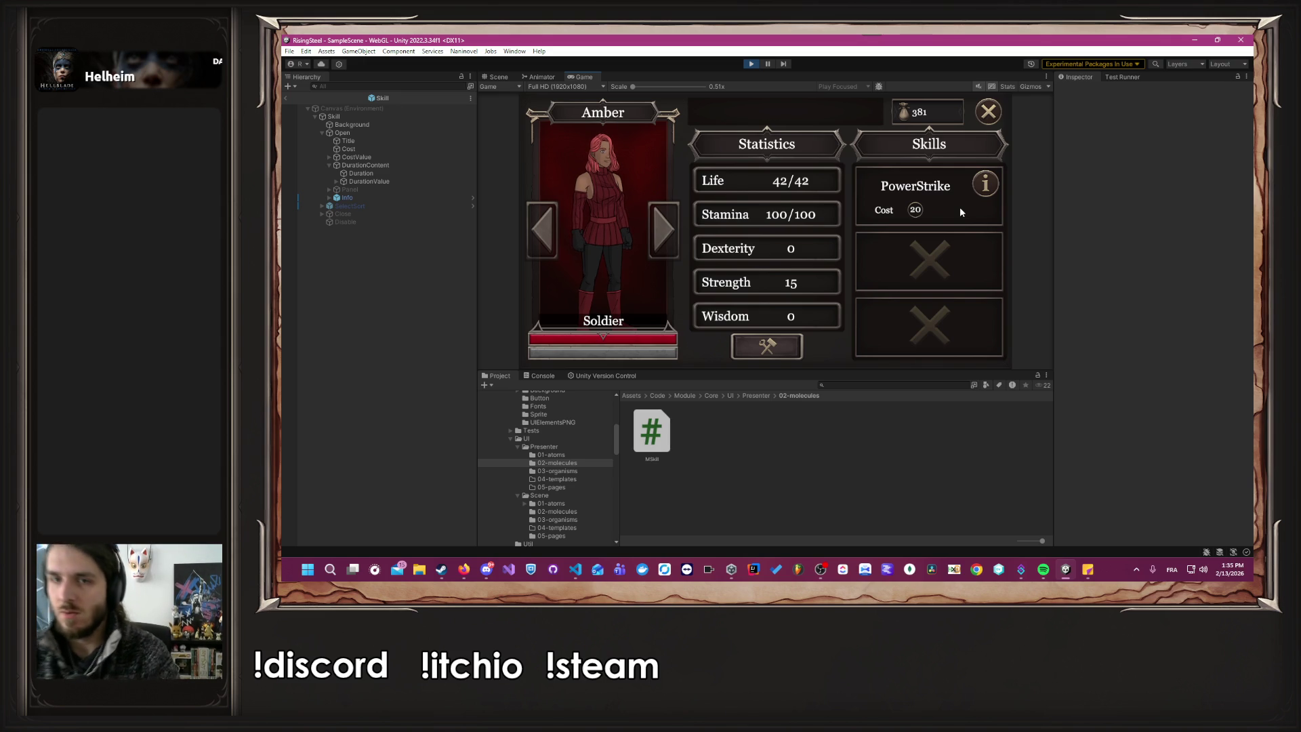
# Close the character panel and save the game into slot 2 from the pause menu.
pyautogui.click(992, 119)
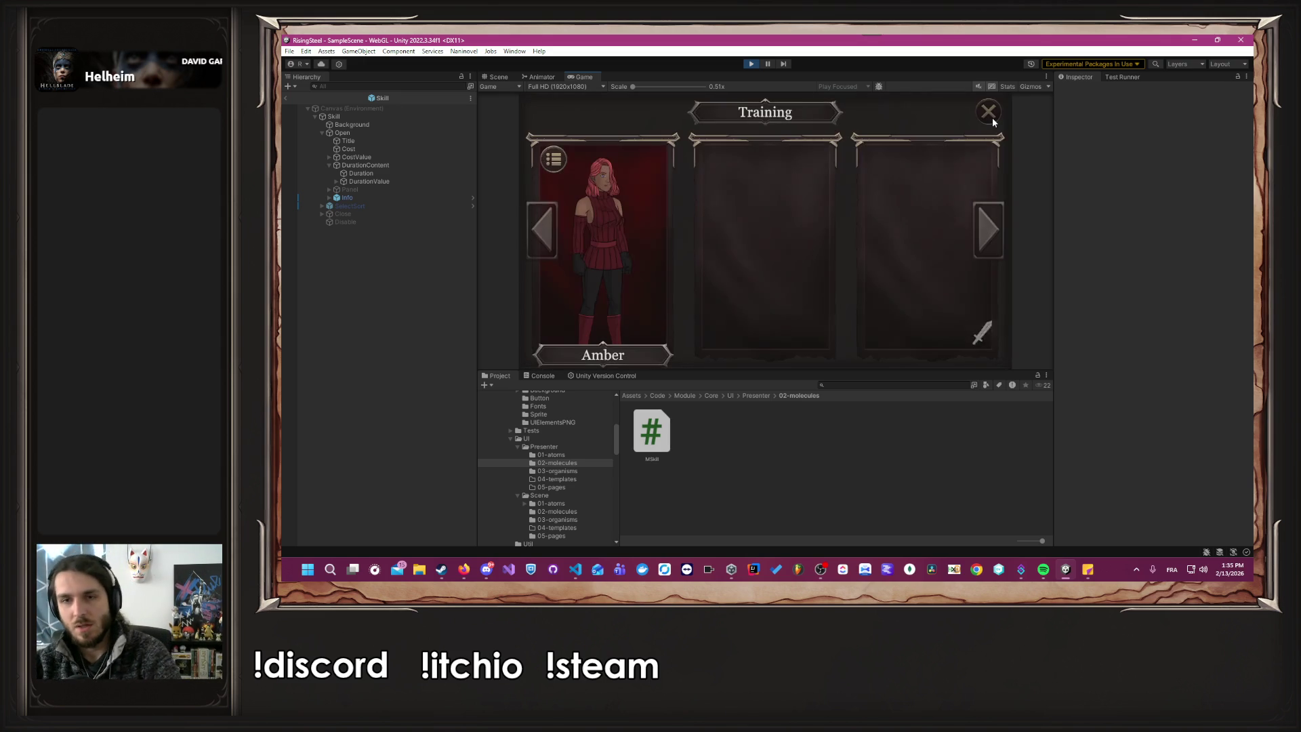
pyautogui.click(990, 118)
pyautogui.click(730, 168)
pyautogui.click(770, 235)
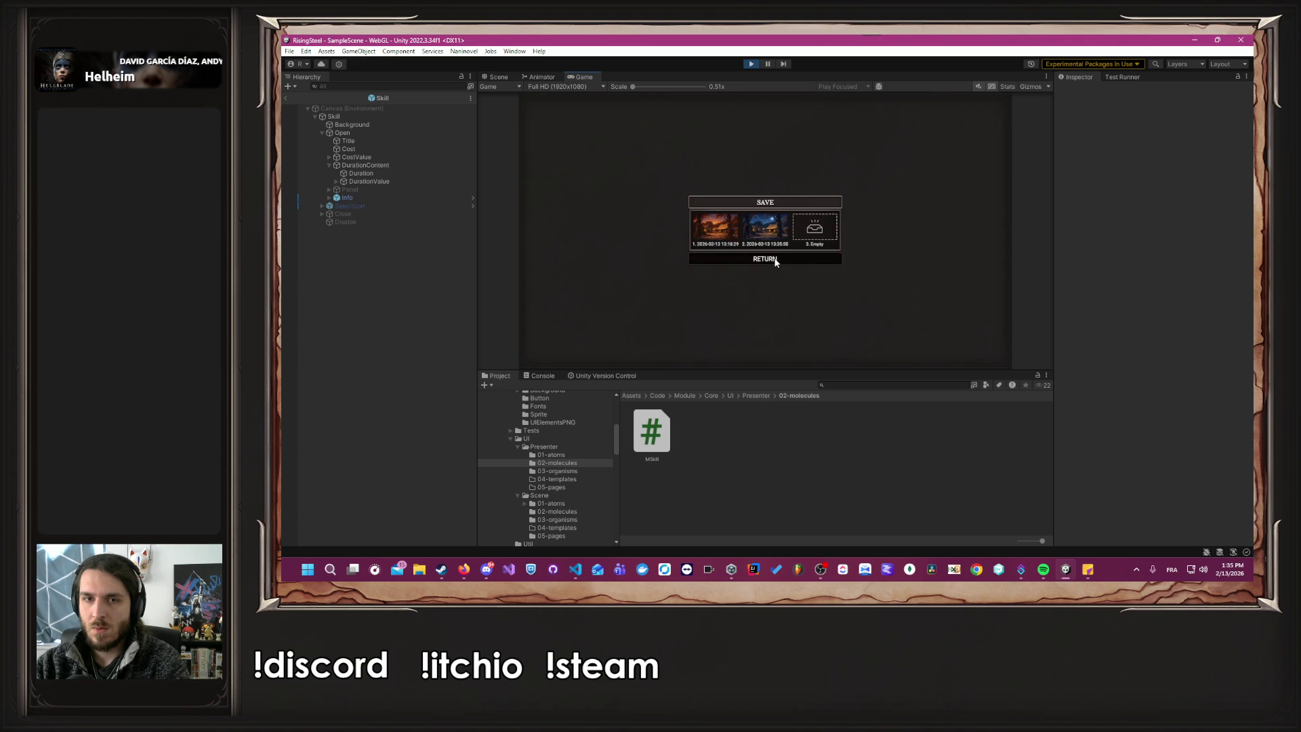
# Leave the save panel, exit Play mode and select DurationContent to inspect its layout.
pyautogui.click(766, 259)
pyautogui.click(752, 63)
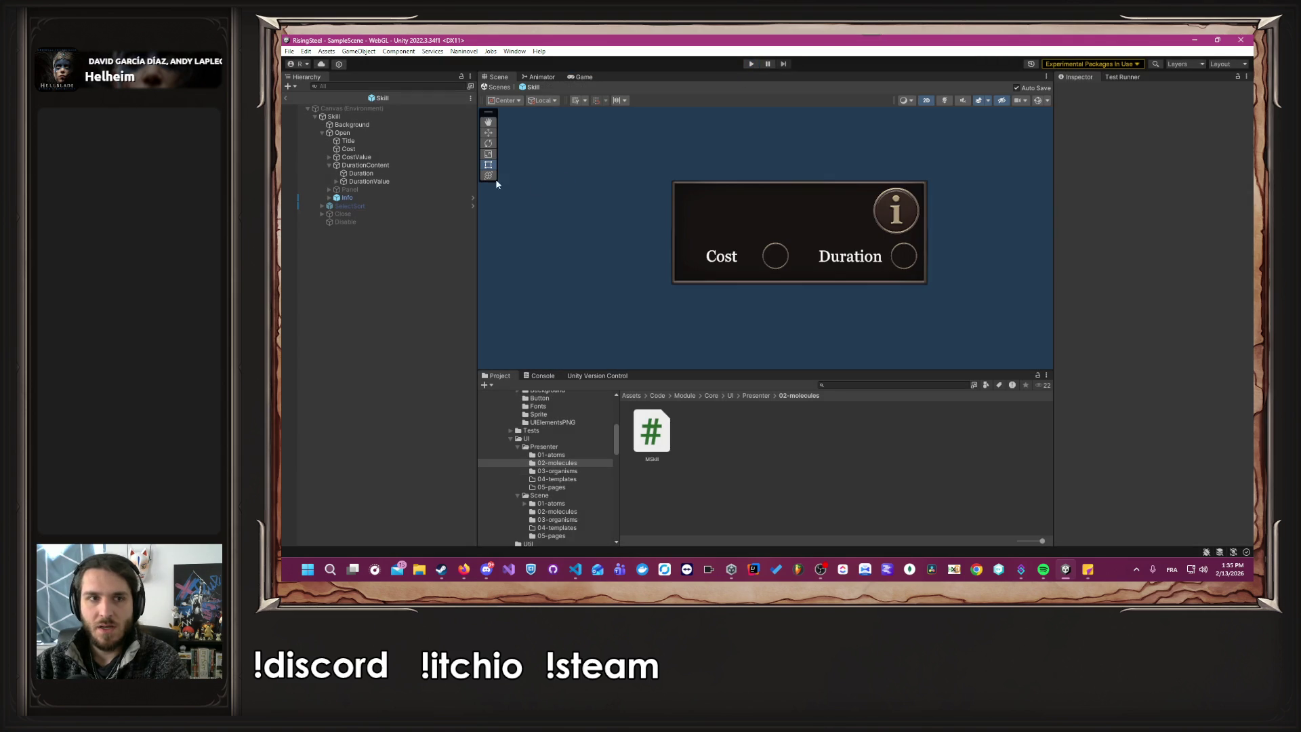
pyautogui.click(388, 166)
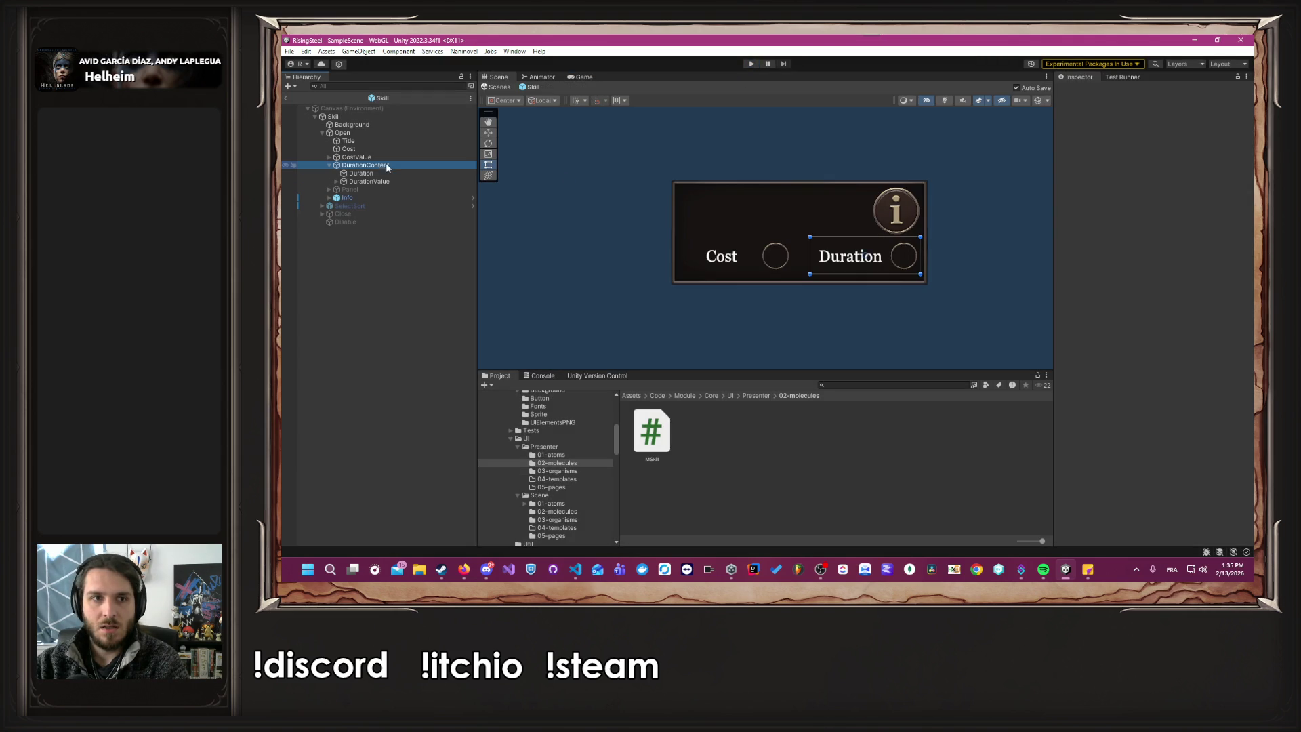
# Create an empty CostContent child under Open, placed between CostValue and DurationContent.
pyautogui.click(329, 166)
pyautogui.click(352, 132)
pyautogui.rightClick(352, 133)
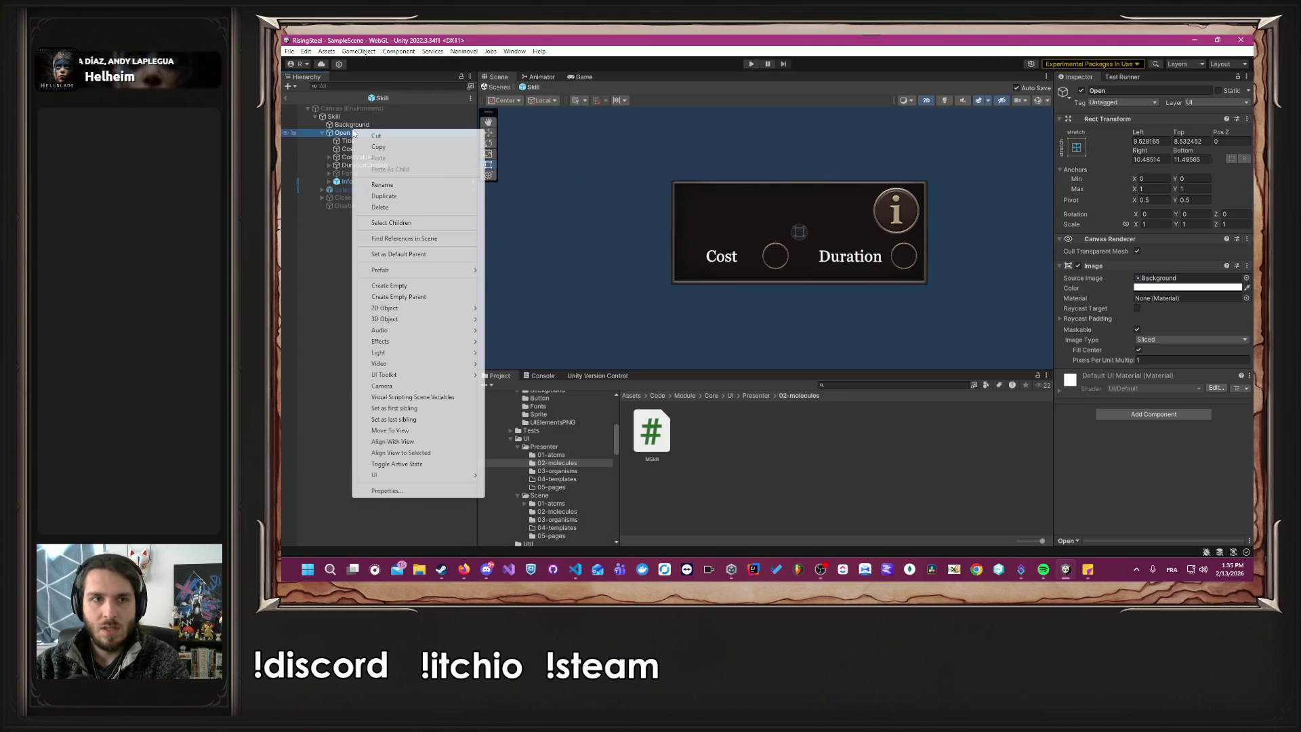
pyautogui.click(399, 287)
pyautogui.write('CostContent')
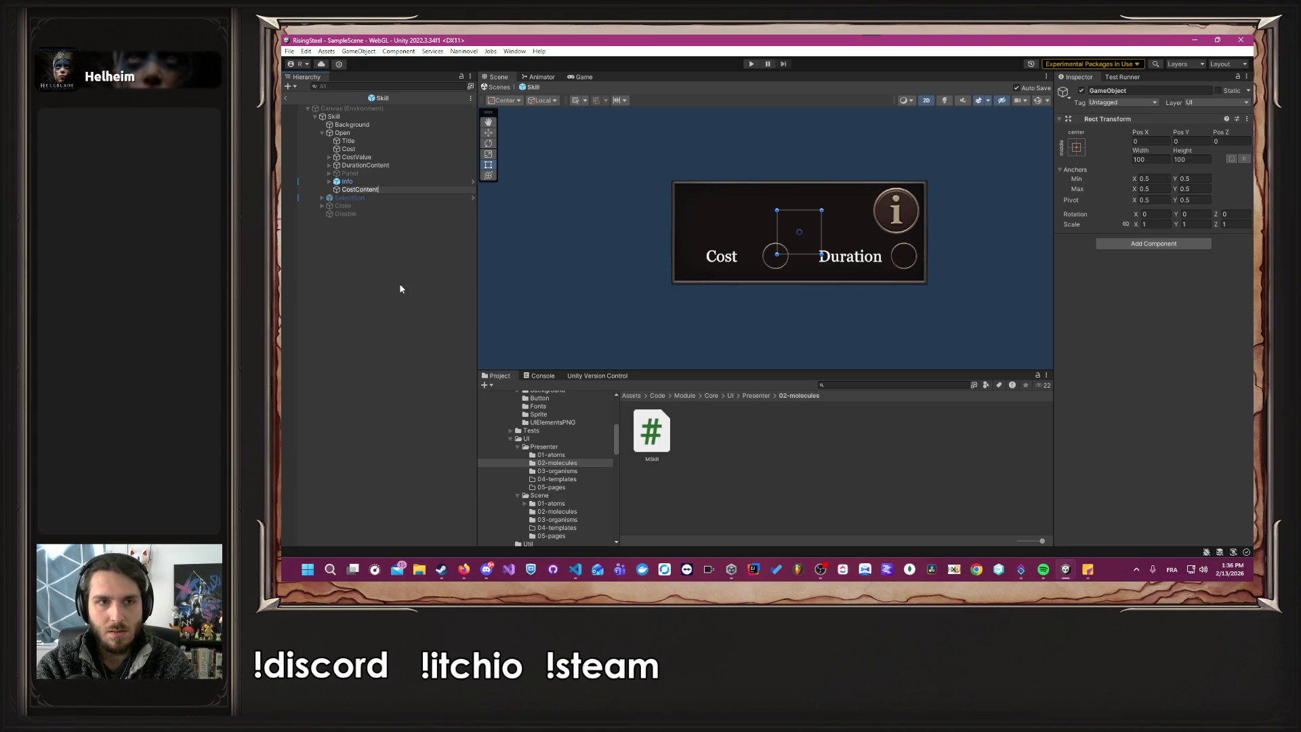
pyautogui.press('Return')
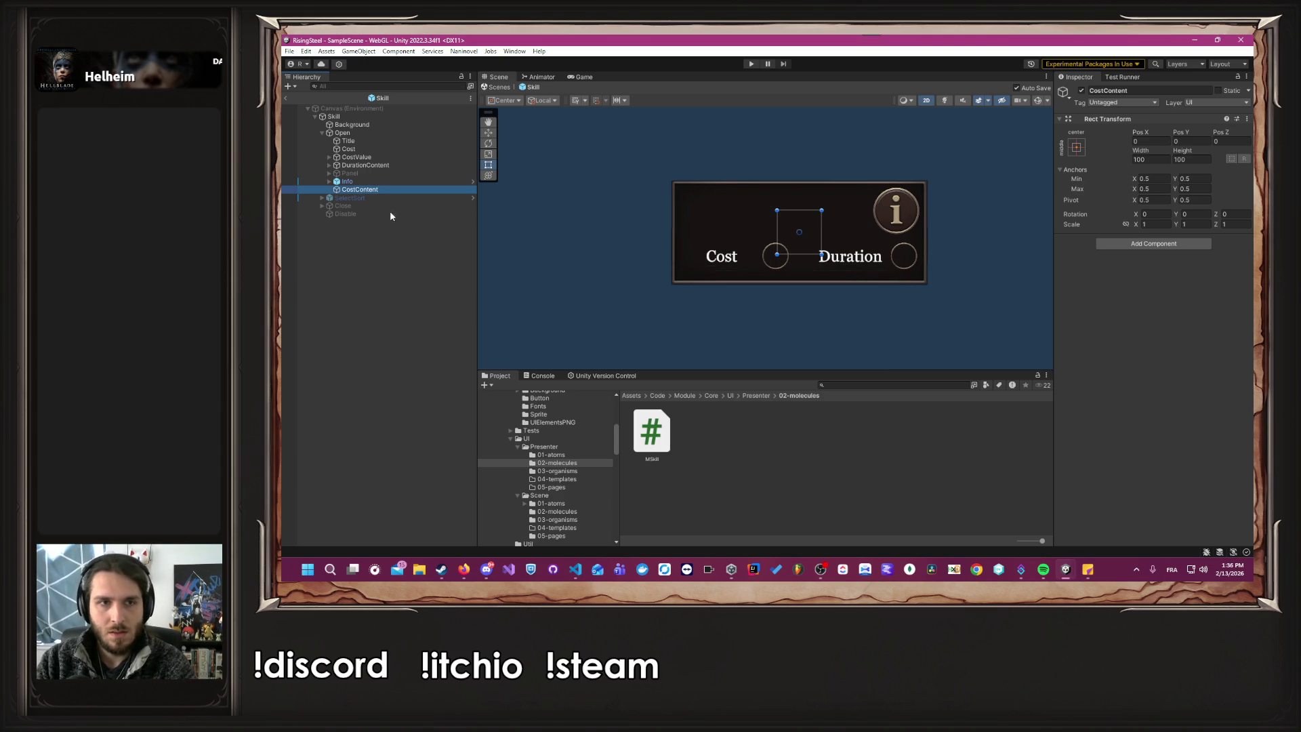
pyautogui.moveTo(374, 190); pyautogui.dragTo(369, 168)
# Try nesting Cost and CostValue under CostContent, then undo it.
pyautogui.click(364, 150)
pyautogui.keyDown('ctrl'); pyautogui.click(371, 157); pyautogui.keyUp('ctrl')
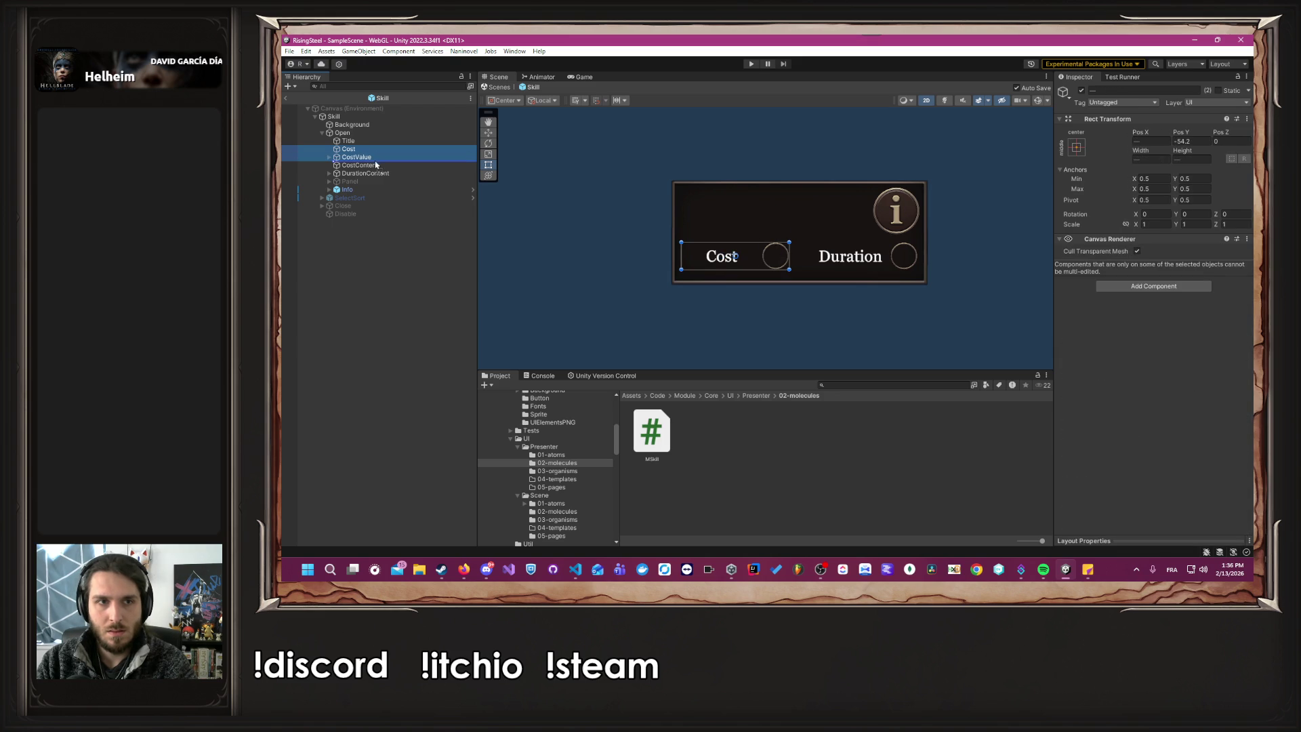
pyautogui.moveTo(378, 166); pyautogui.dragTo(377, 166)
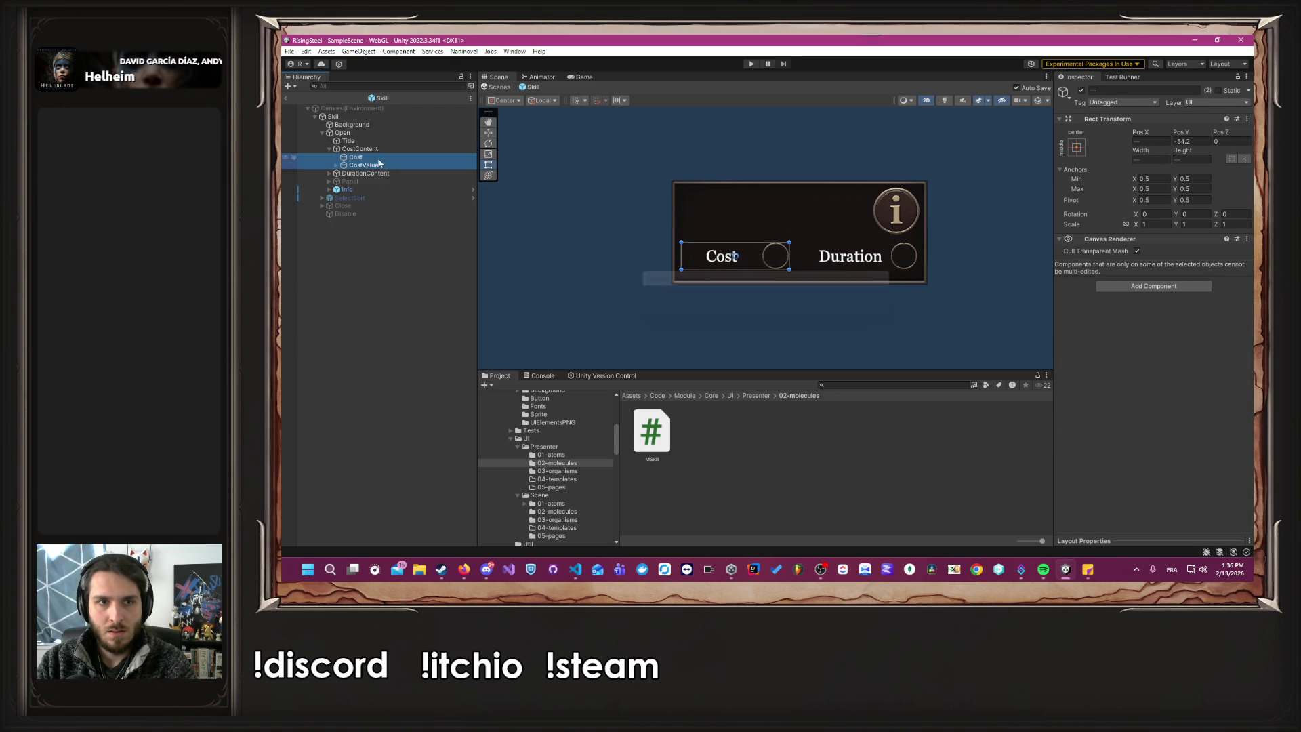
pyautogui.click(376, 150)
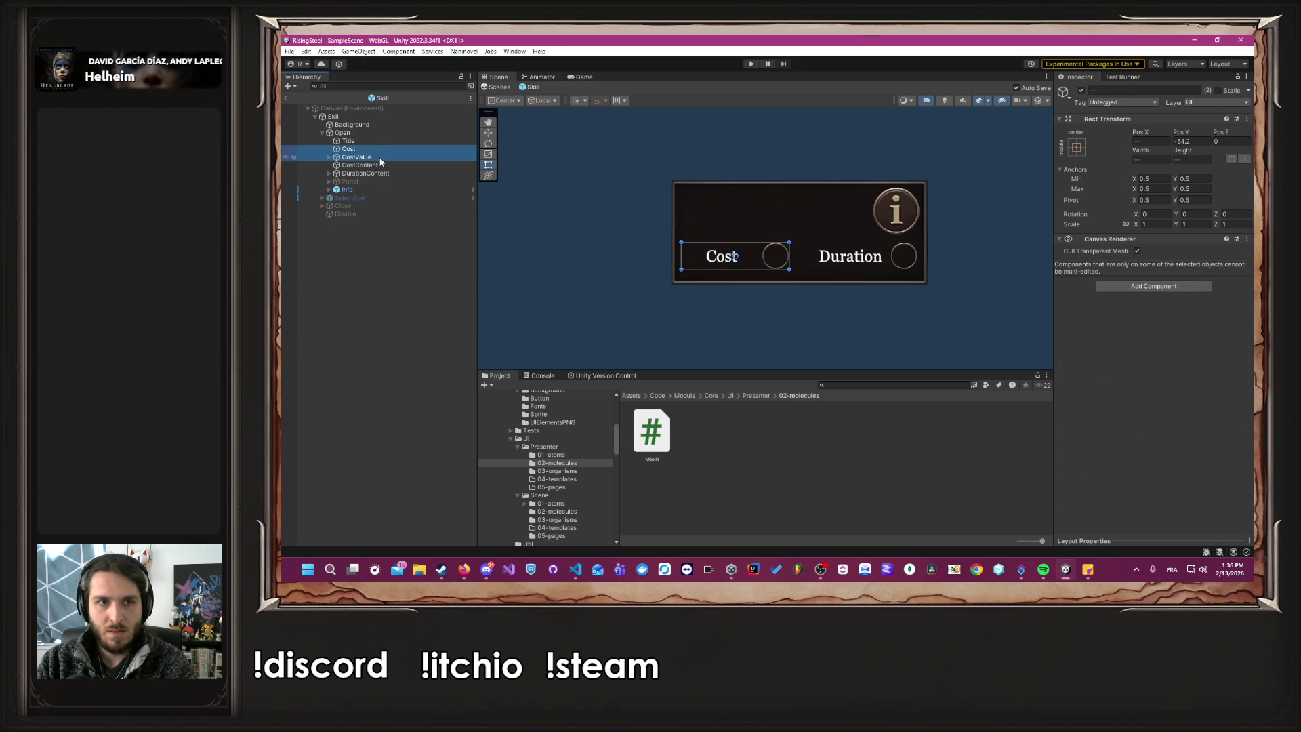
pyautogui.hotkey('ctrl', 'z')
# Move CostContent over the Cost label and circle and set its height to 84.986.
pyautogui.moveTo(786, 230)
pyautogui.mouseDown()
pyautogui.moveTo(706, 251)
pyautogui.moveTo(785, 258)
pyautogui.mouseUp()
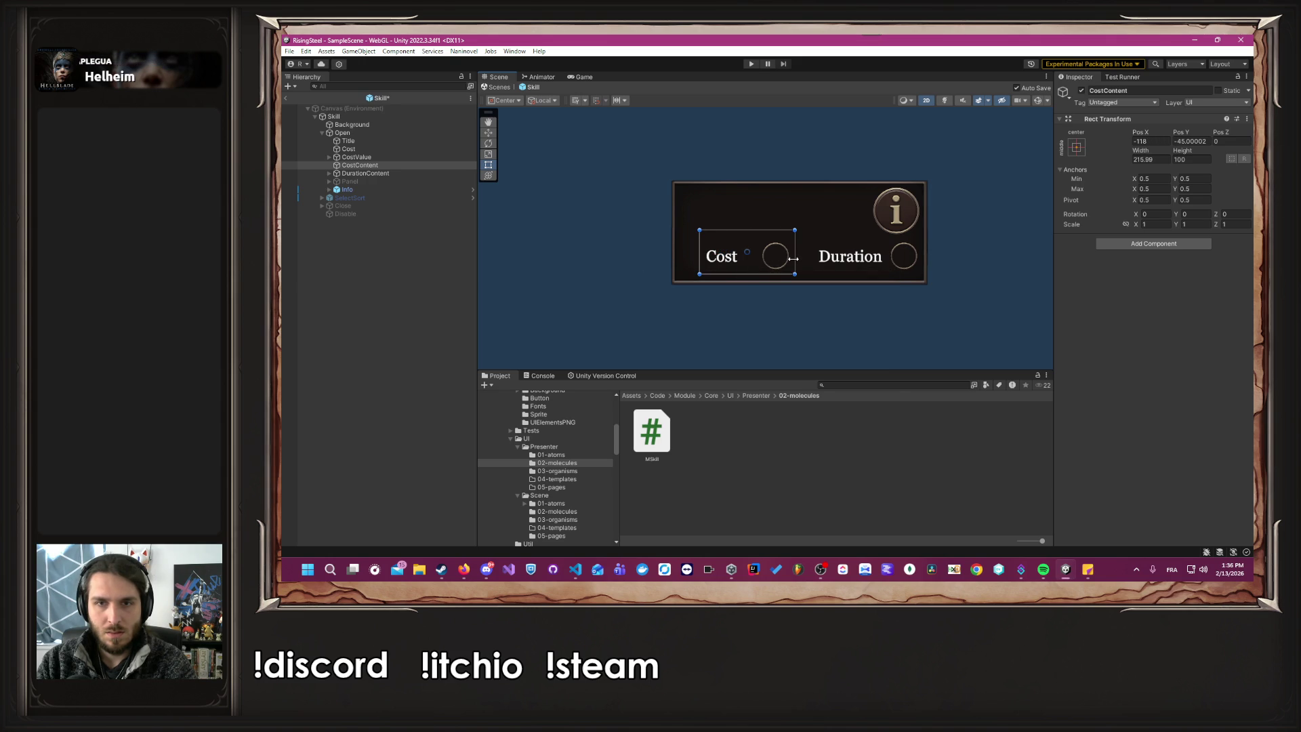
pyautogui.hotkey('ctrl', 's')
pyautogui.moveTo(747, 232); pyautogui.dragTo(748, 239)
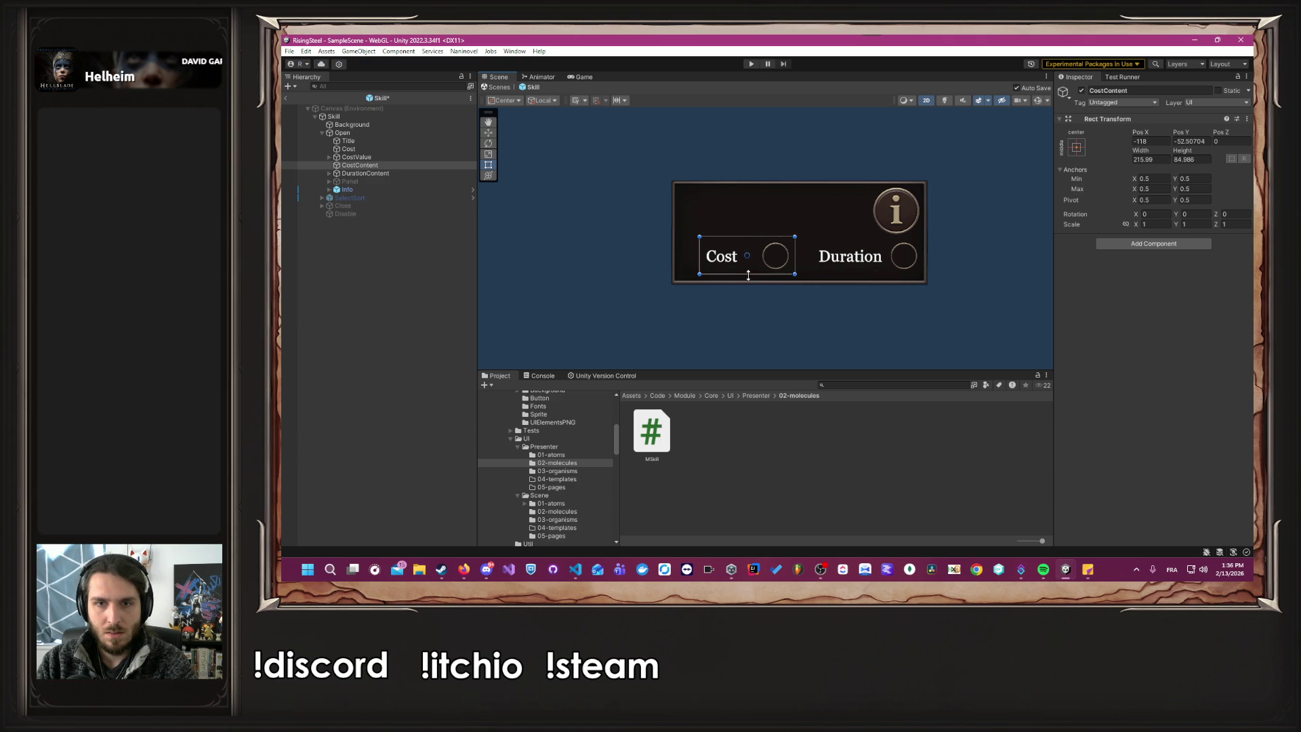
pyautogui.moveTo(748, 276); pyautogui.dragTo(747, 275)
# Nest Cost and CostValue inside CostContent and fold its entry.
pyautogui.click(378, 156)
pyautogui.click(374, 148)
pyautogui.keyDown('ctrl'); pyautogui.click(368, 157); pyautogui.keyUp('ctrl')
pyautogui.moveTo(368, 157); pyautogui.dragTo(374, 165)
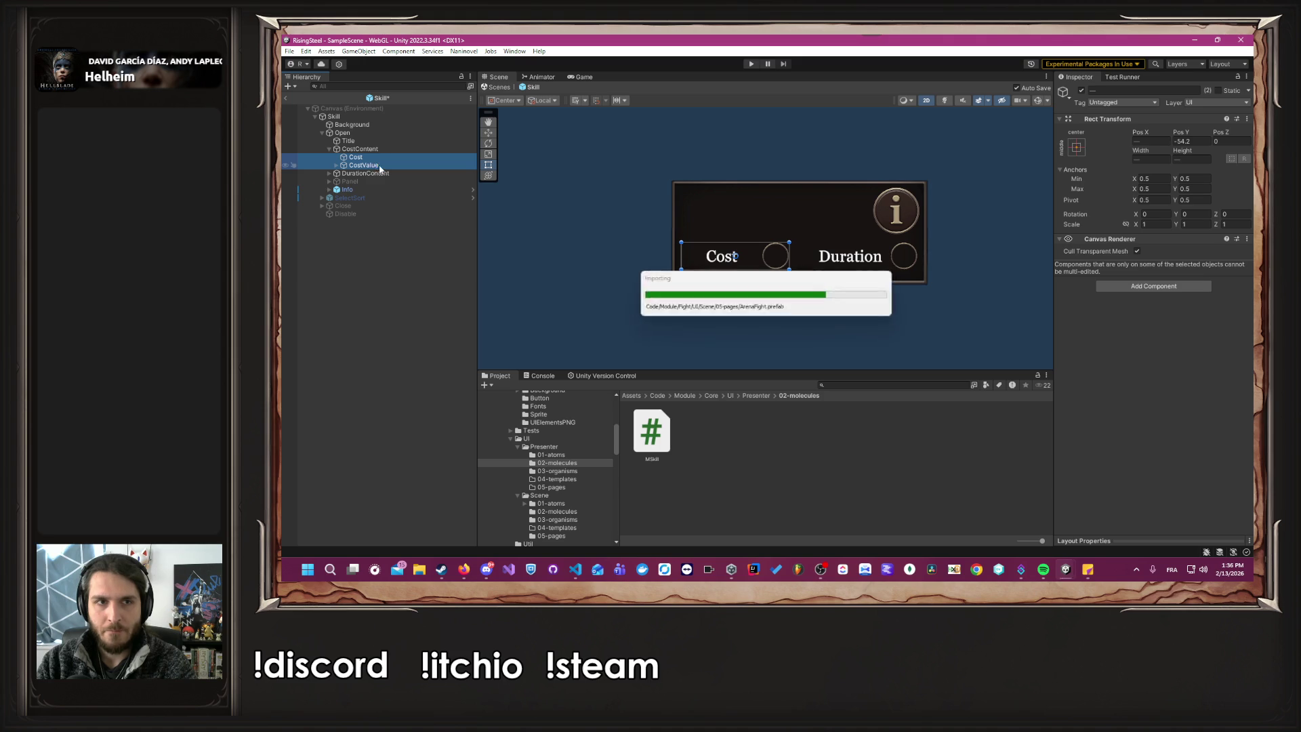
pyautogui.click(328, 149)
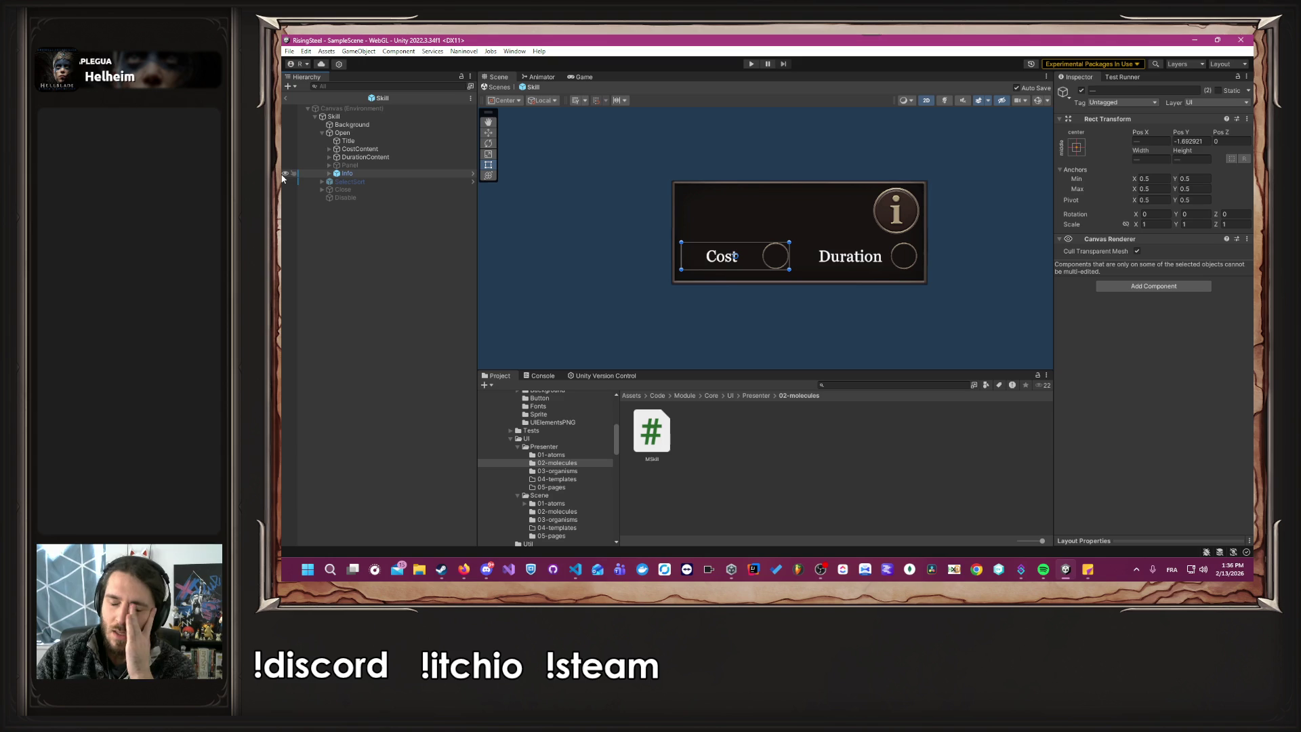
# Open the ArenaFight prefab from the Scene/05-pages folder.
pyautogui.scroll(-5, 559, 460)
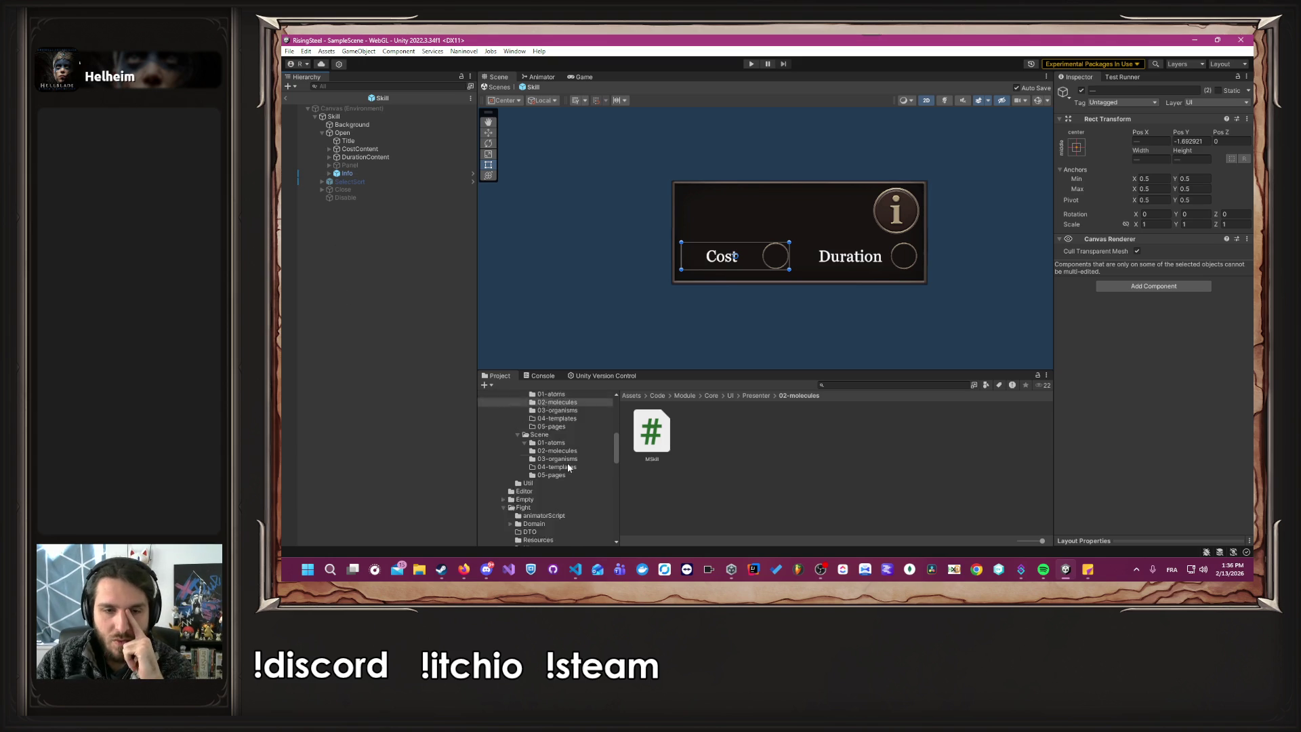
pyautogui.scroll(-3, 562, 477)
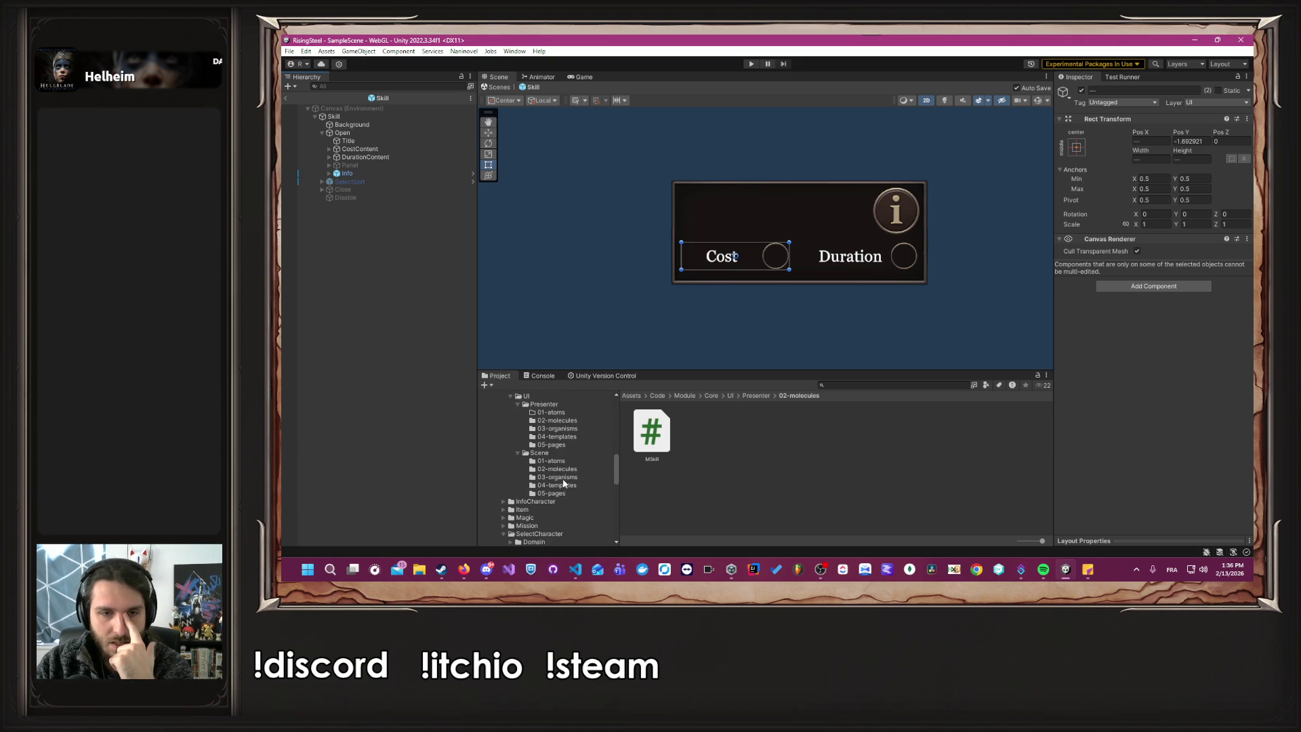
pyautogui.click(566, 493)
pyautogui.doubleClick(644, 436)
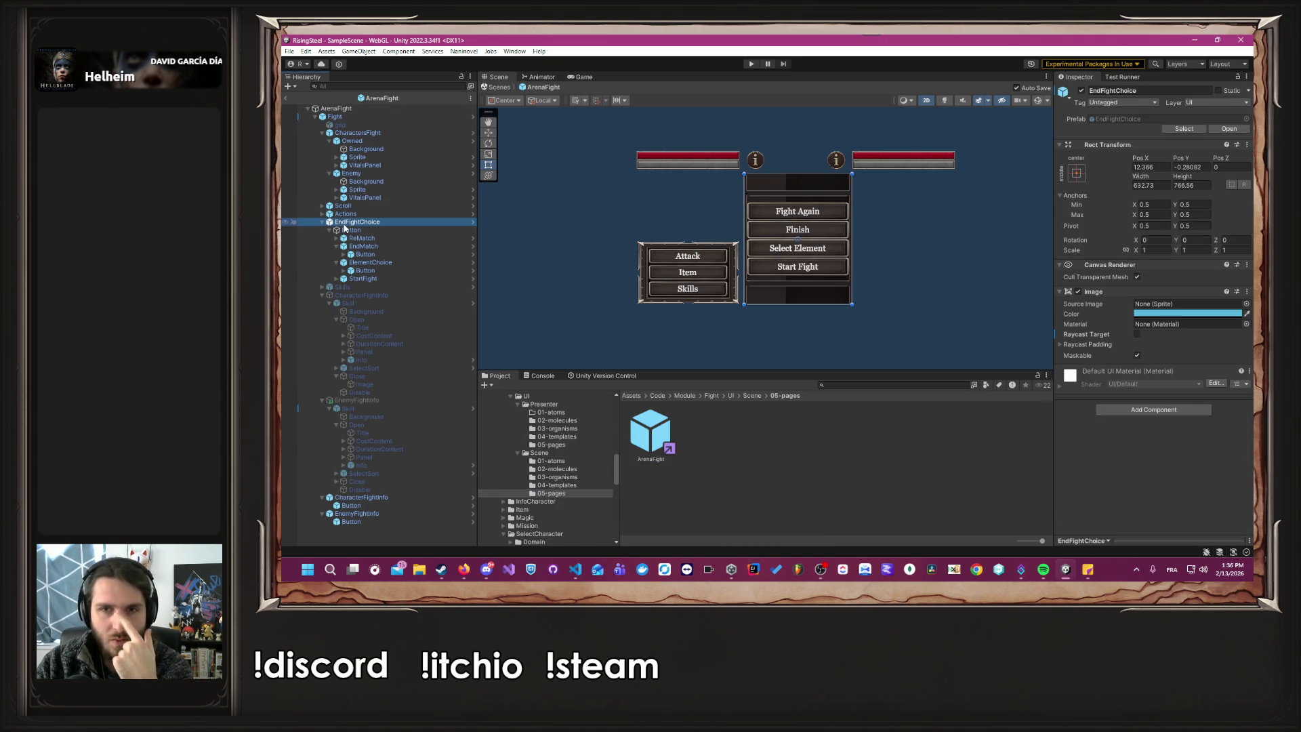
# Inspect EndFightChoice's Button container and toggle ReMatch off and back on.
pyautogui.click(395, 231)
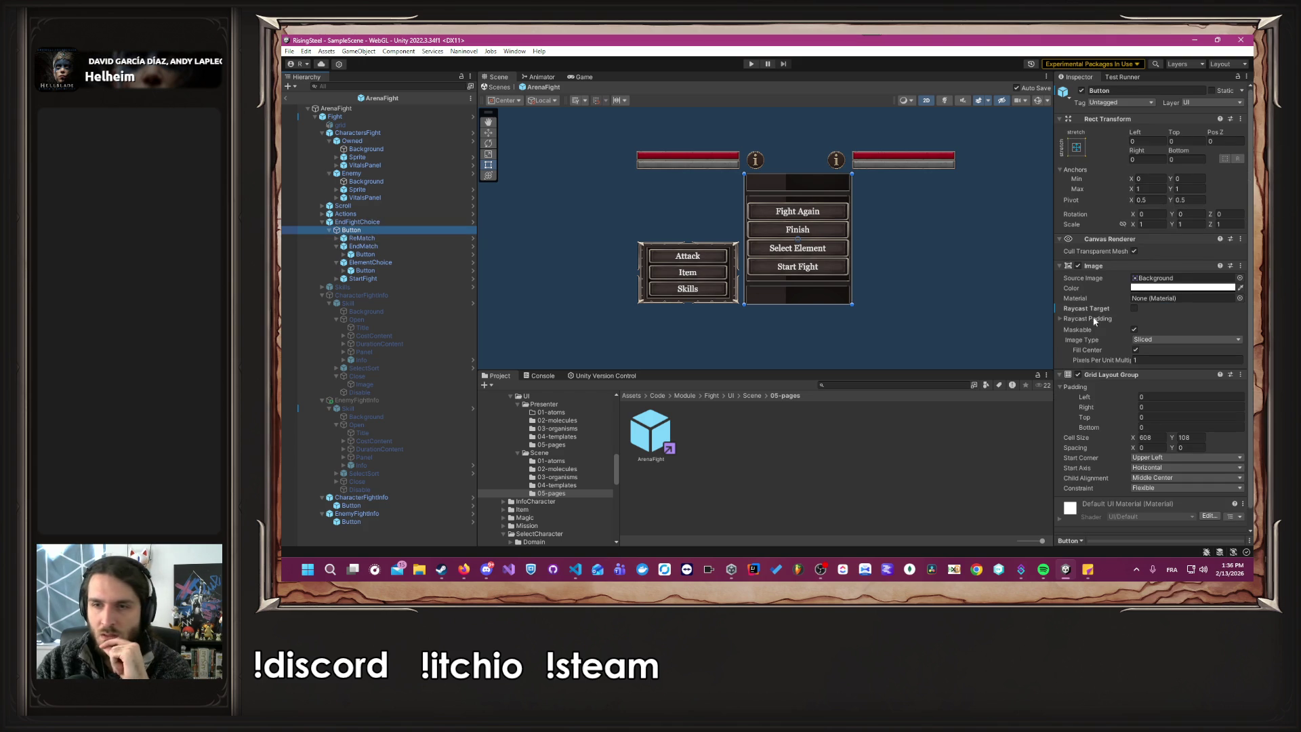
pyautogui.scroll(-1, 1115, 343)
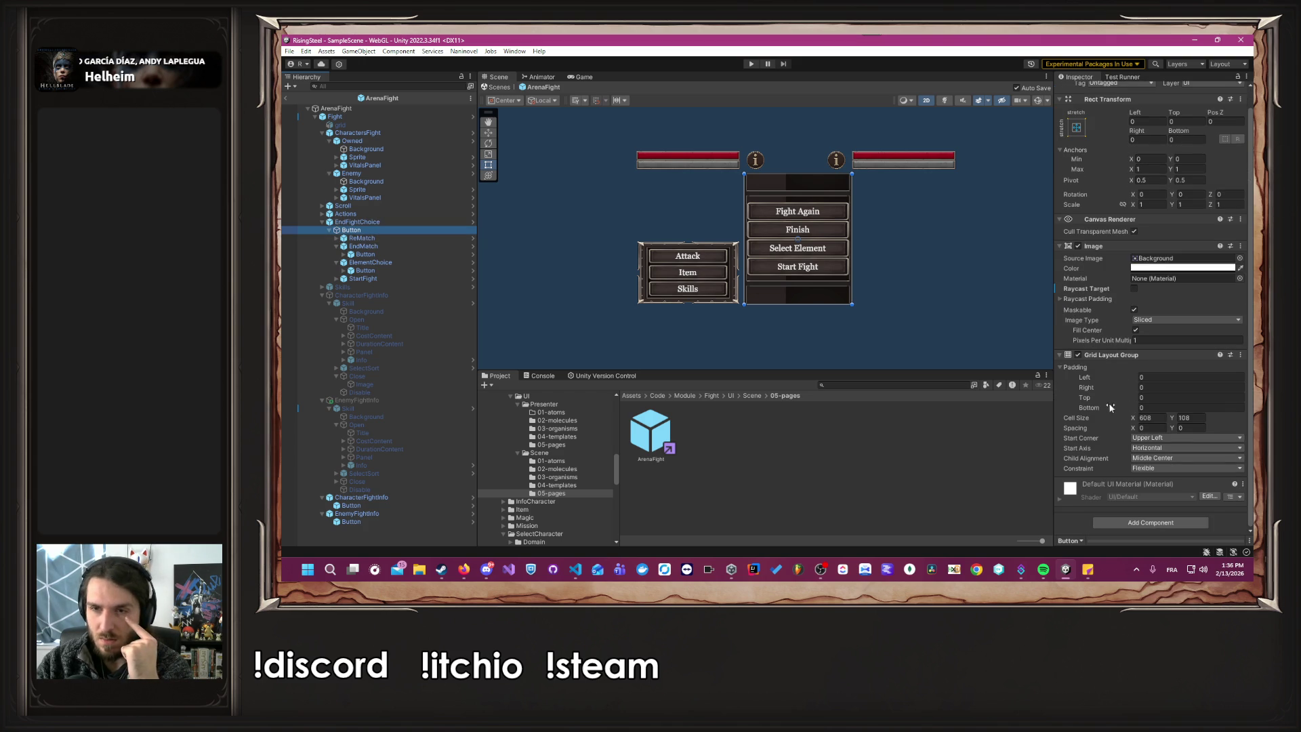
pyautogui.click(426, 238)
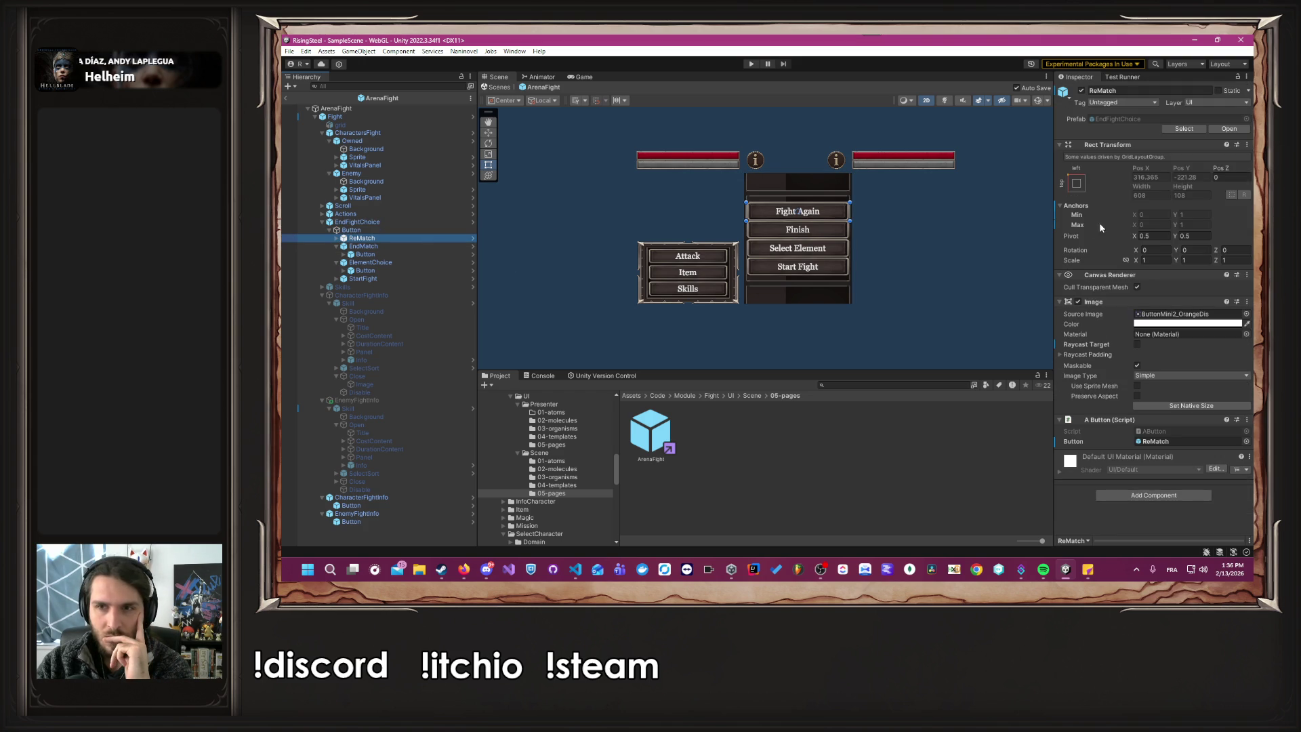
pyautogui.click(1081, 91)
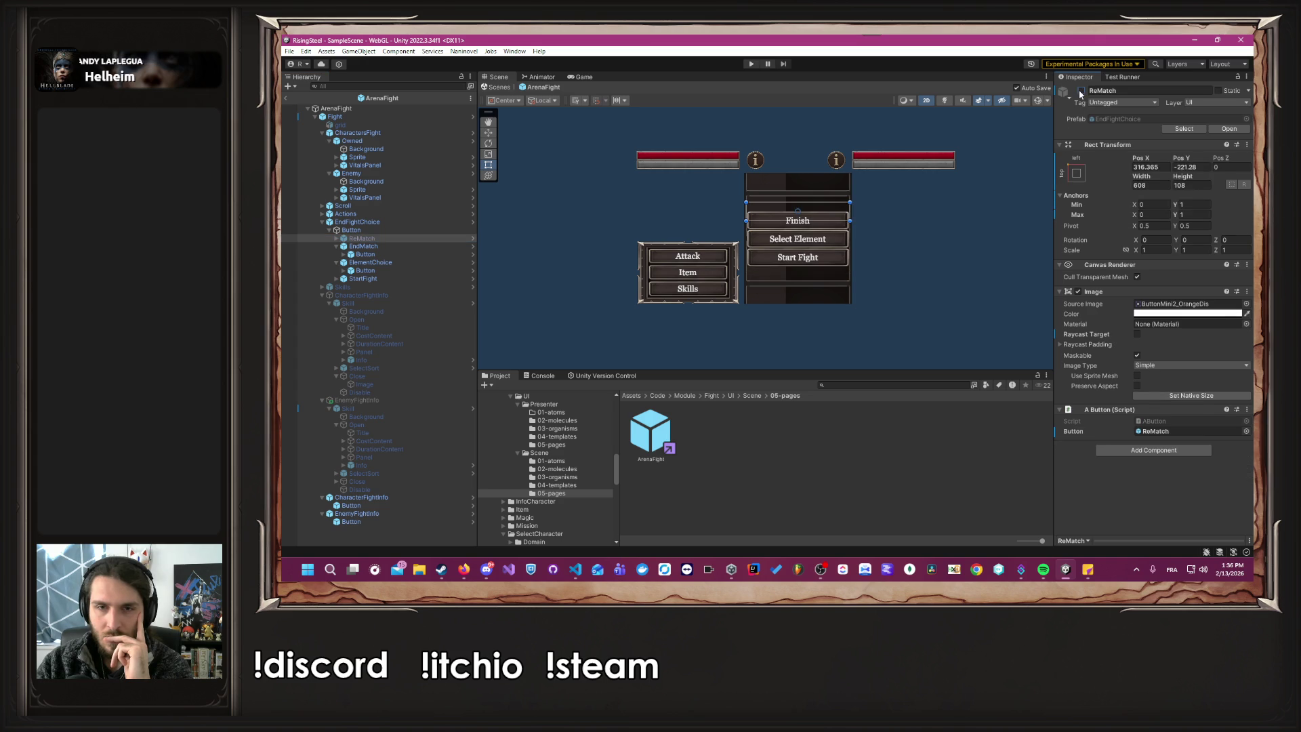
pyautogui.click(1081, 91)
# Collapse EndMatch and ElementChoice and open the Skill prefab in context.
pyautogui.click(364, 231)
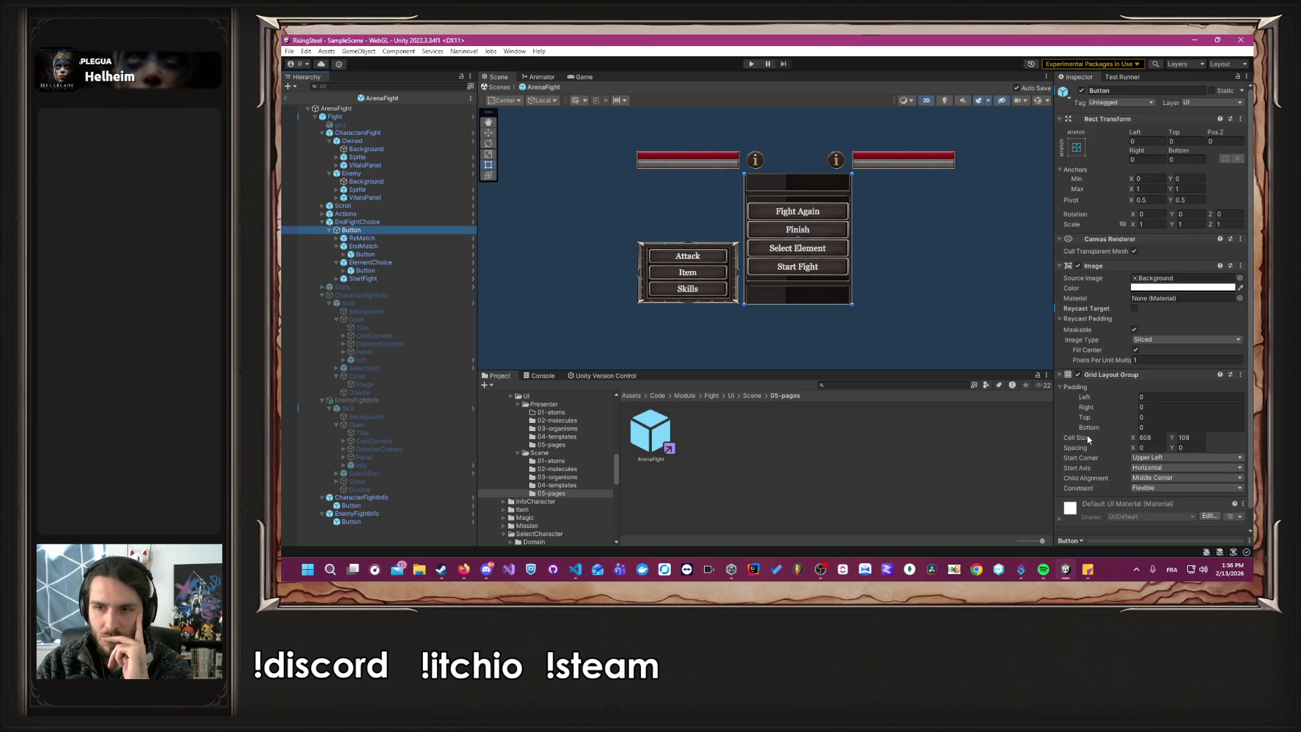
pyautogui.click(378, 238)
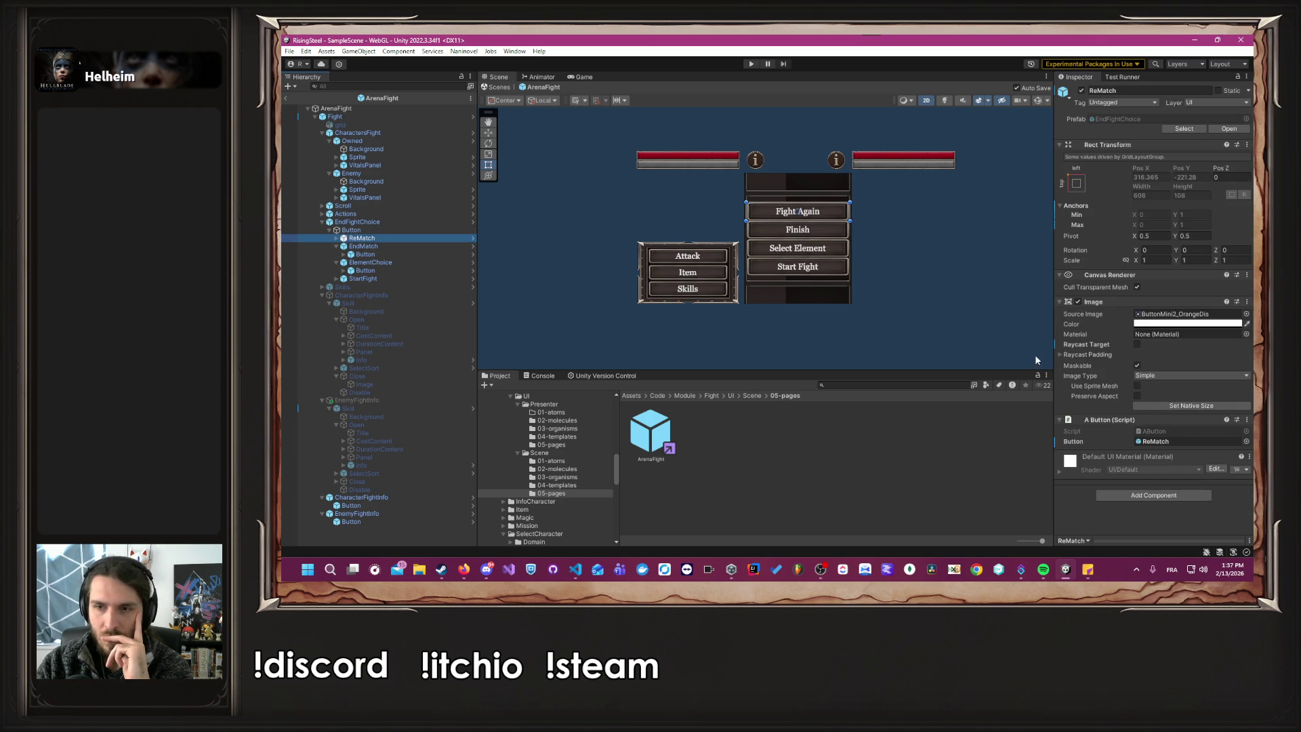
pyautogui.click(336, 247)
pyautogui.click(336, 254)
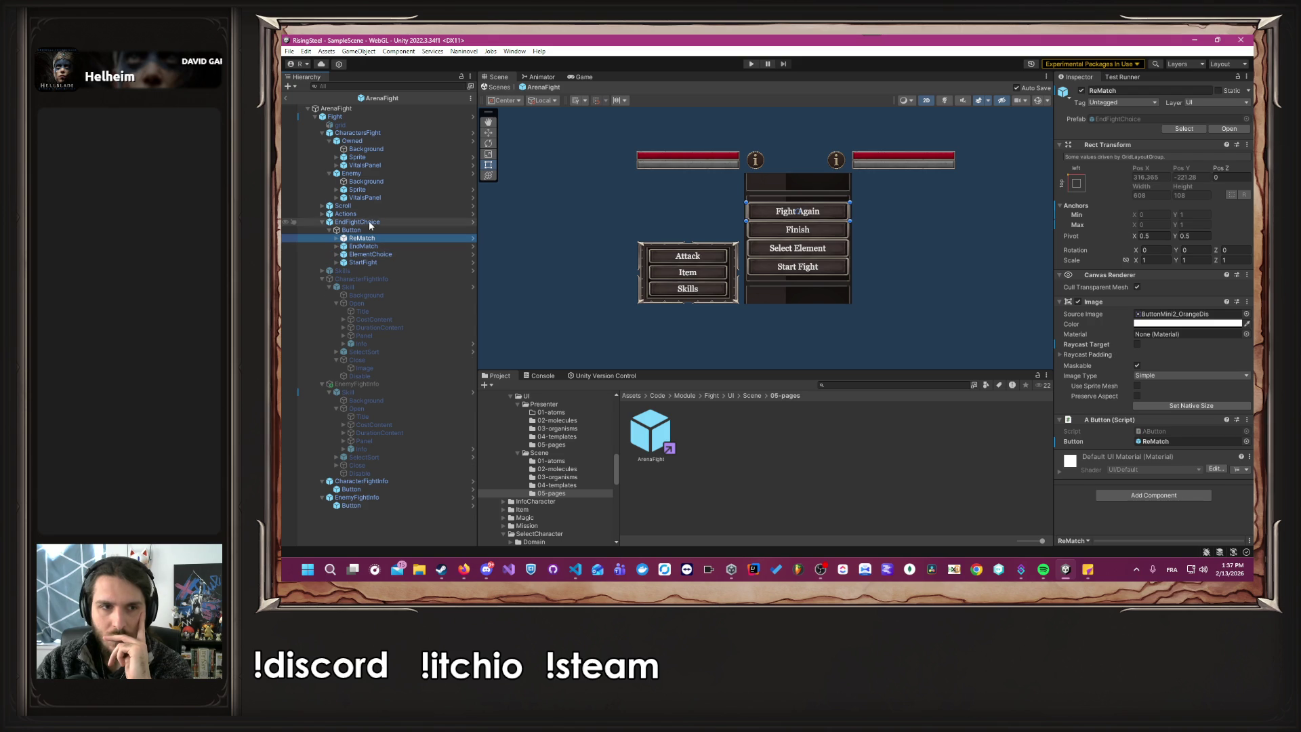
pyautogui.click(367, 231)
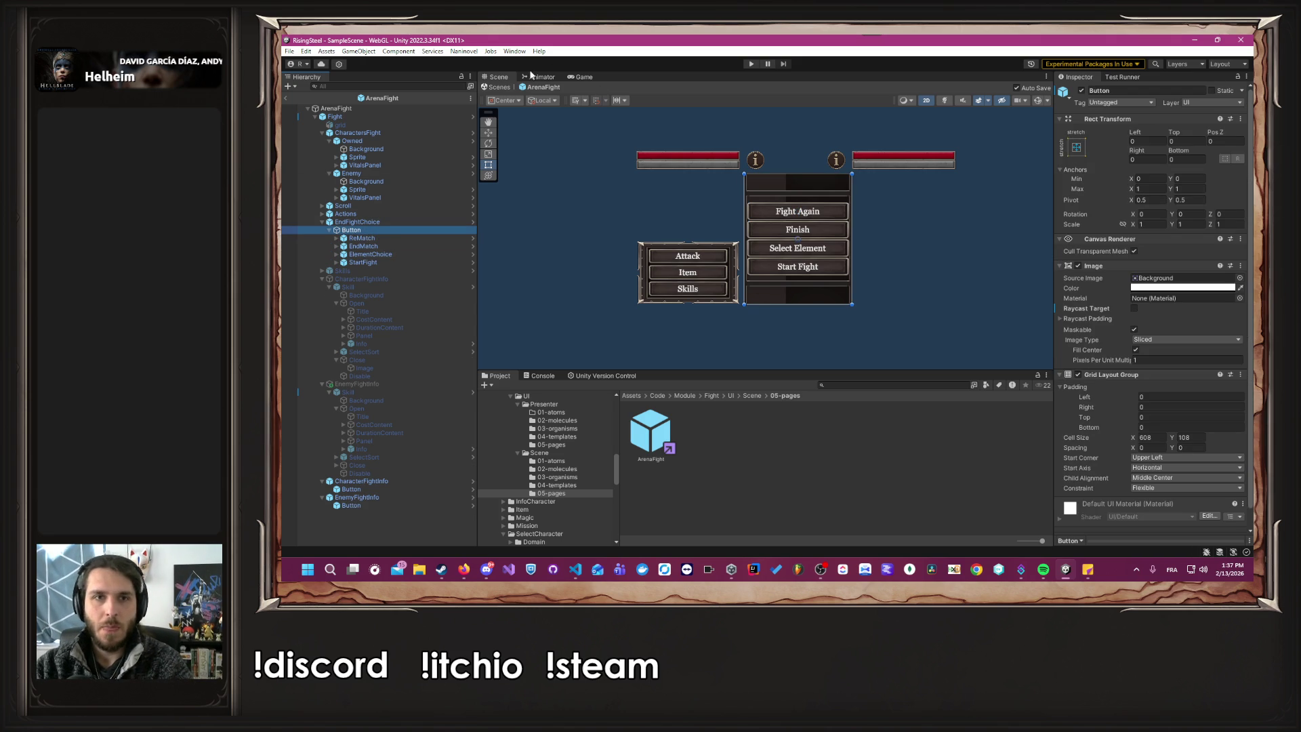
pyautogui.click(472, 290)
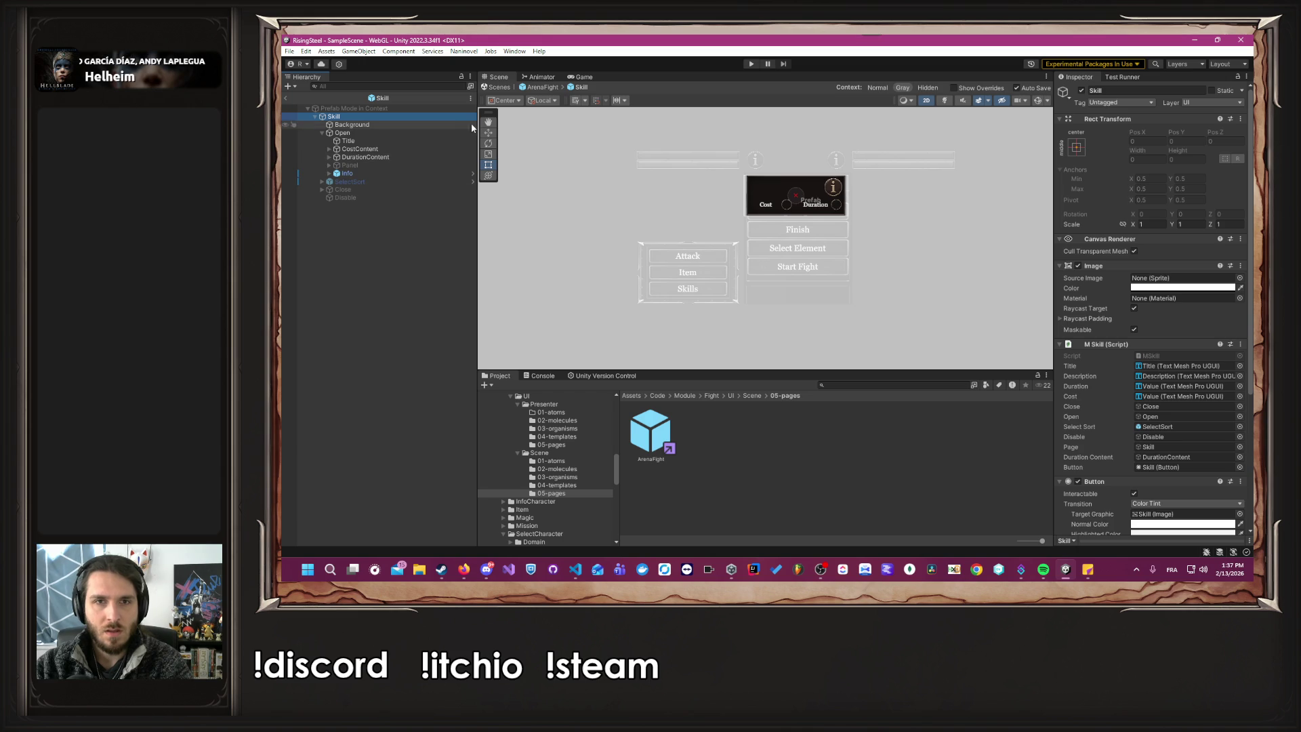
# Open the Skill prefab alone and add a new empty object under Open over the Cost area.
pyautogui.click(544, 88)
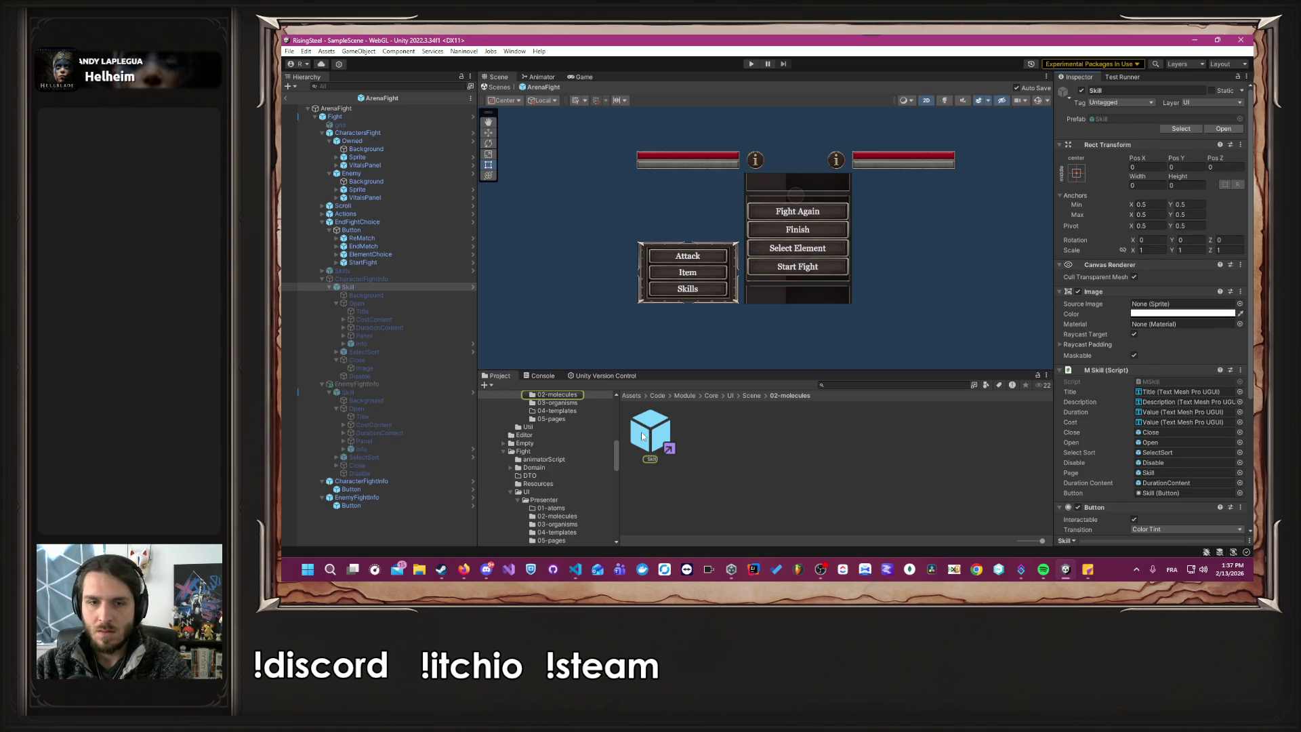
pyautogui.doubleClick(642, 436)
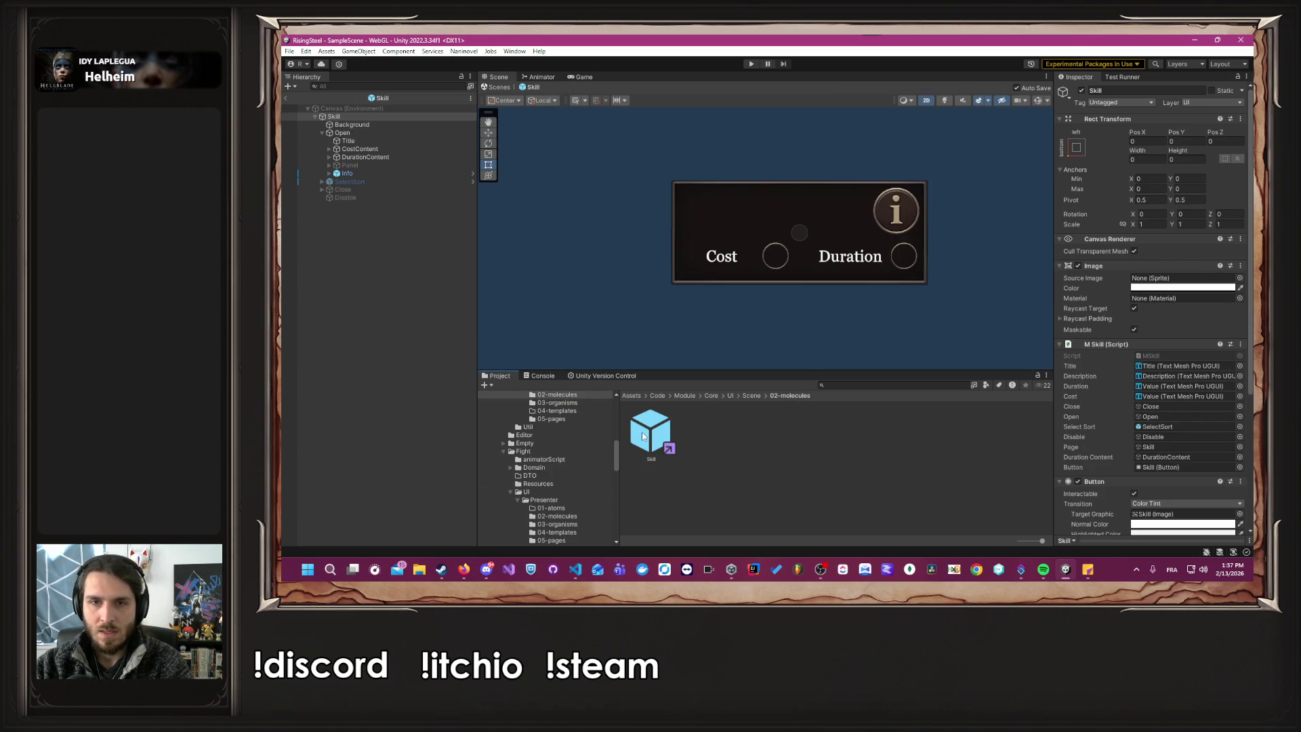
pyautogui.rightClick(373, 134)
pyautogui.moveTo(443, 478)
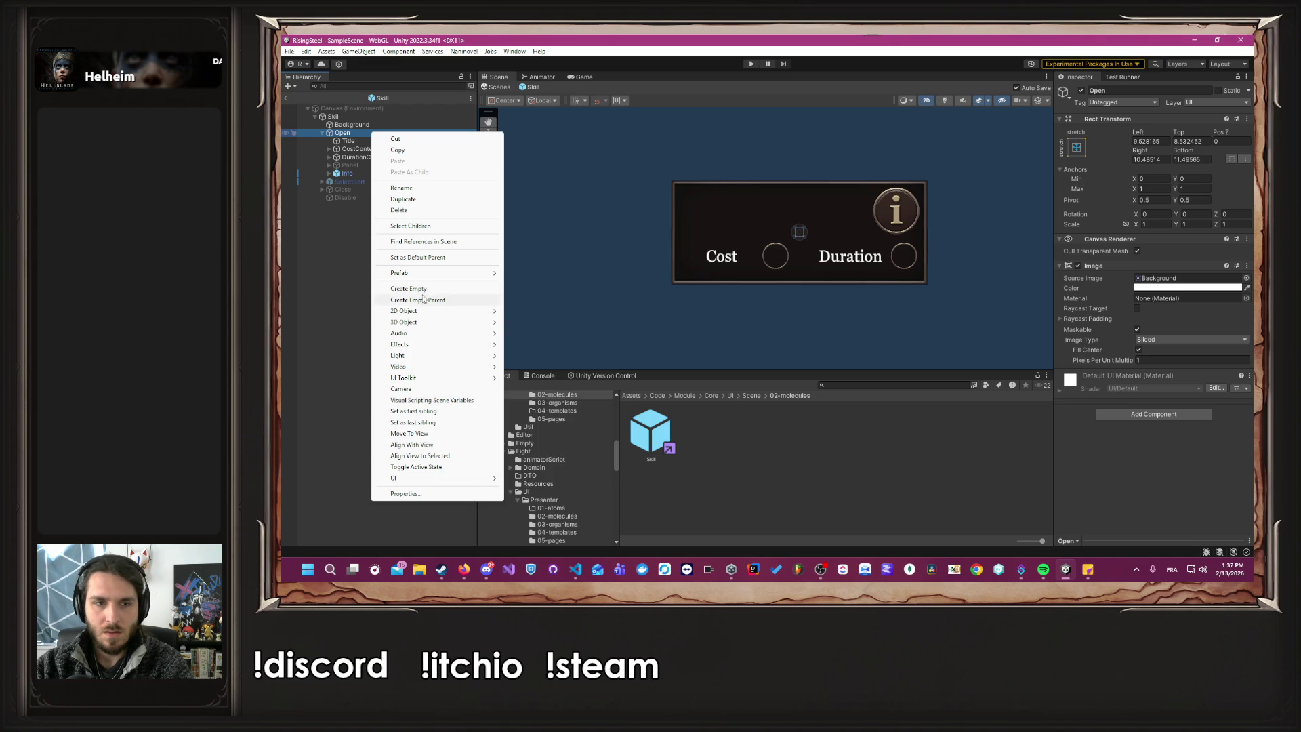
pyautogui.click(427, 288)
pyautogui.moveTo(795, 226)
pyautogui.mouseDown()
pyautogui.moveTo(730, 253)
pyautogui.moveTo(920, 271)
pyautogui.moveTo(852, 275)
pyautogui.moveTo(852, 236)
pyautogui.mouseUp()
# Place the new object above Panel, nest CostContent and DurationContent in it, and centre it near Pos X 0.
pyautogui.click(359, 149)
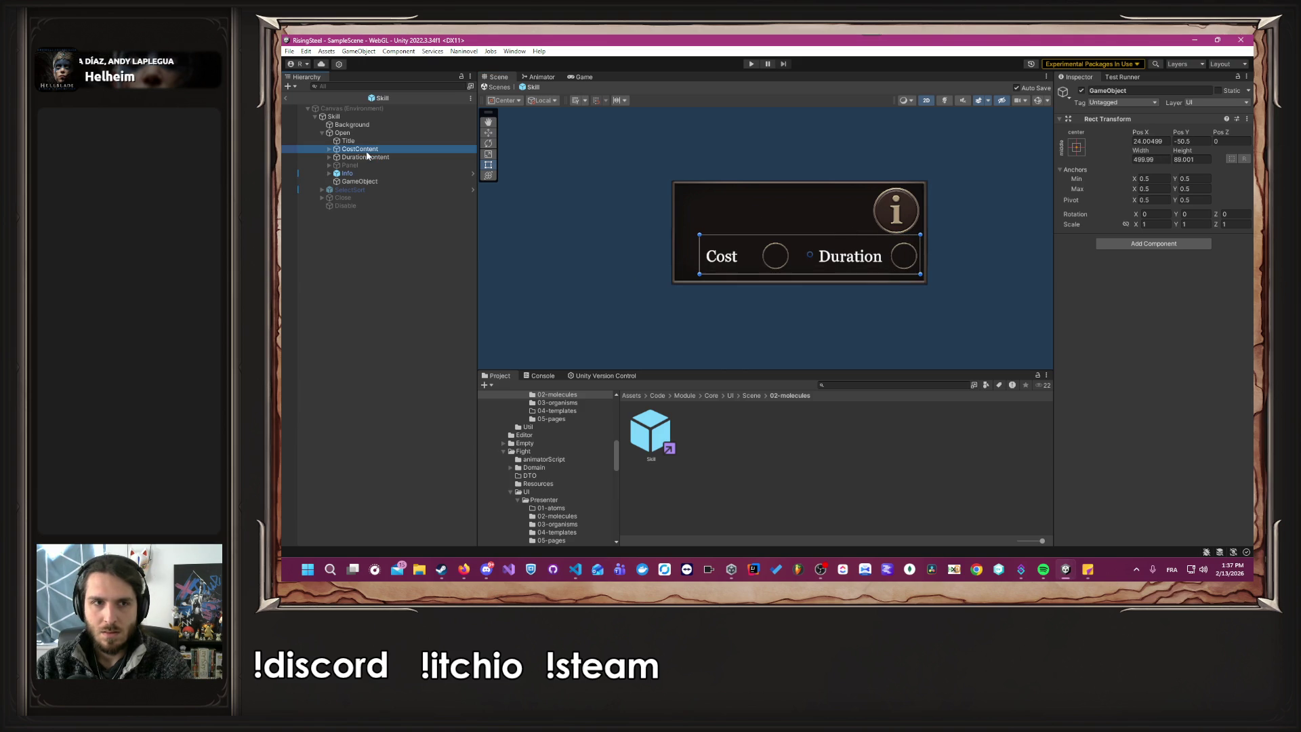
pyautogui.moveTo(367, 182); pyautogui.dragTo(373, 170)
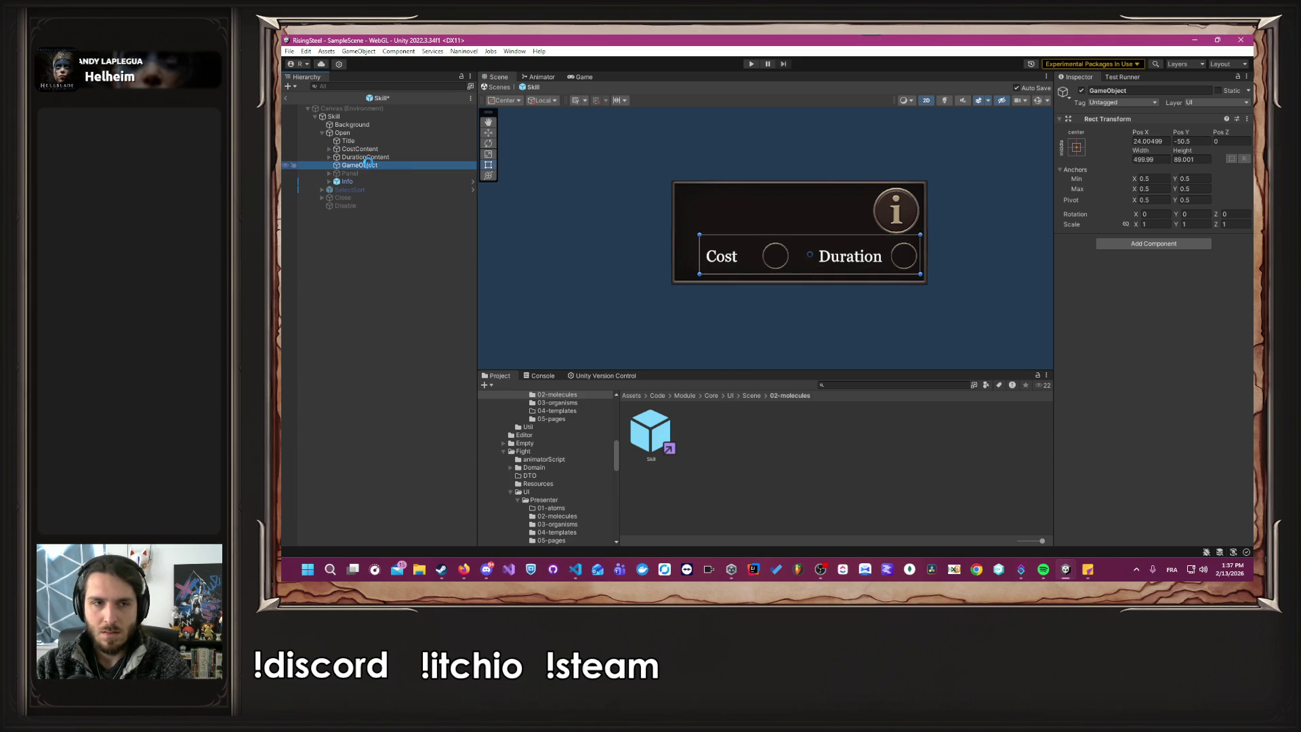
pyautogui.press('Up')
pyautogui.hotkey('shift', 'Up')
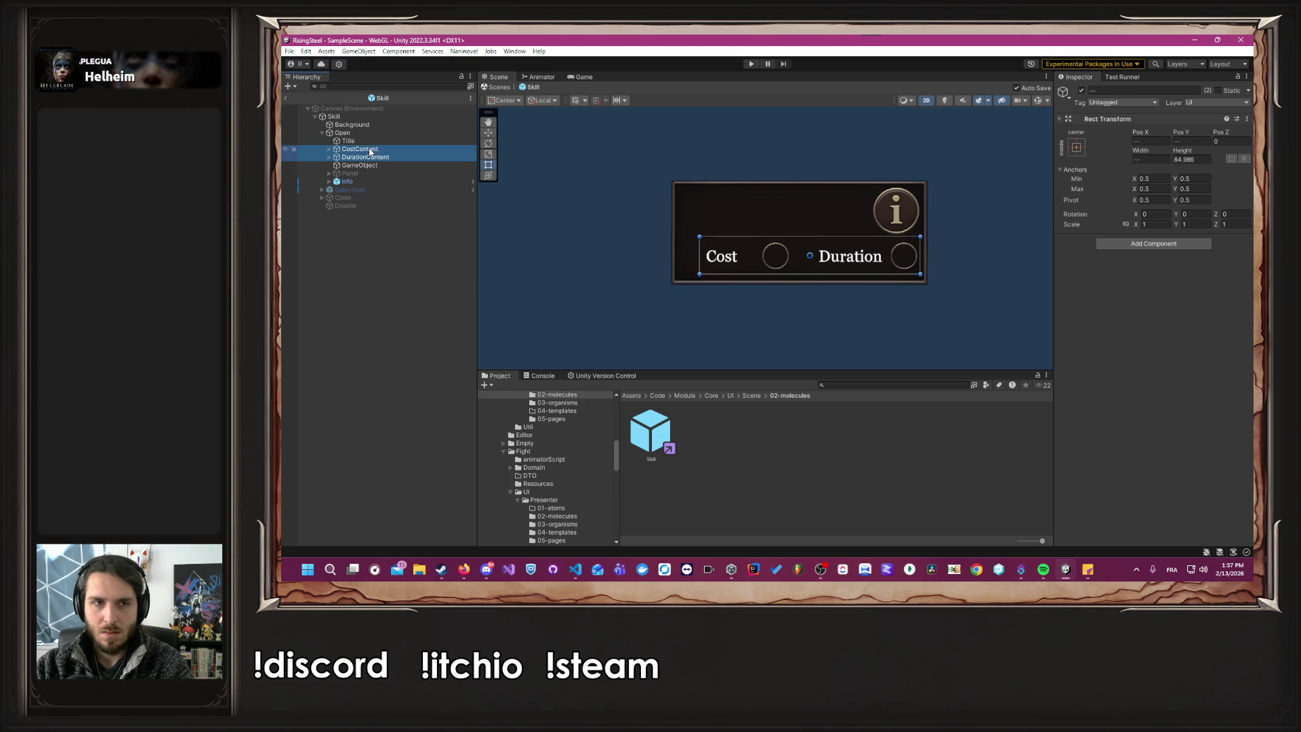
pyautogui.moveTo(373, 157); pyautogui.dragTo(371, 165)
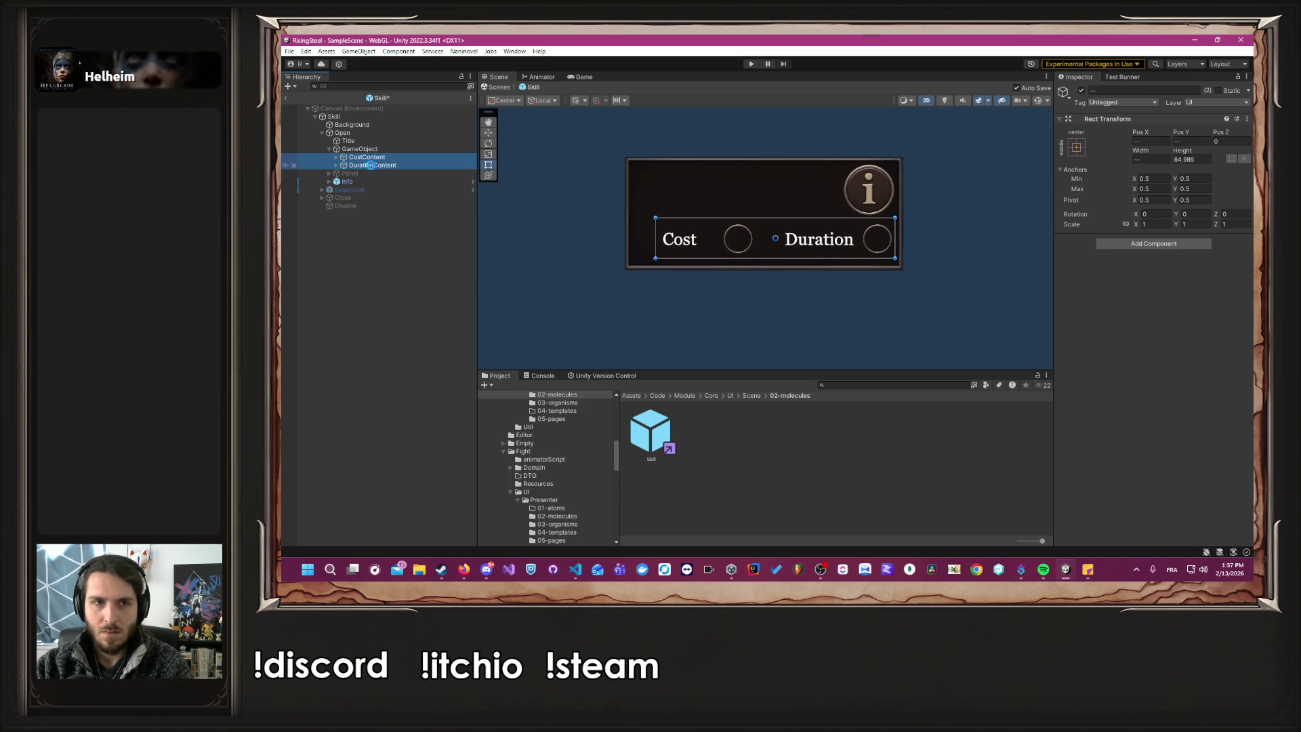
pyautogui.click(360, 150)
pyautogui.moveTo(676, 235); pyautogui.dragTo(677, 240)
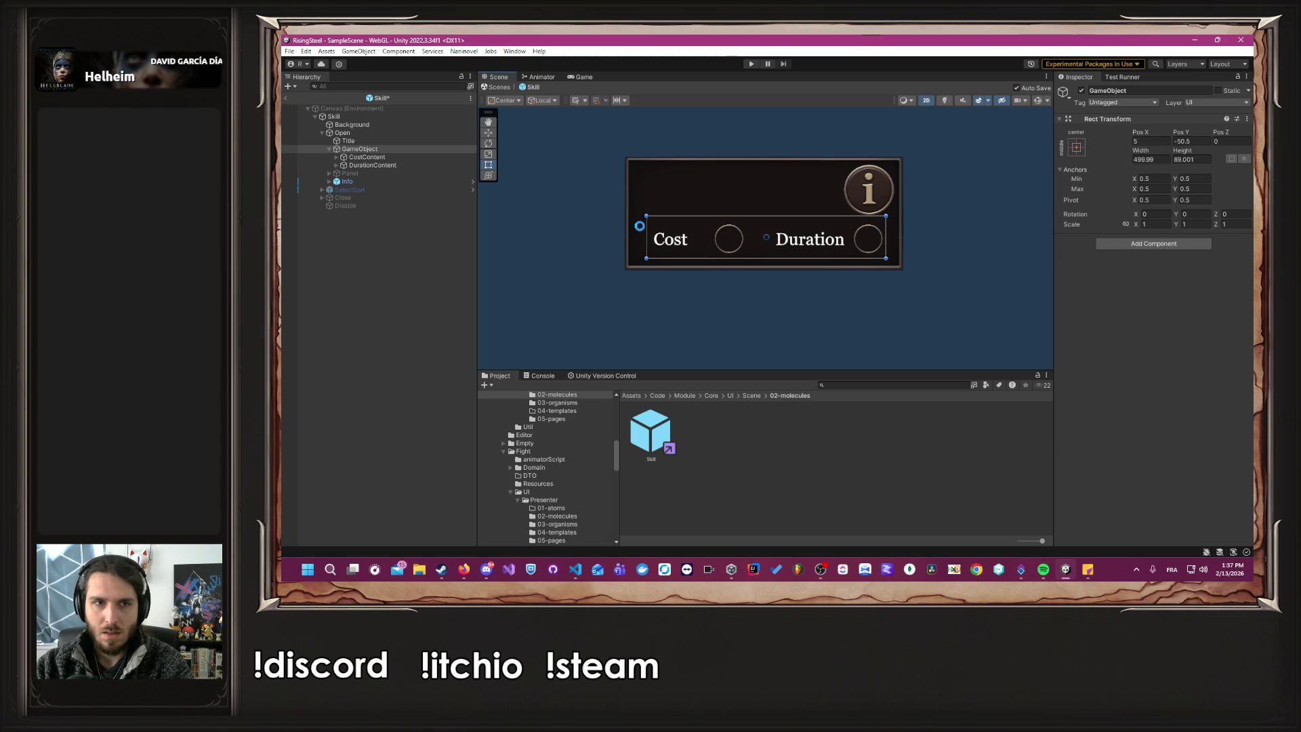
# Add a Grid Layout Group to the container with 248.1-wide cells.
pyautogui.click(1147, 245)
pyautogui.write('canva')
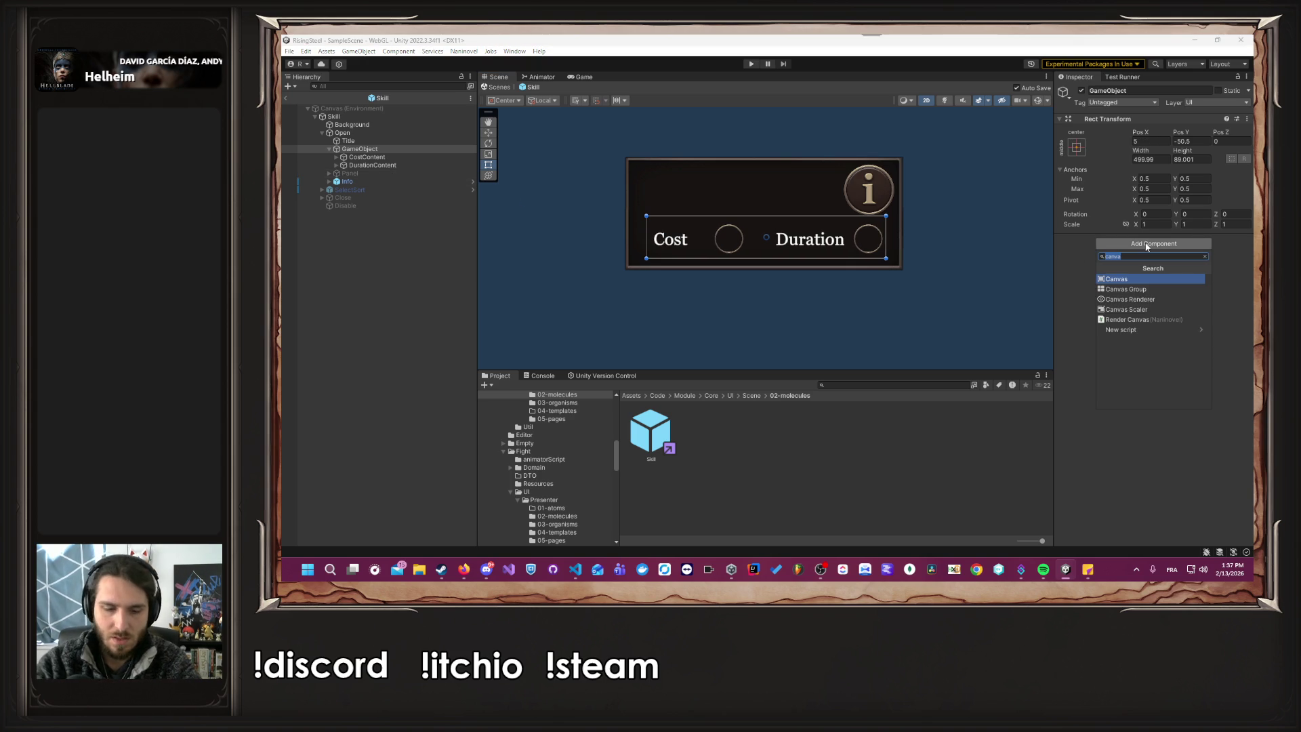
pyautogui.press('Down')
pyautogui.press('Down')
pyautogui.press('Return')
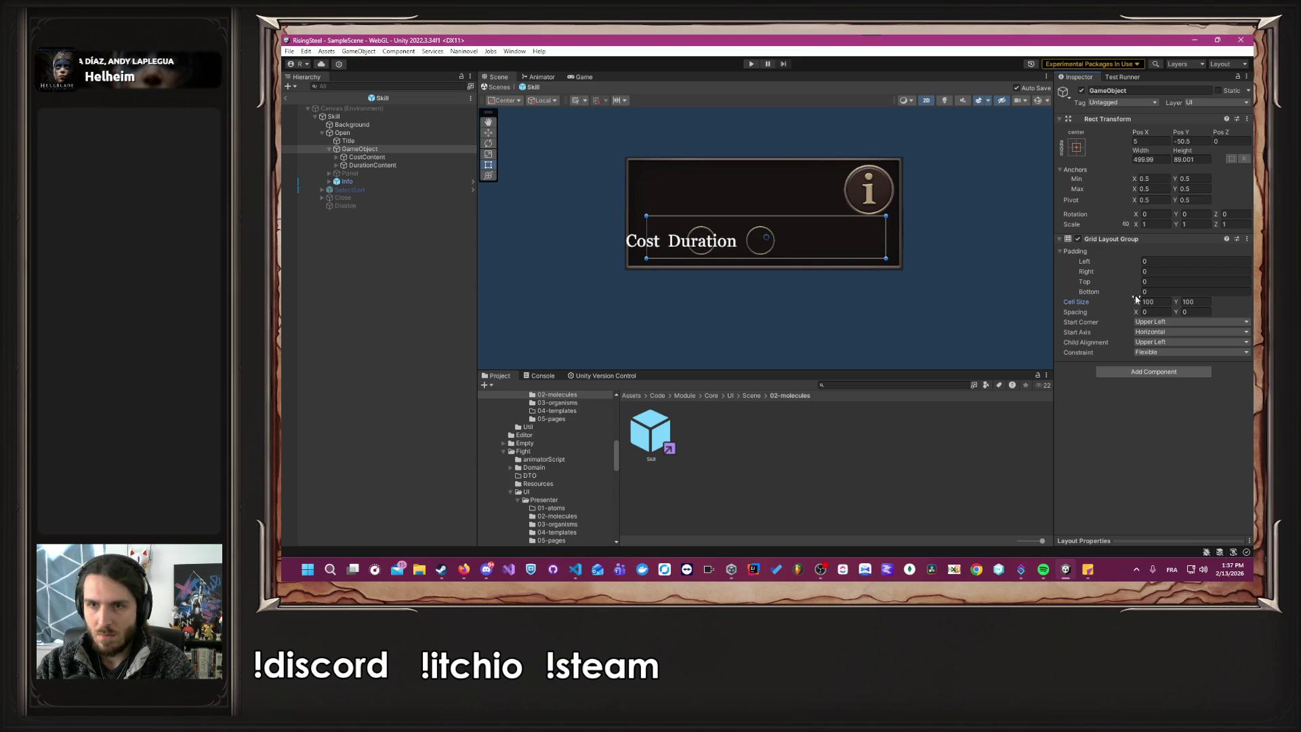
pyautogui.moveTo(1139, 301)
pyautogui.mouseDown()
pyautogui.moveTo(373, 290)
pyautogui.moveTo(1022, 270)
pyautogui.moveTo(380, 263)
pyautogui.moveTo(948, 257)
pyautogui.moveTo(420, 231)
pyautogui.moveTo(523, 210)
pyautogui.moveTo(743, 225)
pyautogui.mouseUp()
# Keep the grid's start corner at Upper Left and set Child Alignment to Middle Center.
pyautogui.click(406, 156)
pyautogui.click(1083, 90)
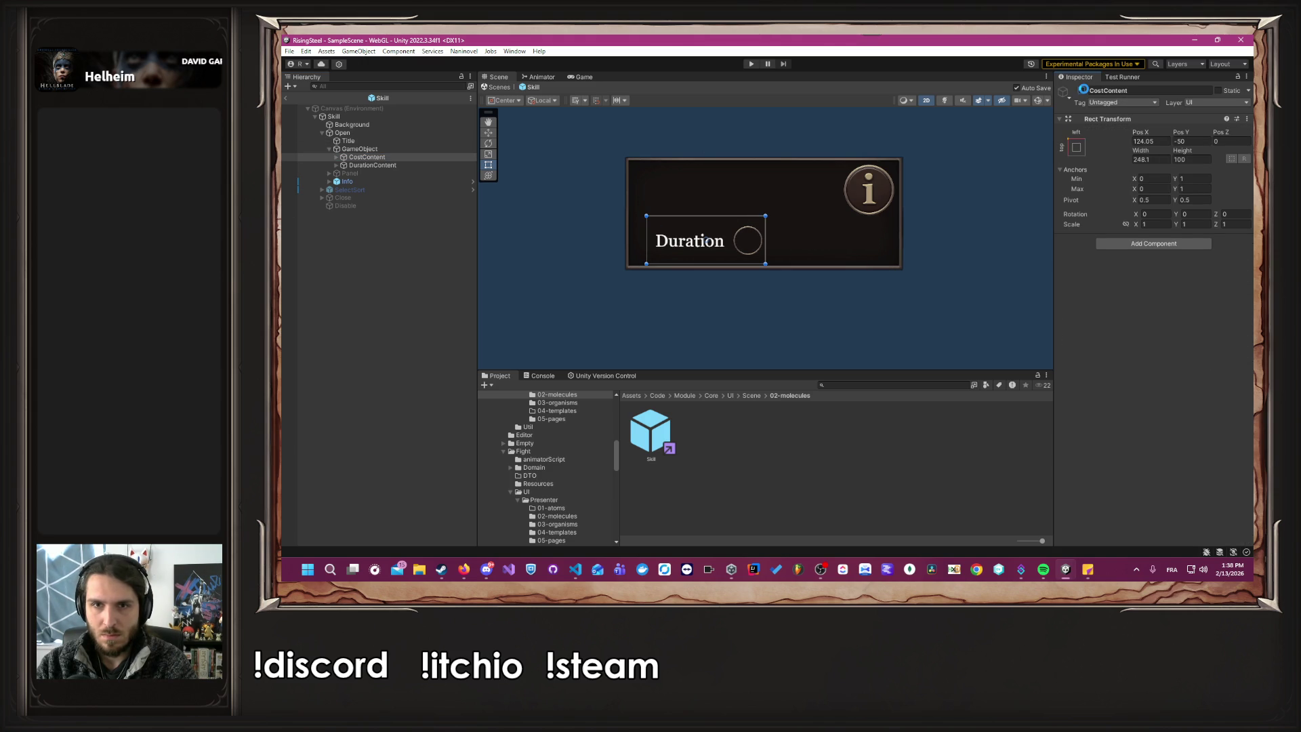
pyautogui.click(1083, 91)
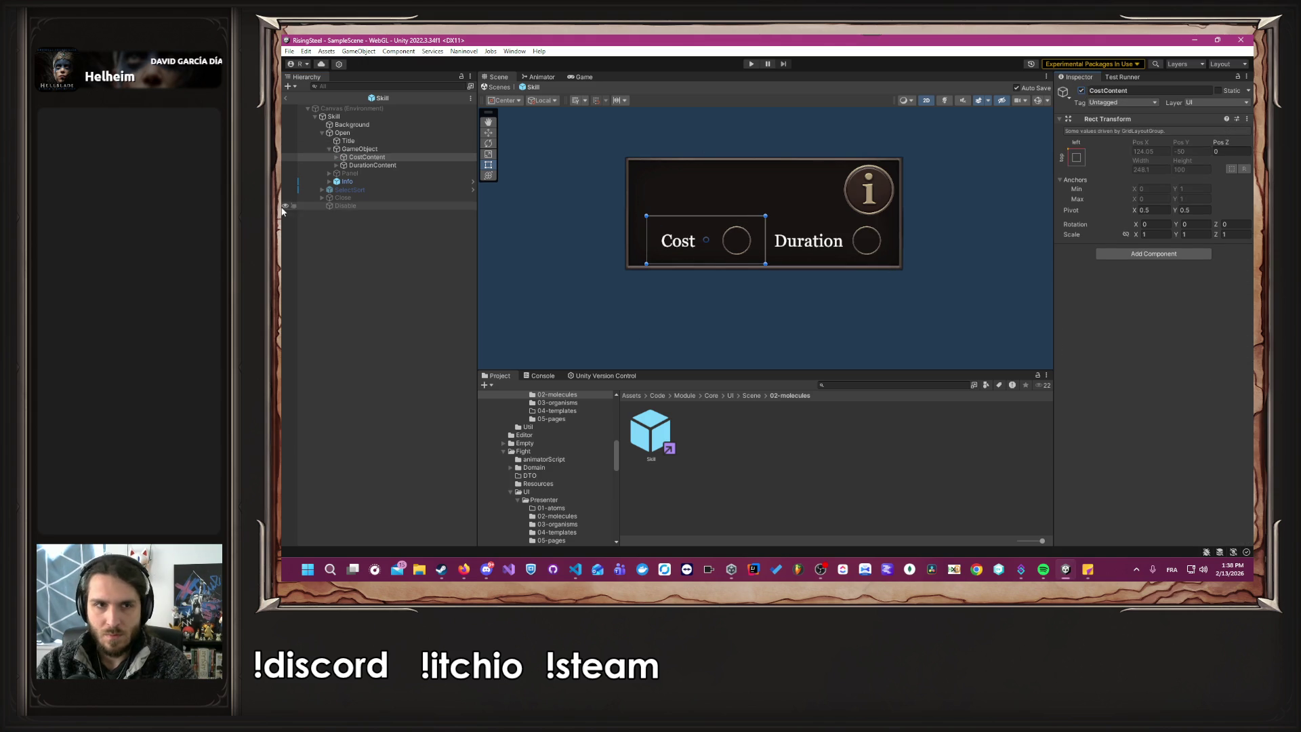
pyautogui.click(392, 149)
pyautogui.click(1198, 323)
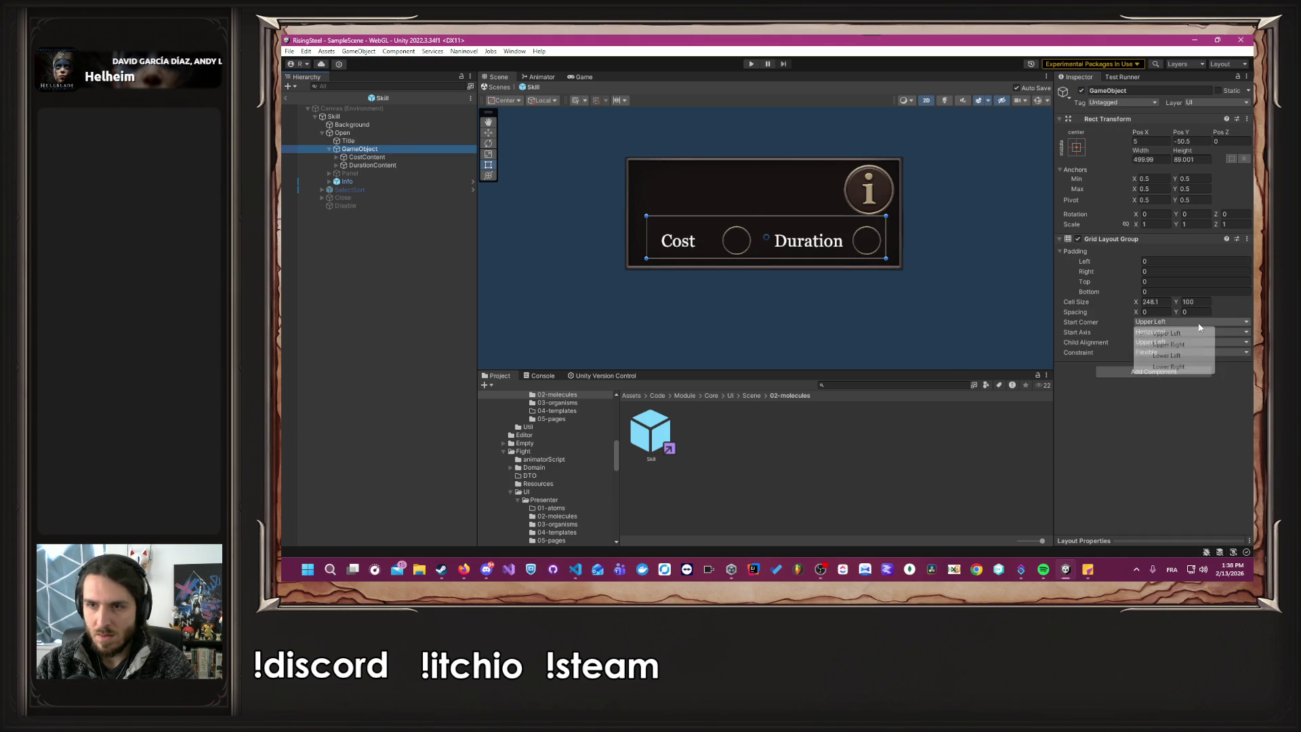
pyautogui.click(1077, 333)
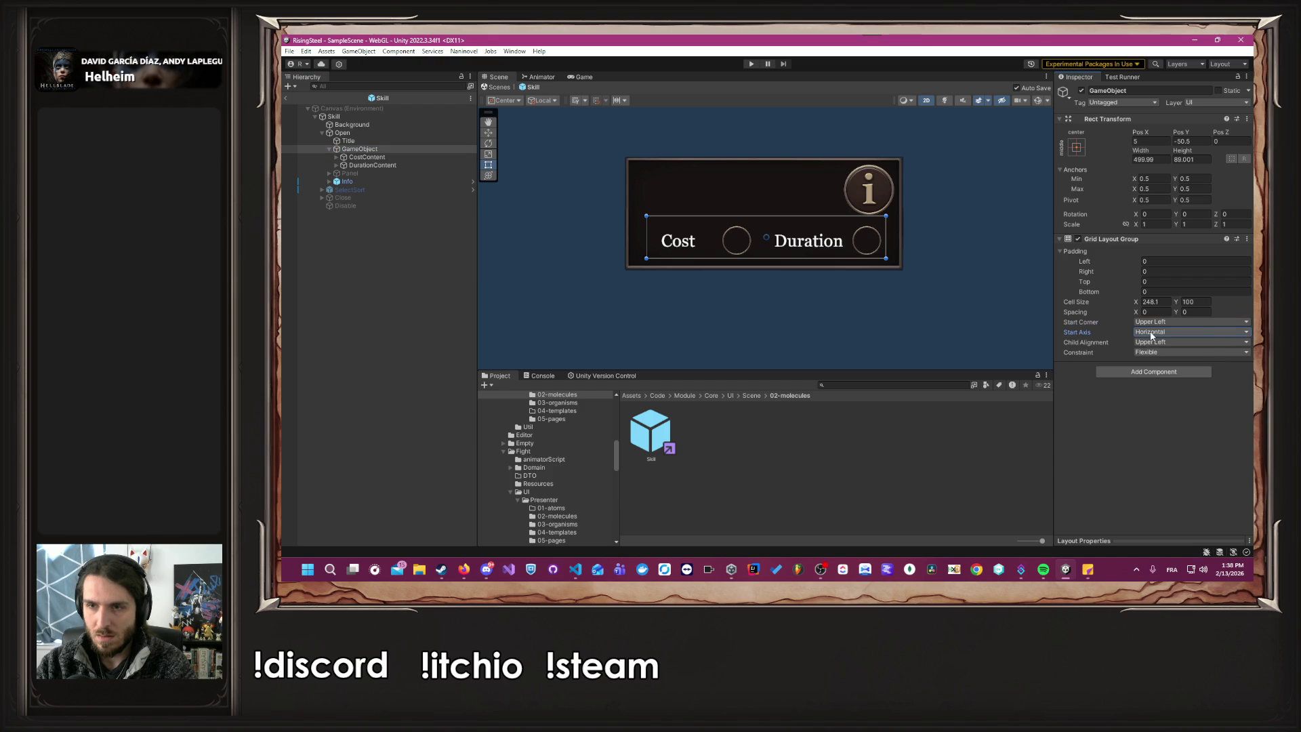
pyautogui.click(1136, 342)
pyautogui.click(1174, 398)
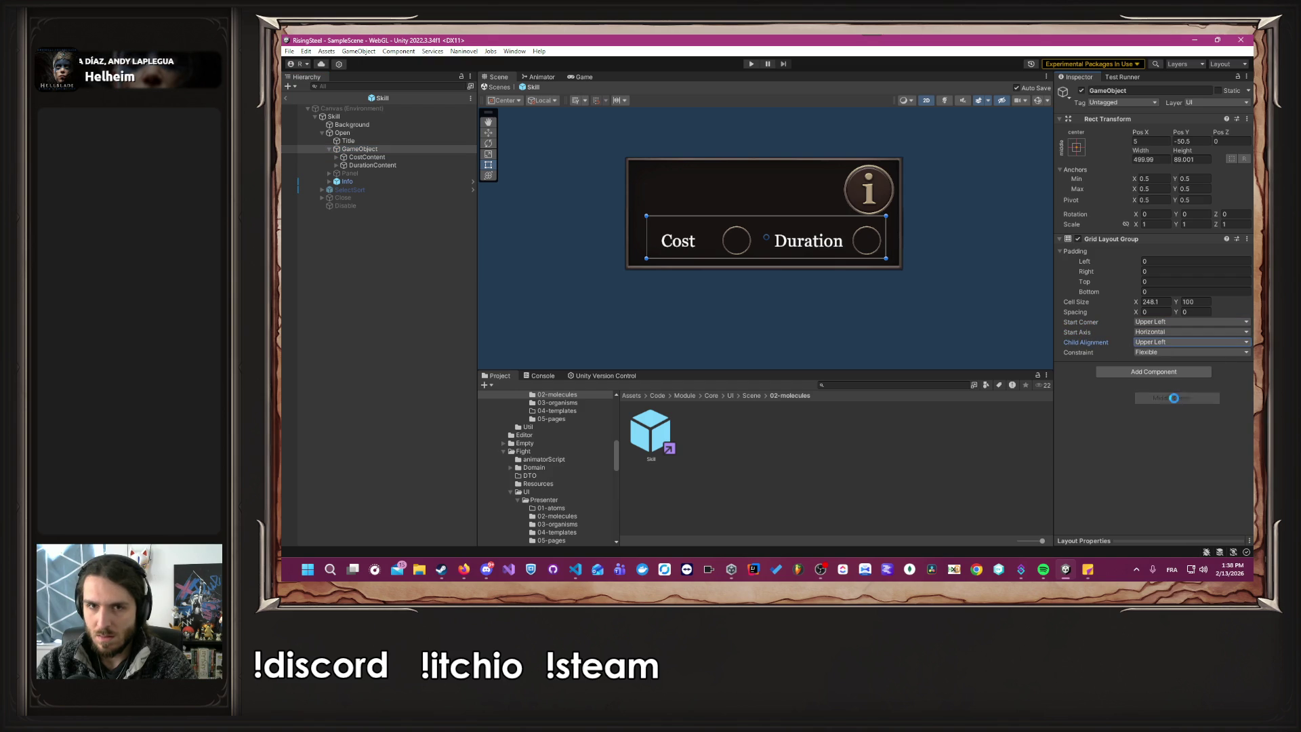
# Toggle CostContent and DurationContent off and on to refresh the grid, then enter Play mode.
pyautogui.click(412, 156)
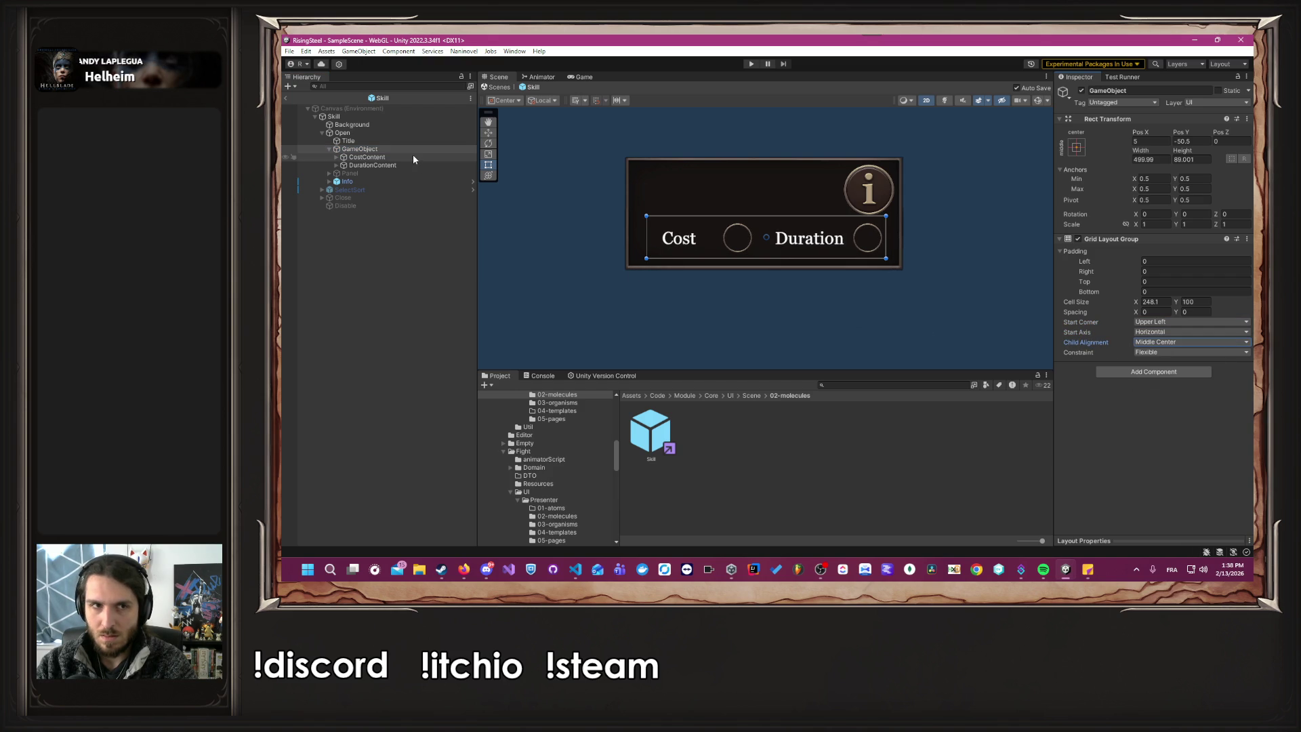
pyautogui.click(1081, 90)
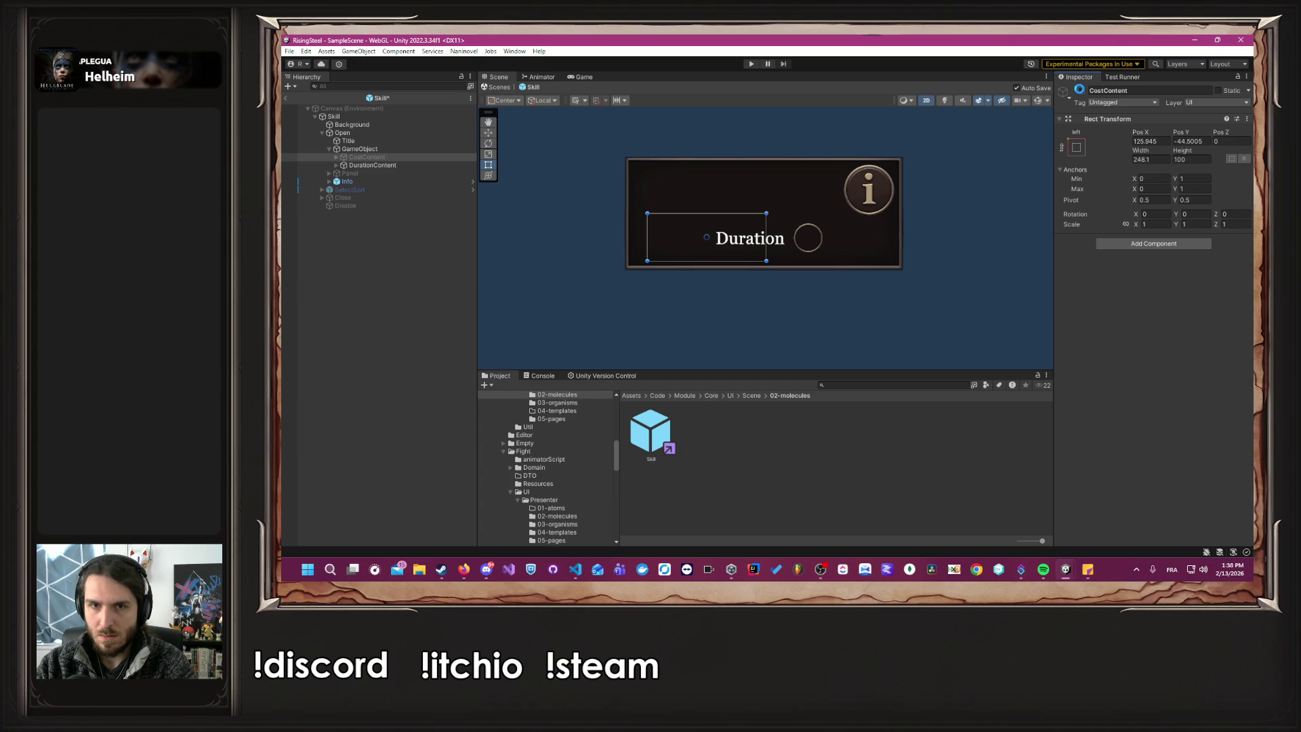
pyautogui.click(1081, 91)
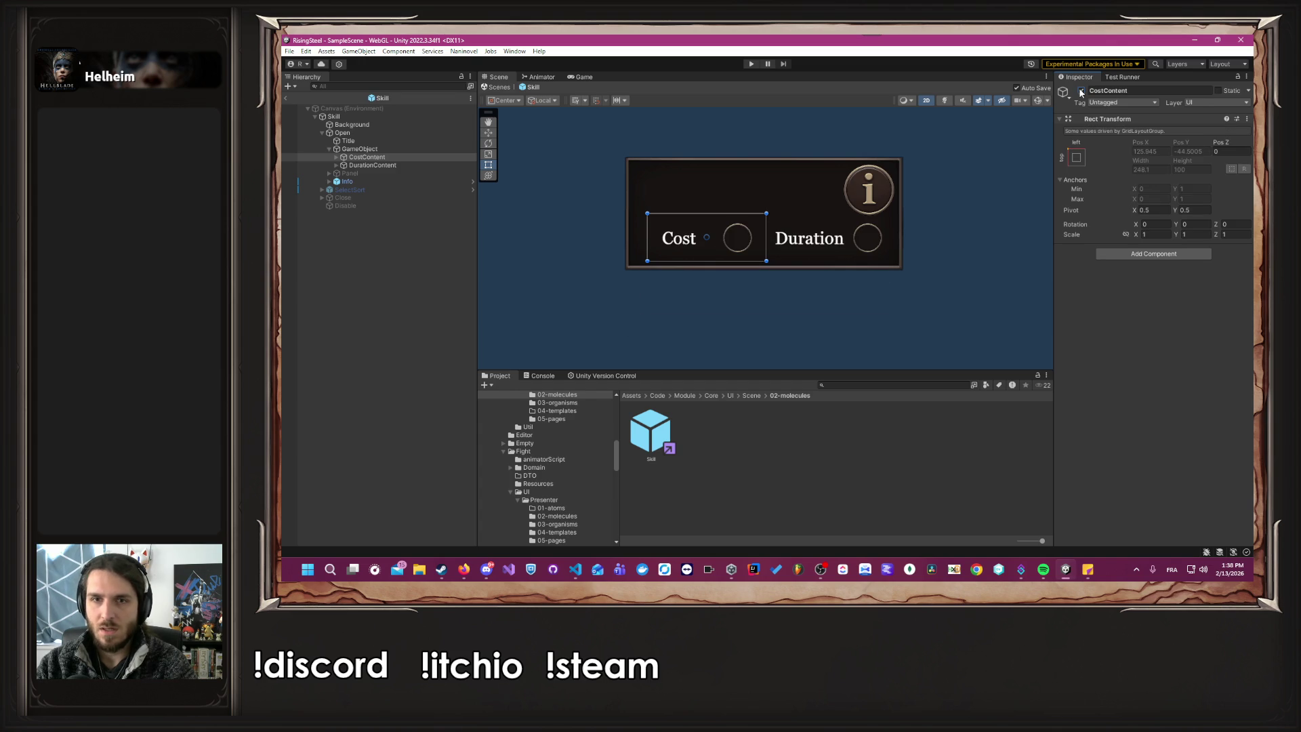
pyautogui.click(373, 165)
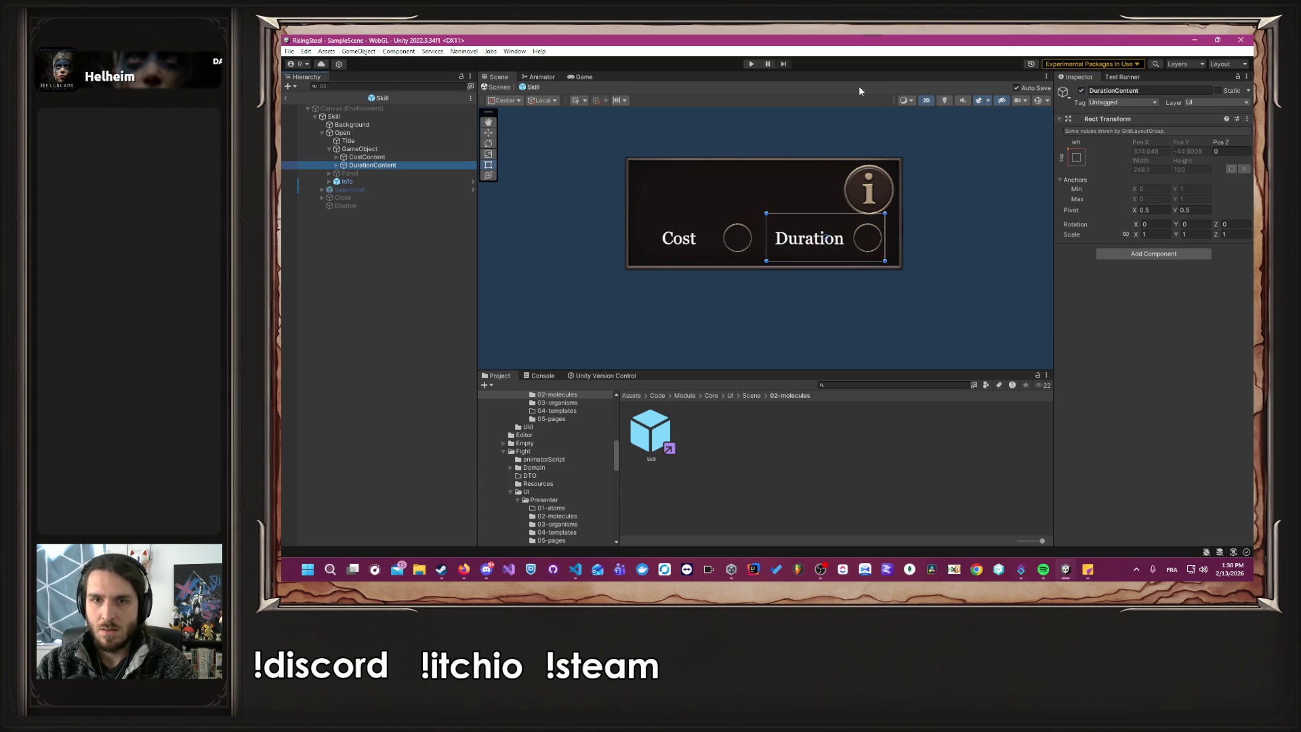
pyautogui.click(1081, 90)
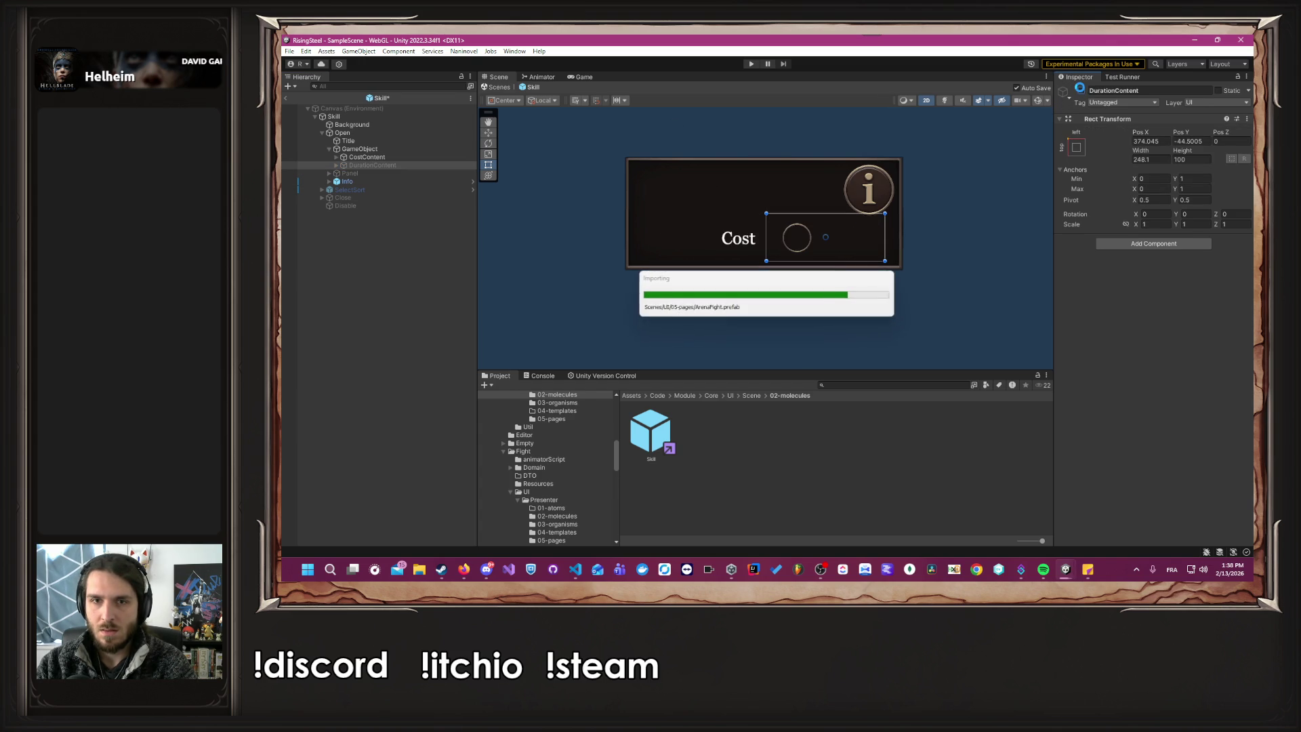
pyautogui.click(1081, 91)
pyautogui.click(996, 166)
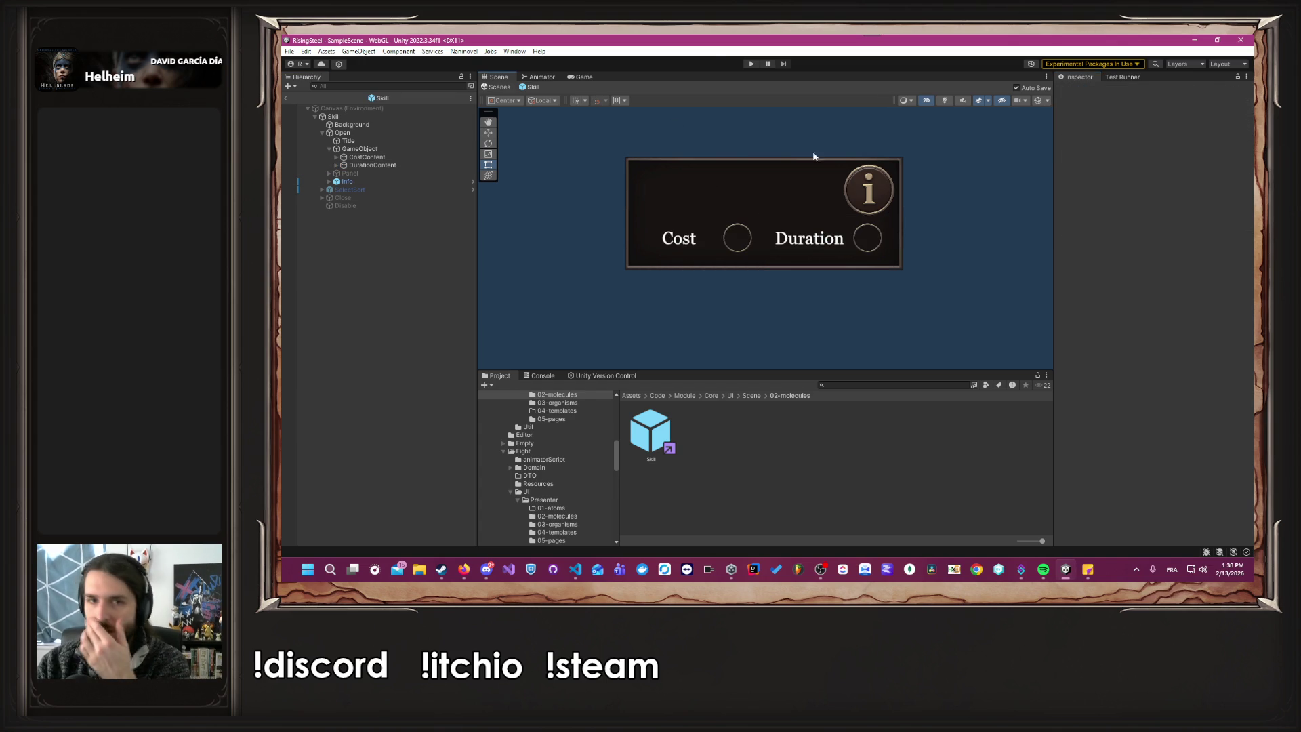
pyautogui.click(750, 64)
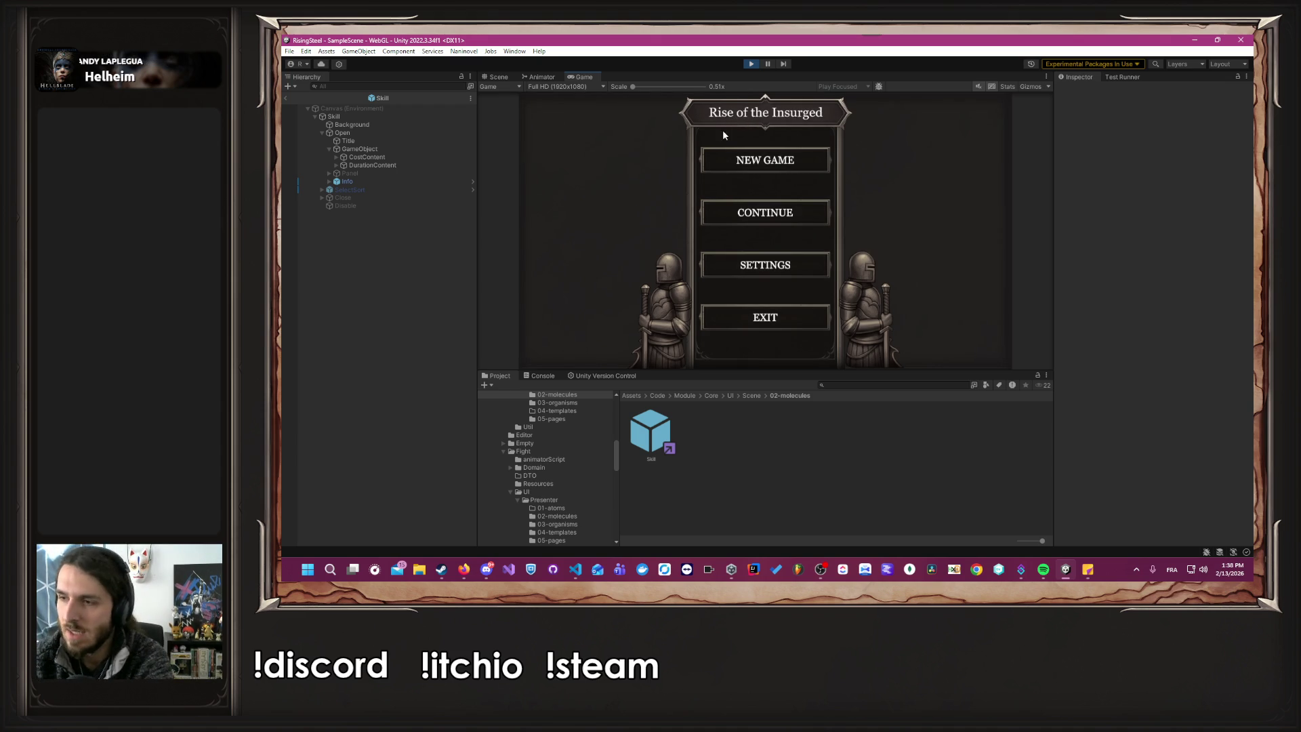
# Load save slot 2, open Training and view Amber's statistics and skills.
pyautogui.click(755, 215)
pyautogui.click(754, 243)
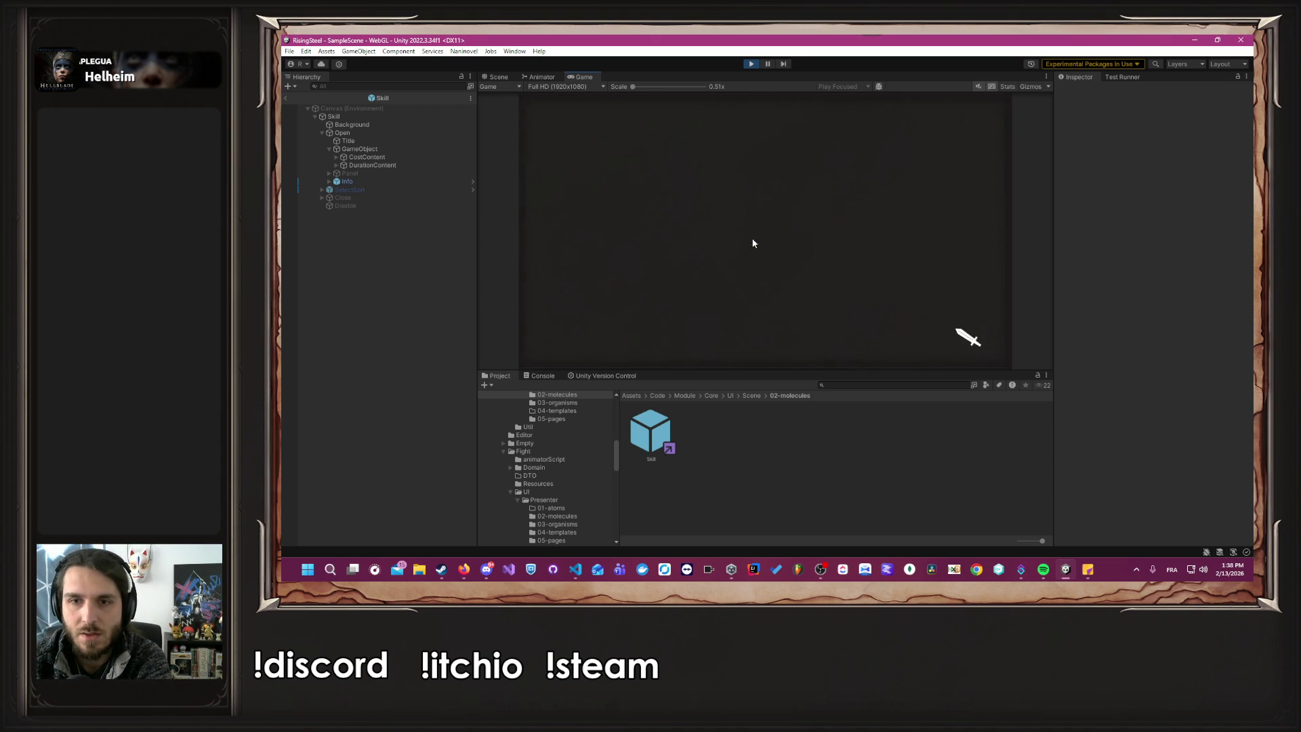
pyautogui.click(565, 266)
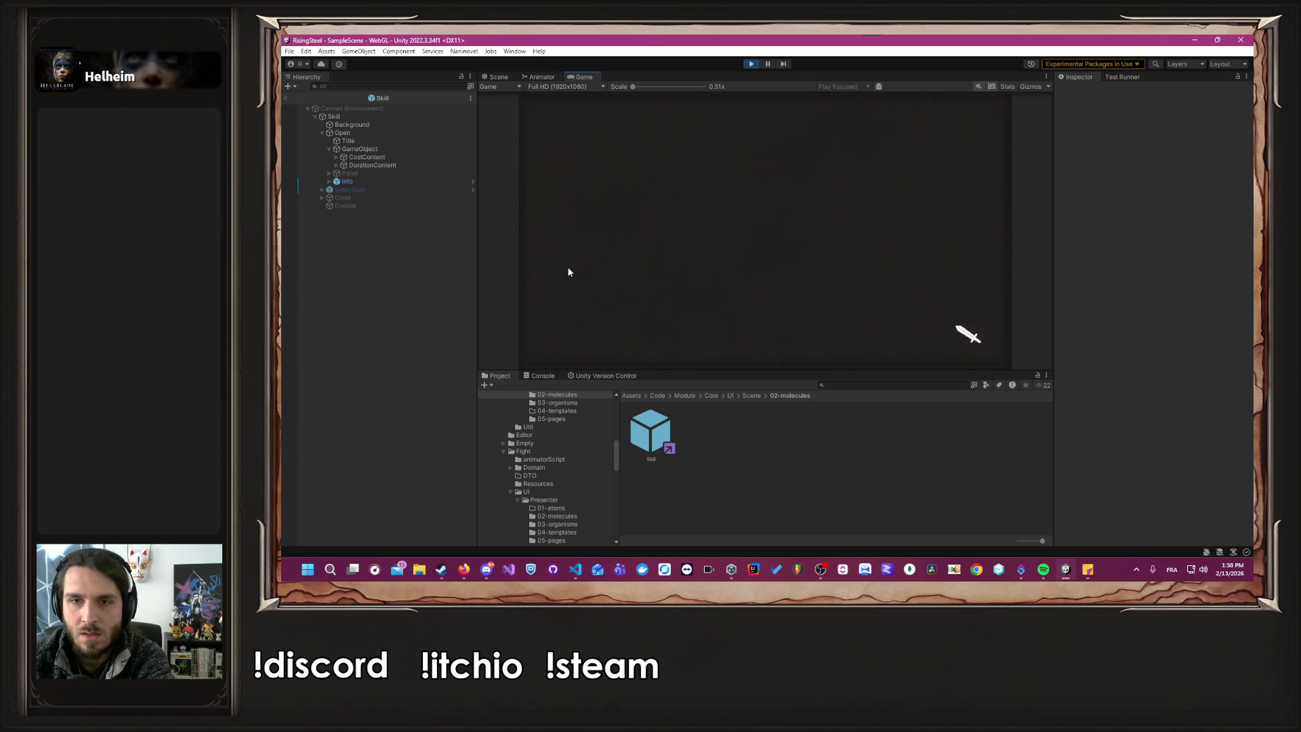
pyautogui.click(600, 269)
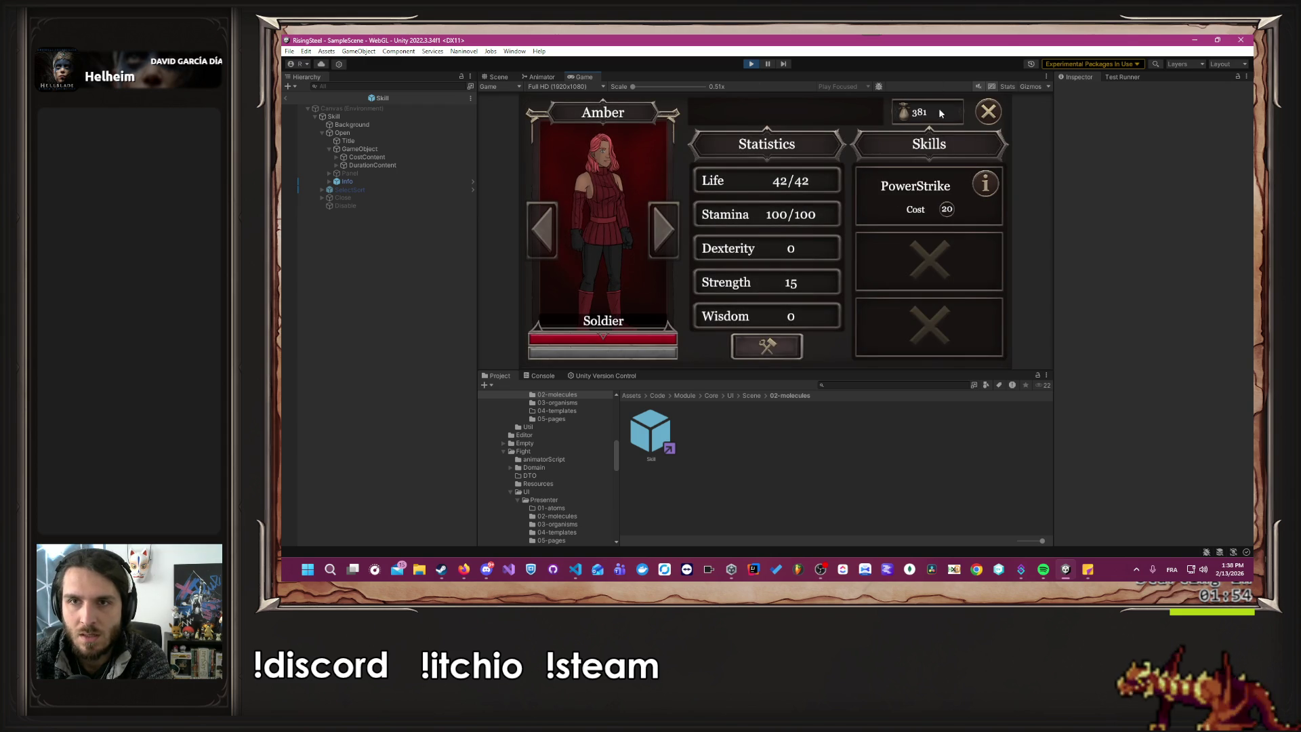
pyautogui.click(987, 111)
pyautogui.click(984, 114)
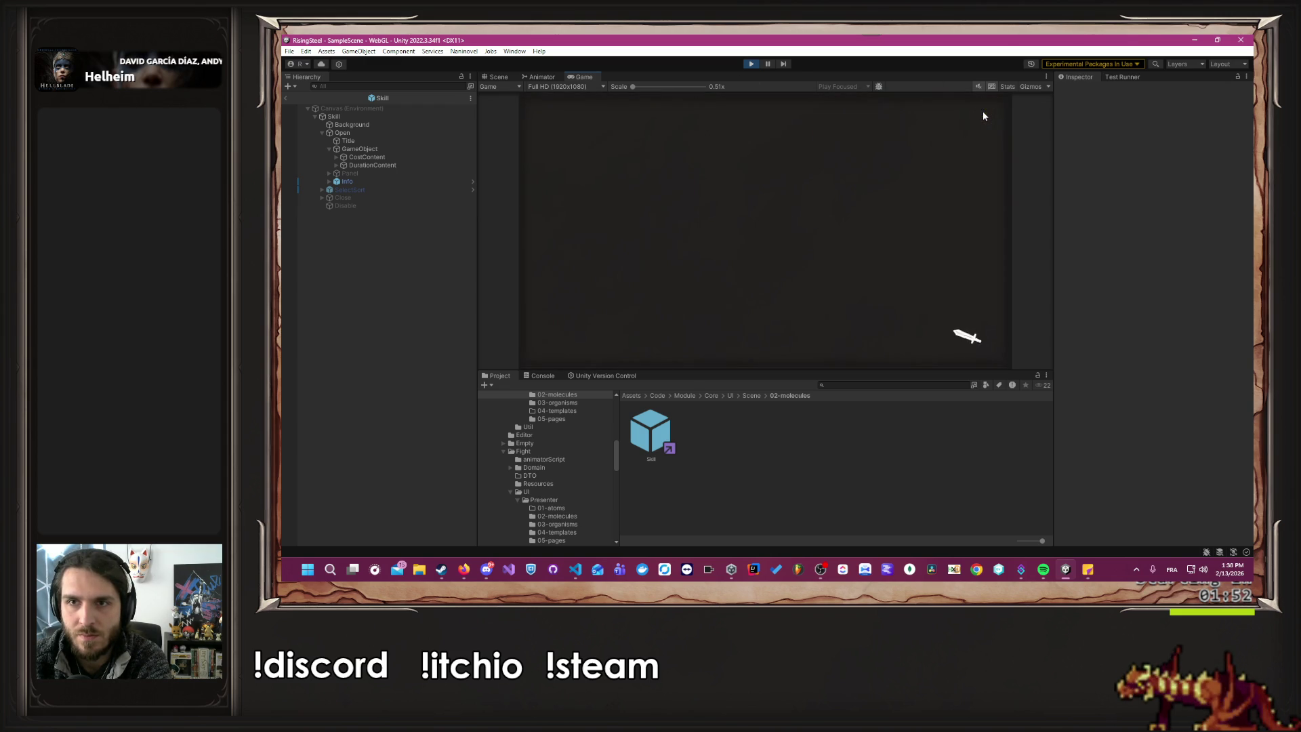
# Load a different save and check Alberto's Burn skill shows Cost 20 and Duration 2.
pyautogui.press('Escape')
pyautogui.click(789, 217)
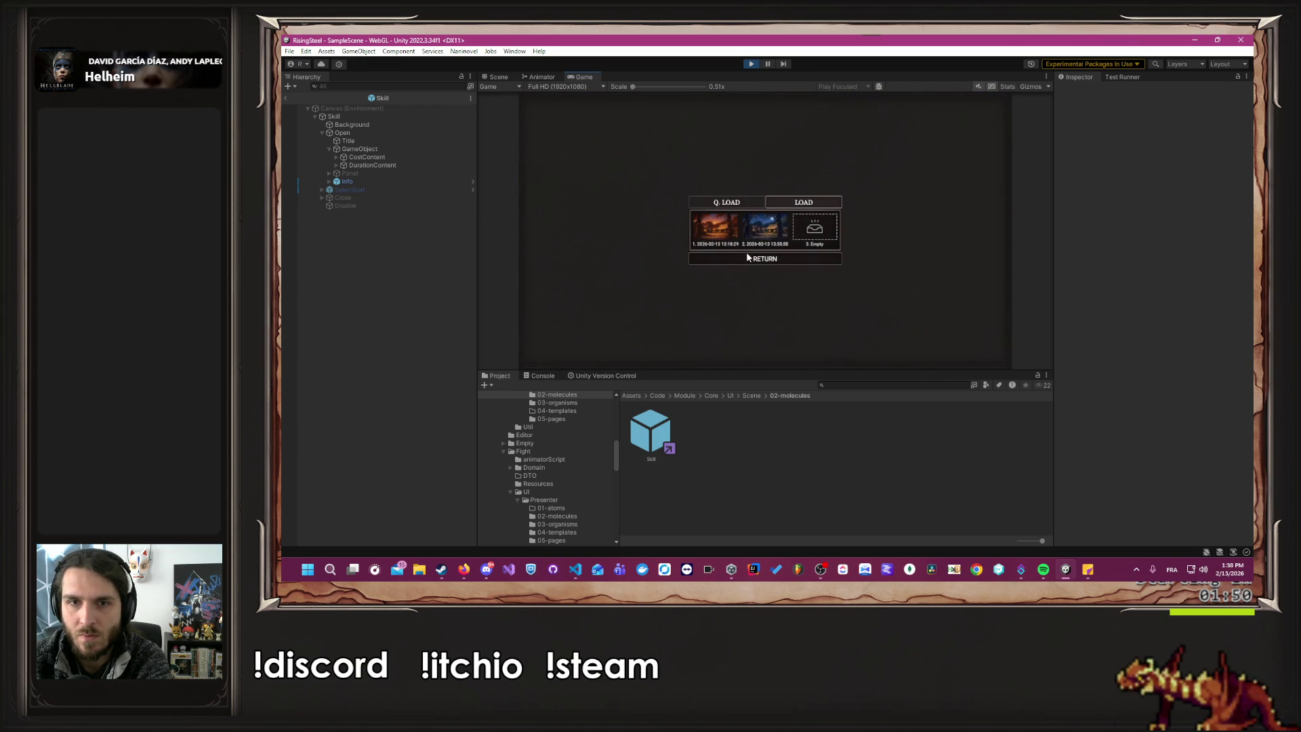
pyautogui.click(709, 230)
pyautogui.click(562, 262)
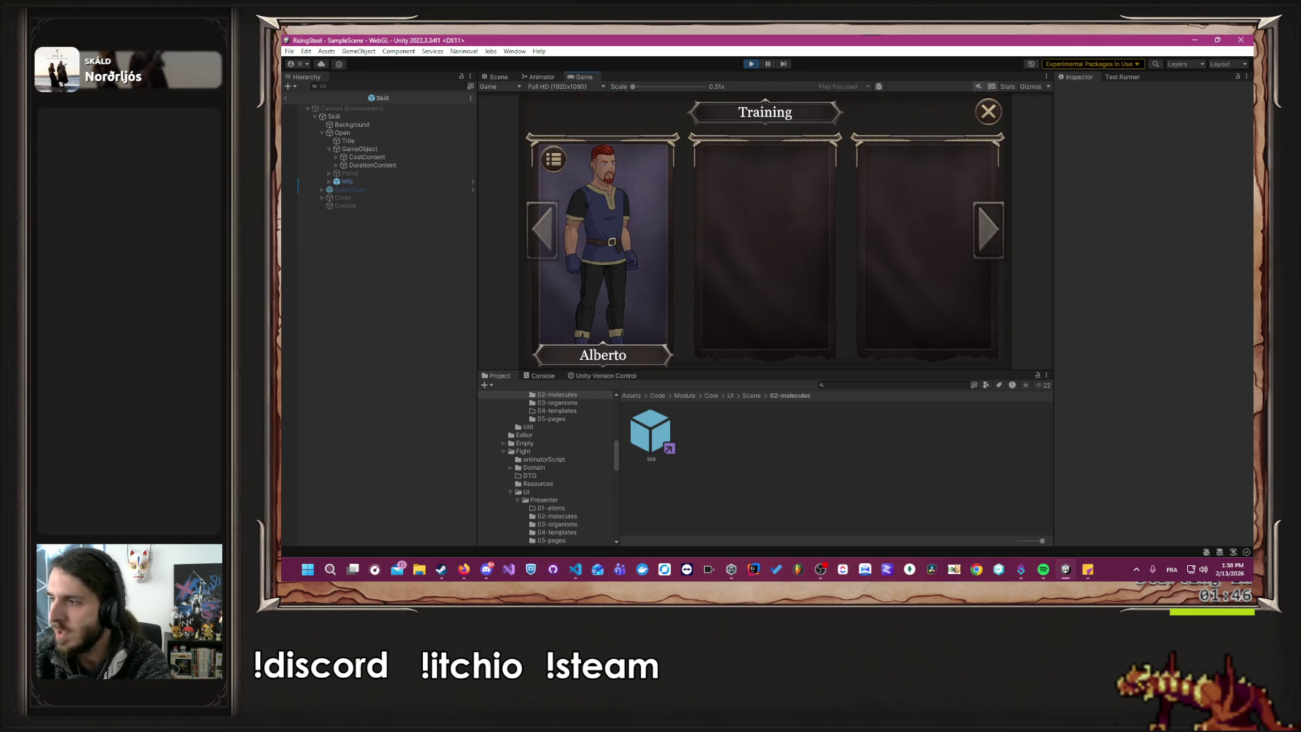
pyautogui.hotkey('alt', 'Tab')
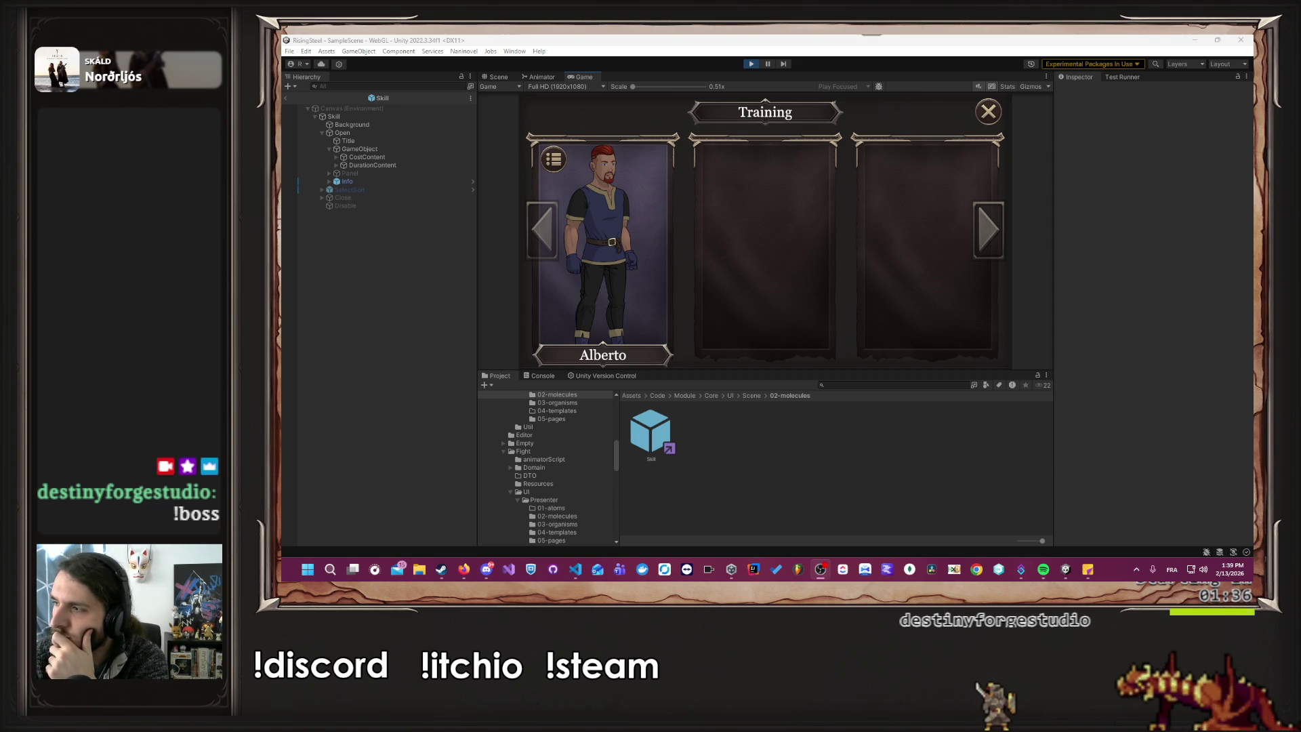
pyautogui.click(586, 251)
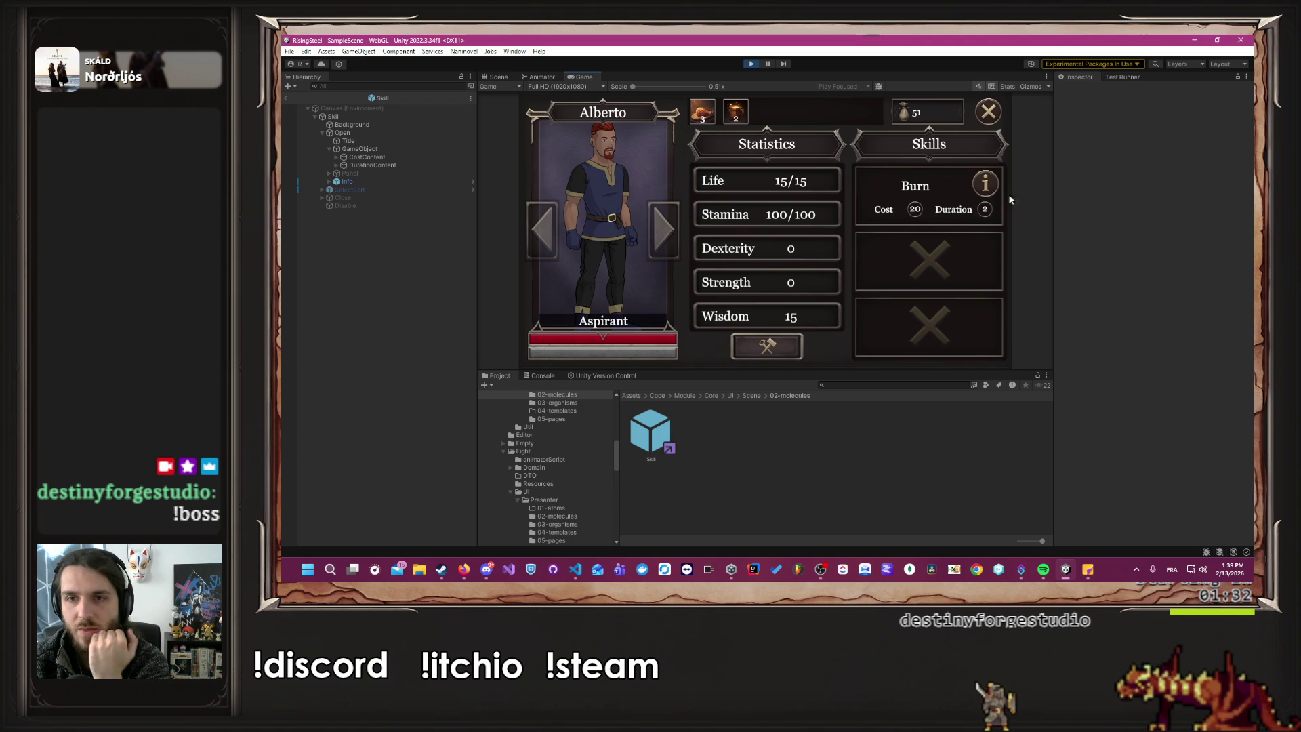
pyautogui.click(978, 113)
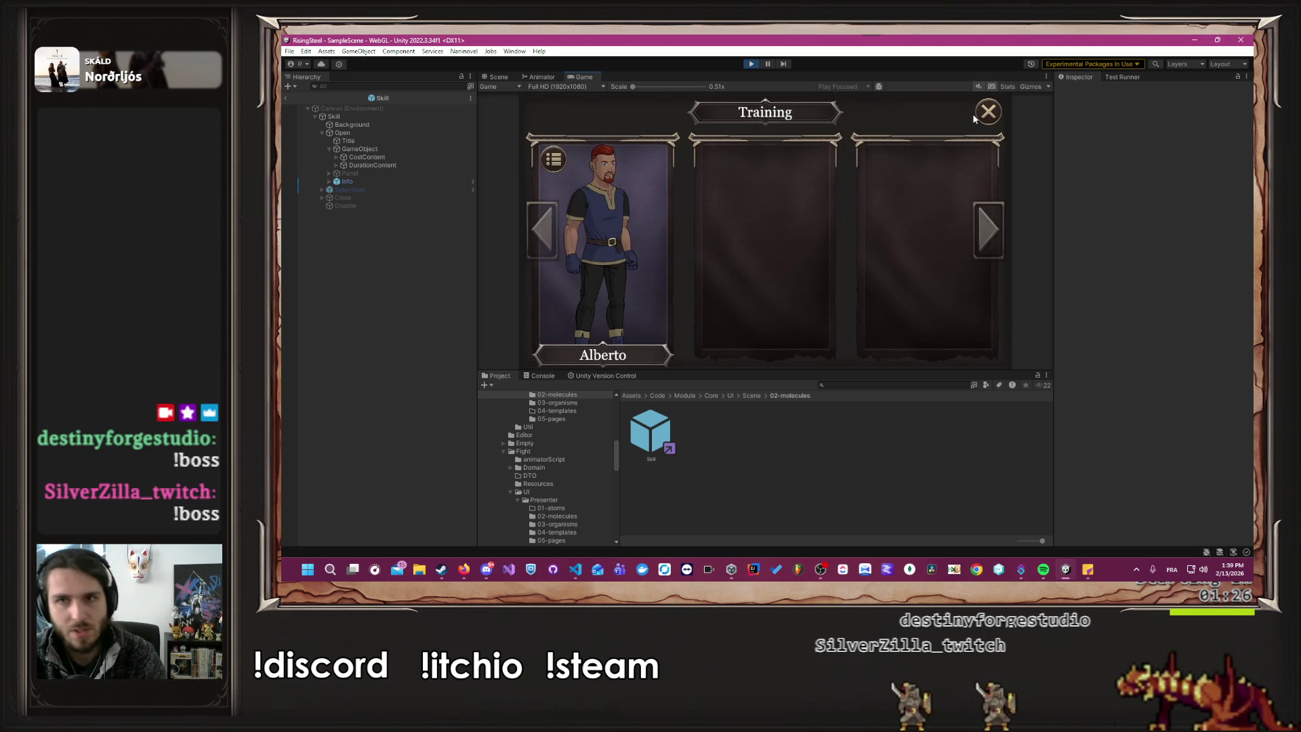
pyautogui.click(981, 113)
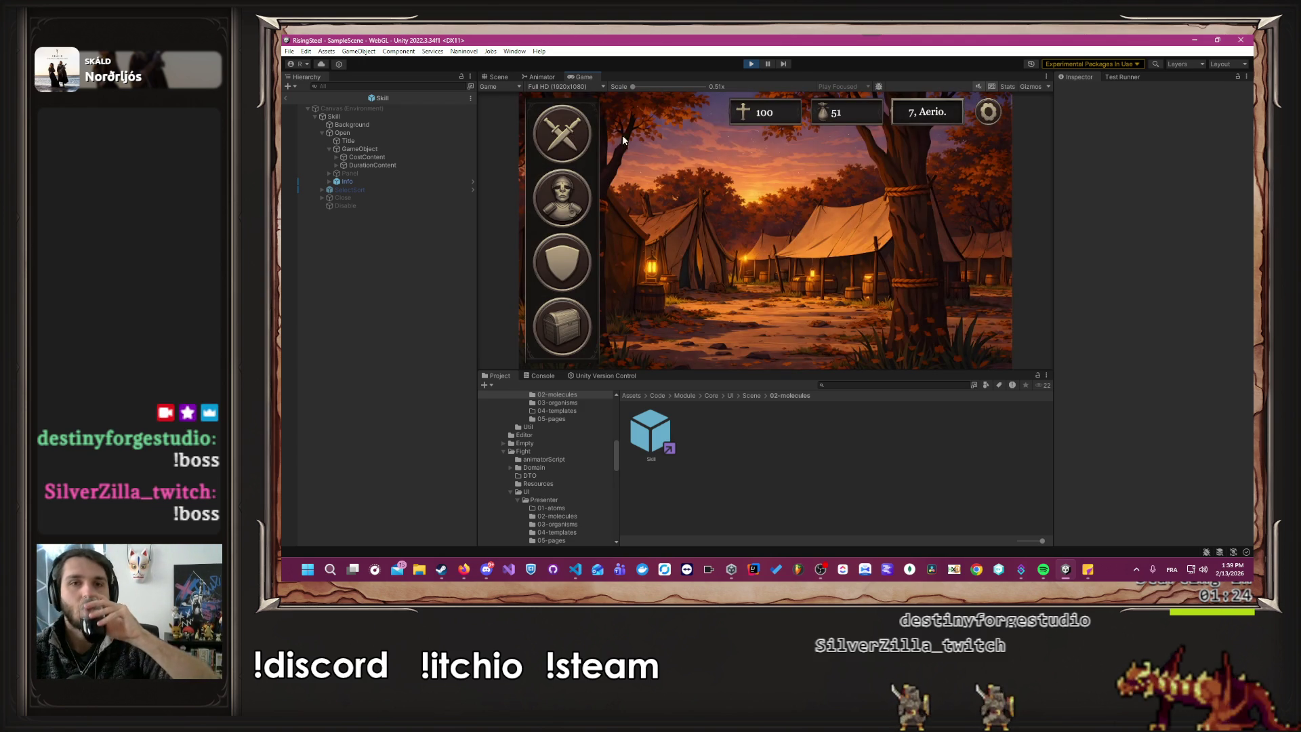
# Start an Arena fight and cast Burn on Ragnar.
pyautogui.click(584, 123)
pyautogui.click(635, 227)
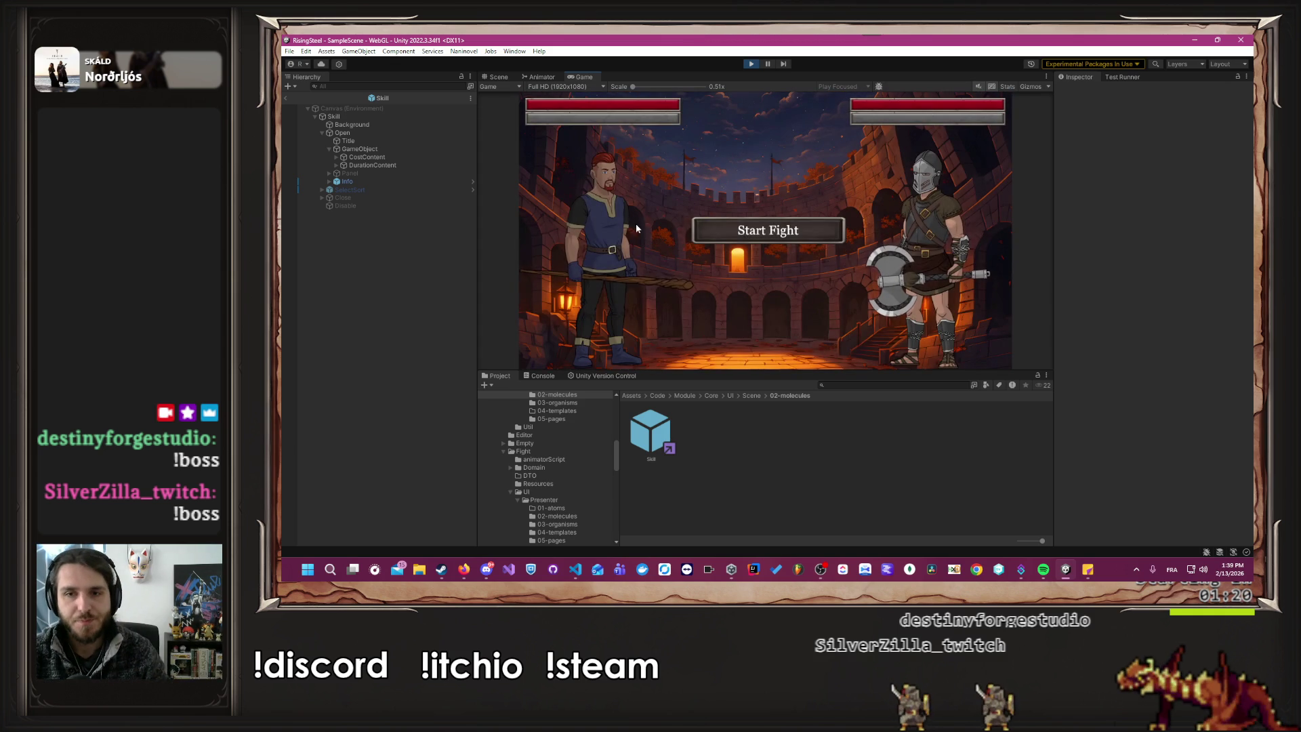
pyautogui.click(790, 224)
pyautogui.click(626, 305)
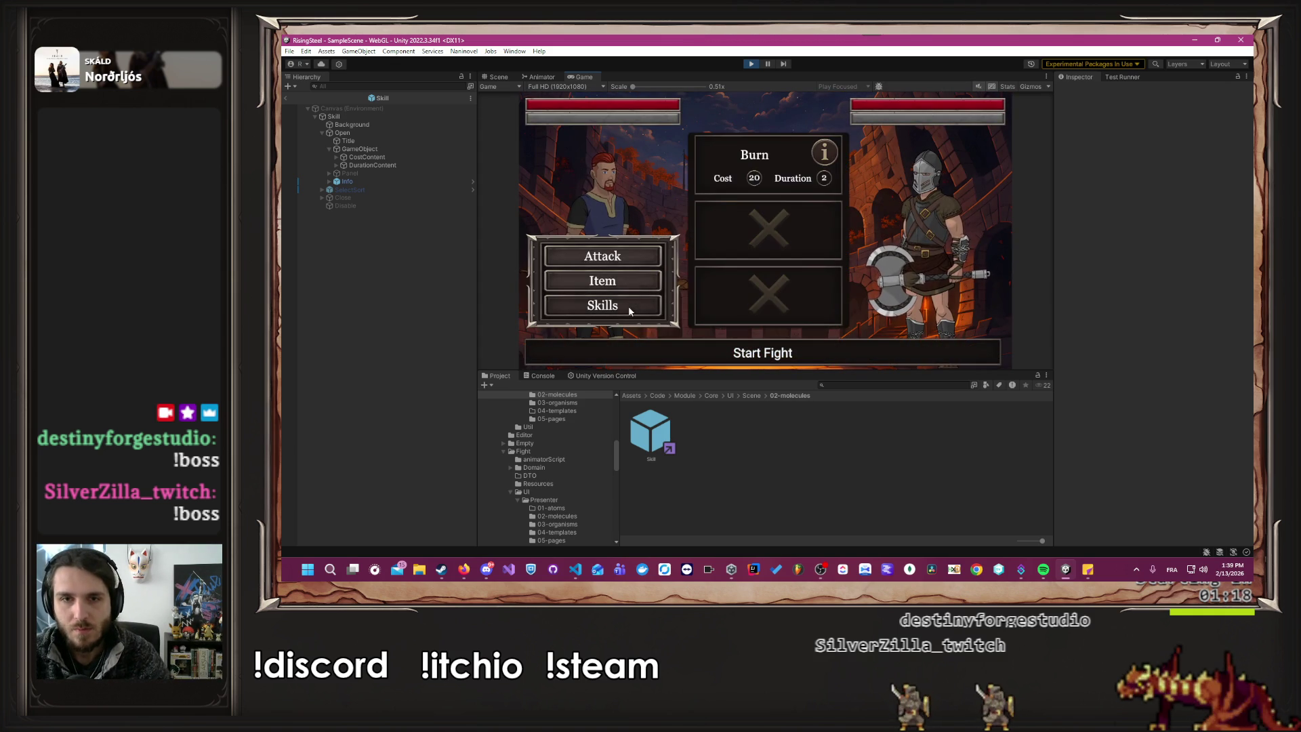
pyautogui.click(761, 157)
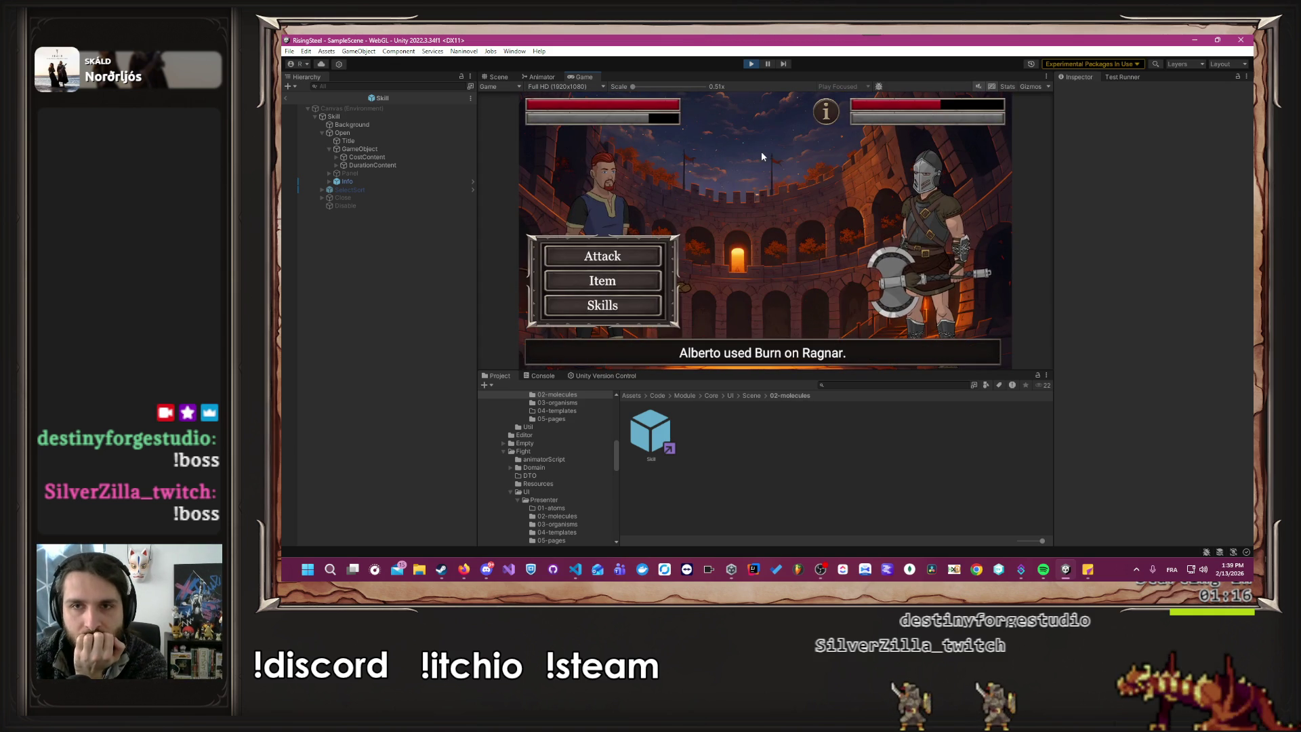
pyautogui.moveTo(822, 117)
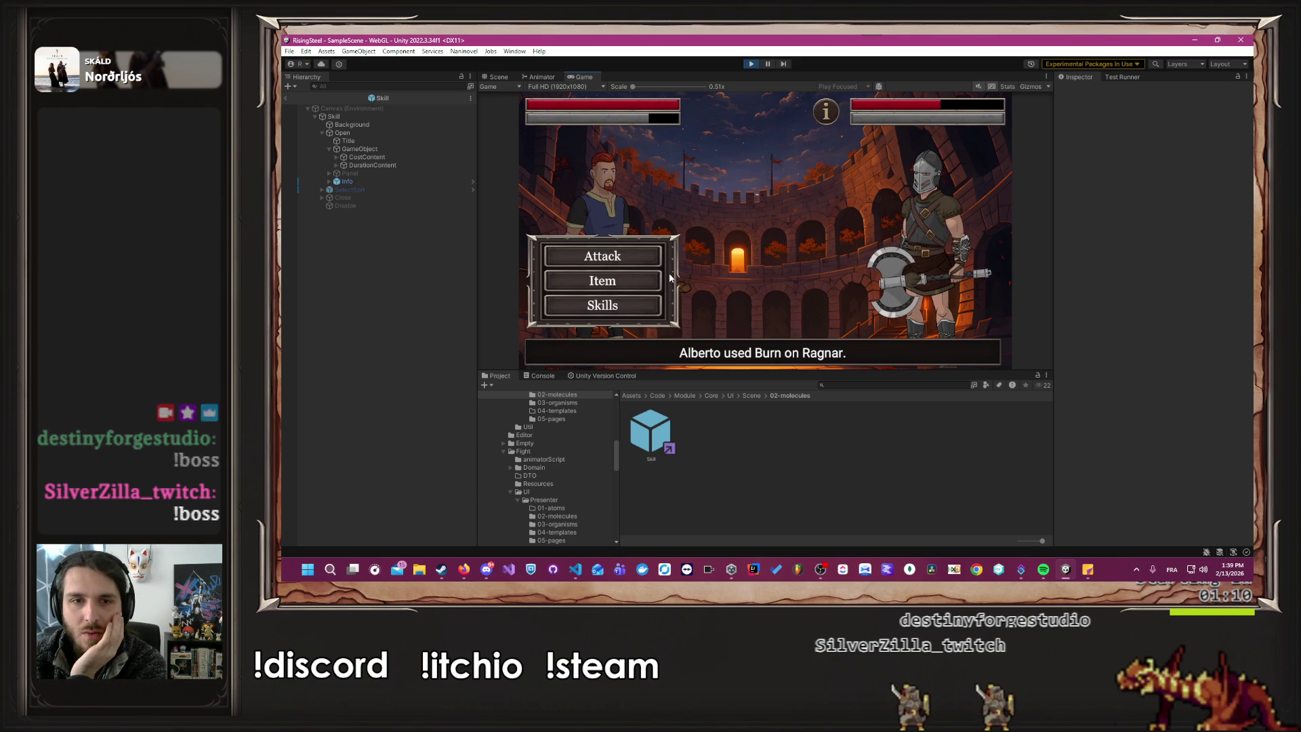
# Reopen the skill panel several times to check Burn's remaining duration.
pyautogui.click(627, 306)
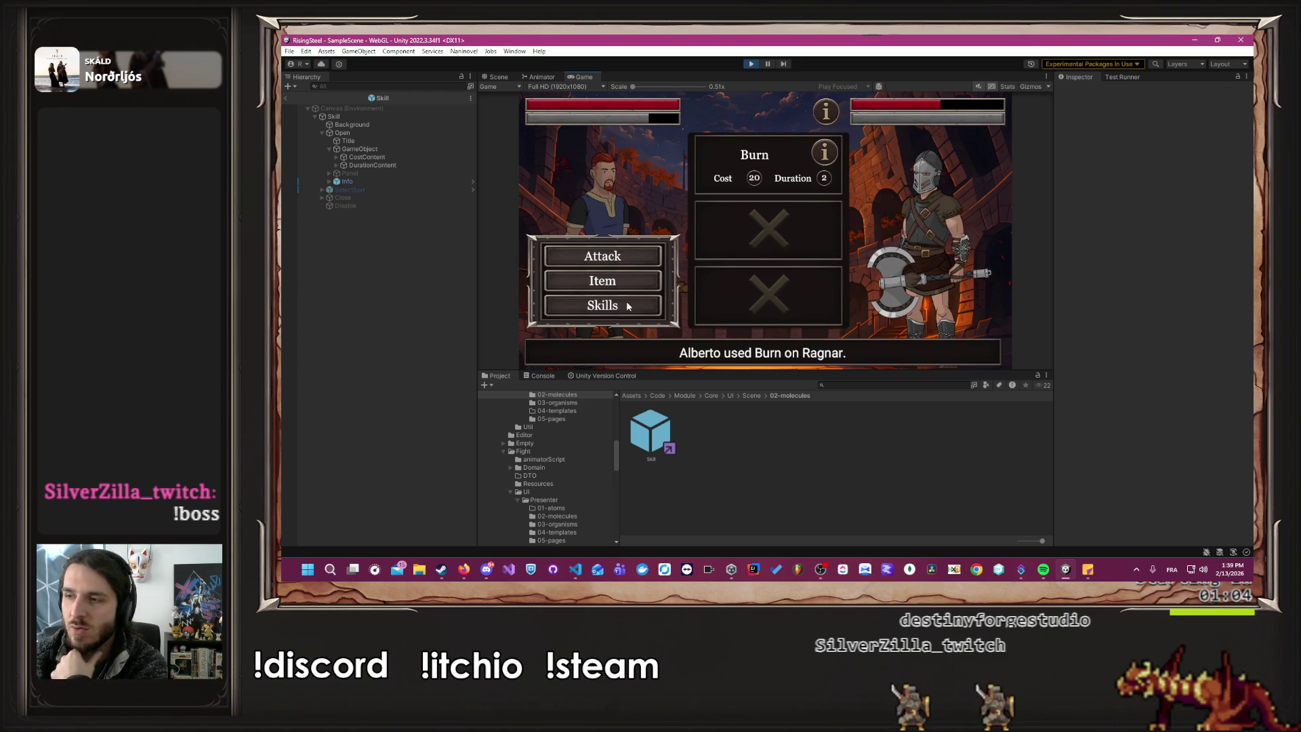
pyautogui.click(624, 309)
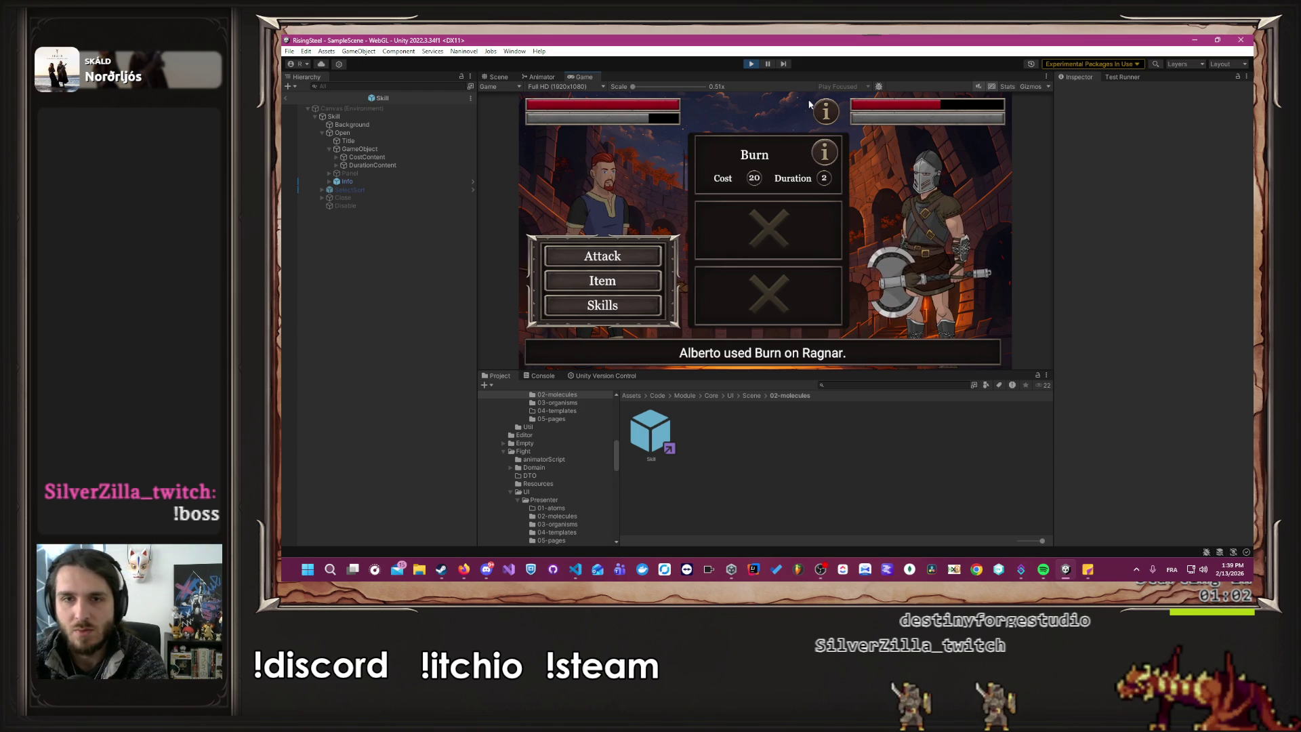
pyautogui.click(624, 302)
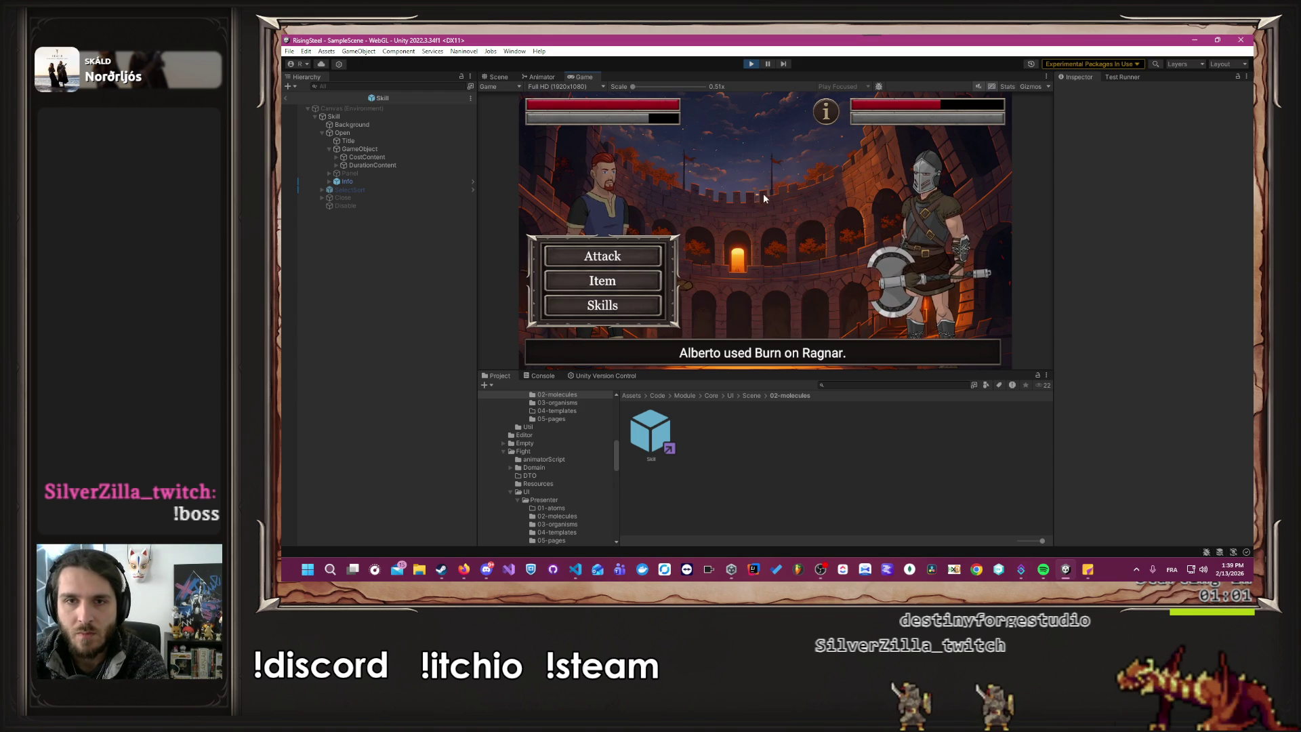
pyautogui.click(644, 311)
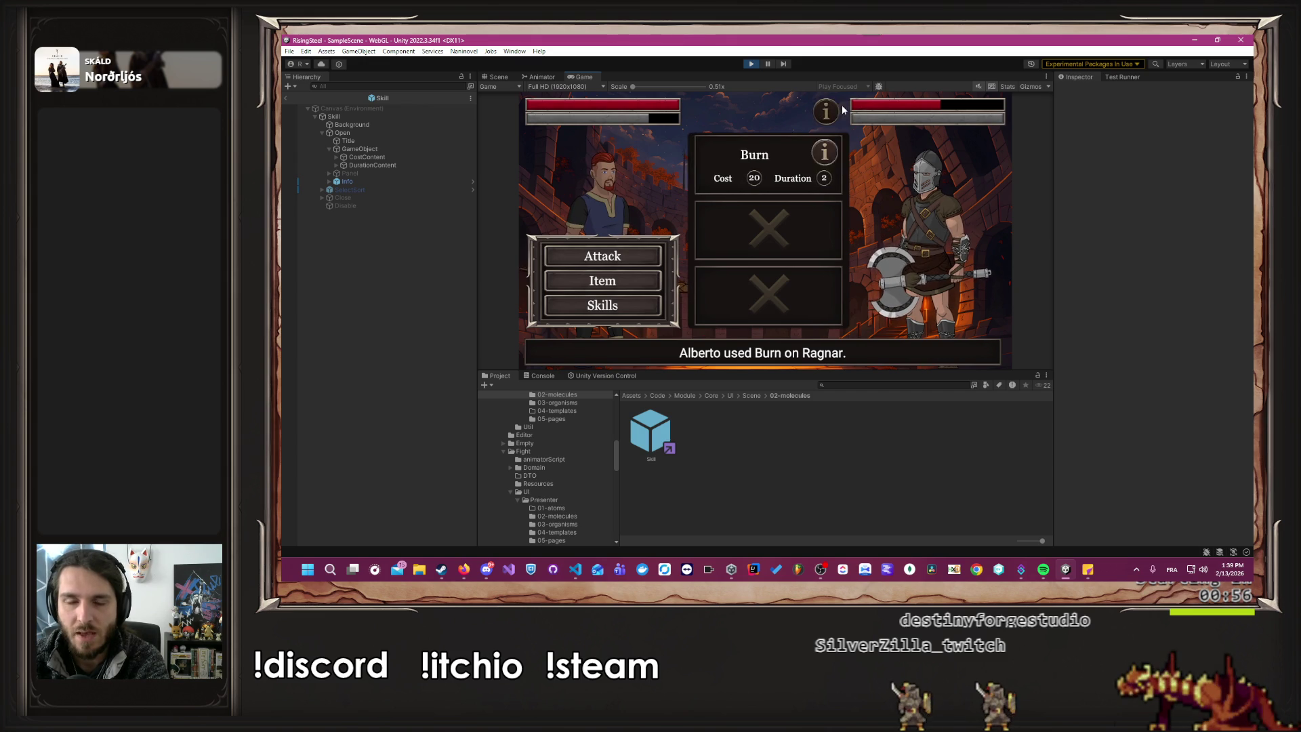
pyautogui.click(591, 308)
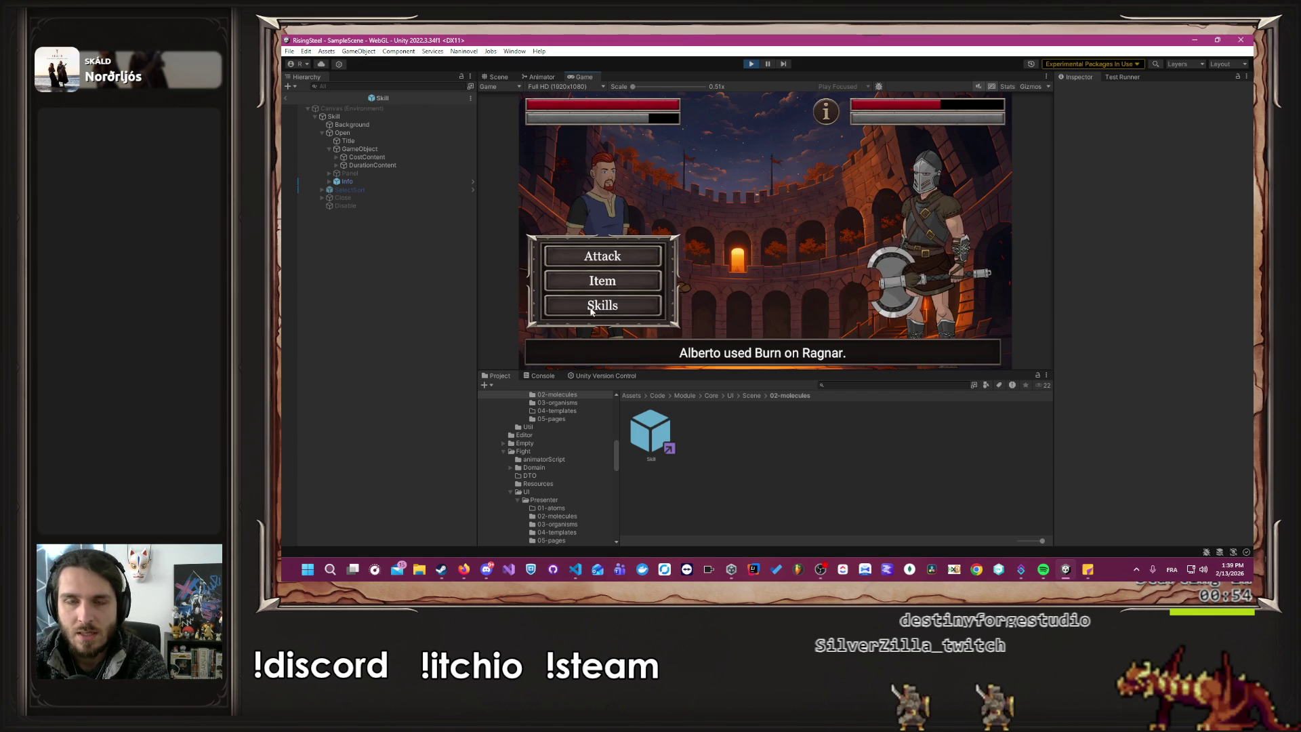
# Drink a Beer and recheck the skill panel, now showing Empty, Cost 0, Duration -2.
pyautogui.click(596, 281)
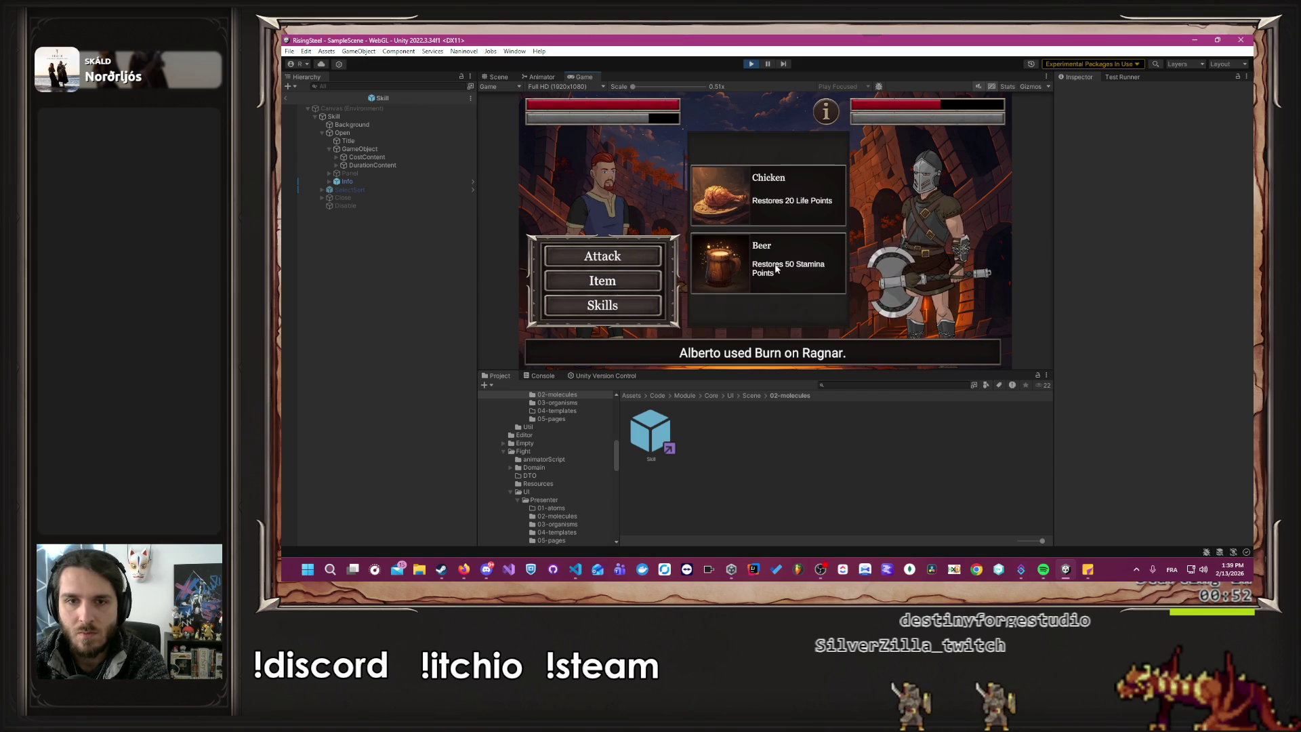
pyautogui.click(777, 268)
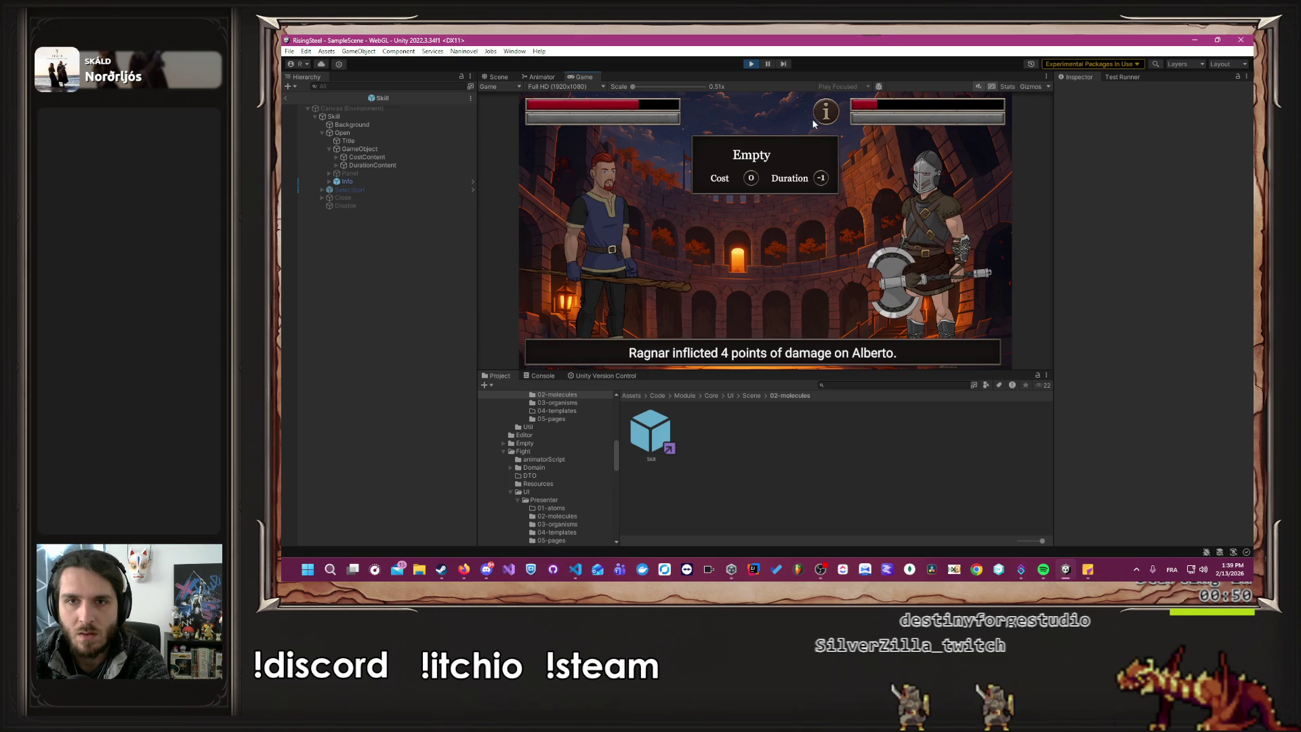
pyautogui.click(597, 306)
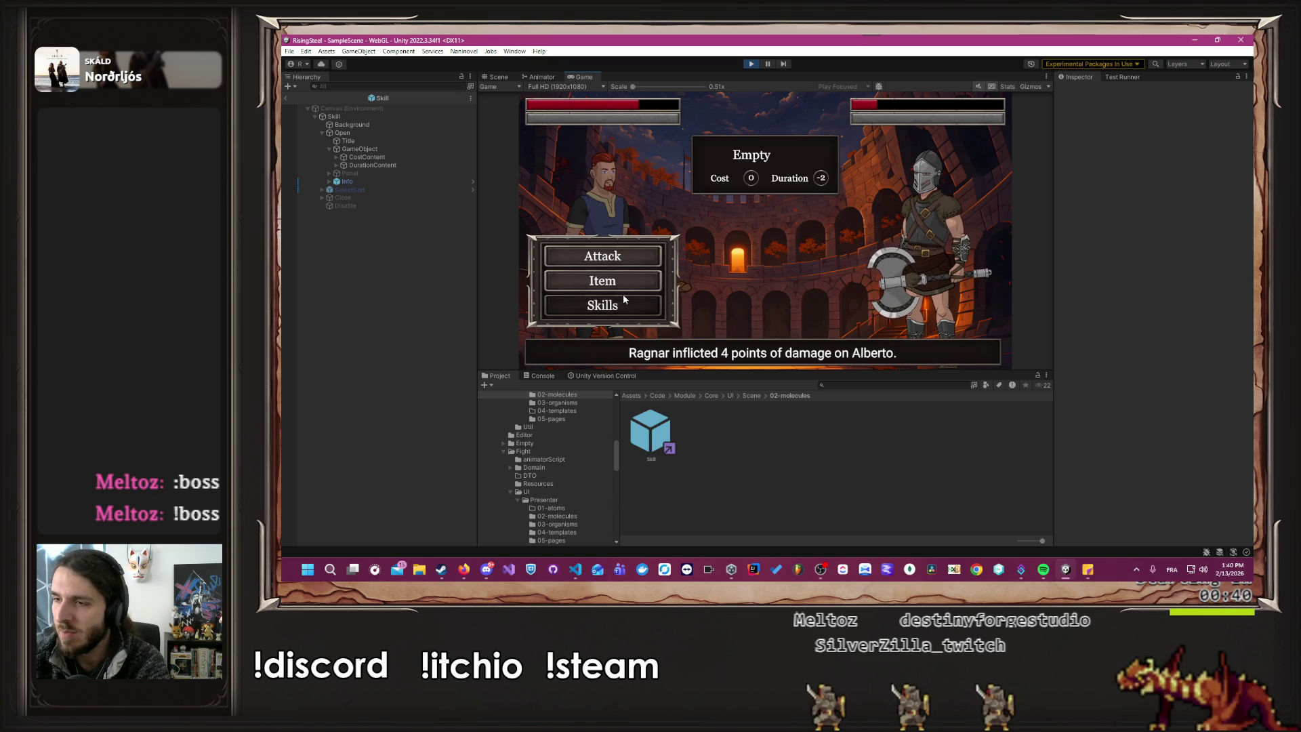
pyautogui.hotkey('alt', 'Tab')
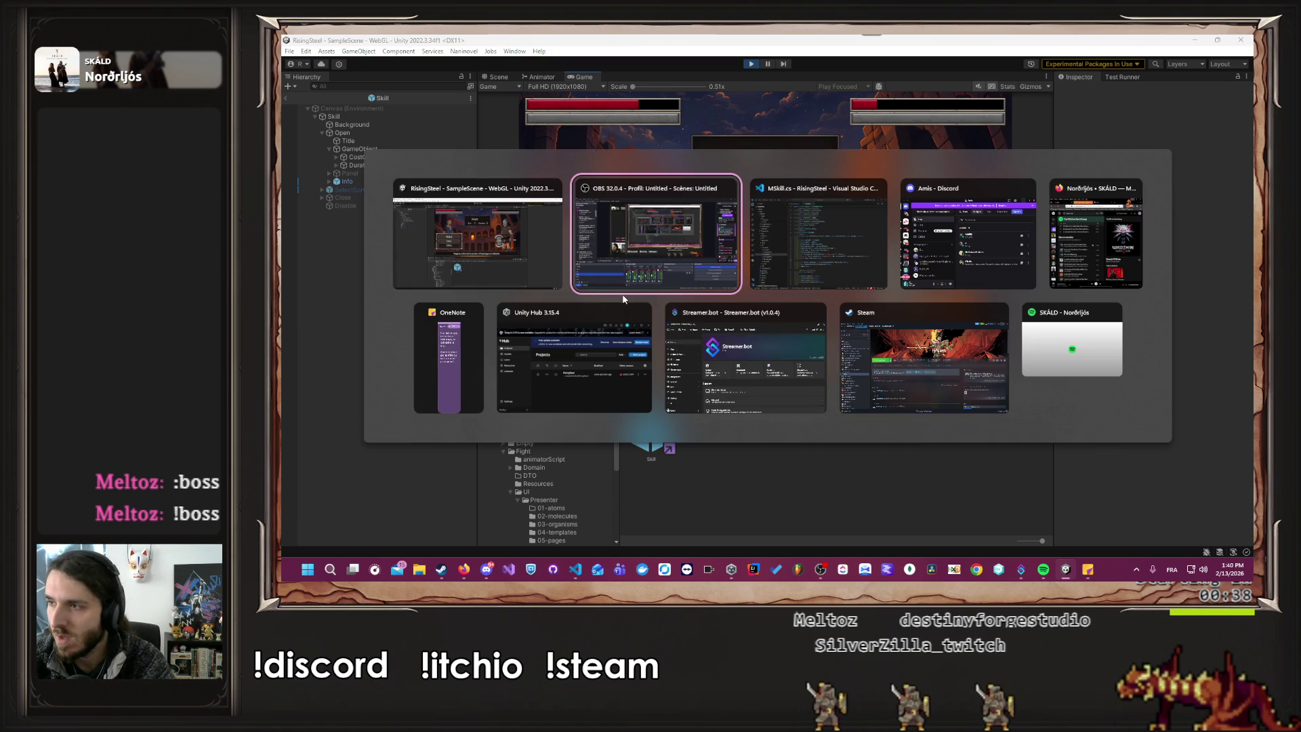
# In VS Code, open PArenaFight.cs and go to FightService's ApplyEffect definition.
pyautogui.hotkey('alt', 'Tab')
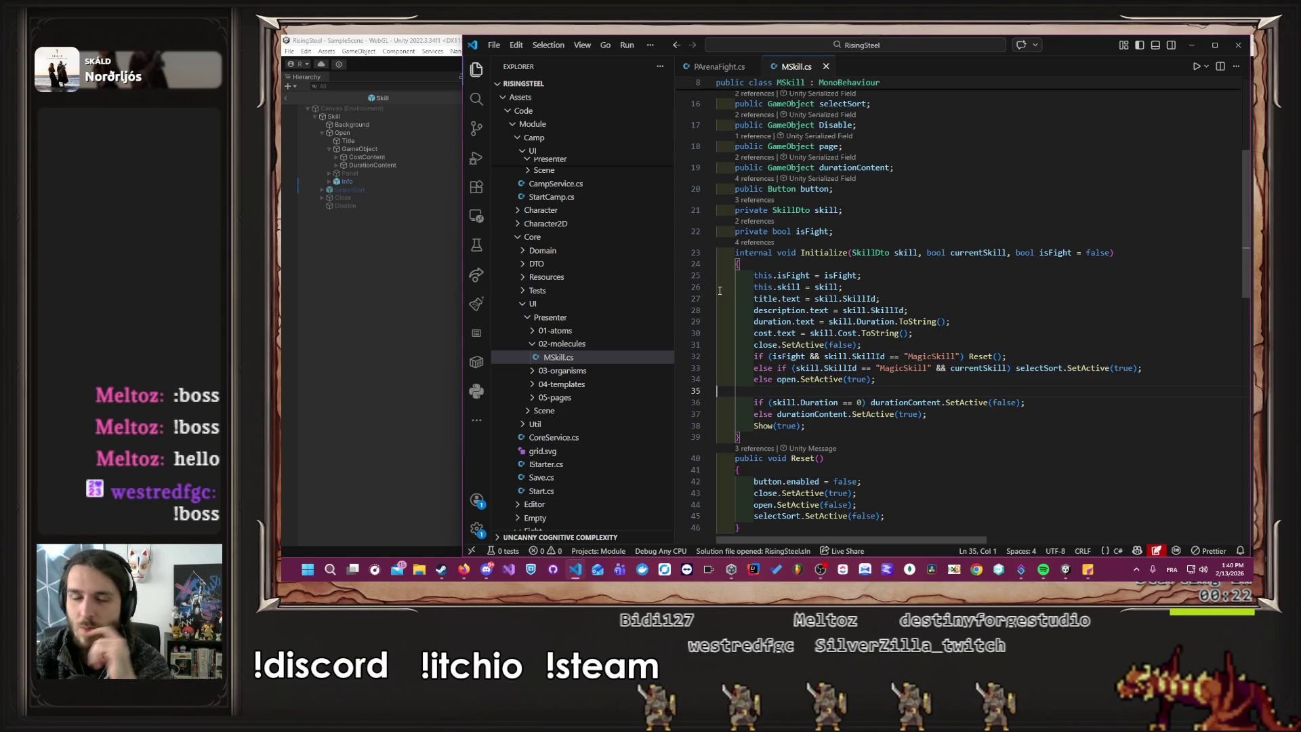
pyautogui.scroll(-10, 871, 293)
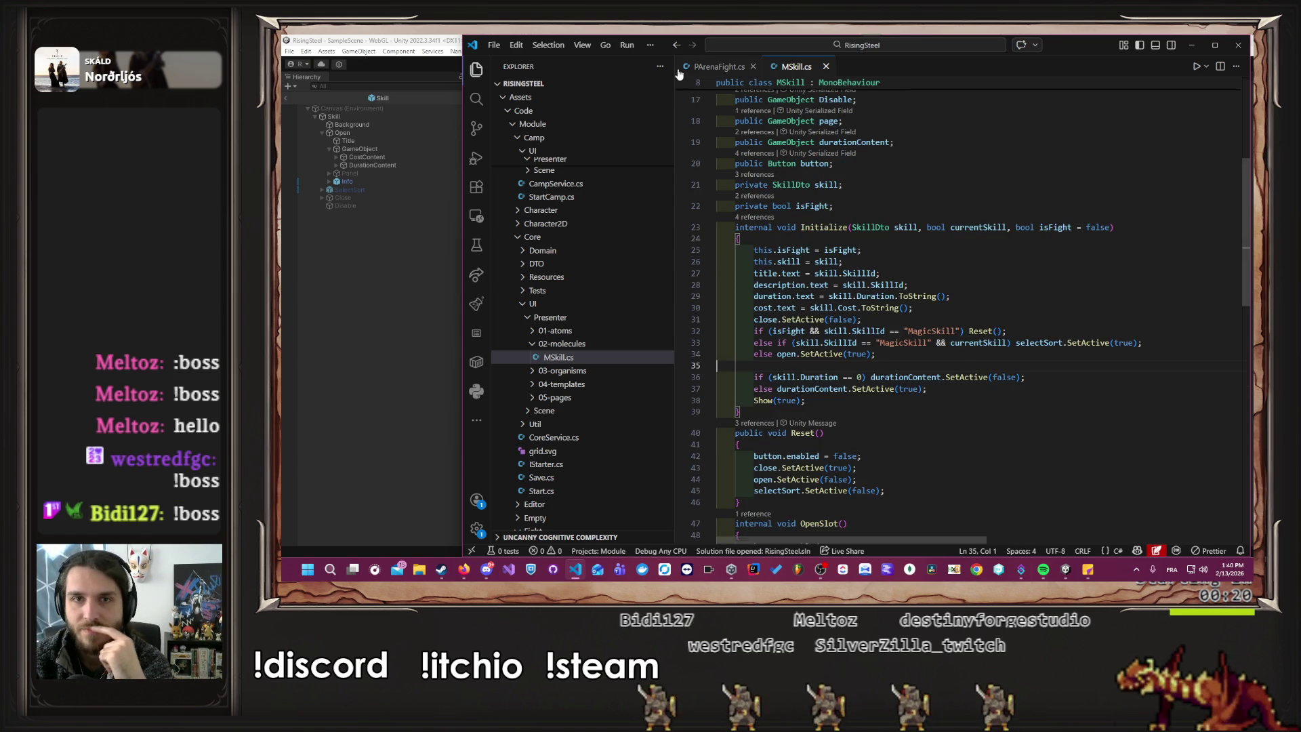
pyautogui.click(715, 66)
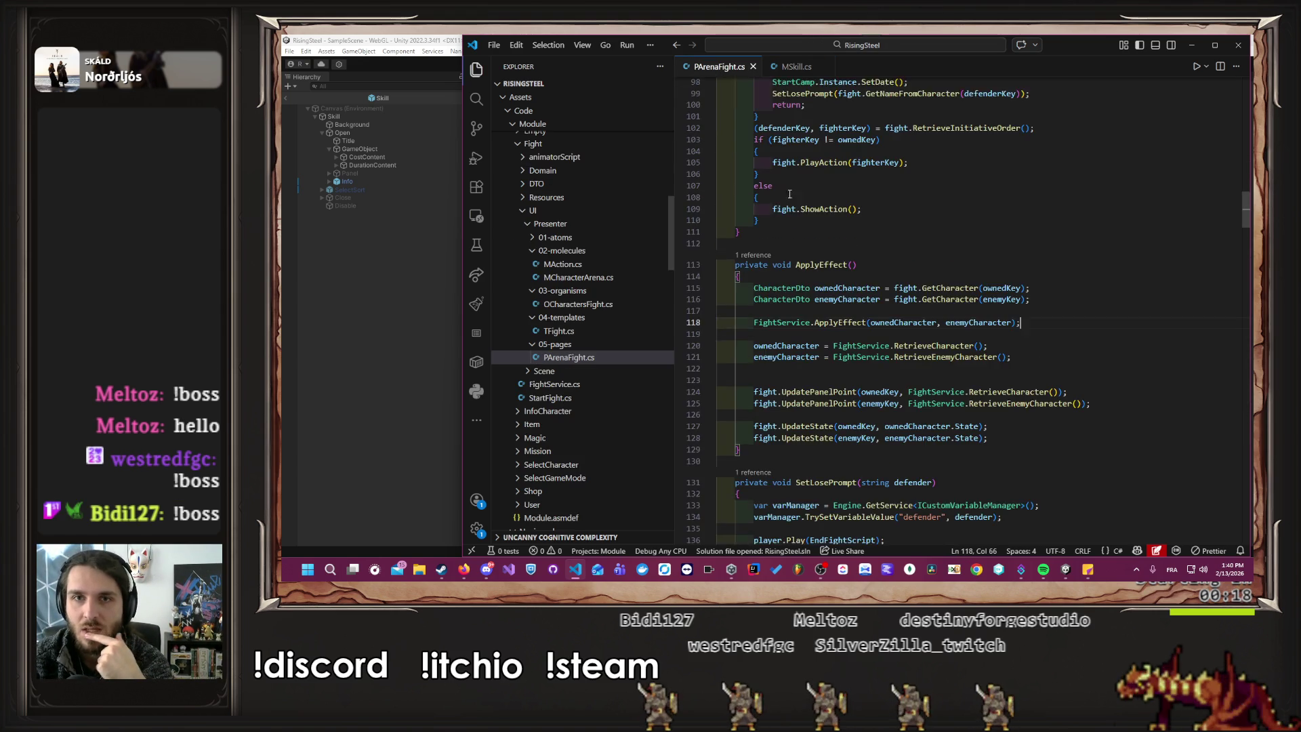
pyautogui.scroll(1, 852, 346)
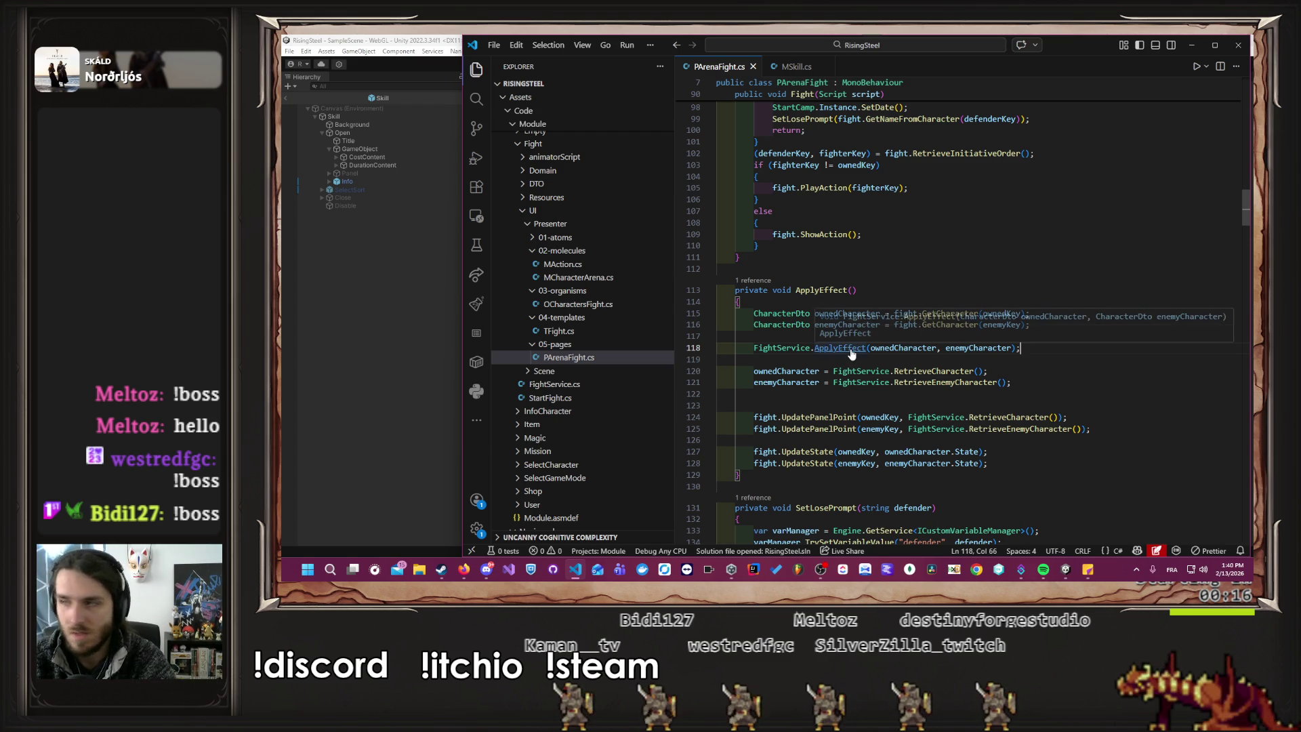
pyautogui.keyDown('ctrl'); pyautogui.click(847, 348); pyautogui.keyUp('ctrl')
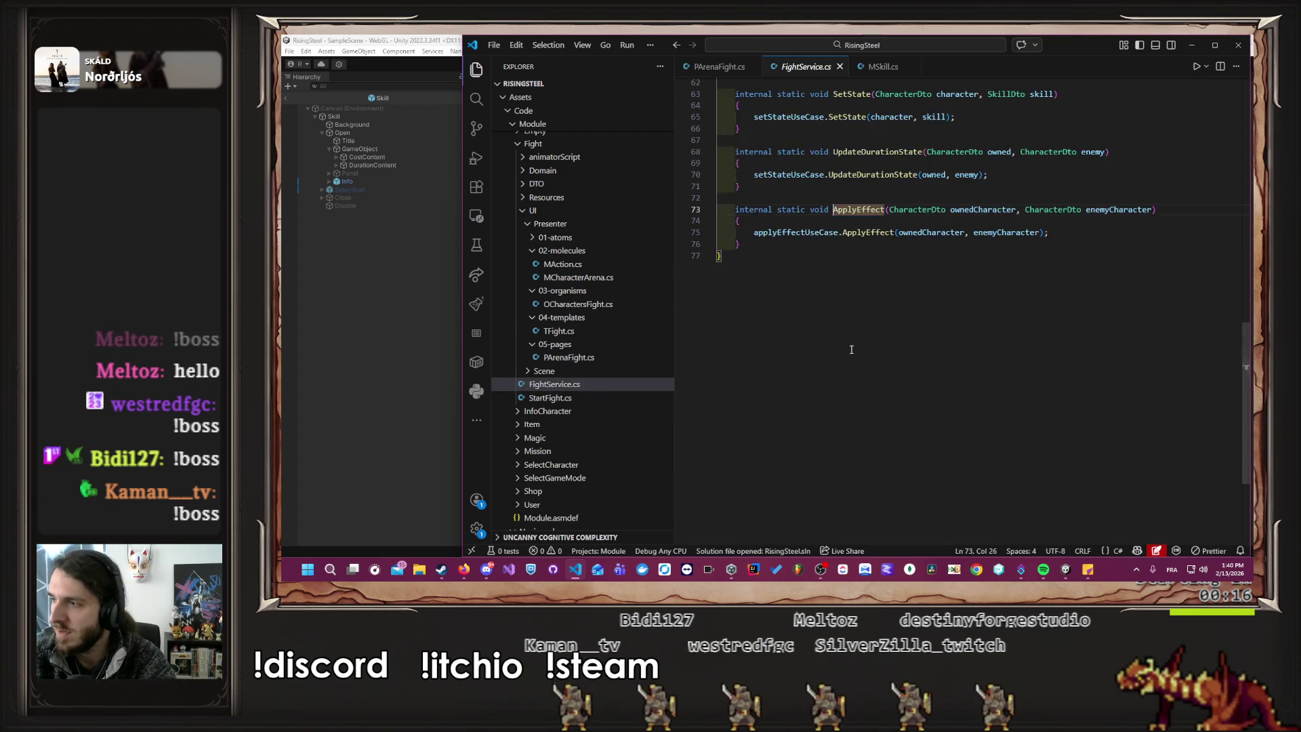
# Follow ApplyEffect through the use case and repository into Character's SetDefaultState, then go back.
pyautogui.keyDown('ctrl'); pyautogui.click(874, 262); pyautogui.keyUp('ctrl')
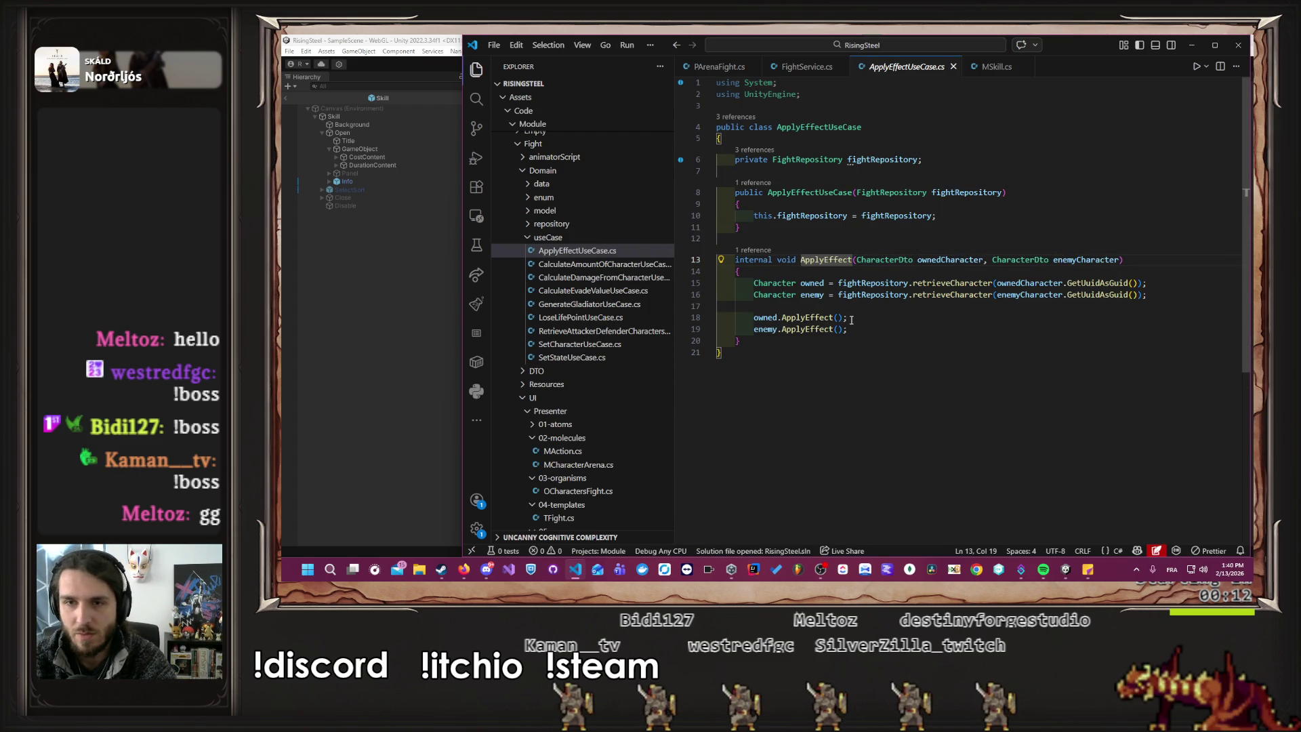
pyautogui.keyDown('ctrl'); pyautogui.click(953, 296); pyautogui.keyUp('ctrl')
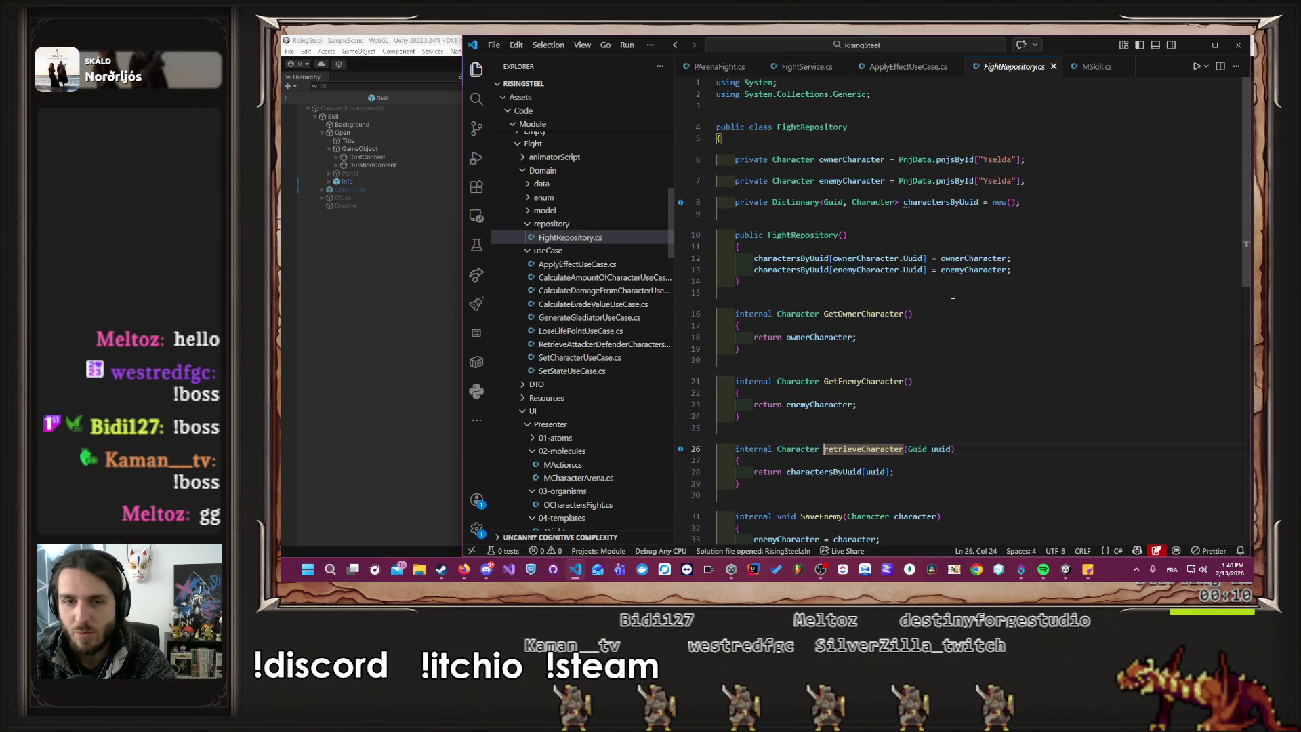
pyautogui.scroll(-5, 949, 300)
pyautogui.hotkey('alt', 'Left')
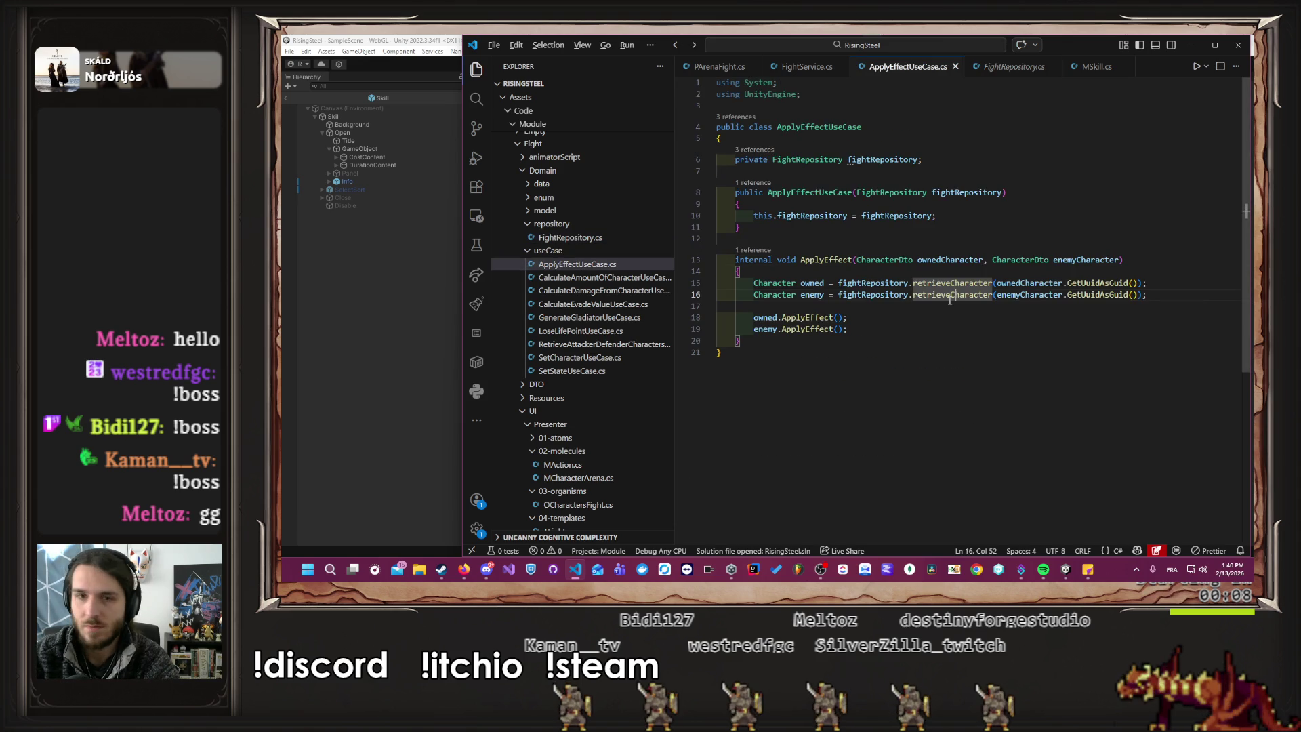
pyautogui.keyDown('ctrl'); pyautogui.click(820, 332); pyautogui.keyUp('ctrl')
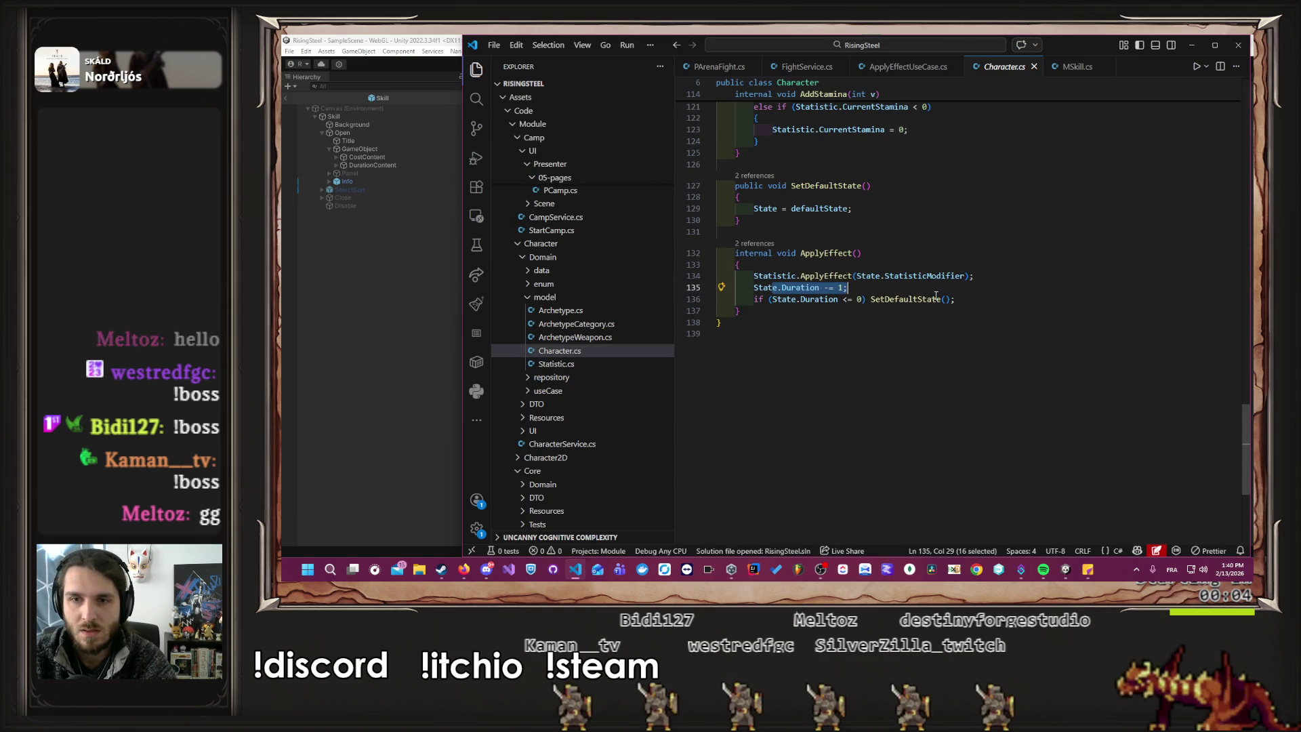
pyautogui.keyDown('ctrl'); pyautogui.click(900, 300); pyautogui.keyUp('ctrl')
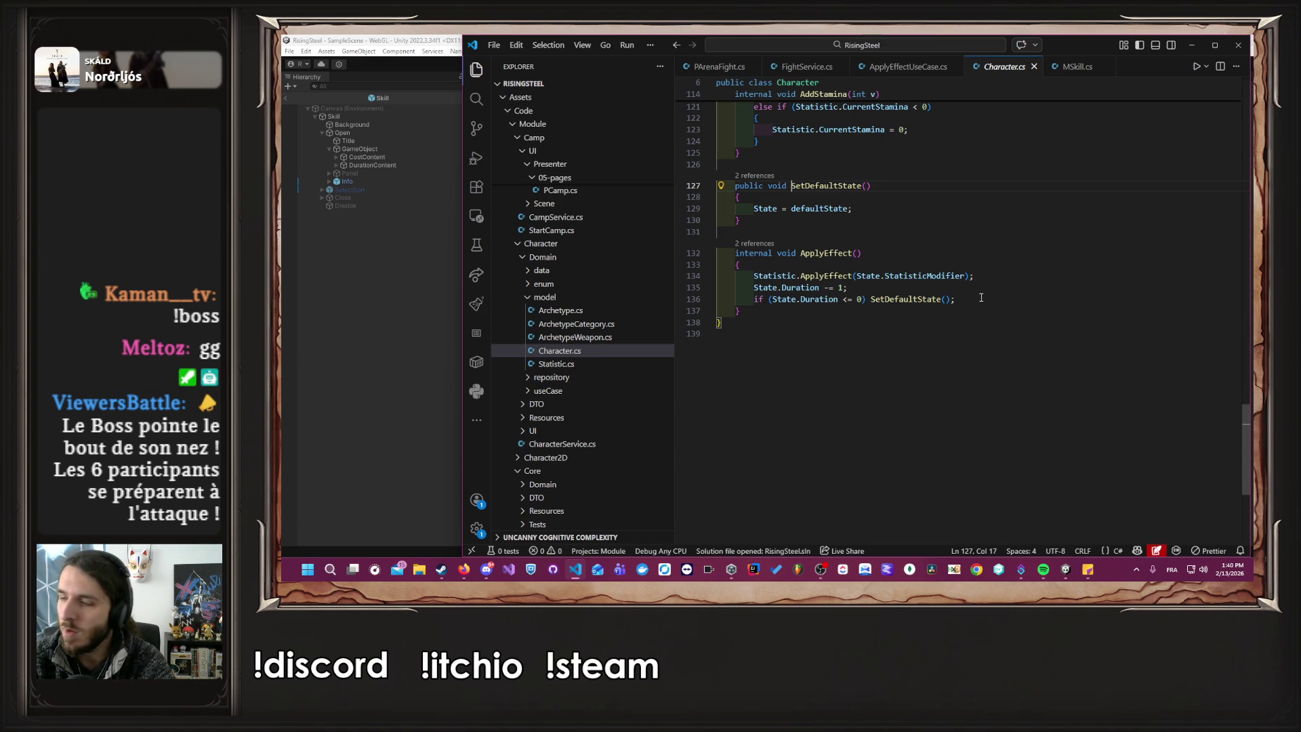
pyautogui.hotkey('alt', 'Left')
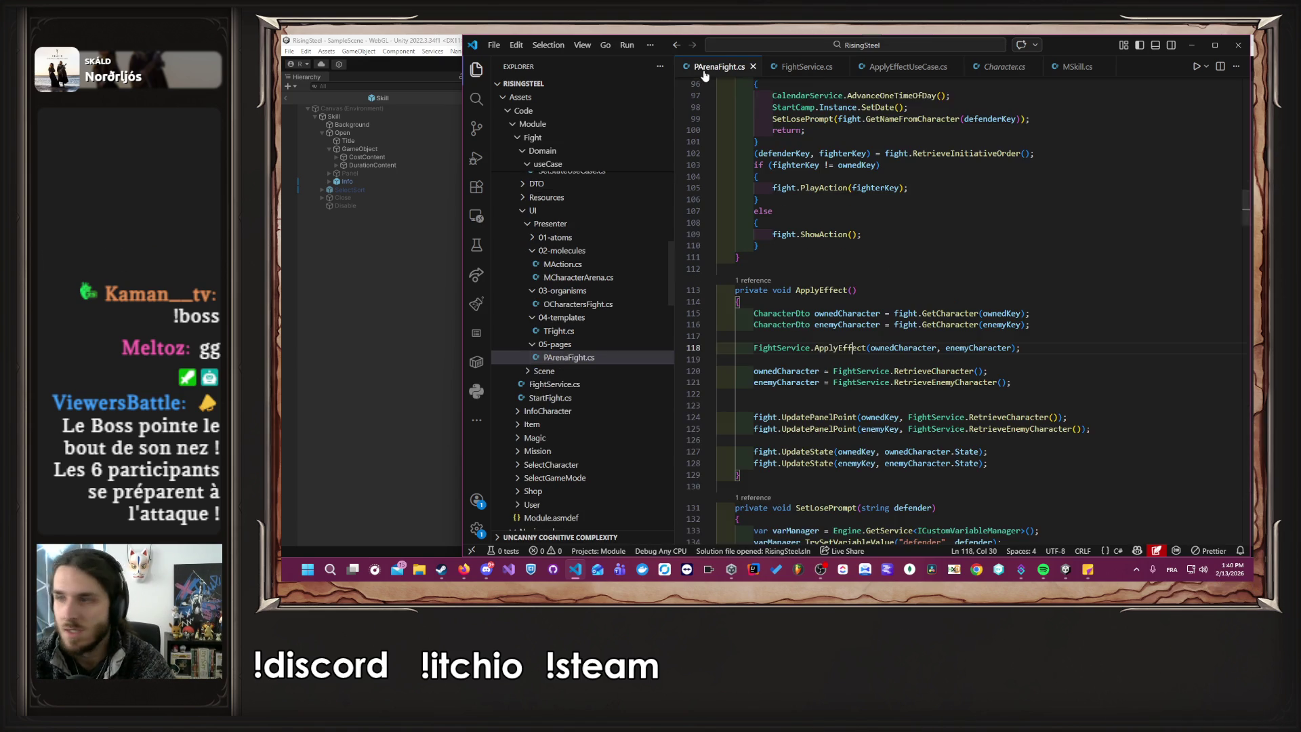
# Compare ApplyEffect in PArenaFight.cs and FightService.cs, then glance at the running fight in Unity.
pyautogui.click(1141, 328)
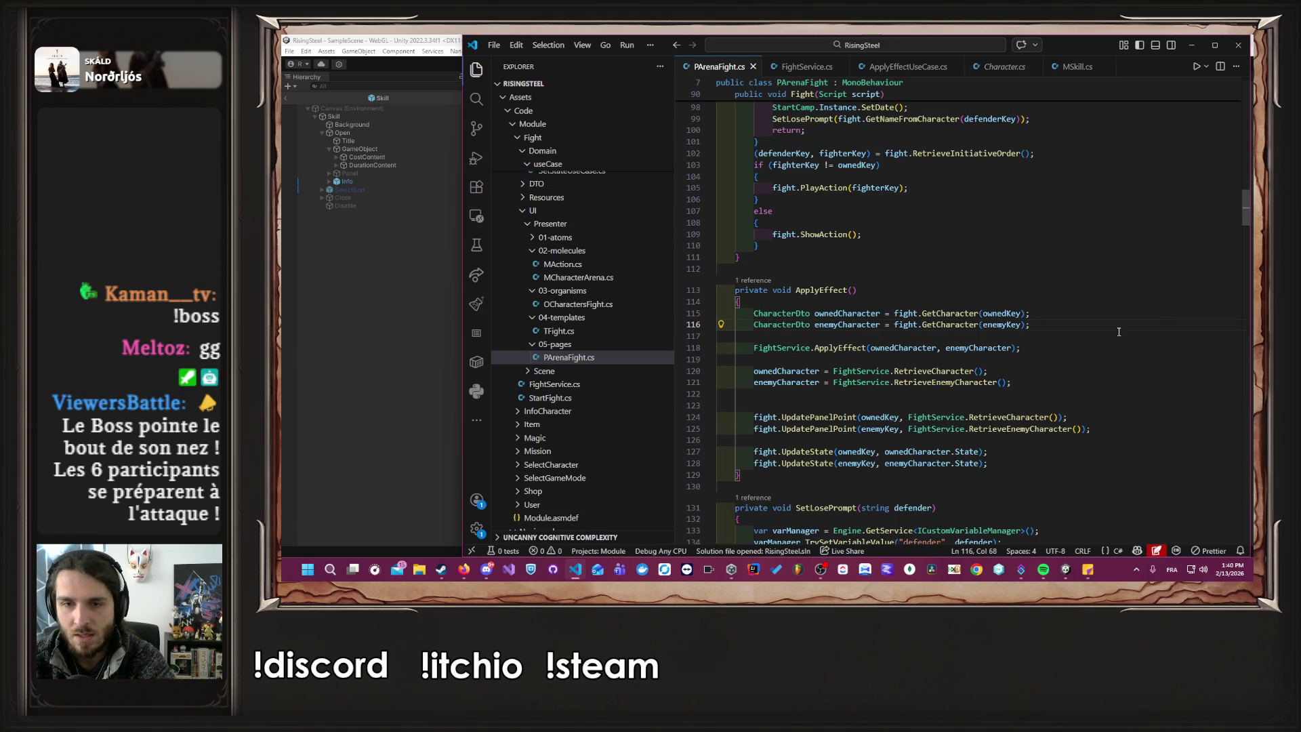
pyautogui.click(793, 66)
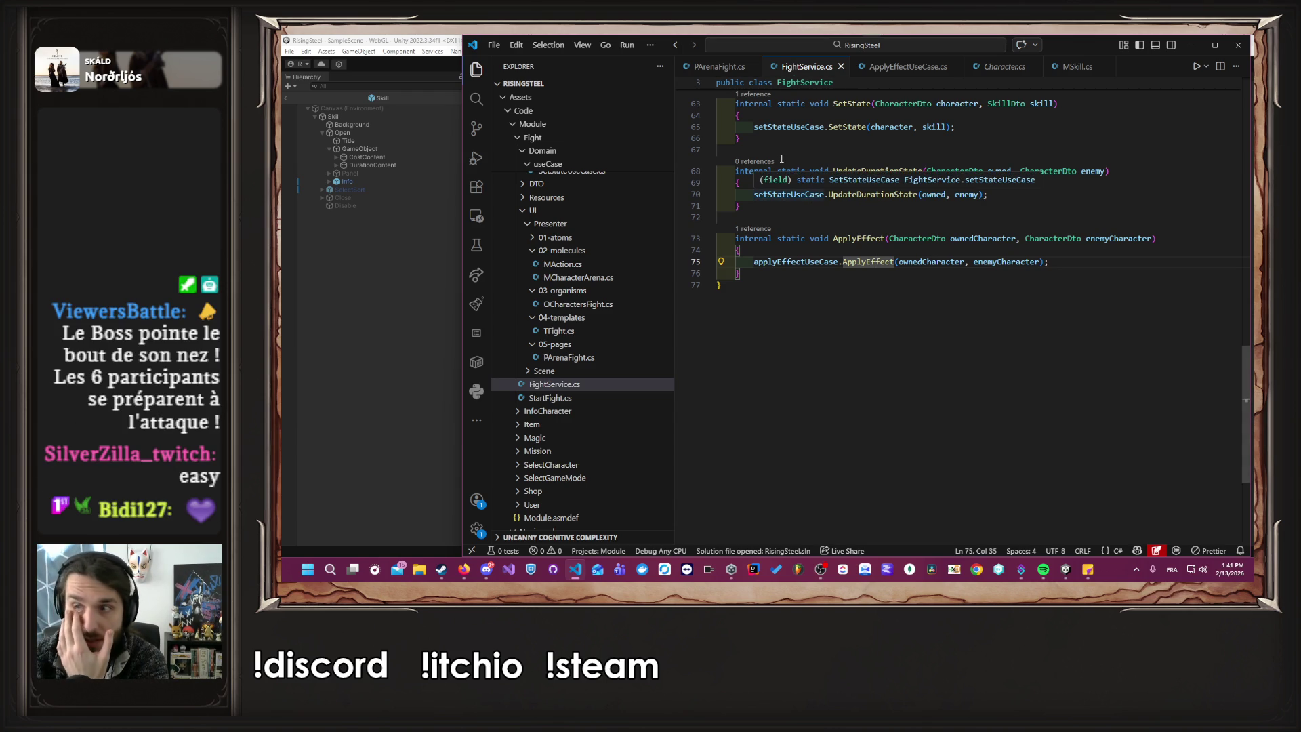
pyautogui.scroll(2, 781, 158)
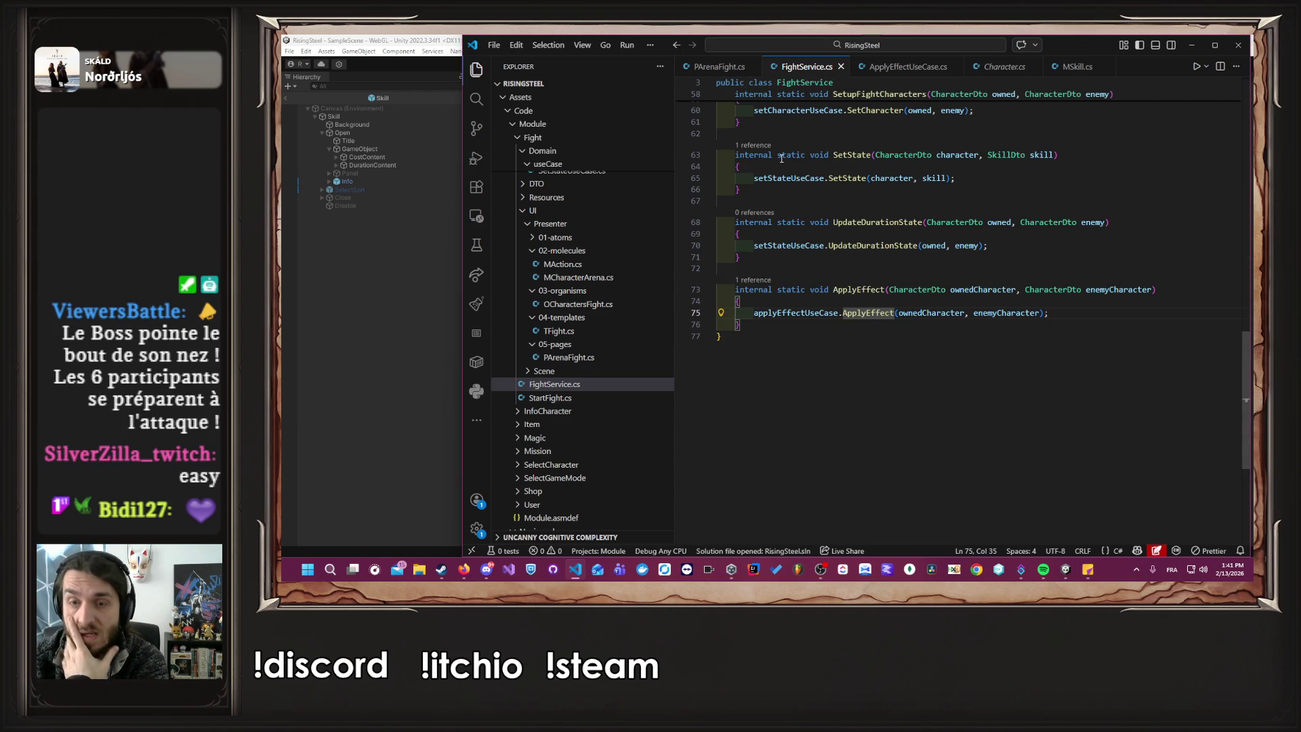
pyautogui.scroll(4, 781, 159)
pyautogui.click(714, 65)
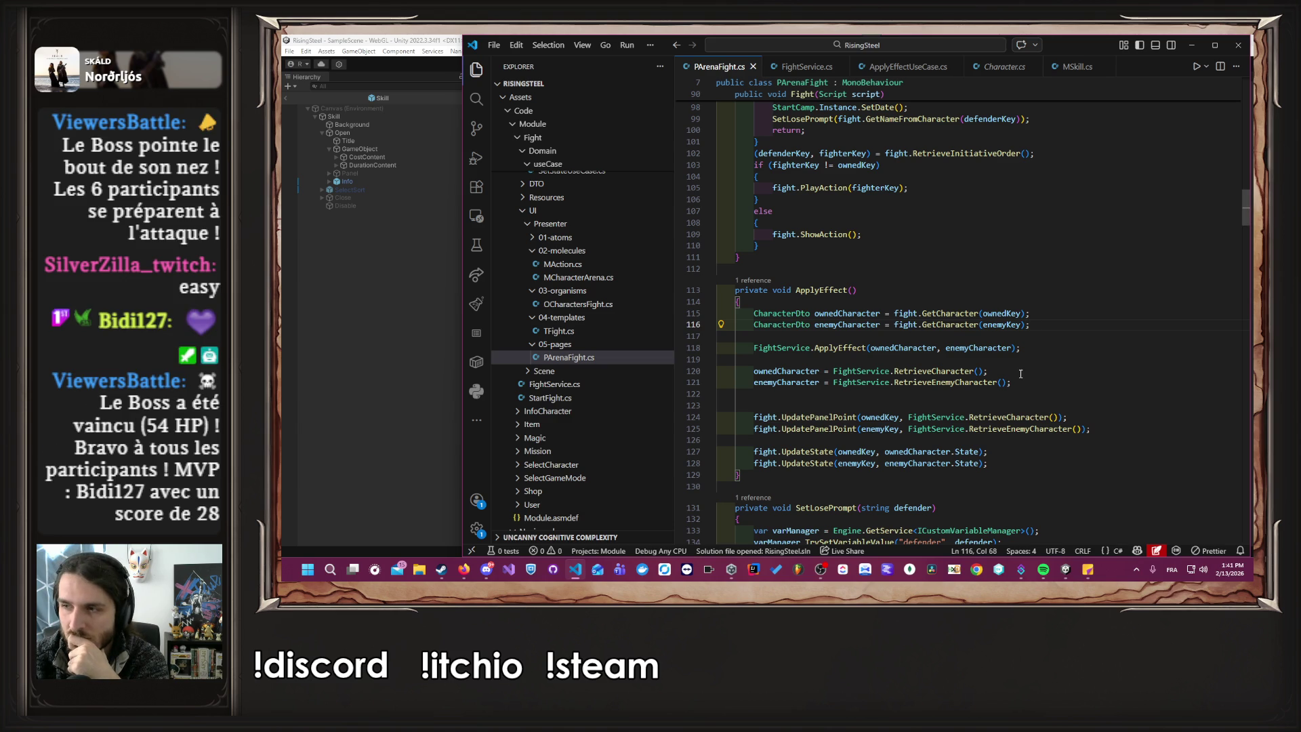
pyautogui.click(391, 366)
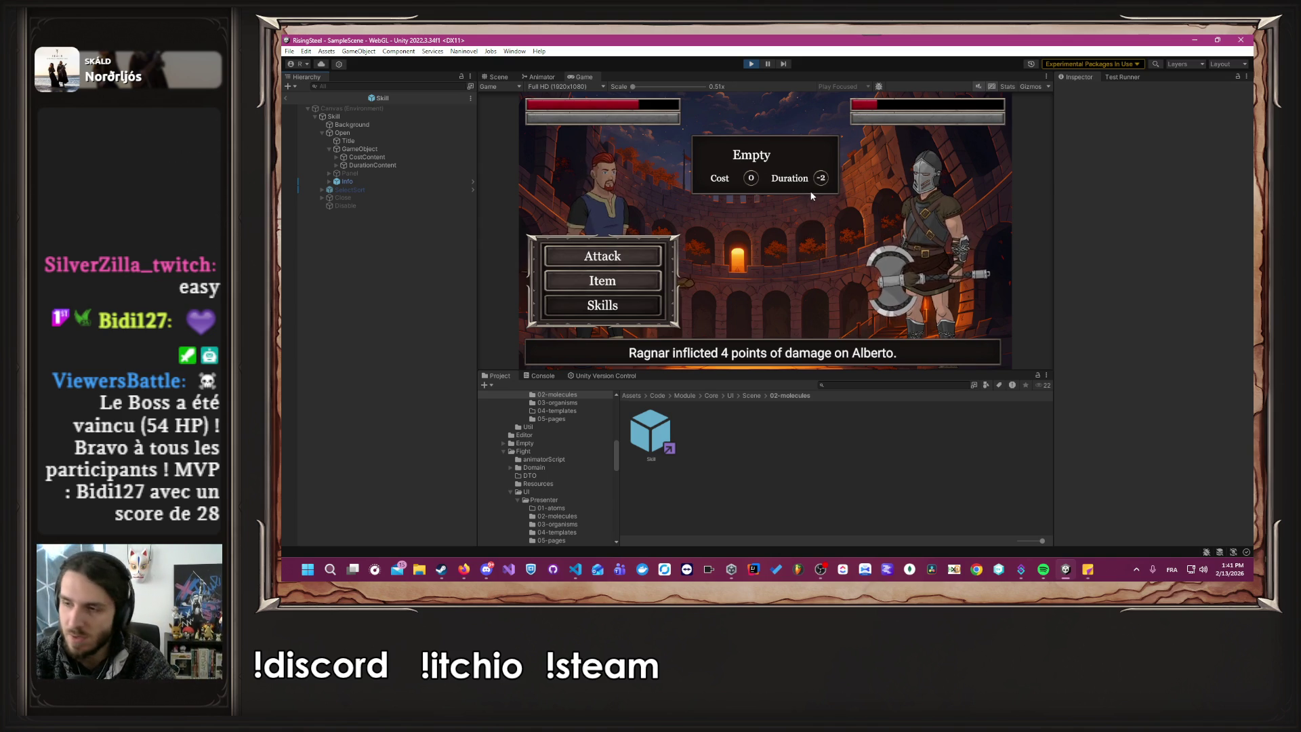
pyautogui.hotkey('alt', 'Tab')
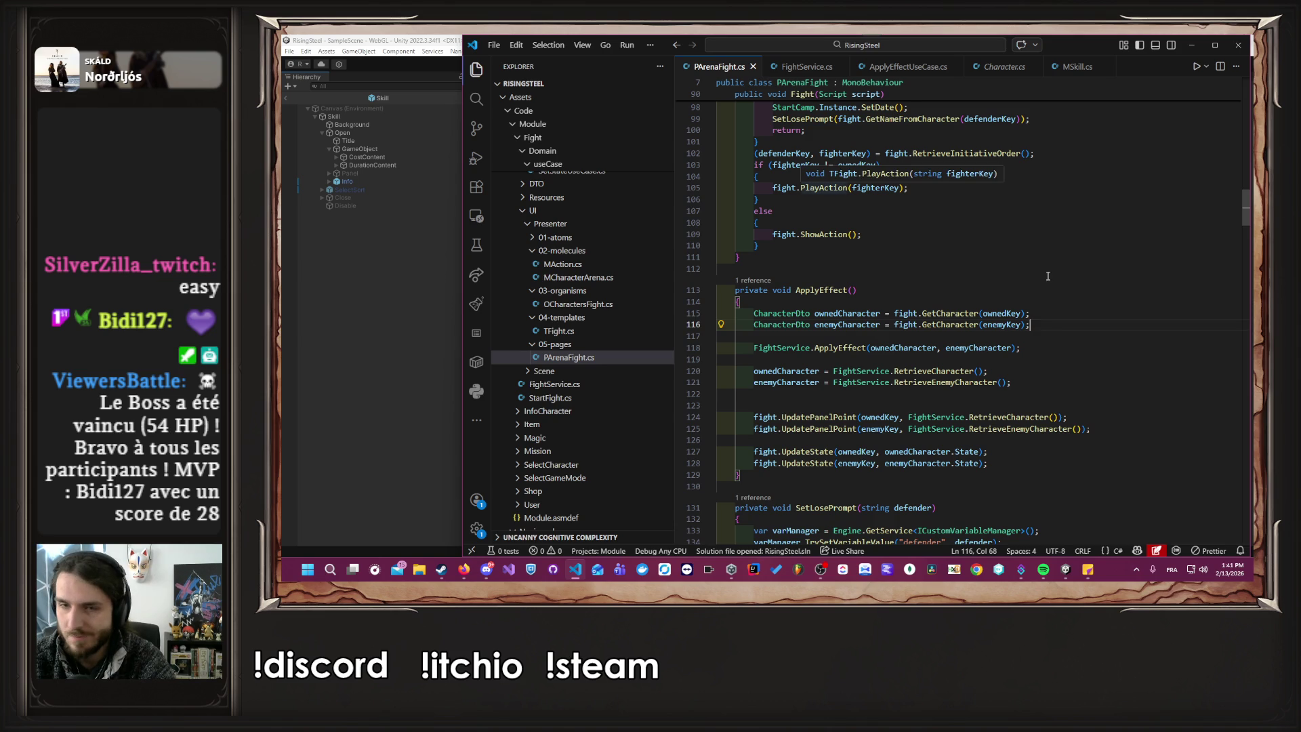
# Scroll through PArenaFight.cs to review the Fight and ApplyEffect methods.
pyautogui.scroll(-5, 1014, 269)
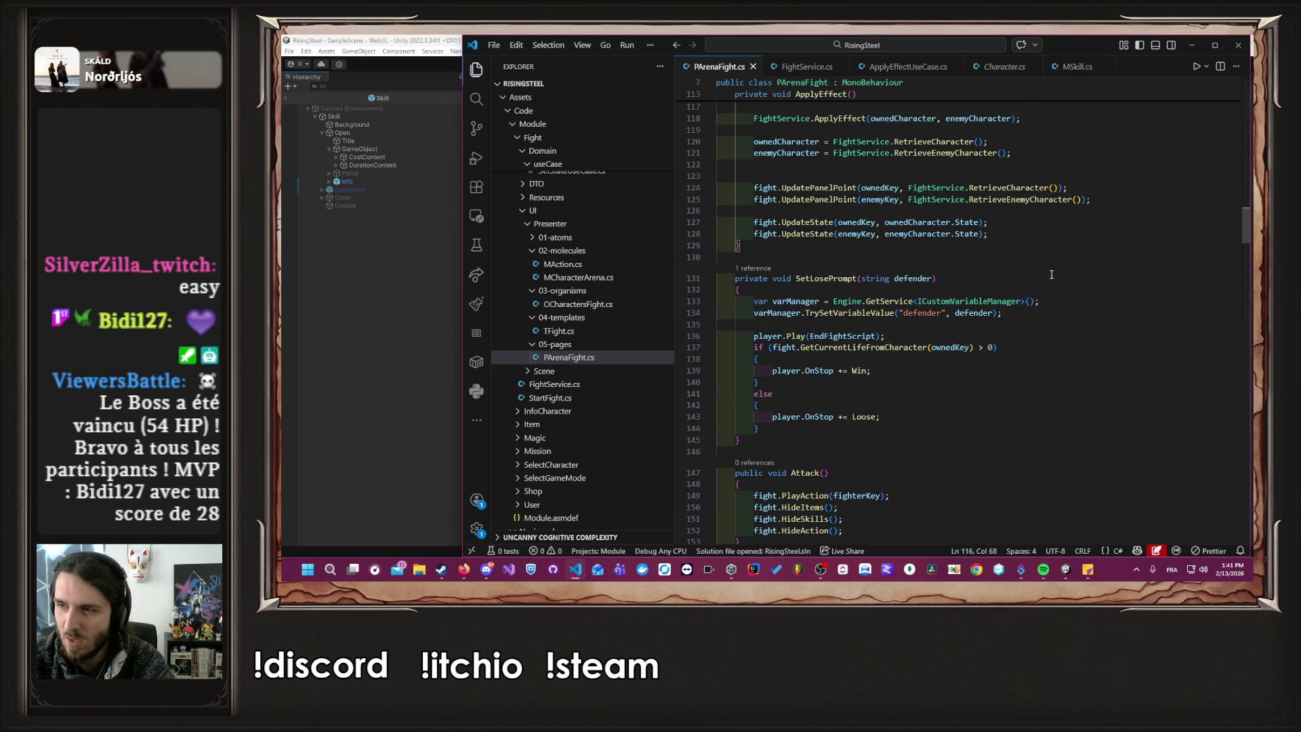
pyautogui.scroll(-8, 1052, 274)
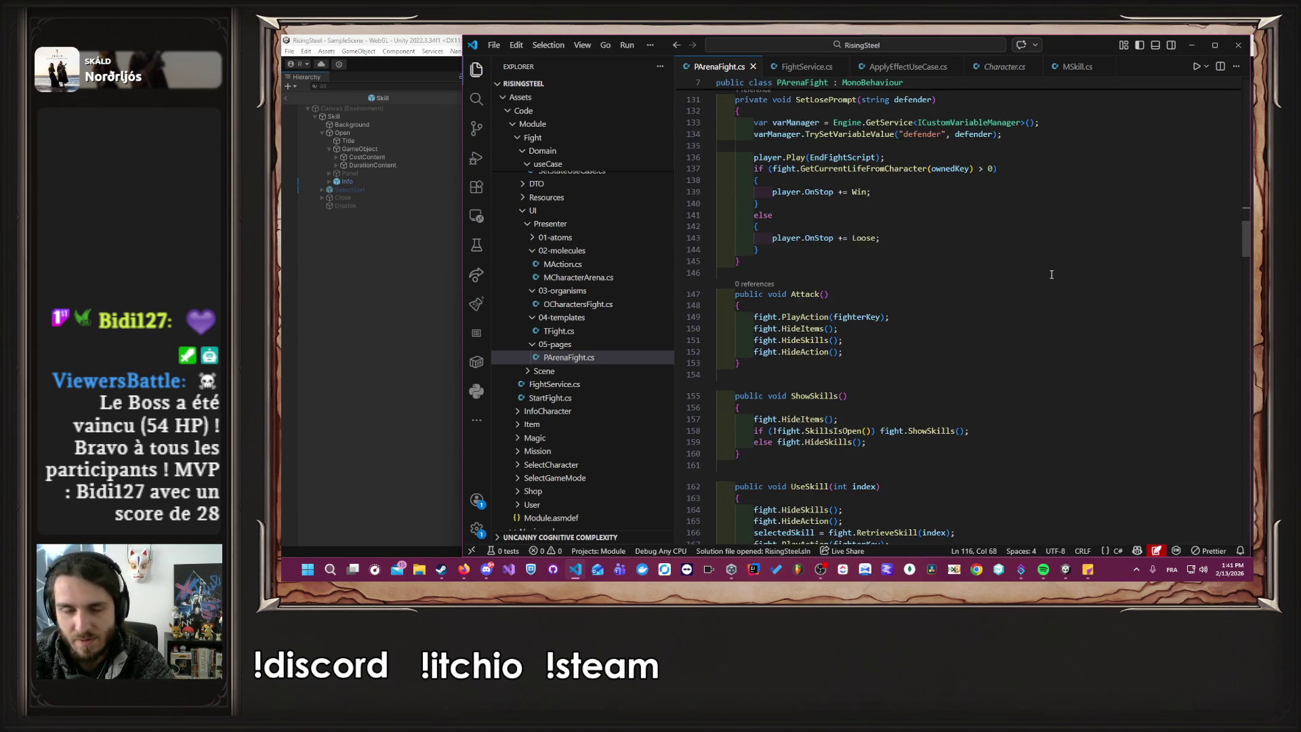
pyautogui.scroll(-4, 1051, 277)
pyautogui.scroll(4, 964, 248)
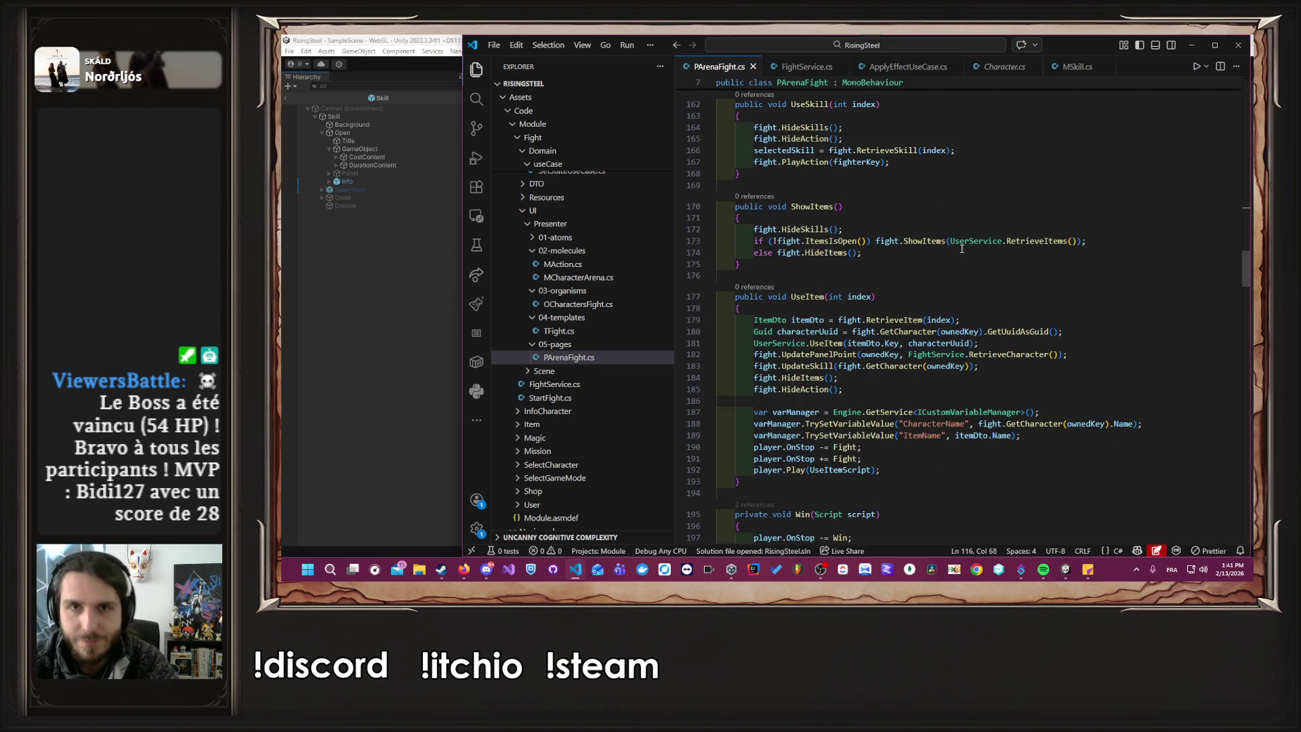
pyautogui.scroll(20, 965, 248)
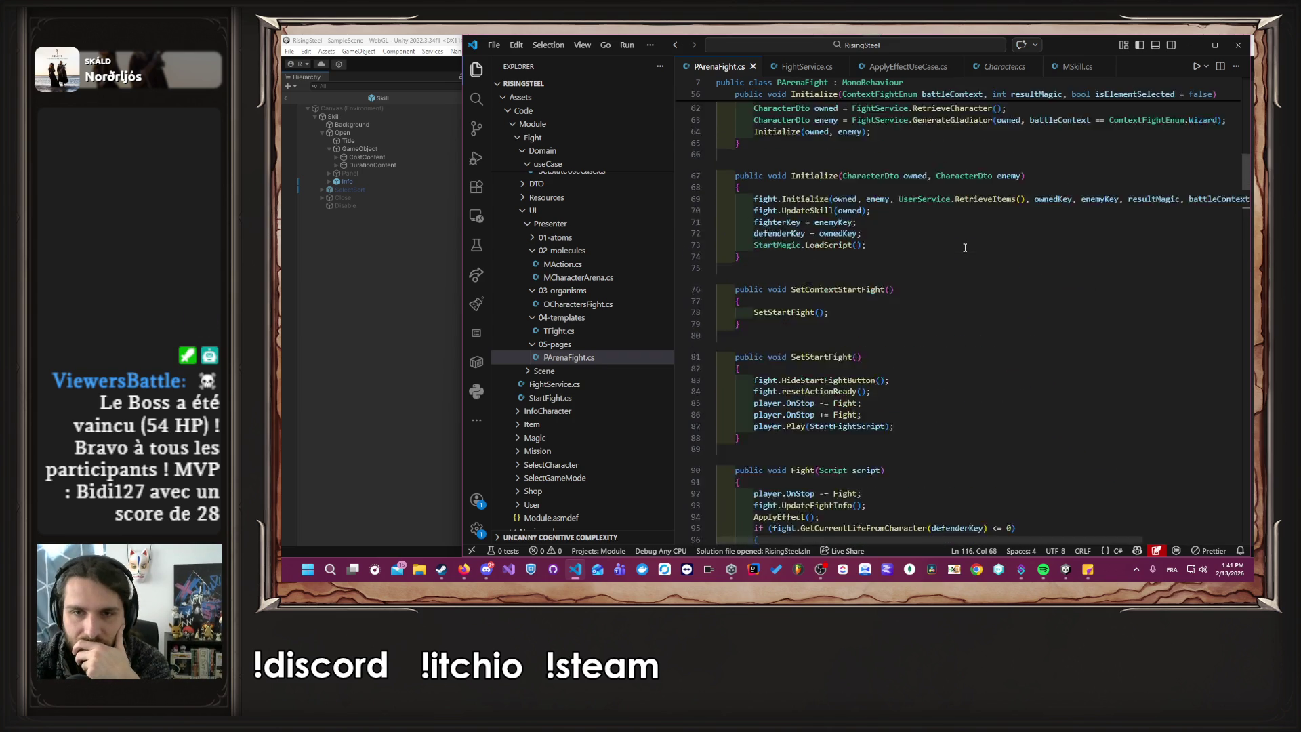
pyautogui.scroll(6, 965, 248)
pyautogui.scroll(-6, 990, 239)
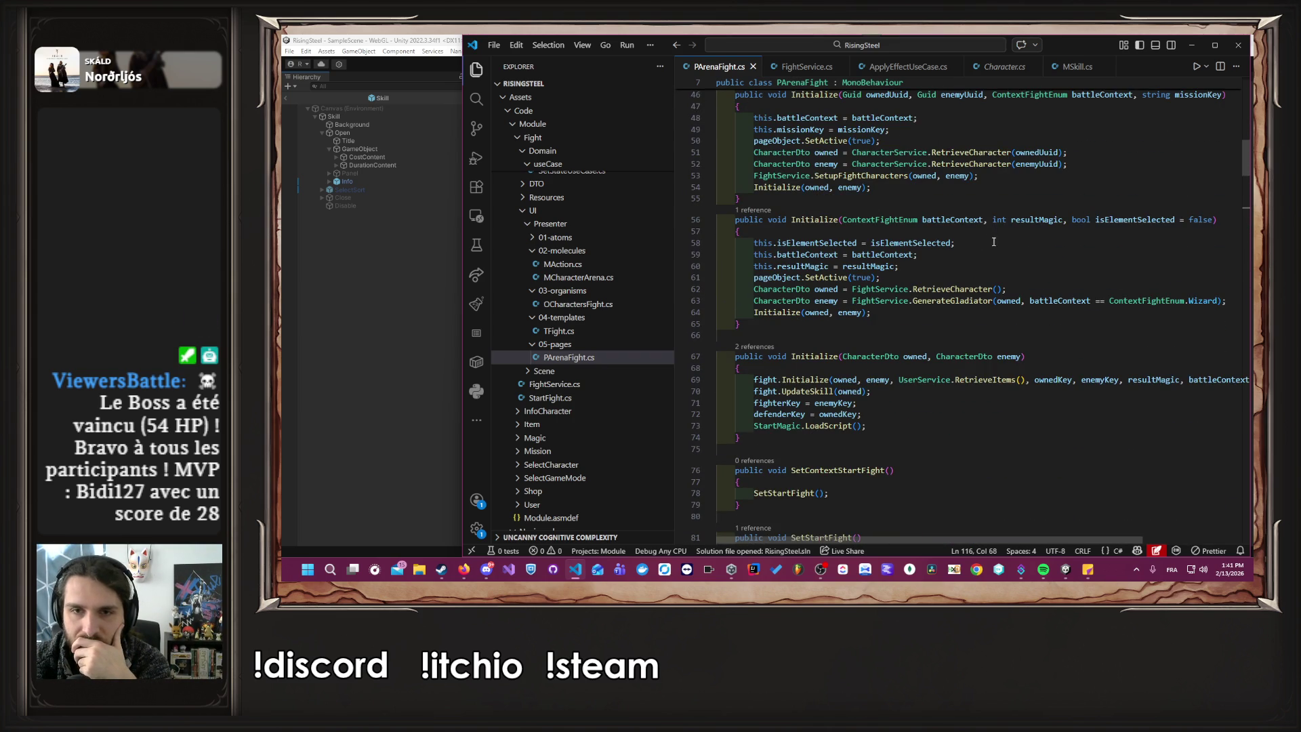
pyautogui.scroll(-12, 999, 273)
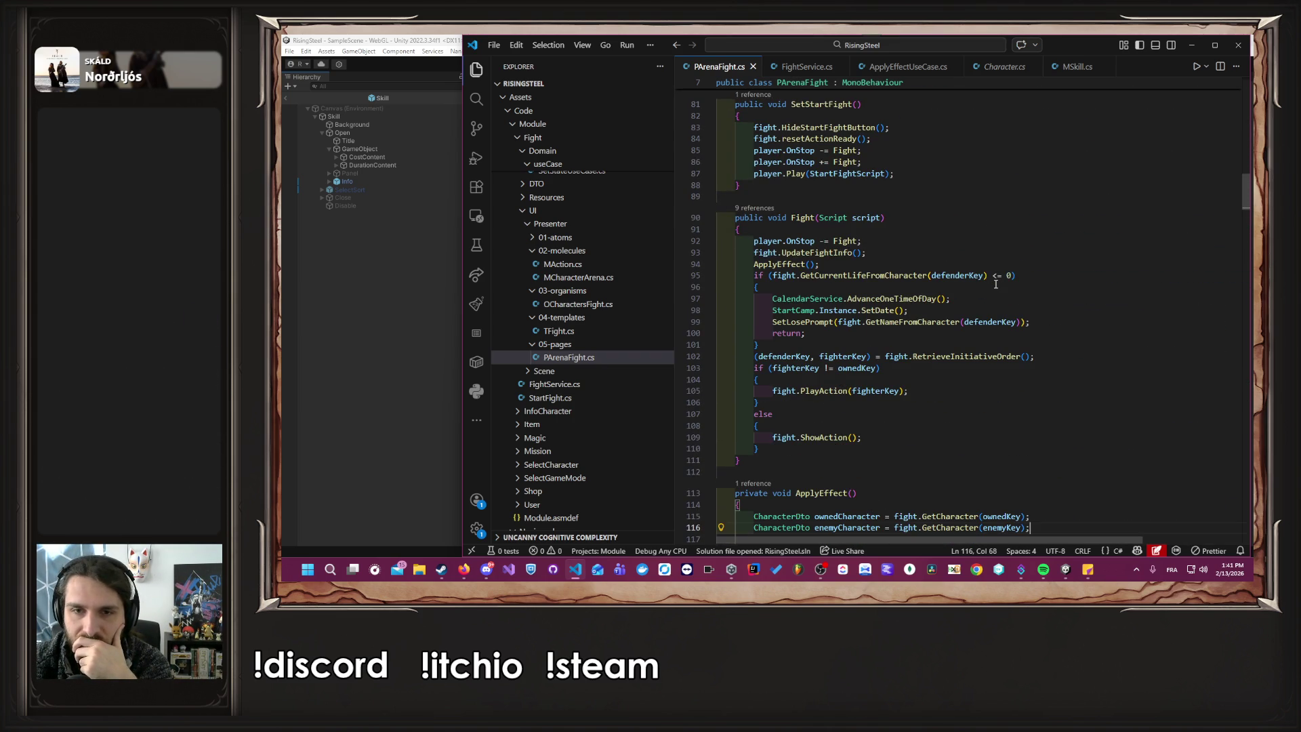
pyautogui.scroll(-7, 1002, 258)
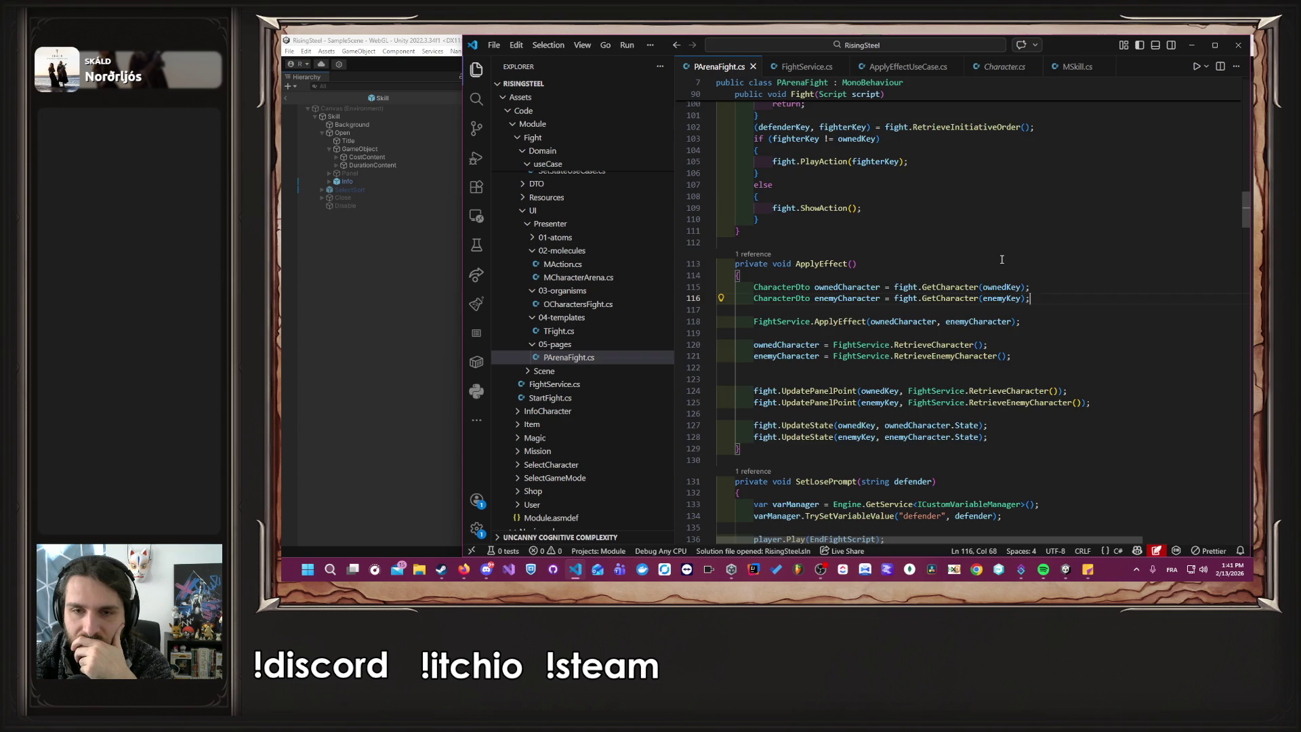
pyautogui.click(959, 353)
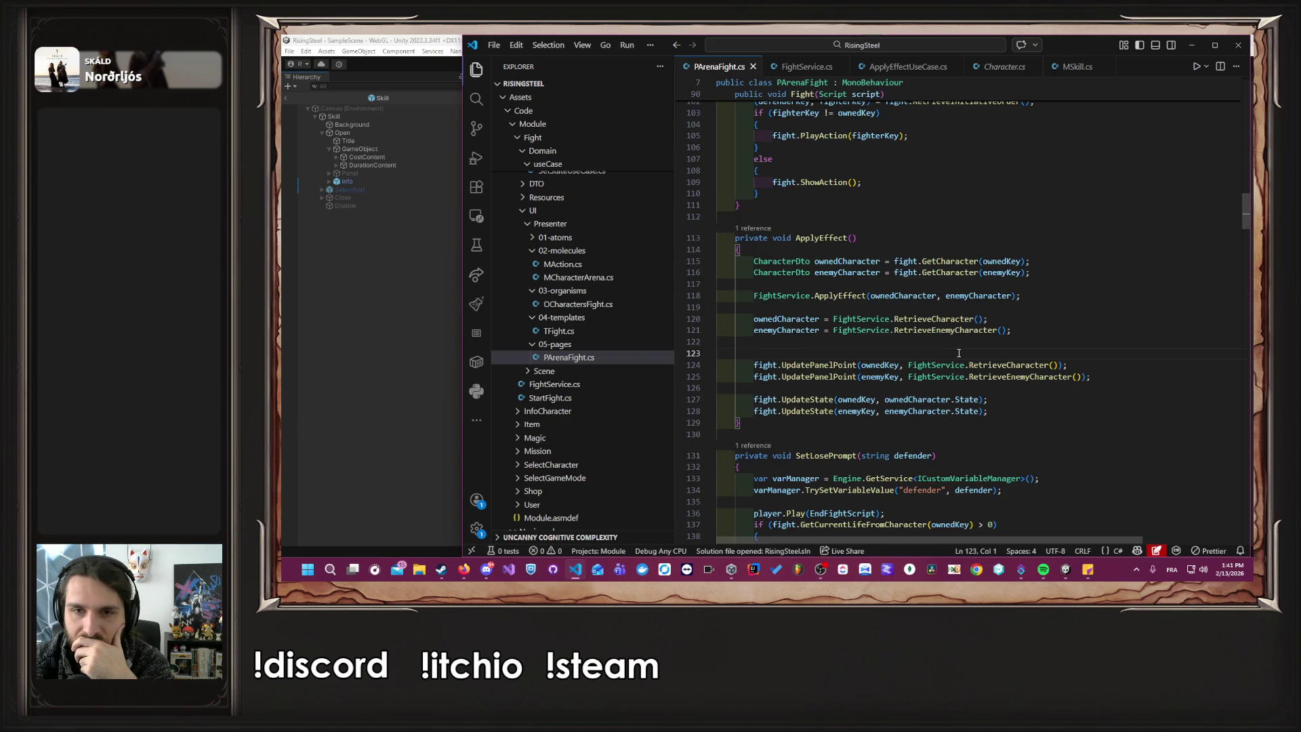
# Follow UpdateFightInfo from Fight through TFight.cs to its definition in OCharactersFight.cs.
pyautogui.scroll(5, 959, 352)
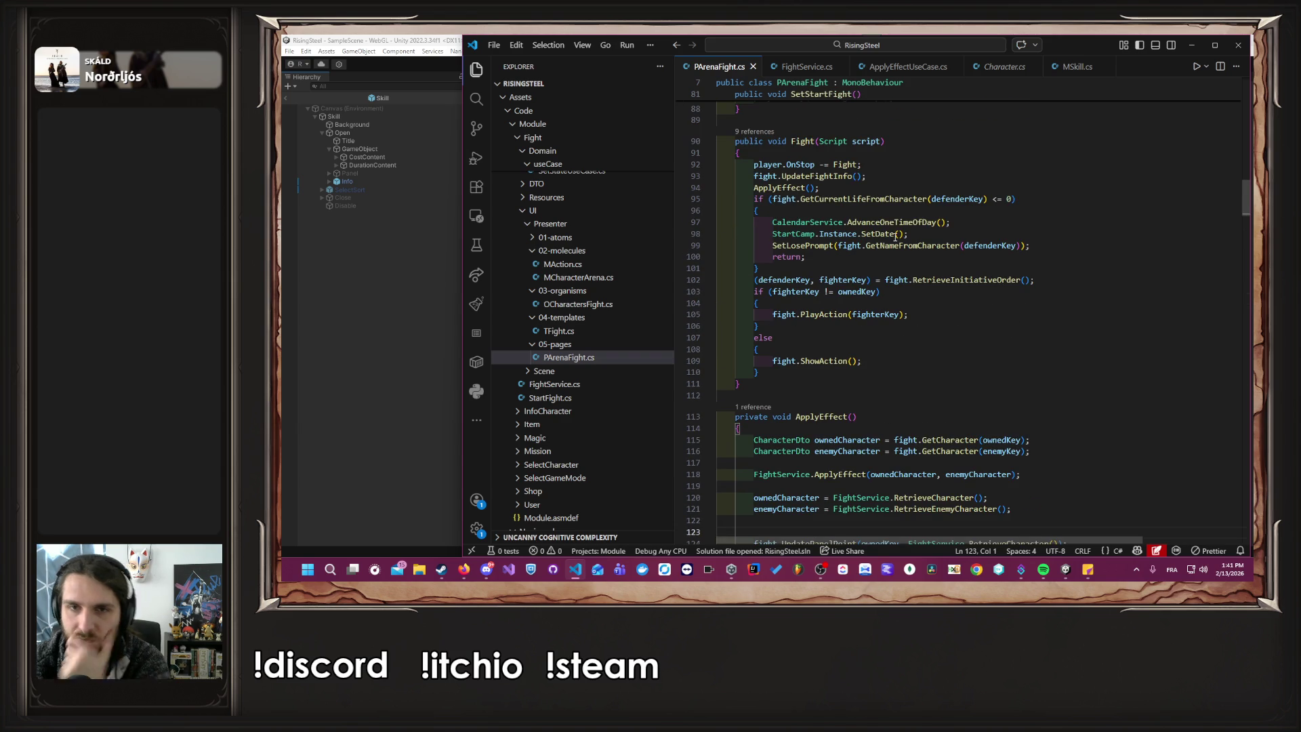
pyautogui.moveTo(828, 183)
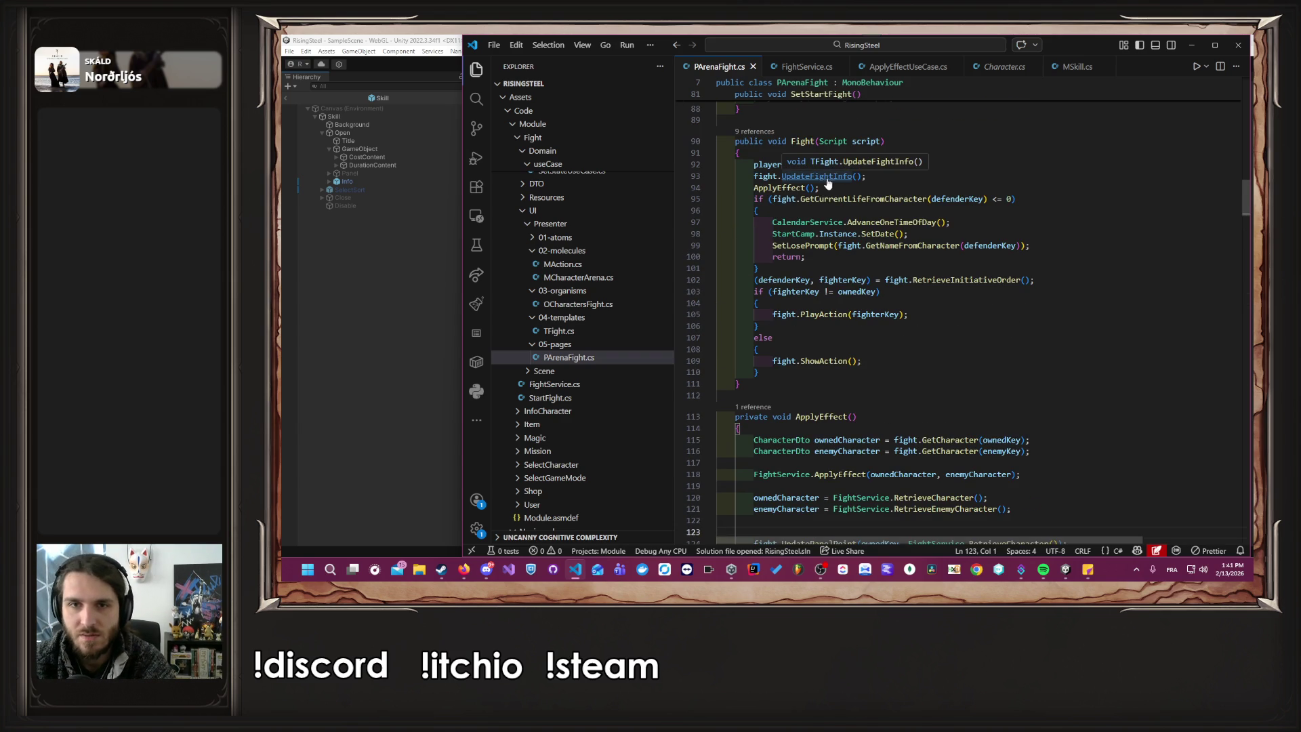
pyautogui.click(826, 183)
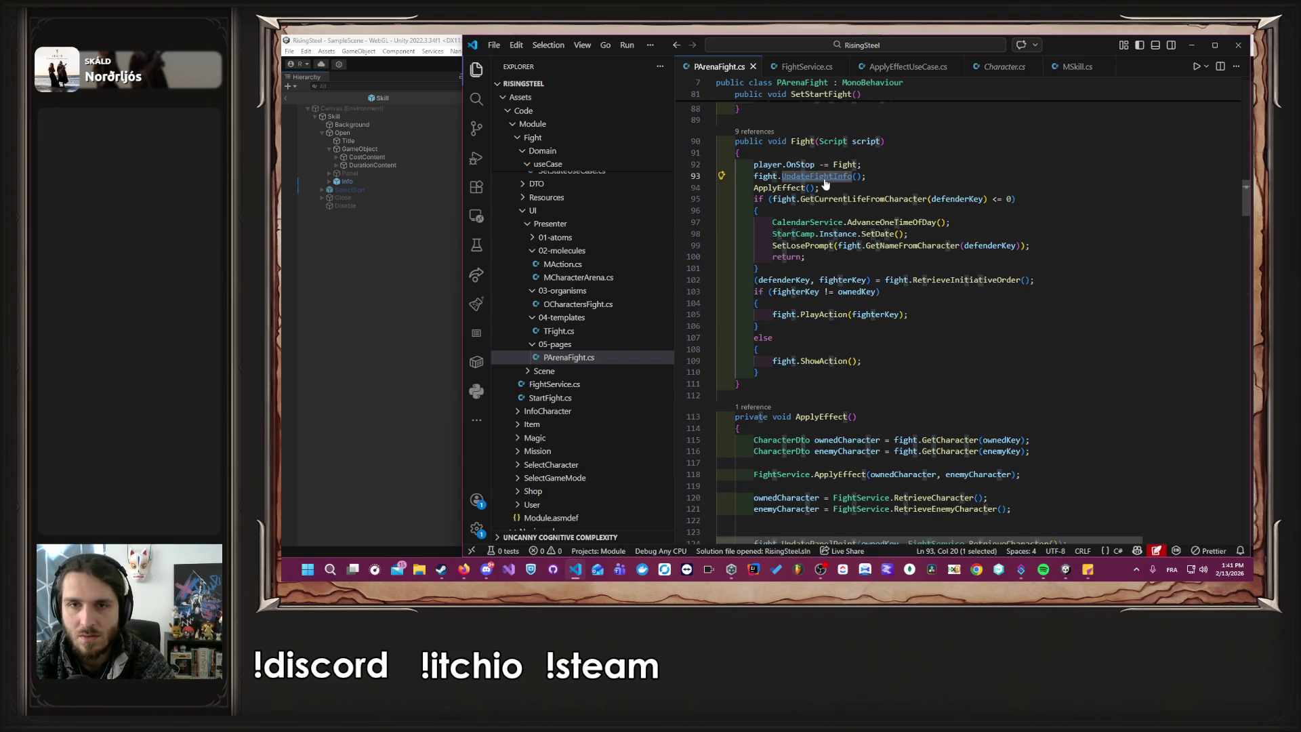
pyautogui.keyDown('ctrl'); pyautogui.click(826, 183); pyautogui.keyUp('ctrl')
pyautogui.keyDown('ctrl'); pyautogui.click(865, 449); pyautogui.keyUp('ctrl')
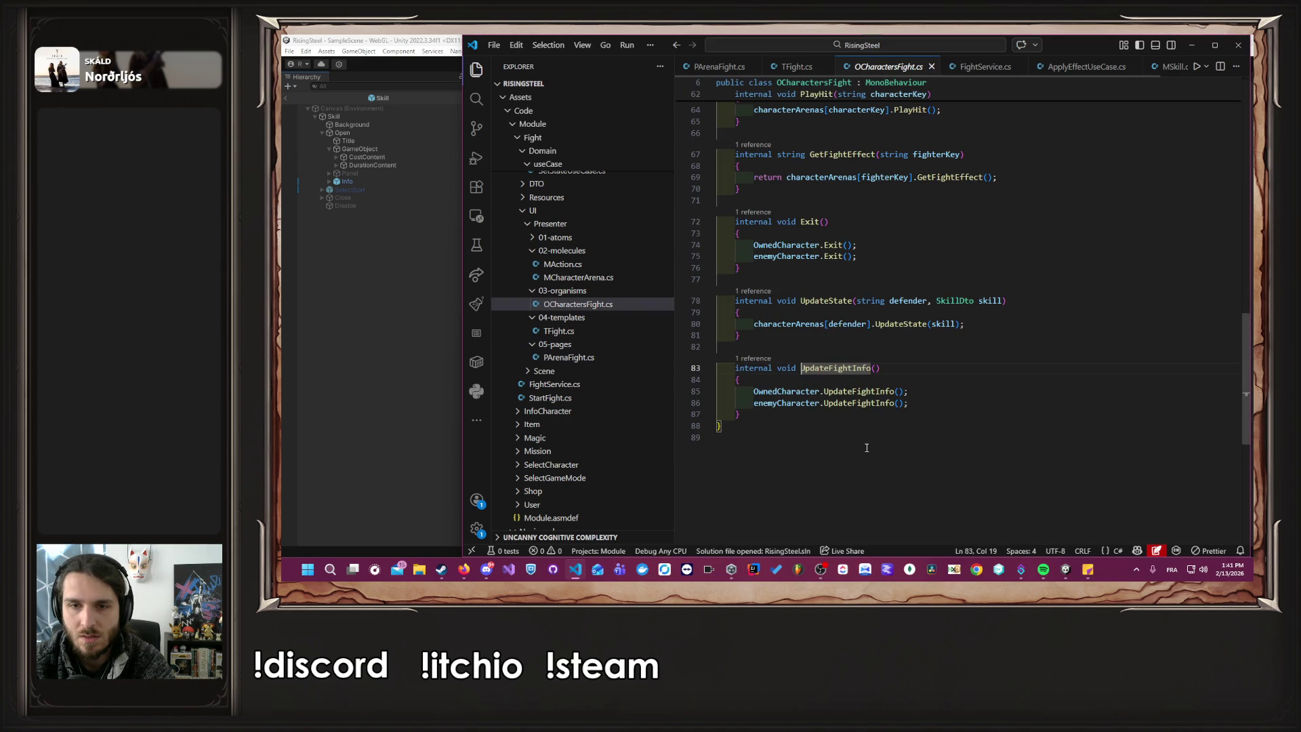
# Go to UpdateFightInfo's definition in MCharacterArena.cs and wrap its else body in braces.
pyautogui.click(857, 412)
pyautogui.keyDown('ctrl'); pyautogui.click(857, 405); pyautogui.keyUp('ctrl')
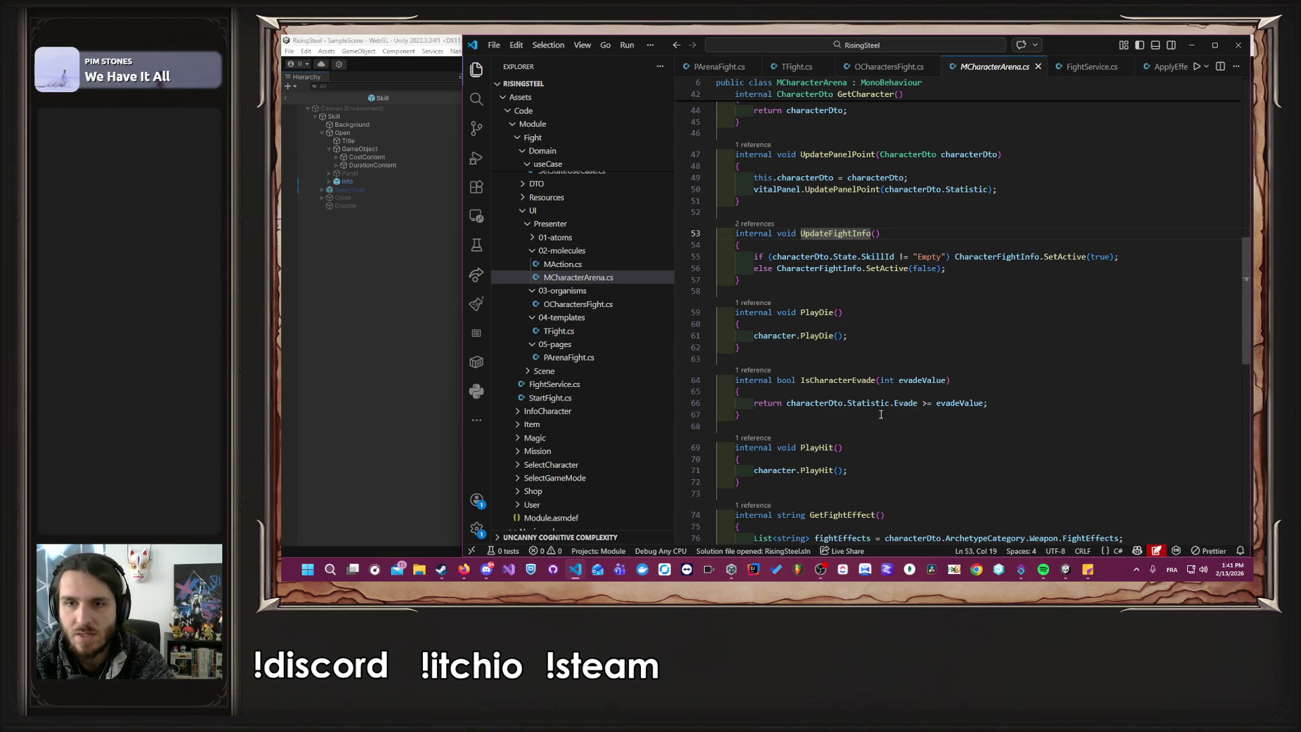
pyautogui.click(776, 268)
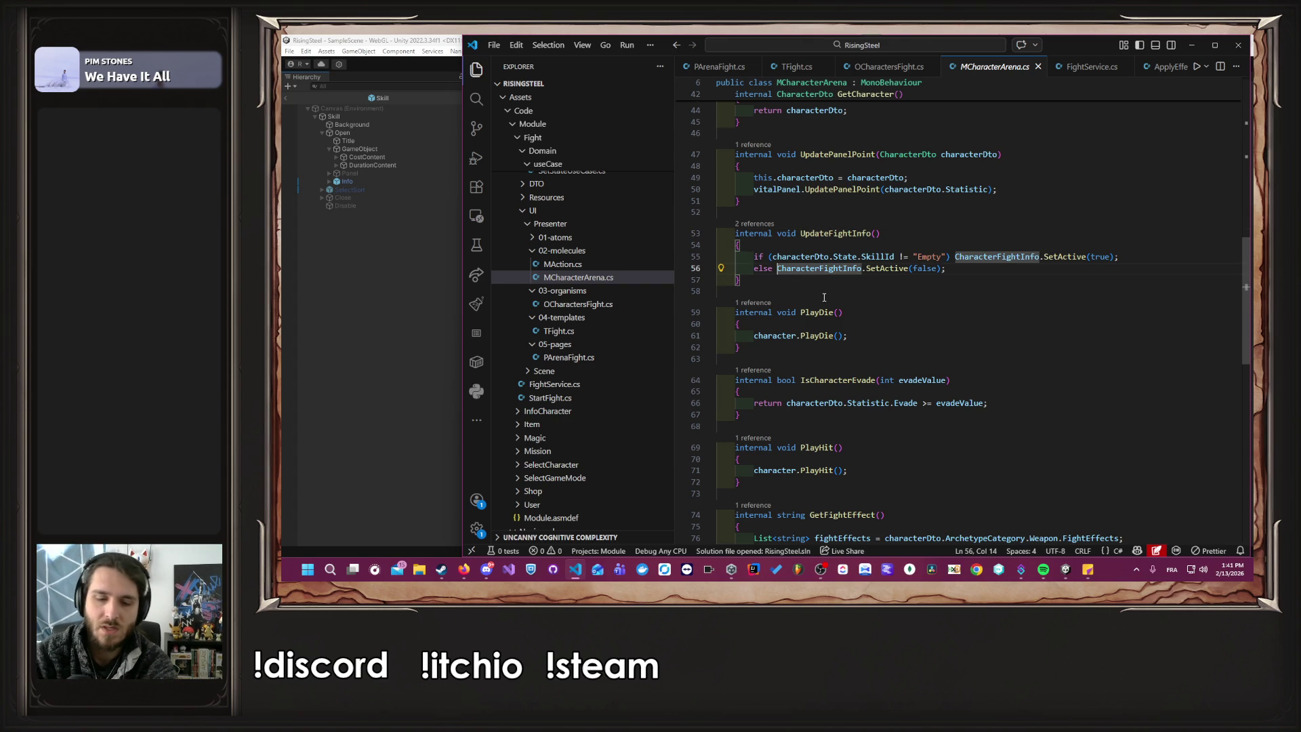
pyautogui.press('Return')
pyautogui.write('{')
pyautogui.press('Return')
pyautogui.press('End')
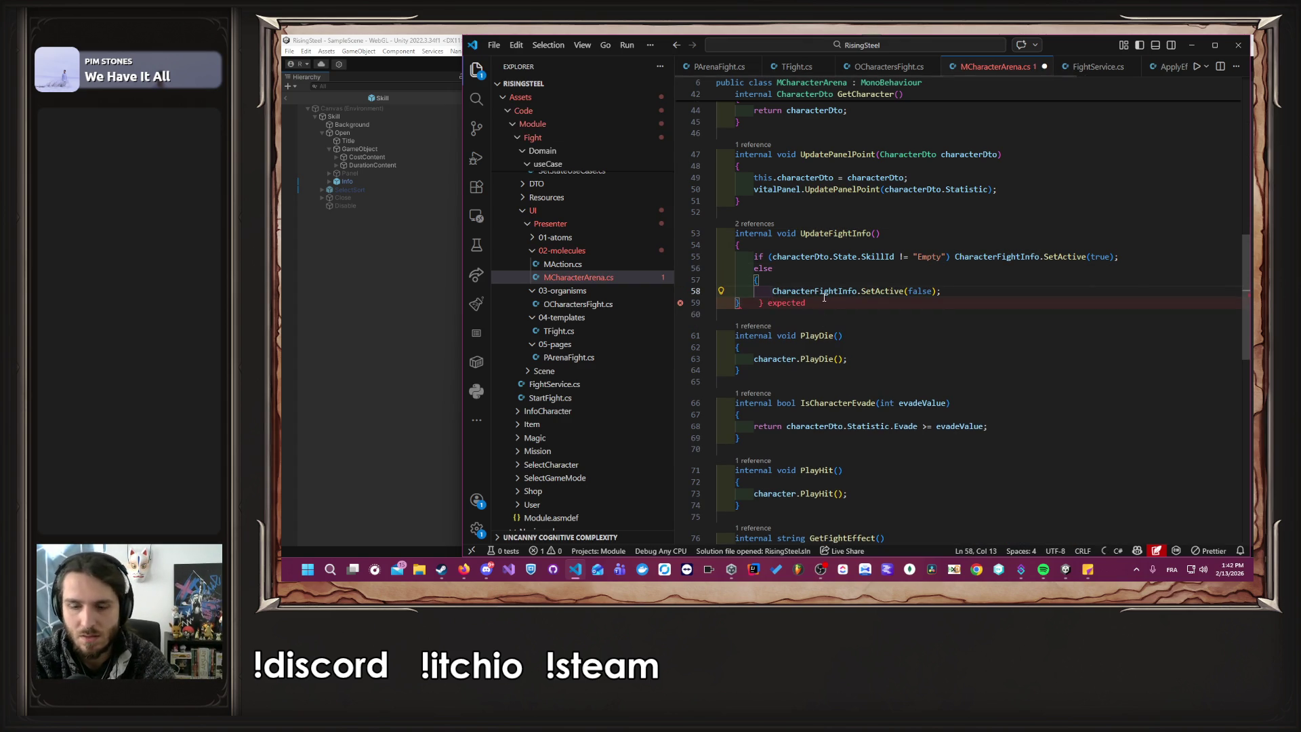
pyautogui.press('Tab')
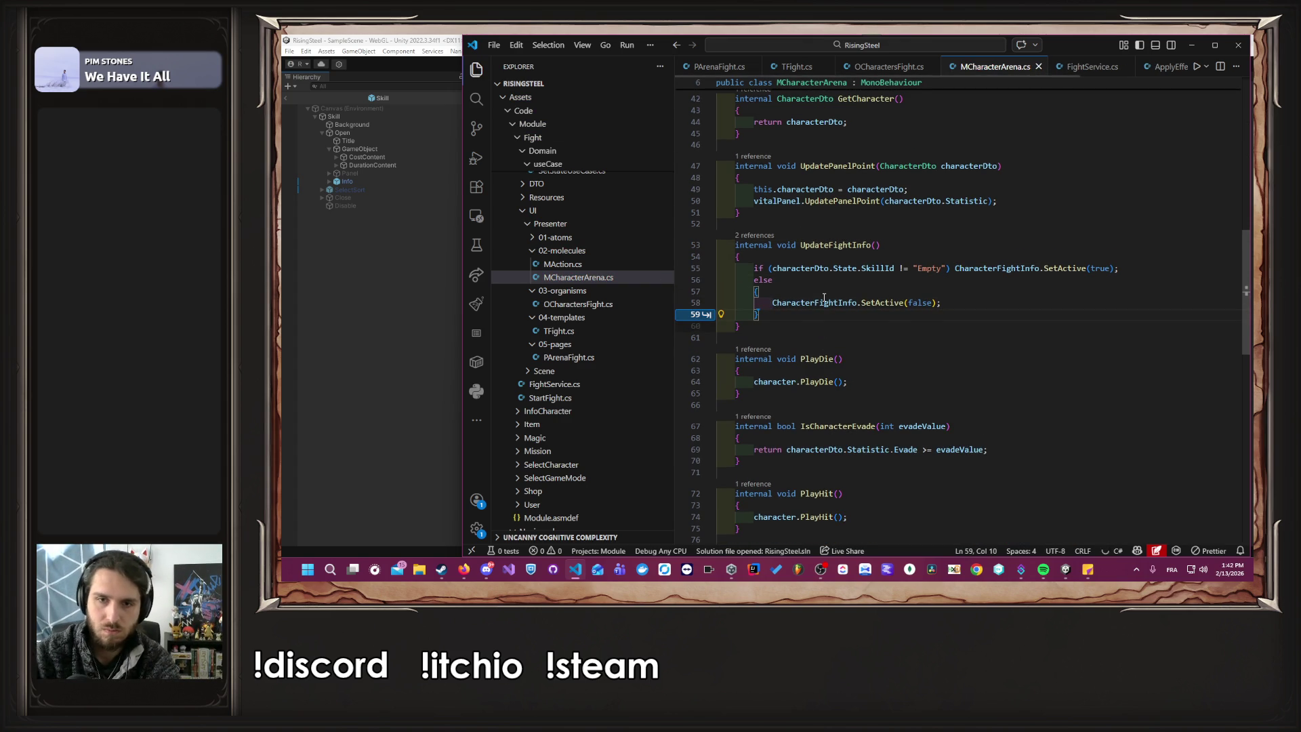
# Start a 'state.' line inside the else block, then undo it.
pyautogui.scroll(10, 824, 298)
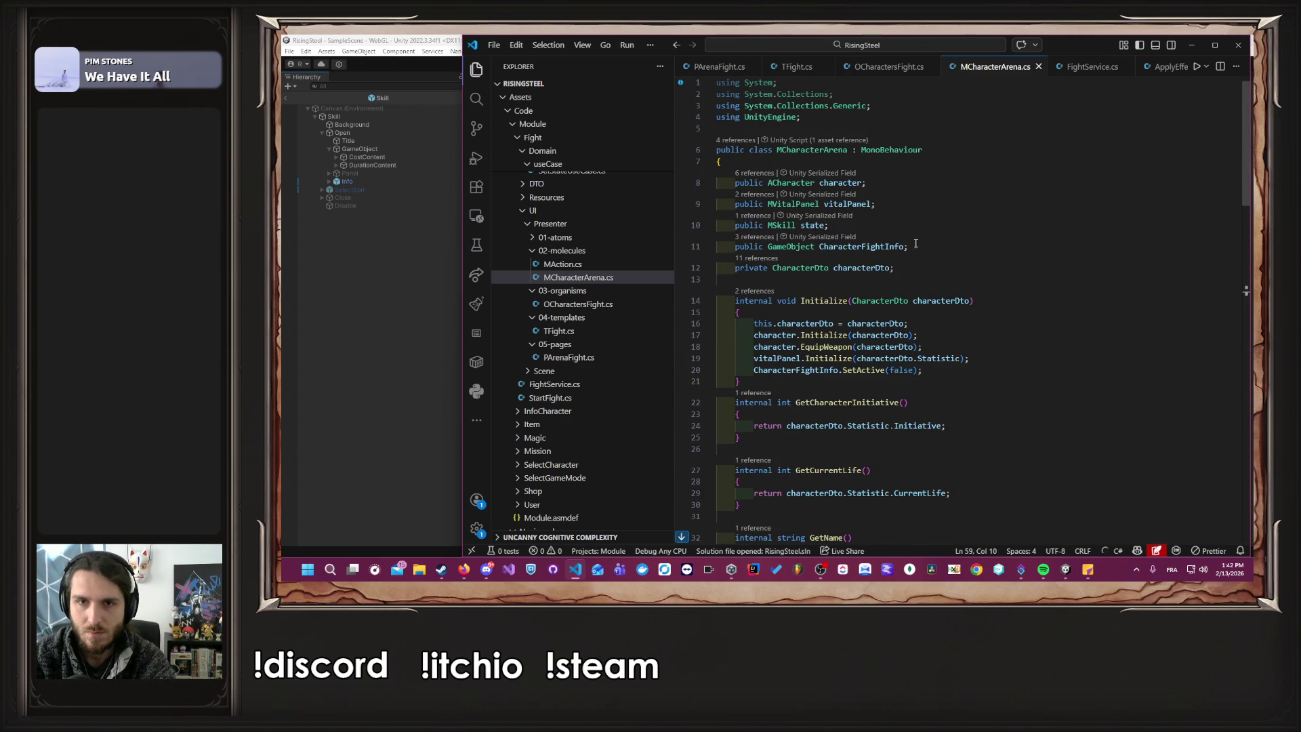
pyautogui.scroll(-10, 881, 241)
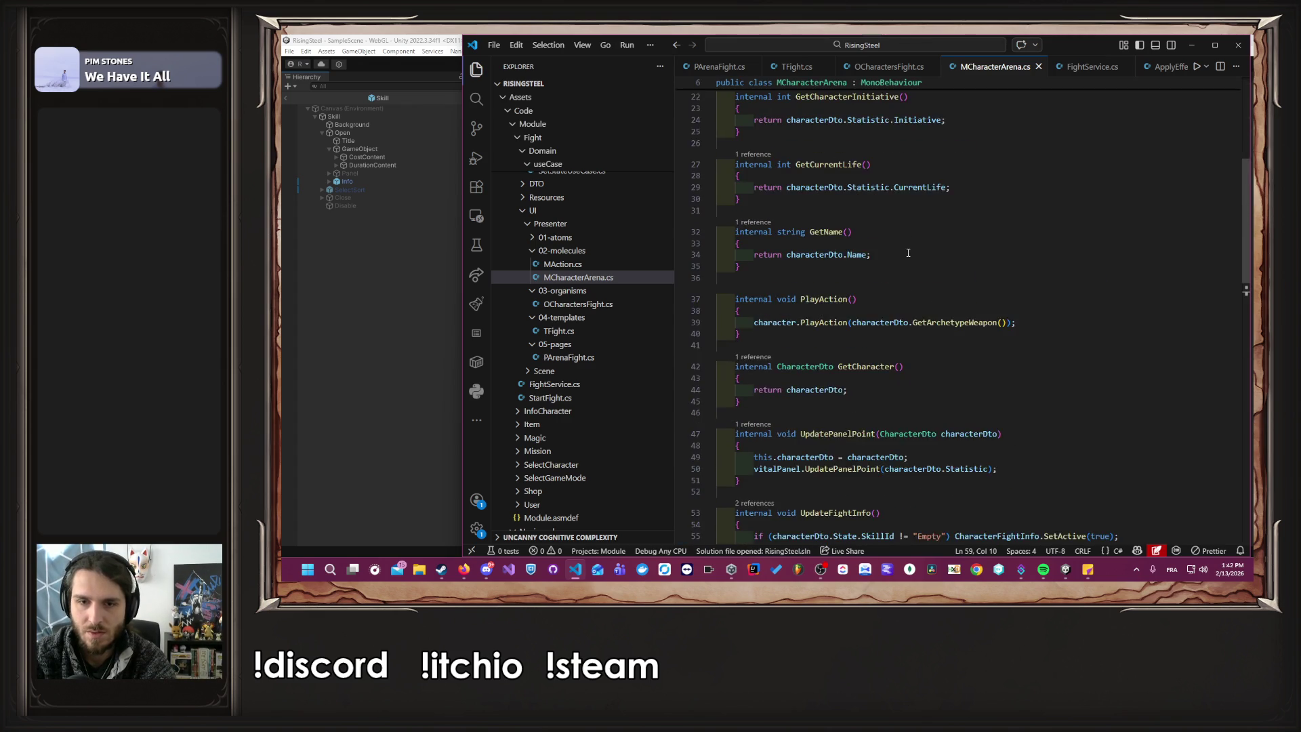
pyautogui.scroll(10, 820, 235)
pyautogui.doubleClick(814, 225)
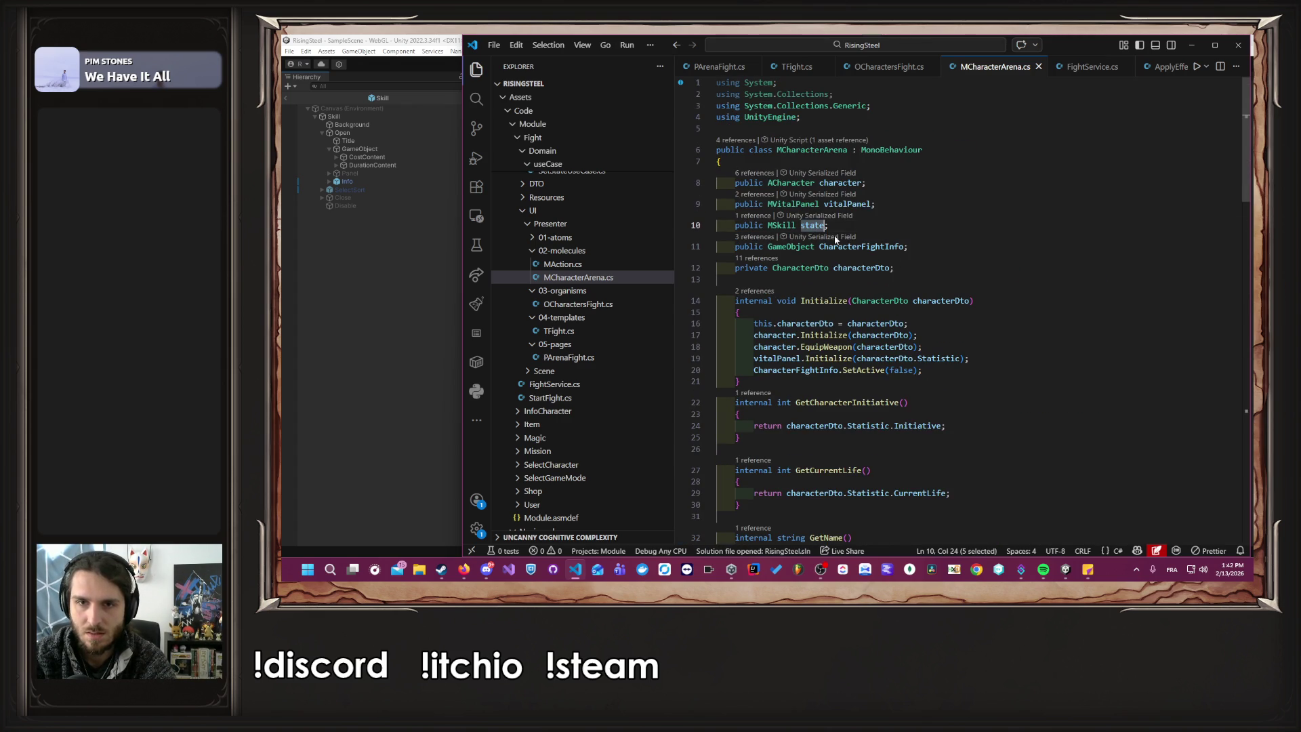
pyautogui.scroll(-10, 982, 300)
pyautogui.click(952, 420)
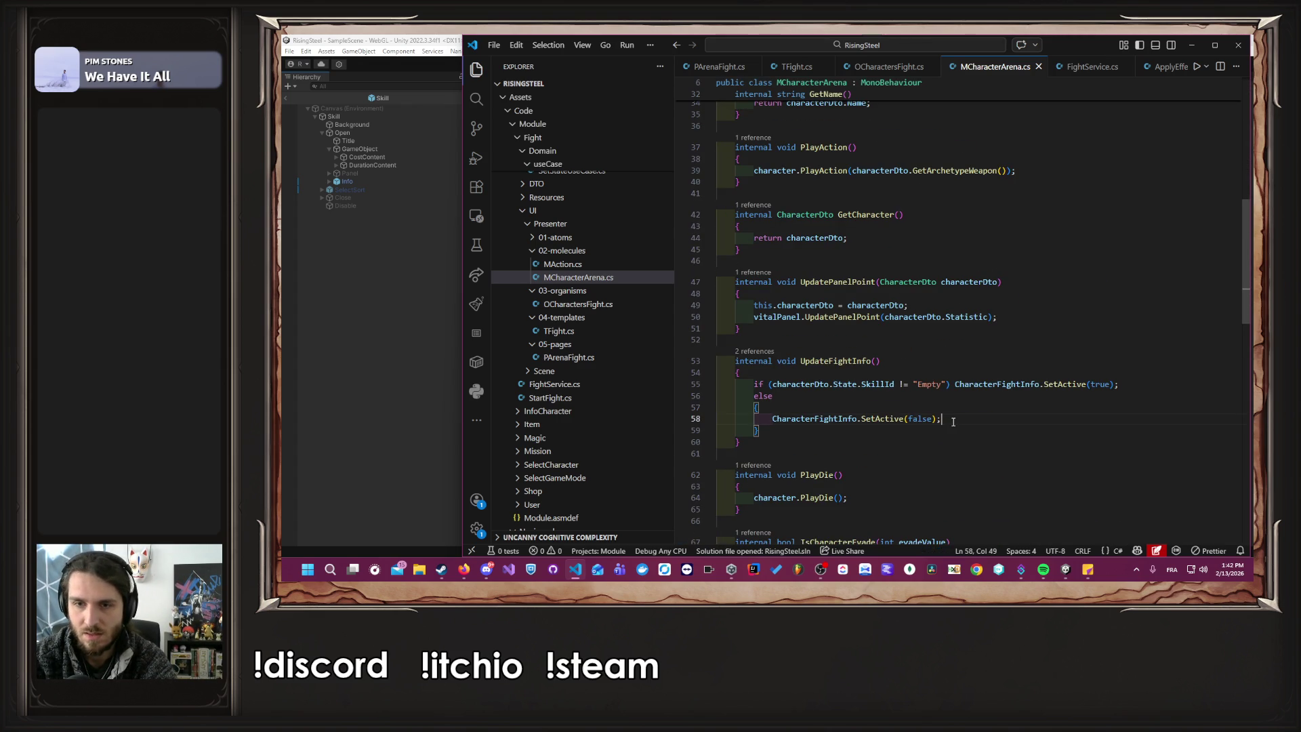
pyautogui.press('Return')
pyautogui.write('state')
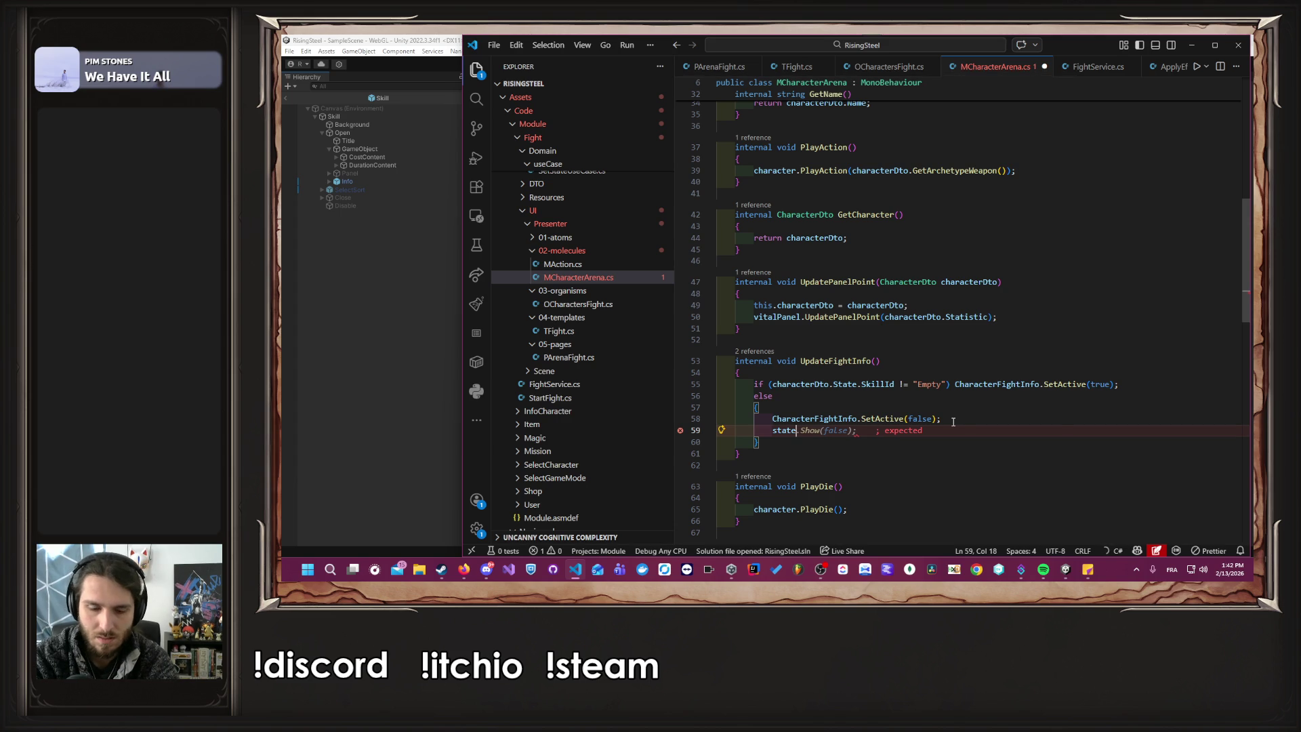
pyautogui.write('.')
pyautogui.hotkey('ctrl', 'z')
pyautogui.hotkey('ctrl', 'z')
pyautogui.hotkey('ctrl', 'z')
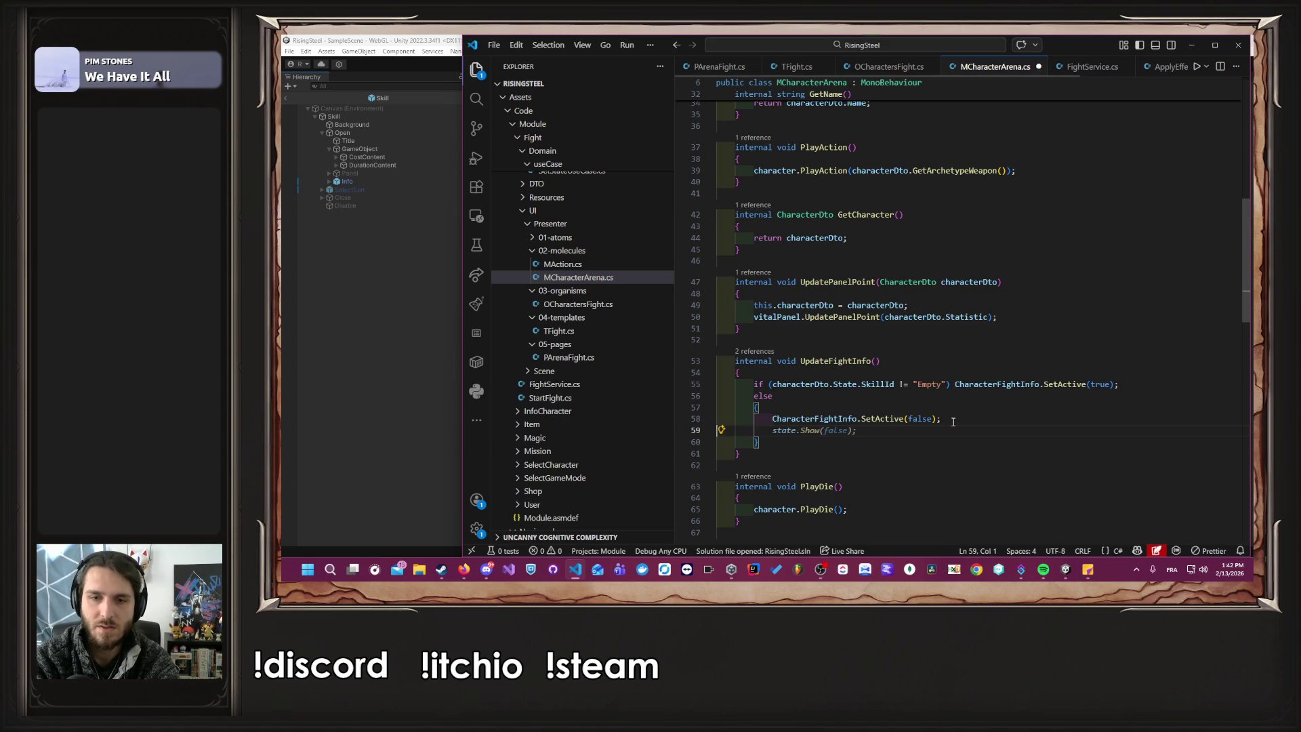
# Open the MSkill class definition in MSkill.cs, then stop Play mode in Unity.
pyautogui.scroll(10, 880, 305)
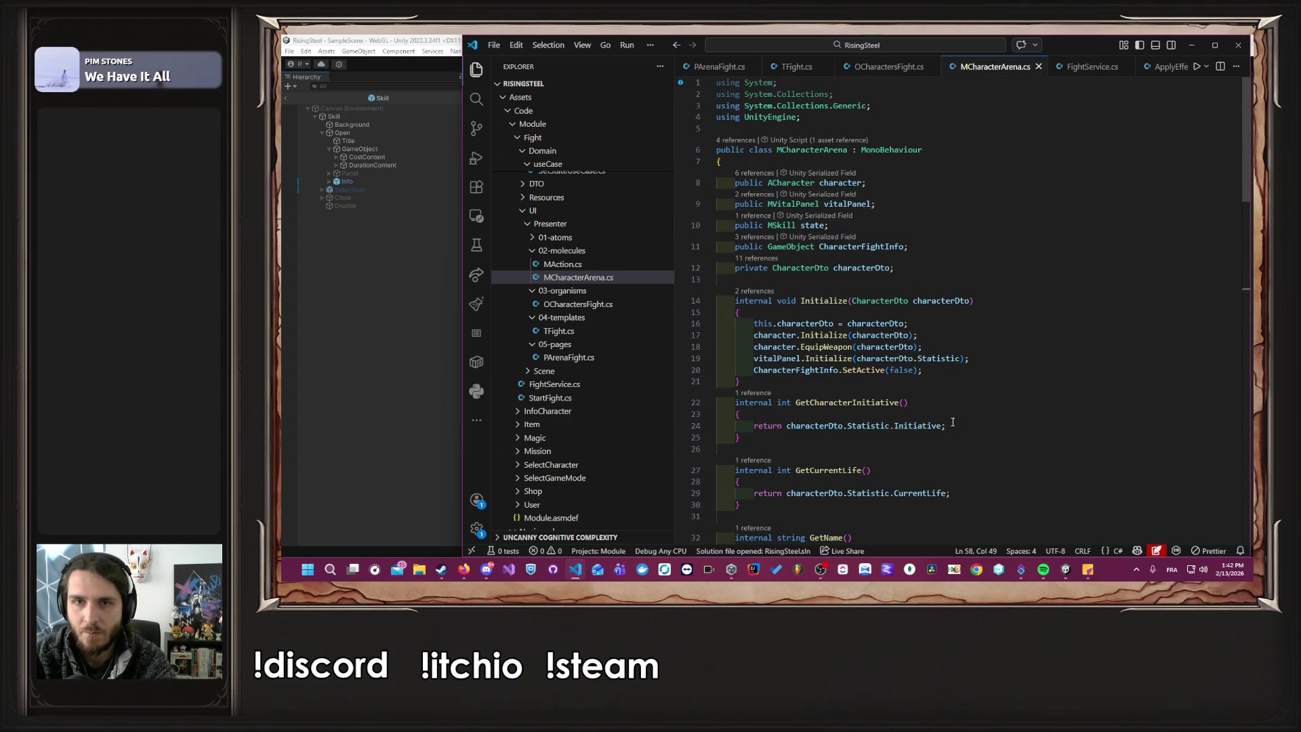
pyautogui.click(787, 226)
pyautogui.keyDown('ctrl'); pyautogui.click(788, 226); pyautogui.keyUp('ctrl')
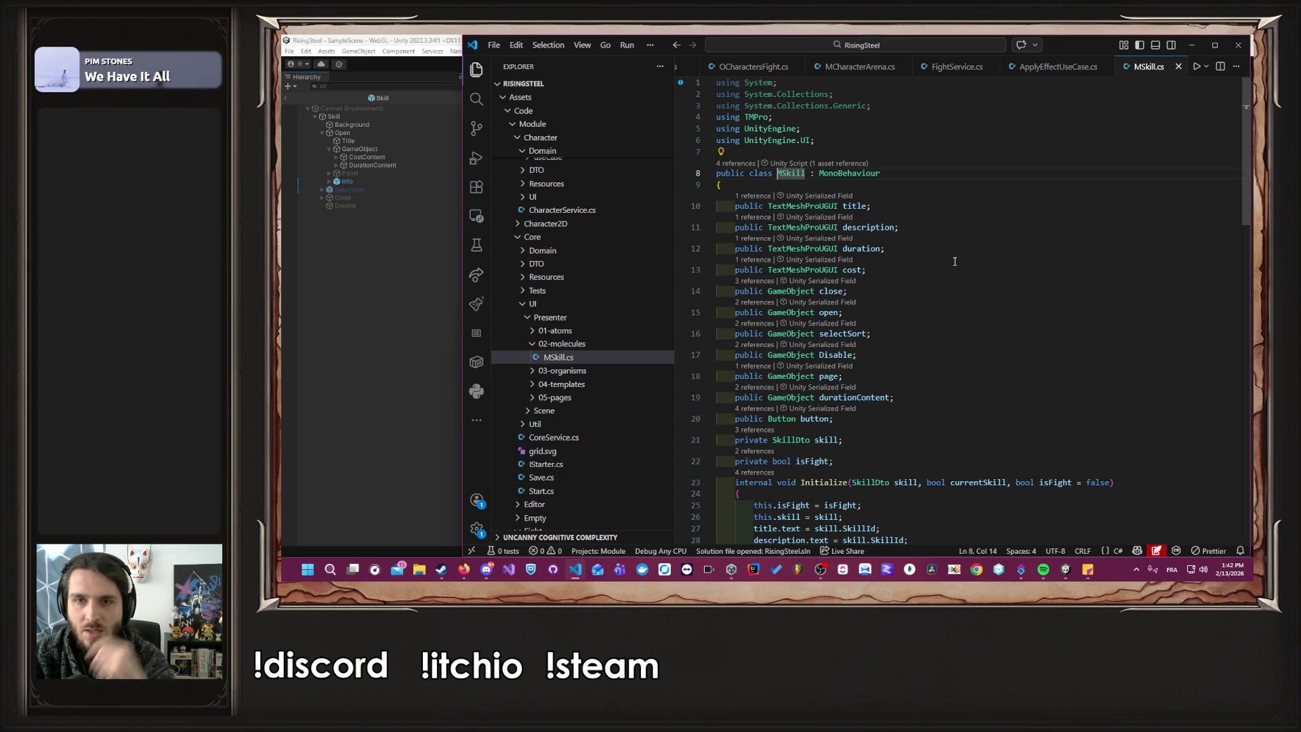
pyautogui.scroll(-5, 953, 273)
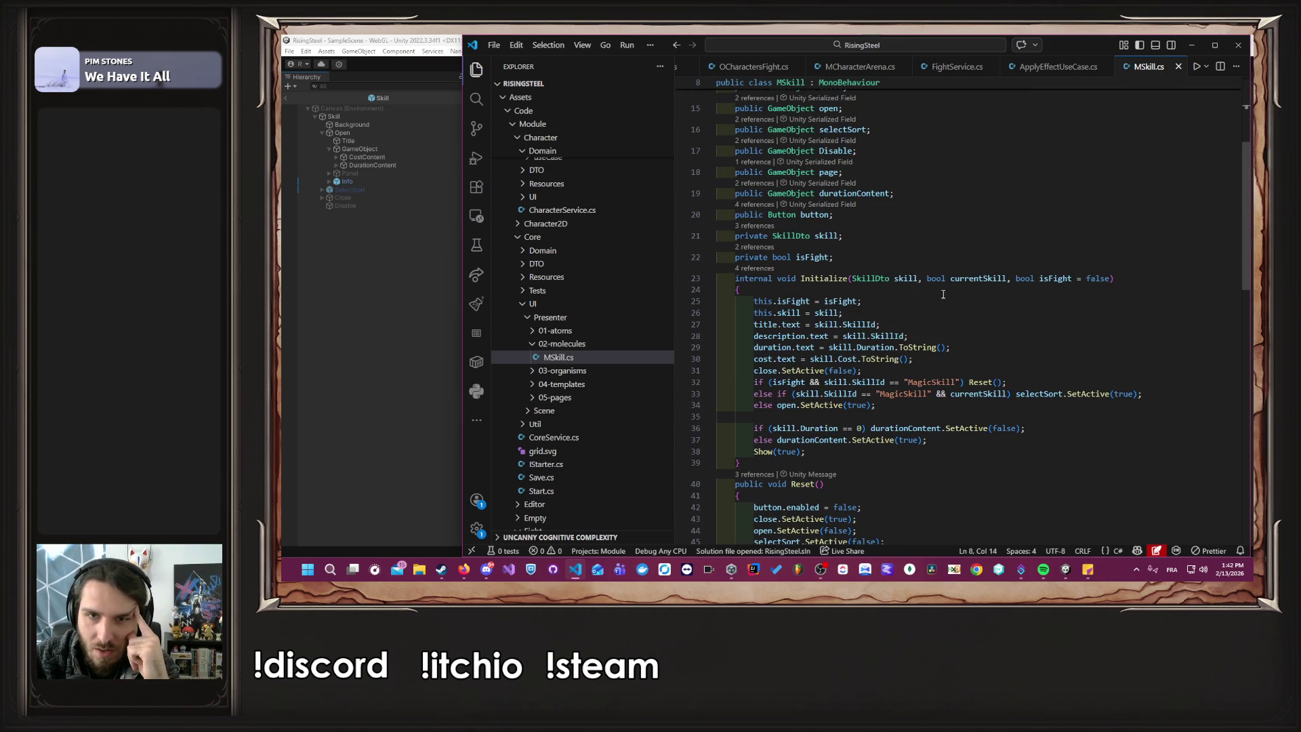
pyautogui.hotkey('alt', 'Tab')
pyautogui.click(750, 63)
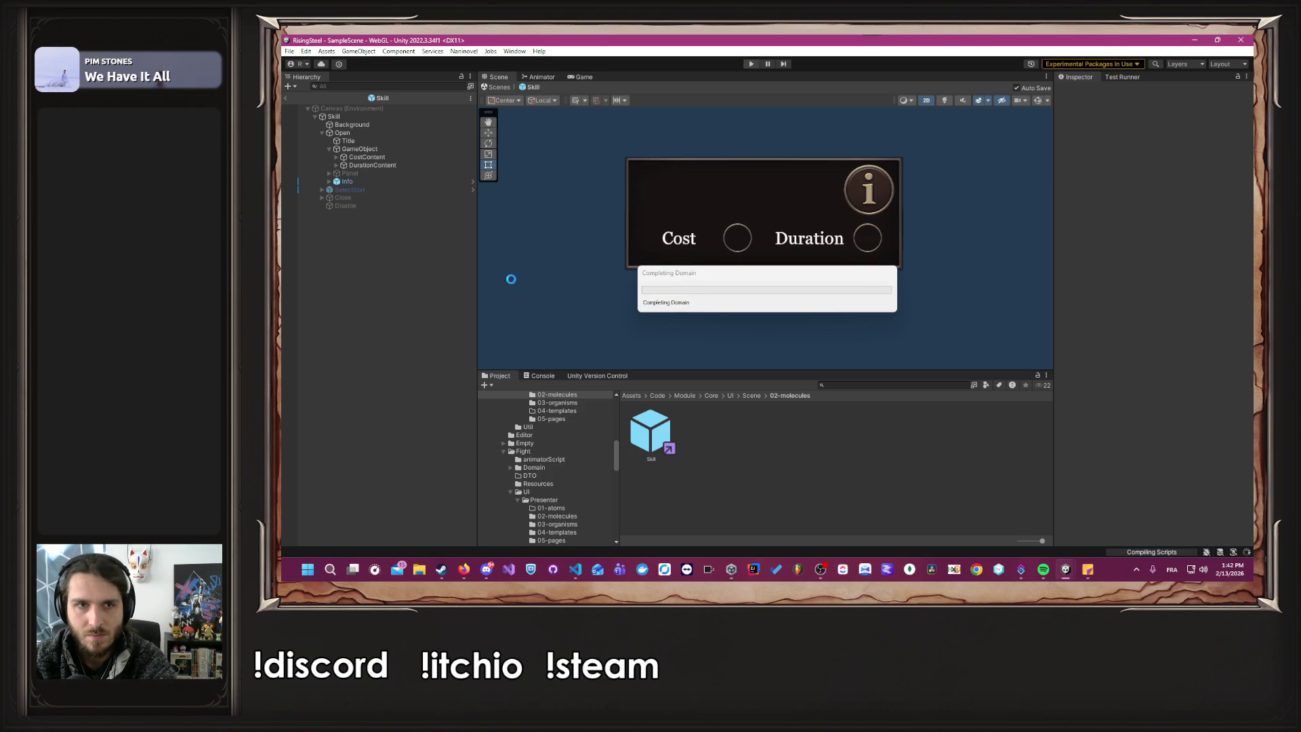
# Inspect the skill prefab's Panel object, then return to MSkill.cs in the code editor.
pyautogui.click(387, 174)
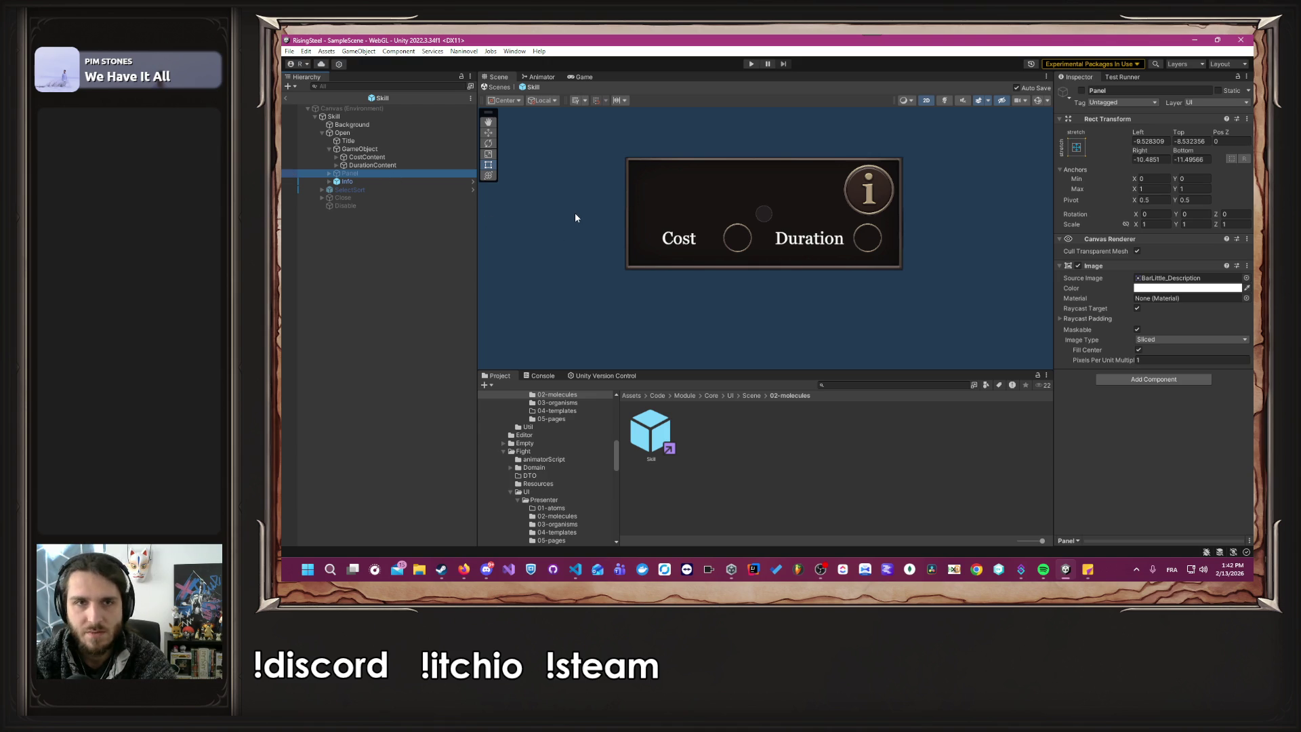
pyautogui.hotkey('alt', 'Tab')
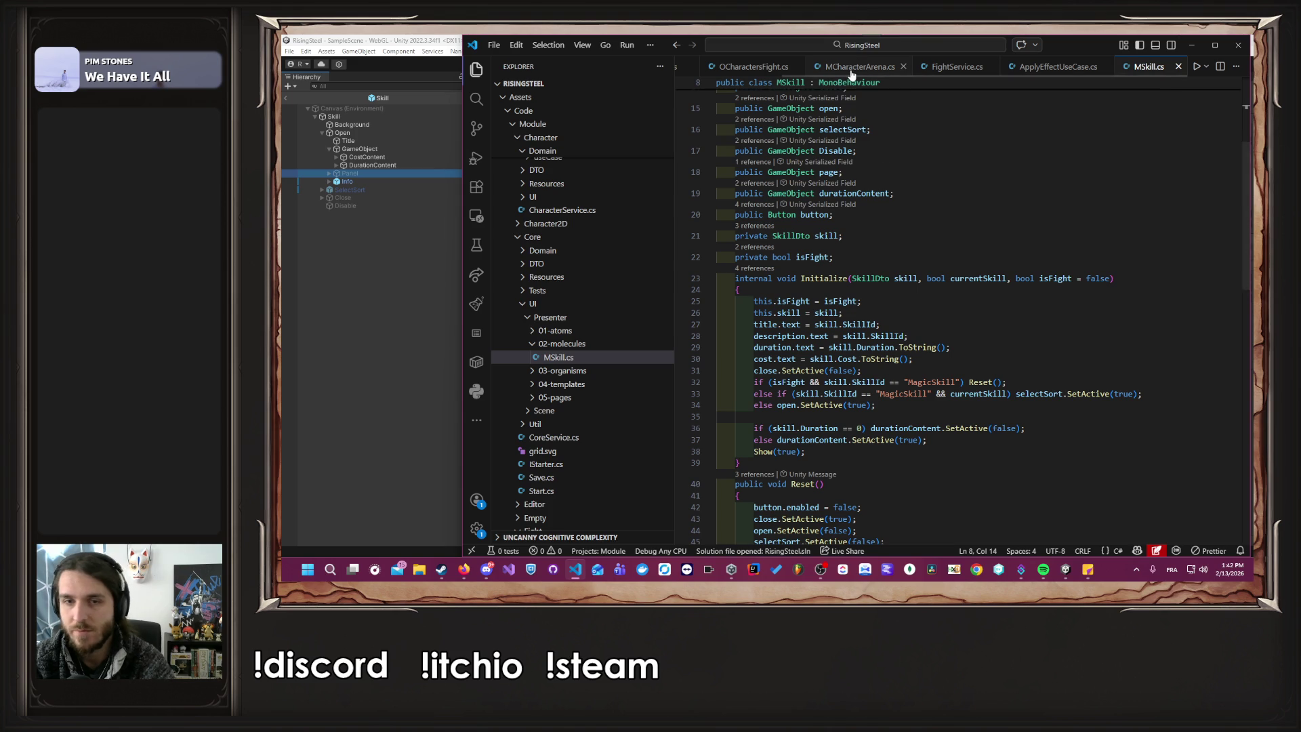
# Browse TFight.cs and follow definitions through OCharactersFight to MCharacterArena.
pyautogui.scroll(2, 826, 68)
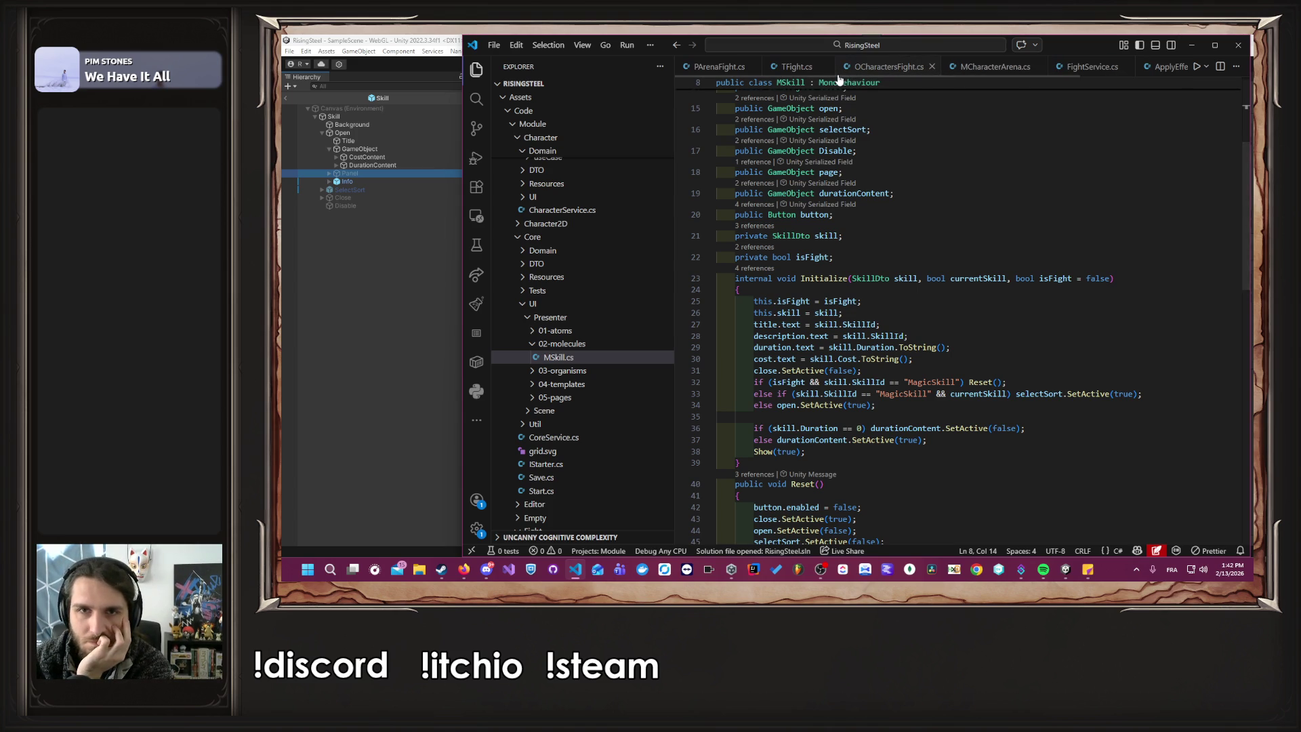
pyautogui.click(802, 68)
pyautogui.scroll(20, 968, 205)
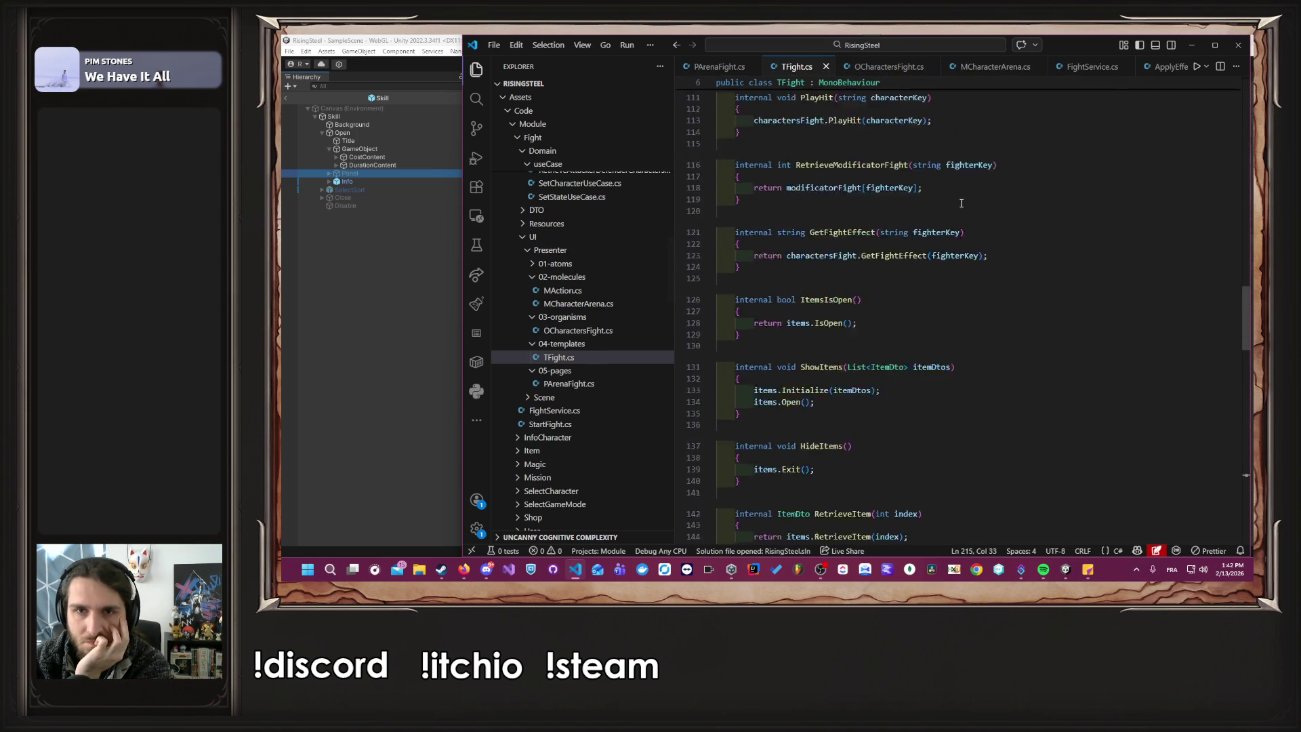
pyautogui.scroll(2, 968, 204)
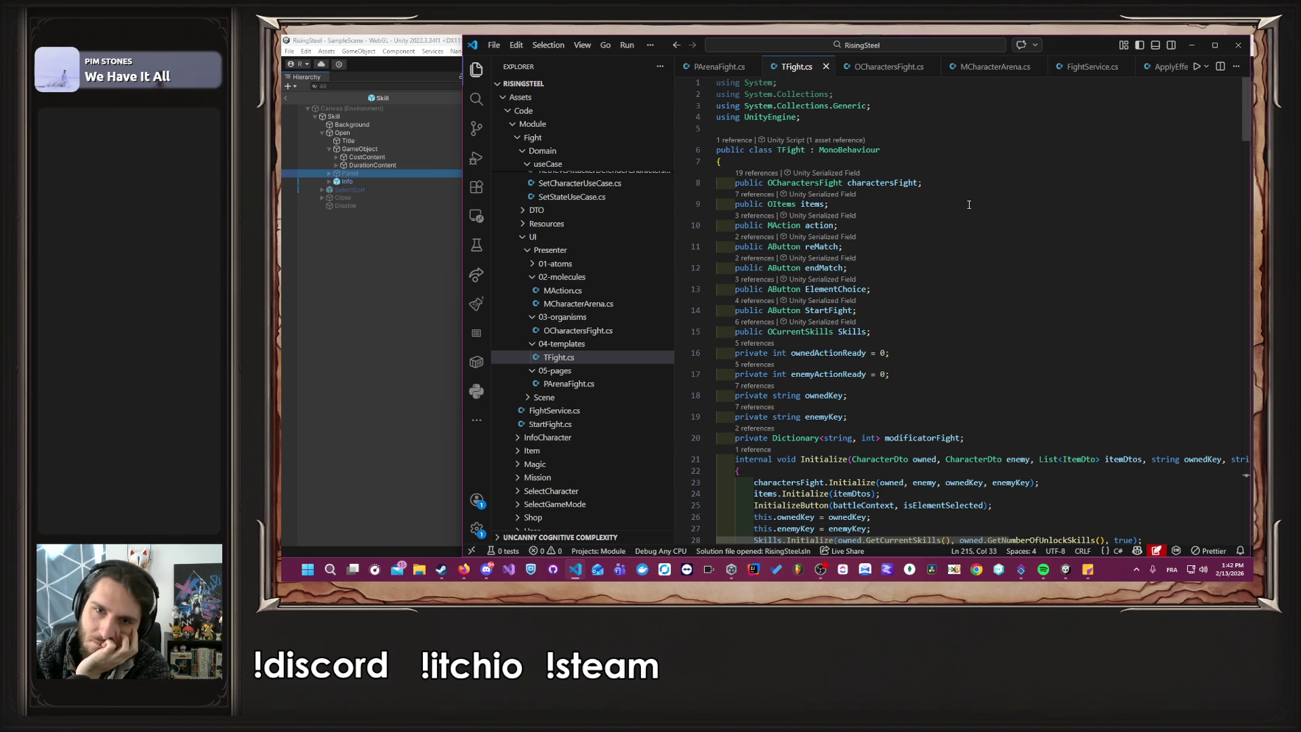
pyautogui.scroll(-1, 968, 205)
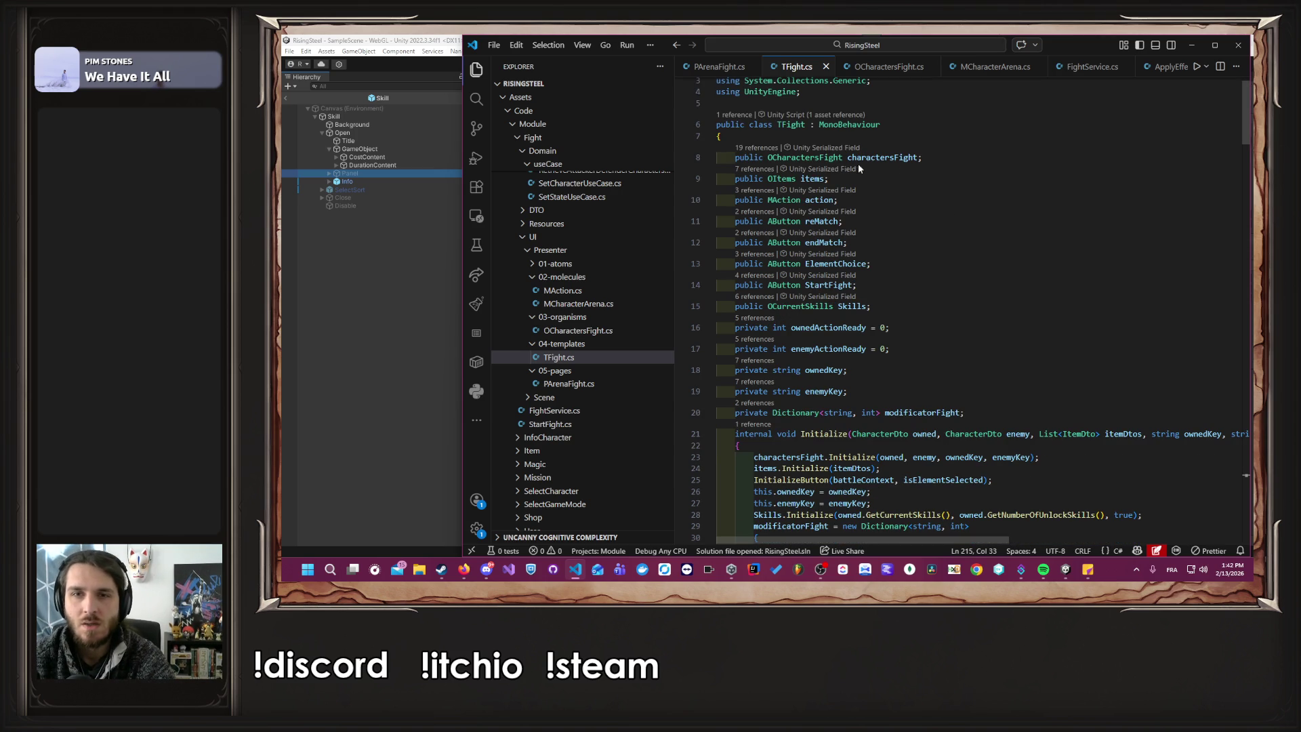
pyautogui.keyDown('ctrl'); pyautogui.click(806, 158); pyautogui.keyUp('ctrl')
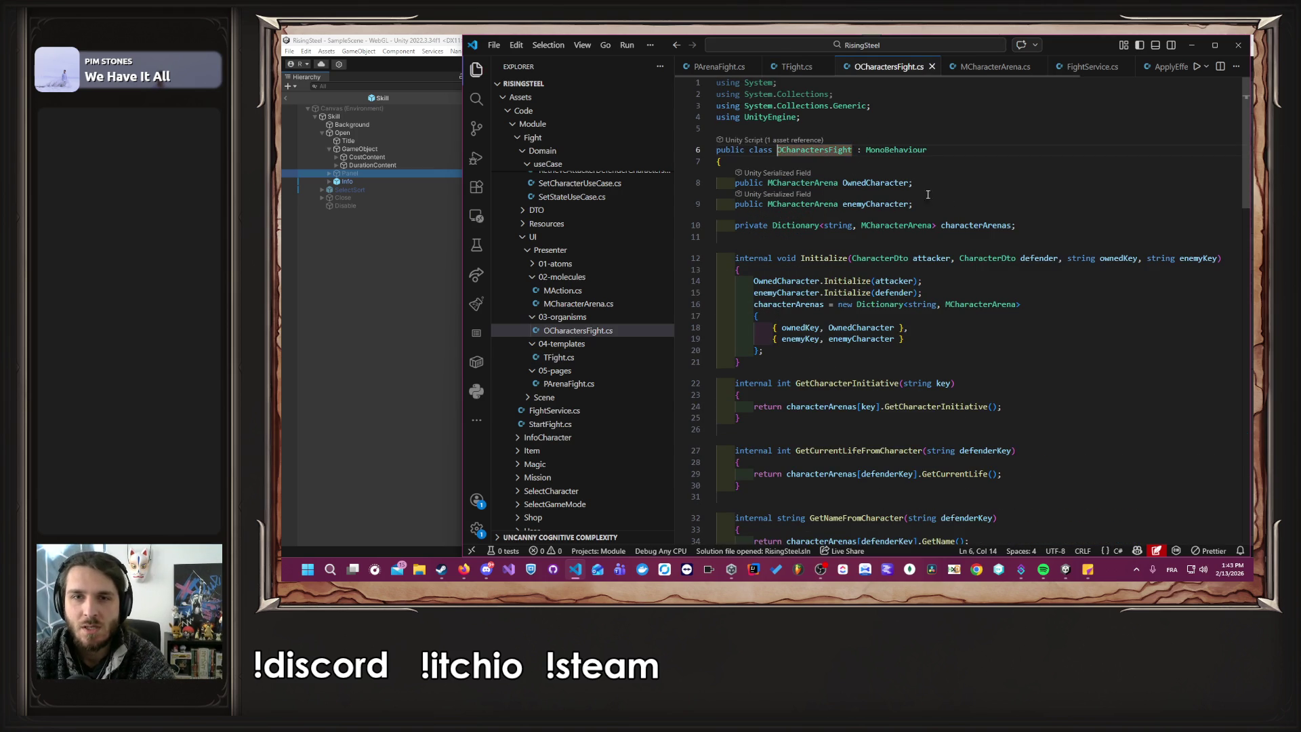
pyautogui.keyDown('ctrl'); pyautogui.click(833, 205); pyautogui.keyUp('ctrl')
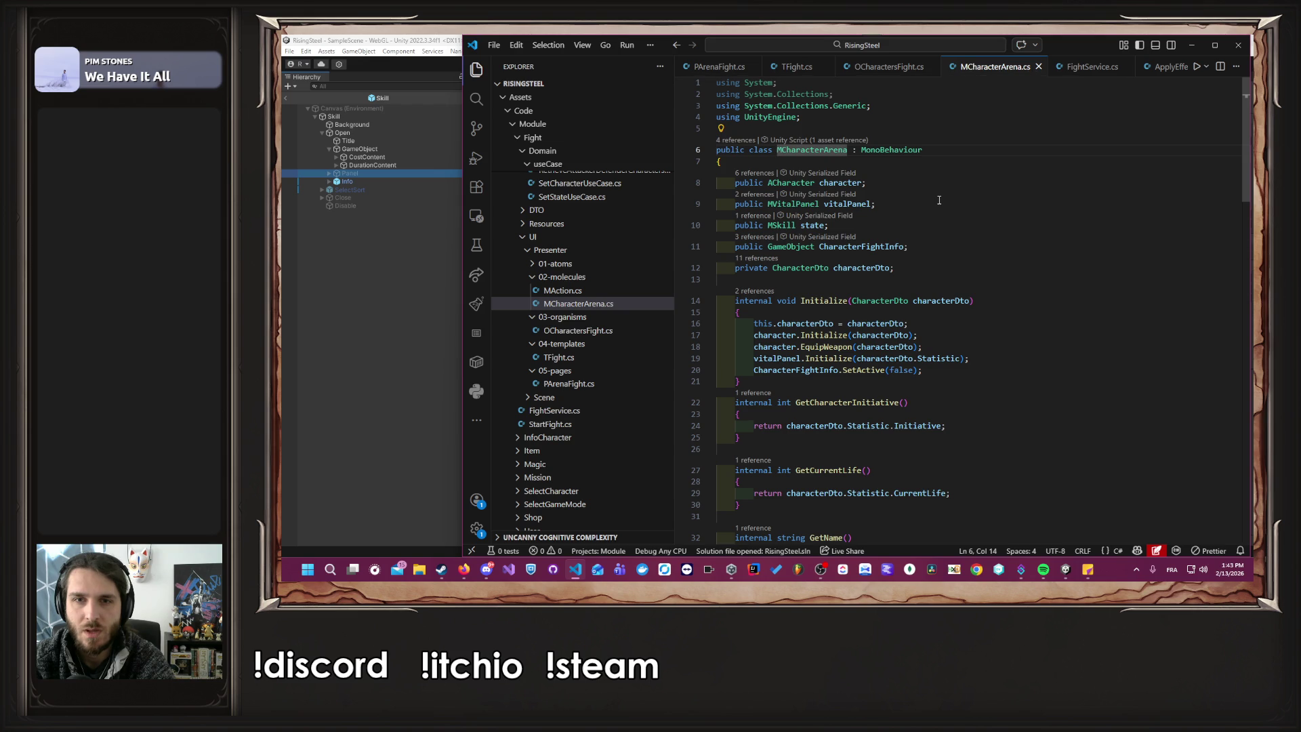
# Add a second CharacterFightInfo.SetActive(false); line to the else branch and save.
pyautogui.doubleClick(821, 225)
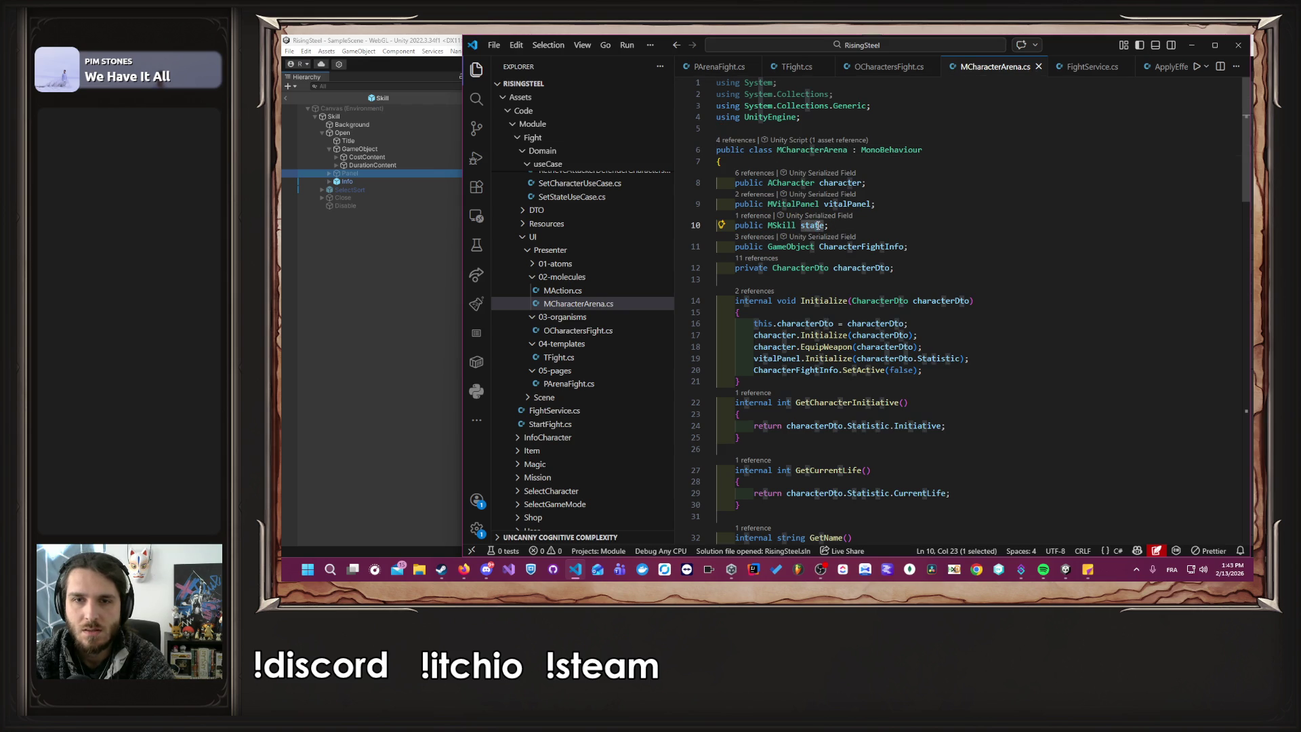
pyautogui.doubleClick(882, 247)
pyautogui.hotkey('ctrl', 'c')
pyautogui.scroll(-8, 948, 254)
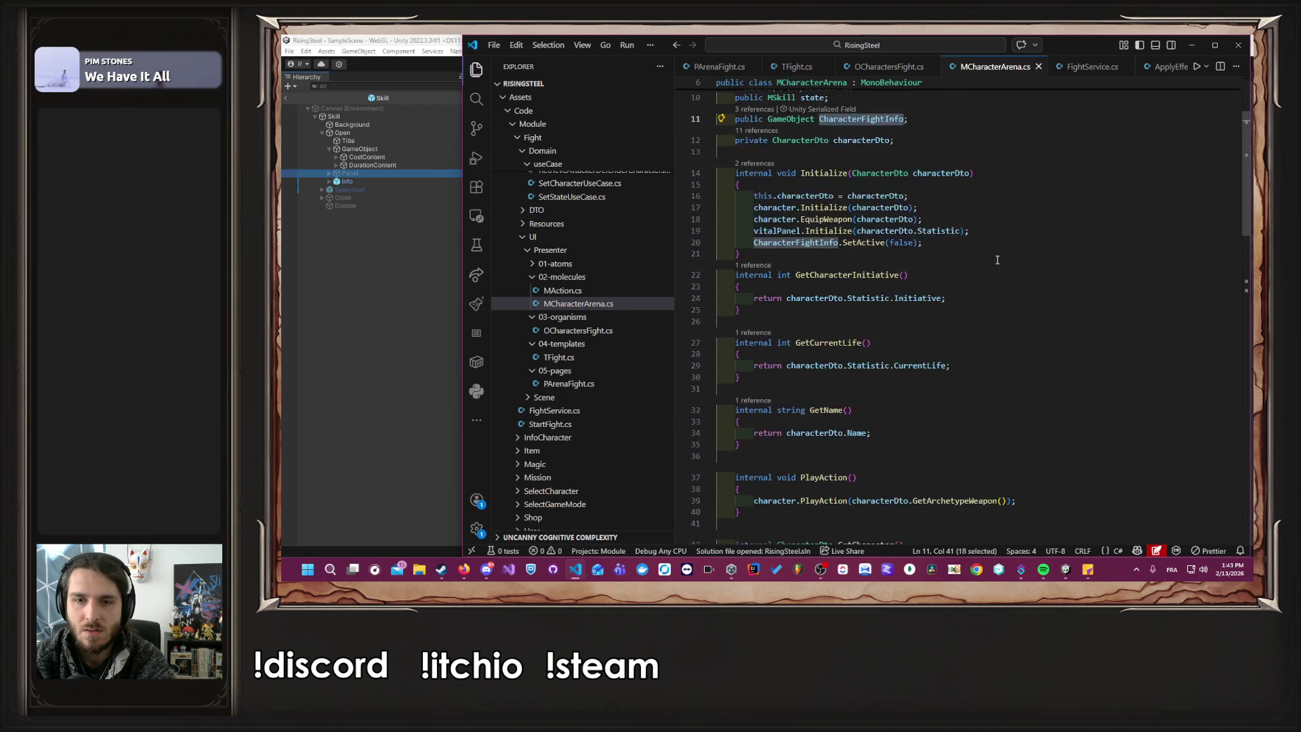
pyautogui.scroll(-3, 998, 260)
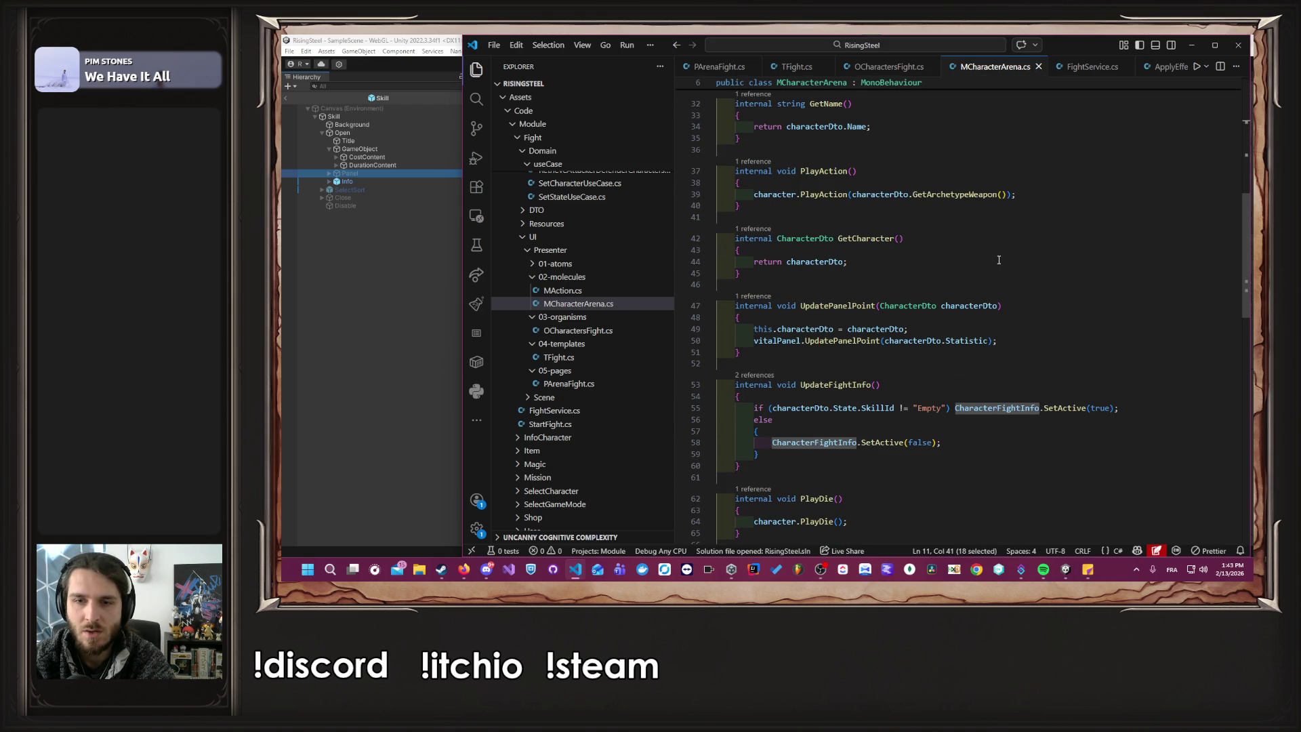
pyautogui.scroll(10, 928, 432)
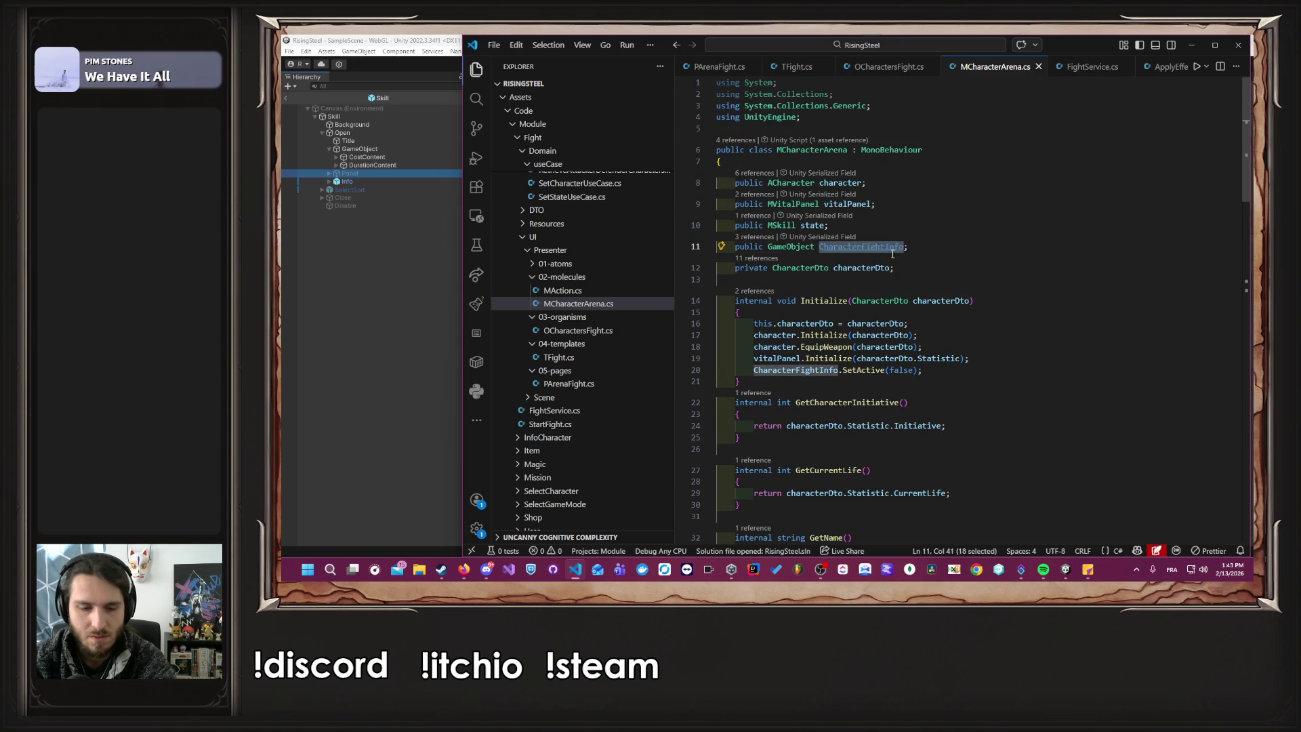
pyautogui.scroll(-12, 1026, 301)
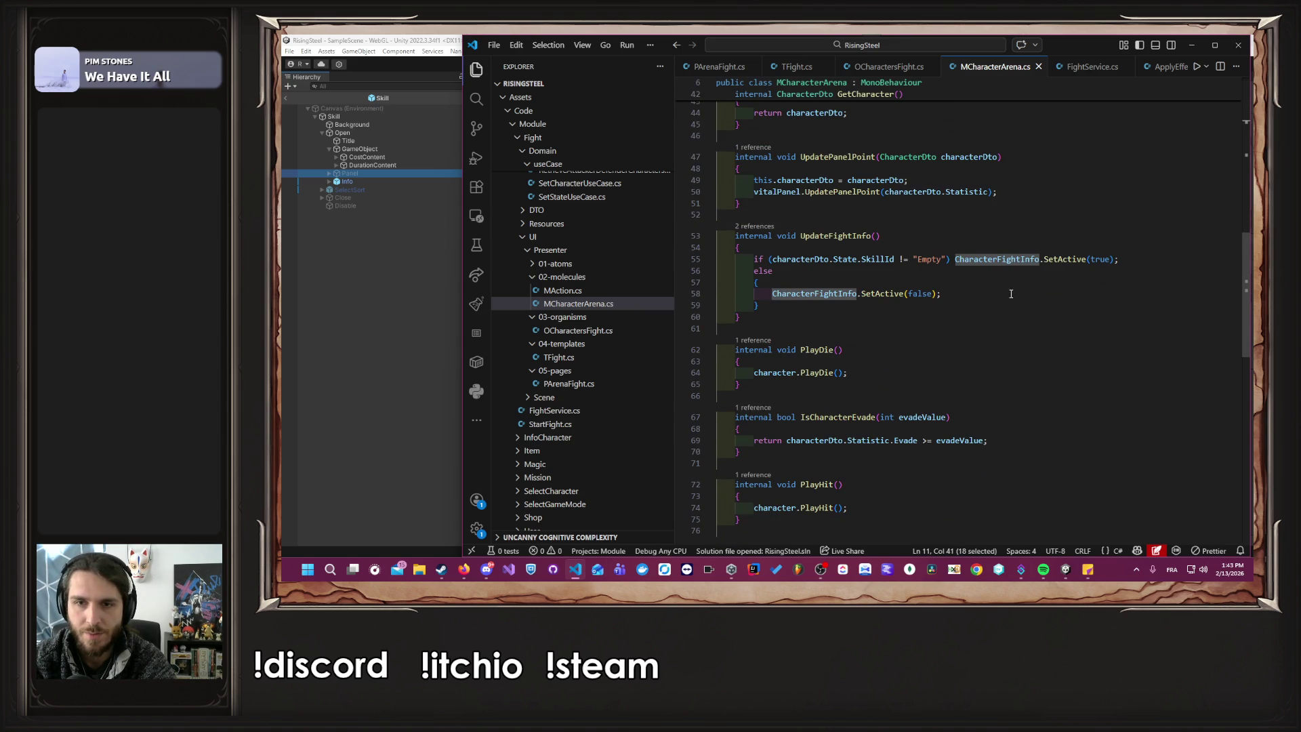
pyautogui.click(1011, 294)
pyautogui.press('Return')
pyautogui.hotkey('ctrl', 'v')
pyautogui.write('.SetActive(false);')
pyautogui.hotkey('ctrl', 's')
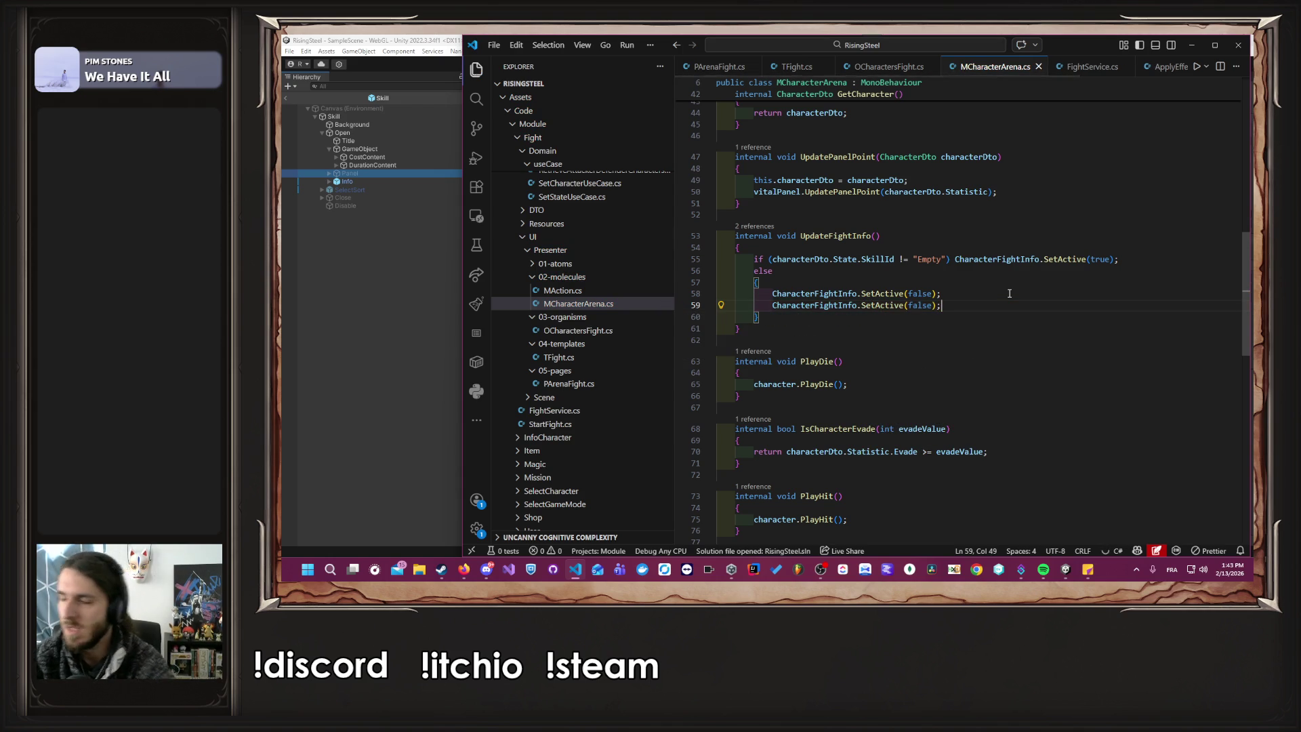
pyautogui.click(337, 328)
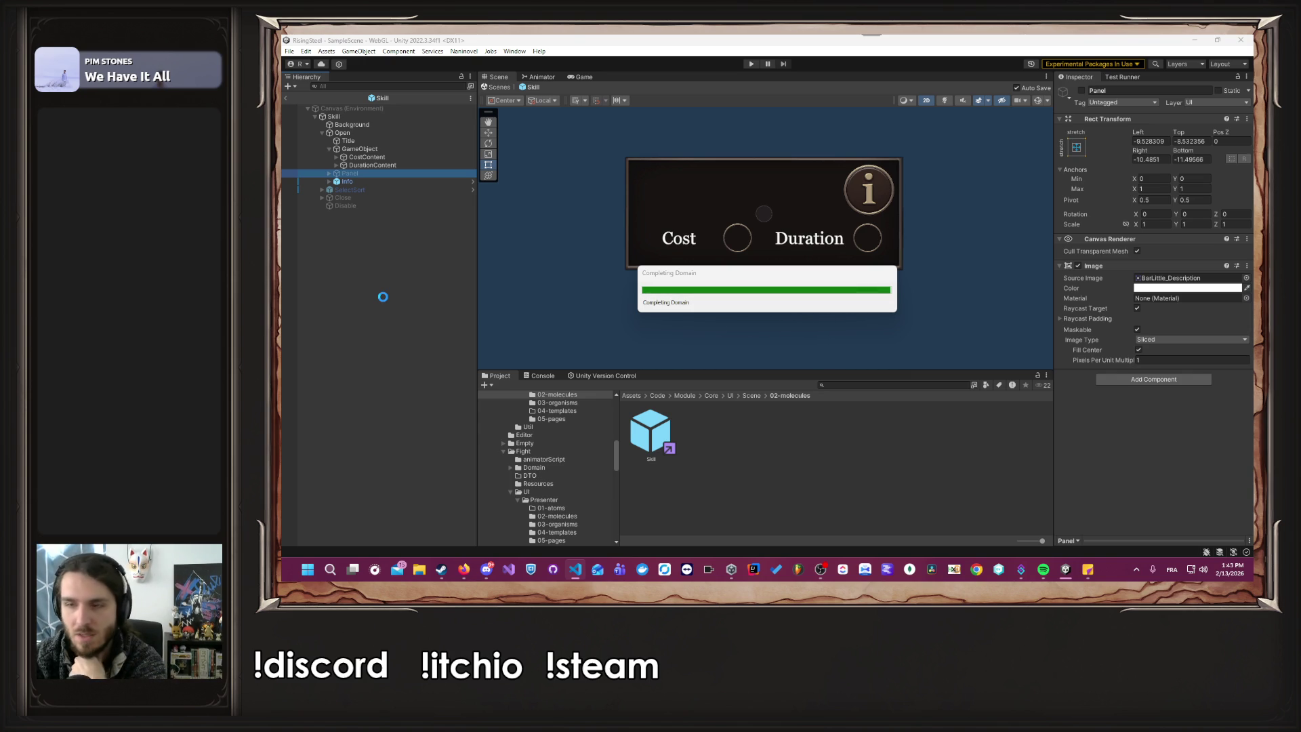
# Enter Play mode, load the first save slot and start an Arena fight.
pyautogui.click(383, 295)
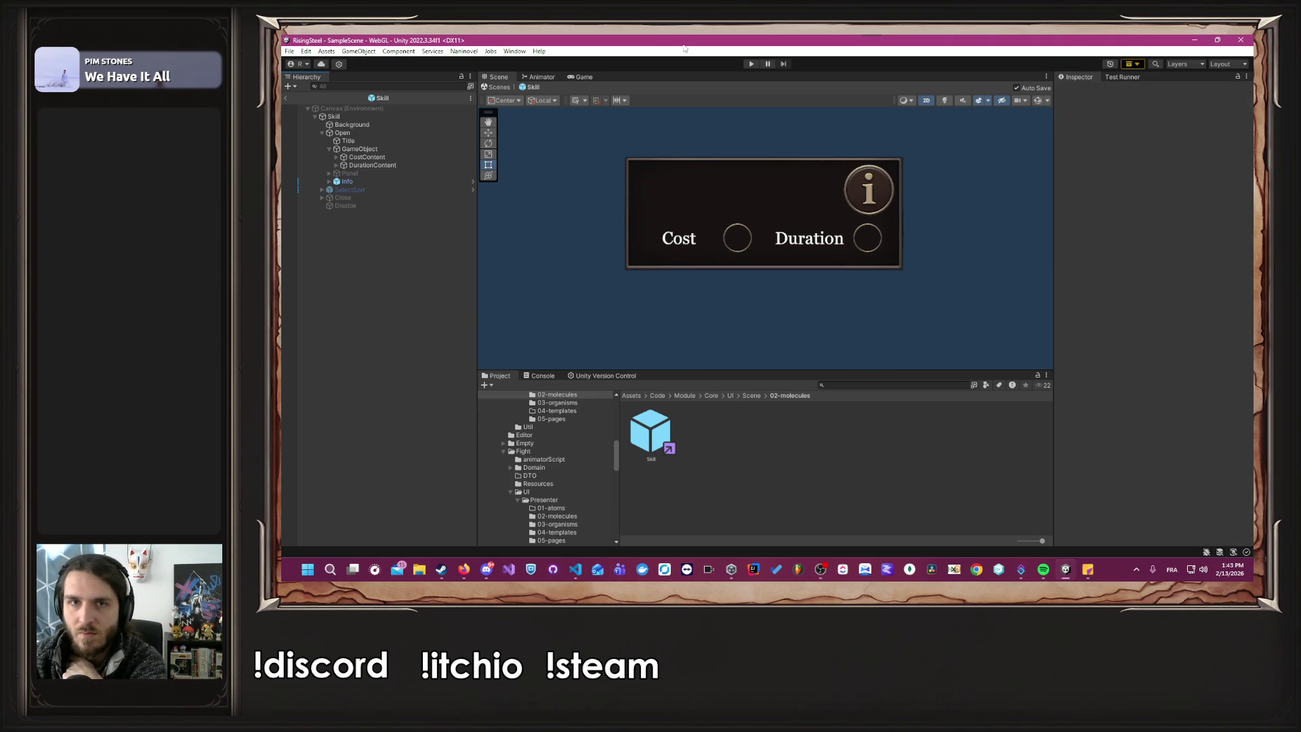
pyautogui.click(750, 64)
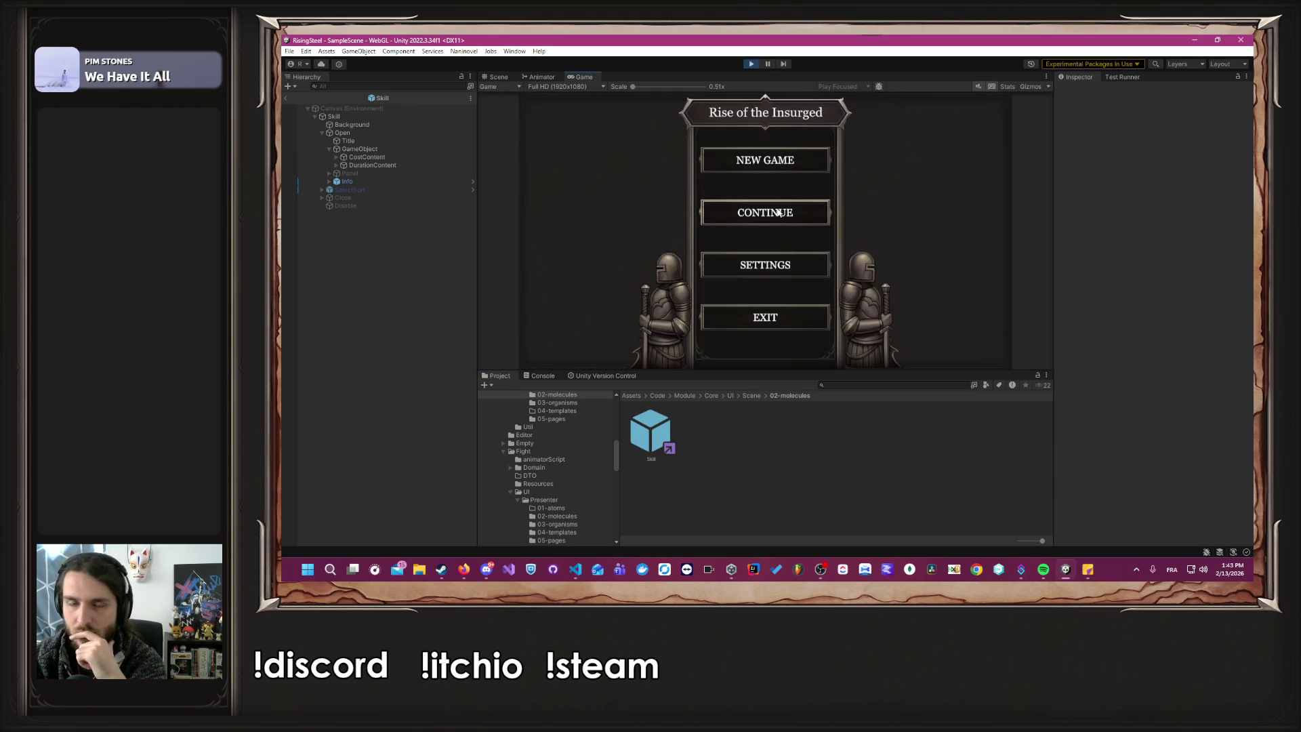
pyautogui.click(772, 212)
pyautogui.click(704, 221)
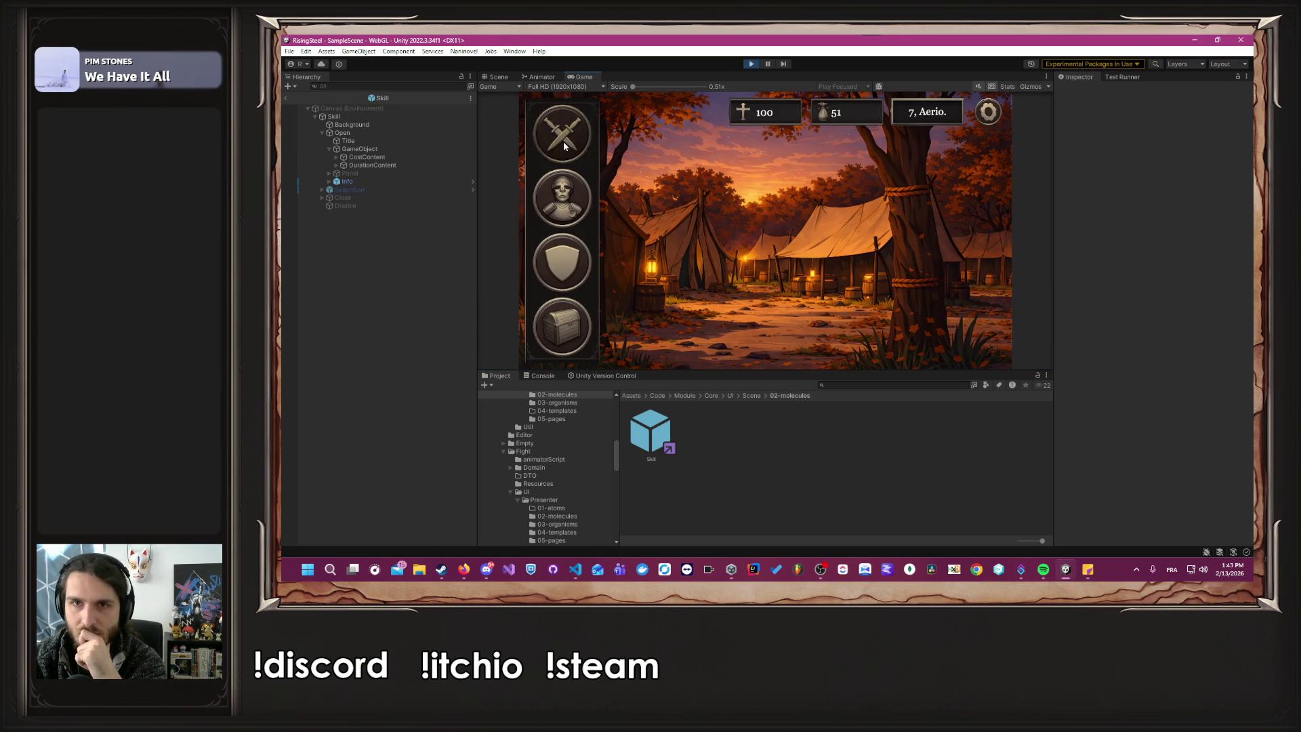
pyautogui.click(563, 142)
pyautogui.click(582, 183)
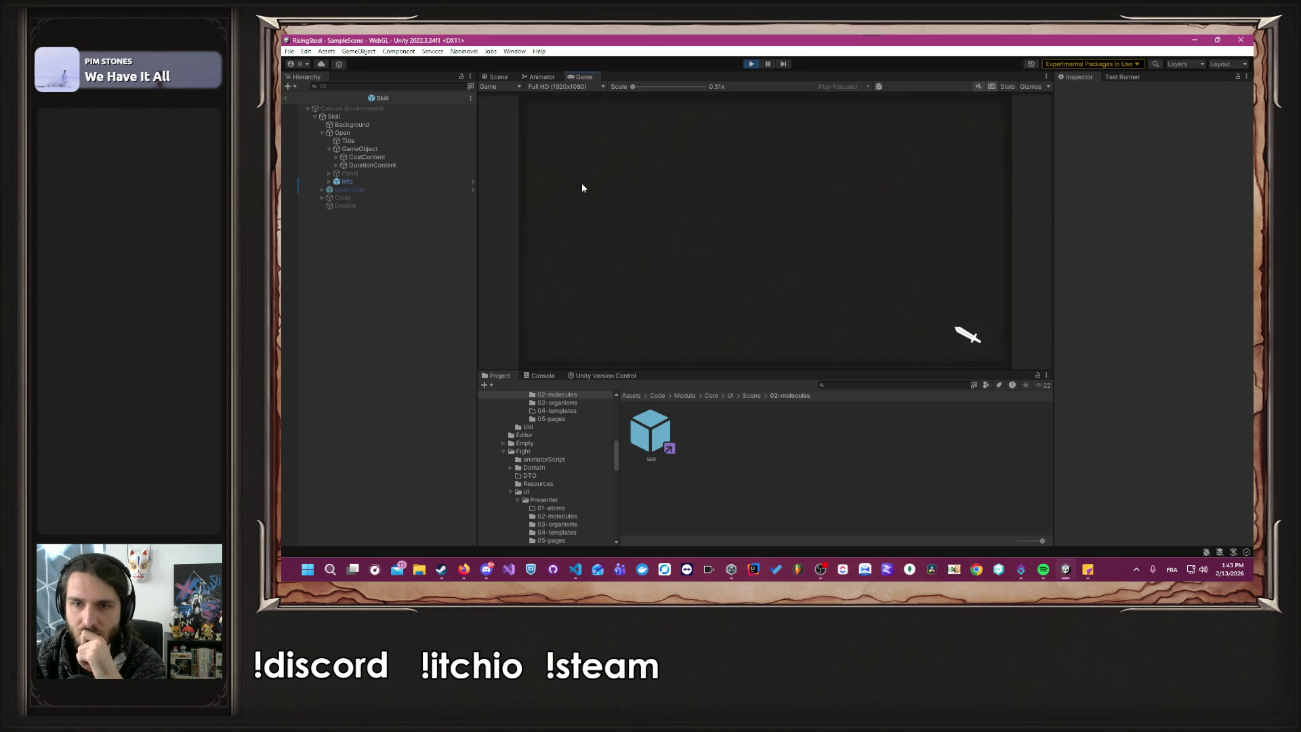
pyautogui.click(611, 230)
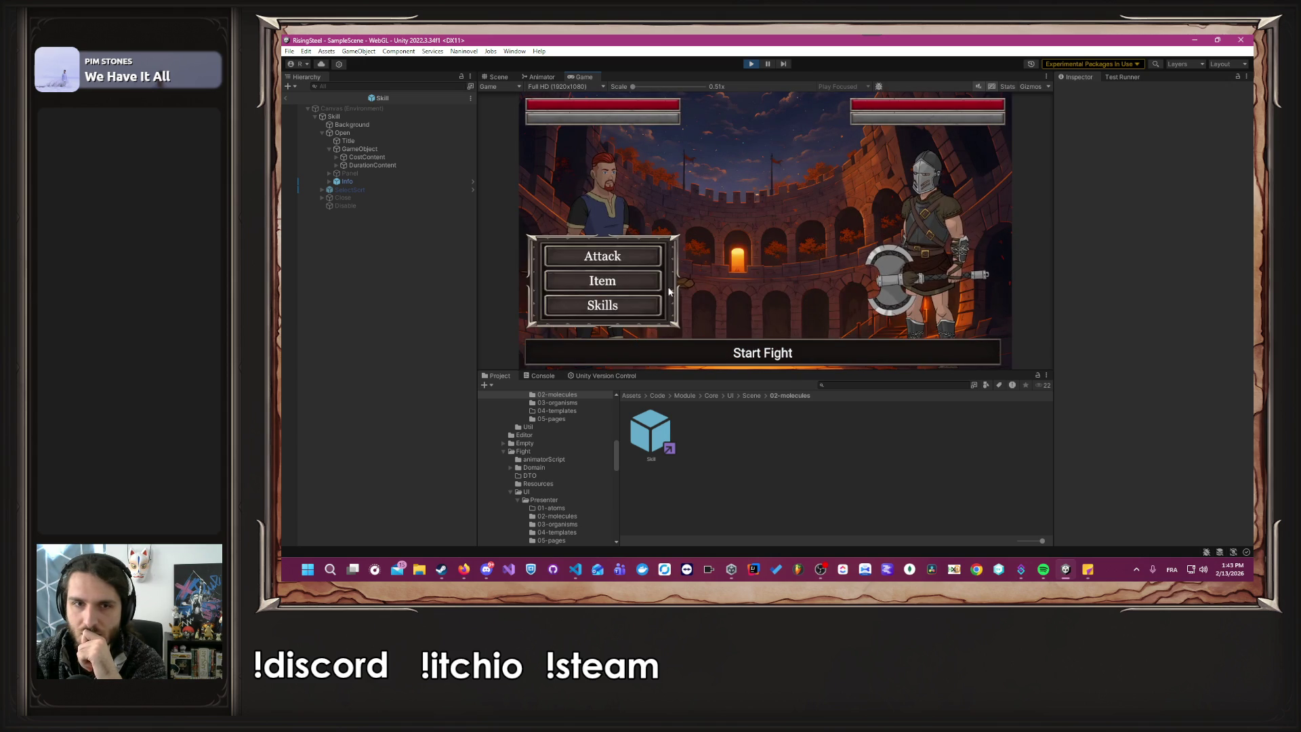
# Cast Burn, drink a Beer, and check the fighter's skill info panel.
pyautogui.click(603, 313)
pyautogui.click(753, 160)
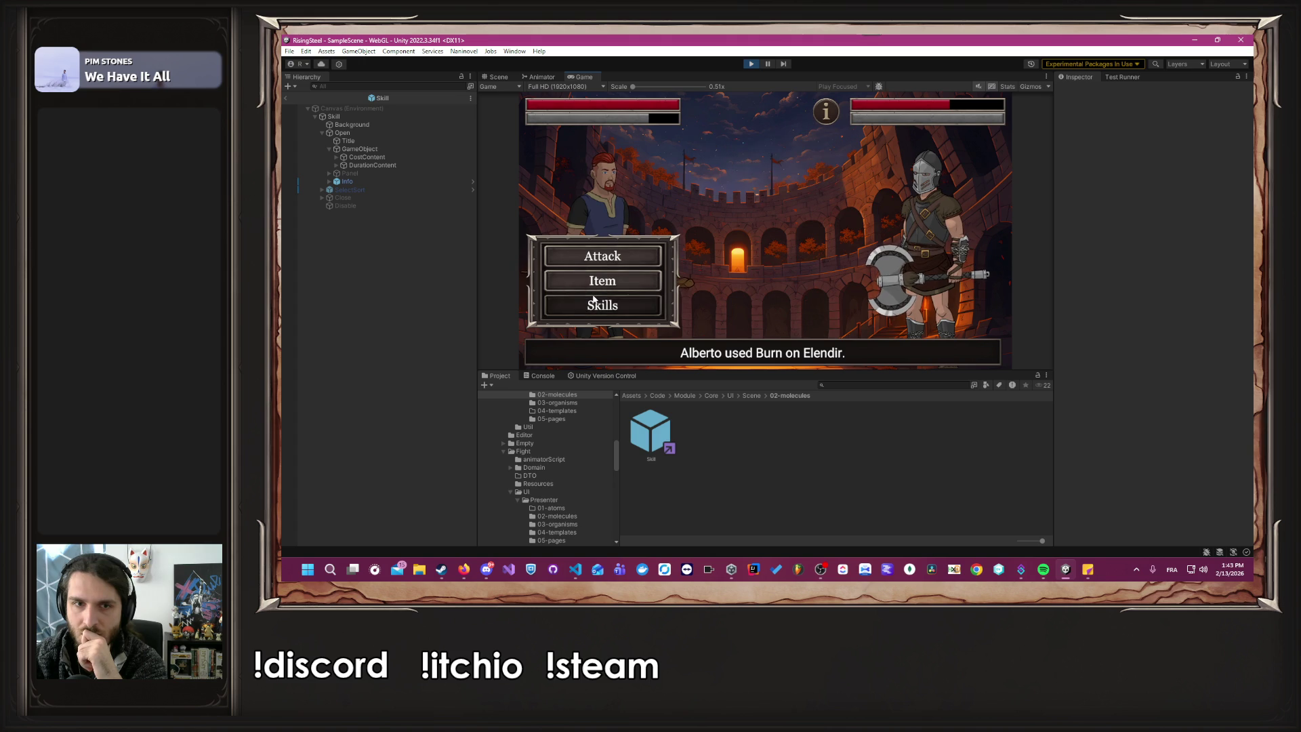
pyautogui.click(602, 280)
pyautogui.click(732, 272)
pyautogui.moveTo(822, 118)
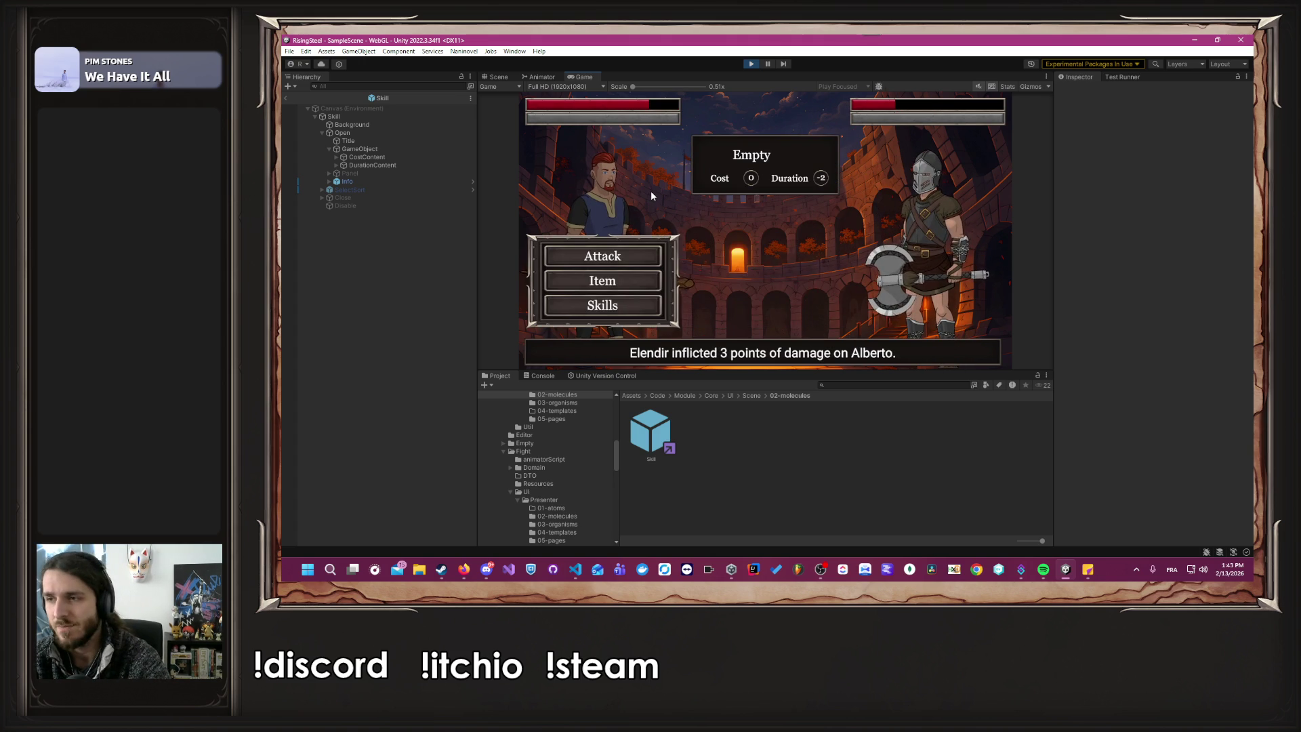
# Delete the duplicate SetActive(false) line and check the CharacterFightInfo field declaration.
pyautogui.hotkey('alt', 'Tab')
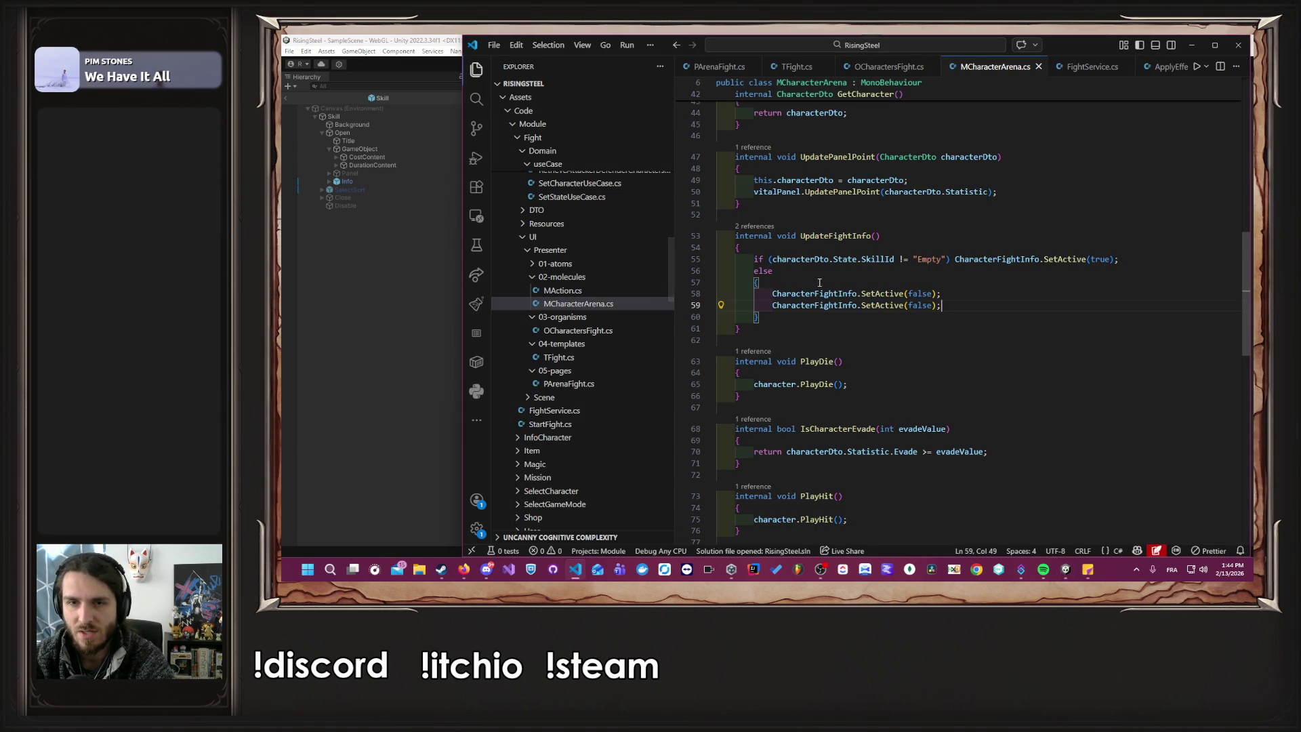
pyautogui.hotkey('shift', 'Home')
pyautogui.press('BackSpace')
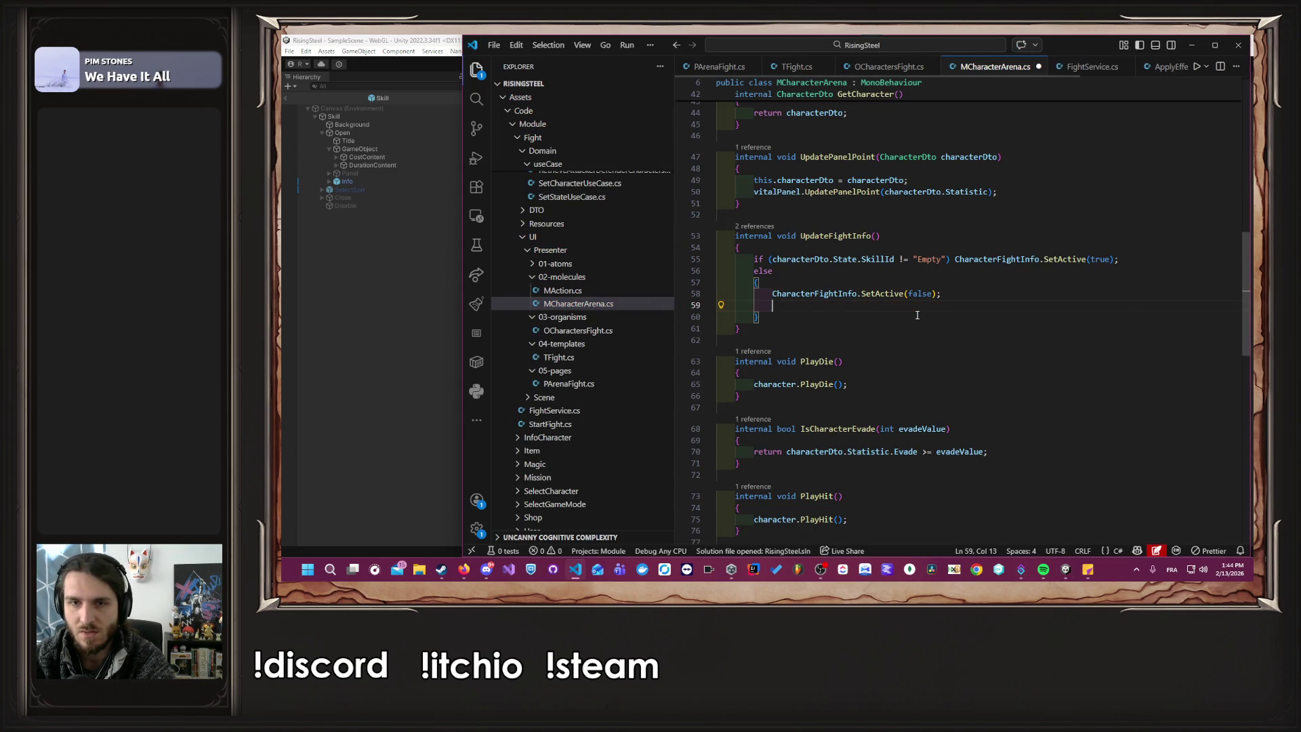
pyautogui.press('BackSpace')
pyautogui.doubleClick(831, 294)
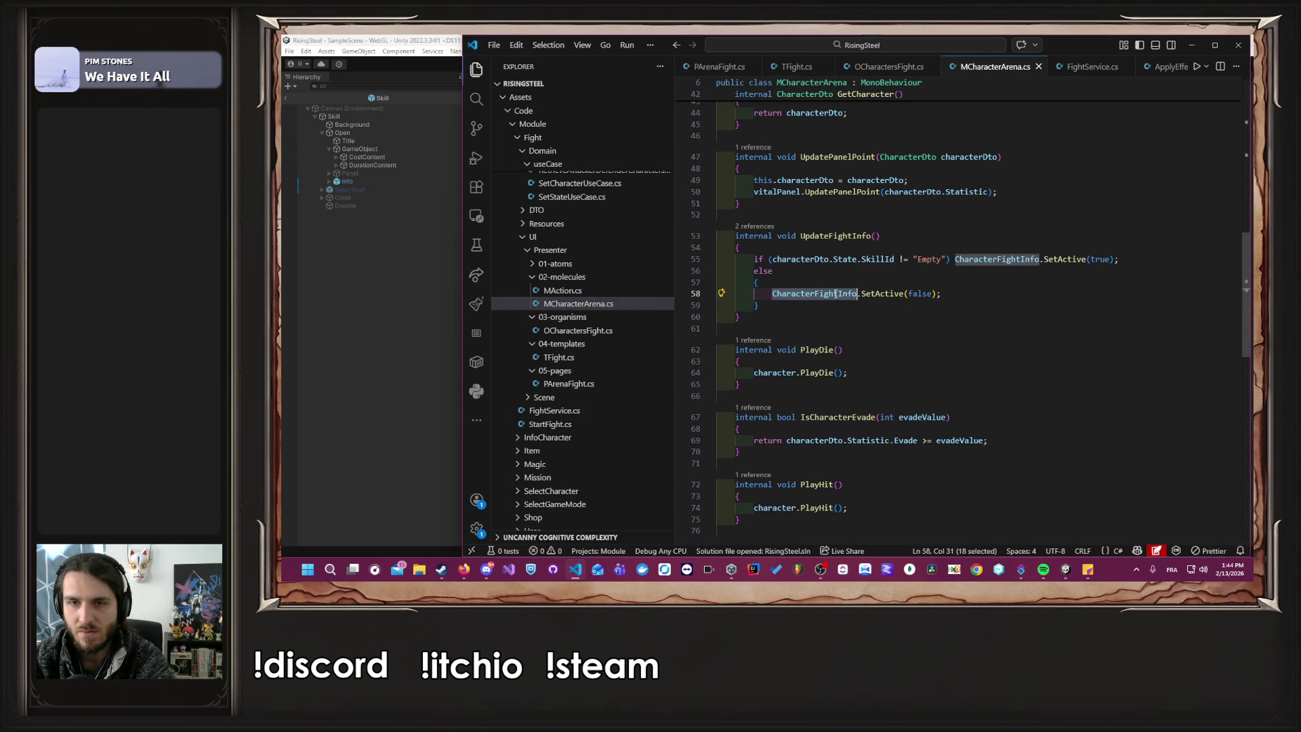
pyautogui.scroll(10, 846, 294)
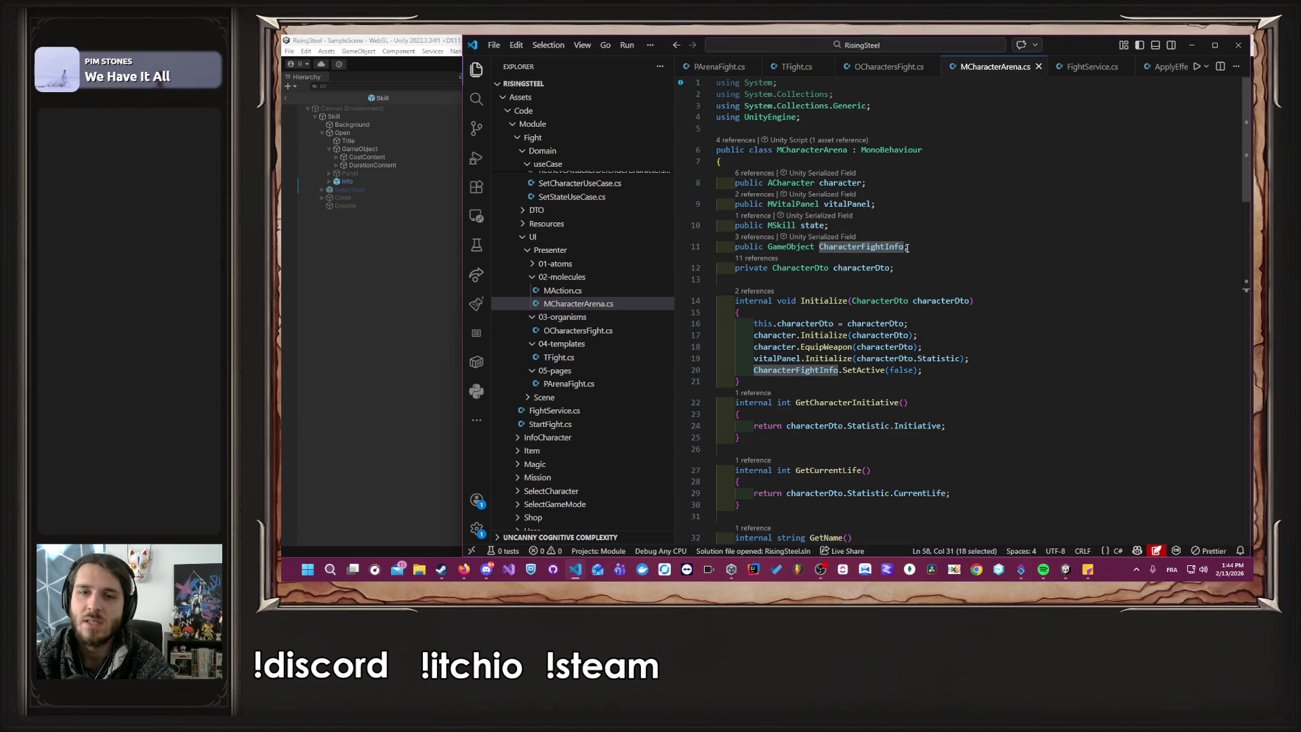
pyautogui.click(908, 247)
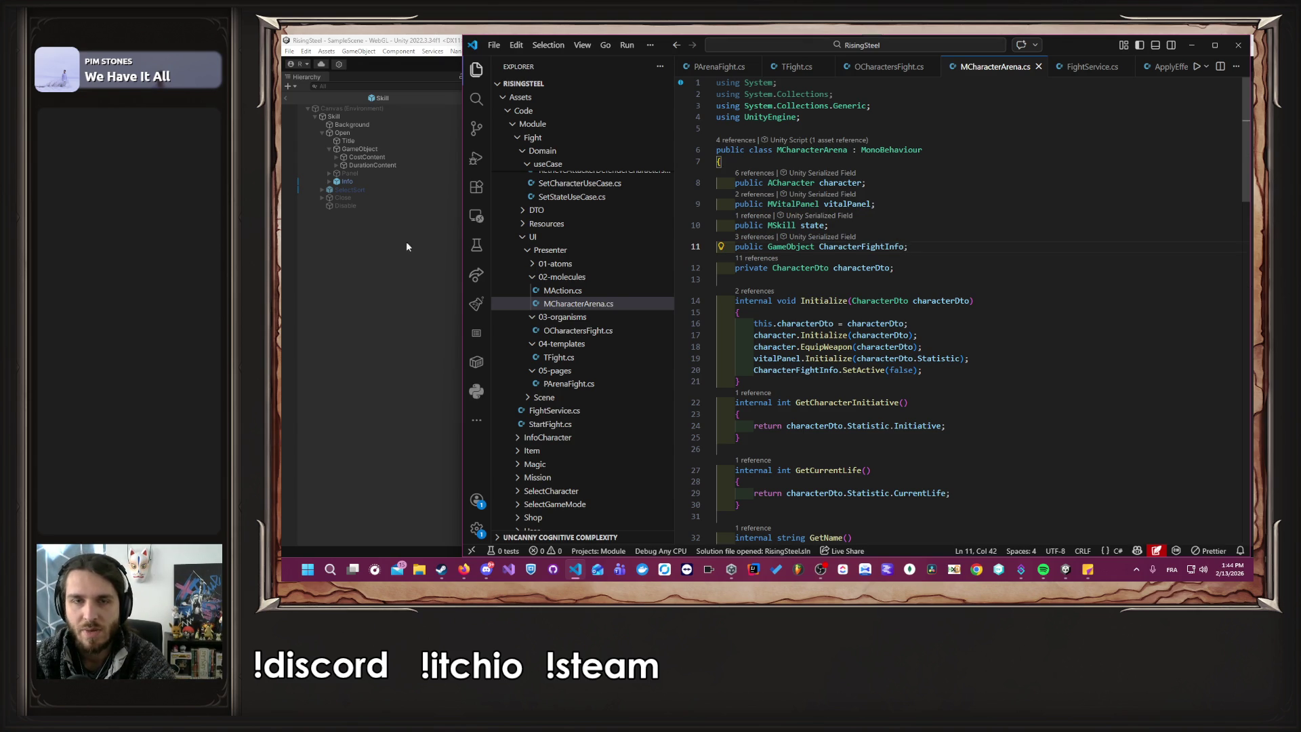
pyautogui.hotkey('alt', 'Tab')
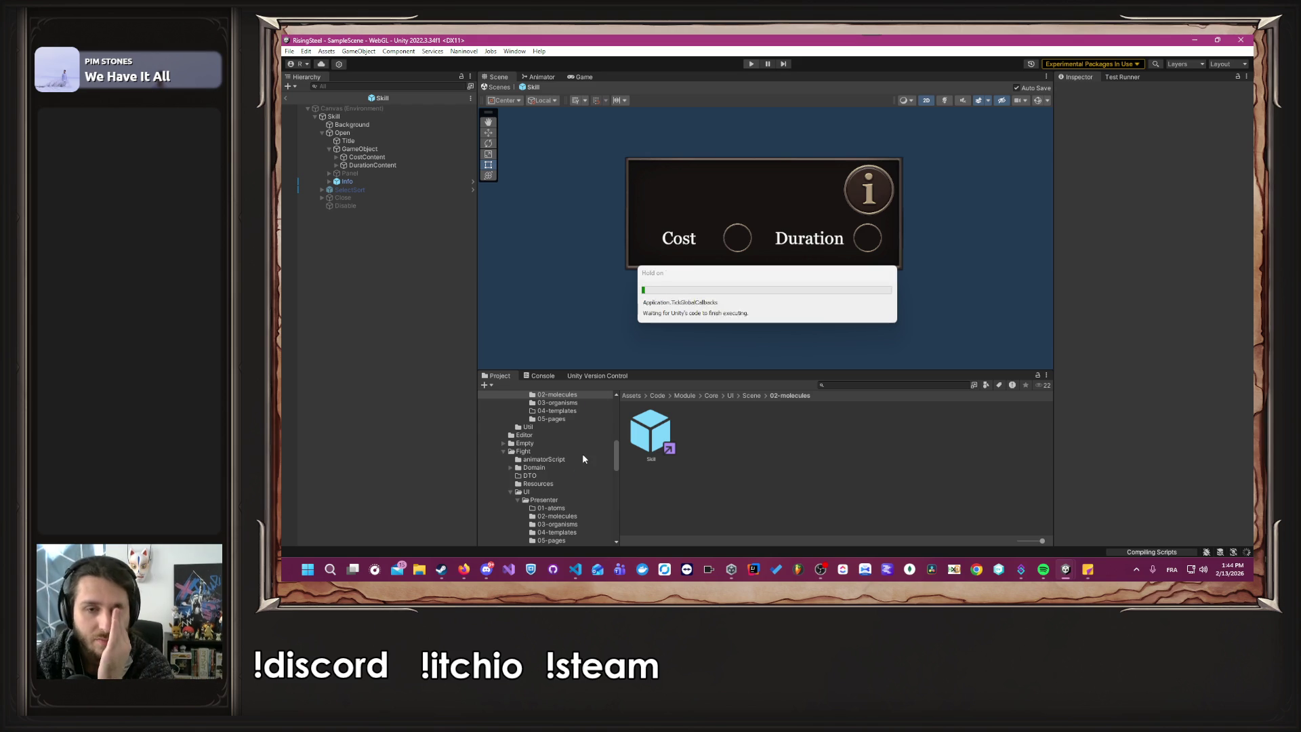
pyautogui.scroll(-4, 580, 461)
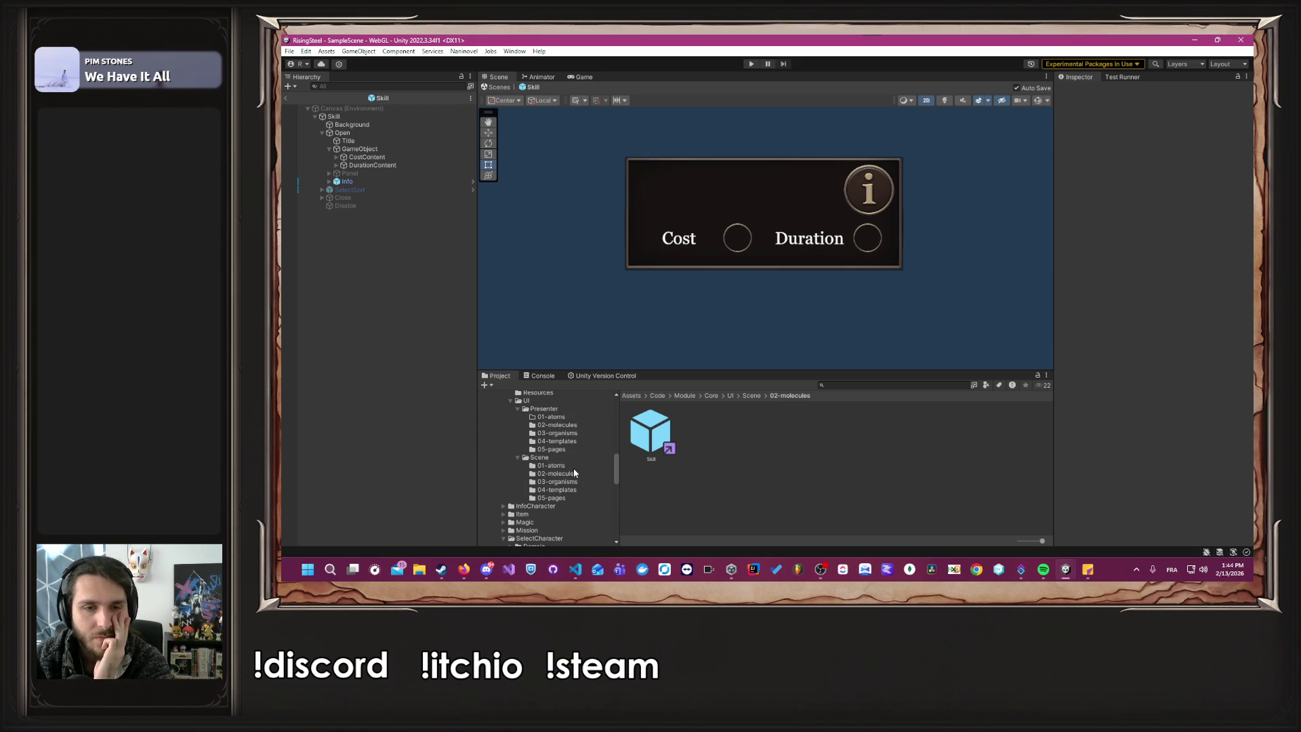
pyautogui.click(566, 498)
pyautogui.scroll(4, 567, 493)
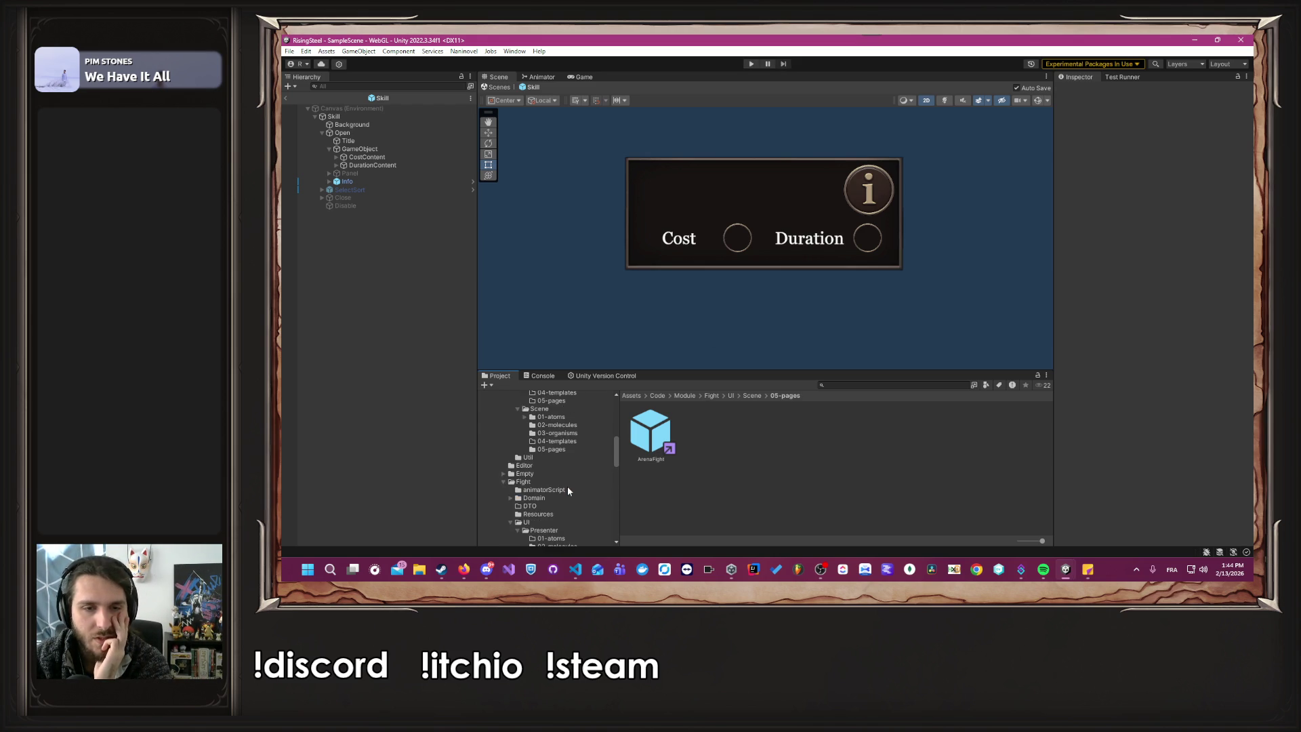
pyautogui.doubleClick(642, 452)
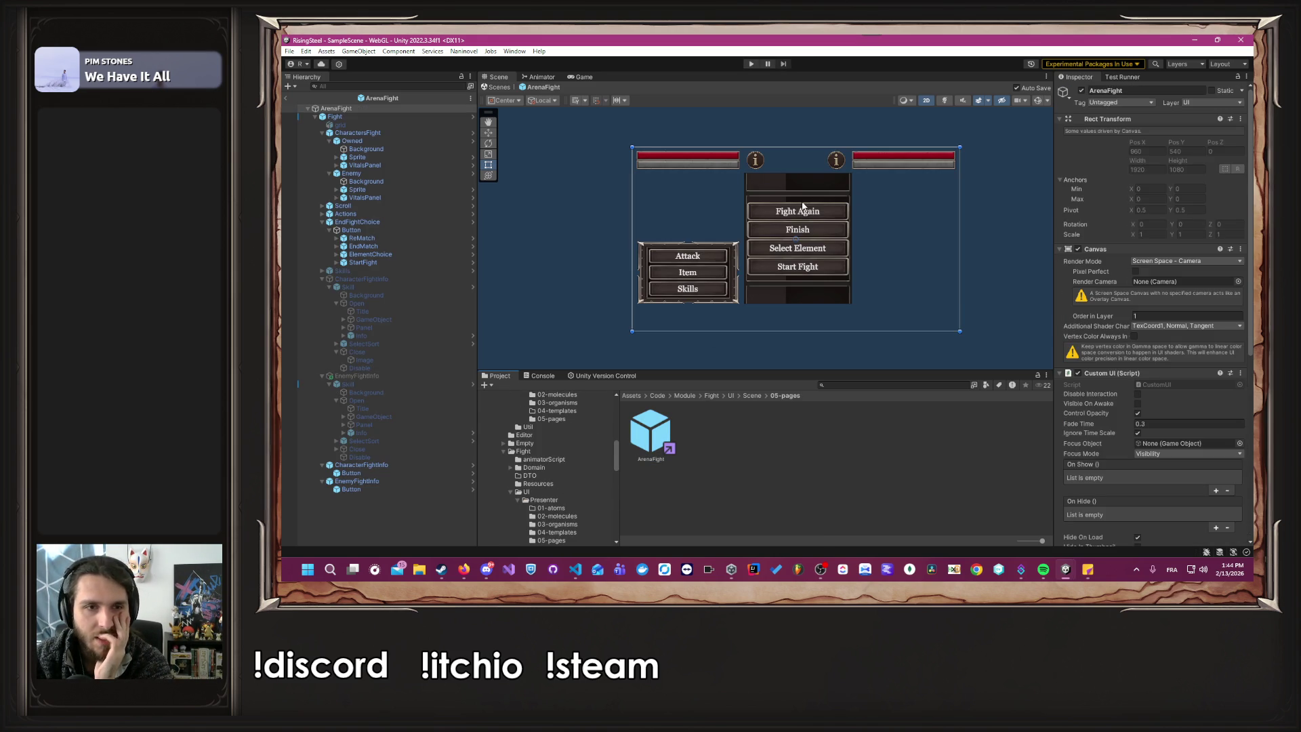
pyautogui.click(391, 277)
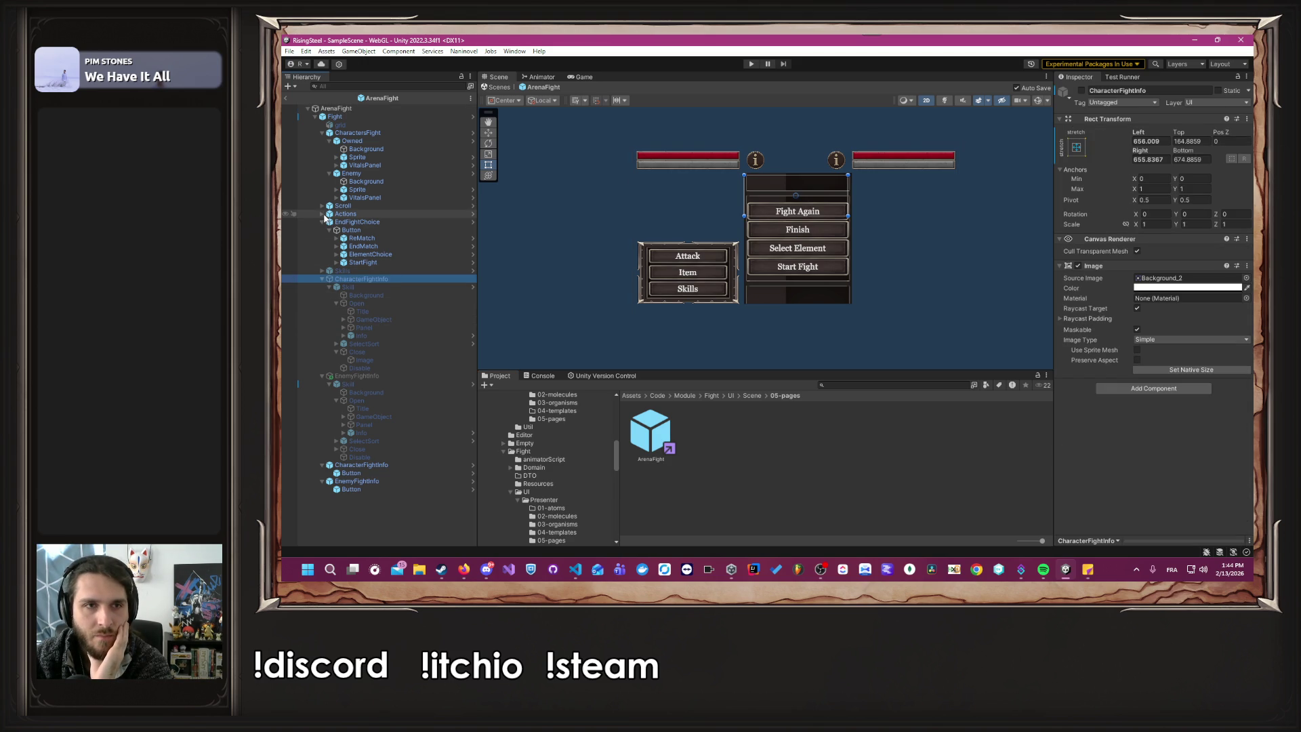
pyautogui.click(352, 115)
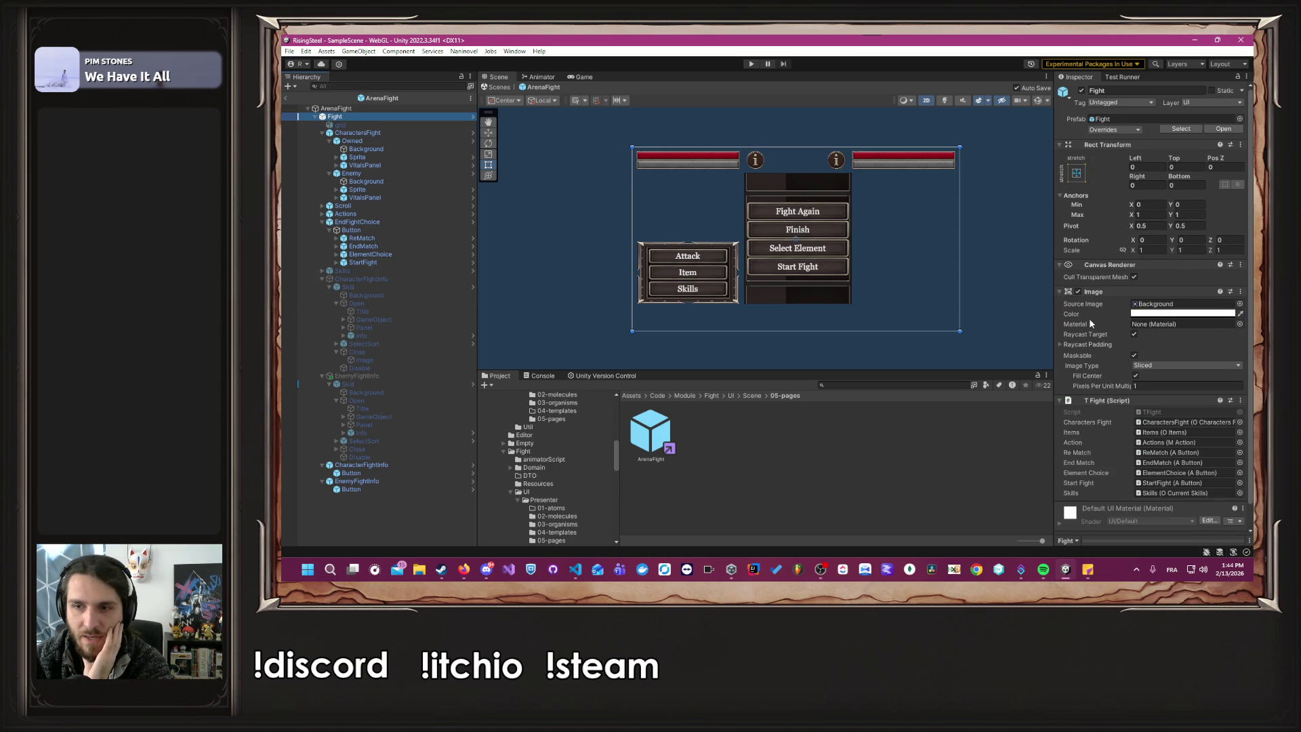
pyautogui.click(381, 287)
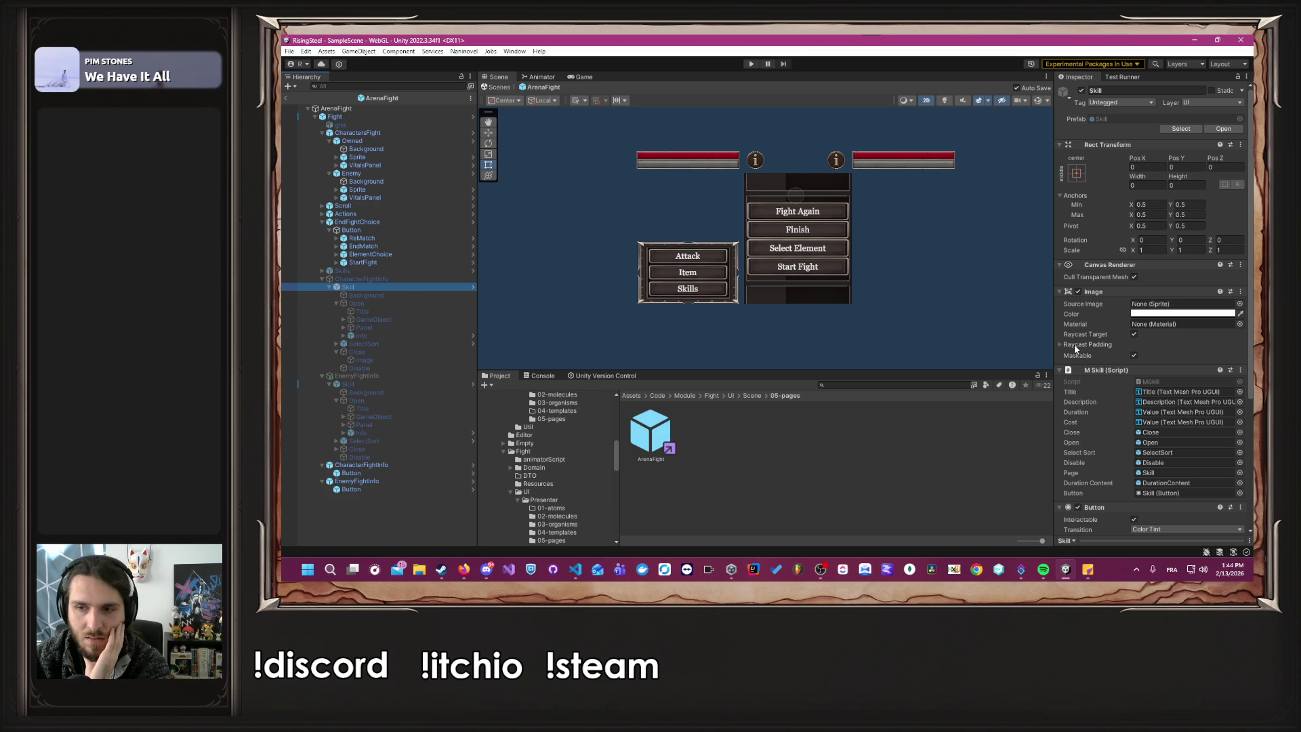
pyautogui.hotkey('alt', 'Tab')
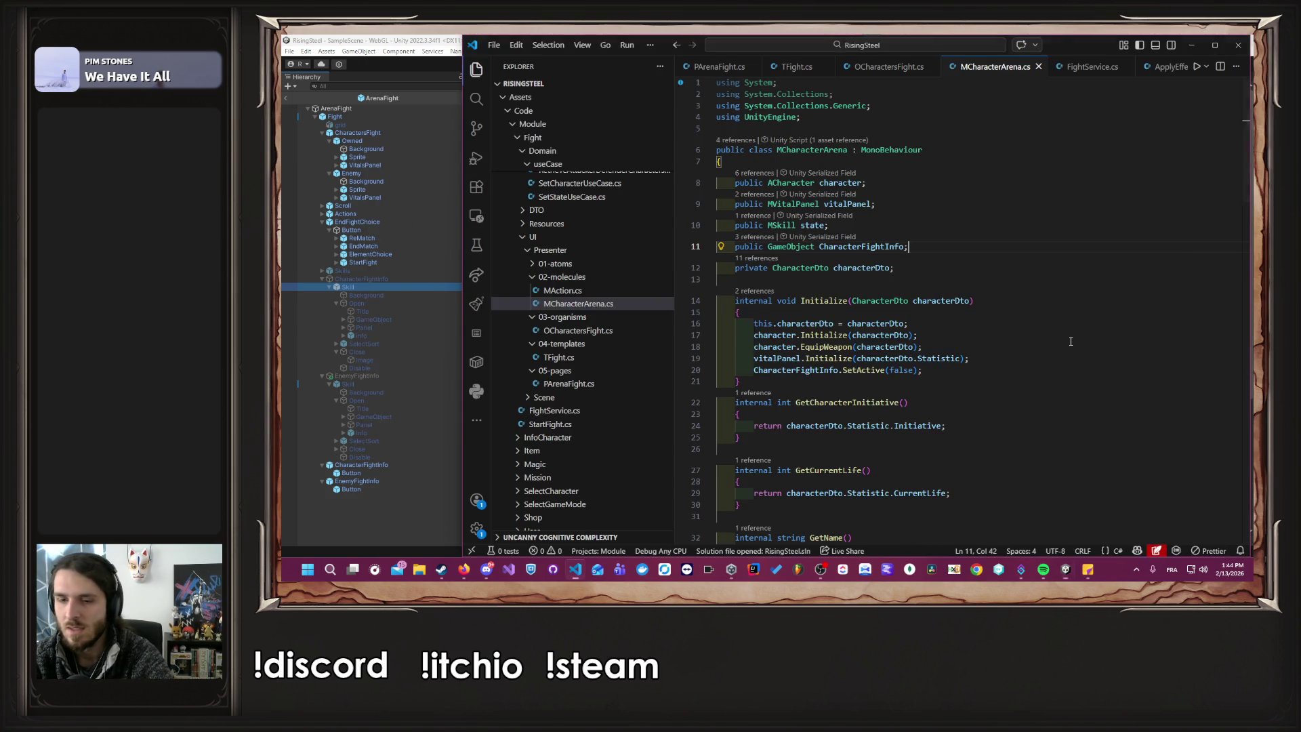
pyautogui.hotkey('alt', 'Tab')
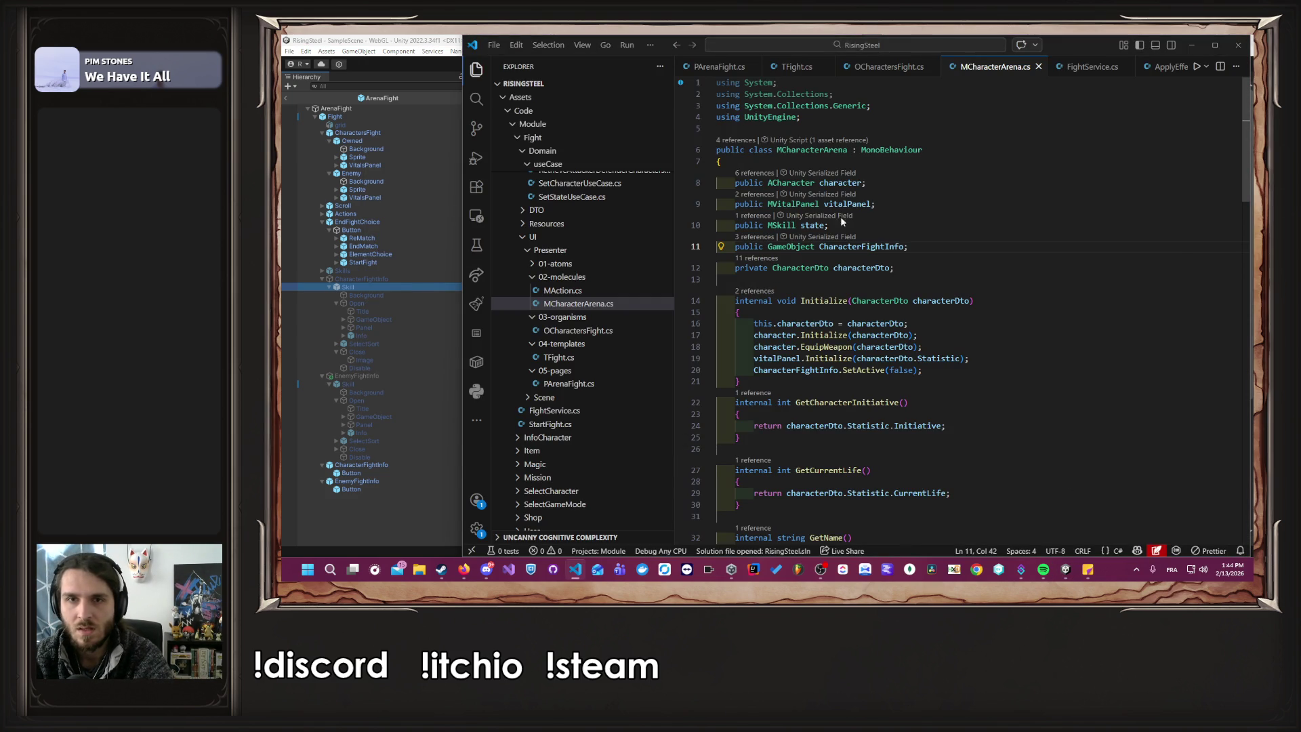
pyautogui.click(349, 496)
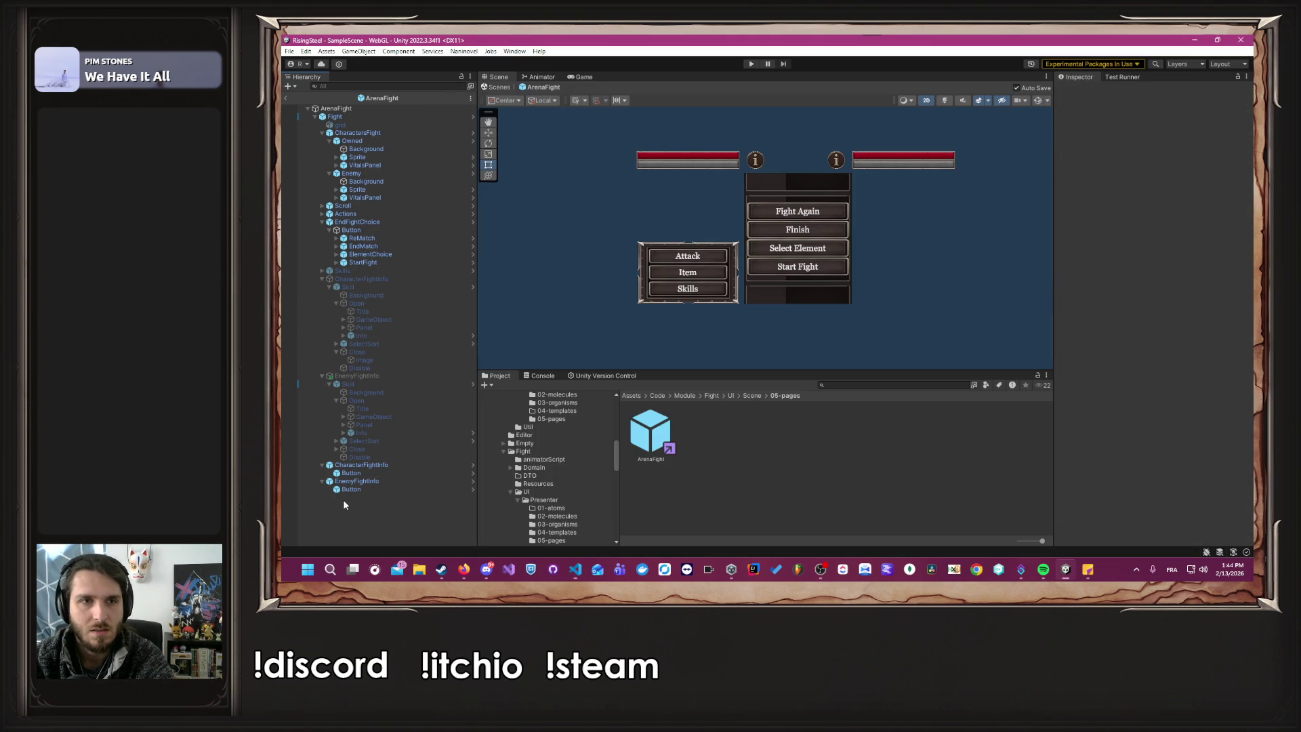
pyautogui.click(322, 133)
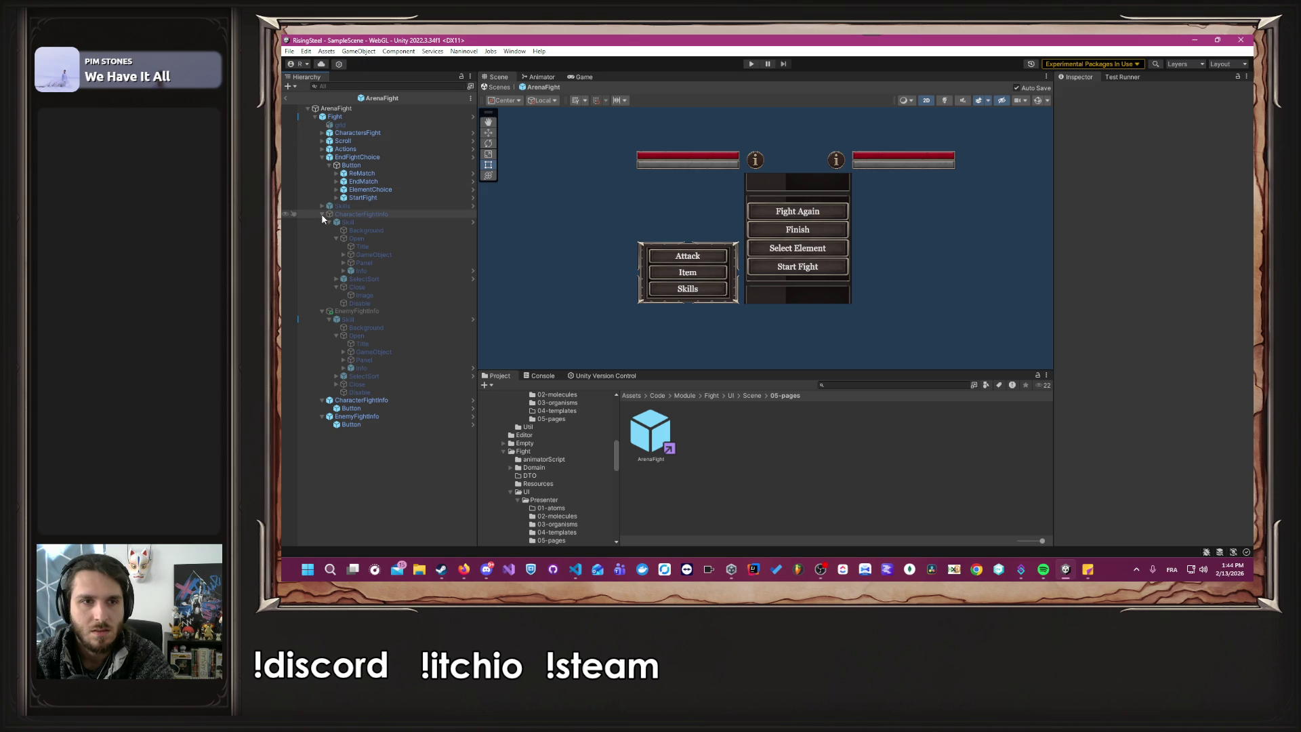
pyautogui.click(318, 216)
pyautogui.click(322, 214)
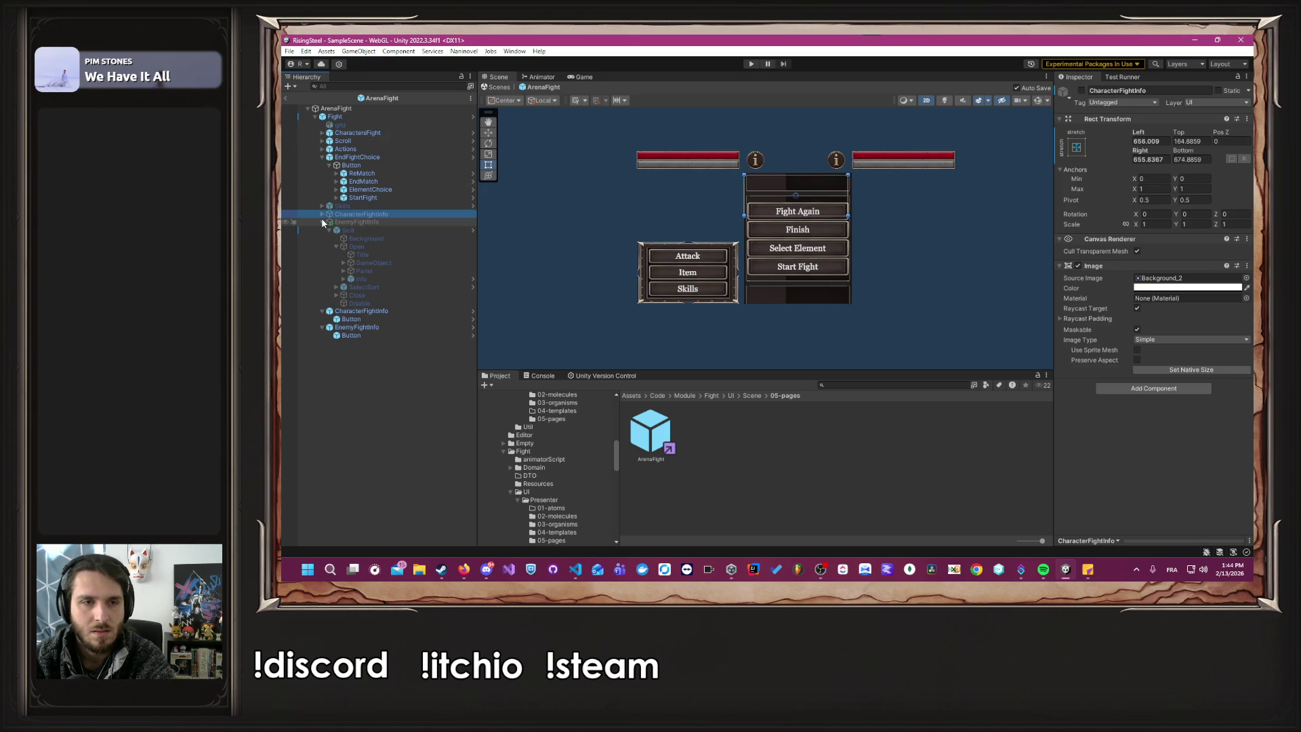
pyautogui.click(322, 222)
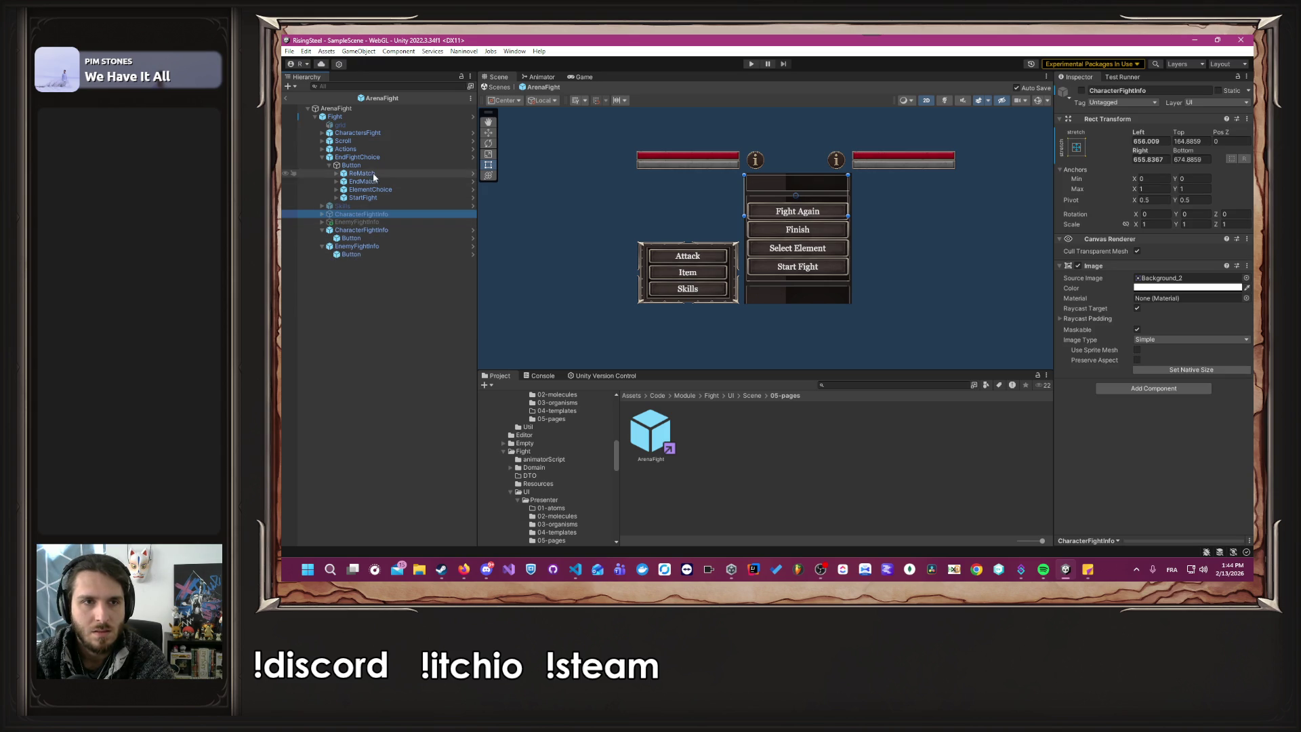
pyautogui.click(374, 134)
pyautogui.click(323, 134)
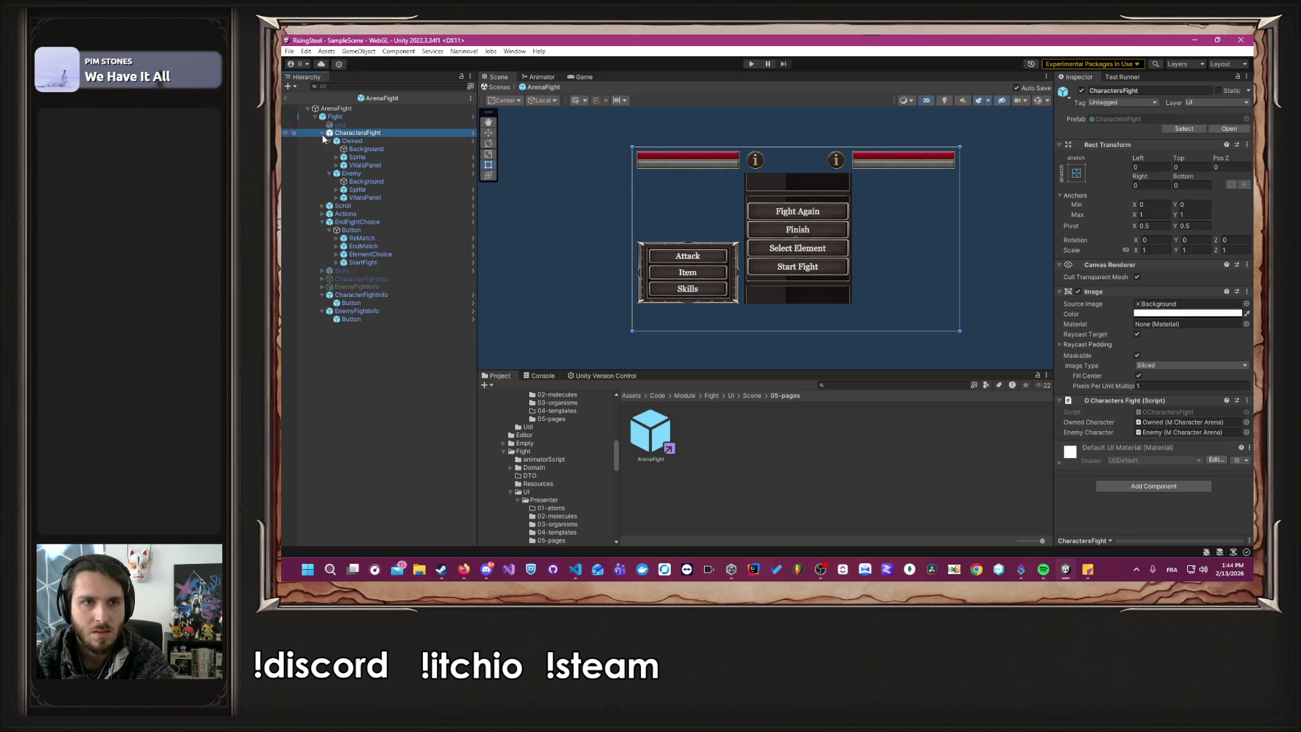
pyautogui.click(369, 143)
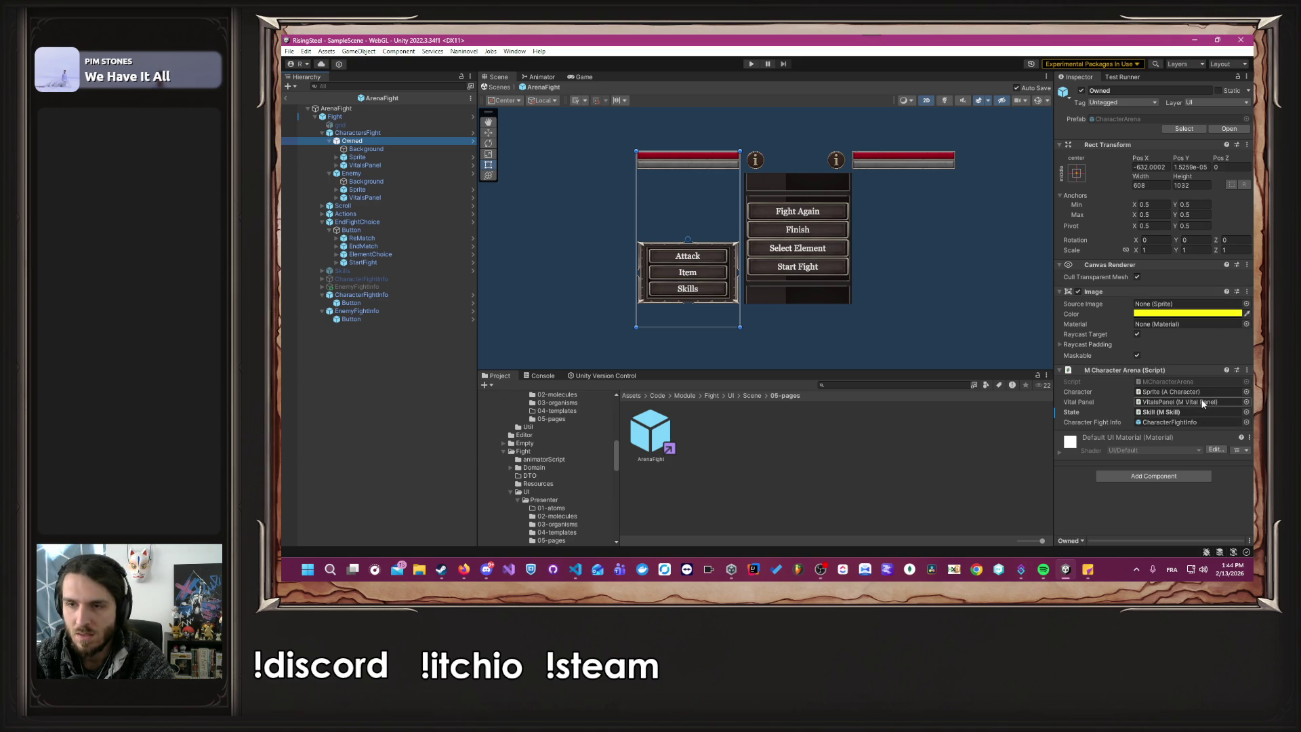
pyautogui.click(1153, 422)
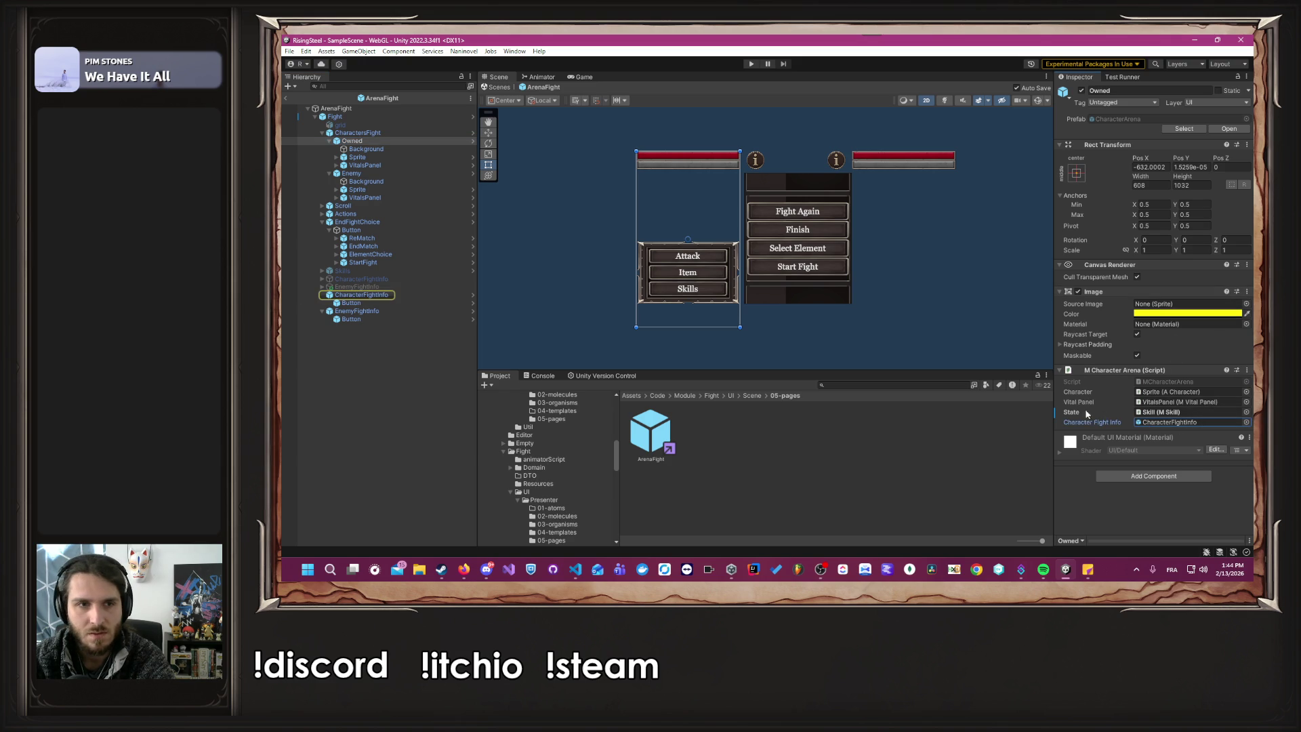
pyautogui.click(361, 296)
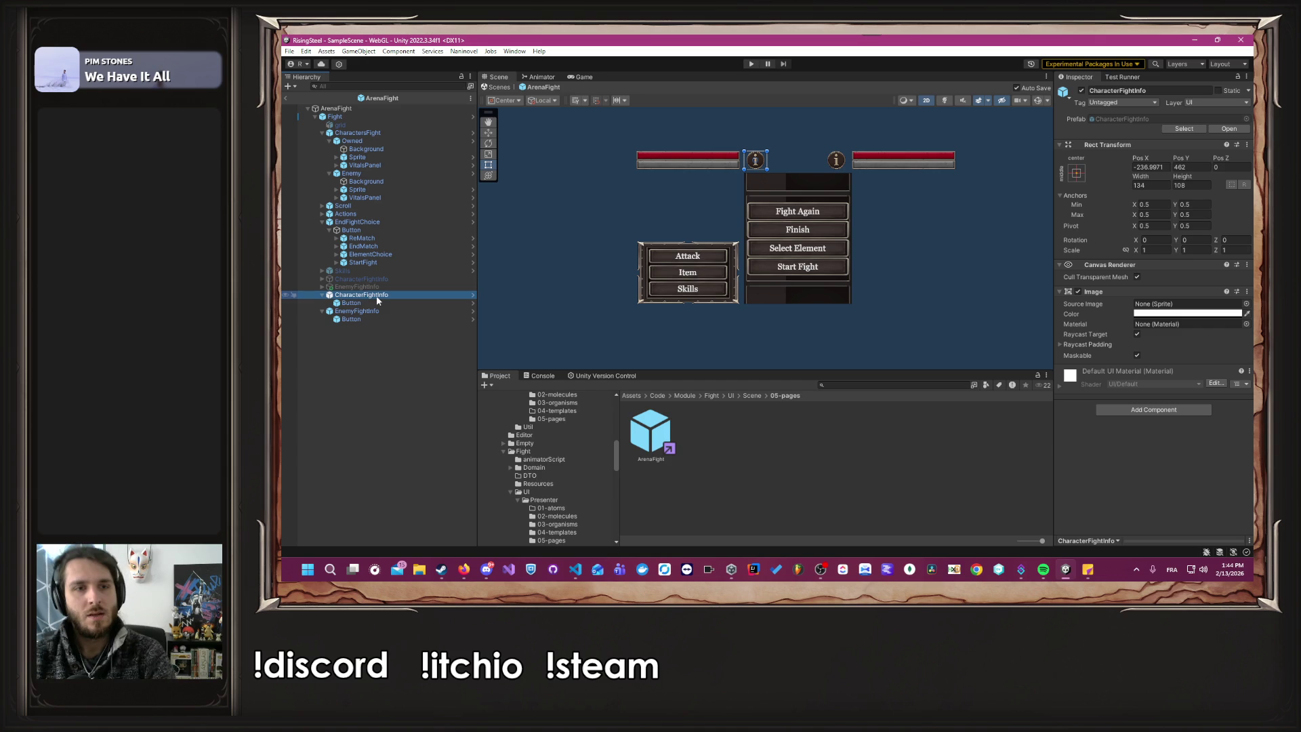
pyautogui.click(366, 287)
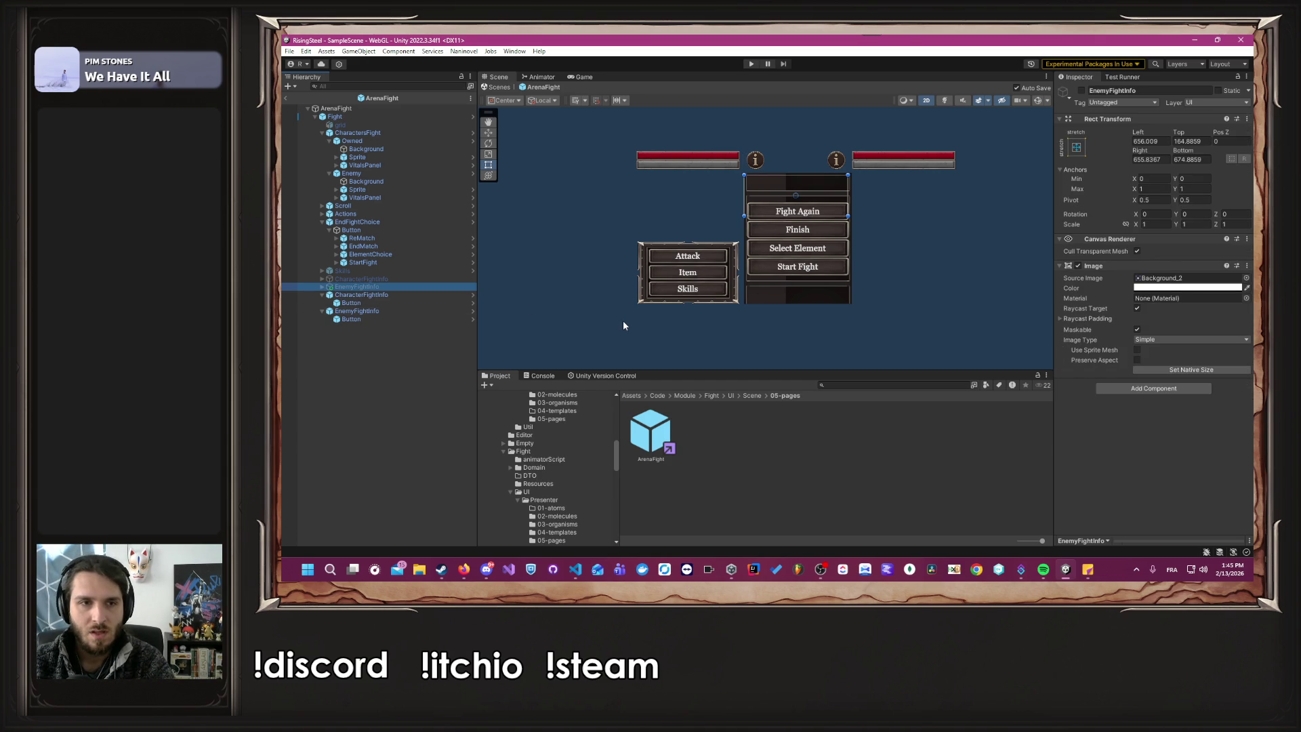
pyautogui.hotkey('alt', 'Tab')
# Rename the field declaration to CharacterFightInfoButton and save.
pyautogui.click(936, 265)
pyautogui.click(935, 248)
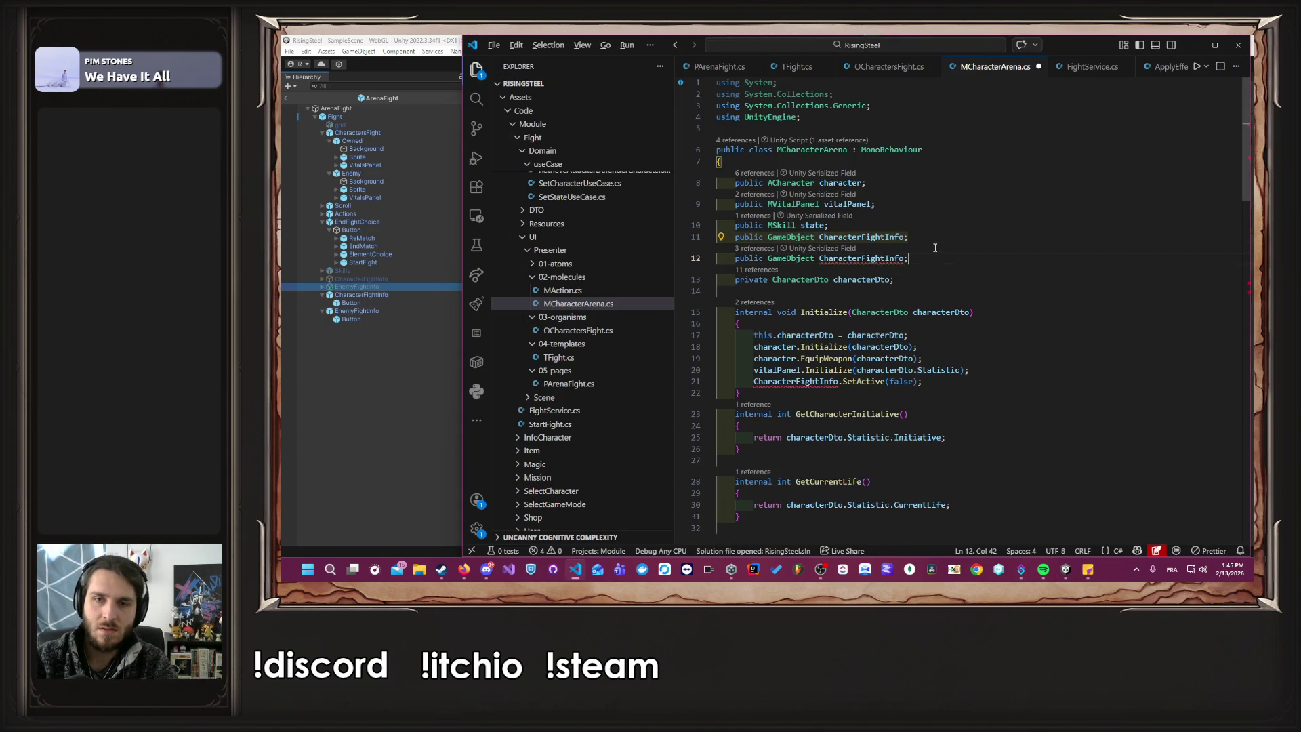
pyautogui.hotkey('shift', 'alt', 'Down')
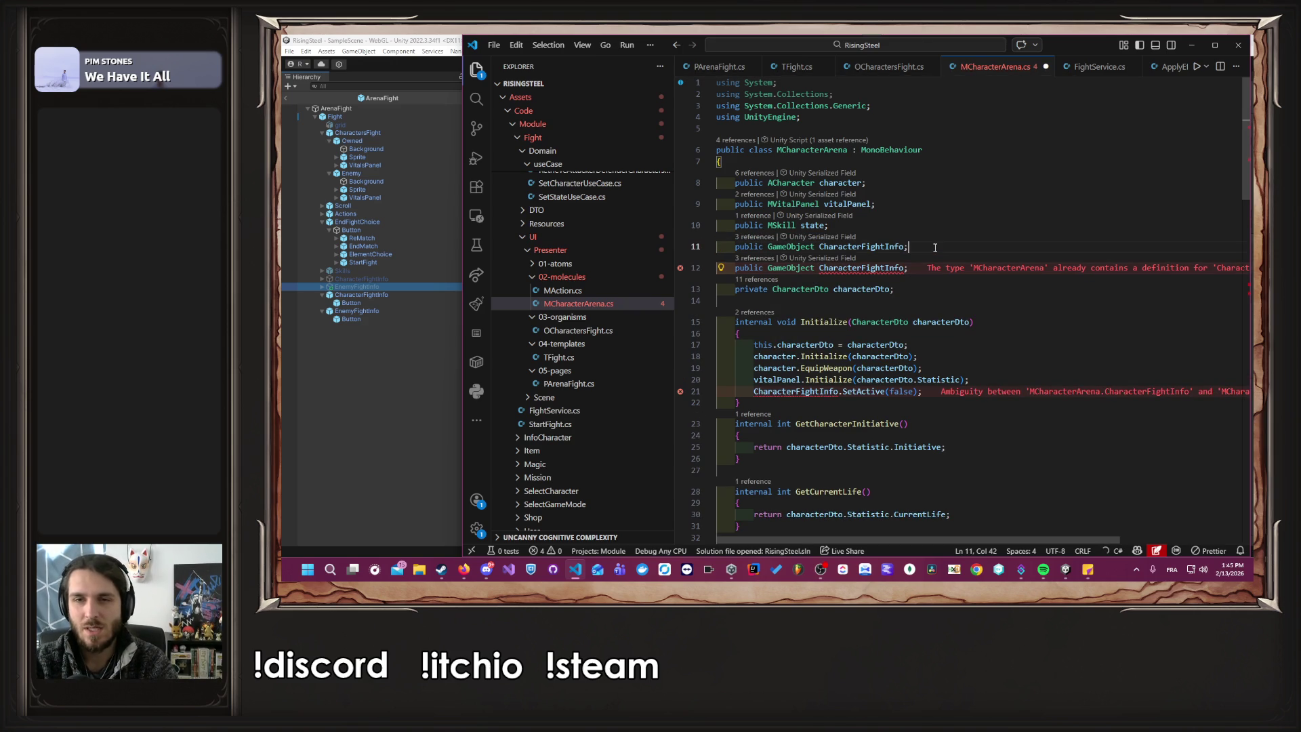
pyautogui.hotkey('ctrl', 'z')
pyautogui.press('Left')
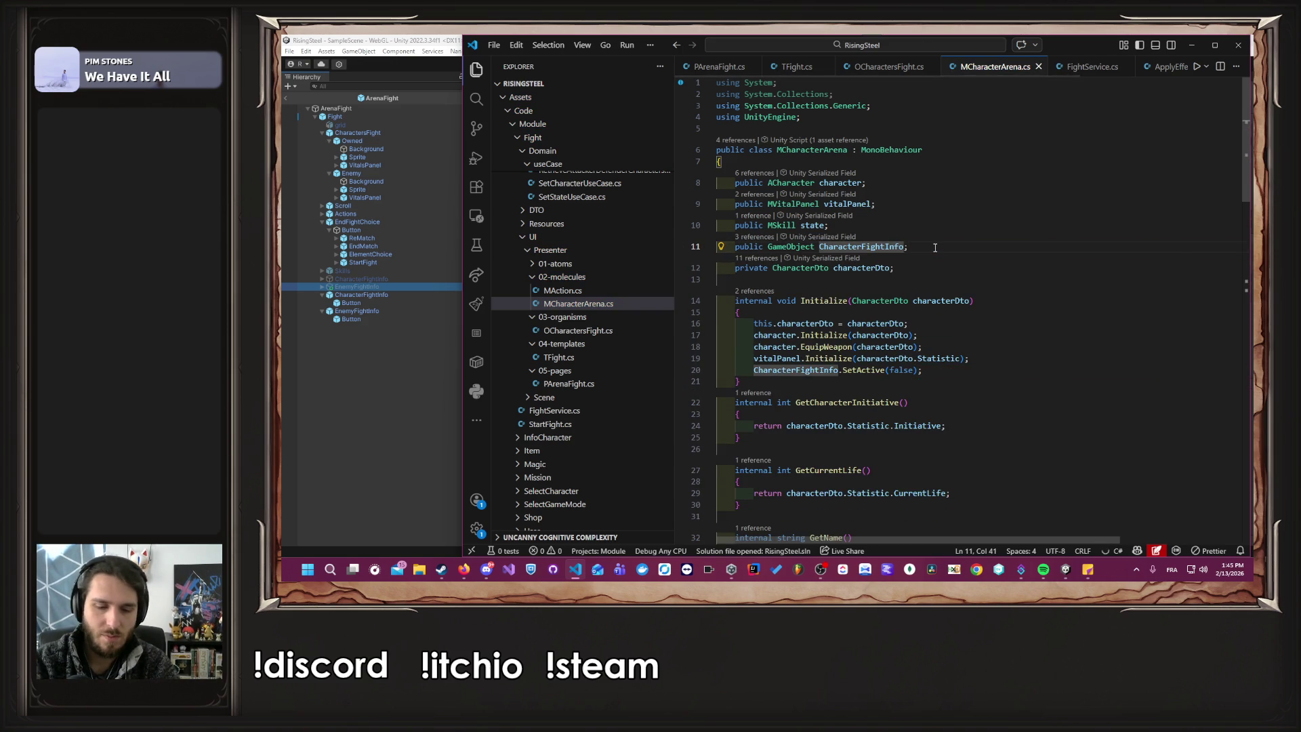
pyautogui.write('Button')
pyautogui.hotkey('ctrl', 's')
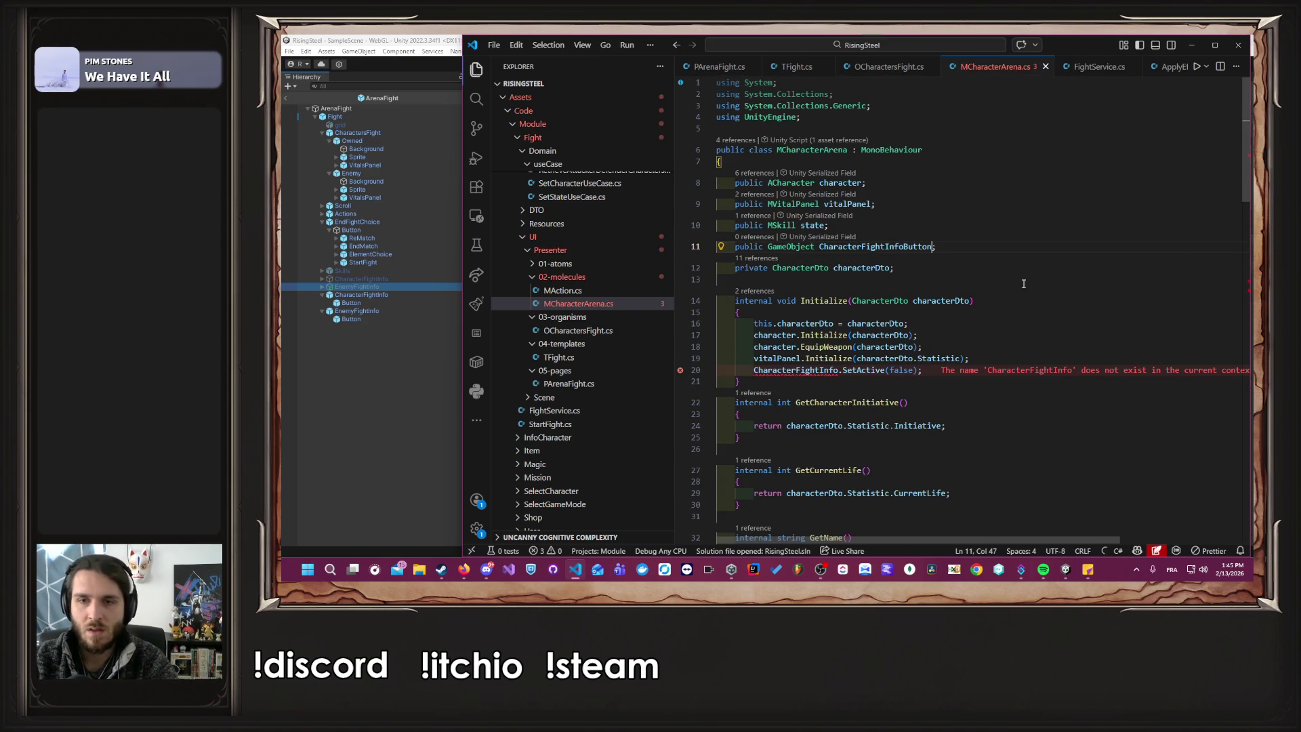
# Accept the suggested renames on lines 20, 55 and 58, then save.
pyautogui.doubleClick(895, 245)
pyautogui.write('Button')
pyautogui.press('Tab')
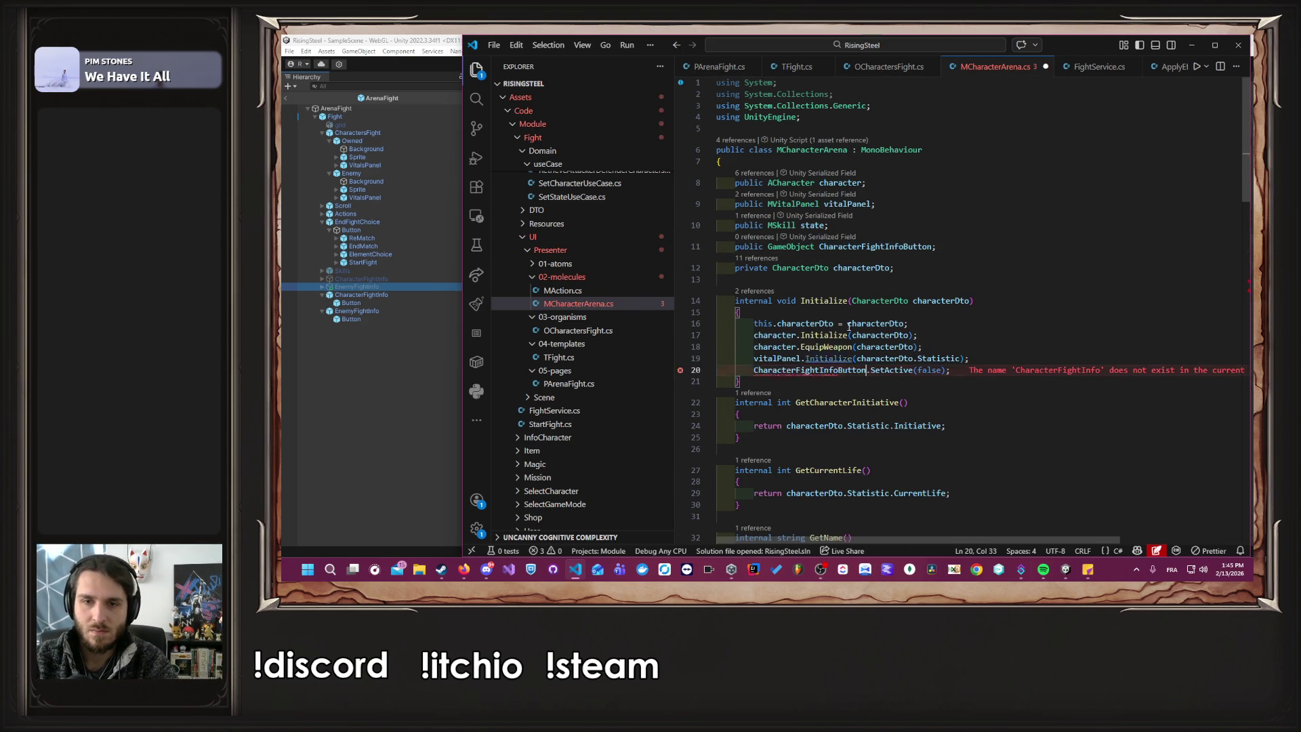
pyautogui.scroll(-10, 886, 296)
pyautogui.scroll(-2, 887, 296)
pyautogui.press('Tab')
pyautogui.press('Tab')
pyautogui.press('Tab')
pyautogui.press('Tab')
pyautogui.hotkey('ctrl', 's')
pyautogui.scroll(-4, 824, 341)
pyautogui.scroll(3, 823, 340)
pyautogui.click(366, 395)
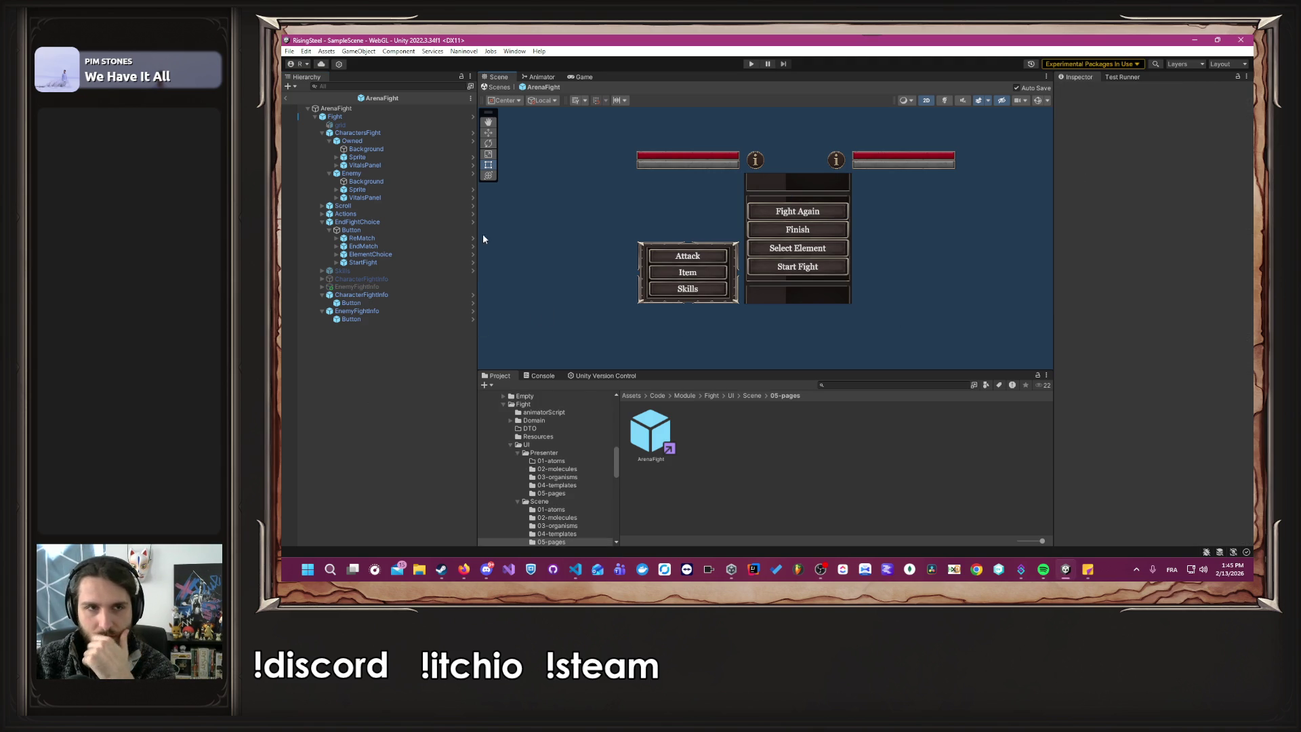
# Assign CharacterFightInfo to the Owned fighter's Character Fight Info Button field.
pyautogui.click(392, 116)
pyautogui.click(399, 100)
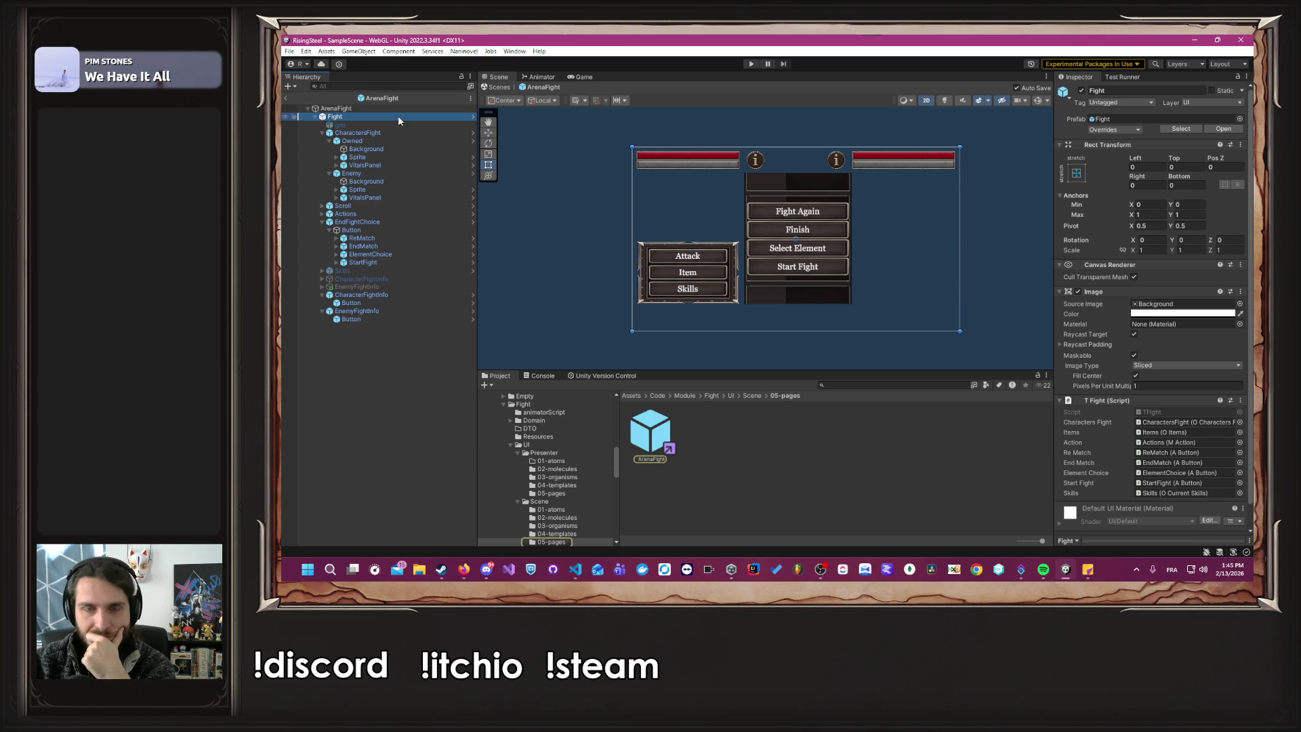
pyautogui.click(389, 141)
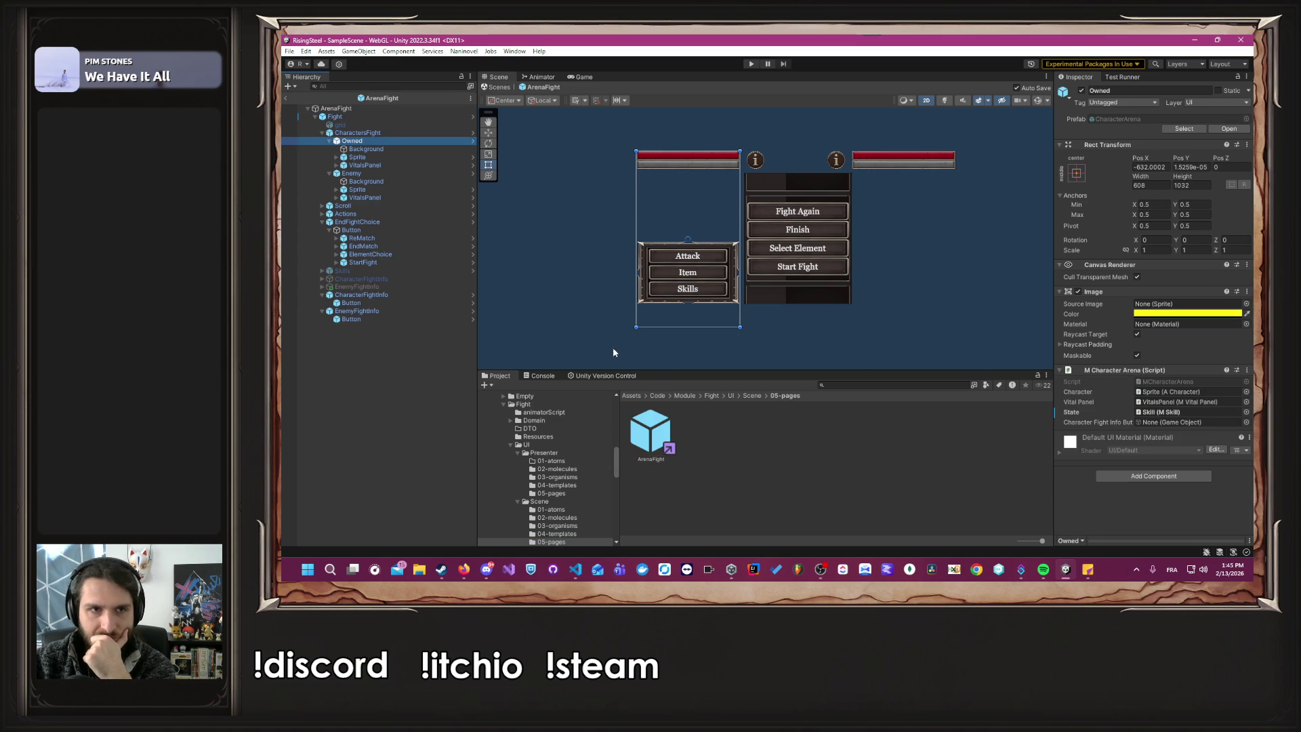
pyautogui.click(392, 279)
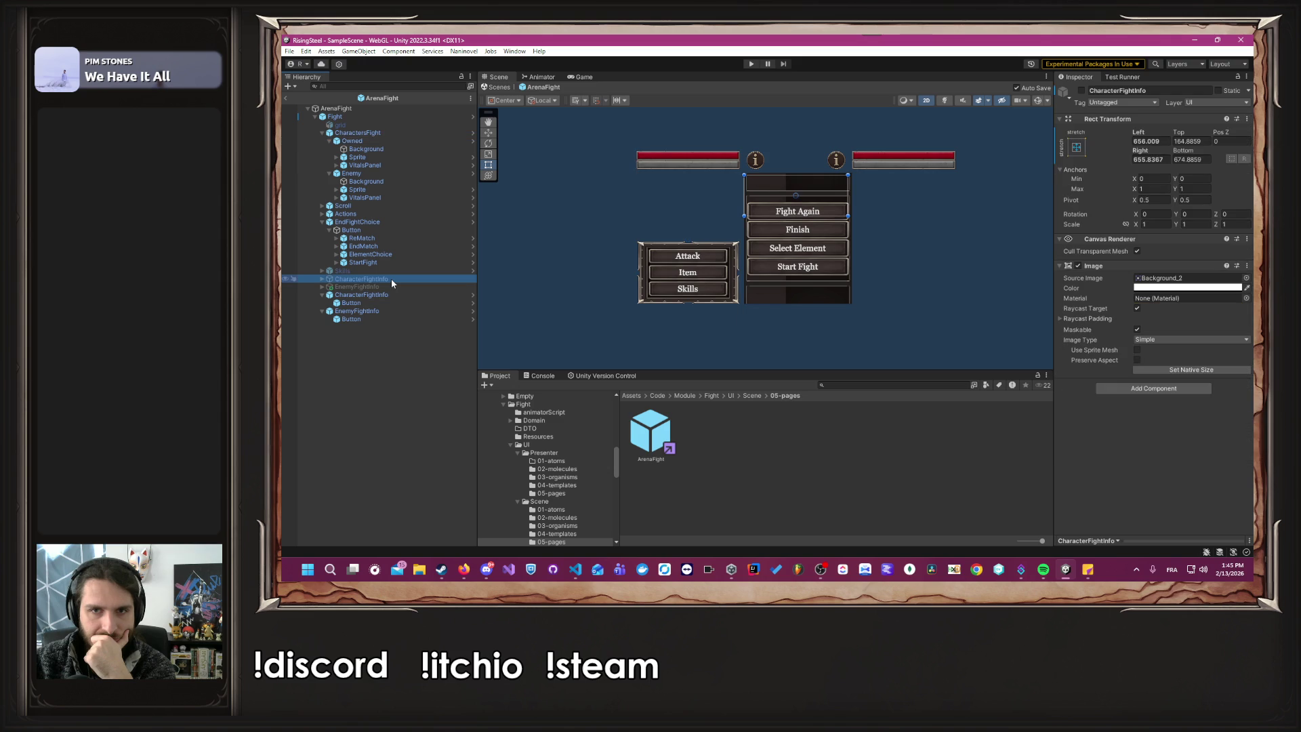
pyautogui.click(380, 296)
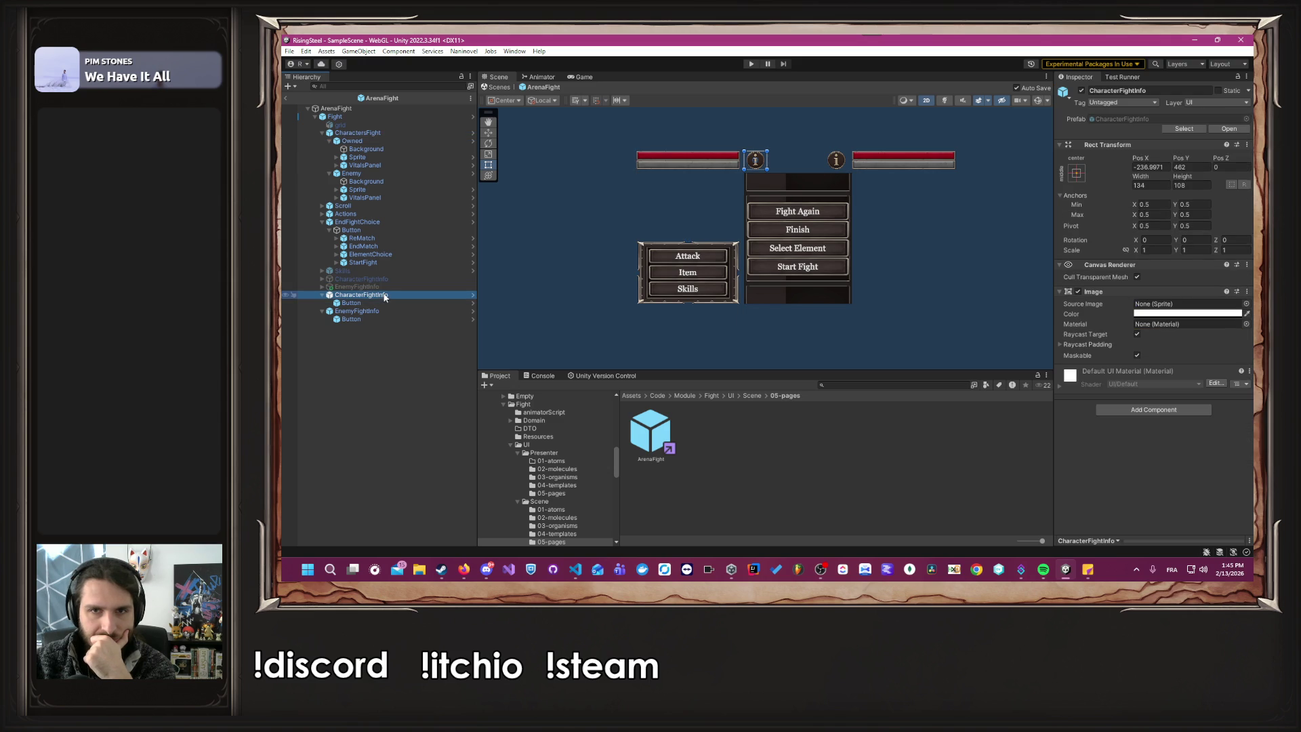
pyautogui.click(384, 141)
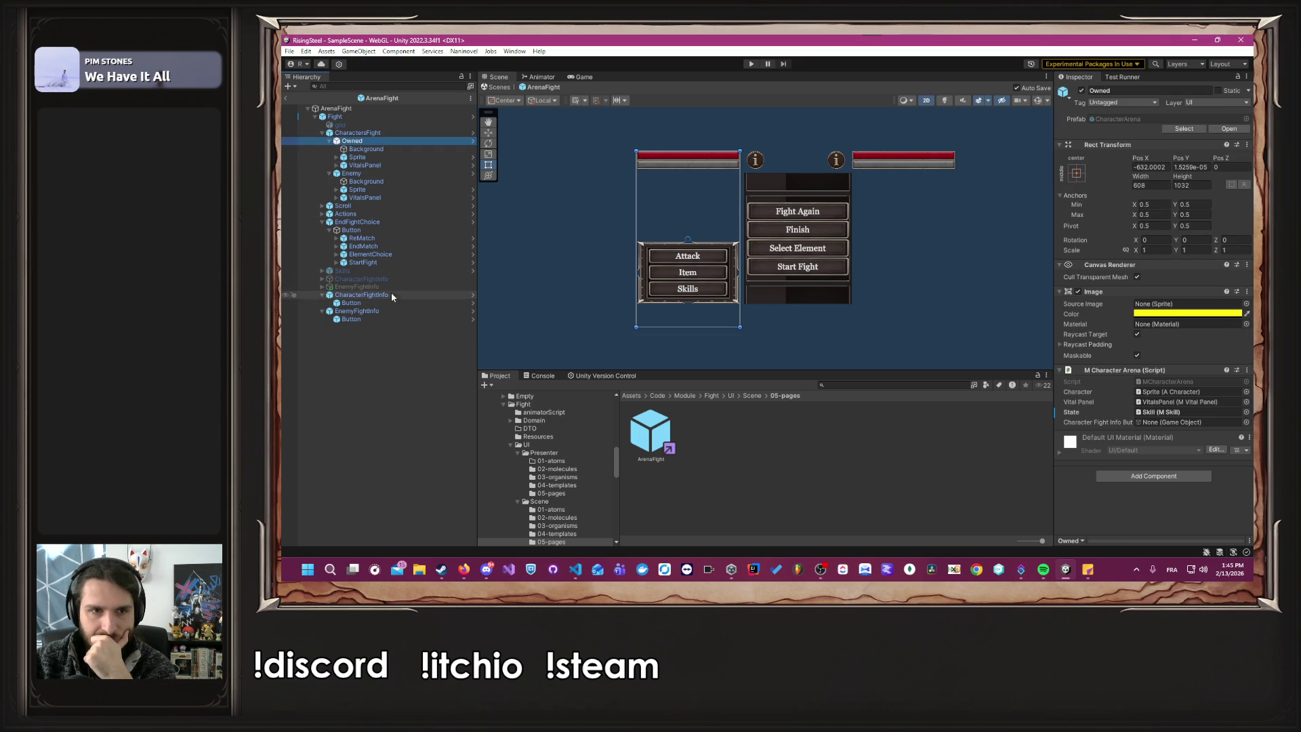
pyautogui.moveTo(400, 295); pyautogui.dragTo(1171, 422)
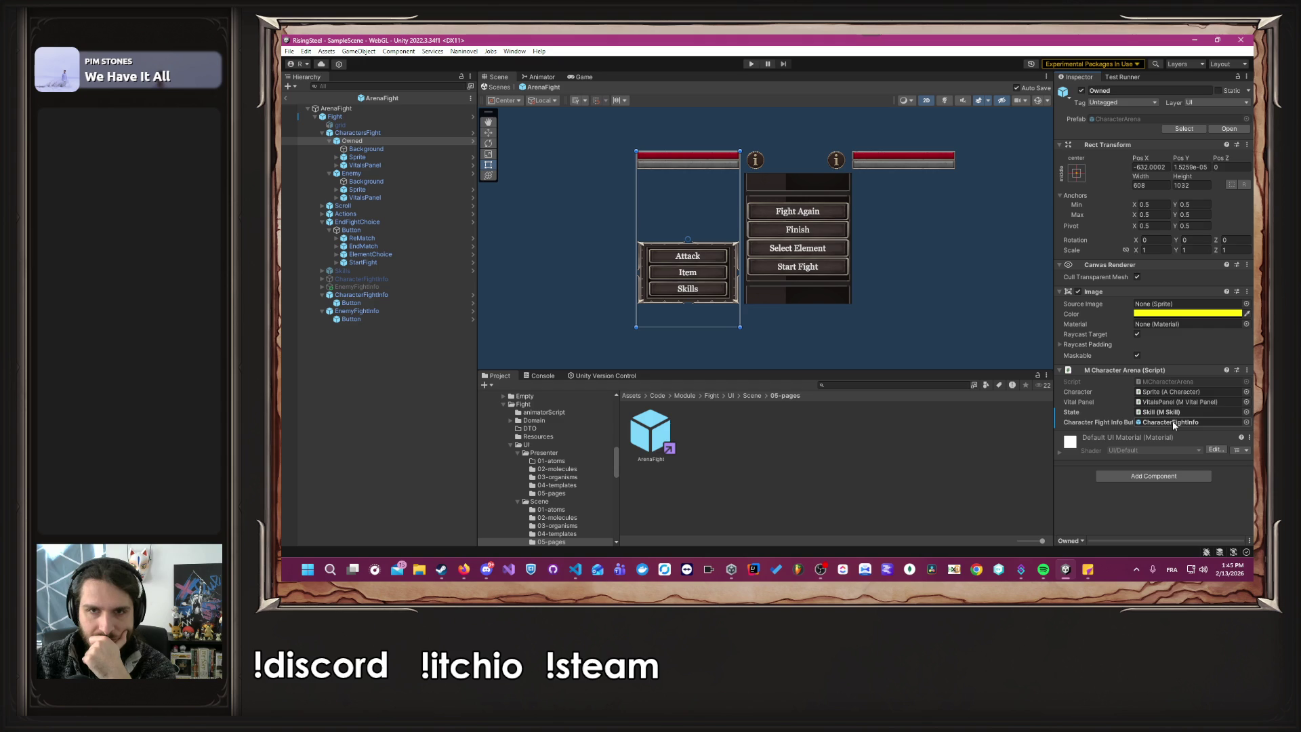
# Assign EnemyFightInfo to the Enemy fighter's Character Fight Info Button field.
pyautogui.click(359, 173)
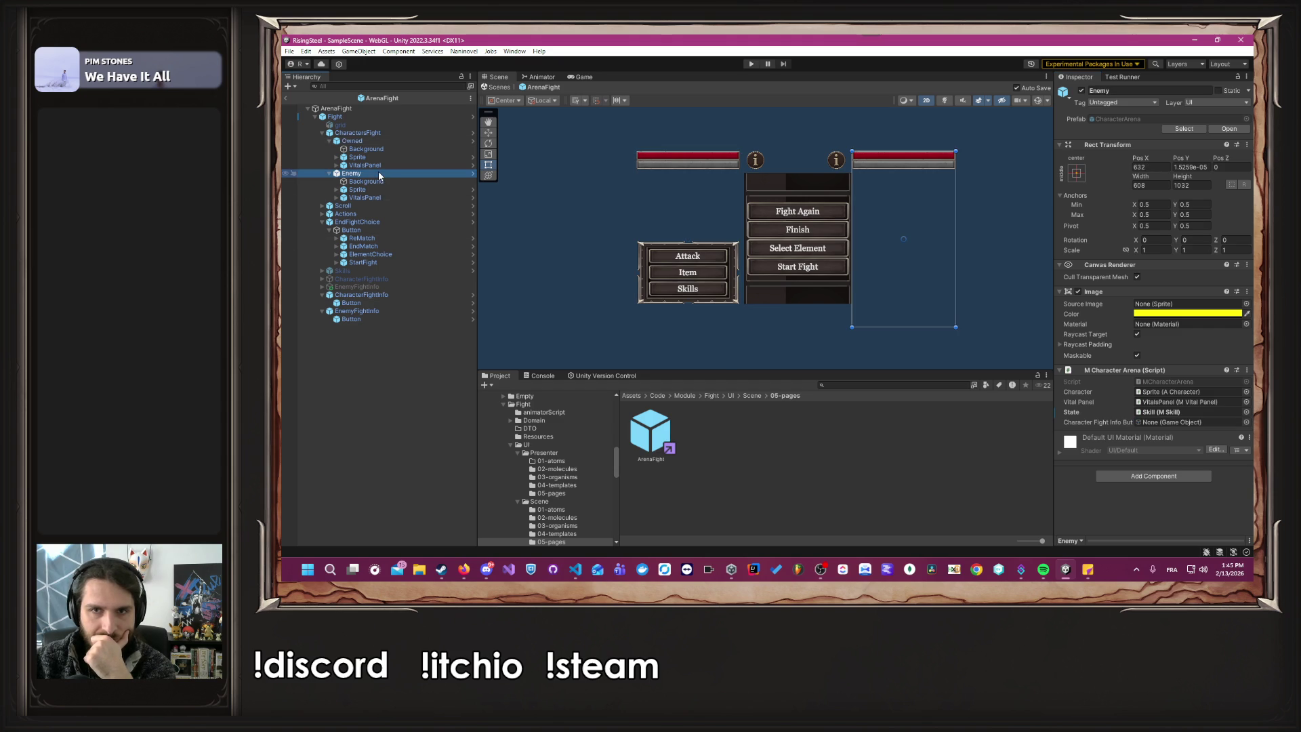
pyautogui.moveTo(357, 312)
pyautogui.mouseDown()
pyautogui.moveTo(1165, 422)
pyautogui.moveTo(1152, 419)
pyautogui.mouseUp()
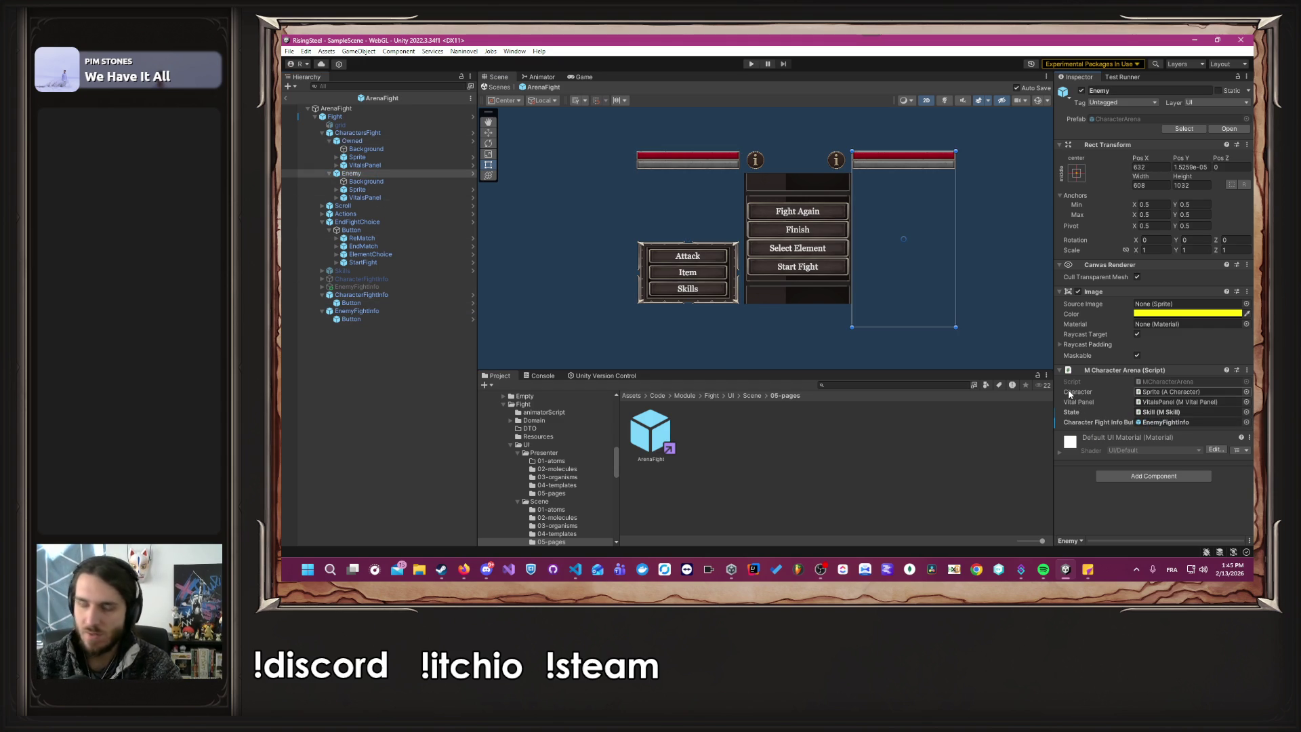
pyautogui.hotkey('alt', 'Tab')
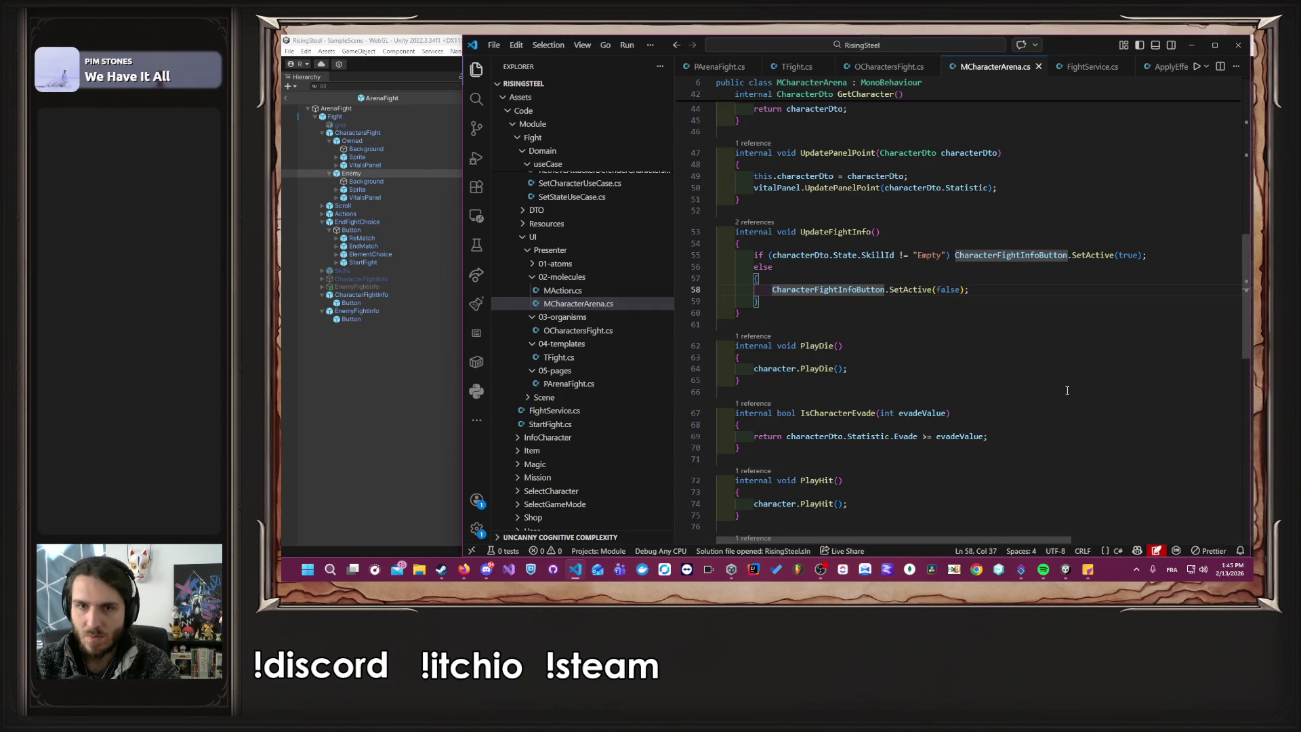
# Duplicate the CharacterFightInfoButton declaration as a new CharacterFightInfo field and save.
pyautogui.scroll(10, 1028, 341)
pyautogui.click(983, 246)
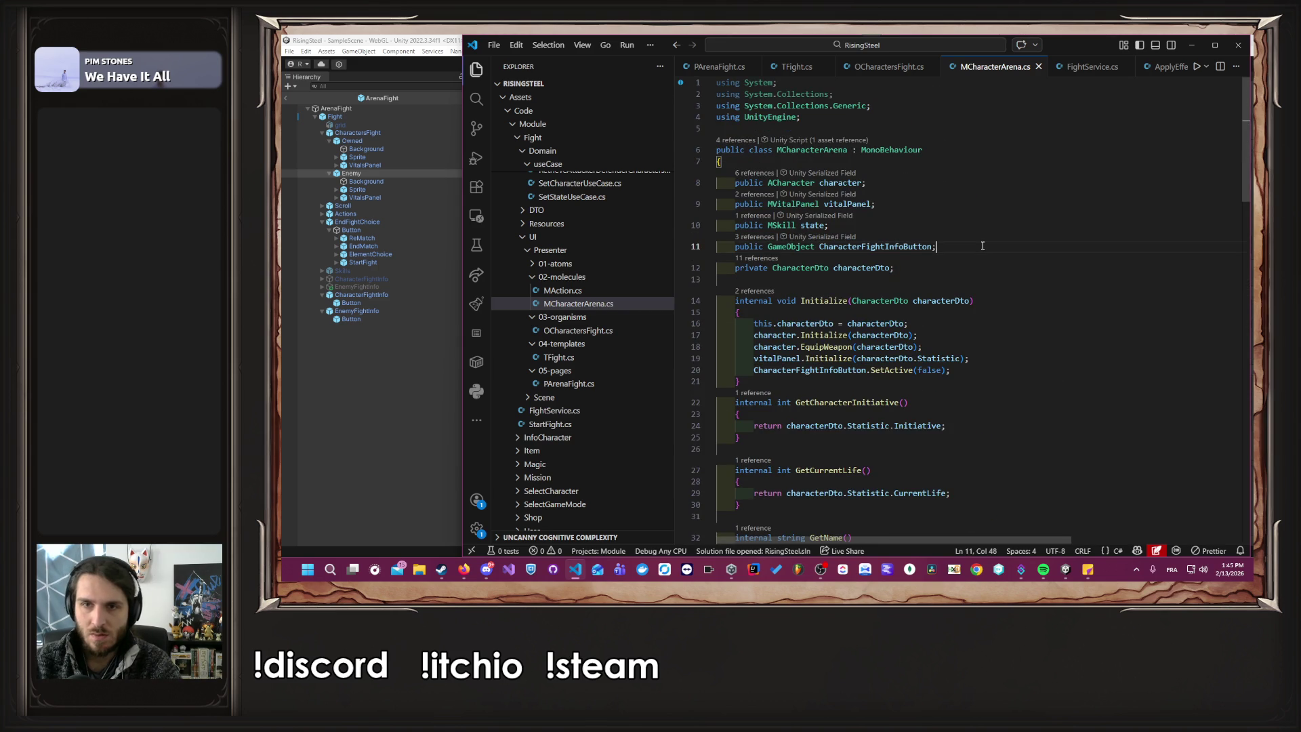
pyautogui.hotkey('shift', 'alt', 'Down')
pyautogui.press('Left')
pyautogui.press('BackSpace')
pyautogui.press('BackSpace')
pyautogui.press('BackSpace')
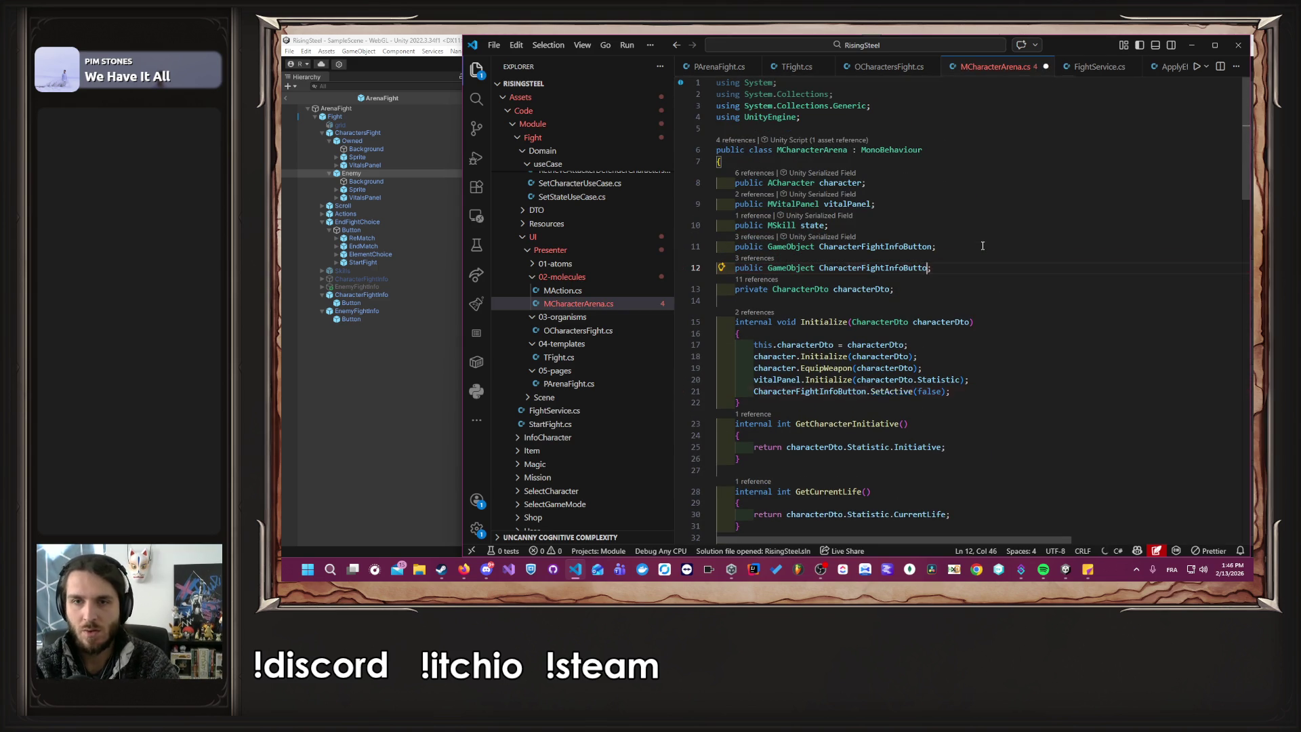
pyautogui.press('BackSpace')
pyautogui.press('BackSpace')
pyautogui.press('BackSpace')
pyautogui.hotkey('ctrl', 's')
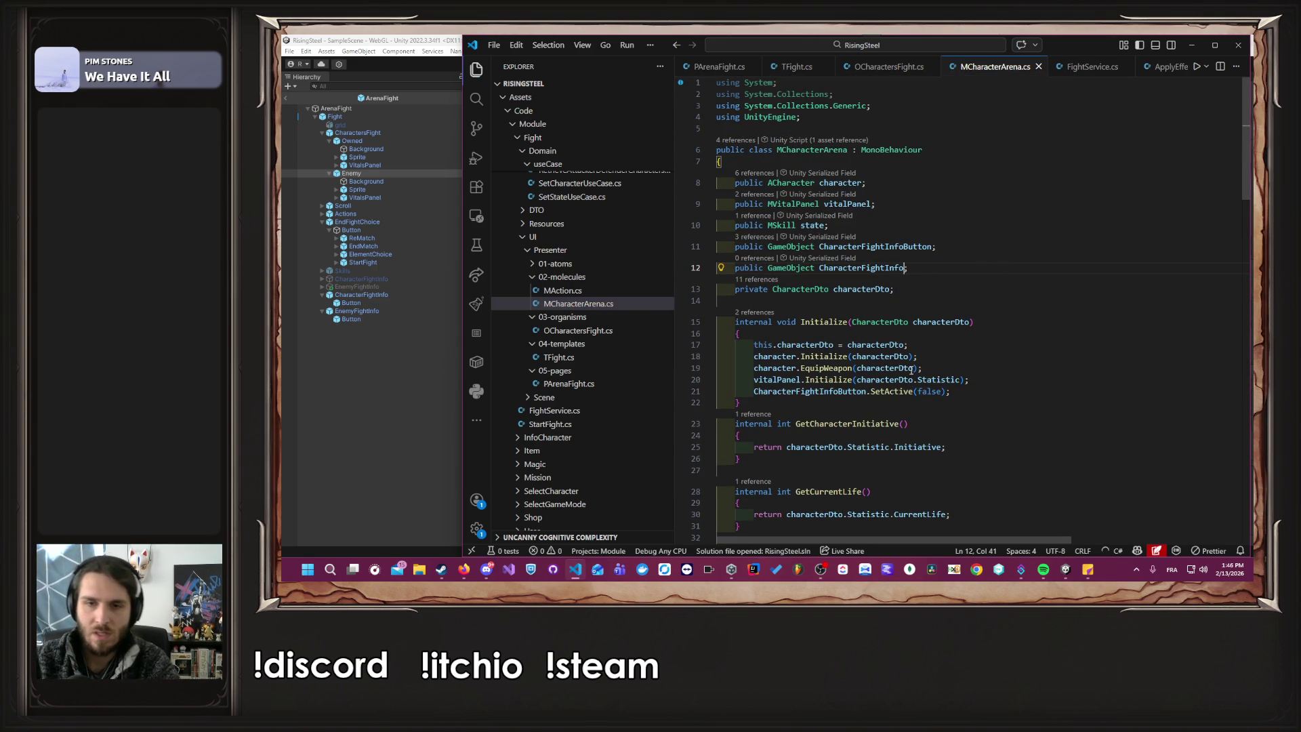
# Add CharacterFightInfo.SetActive(false) in Initialize and UpdateFightInfo's else branch, and save.
pyautogui.click(994, 392)
pyautogui.hotkey('shift', 'alt', 'Down')
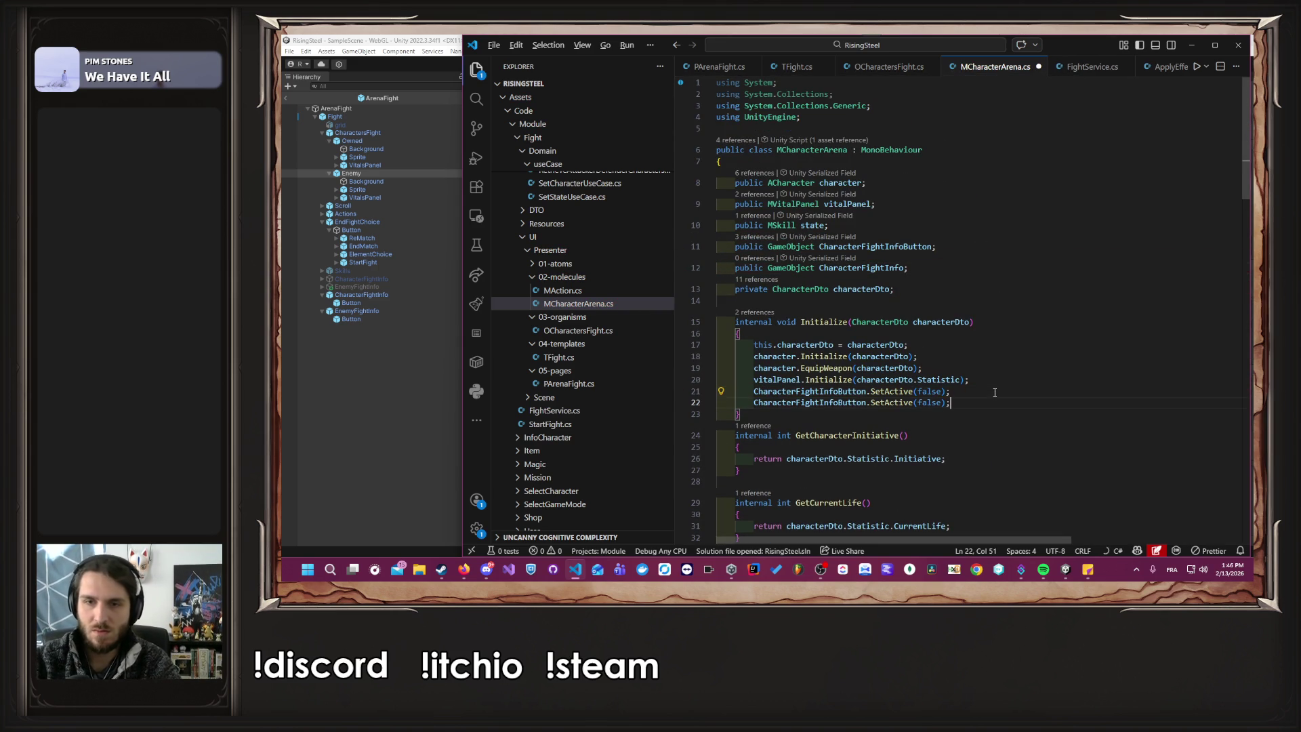
pyautogui.hotkey('ctrl', 'Left')
pyautogui.hotkey('ctrl', 'Left')
pyautogui.hotkey('ctrl', 'Left')
pyautogui.press('BackSpace')
pyautogui.press('BackSpace')
pyautogui.press('BackSpace')
pyautogui.hotkey('ctrl', 's')
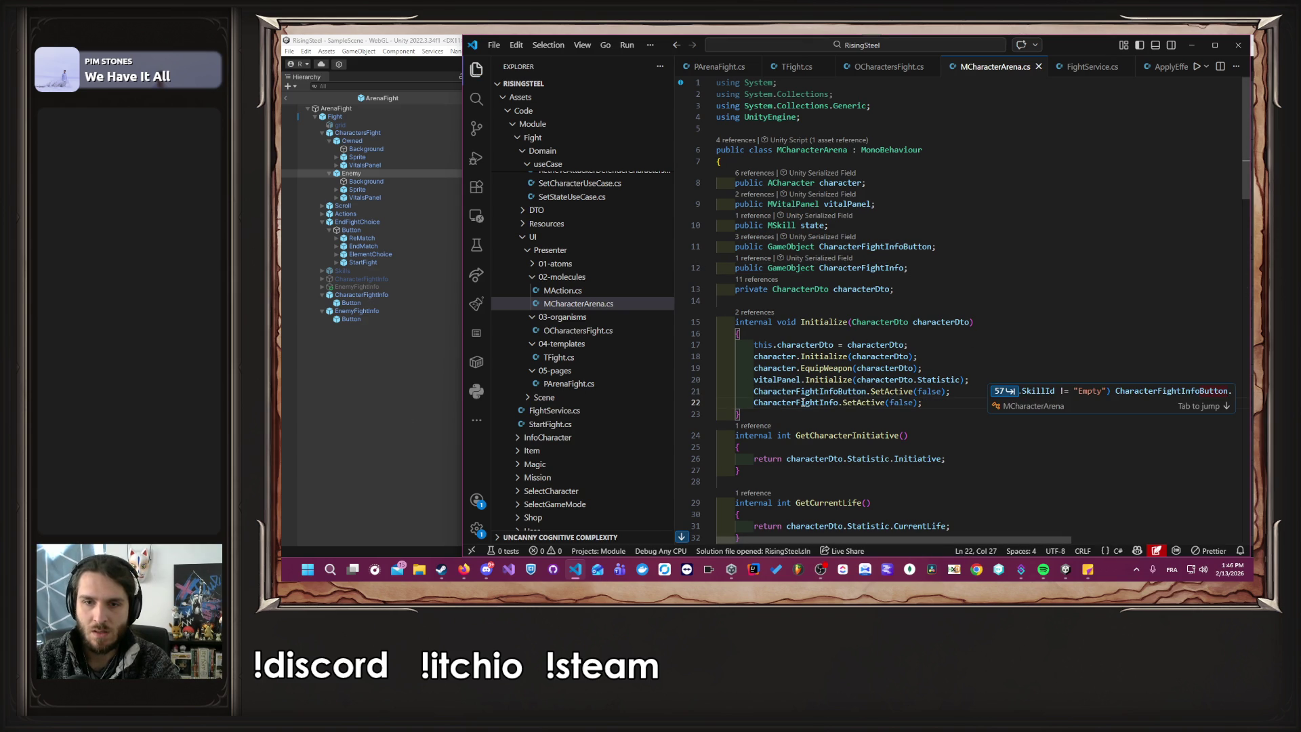
pyautogui.press('Tab')
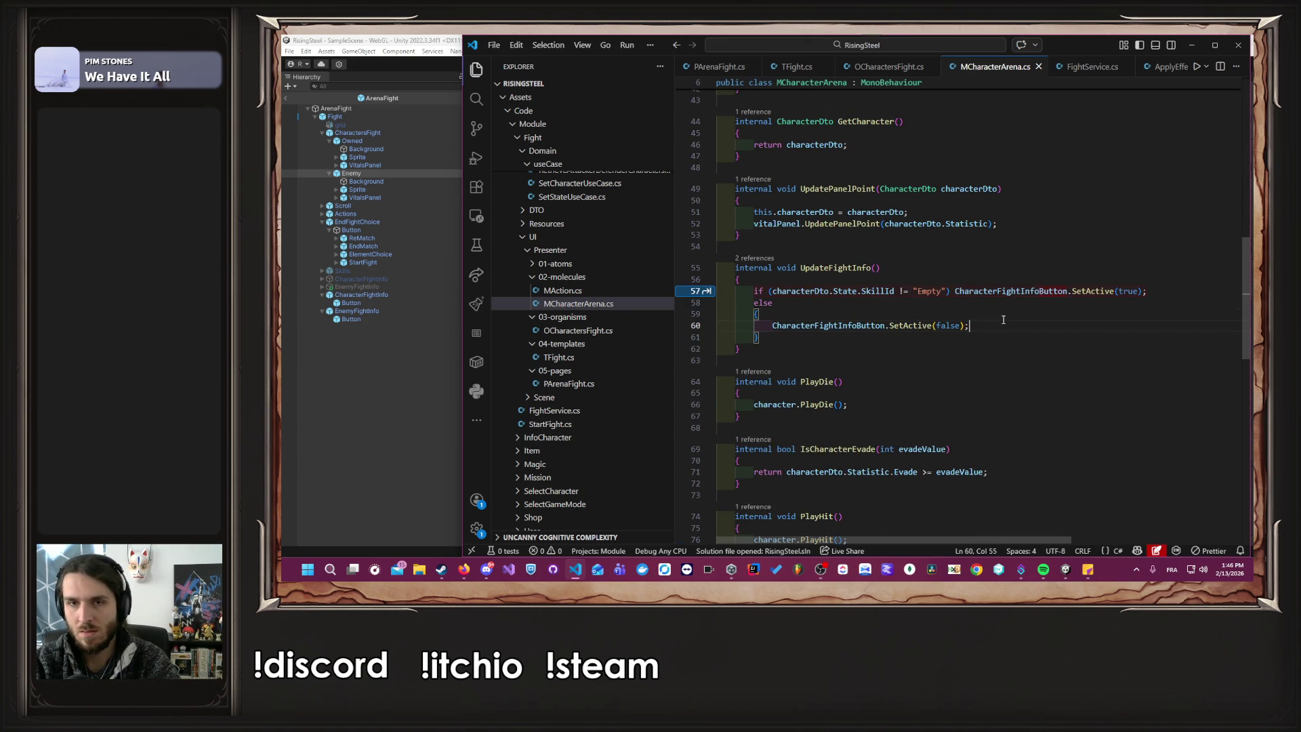
pyautogui.press('Tab')
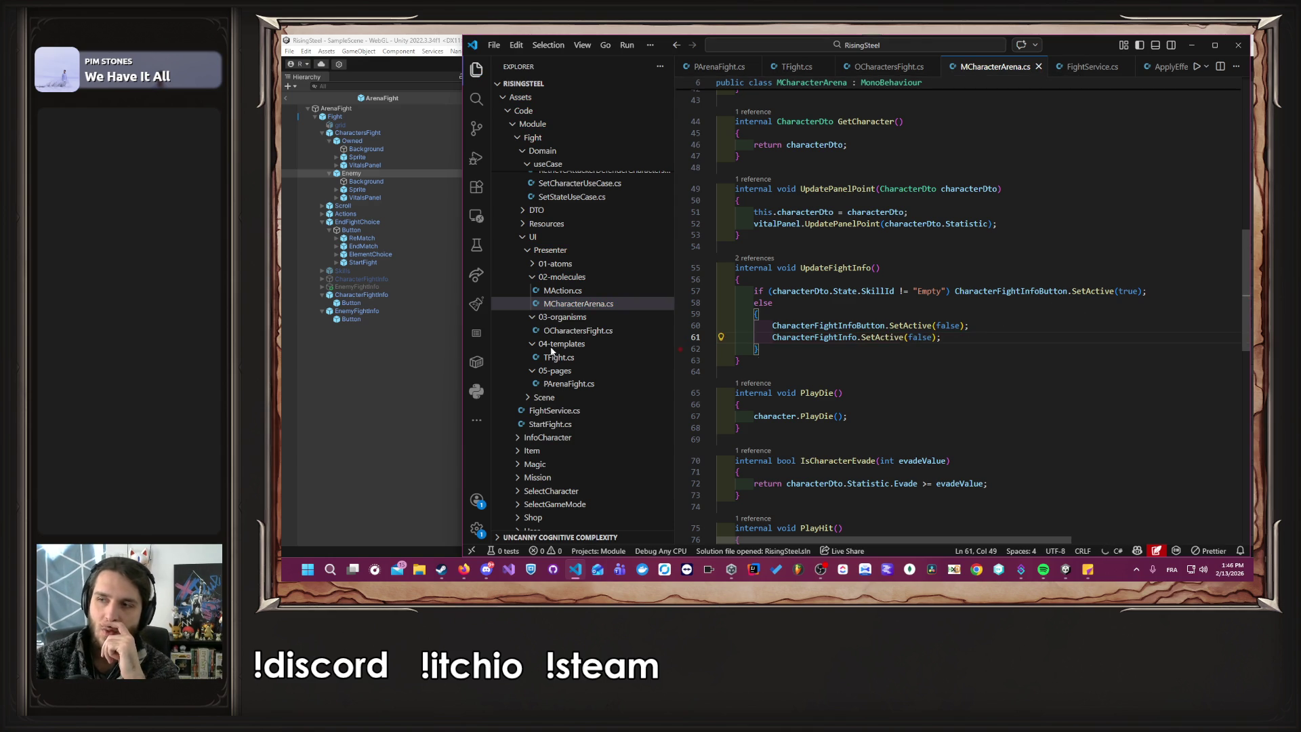
pyautogui.scroll(10, 930, 299)
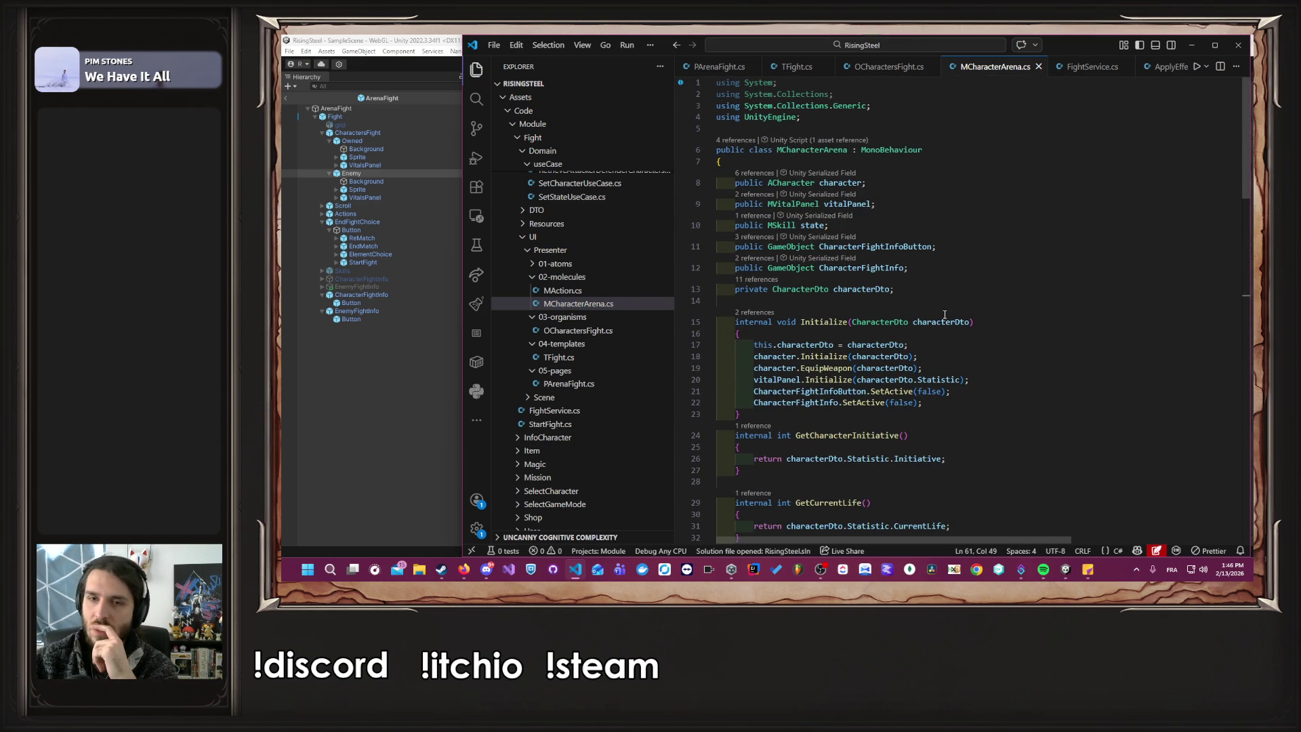
pyautogui.click(445, 401)
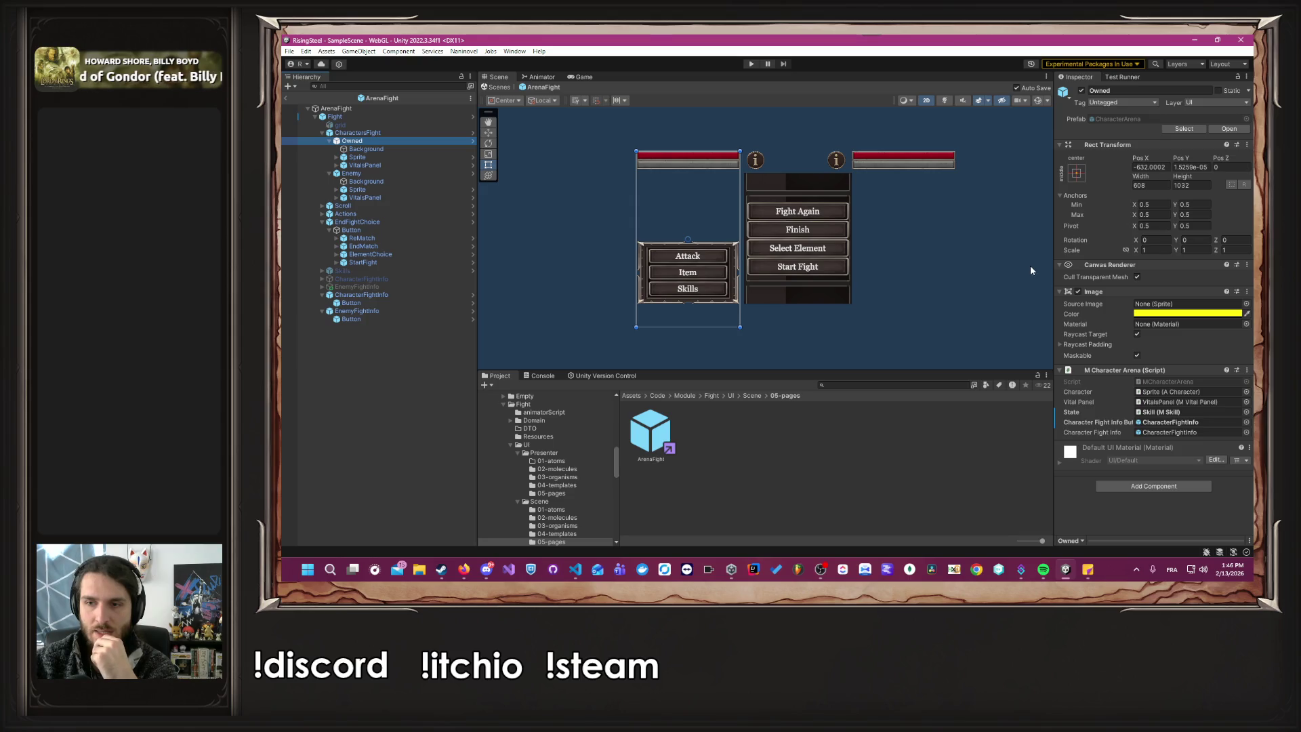
# Check Owned's Character Fight Info, assign EnemyFightInfo to Enemy's, then start Play mode.
pyautogui.click(1173, 433)
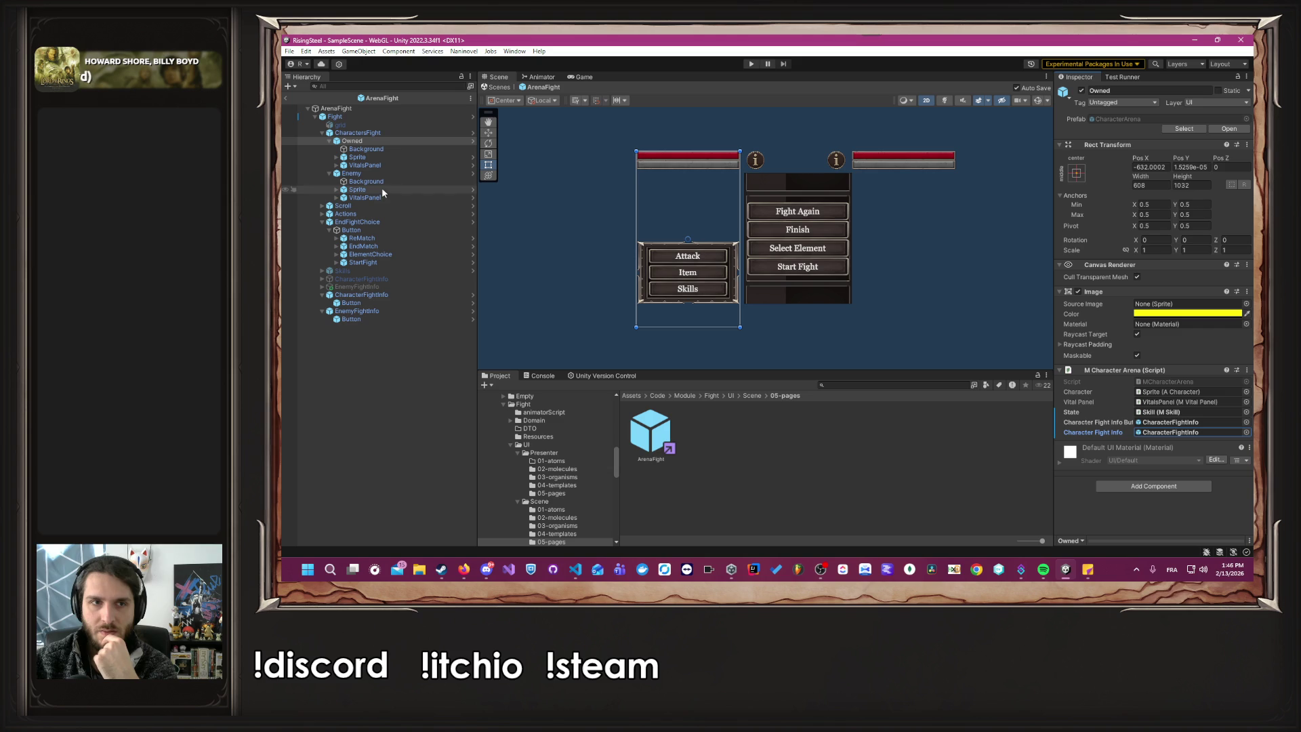
pyautogui.click(352, 173)
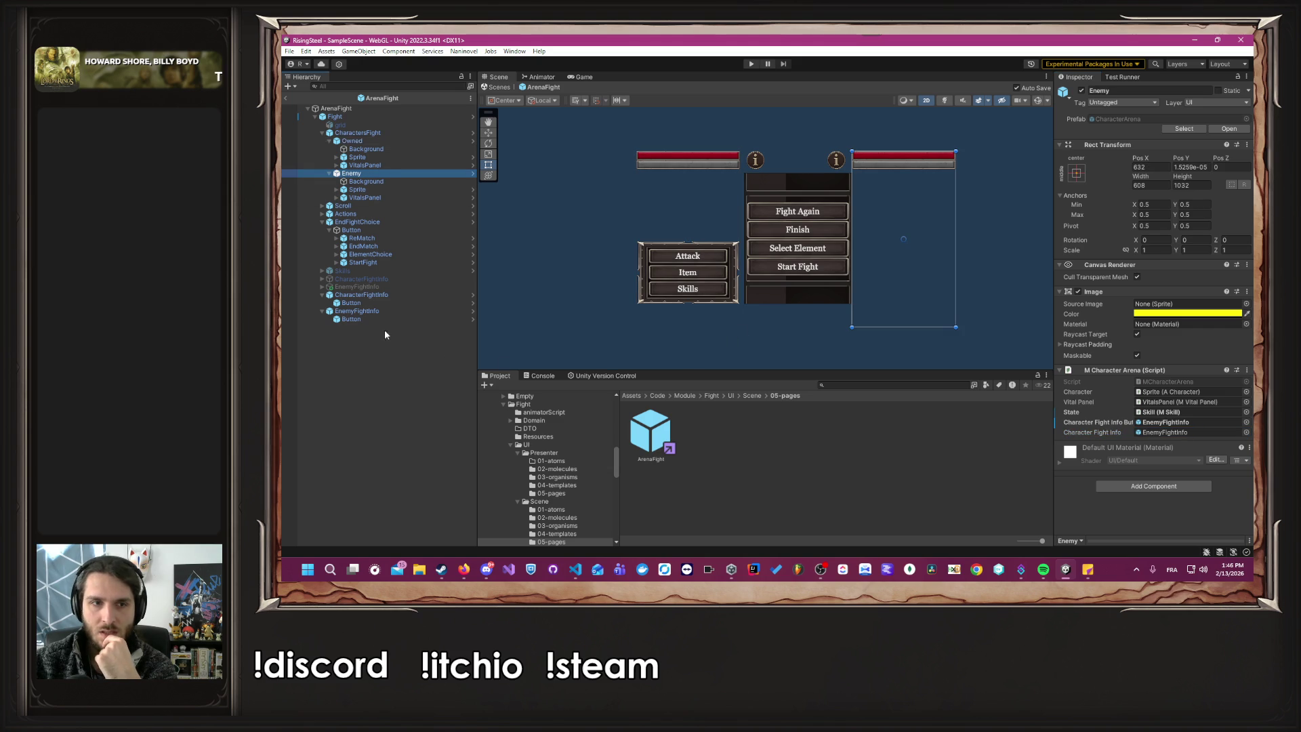
pyautogui.moveTo(366, 288); pyautogui.dragTo(1171, 437)
pyautogui.click(1145, 434)
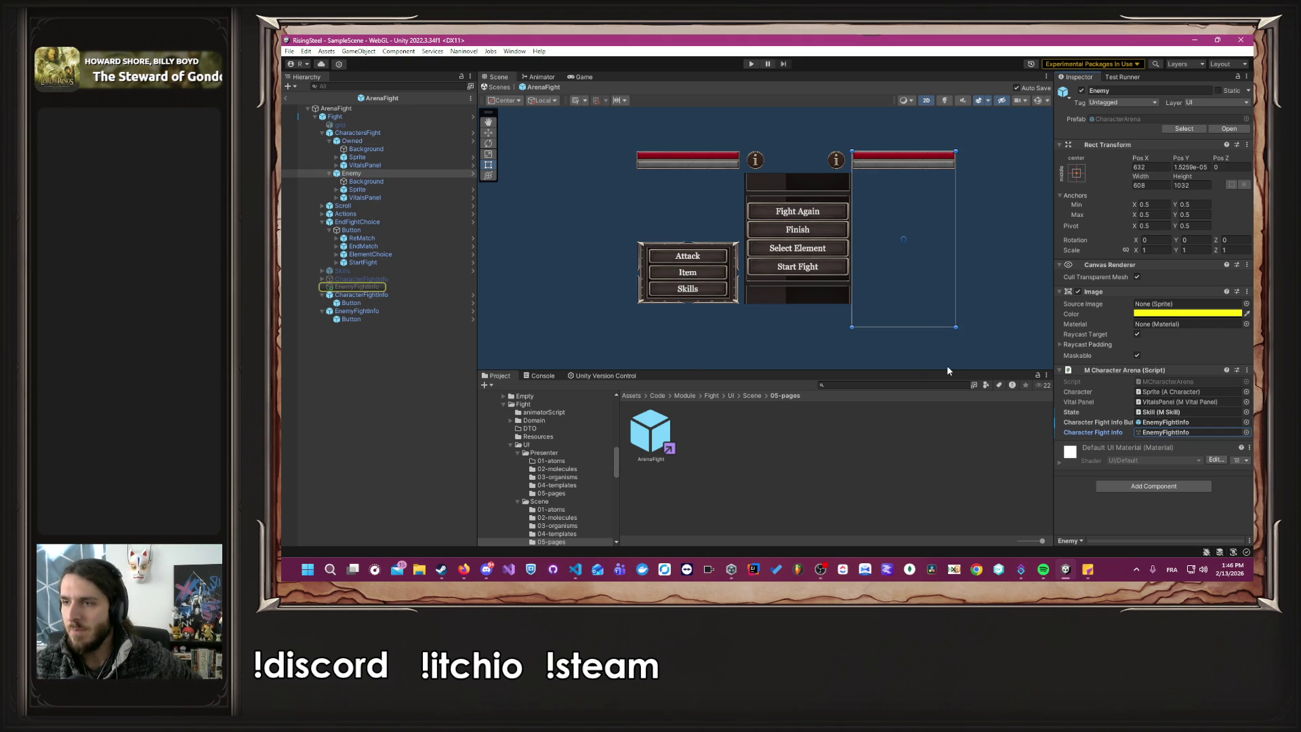
pyautogui.click(750, 64)
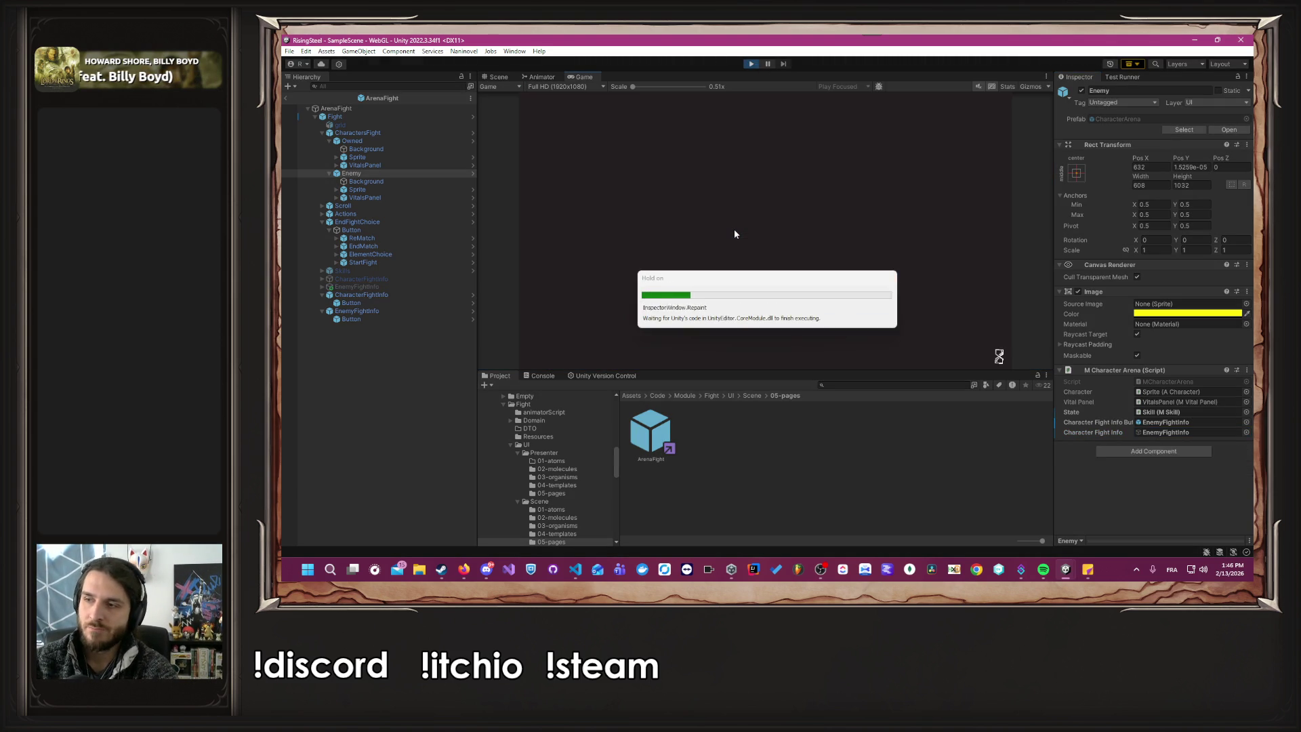
# Load the first save, start the fight, cast Burn and use a Beer.
pyautogui.click(729, 222)
pyautogui.click(717, 238)
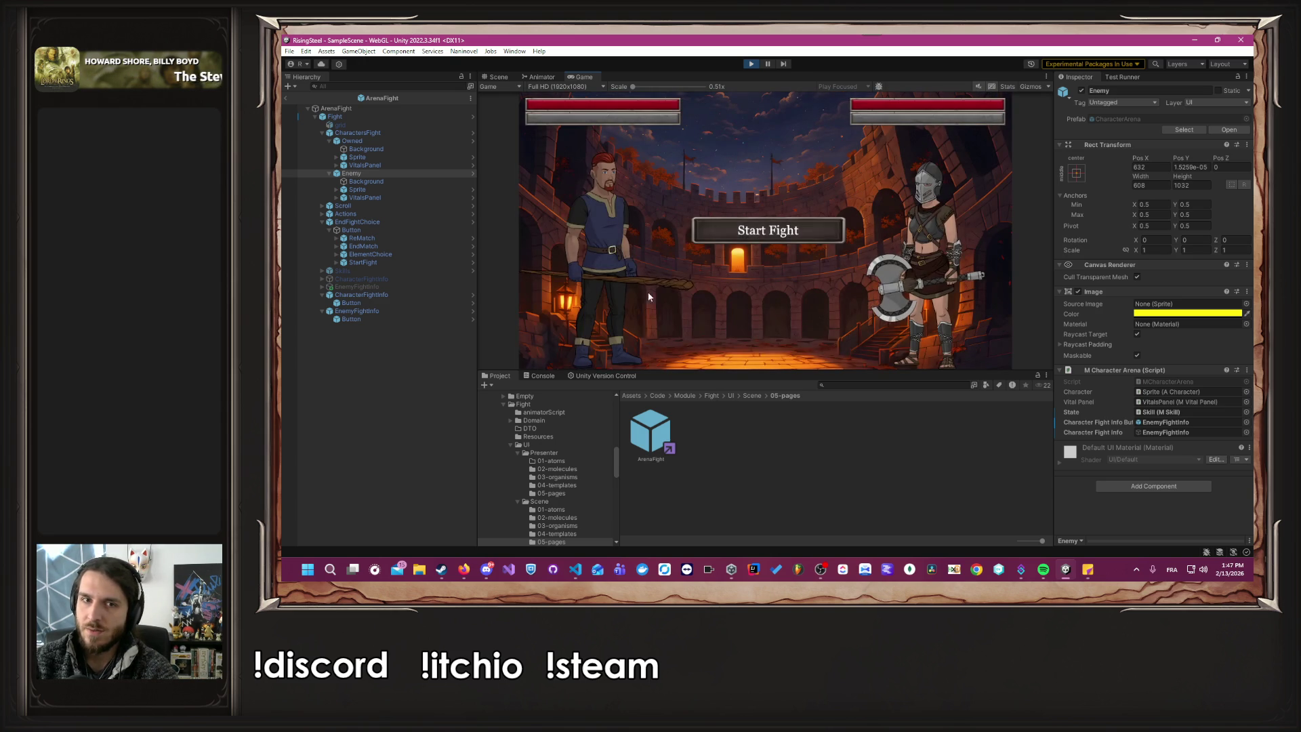
pyautogui.click(598, 304)
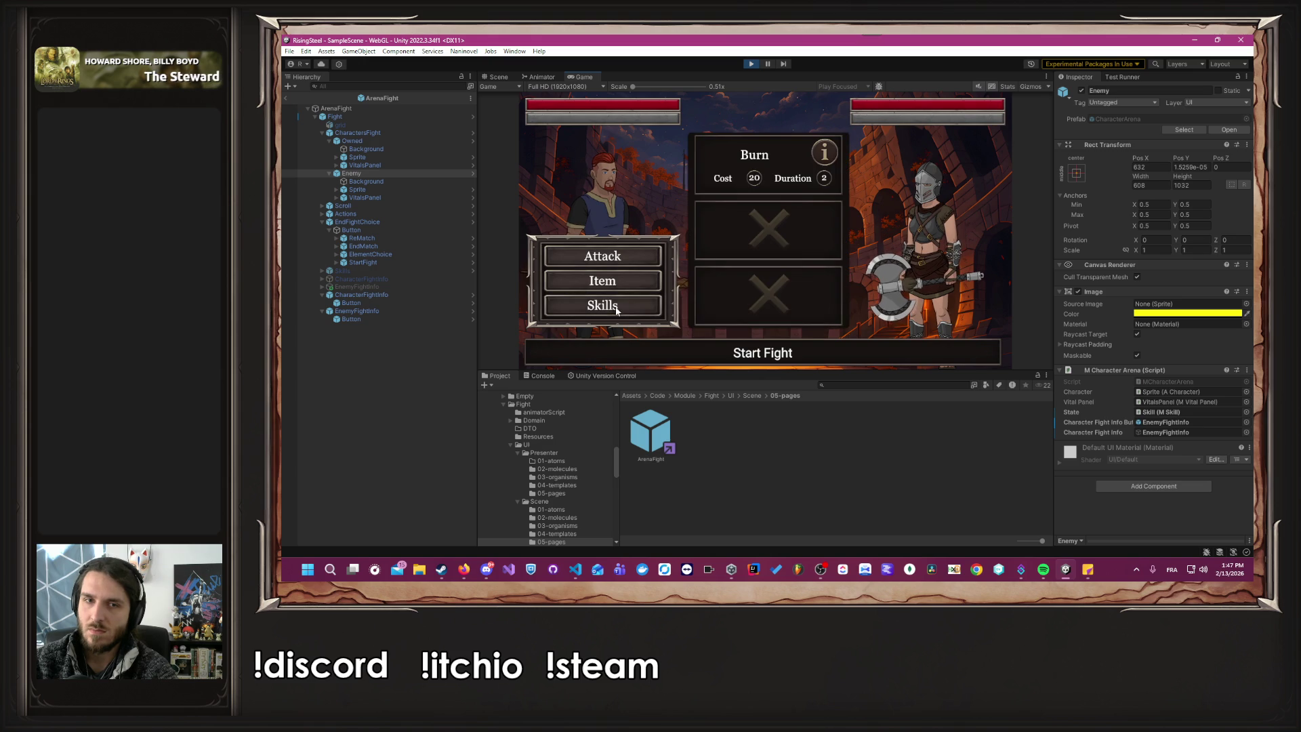
pyautogui.click(710, 174)
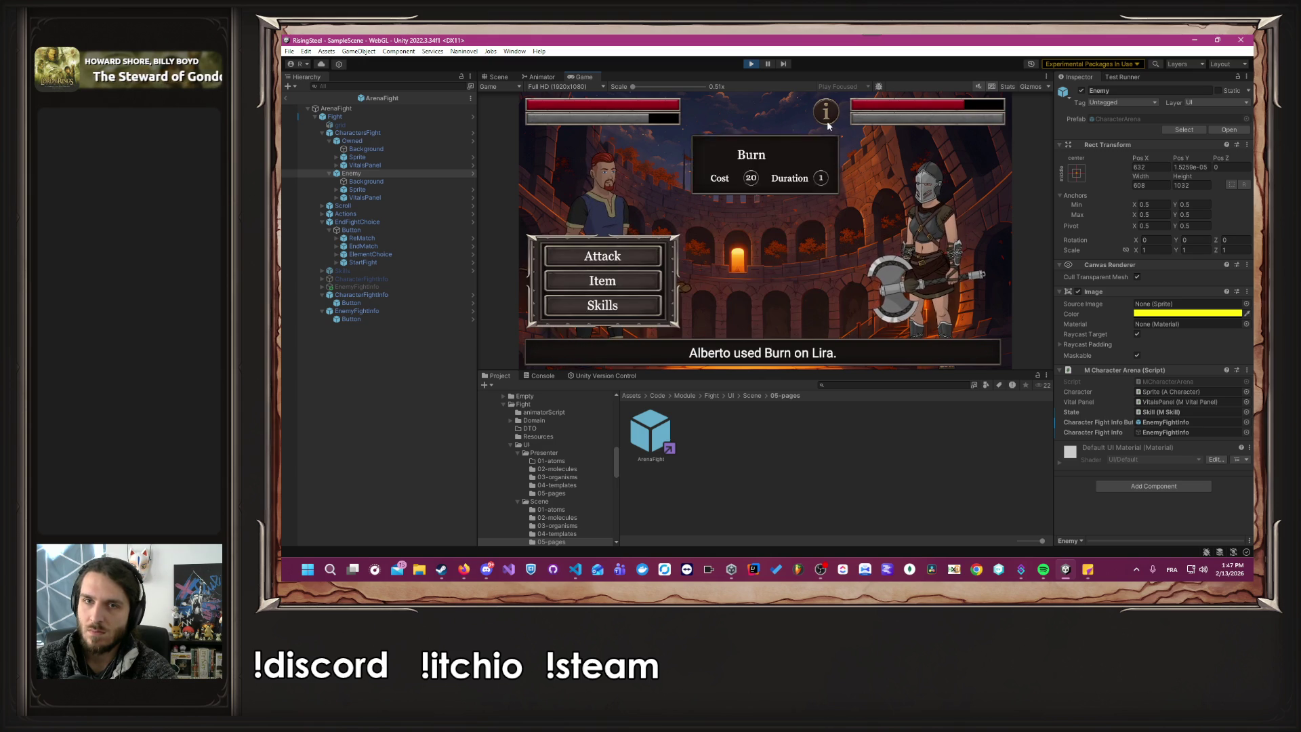
pyautogui.click(606, 280)
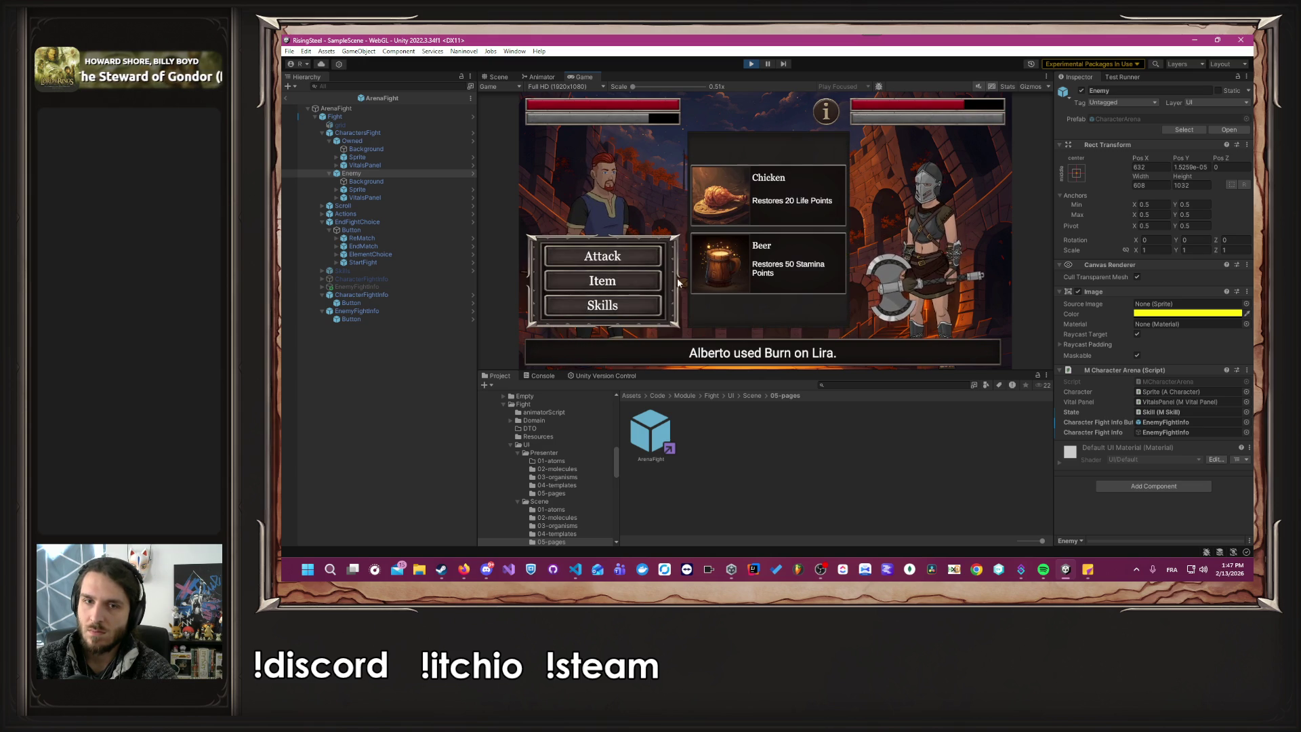
pyautogui.click(776, 237)
pyautogui.moveTo(824, 117)
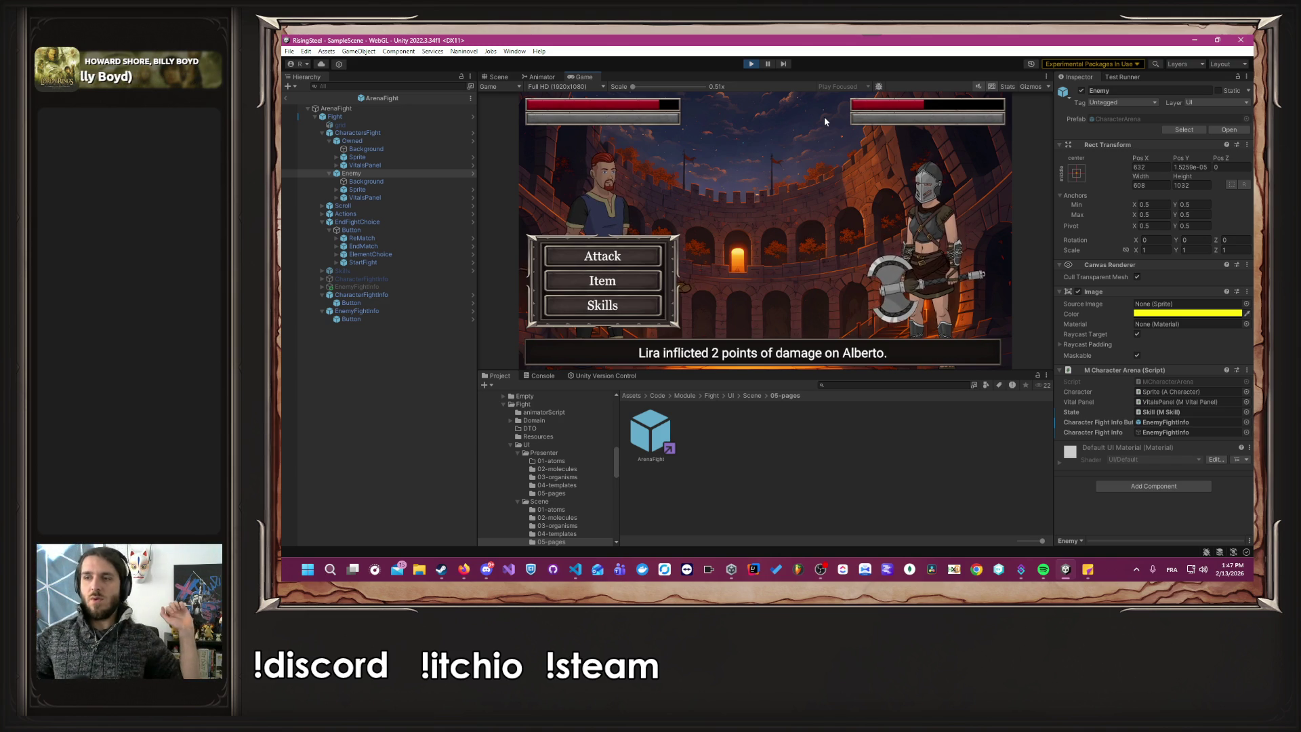
# Attack and cast Burn twice more to finish the fight, leaving Duration at -4.
pyautogui.click(607, 305)
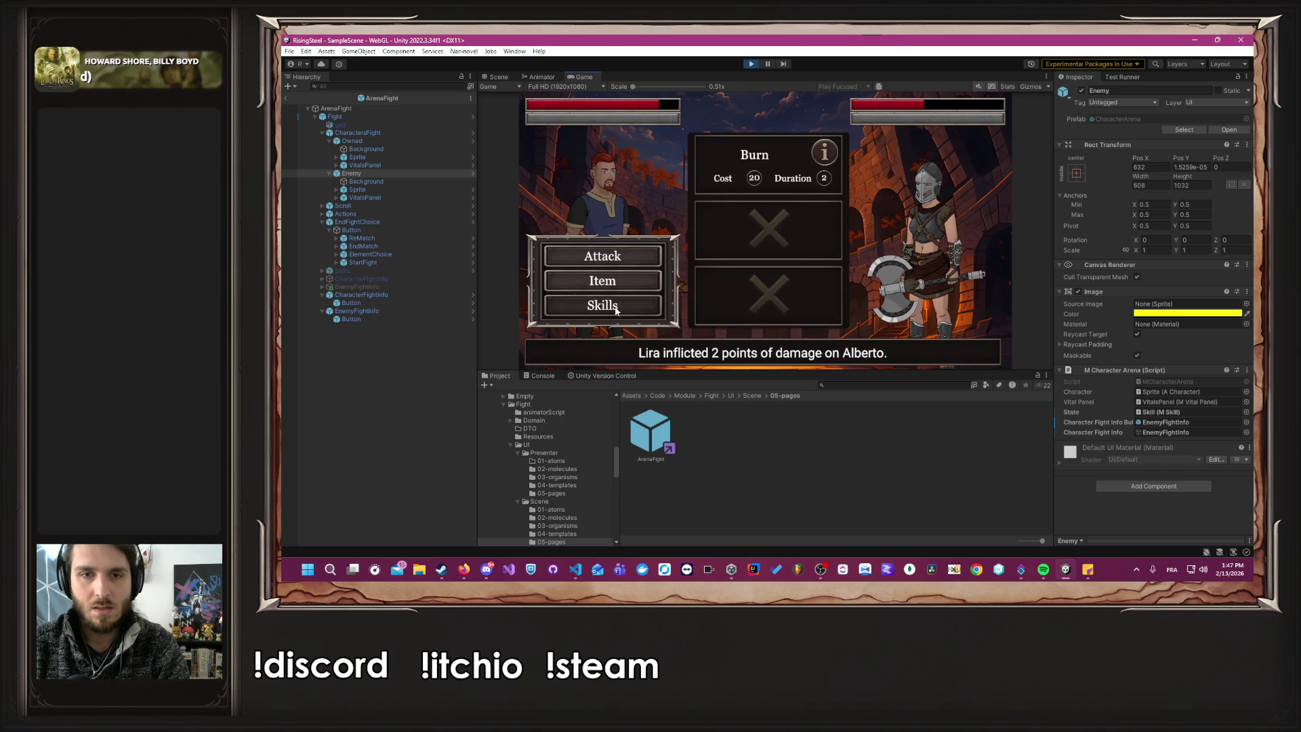
pyautogui.click(756, 153)
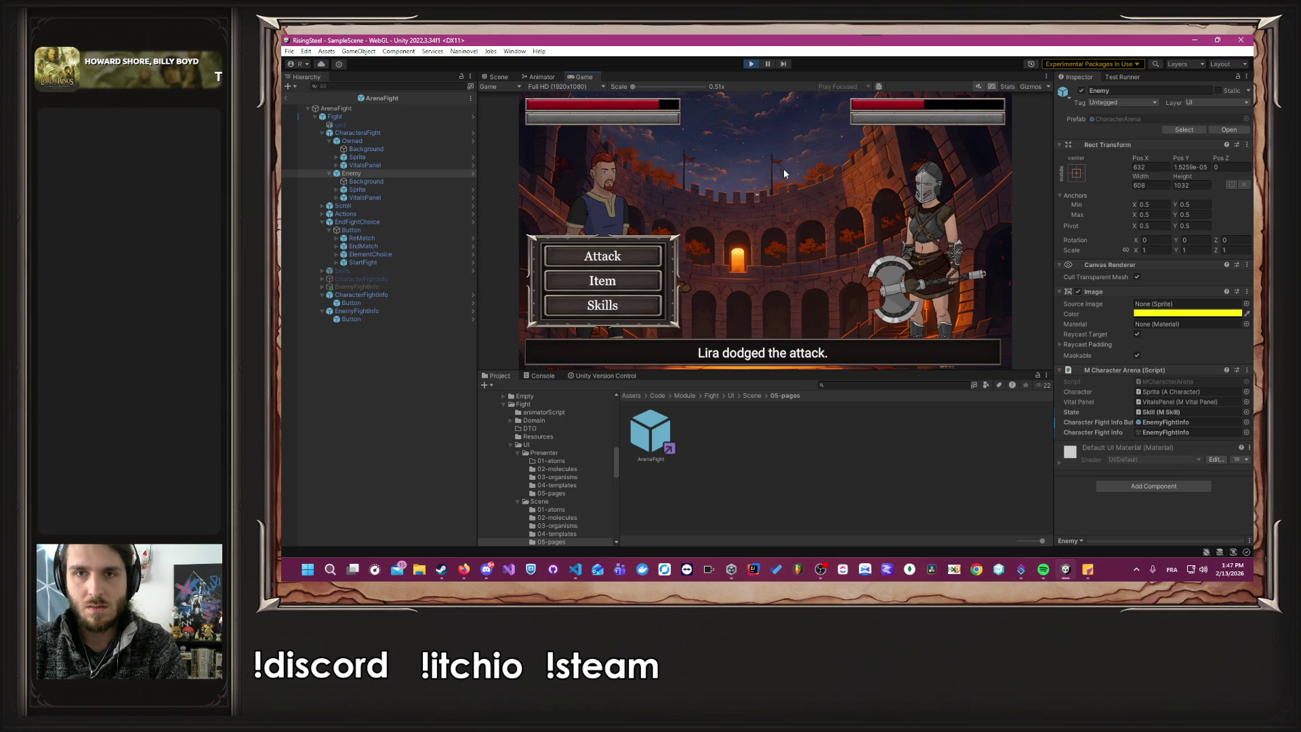
pyautogui.click(668, 306)
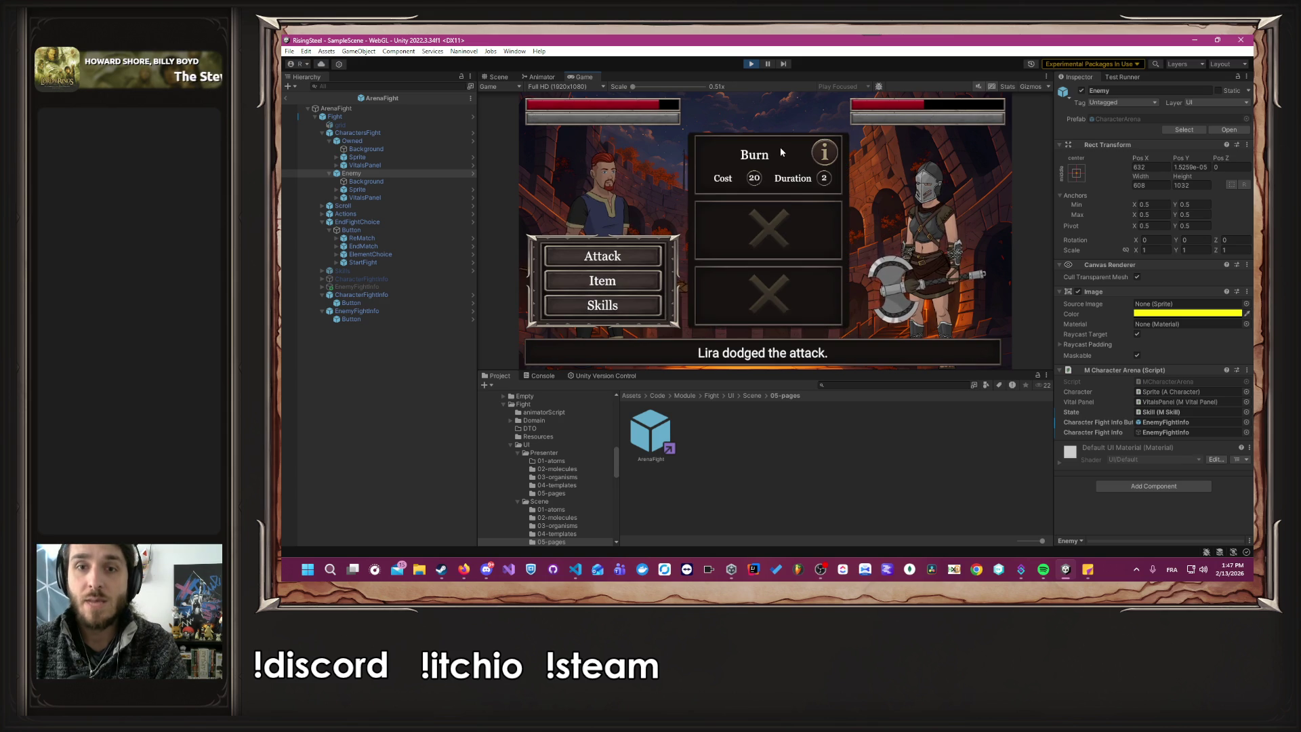
pyautogui.click(774, 153)
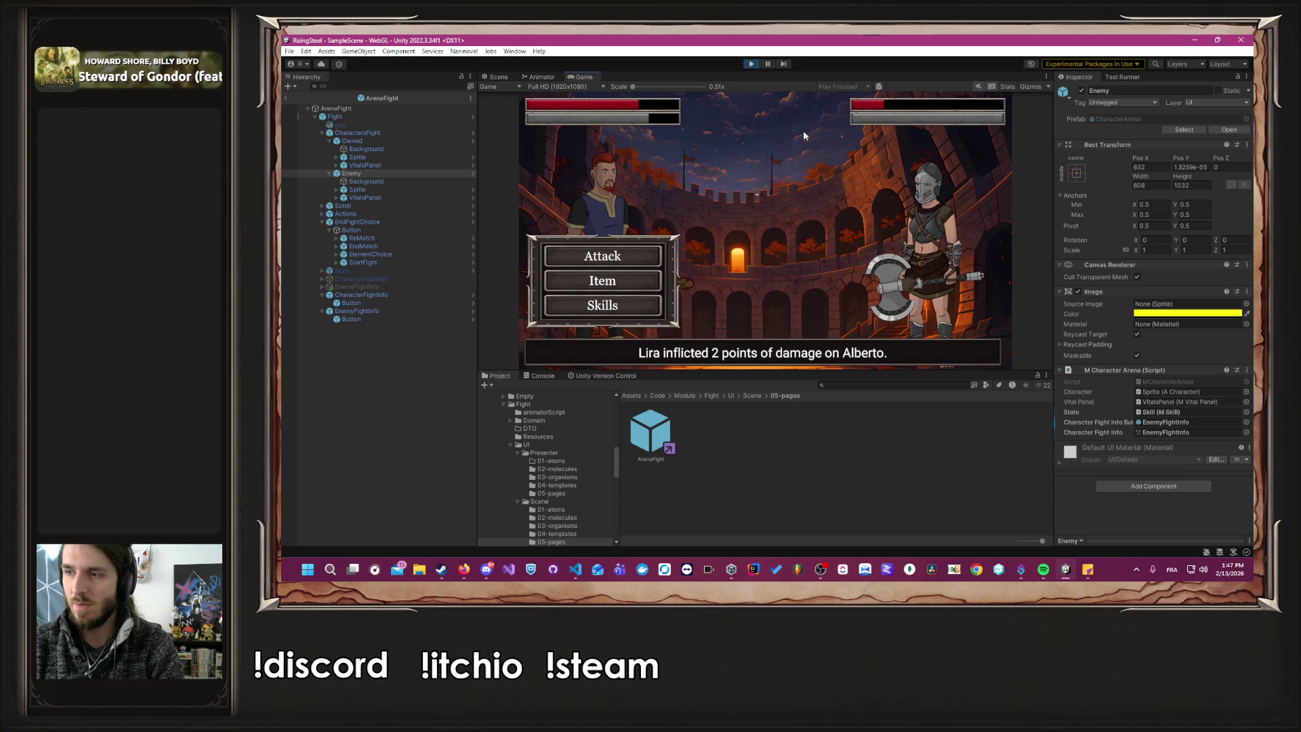
pyautogui.click(603, 305)
pyautogui.click(769, 156)
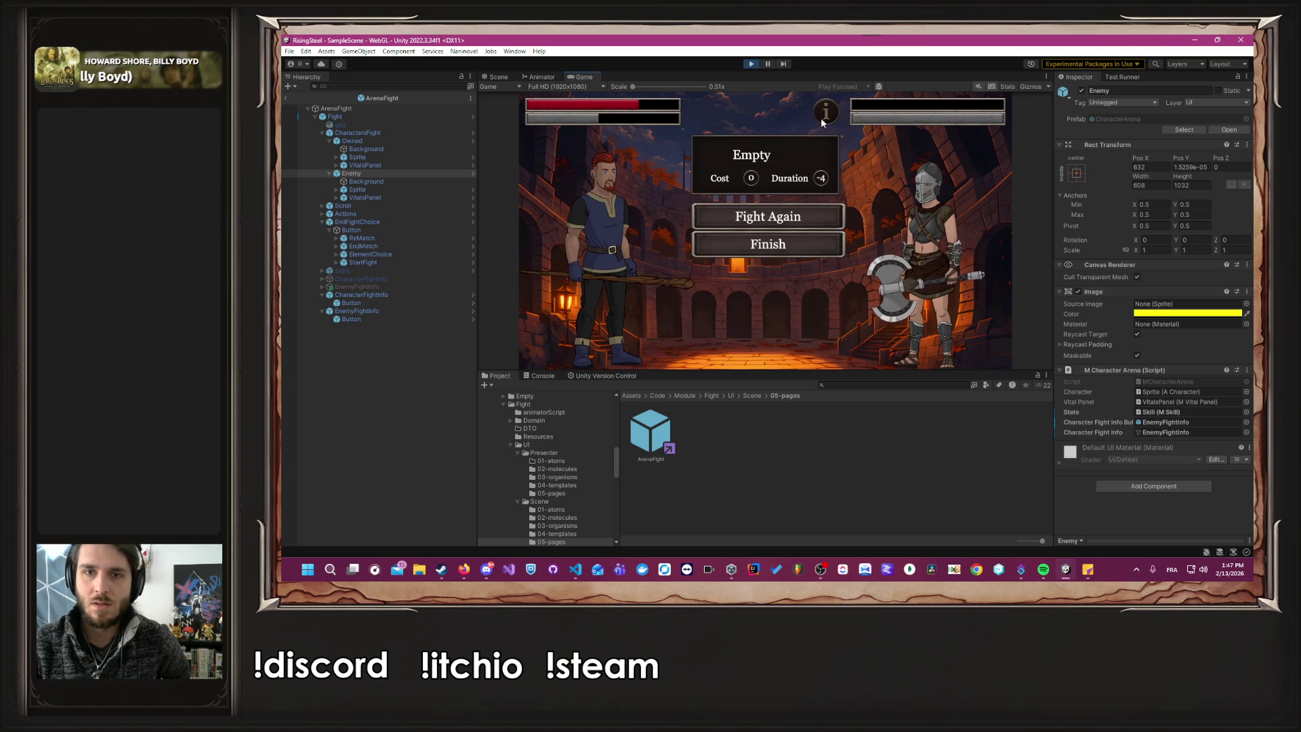
pyautogui.hotkey('alt', 'Tab')
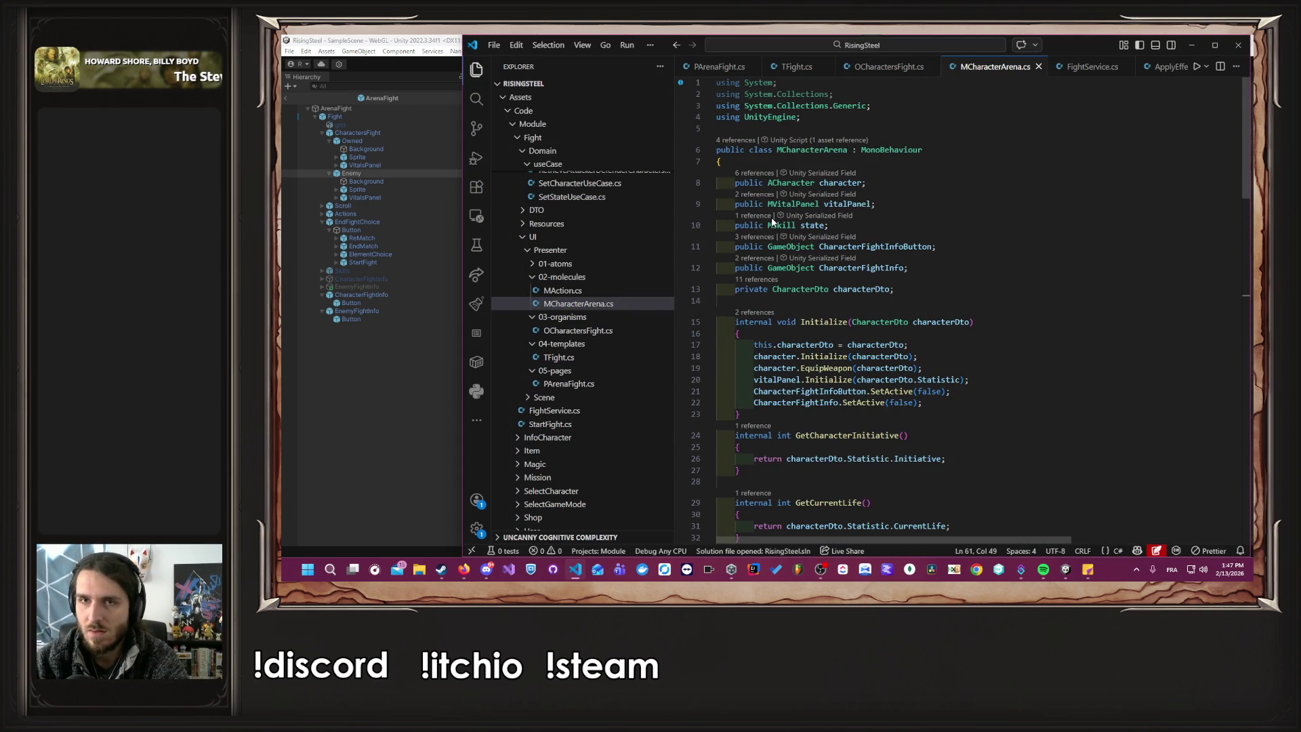
# Collapse the Camp and Character folders and open Core > Domain > model > Skill.cs.
pyautogui.scroll(10, 657, 232)
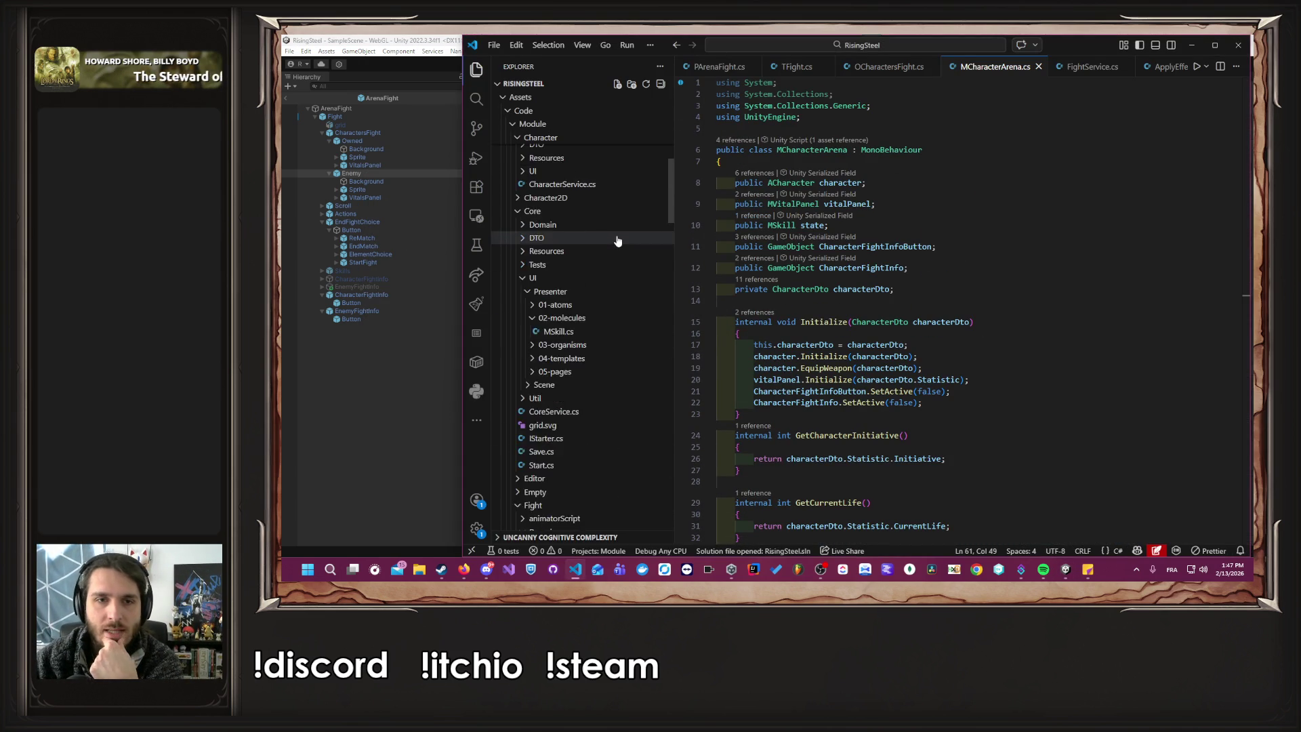
pyautogui.scroll(5, 617, 240)
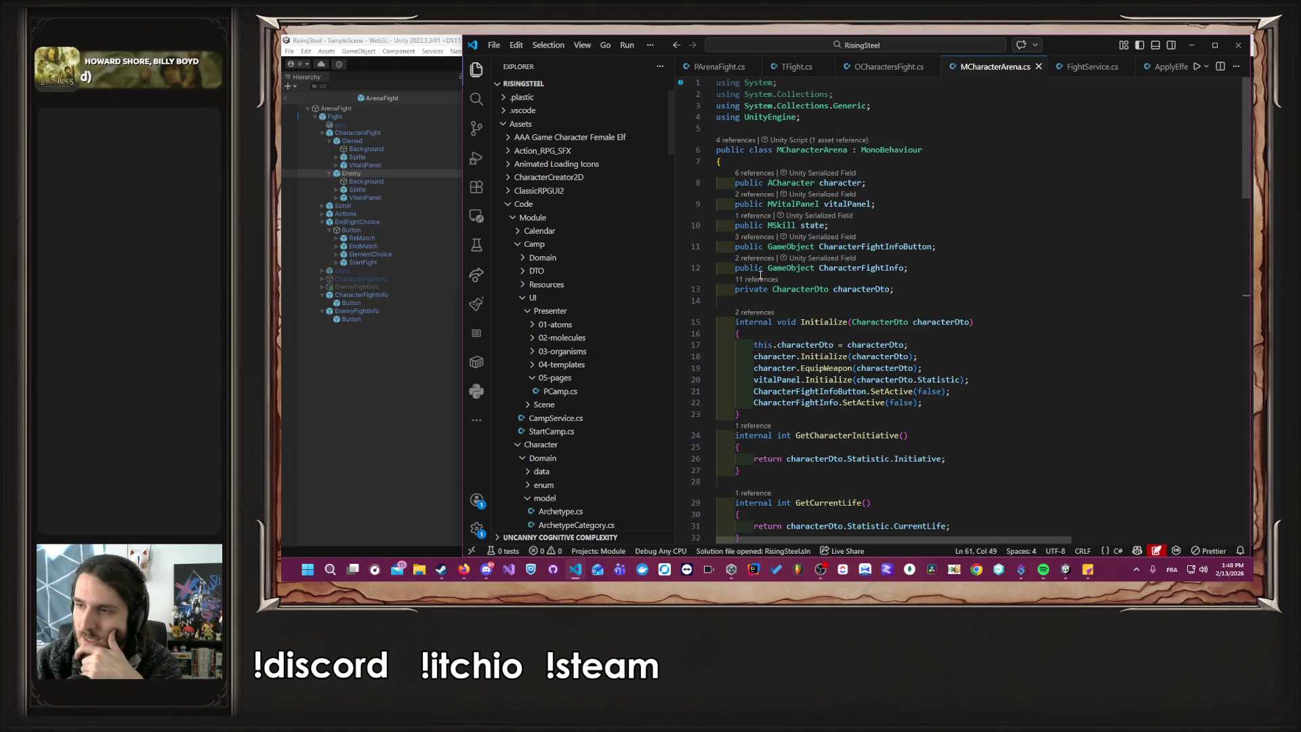
pyautogui.scroll(-3, 594, 334)
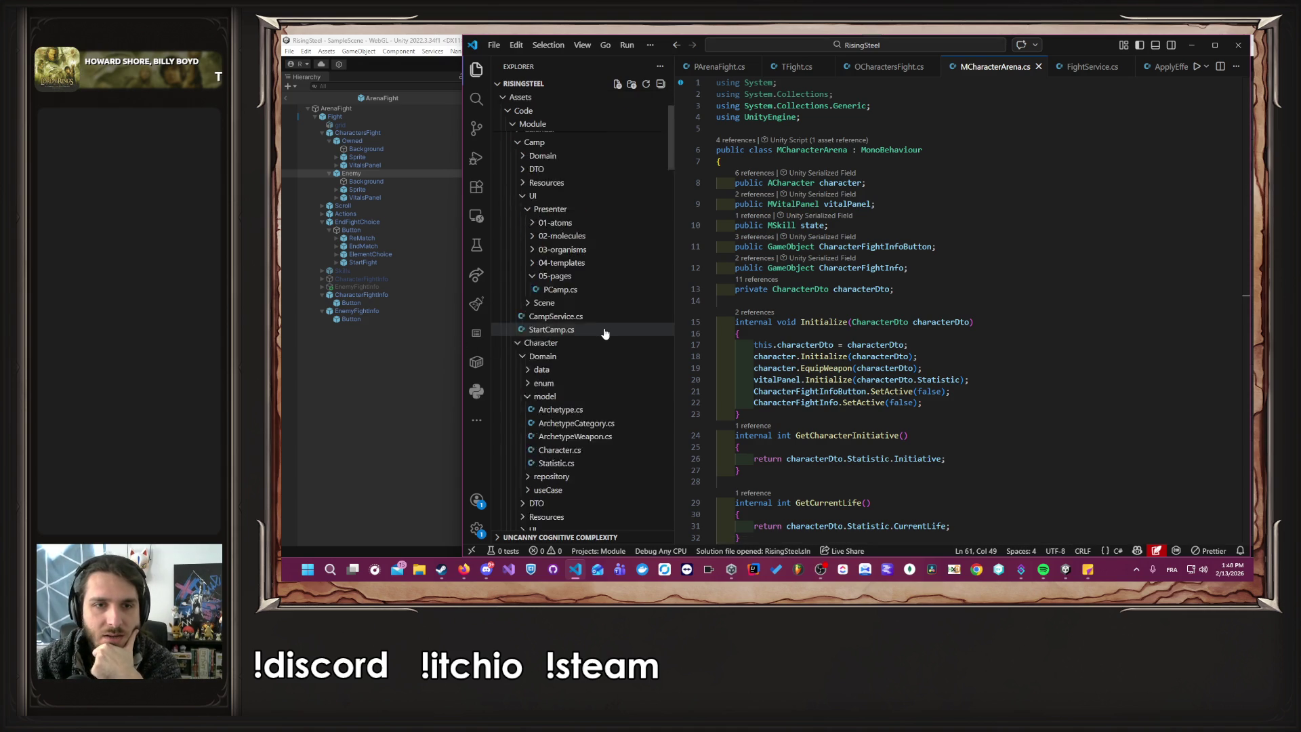
pyautogui.scroll(3, 605, 334)
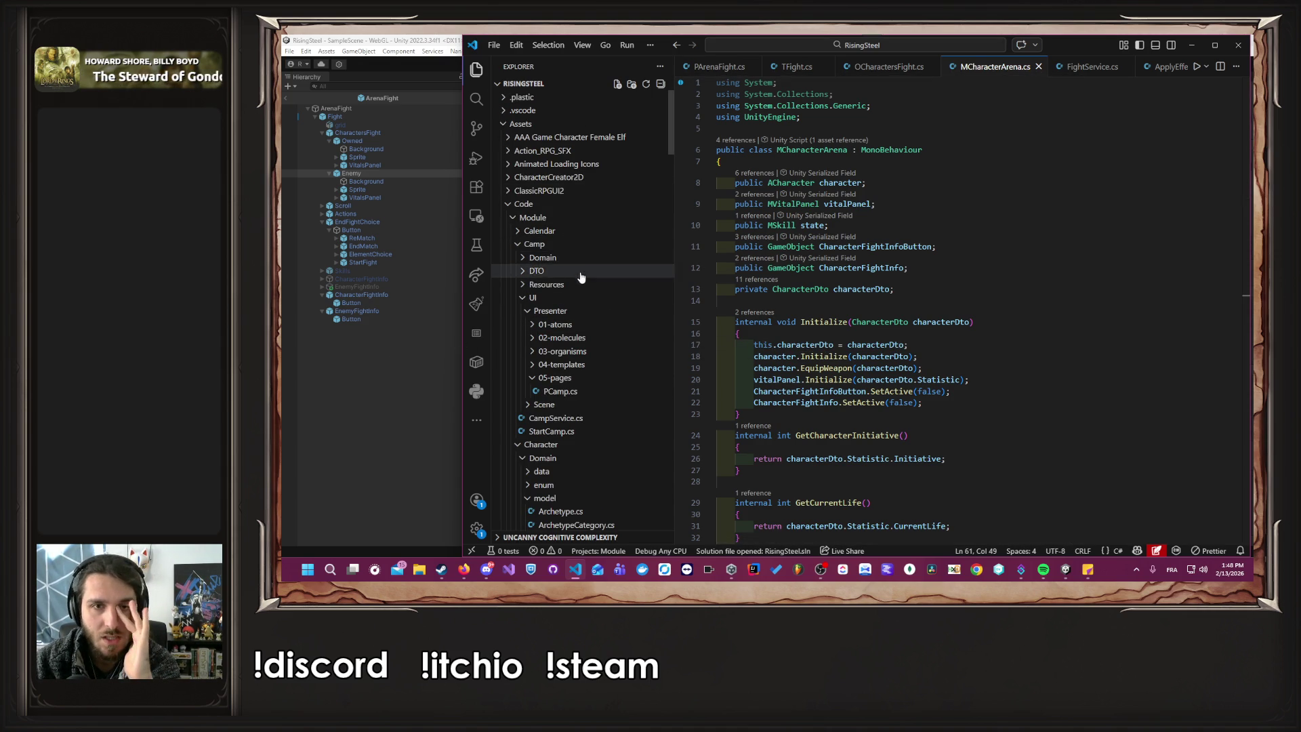
pyautogui.click(520, 244)
pyautogui.click(519, 258)
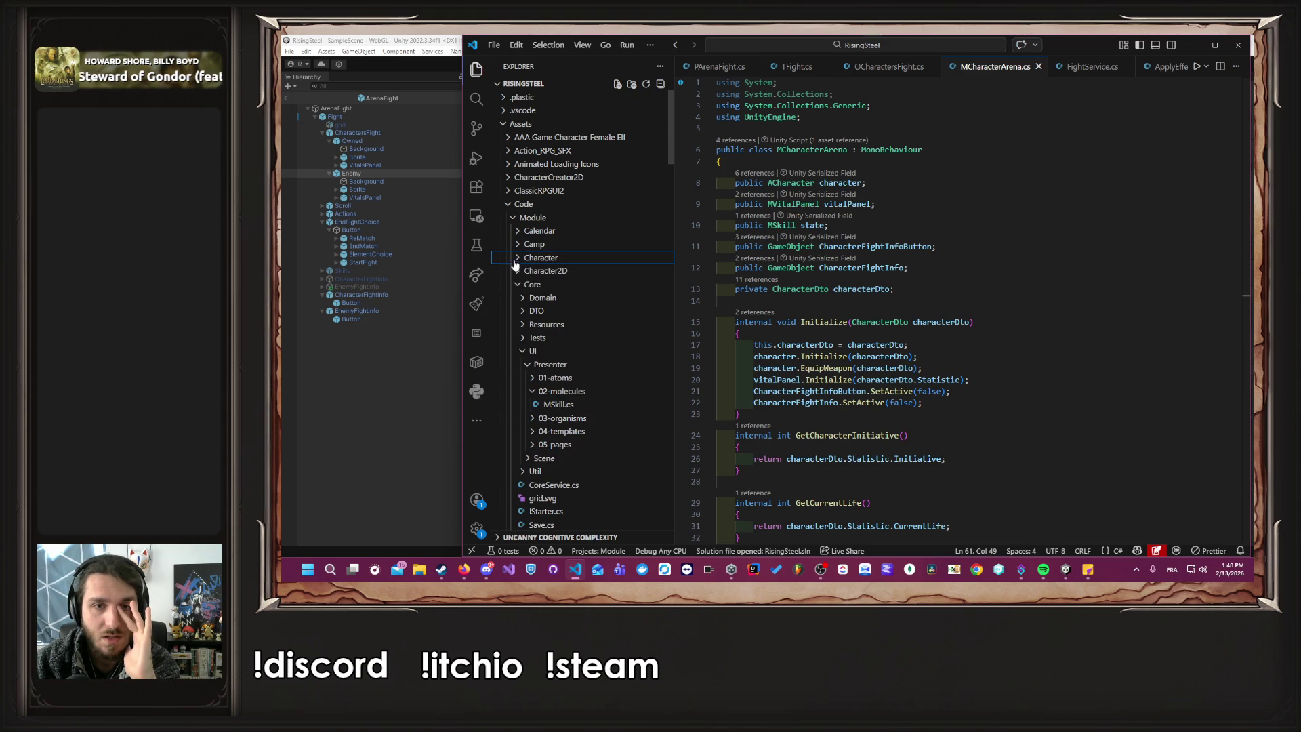
pyautogui.click(550, 298)
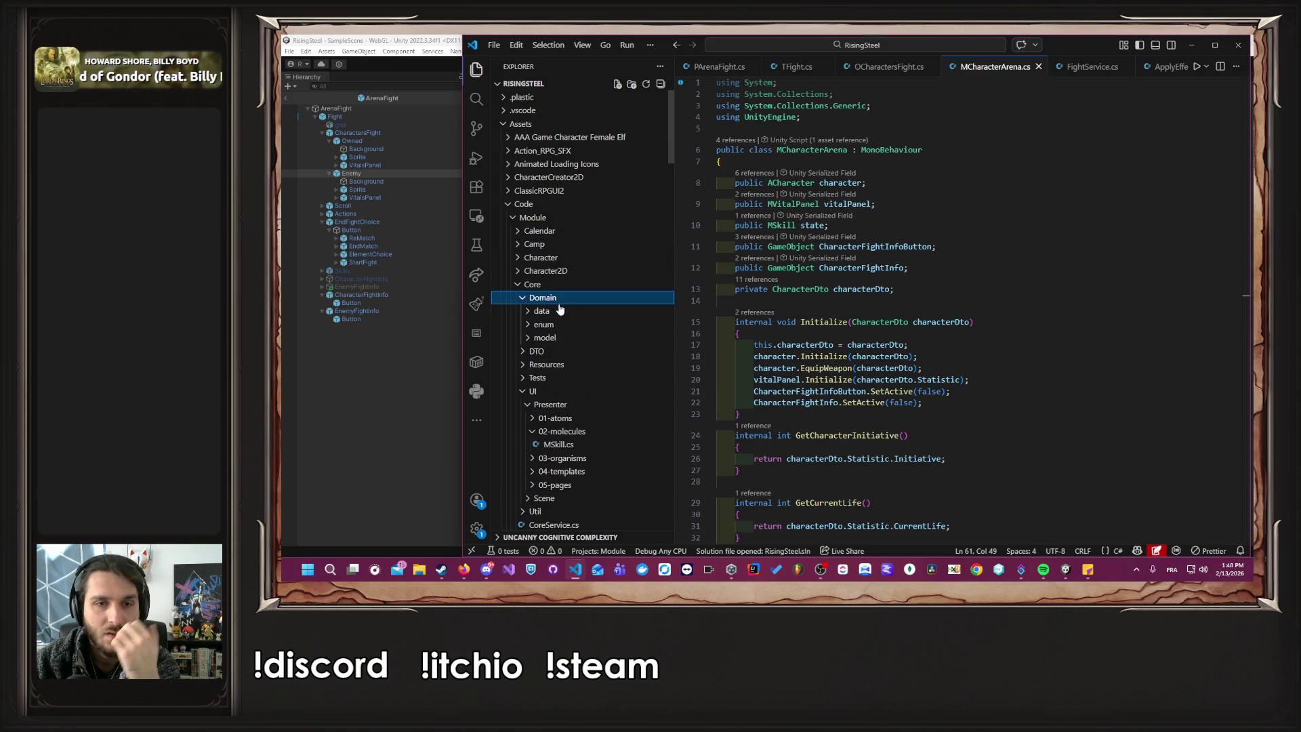
pyautogui.click(581, 337)
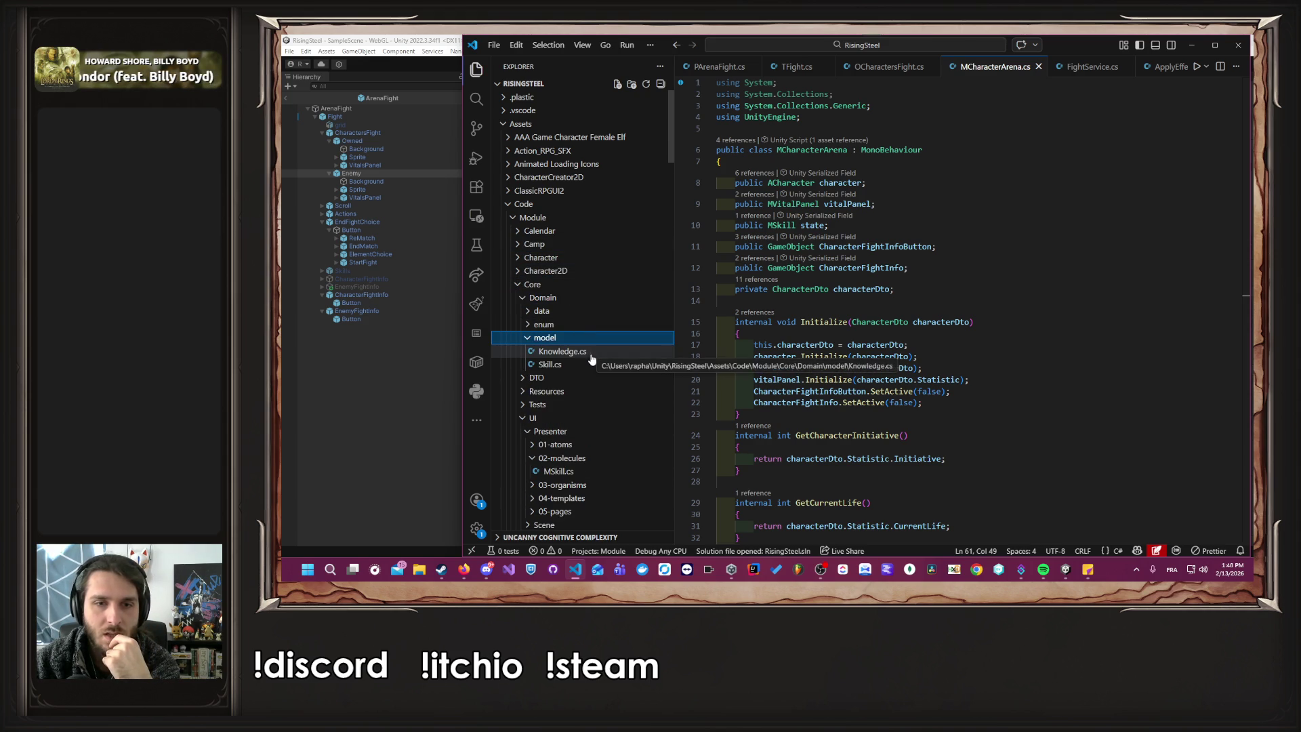
pyautogui.click(586, 365)
pyautogui.scroll(-1, 586, 364)
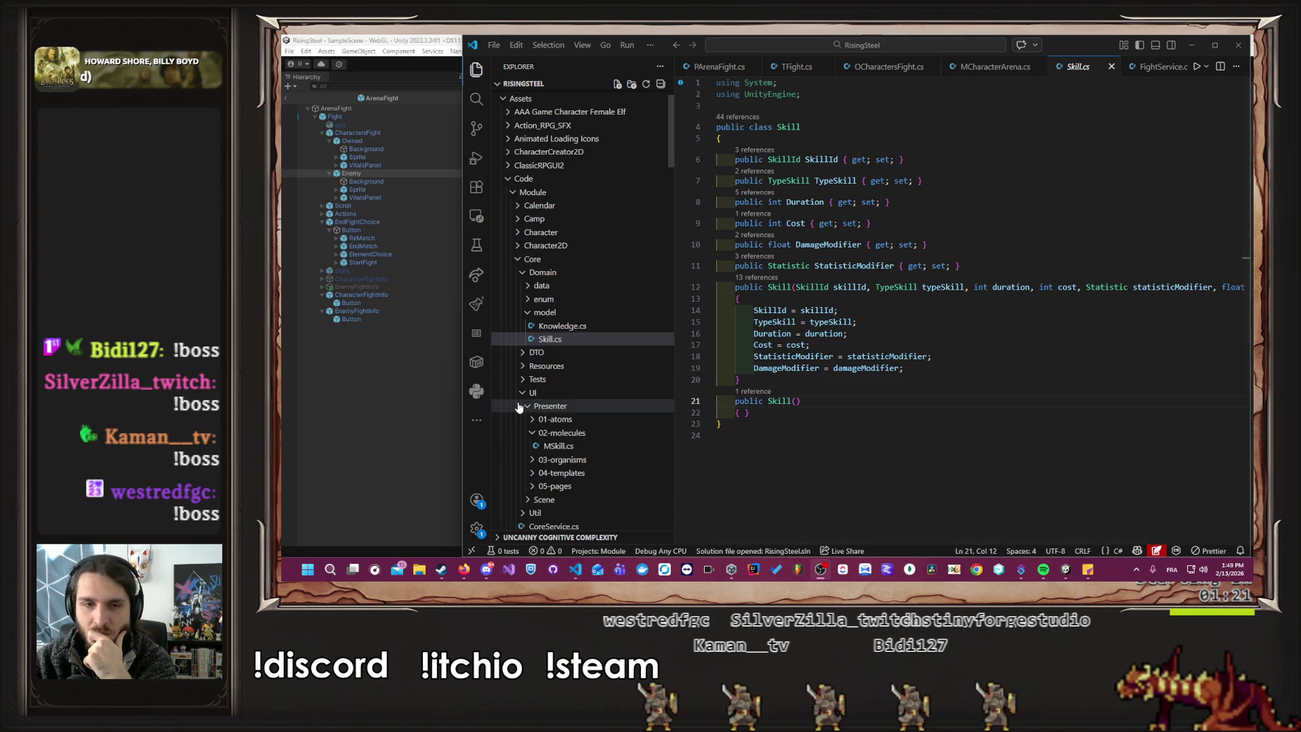
# Look through SkillDto.cs from the core DTO folder, then close it.
pyautogui.click(577, 353)
pyautogui.click(583, 379)
pyautogui.scroll(-5, 584, 381)
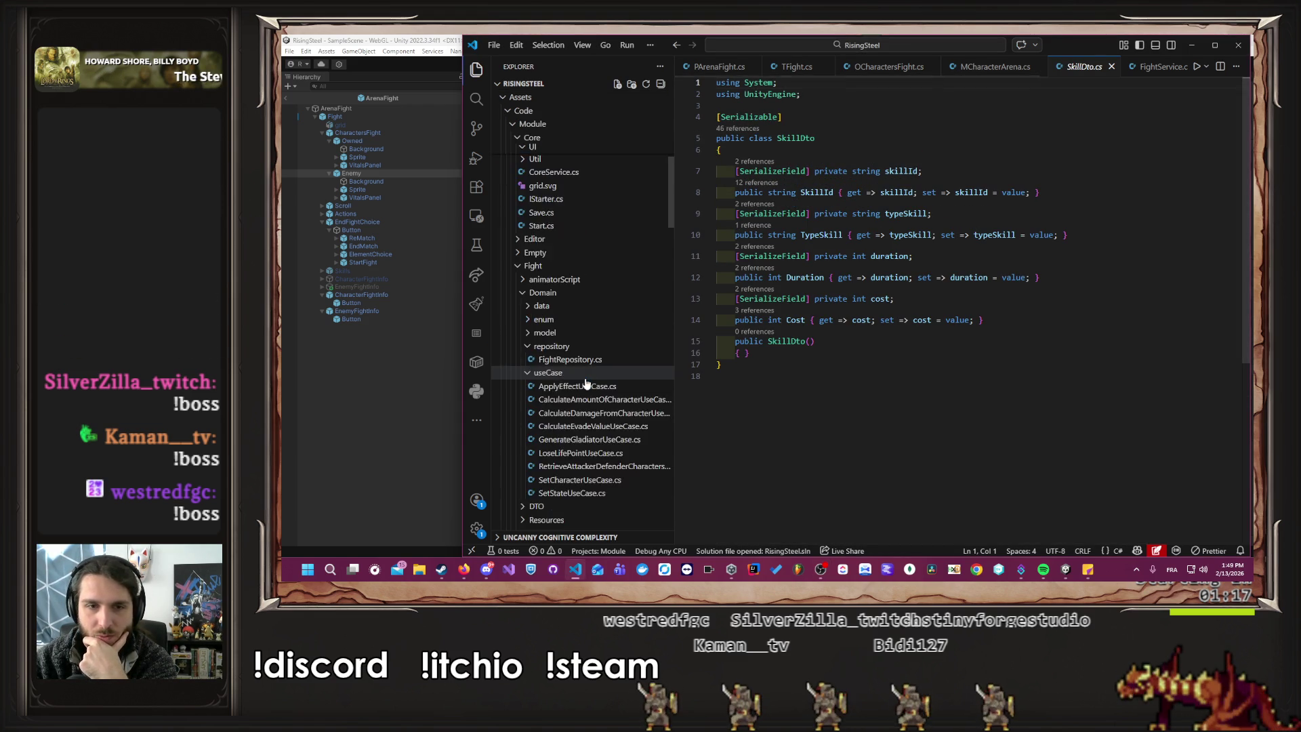
pyautogui.scroll(-5, 586, 385)
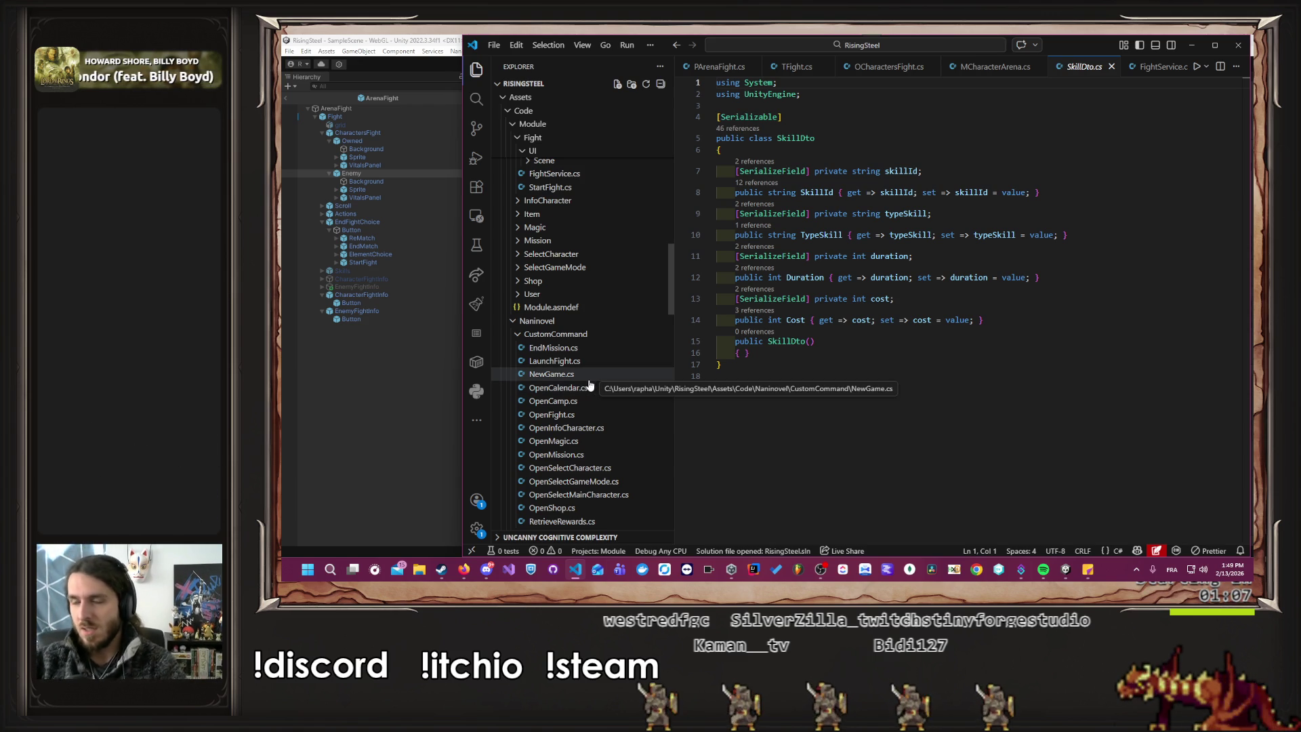
pyautogui.middleClick(1074, 68)
# Follow UpdateState from PArenaFight.cs through TFight and OCharactersFight to MCharacterArena.cs.
pyautogui.click(726, 67)
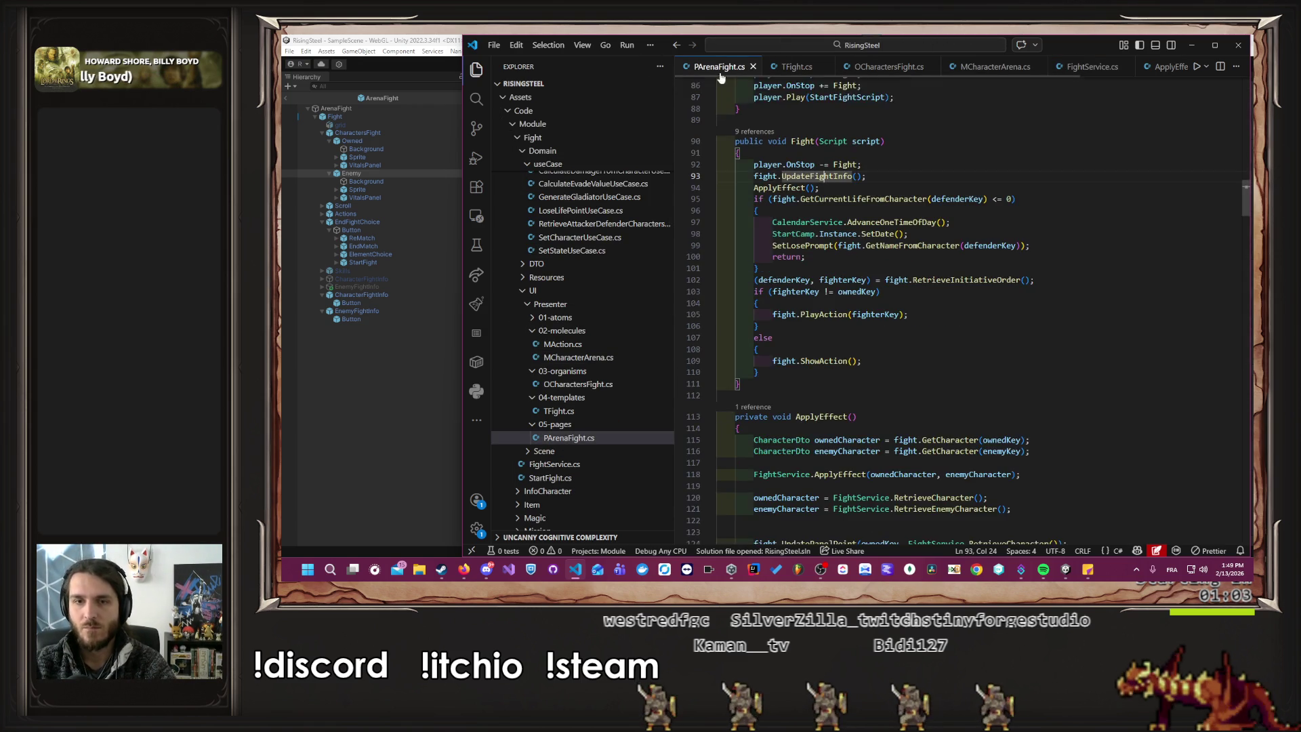
pyautogui.scroll(-20, 838, 259)
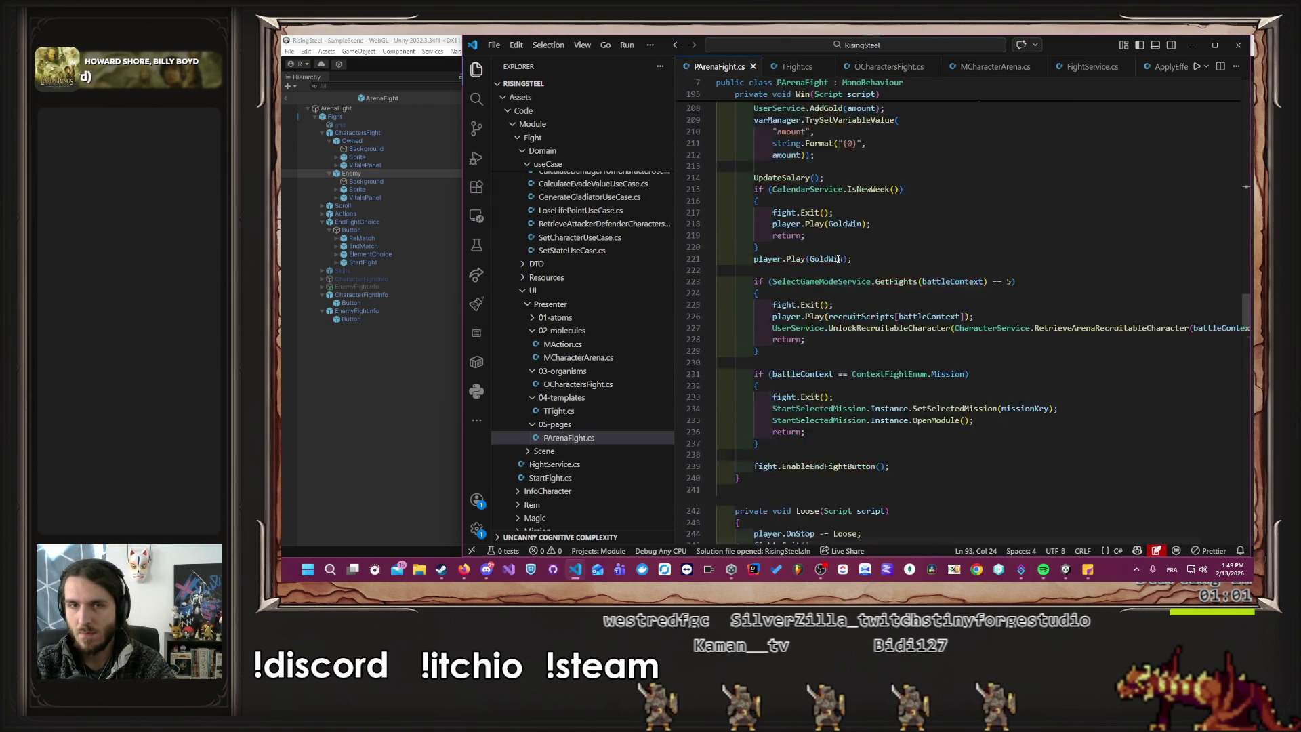
pyautogui.scroll(-20, 838, 260)
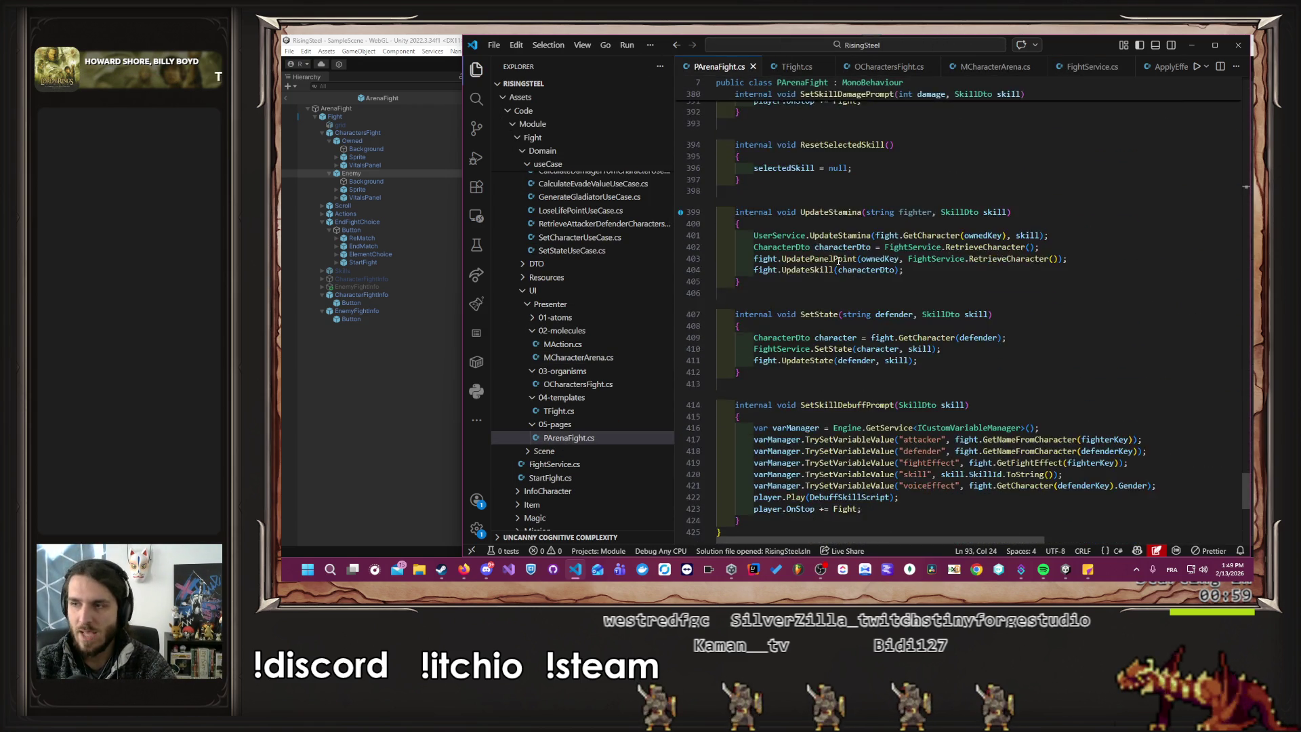
pyautogui.scroll(-7, 838, 260)
pyautogui.scroll(5, 957, 294)
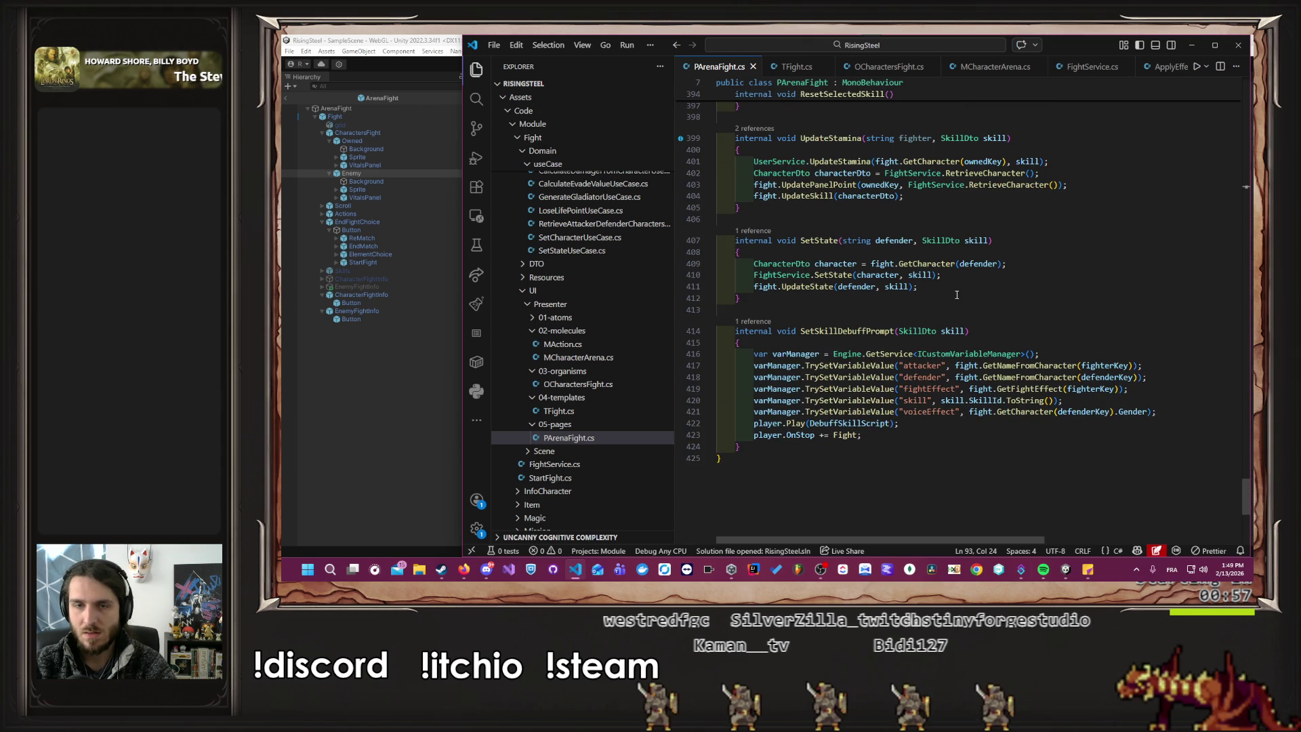
pyautogui.click(802, 289)
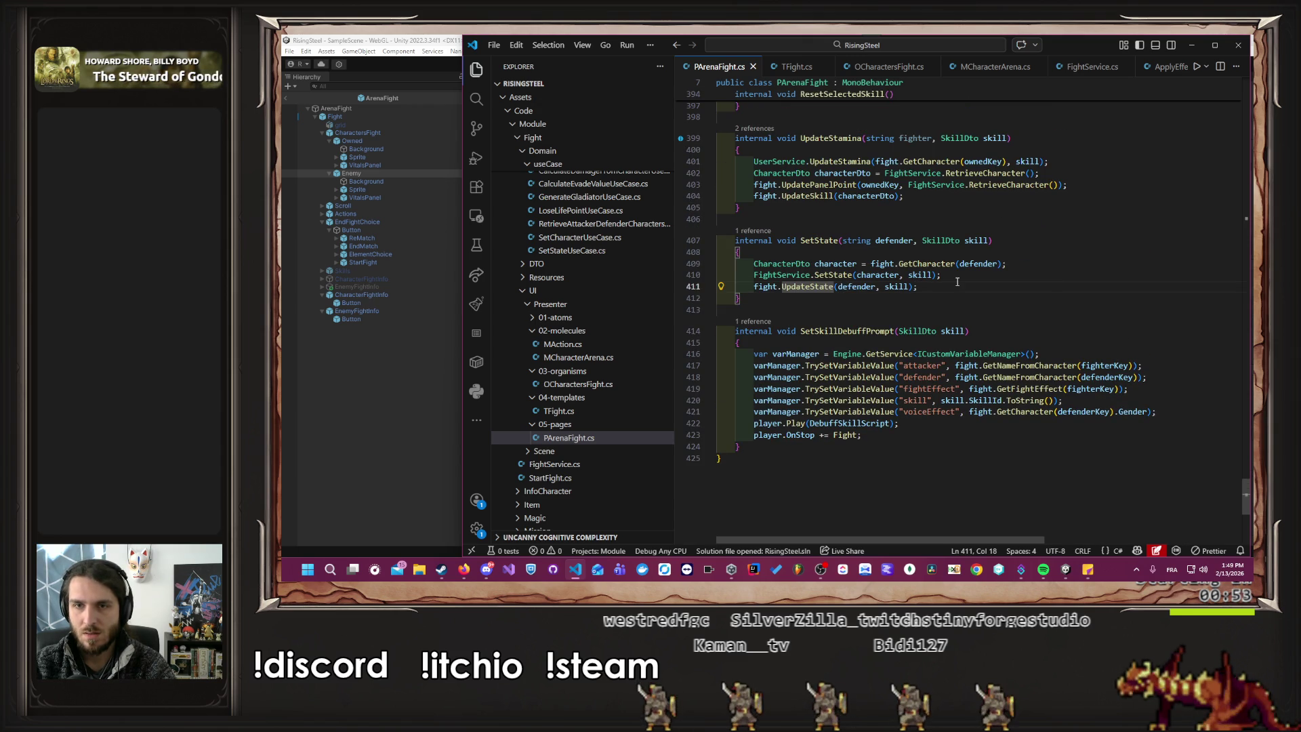
pyautogui.keyDown('ctrl'); pyautogui.click(817, 287); pyautogui.keyUp('ctrl')
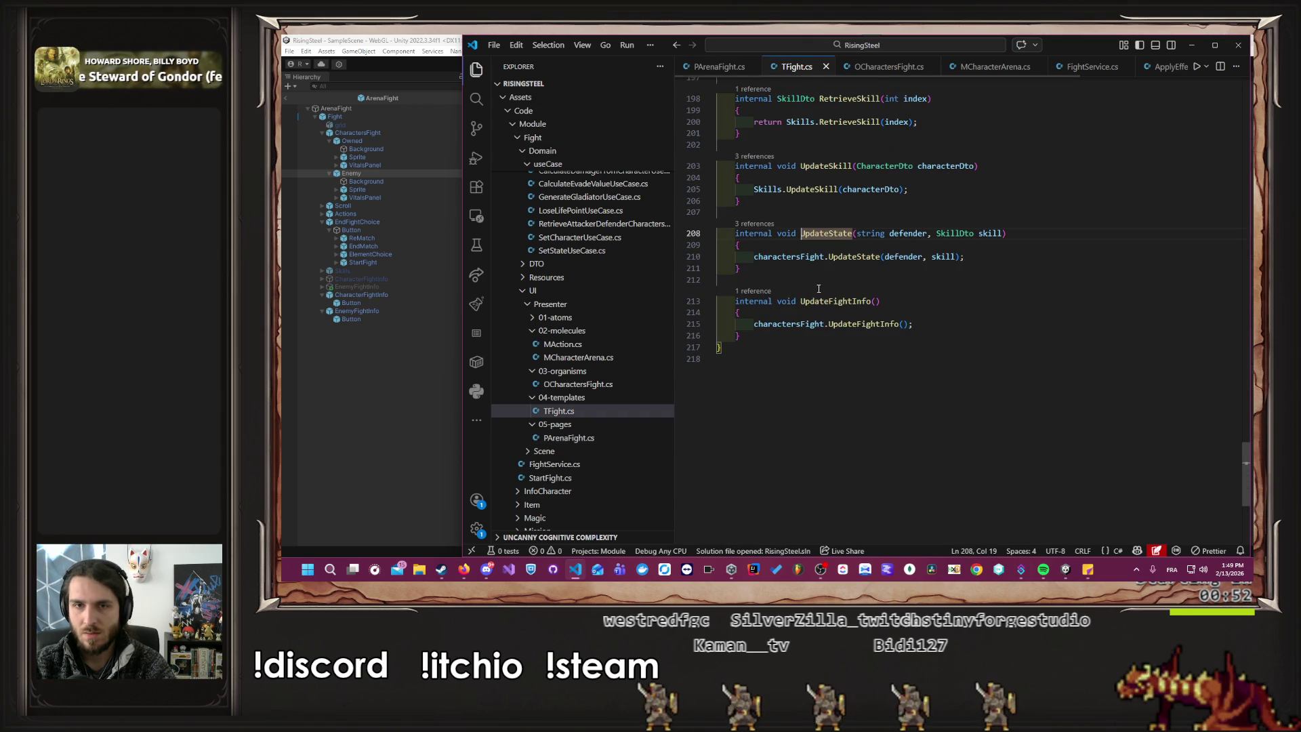
pyautogui.click(857, 258)
pyautogui.keyDown('ctrl'); pyautogui.click(856, 258); pyautogui.keyUp('ctrl')
pyautogui.keyDown('ctrl'); pyautogui.click(901, 267); pyautogui.keyUp('ctrl')
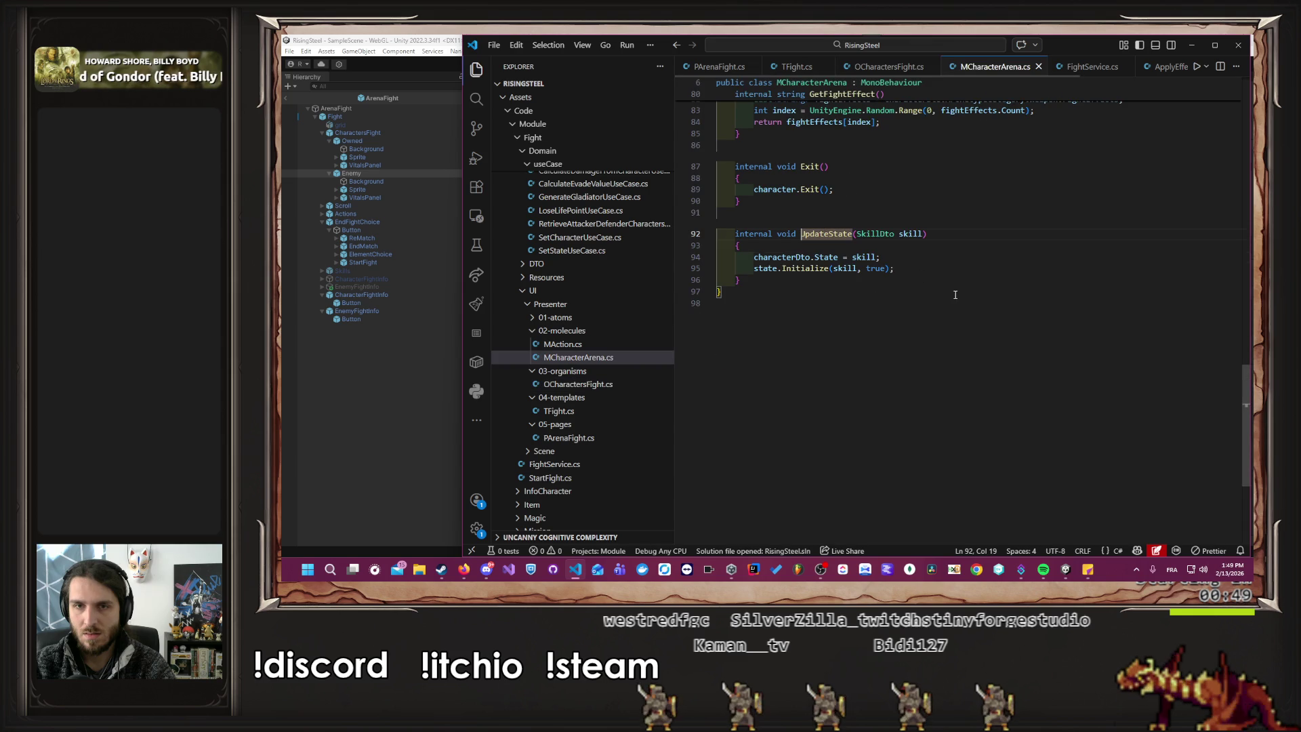
# Add a suggested Debug.Log line at the top of UpdateState and save.
pyautogui.click(896, 252)
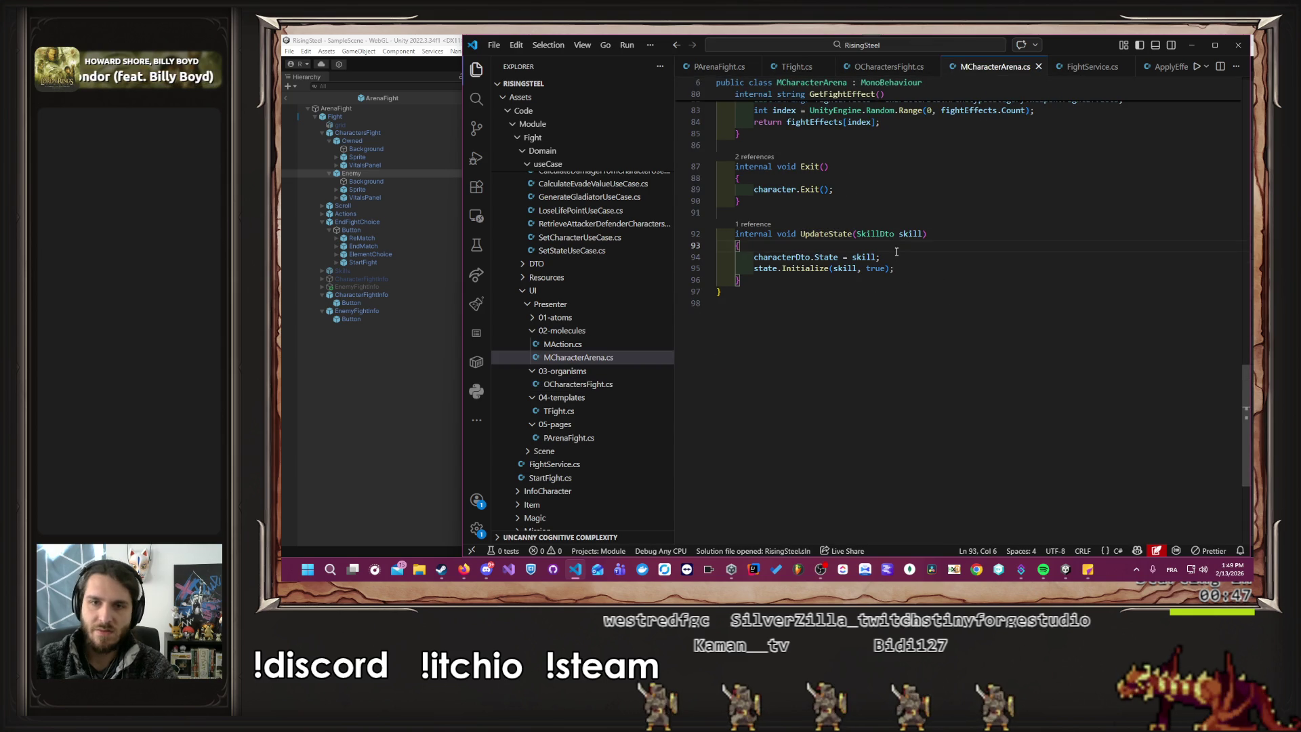
pyautogui.press('Return')
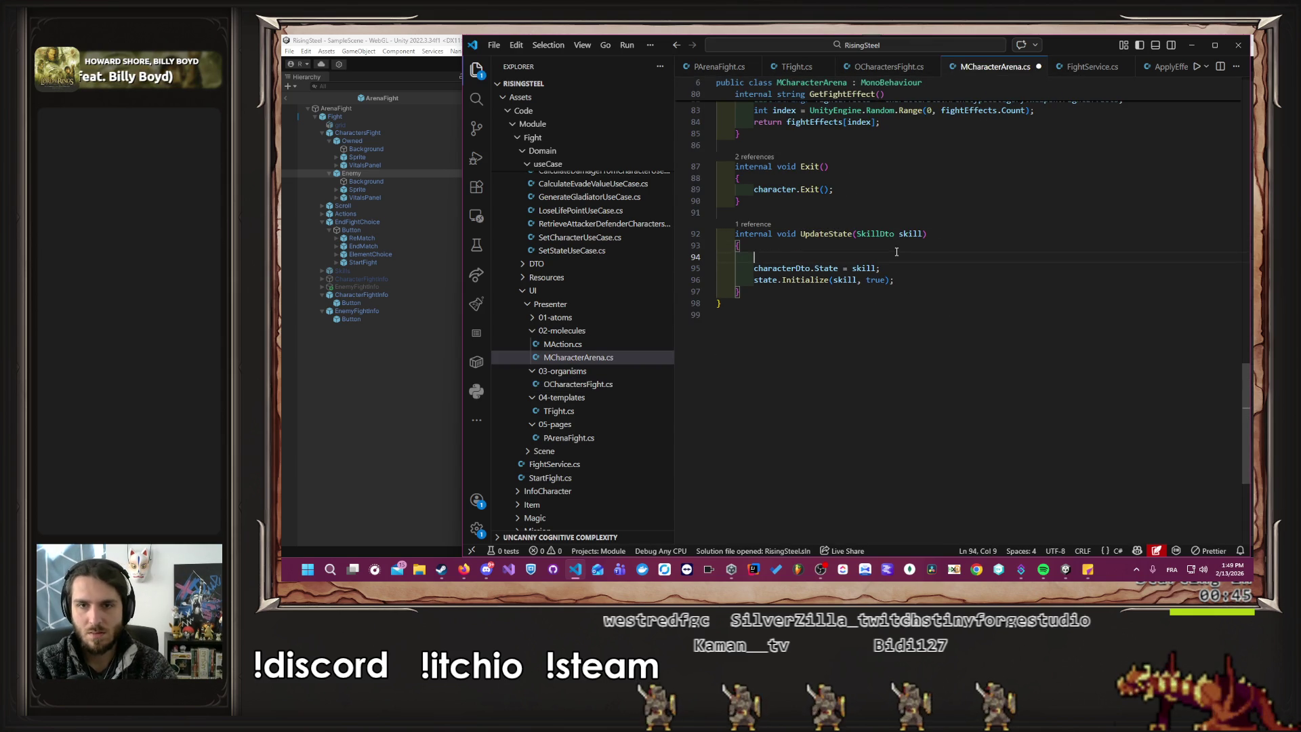
pyautogui.write('Debug')
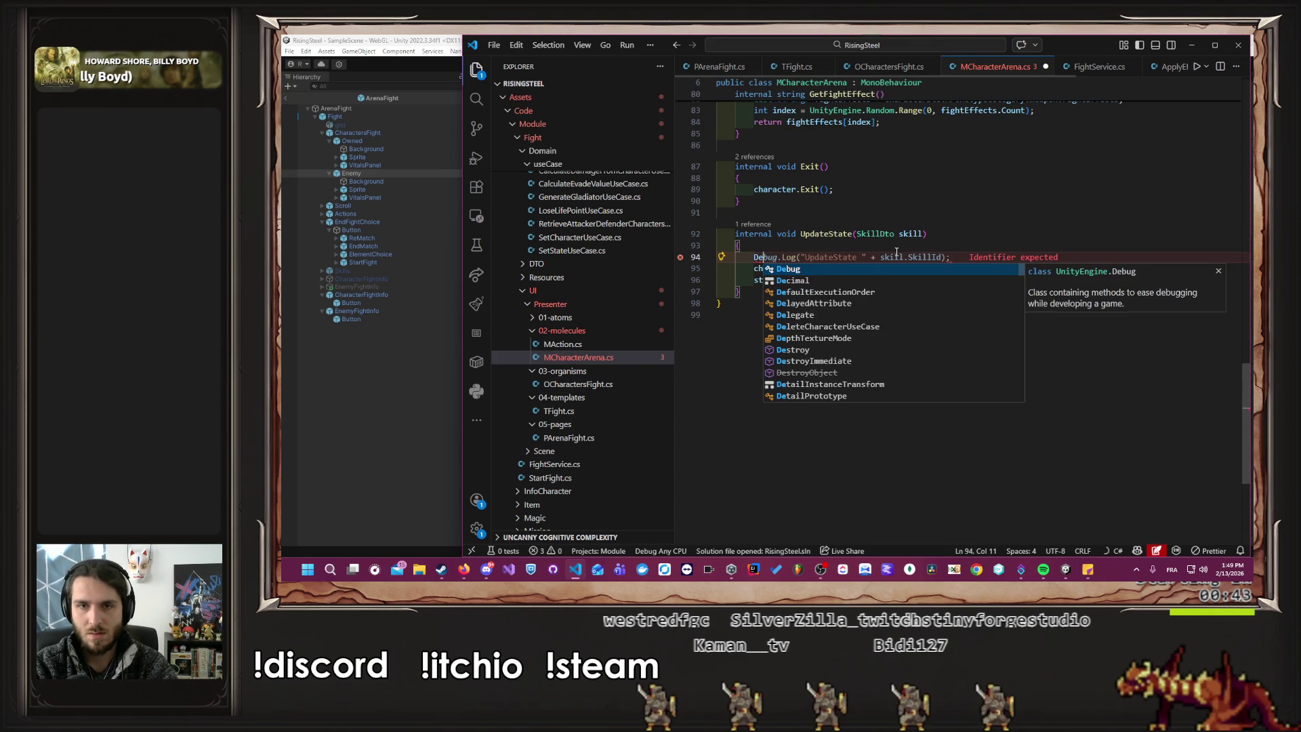
pyautogui.press('Tab')
pyautogui.hotkey('ctrl', 's')
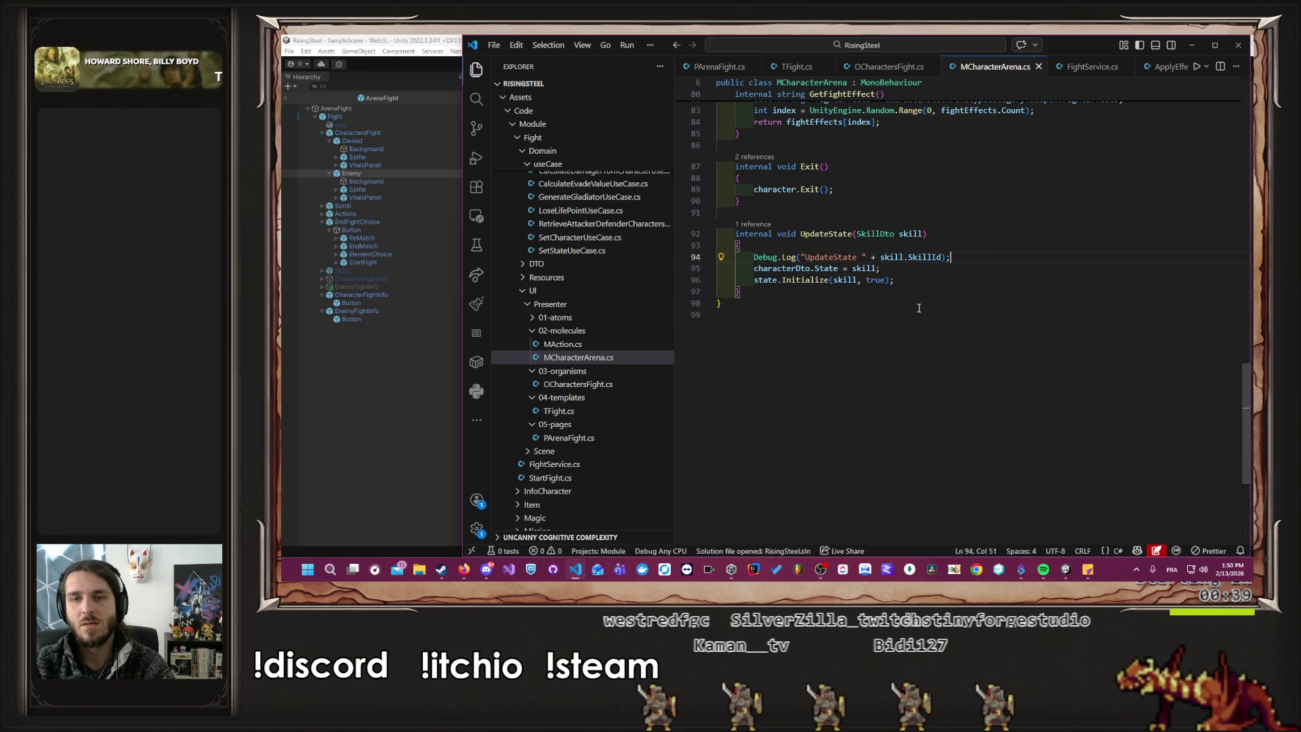
# Replace SkillId with skill.Duration in the log line and save MCharacterArena.cs.
pyautogui.doubleClick(924, 258)
pyautogui.press('BackSpace')
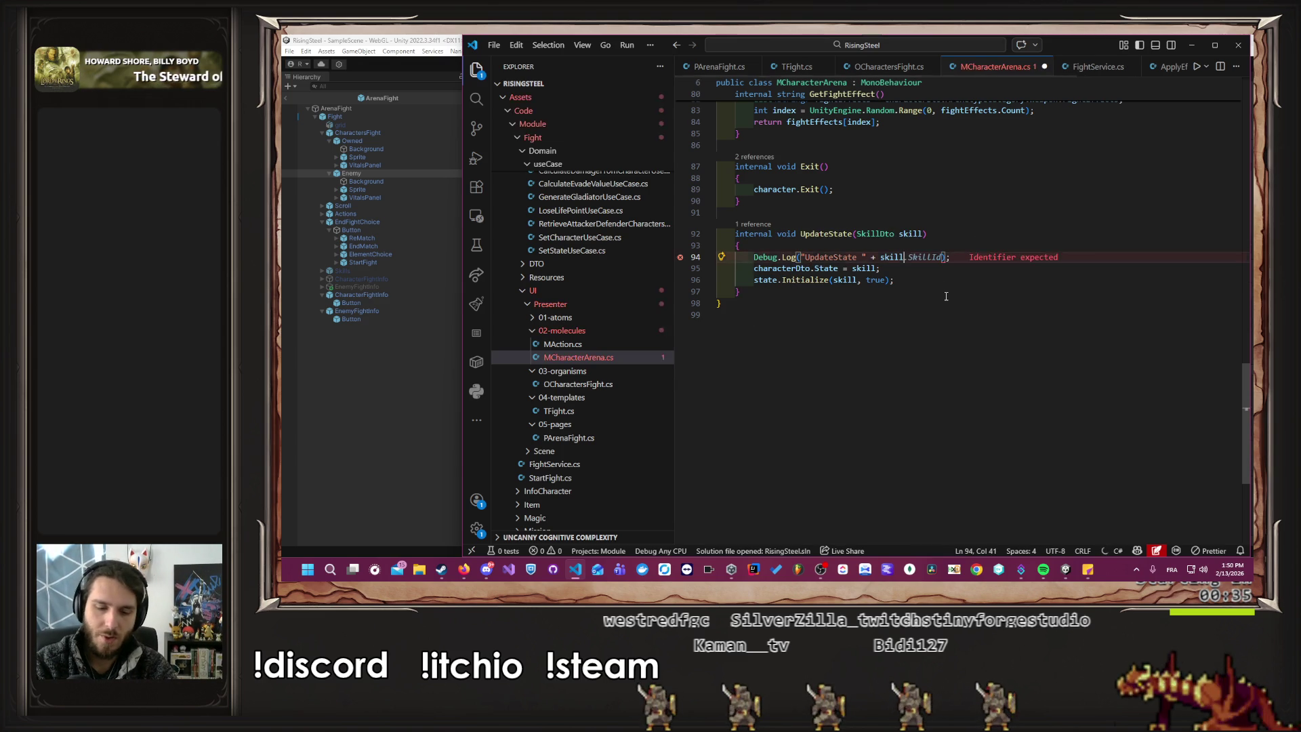
pyautogui.hotkey('ctrl', 'space')
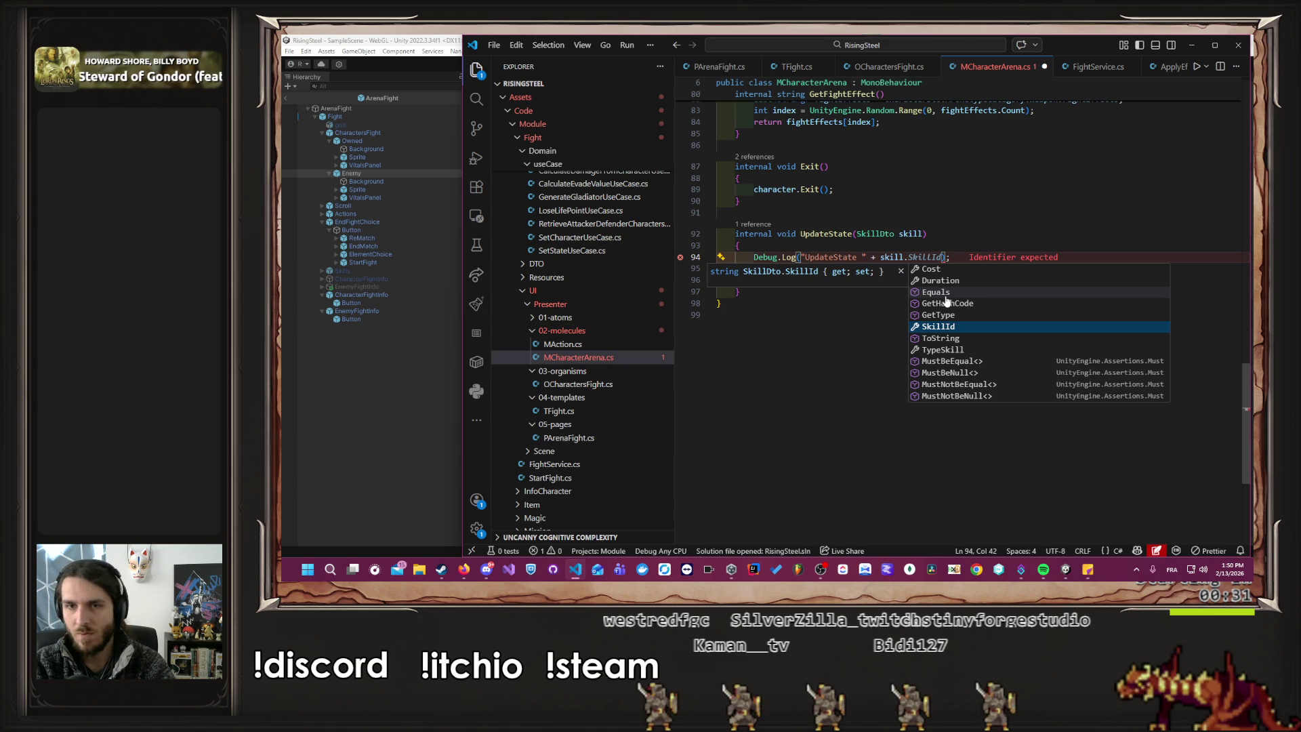
pyautogui.press('Up')
pyautogui.press('Up')
pyautogui.press('Up')
pyautogui.press('Return')
pyautogui.hotkey('ctrl', 's')
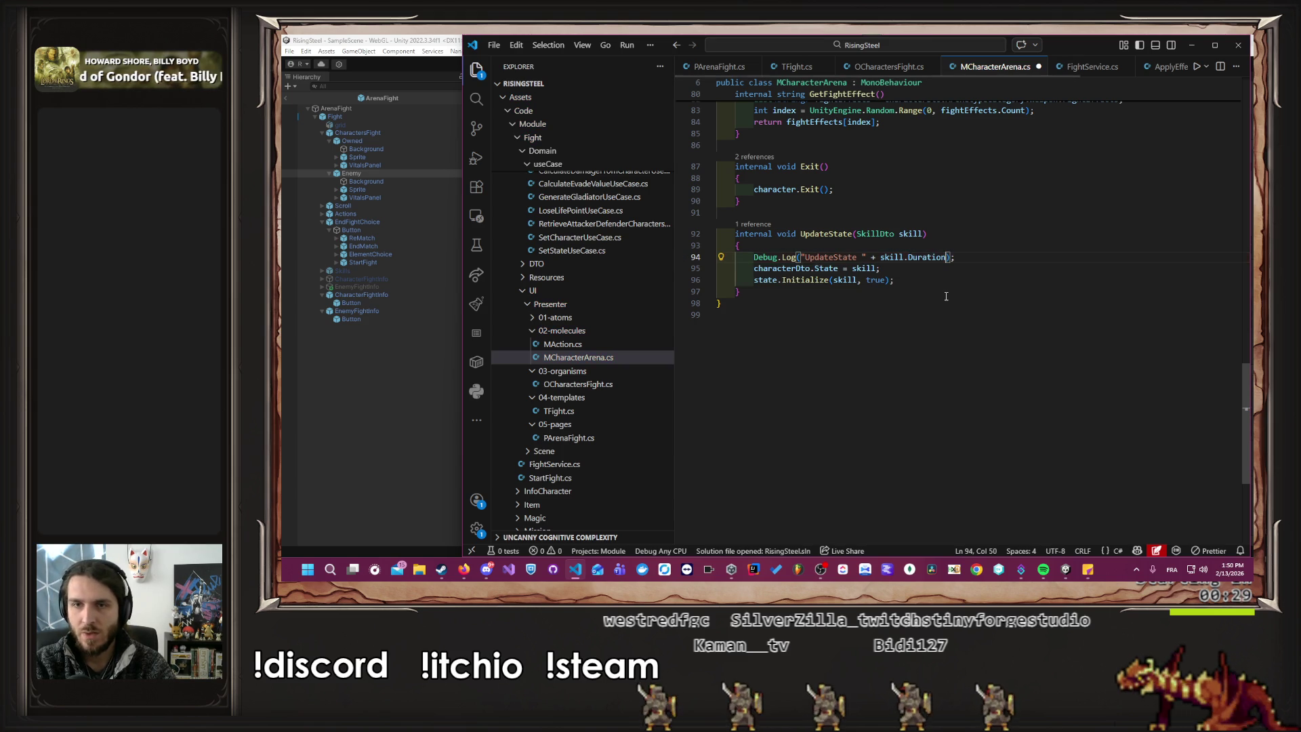
pyautogui.press('Down')
pyautogui.press('Down')
pyautogui.press('Down')
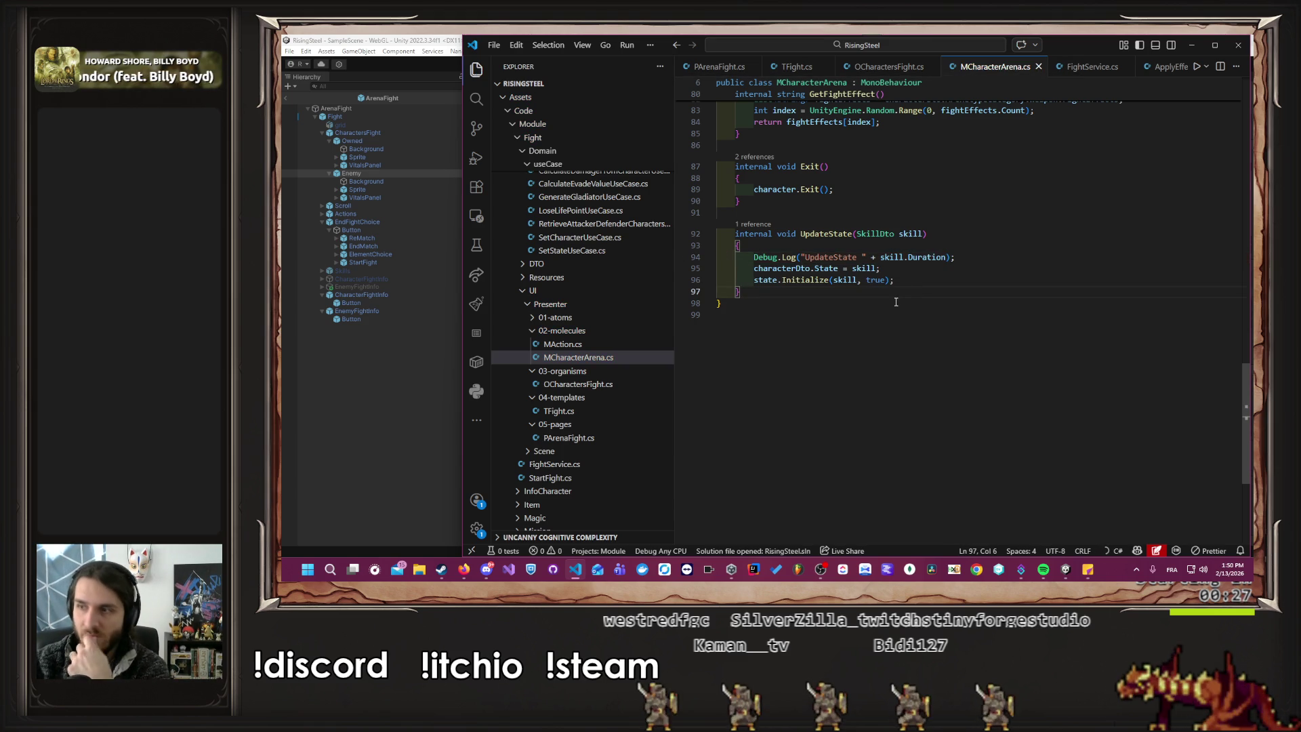
pyautogui.scroll(15, 608, 317)
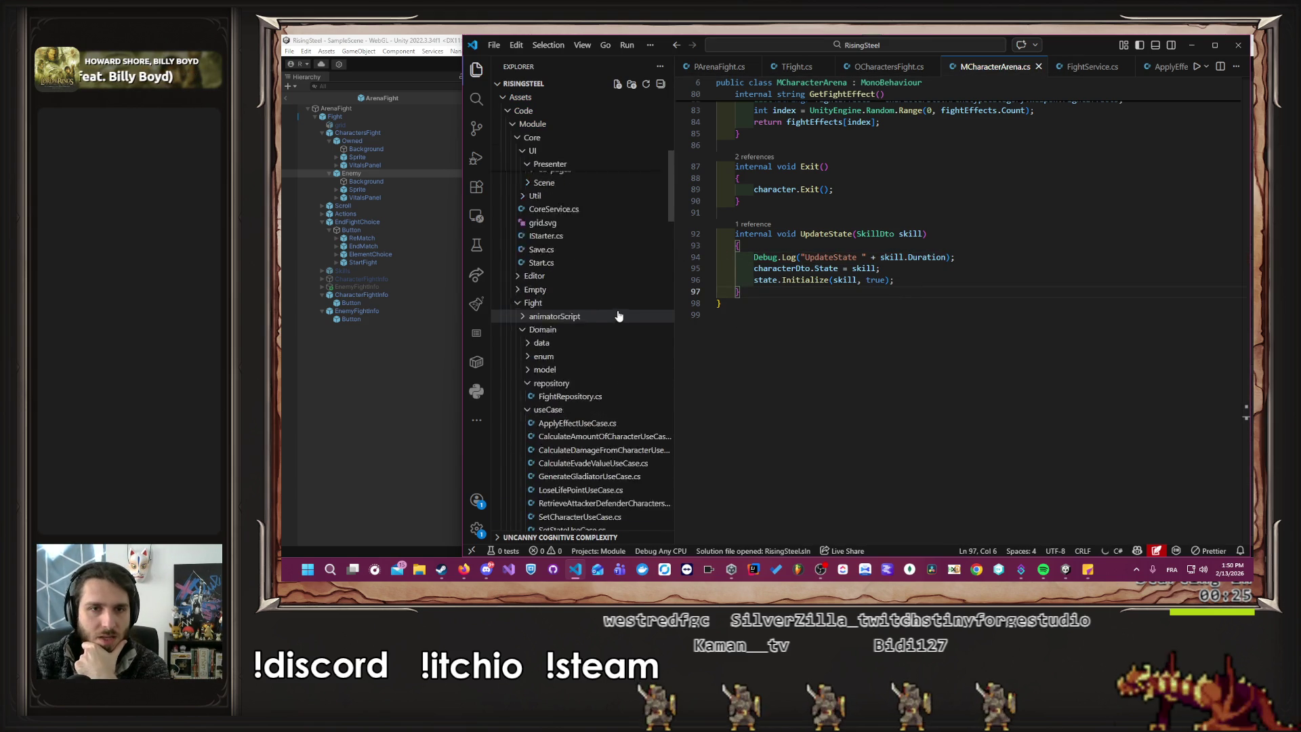
# Open Character.cs from the Character module's Domain > model folder.
pyautogui.scroll(1, 603, 308)
pyautogui.click(567, 259)
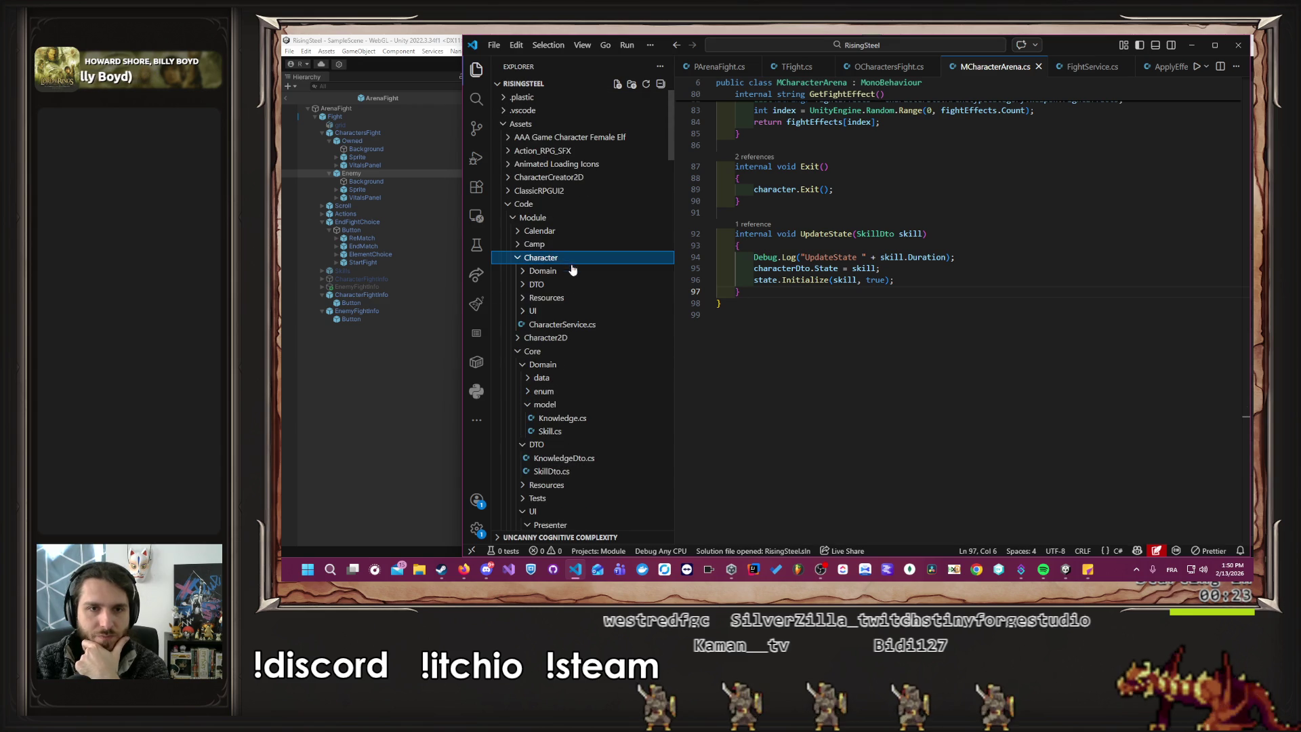
pyautogui.click(566, 286)
pyautogui.click(572, 284)
pyautogui.click(572, 271)
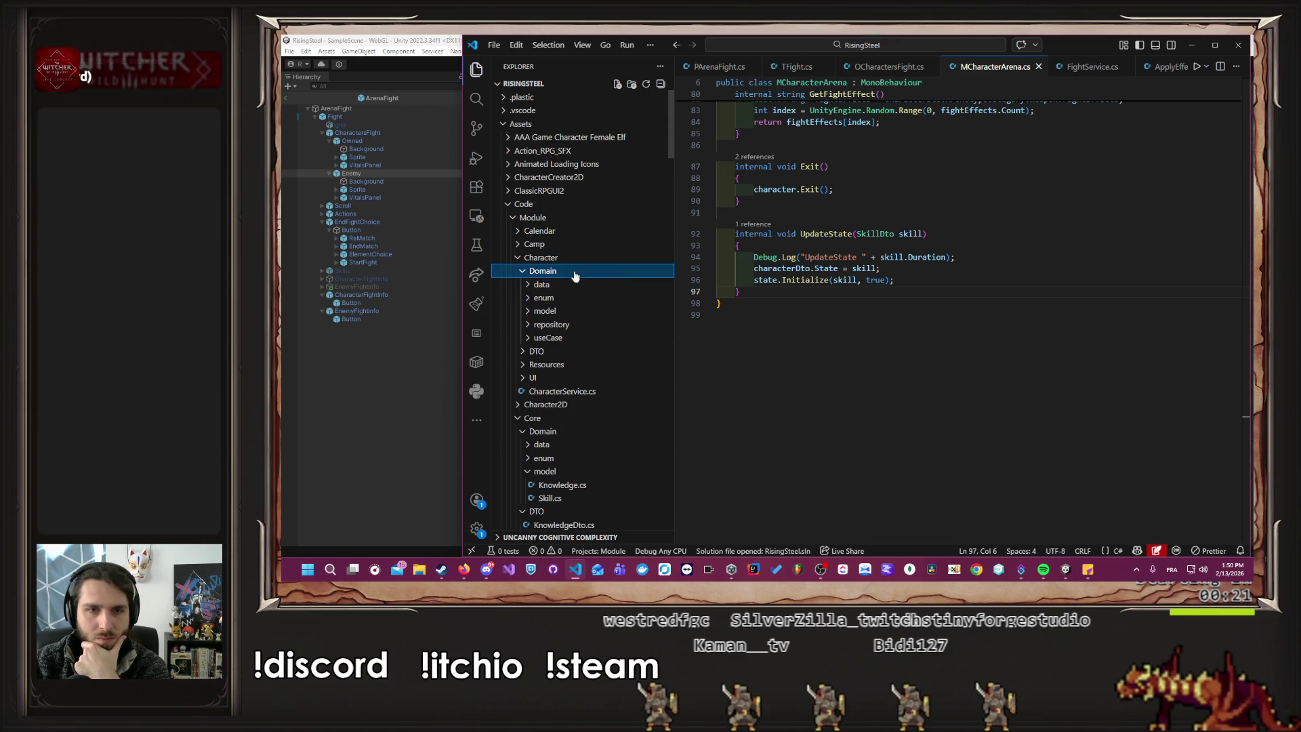
pyautogui.click(569, 311)
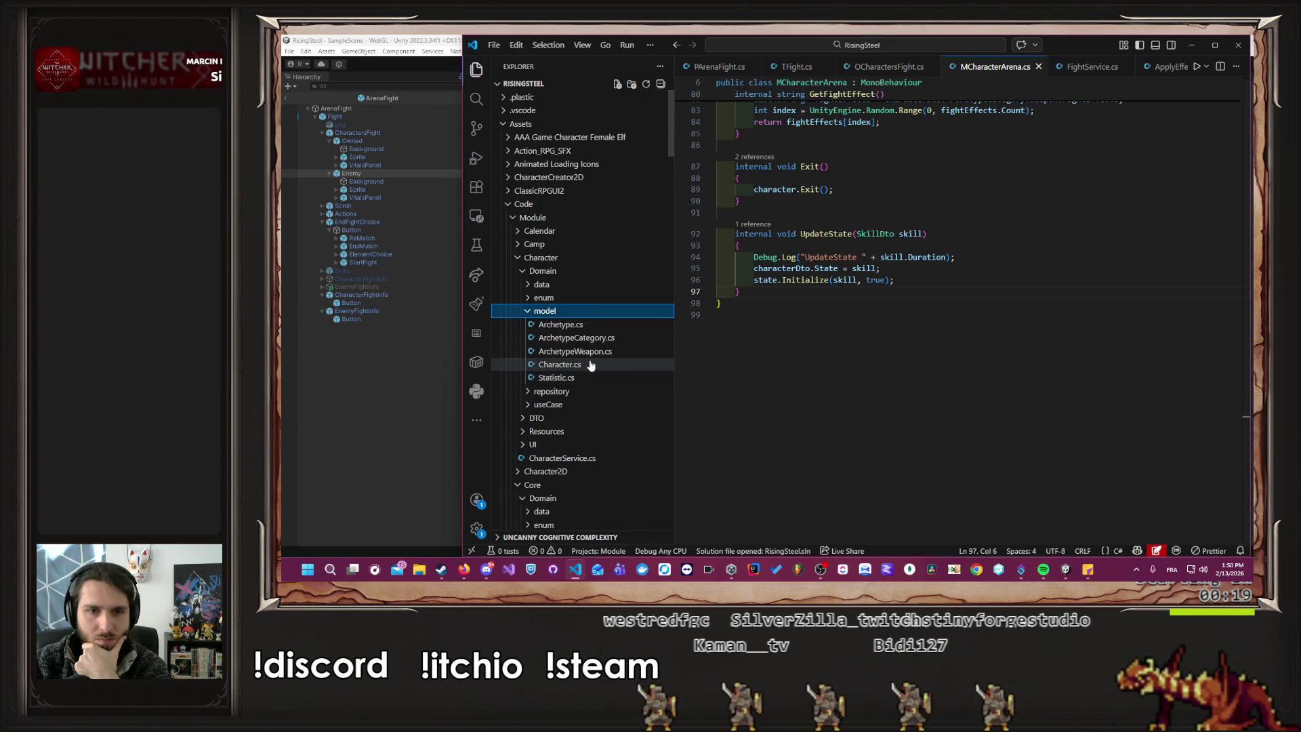
pyautogui.click(588, 364)
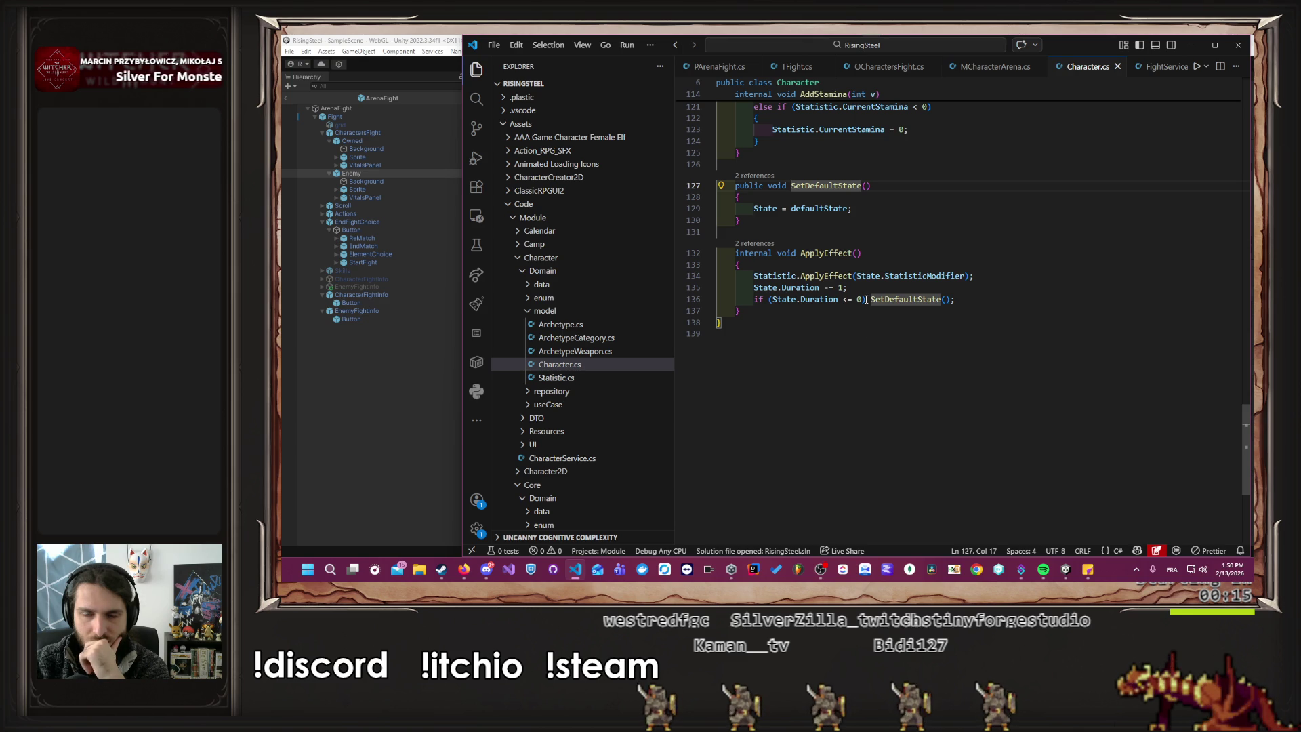
# Inspect how Duration is decremented in ApplyEffect and highlight its uses.
pyautogui.click(752, 290)
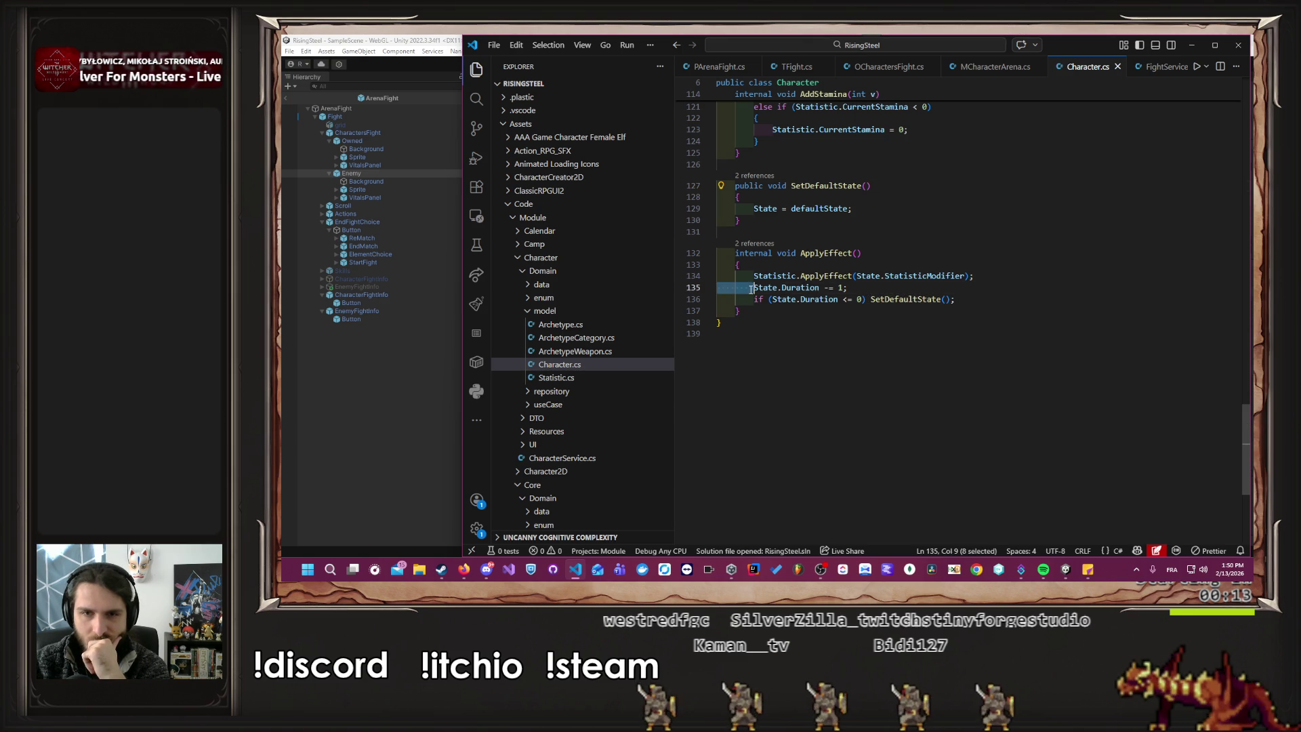
pyautogui.click(871, 299)
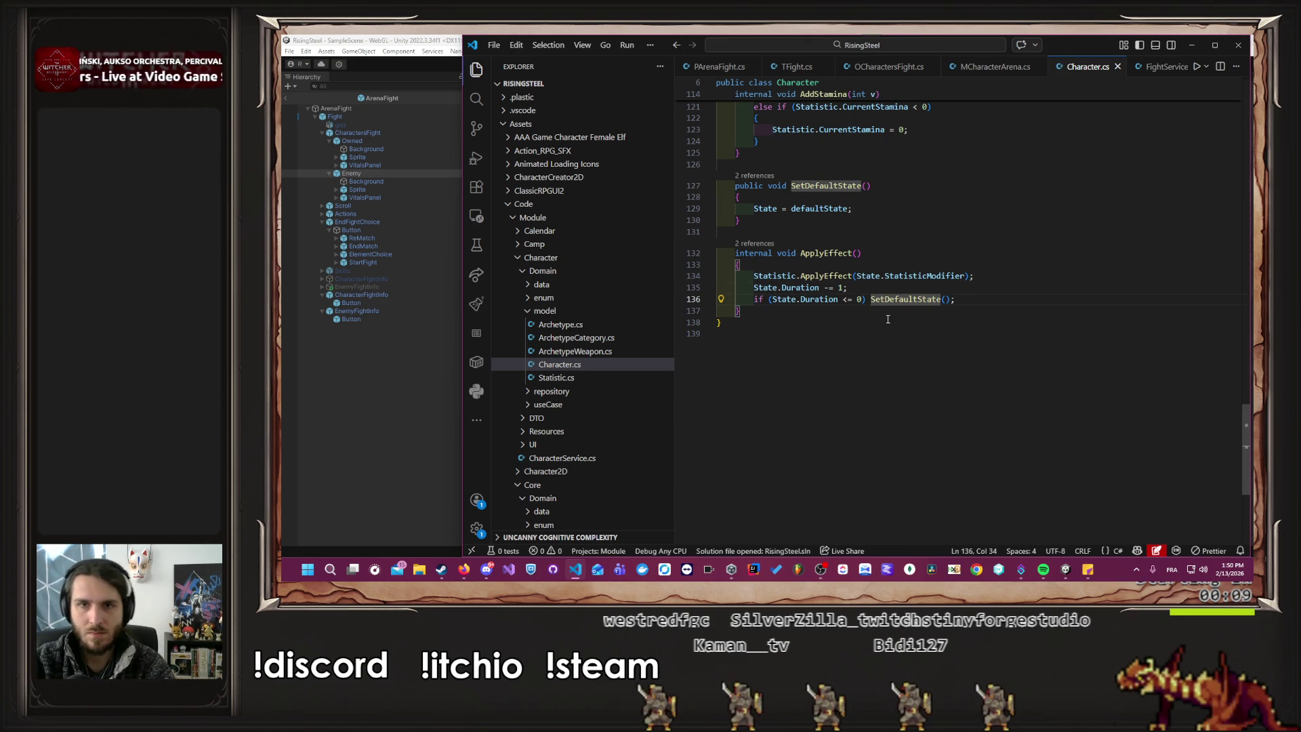
pyautogui.scroll(12, 887, 318)
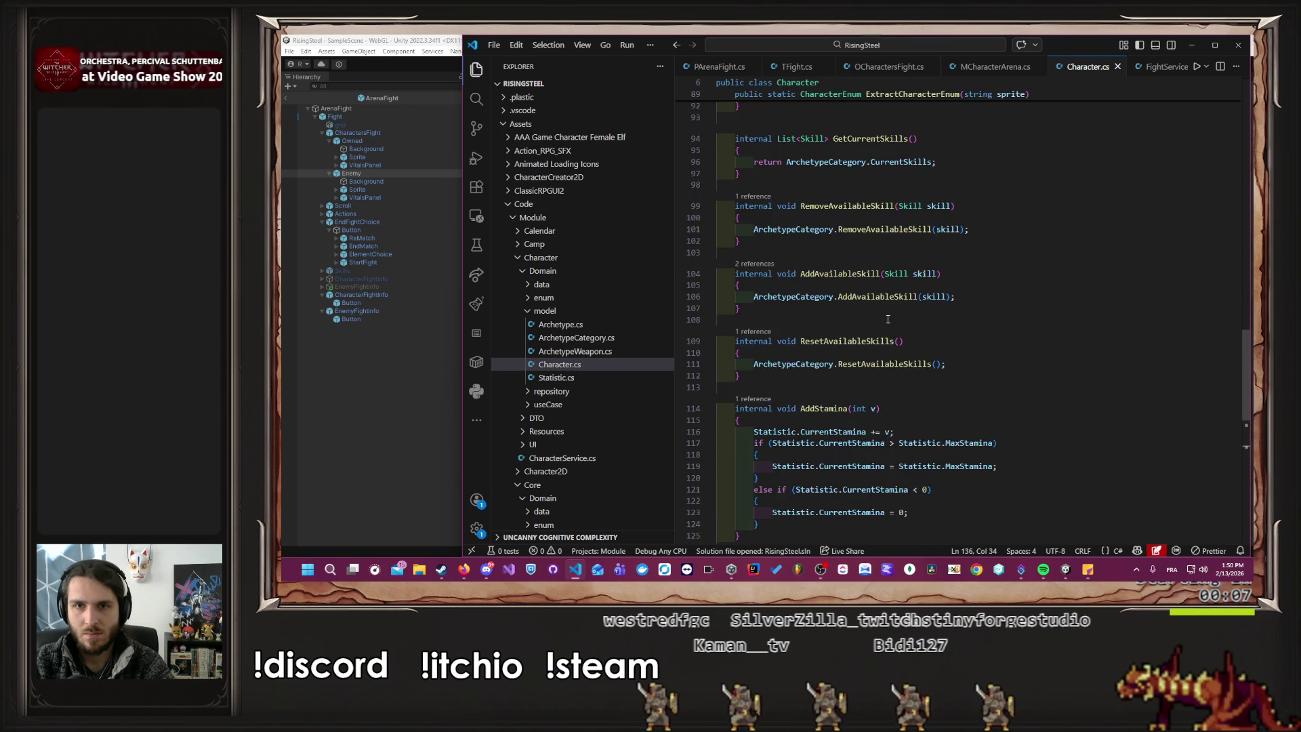
pyautogui.scroll(-15, 888, 318)
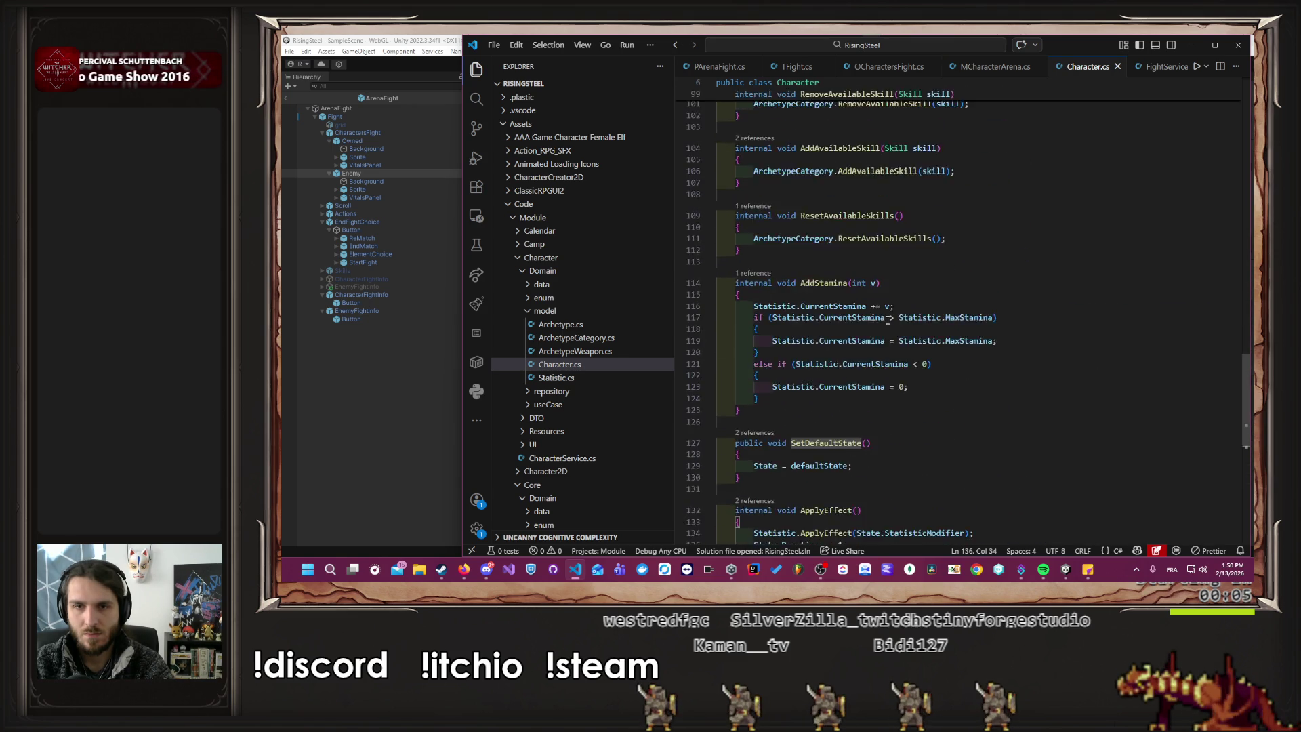
pyautogui.scroll(1, 887, 320)
pyautogui.click(908, 229)
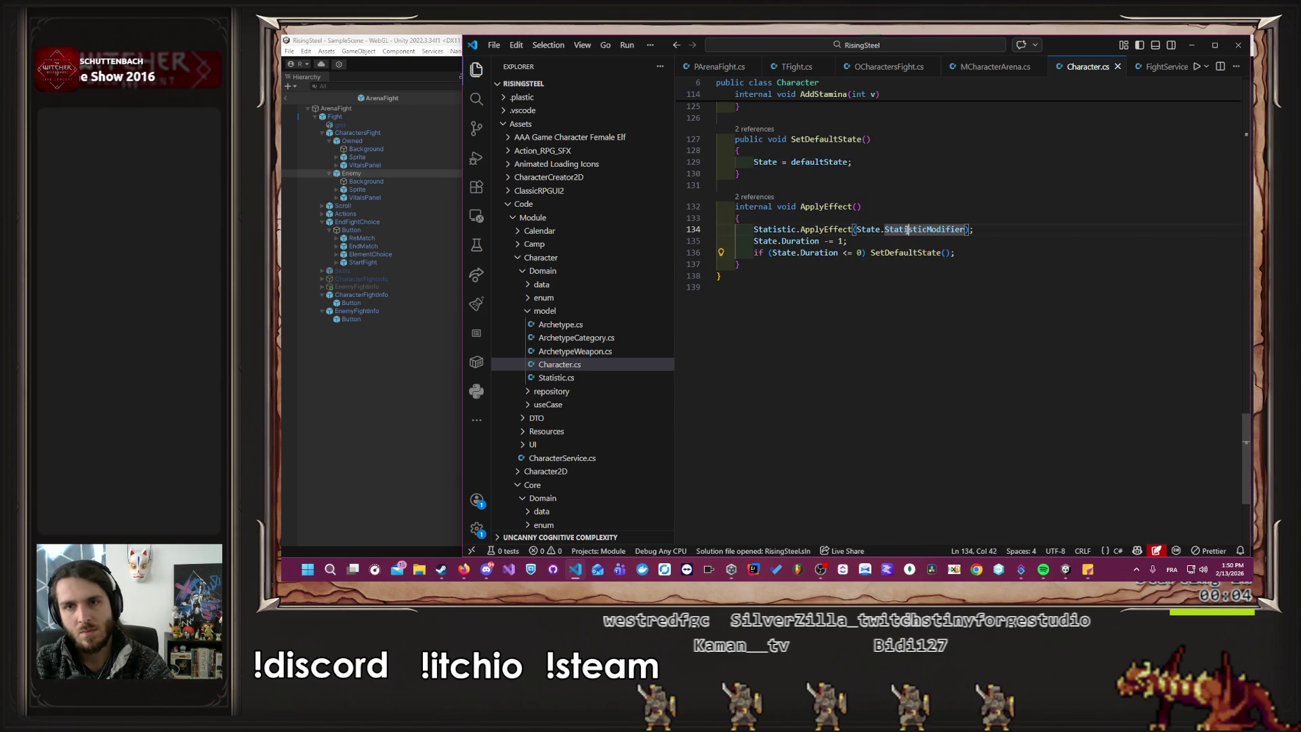
pyautogui.doubleClick(790, 229)
pyautogui.doubleClick(802, 241)
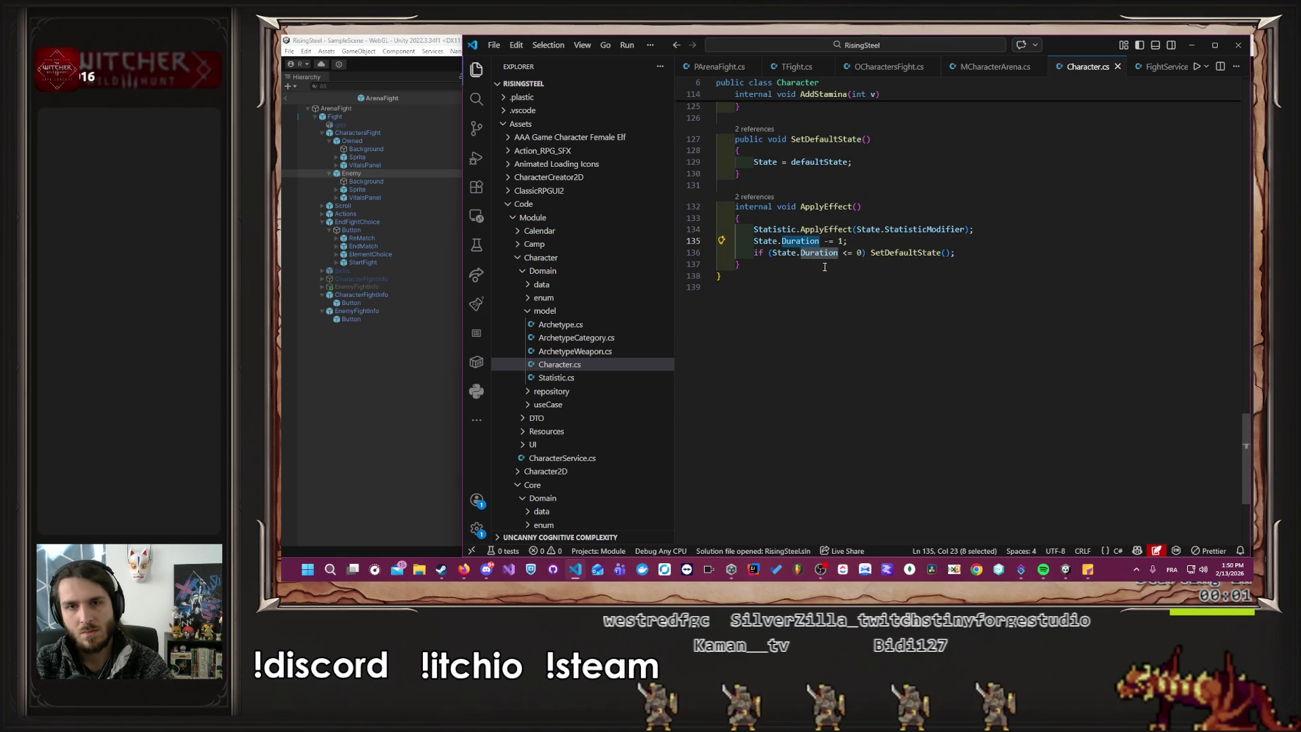
# Go to SetDefaultState and start a new line after 'State = defaultState;'.
pyautogui.keyDown('ctrl'); pyautogui.click(906, 253); pyautogui.keyUp('ctrl')
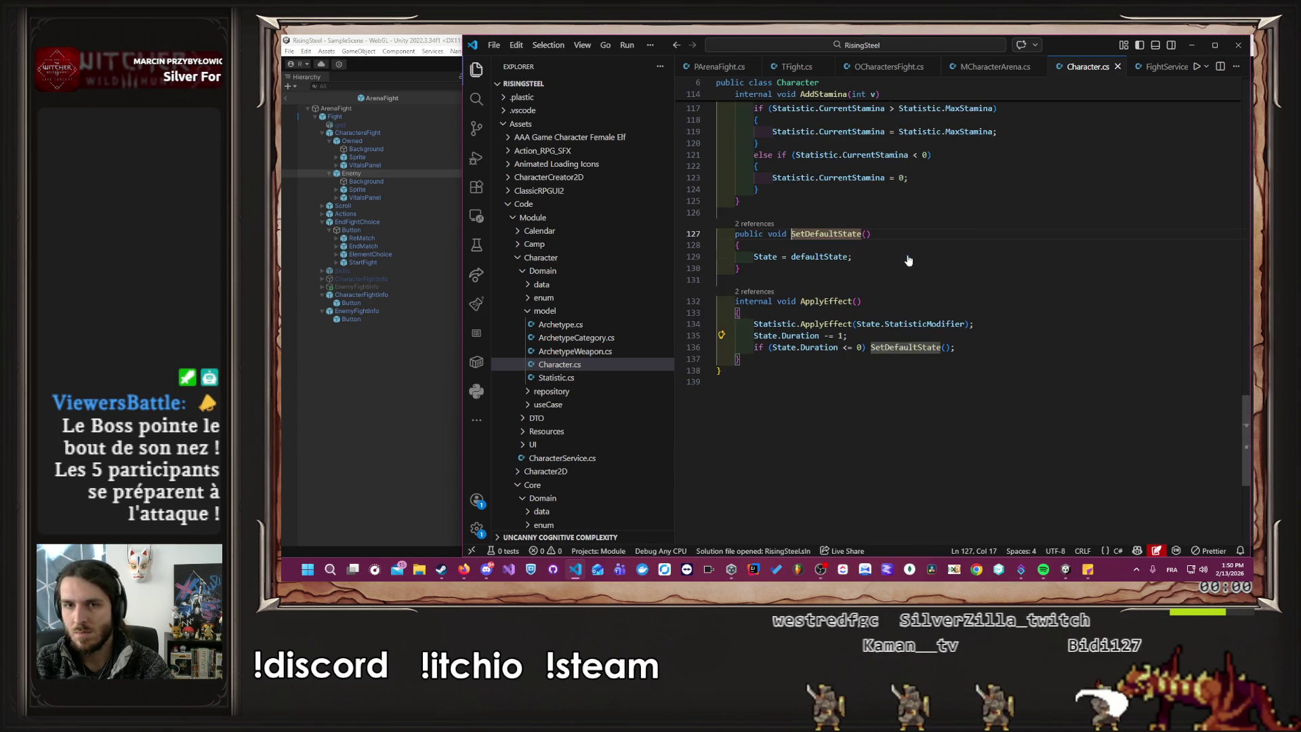
pyautogui.doubleClick(774, 257)
pyautogui.click(867, 256)
pyautogui.press('Return')
# Add 'State.Duration = 0;' to SetDefaultState, save Character.cs, and return to Unity.
pyautogui.write('State.Duration = 0;')
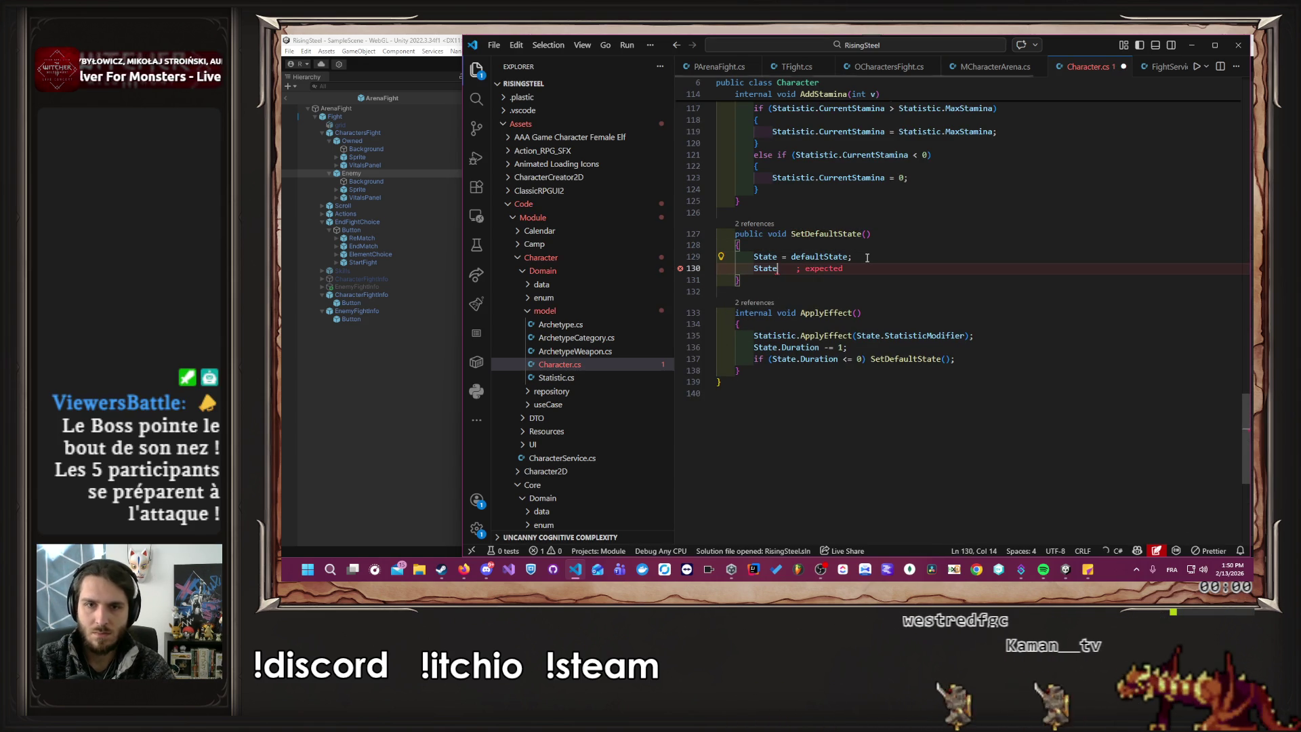
pyautogui.hotkey('ctrl', 's')
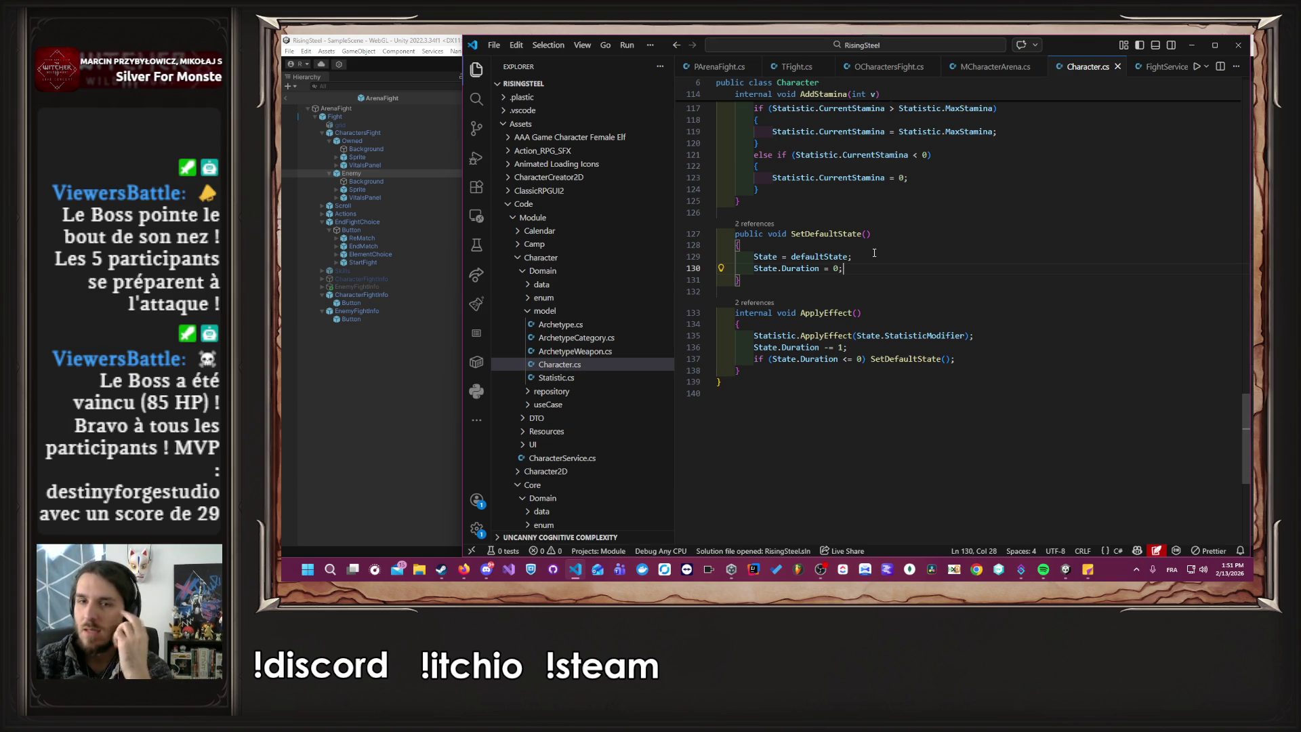
pyautogui.click(357, 396)
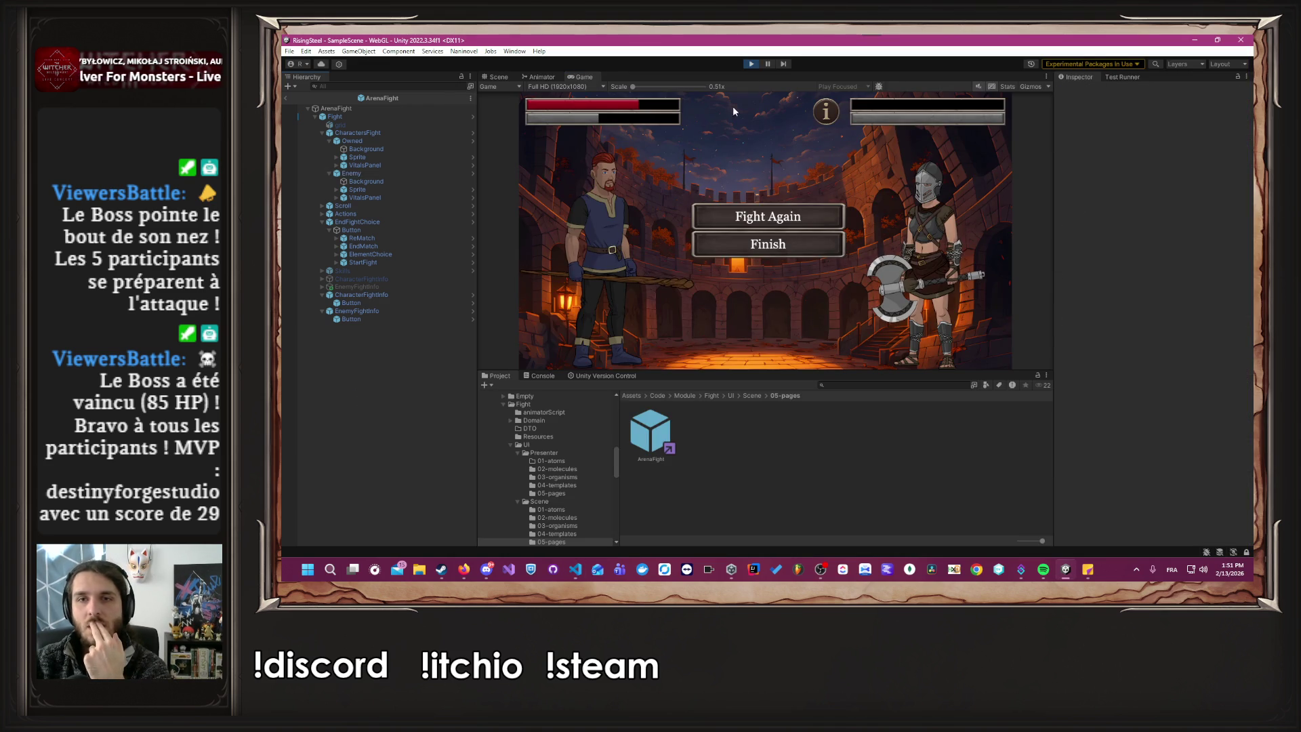
# Restart Play mode, continue the saved game, and start an Arena fight with Alberto.
pyautogui.click(748, 63)
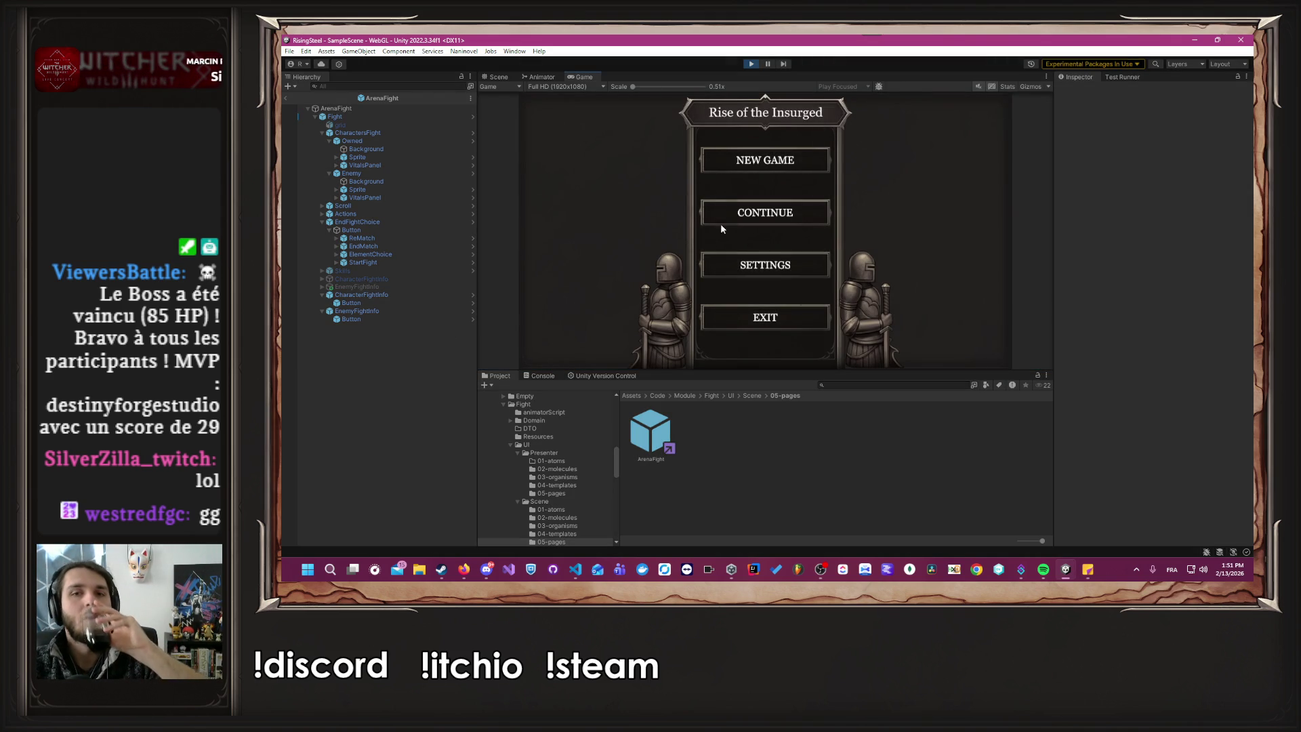
pyautogui.click(718, 220)
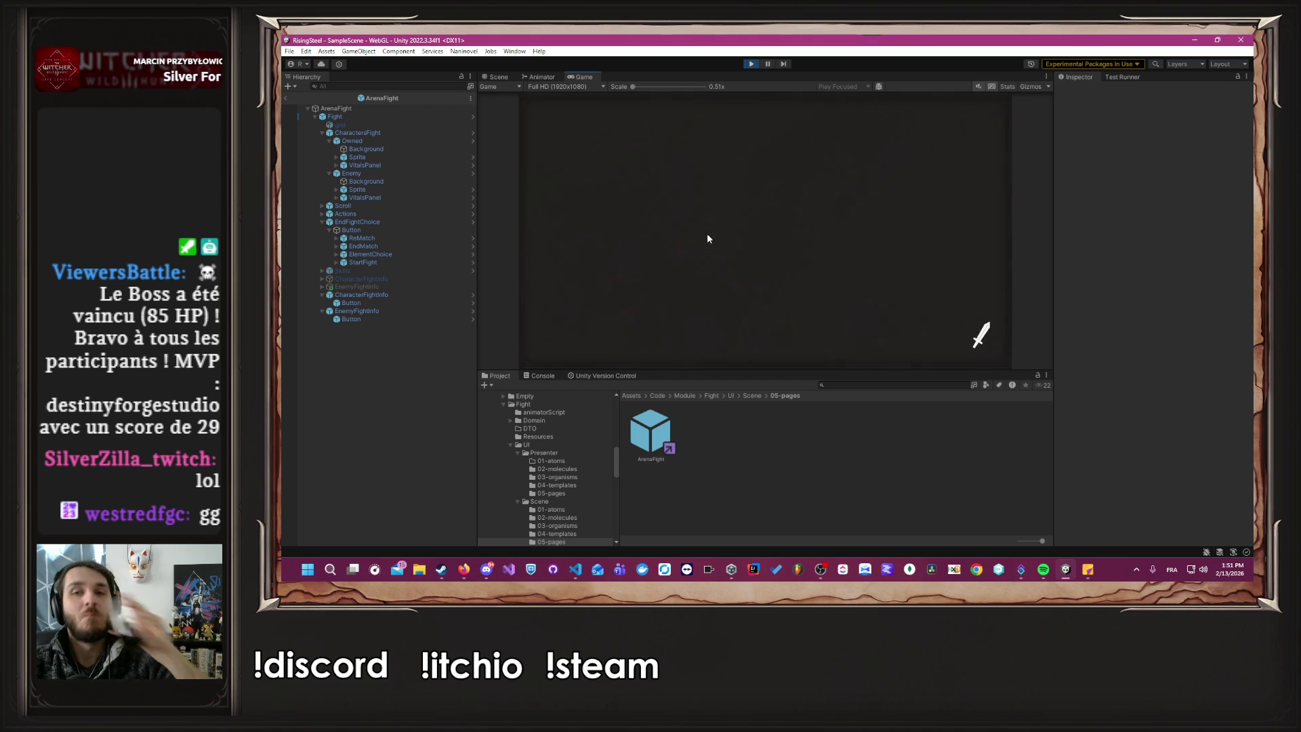
pyautogui.click(576, 146)
pyautogui.click(631, 227)
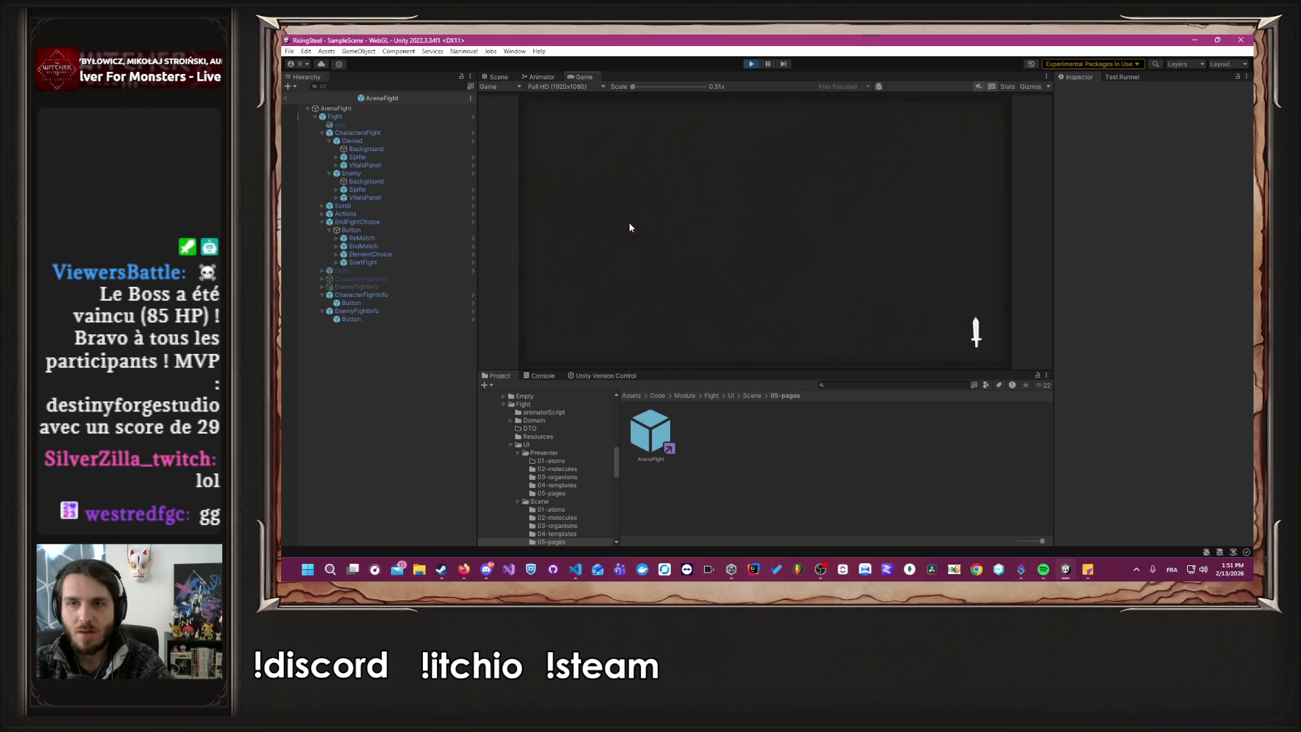
pyautogui.click(667, 257)
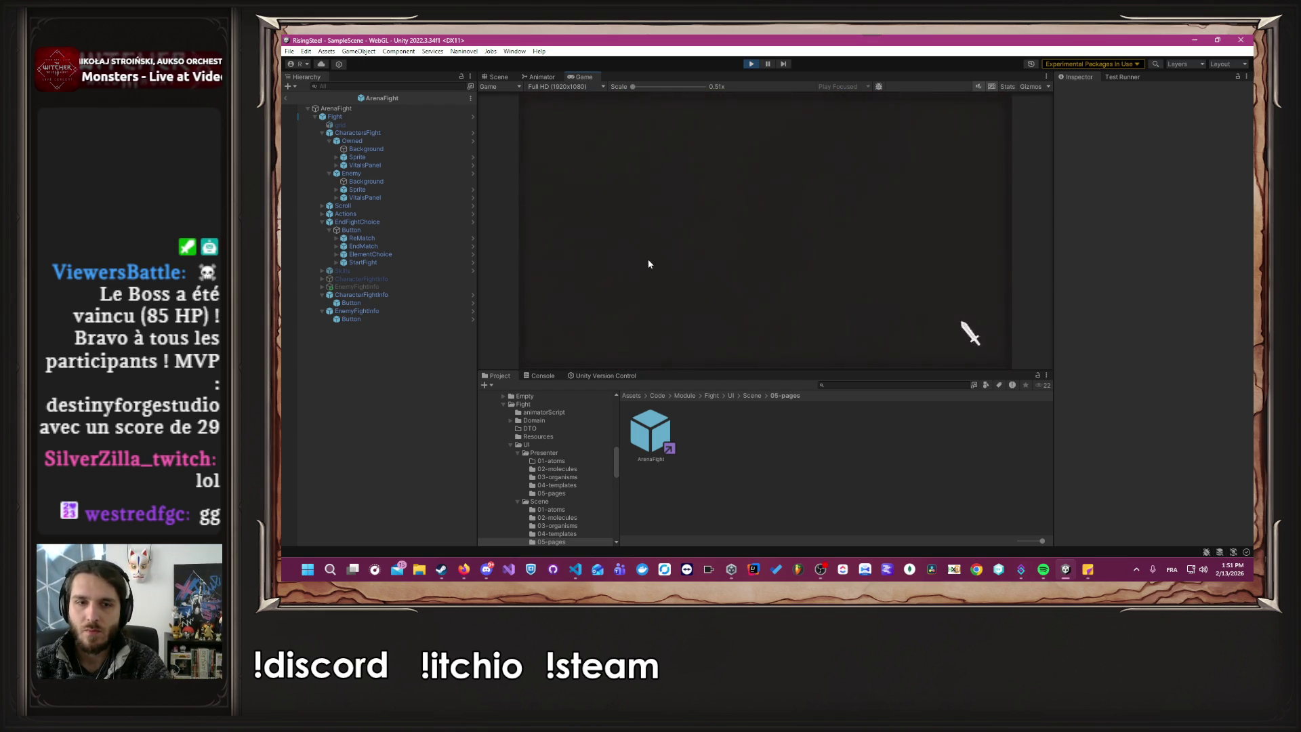
pyautogui.click(778, 238)
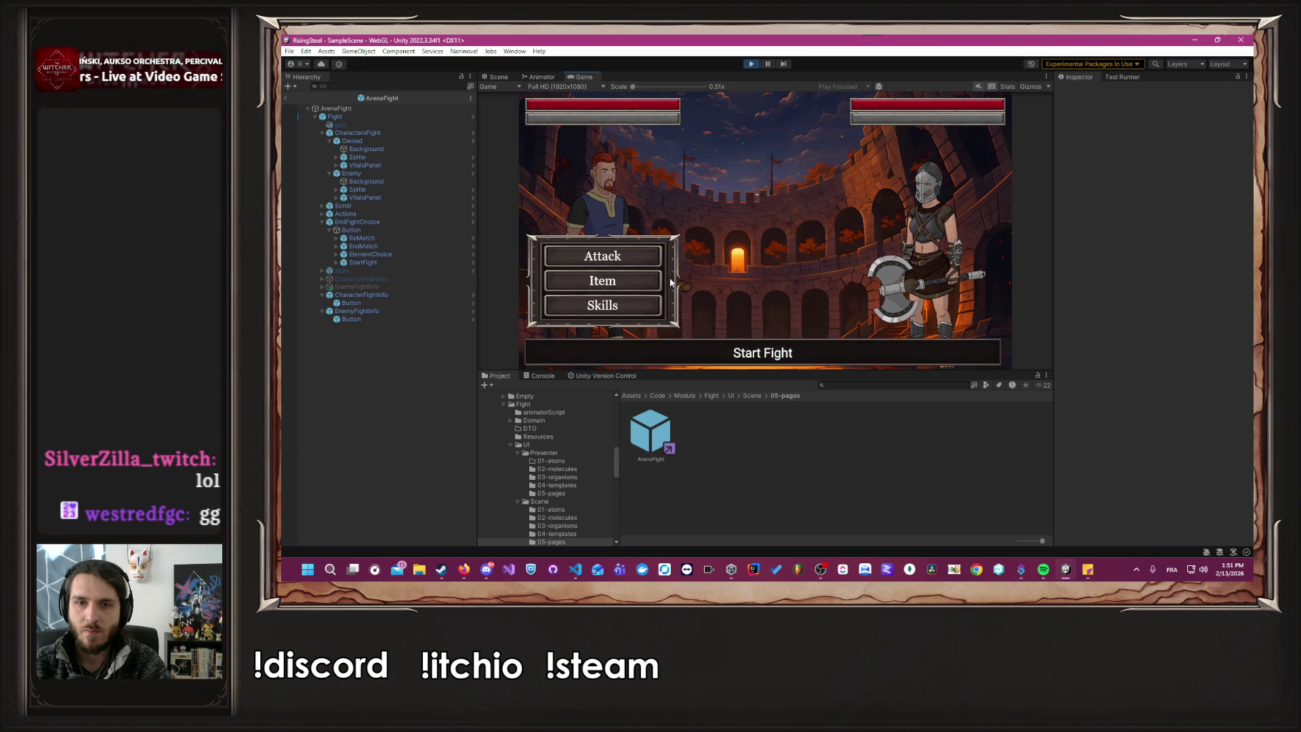
# Cast Burn on the enemy, then drink Beer from the item list.
pyautogui.click(633, 300)
pyautogui.click(764, 156)
pyautogui.moveTo(833, 114)
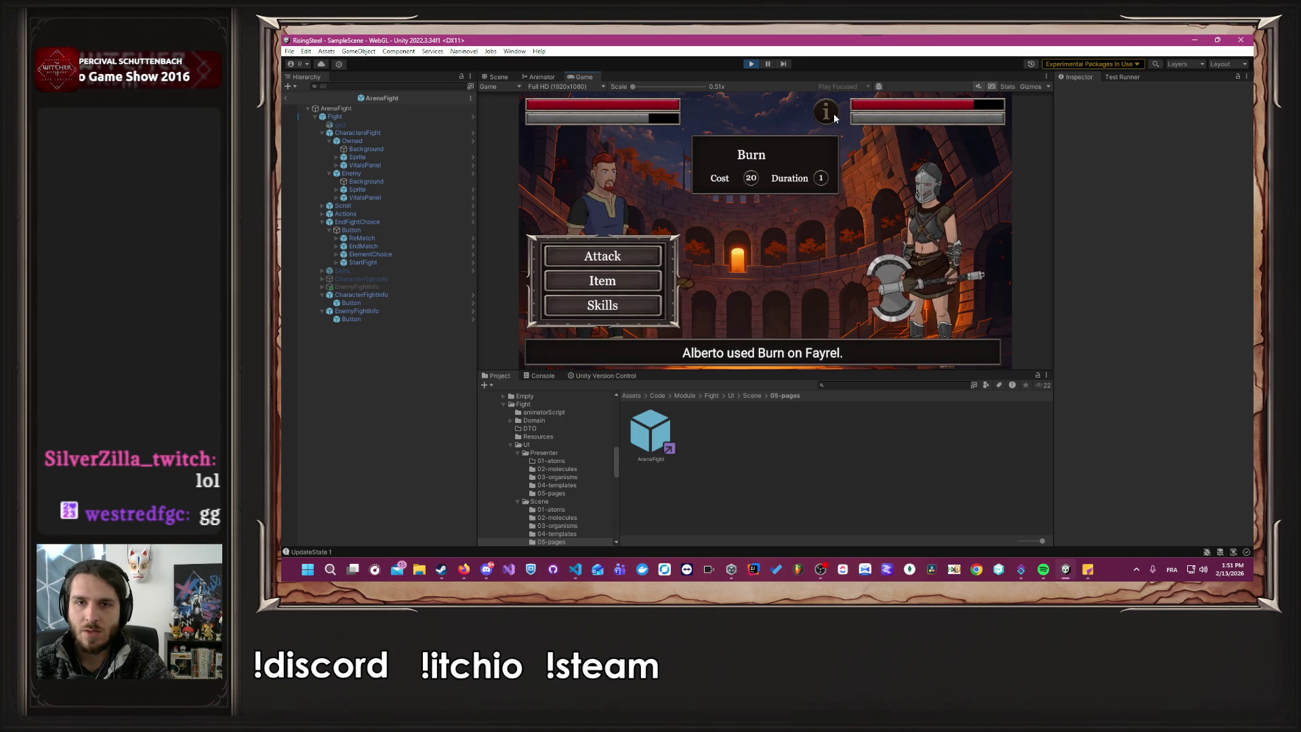
pyautogui.click(633, 306)
pyautogui.click(620, 283)
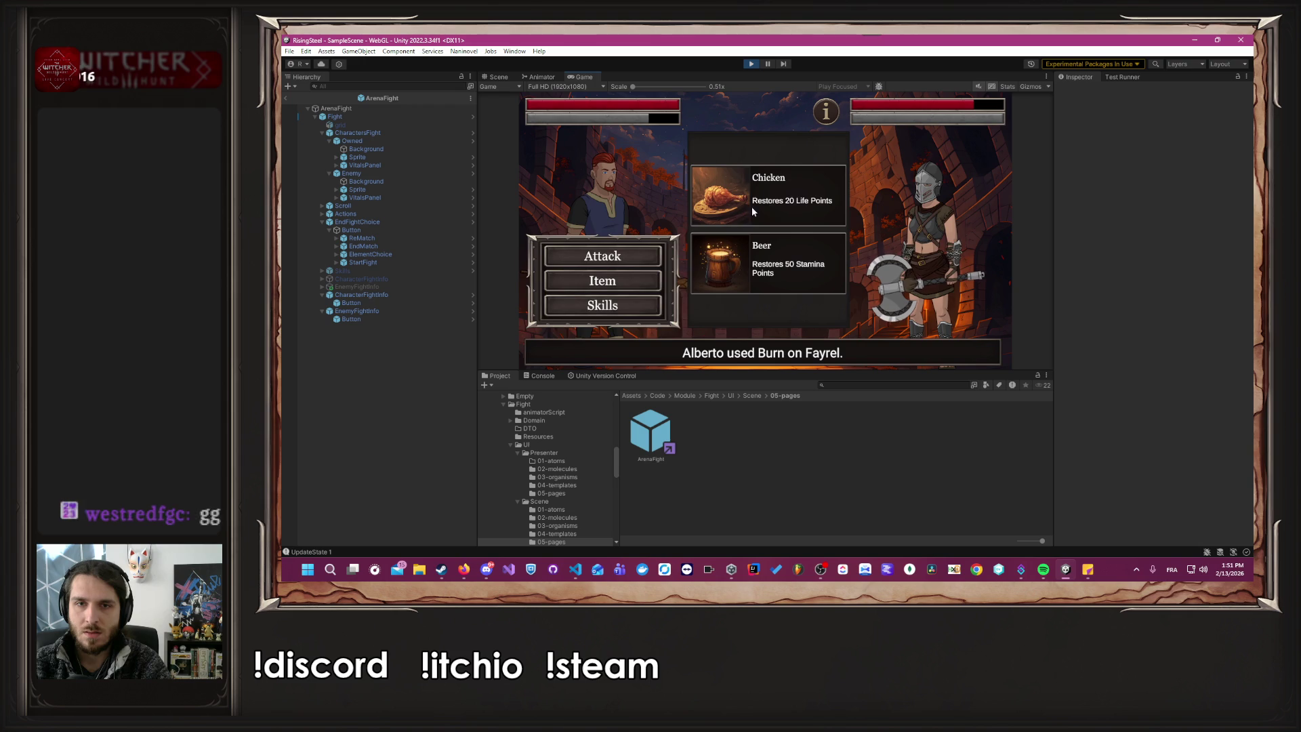
pyautogui.click(779, 270)
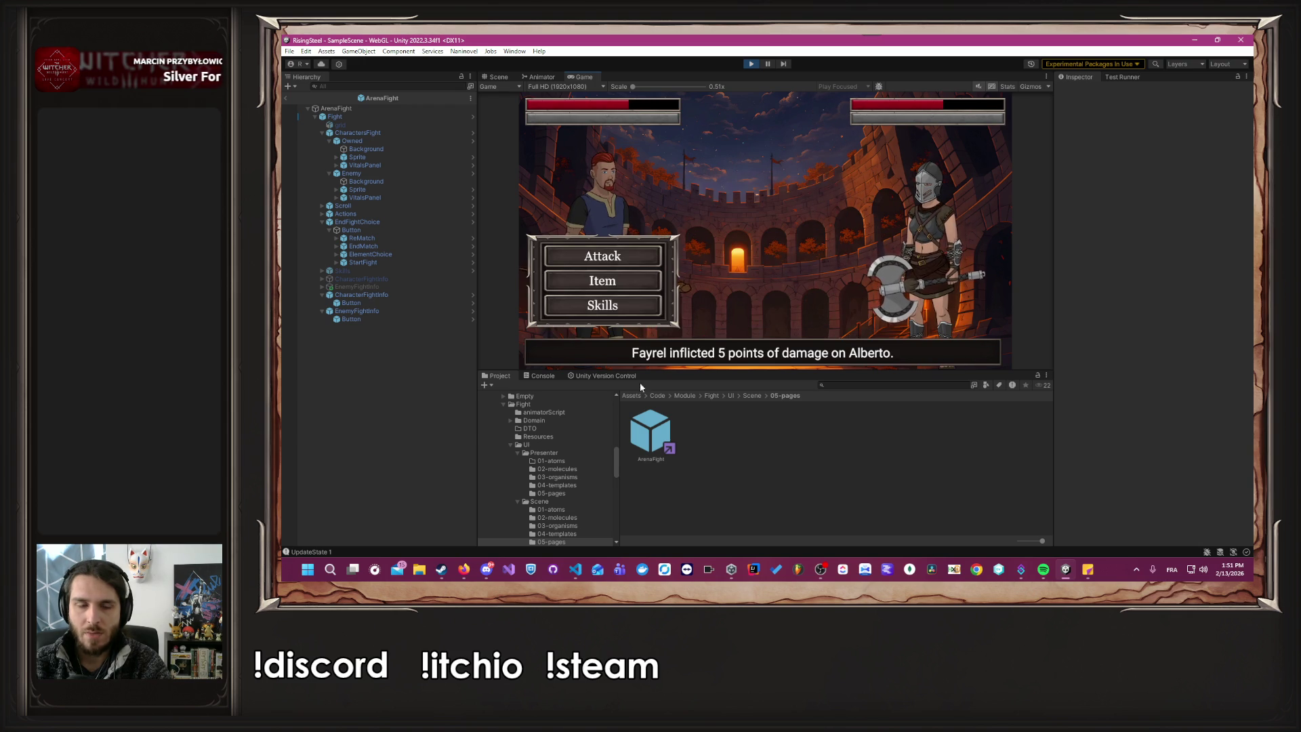
# Clear the Console, cast Burn again to check the UpdateState logs, then stop Play mode.
pyautogui.click(355, 552)
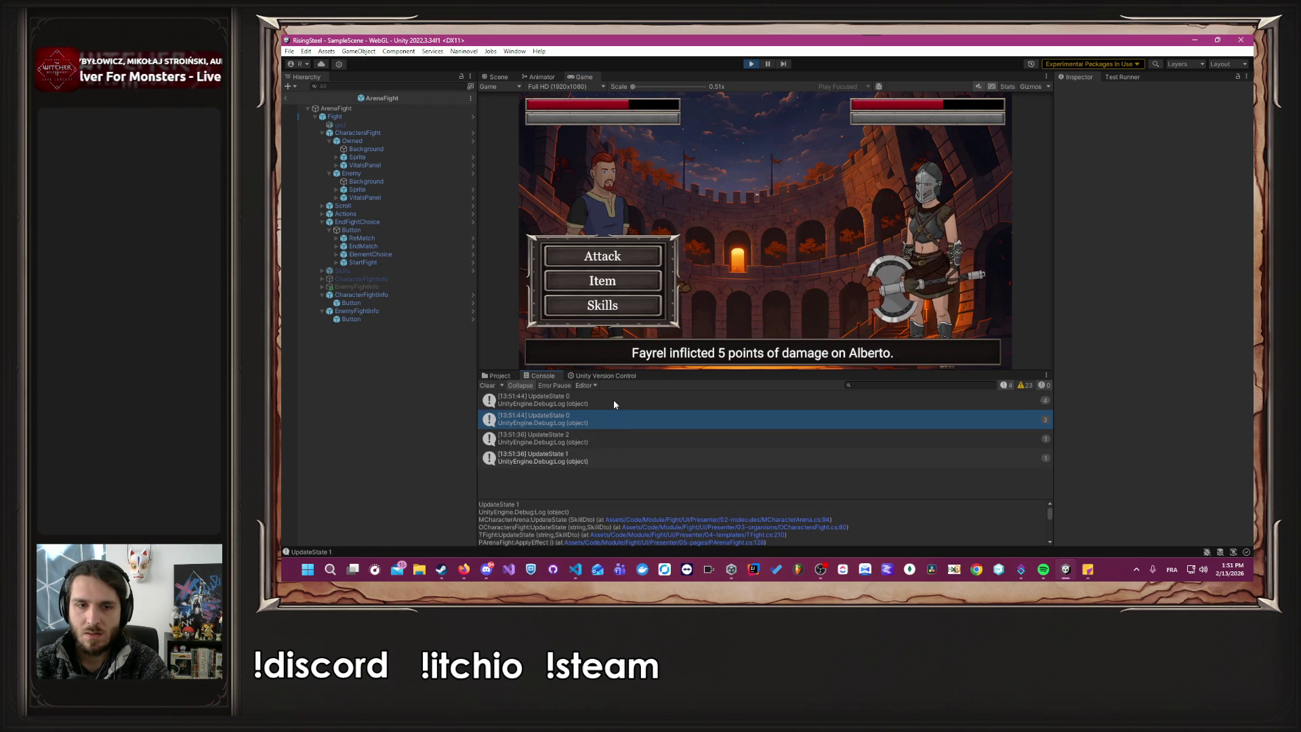
pyautogui.click(488, 384)
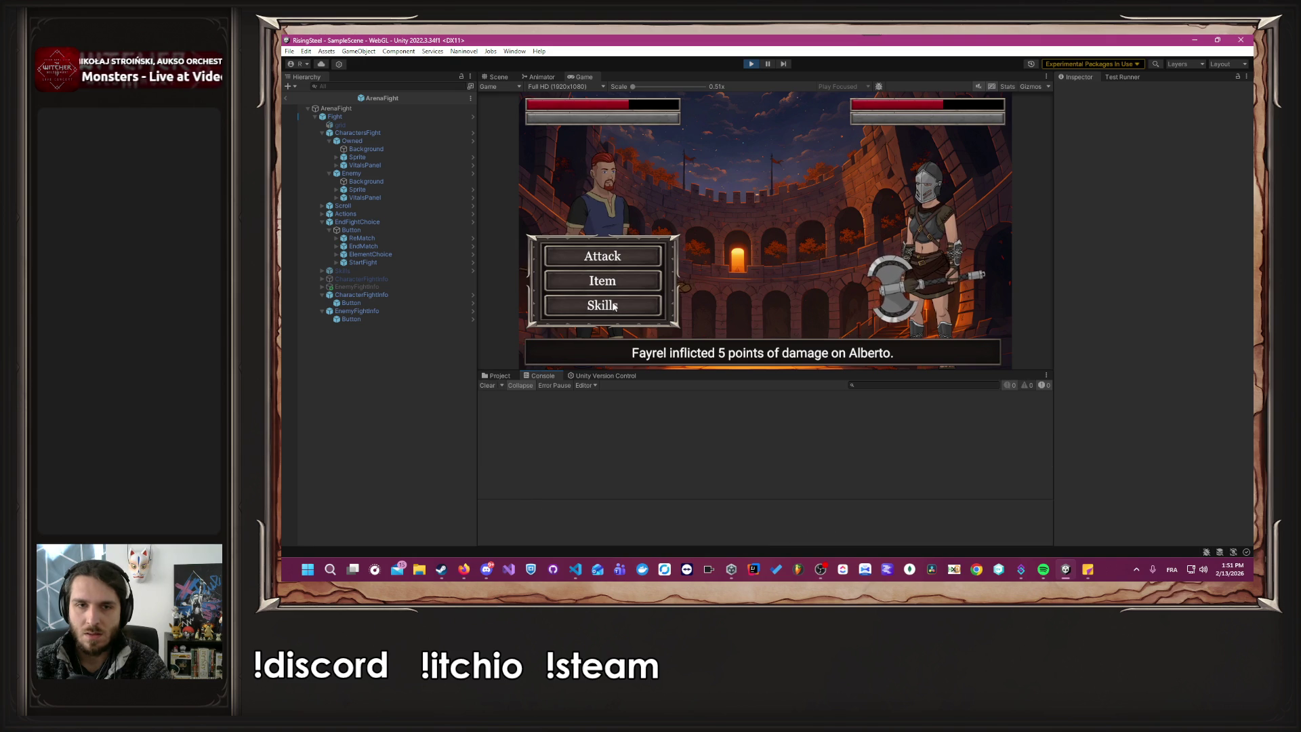
pyautogui.click(624, 283)
pyautogui.click(621, 301)
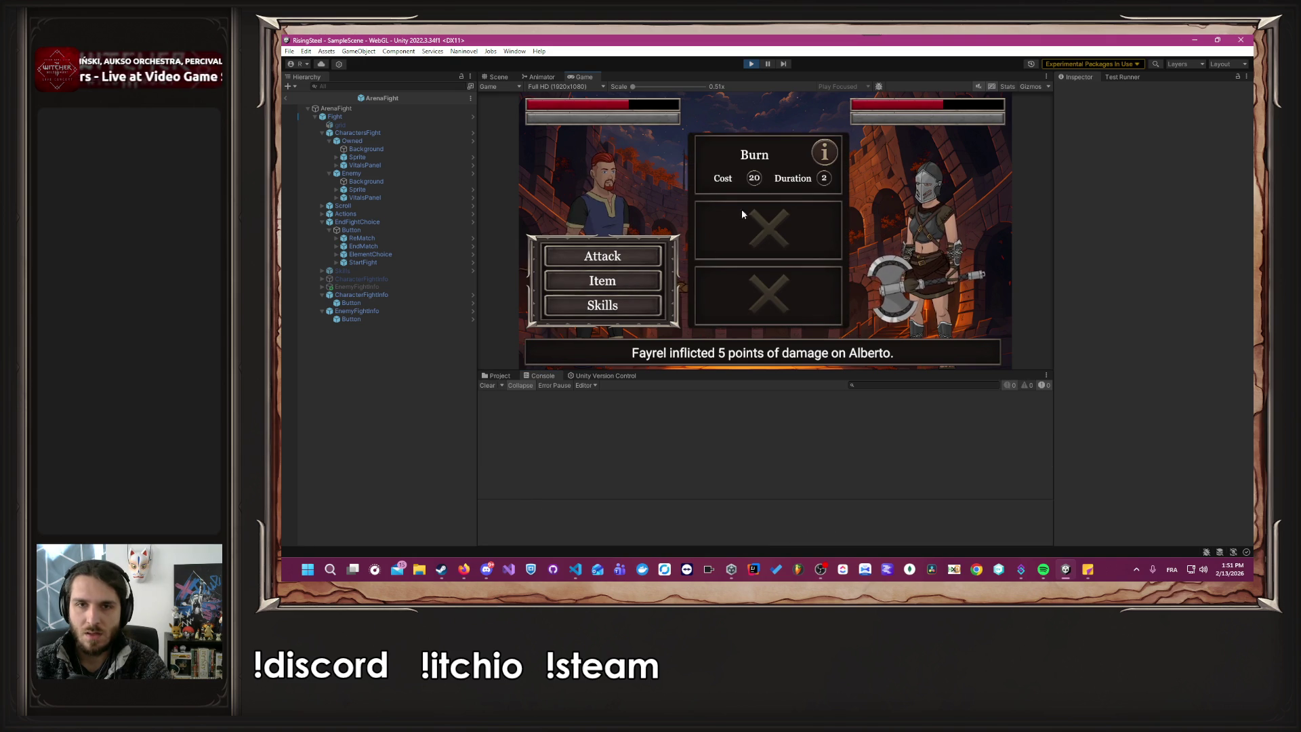
pyautogui.click(768, 161)
pyautogui.moveTo(819, 125)
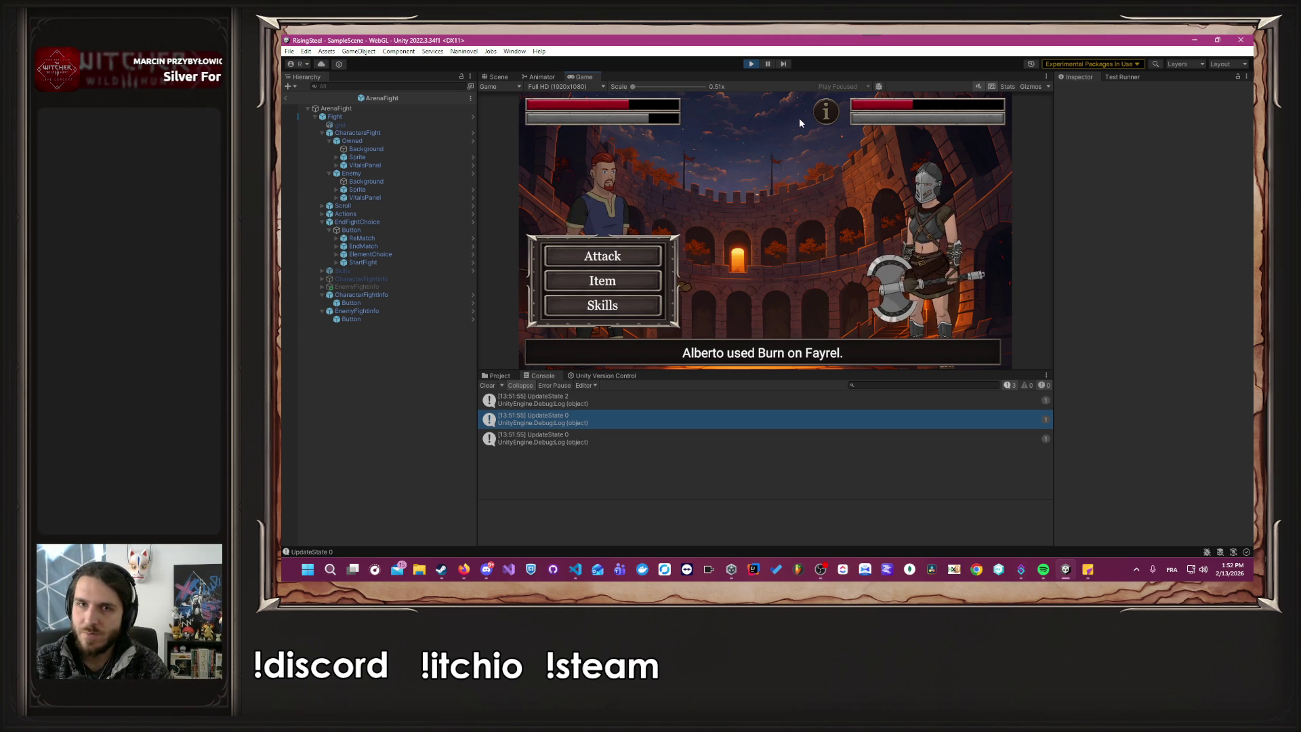
pyautogui.click(750, 64)
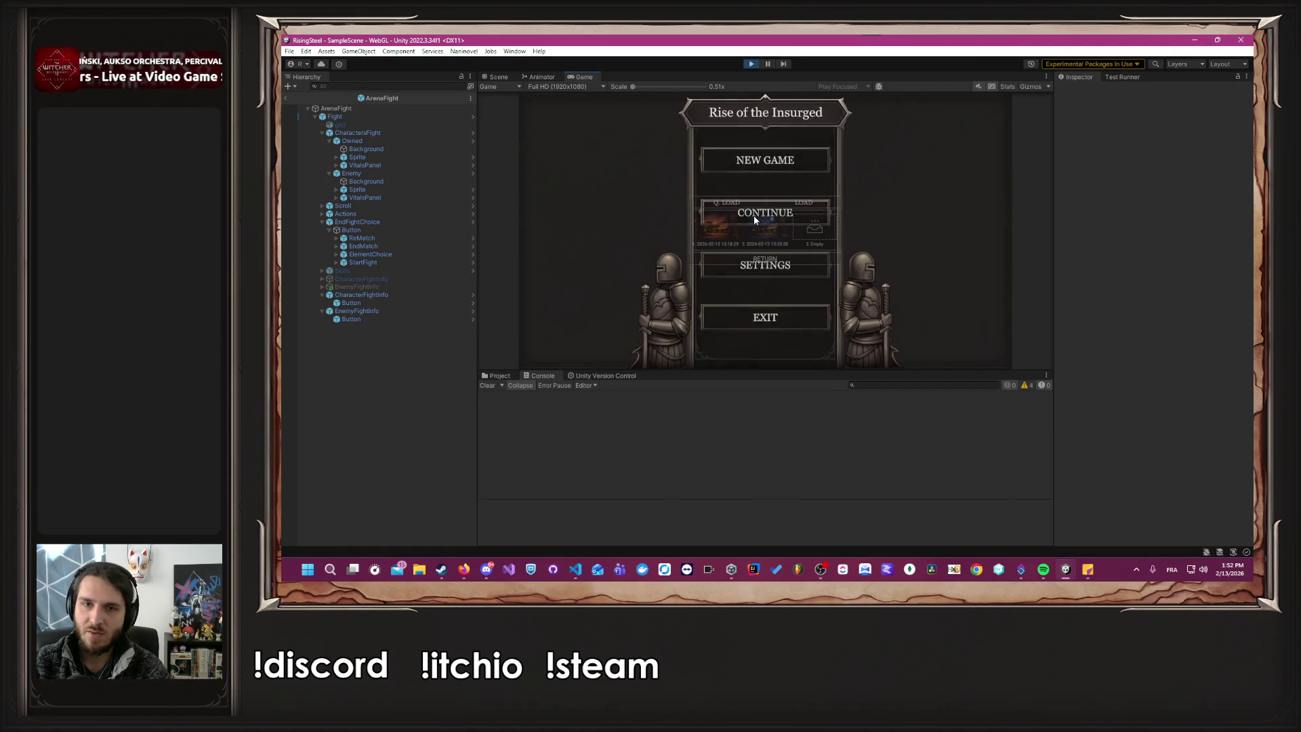
# Continue the saved game, enter the arena, and cast Burn on Arwenna, checking its Duration 1 info.
pyautogui.click(721, 216)
pyautogui.click(578, 165)
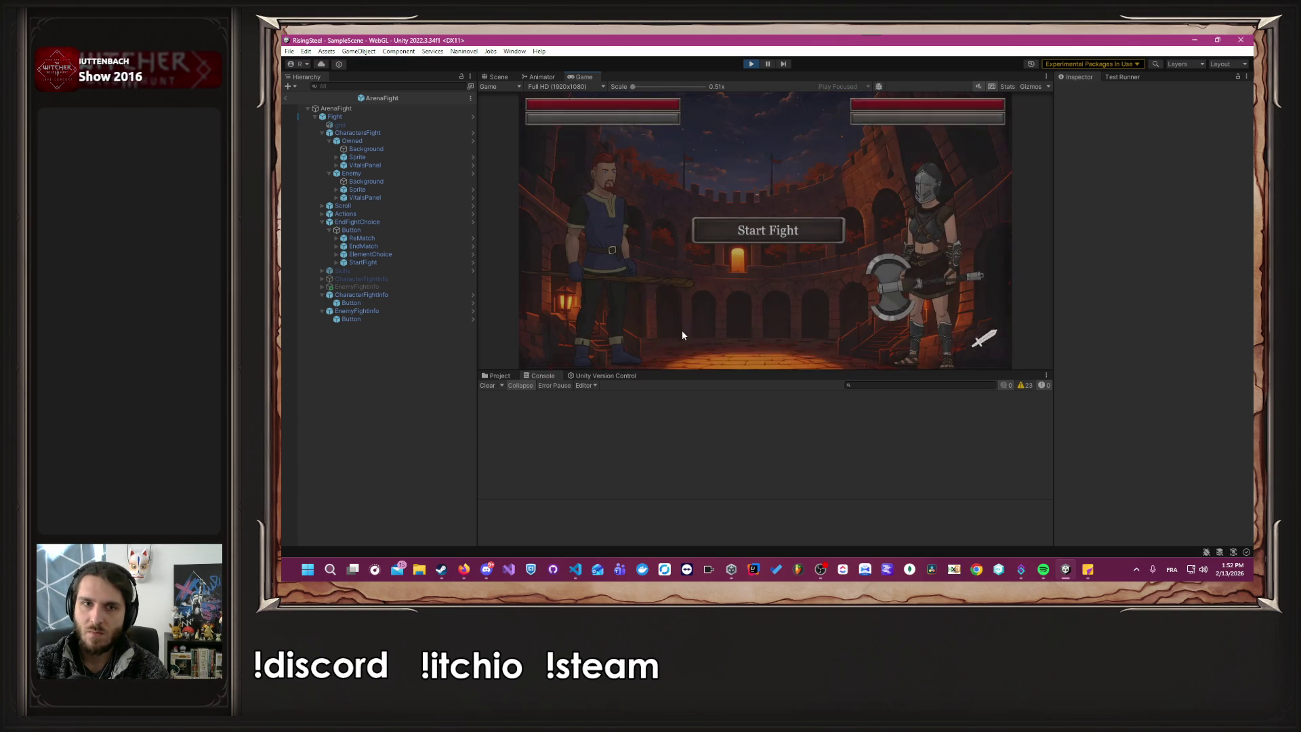
pyautogui.click(635, 311)
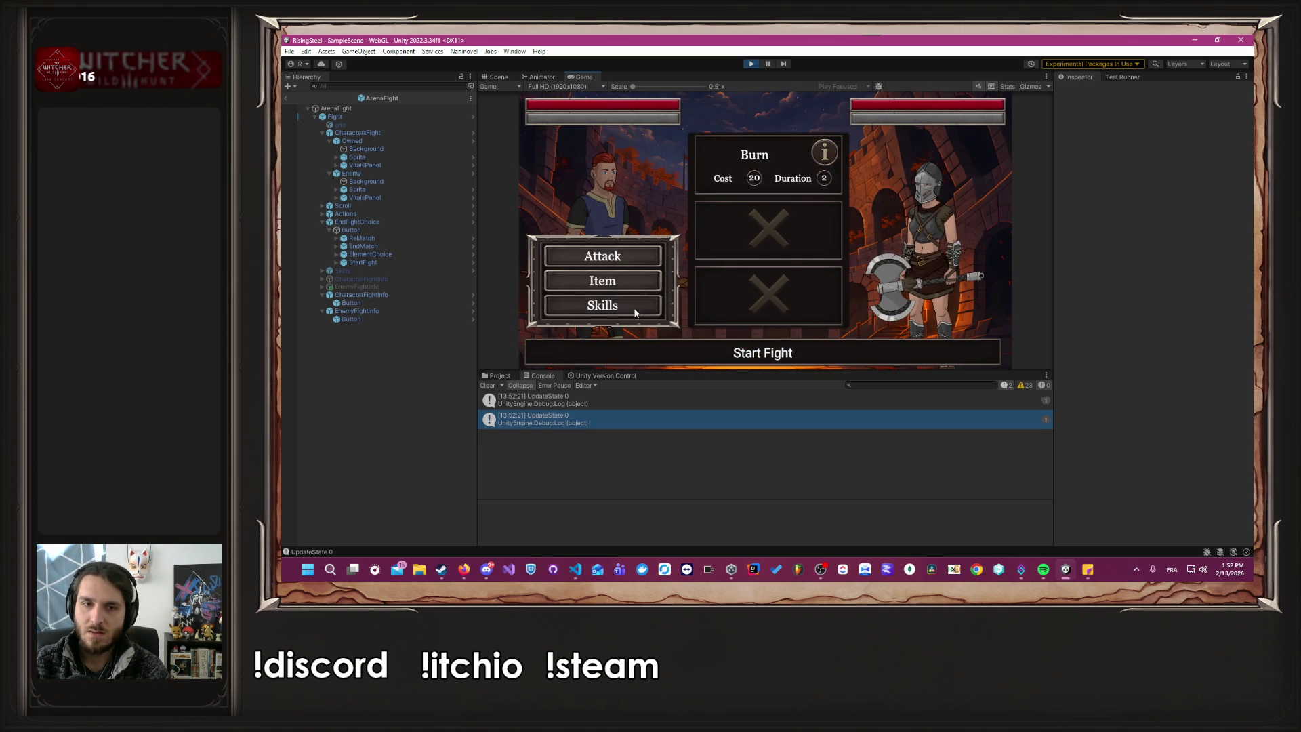
pyautogui.click(748, 169)
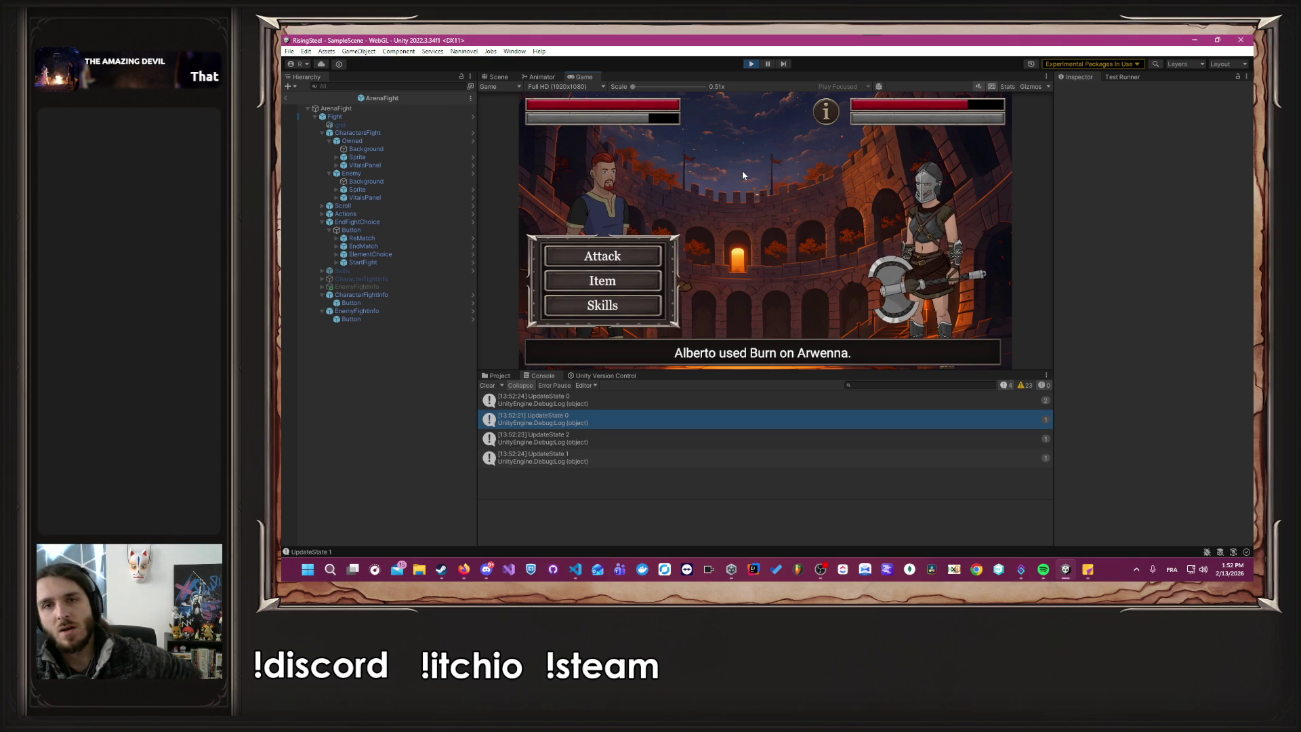
pyautogui.moveTo(831, 119)
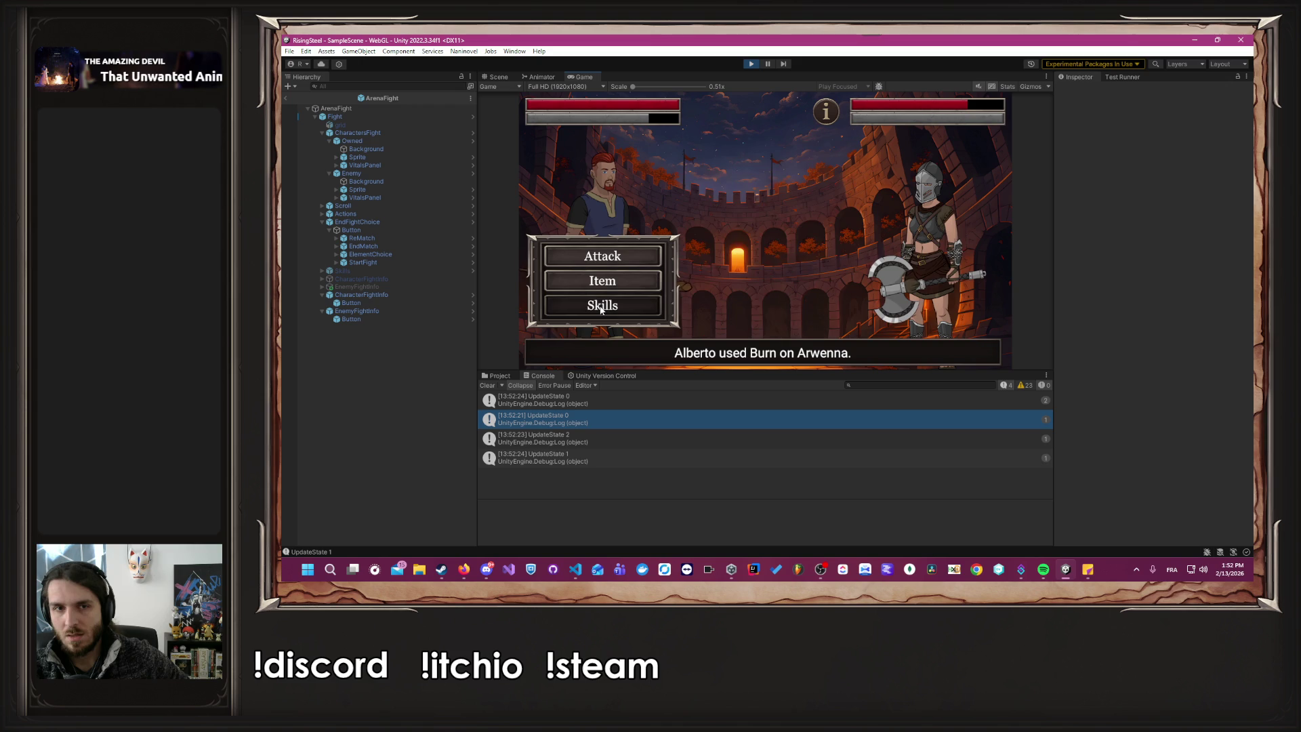
# Drink Beer from the item list to restore stamina.
pyautogui.click(630, 305)
pyautogui.click(649, 285)
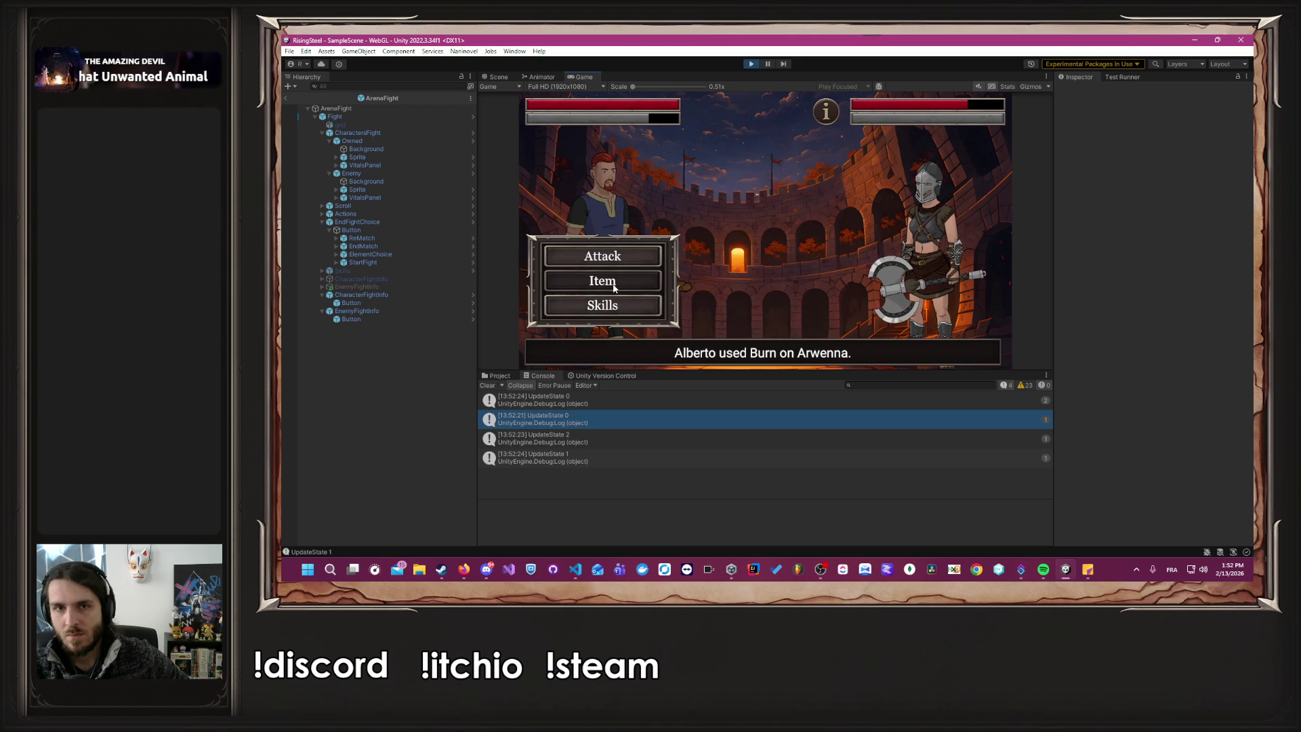
pyautogui.click(610, 280)
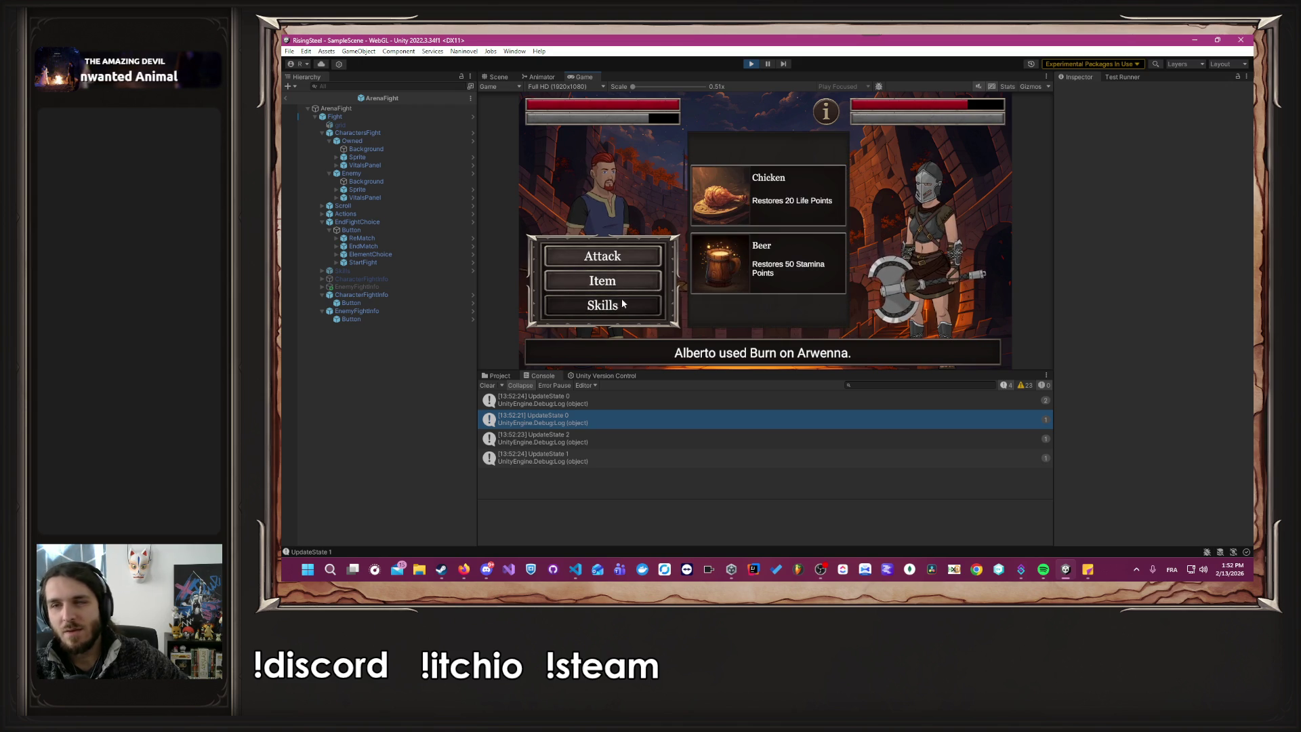
pyautogui.click(762, 256)
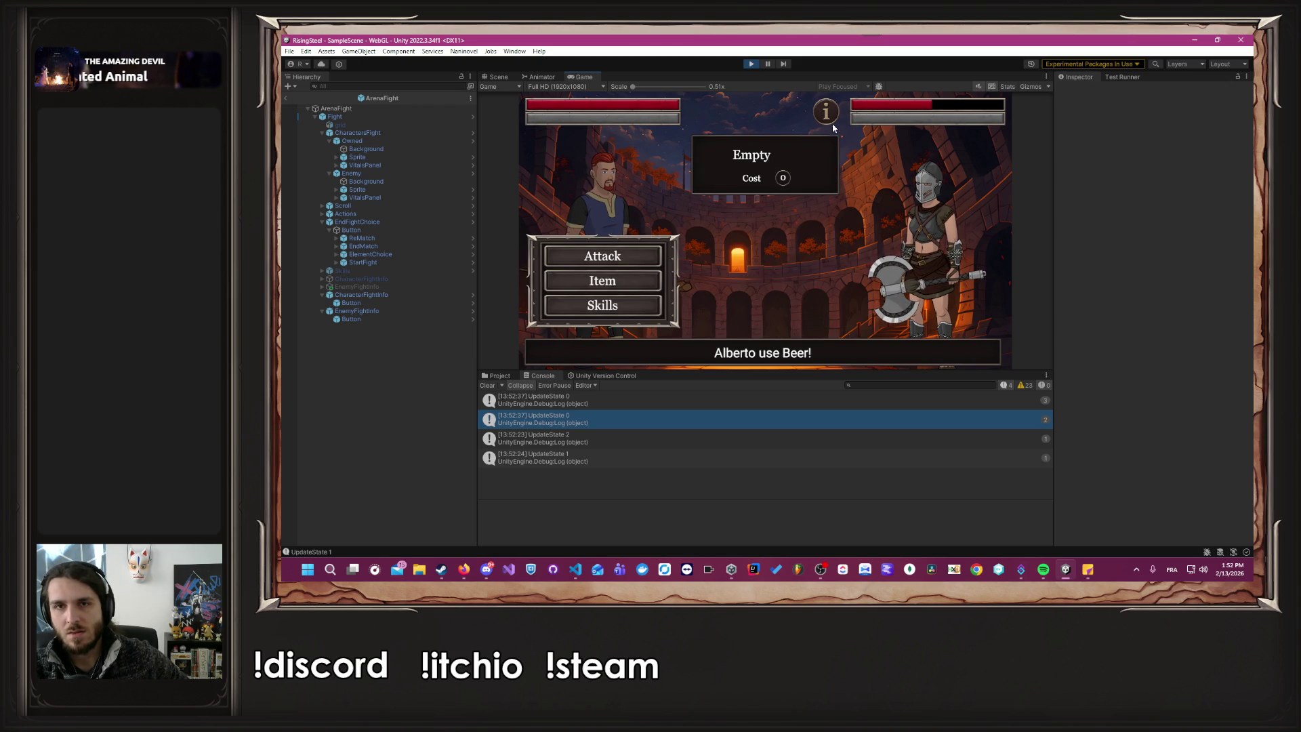
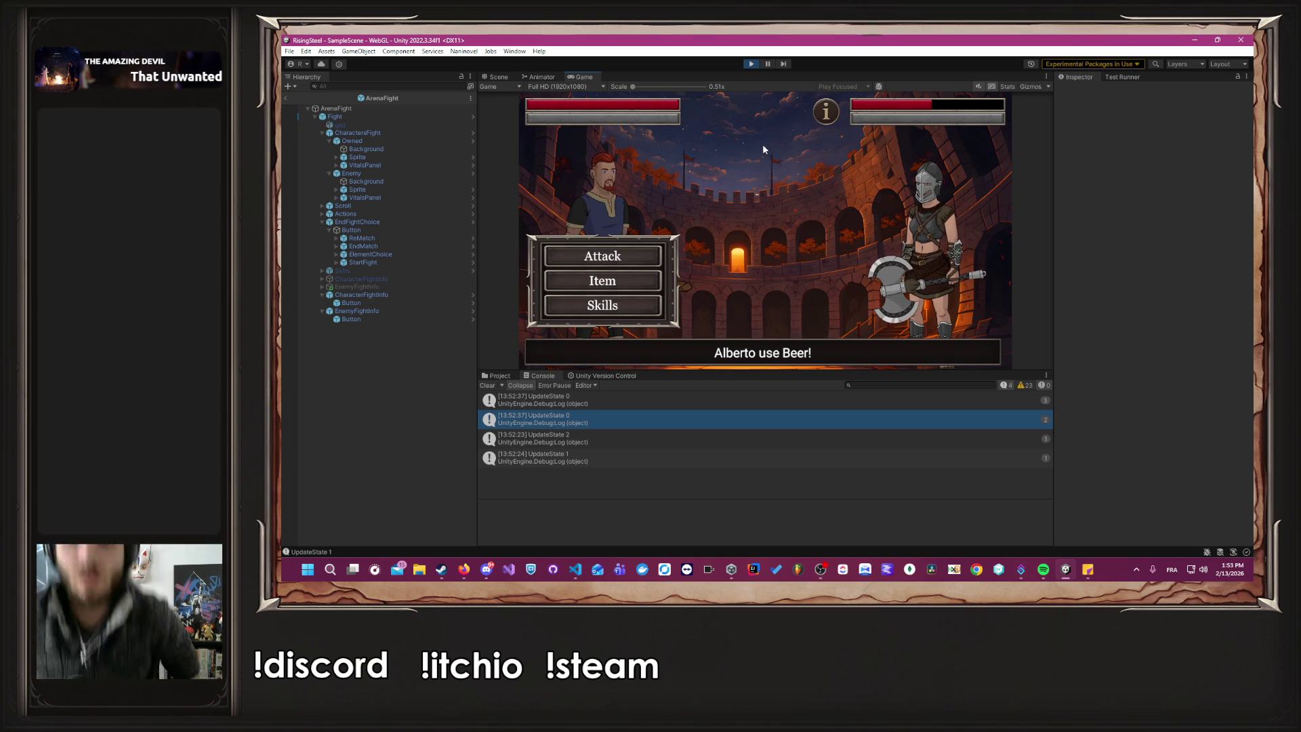
# Attack the opponent once in the arena fight, then bring up Character.cs in Visual Studio Code.
pyautogui.click(613, 255)
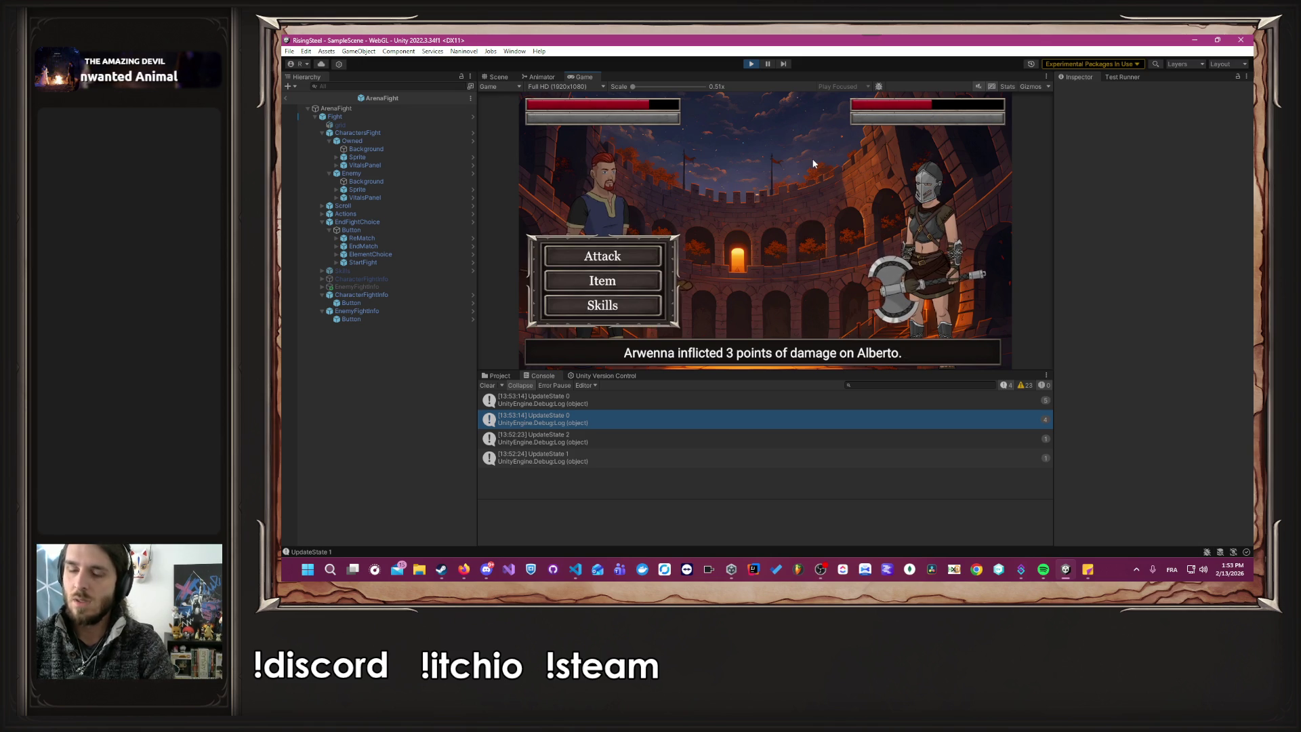
pyautogui.hotkey('alt', 'Tab')
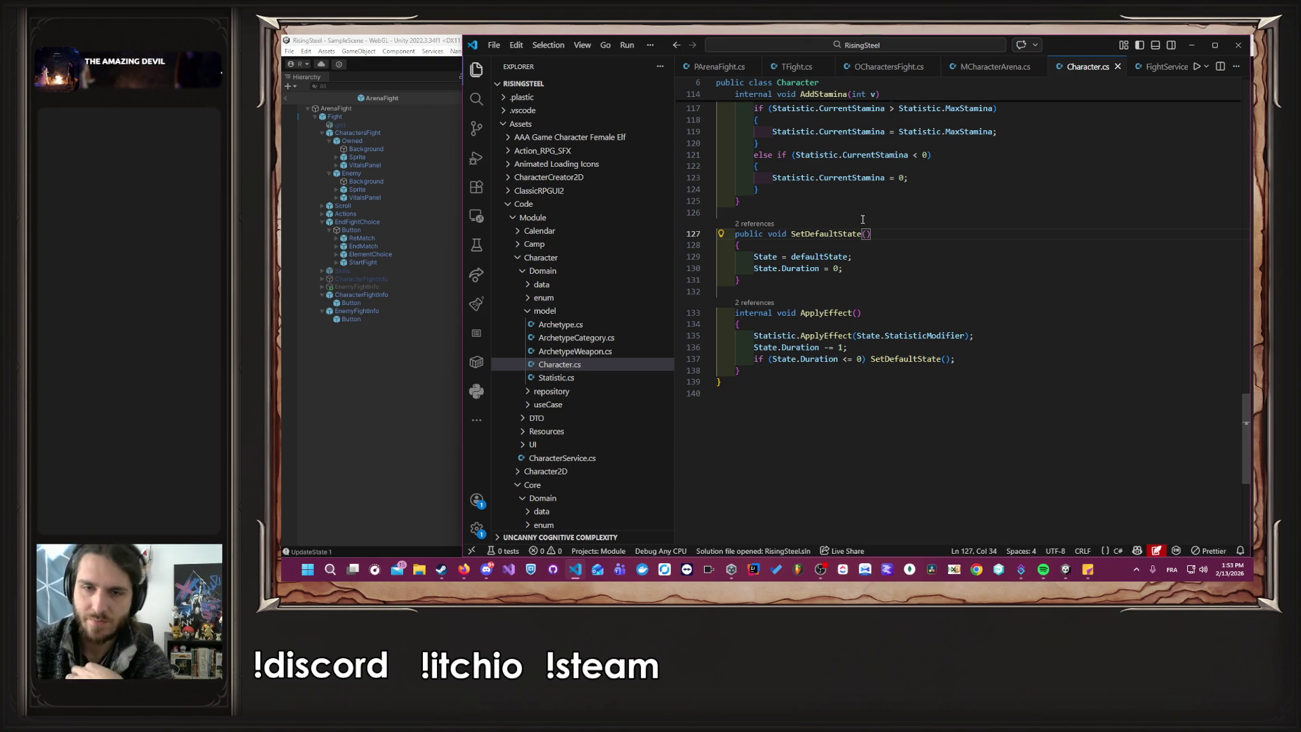
# Open PArenaFight.cs and scroll down to the Fight method.
pyautogui.click(718, 66)
pyautogui.click(977, 285)
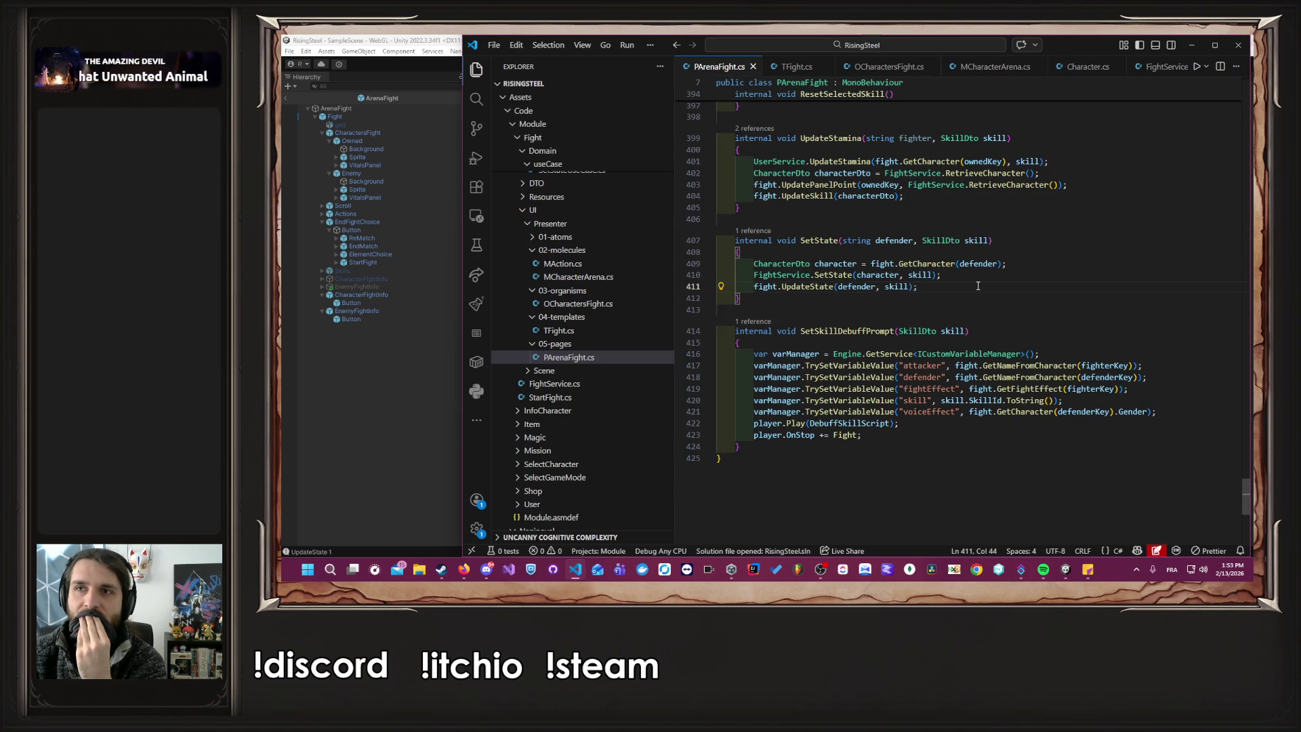
pyautogui.moveTo(1245, 494); pyautogui.dragTo(1227, 85)
pyautogui.scroll(-5, 1099, 182)
pyautogui.scroll(-3, 1058, 193)
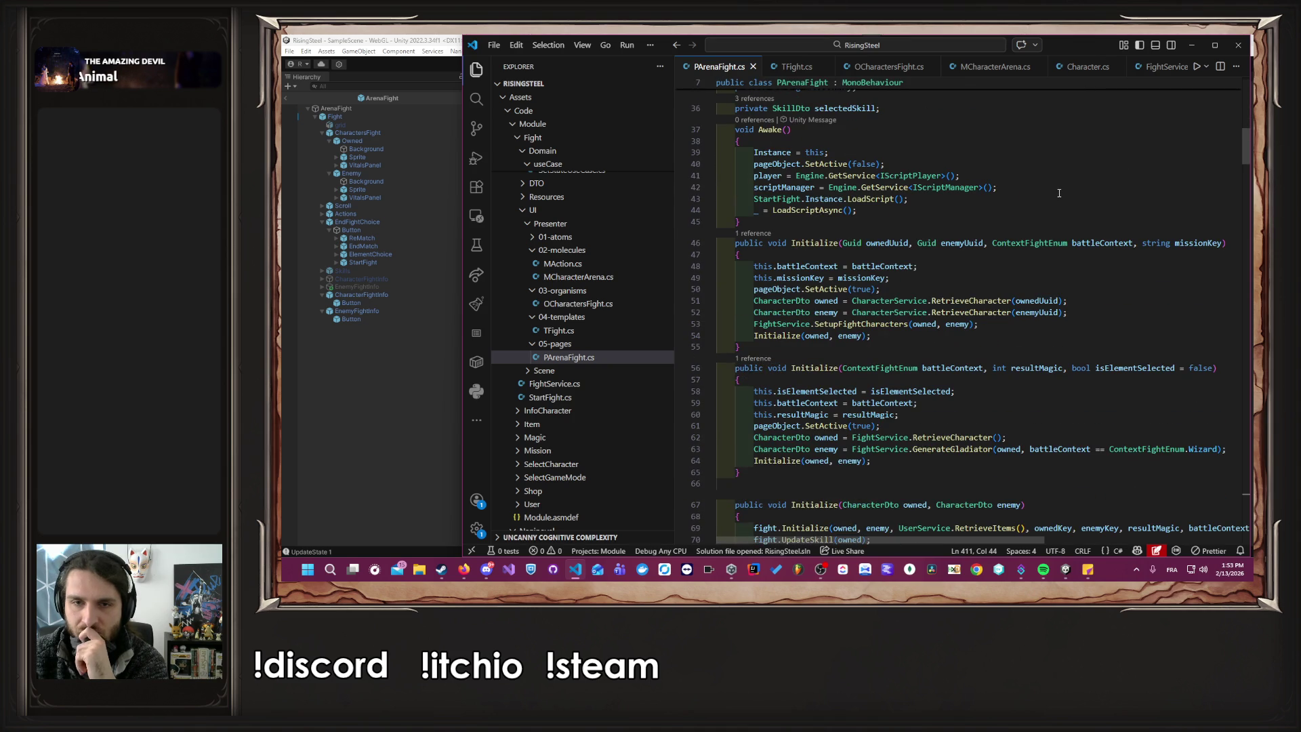
pyautogui.scroll(-10, 1059, 193)
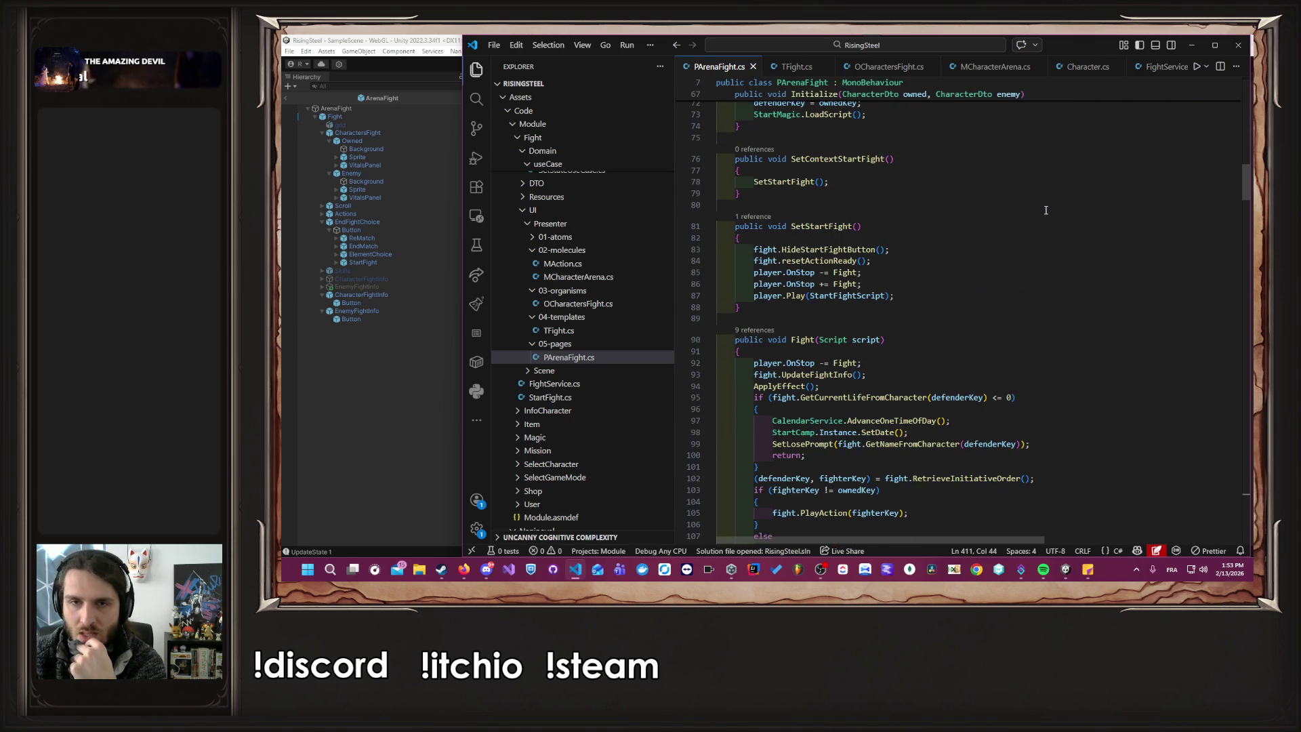
pyautogui.scroll(-4, 1045, 210)
# Follow UpdateFightInfo through TFight.cs and OCharactersFight.cs to its definition in MCharacterArena.cs.
pyautogui.click(838, 210)
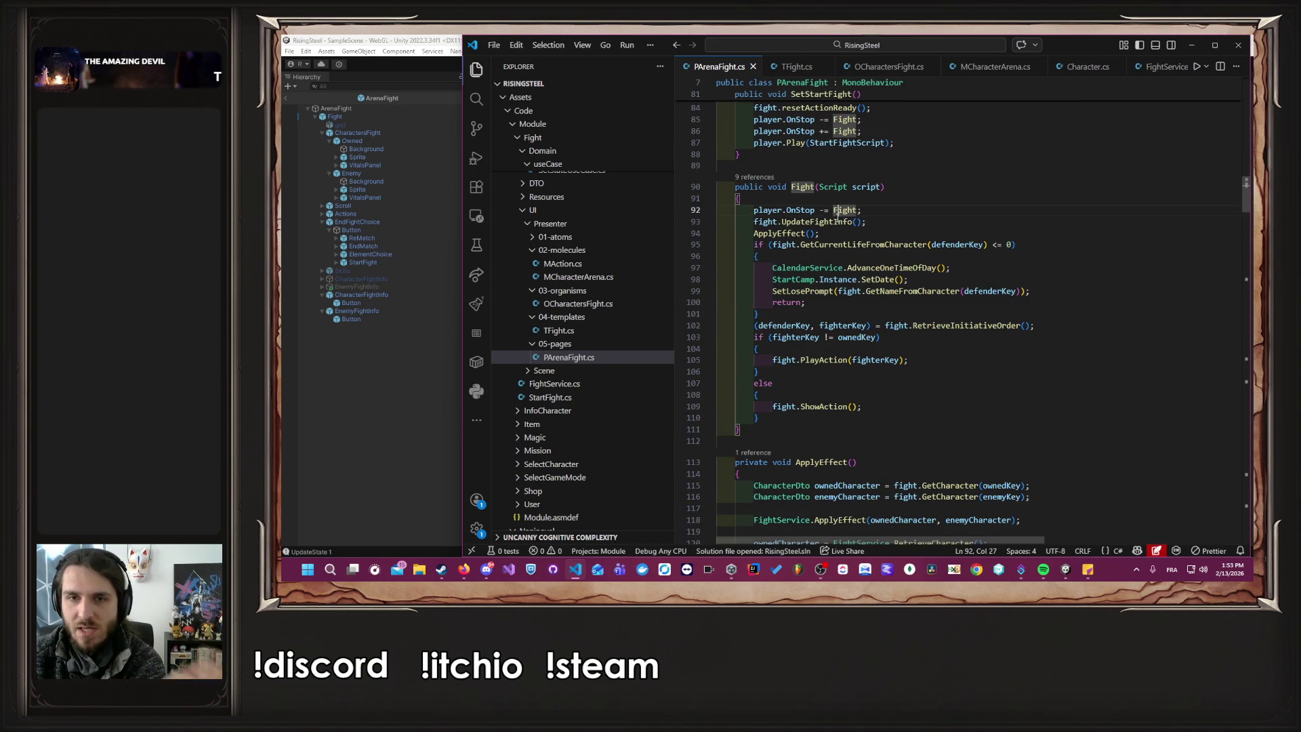
pyautogui.keyDown('ctrl'); pyautogui.click(813, 222); pyautogui.keyUp('ctrl')
pyautogui.keyDown('ctrl'); pyautogui.click(848, 323); pyautogui.keyUp('ctrl')
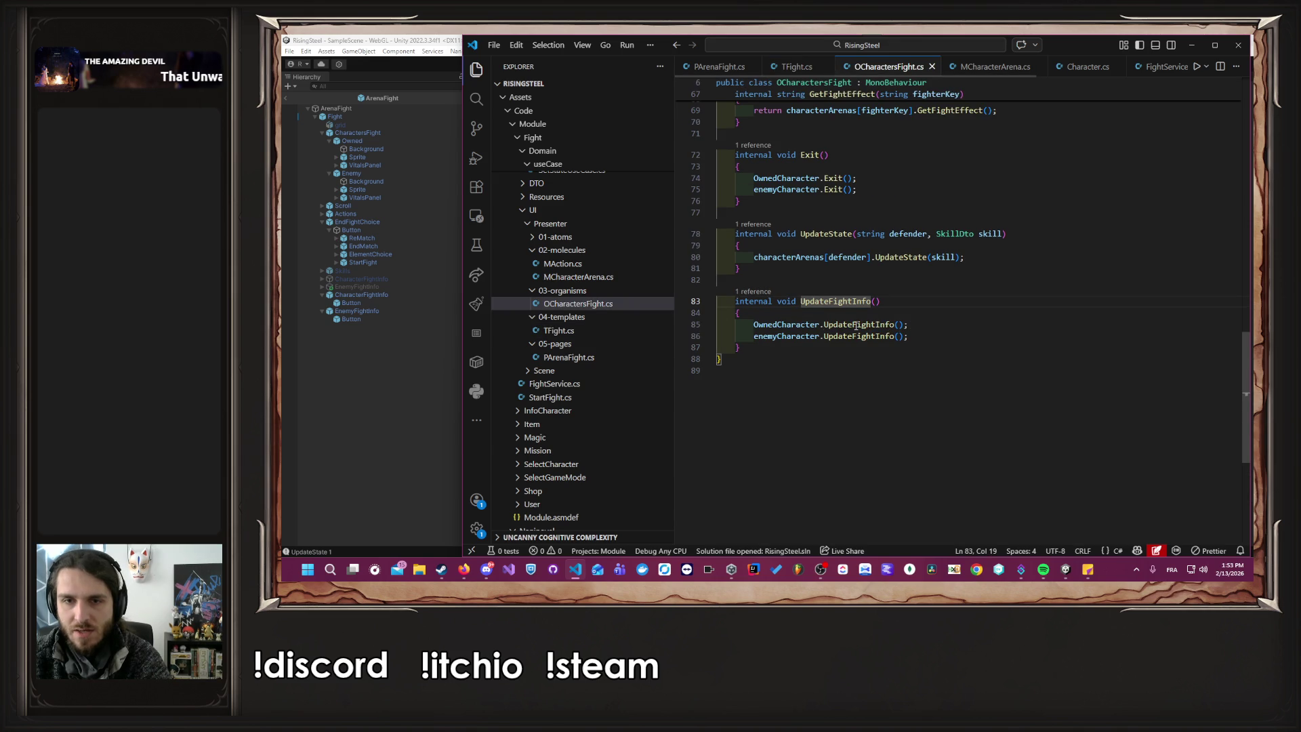
pyautogui.moveTo(863, 332)
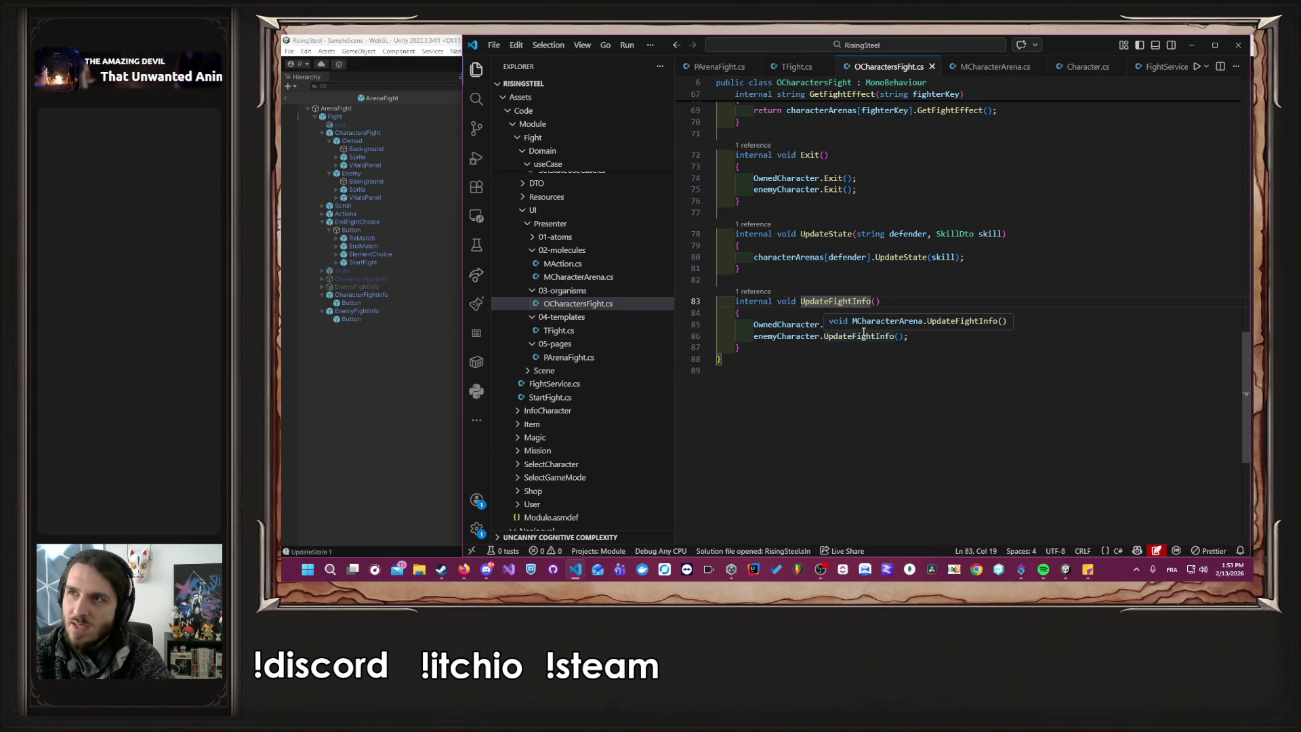
pyautogui.keyDown('ctrl'); pyautogui.click(863, 332); pyautogui.keyUp('ctrl')
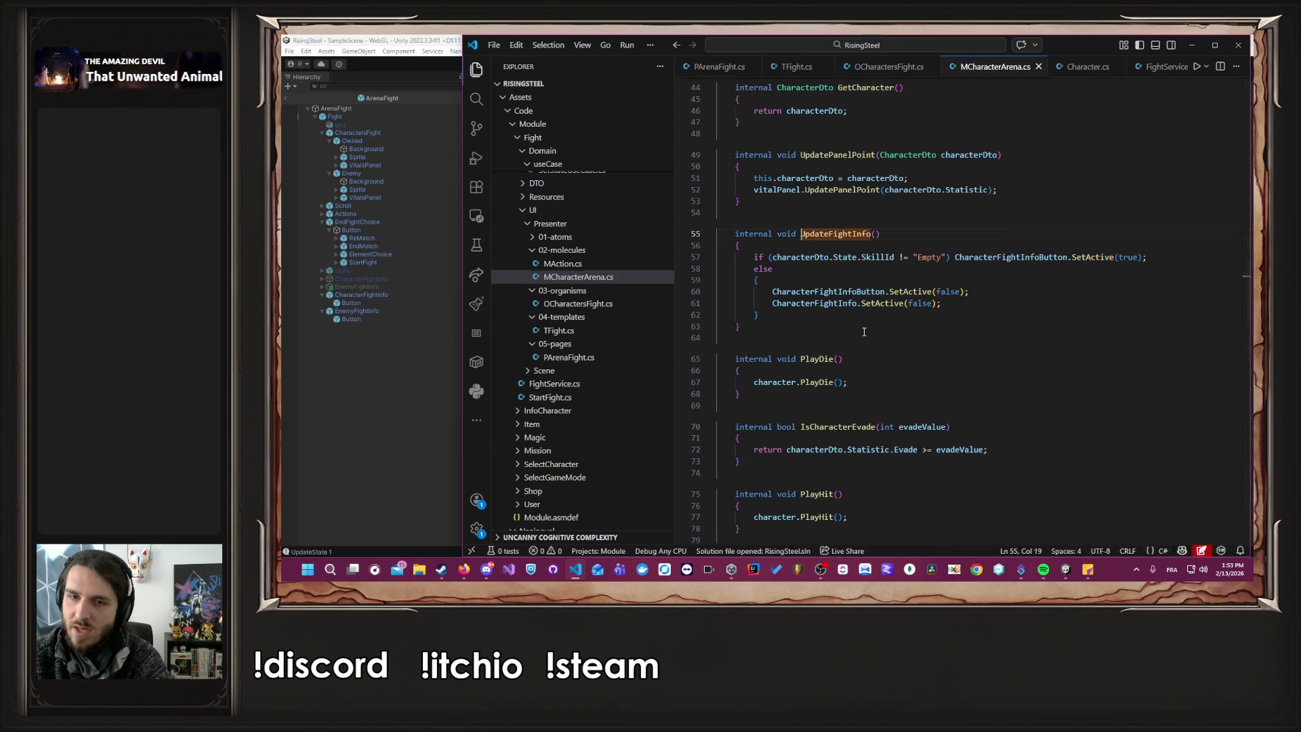
# Insert an empty line at the top of UpdateFightInfo in MCharacterArena.cs.
pyautogui.moveTo(932, 291)
pyautogui.mouseDown()
pyautogui.moveTo(813, 305)
pyautogui.moveTo(942, 304)
pyautogui.mouseUp()
pyautogui.click(902, 303)
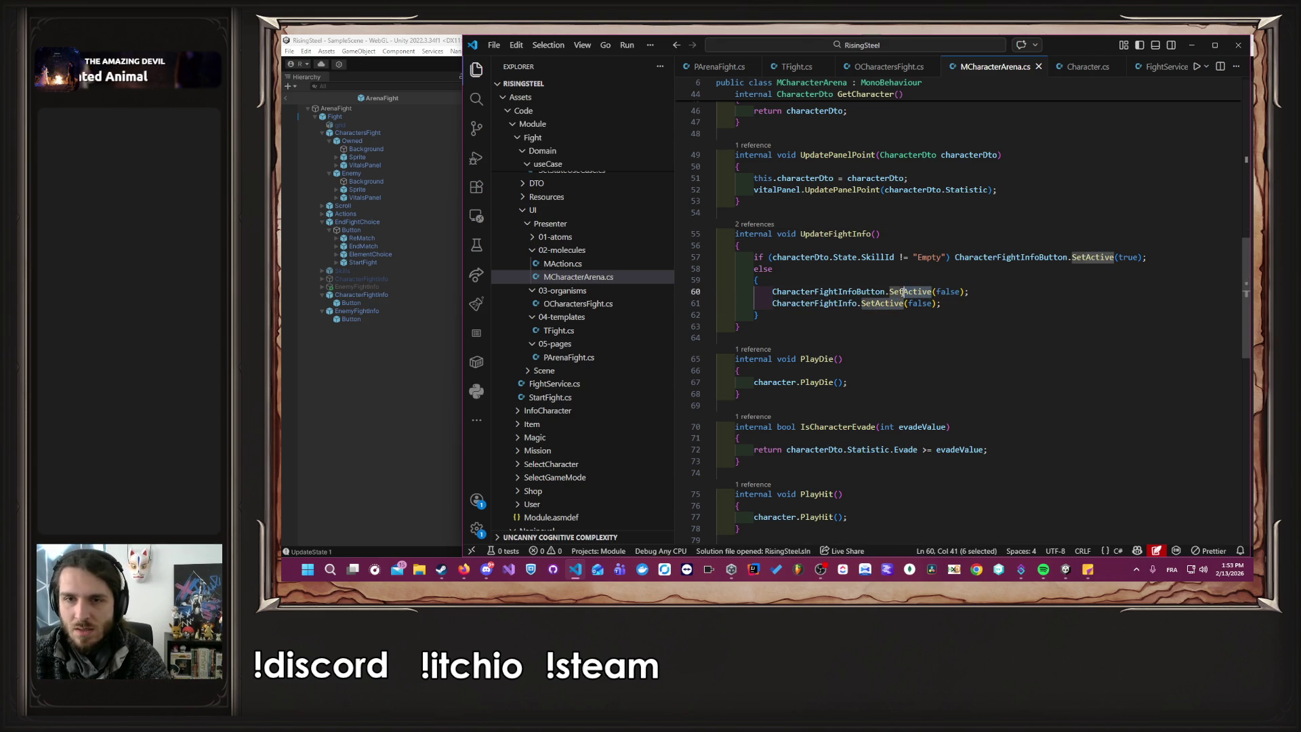
pyautogui.click(876, 247)
pyautogui.press('Return')
# Add an IntelliSense Debug.Log line with the 'UpdateFightInfo' message at the top of UpdateFightInfo.
pyautogui.write('Debug')
pyautogui.press('Tab')
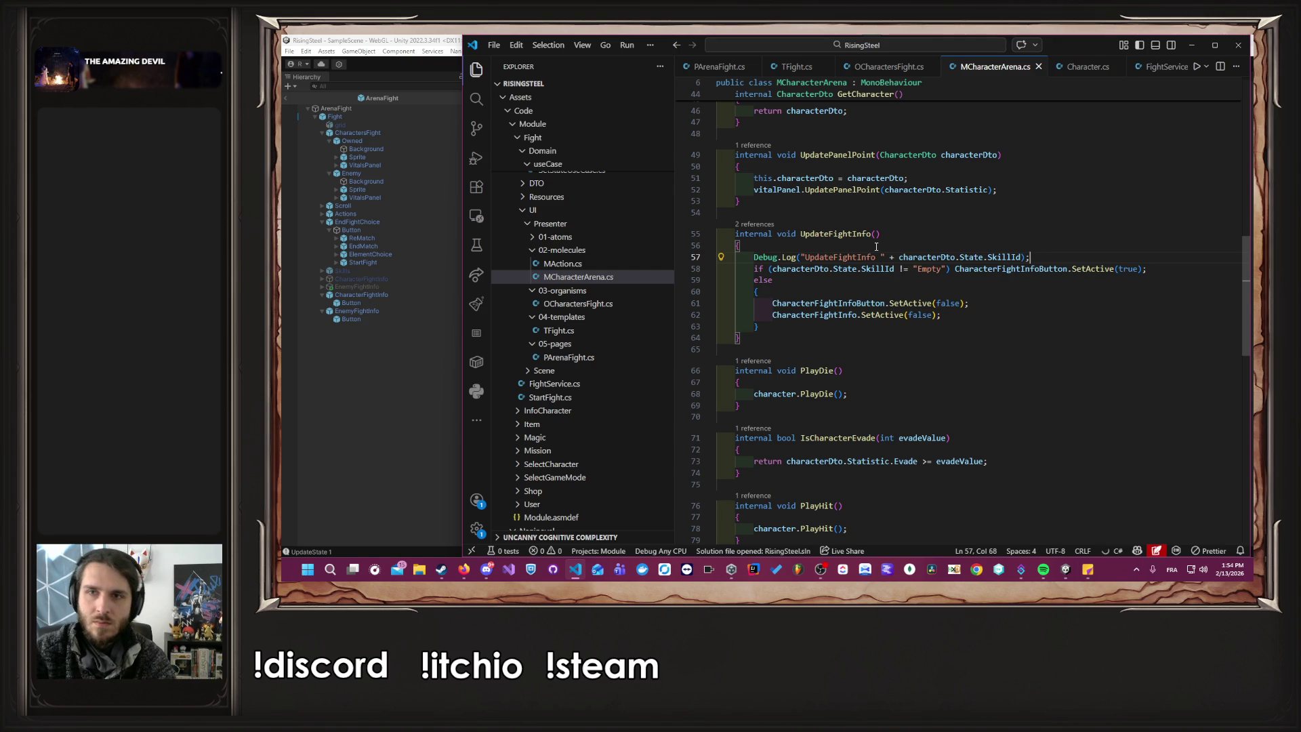
pyautogui.scroll(15, 862, 252)
pyautogui.scroll(-10, 864, 247)
pyautogui.scroll(10, 866, 230)
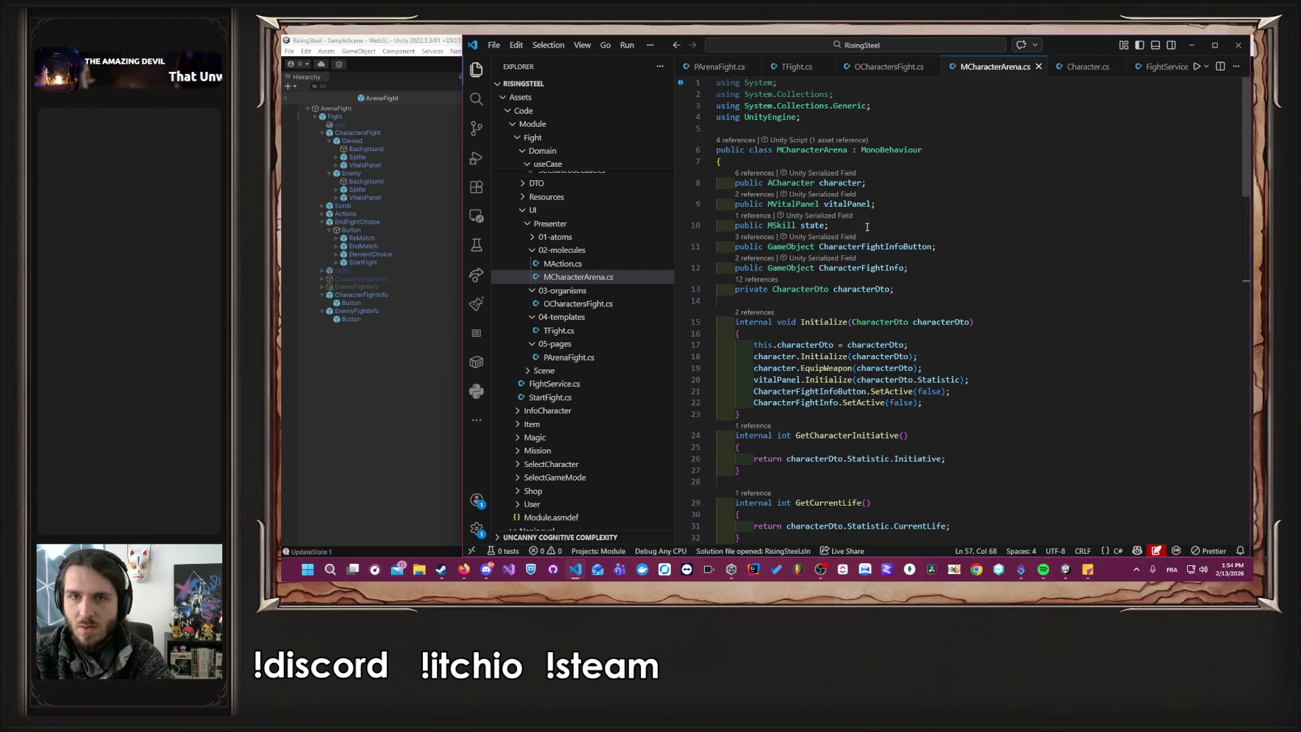
pyautogui.doubleClick(840, 183)
pyautogui.scroll(-12, 862, 326)
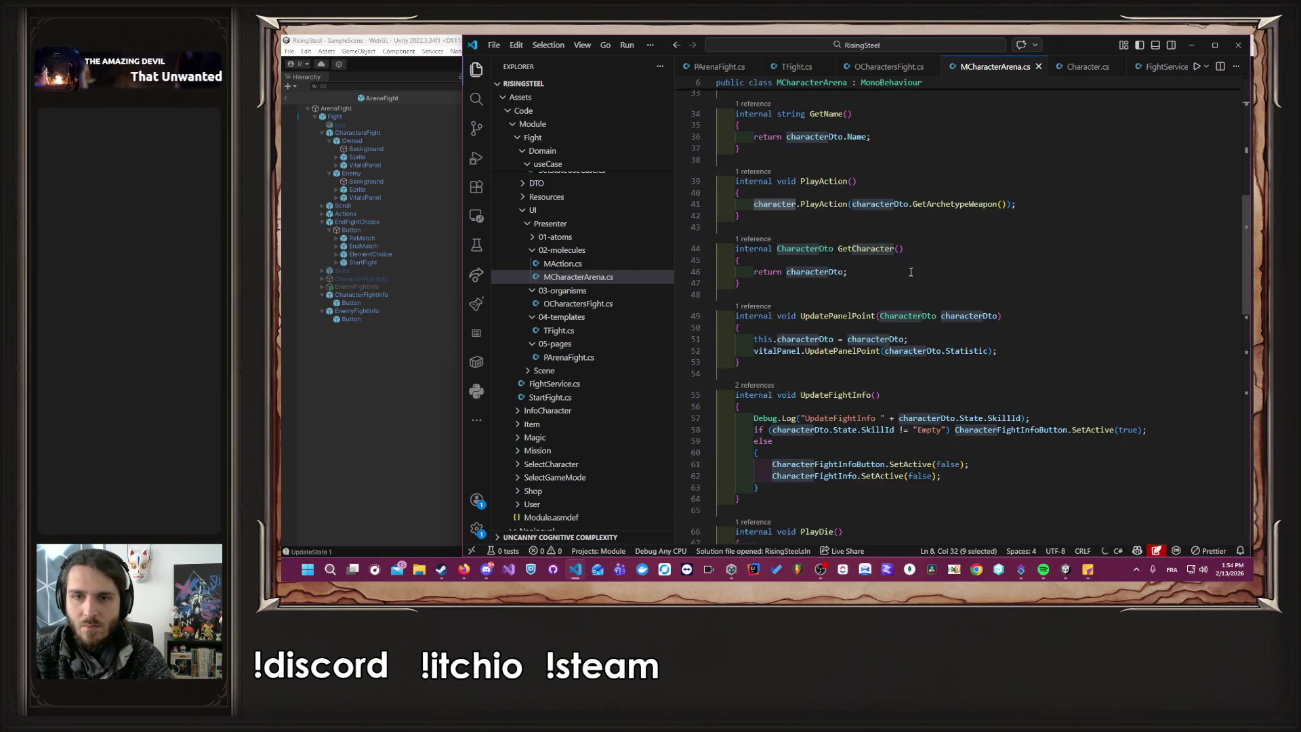
pyautogui.scroll(-1, 863, 327)
pyautogui.doubleClick(840, 315)
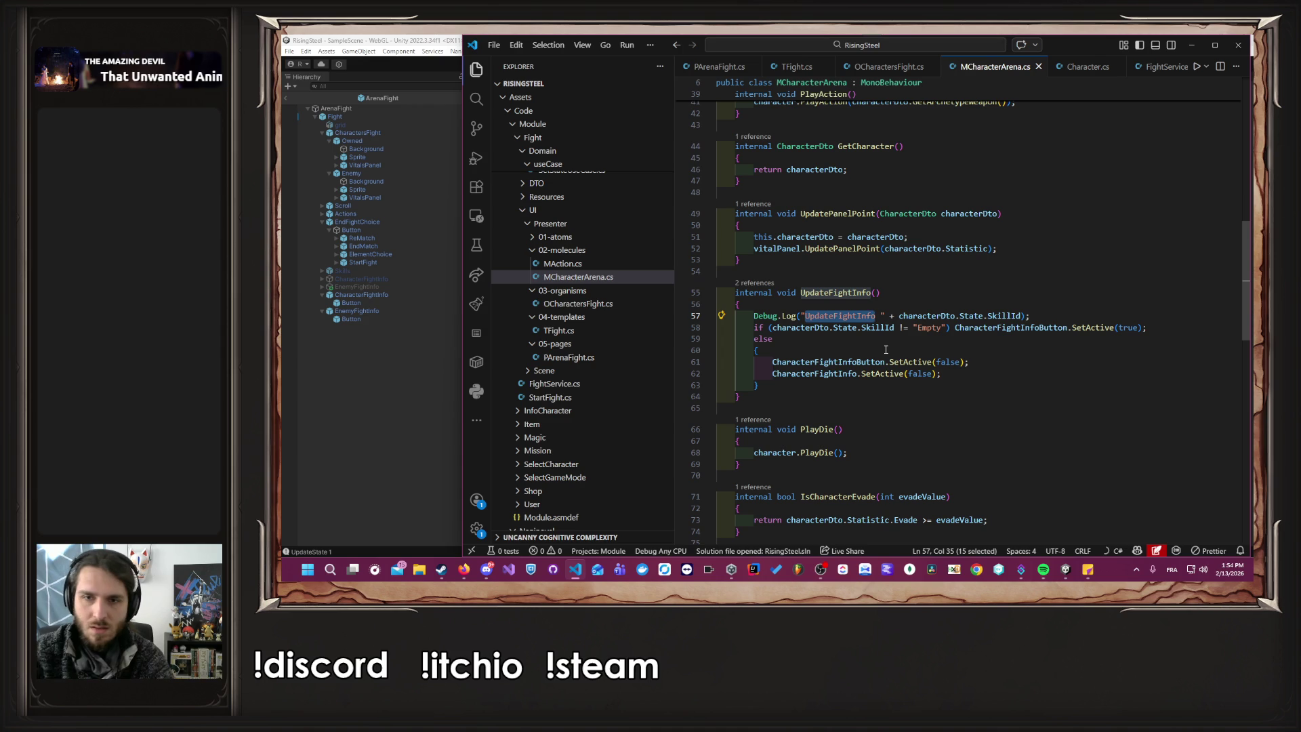
pyautogui.press('Escape')
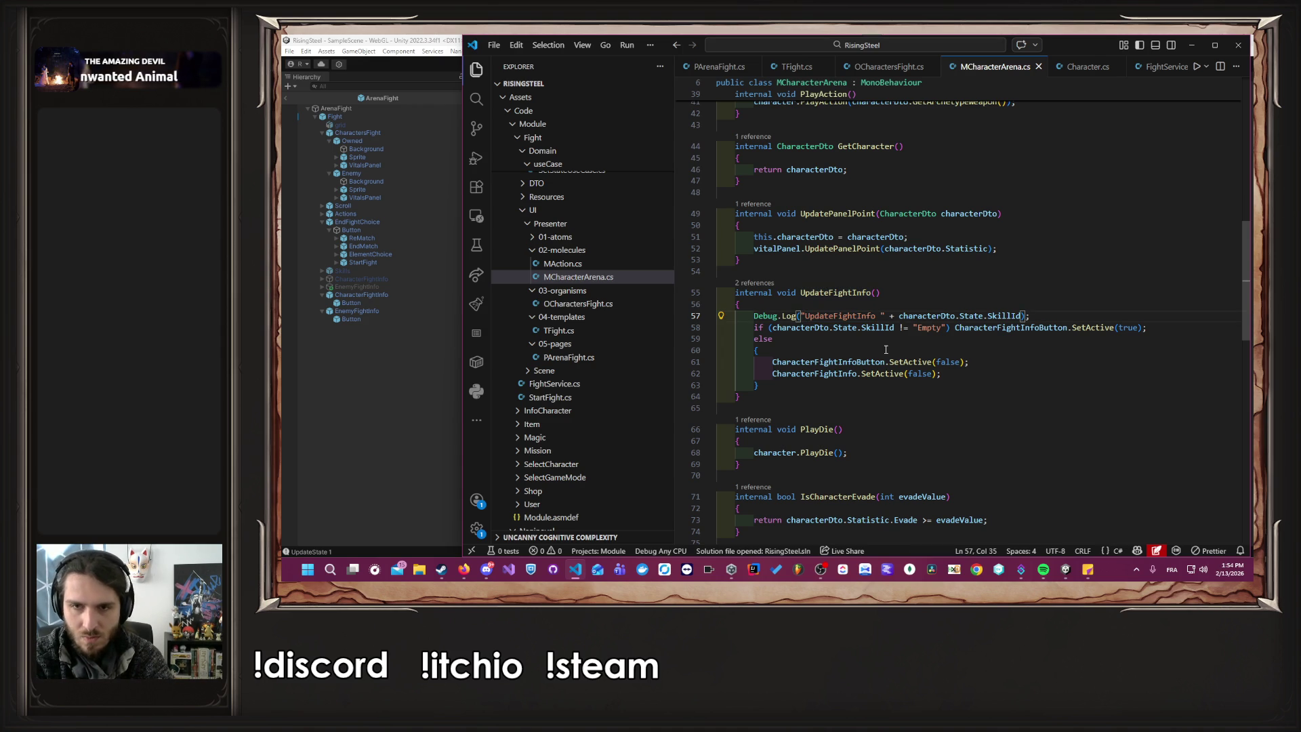
# Make the log message an interpolated string with a character placeholder.
pyautogui.write('$')
pyautogui.press('Right')
pyautogui.write('{character')
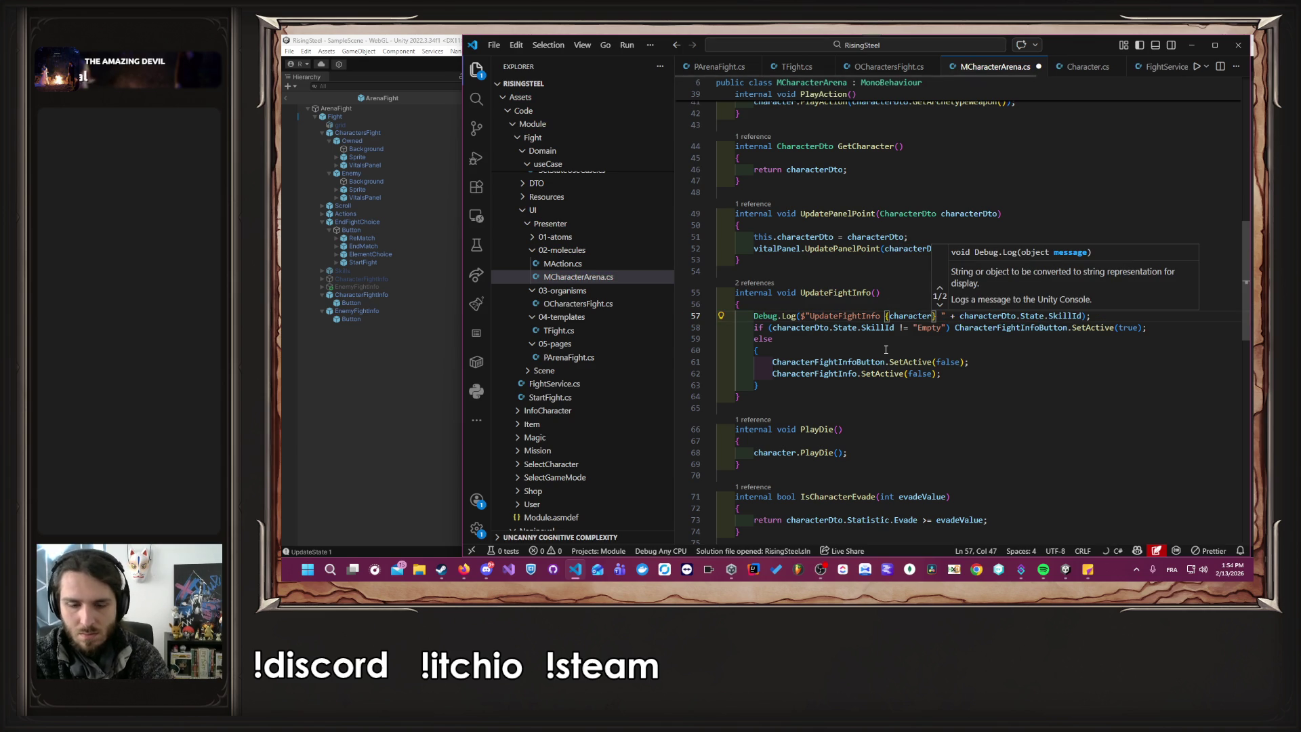
pyautogui.write('.')
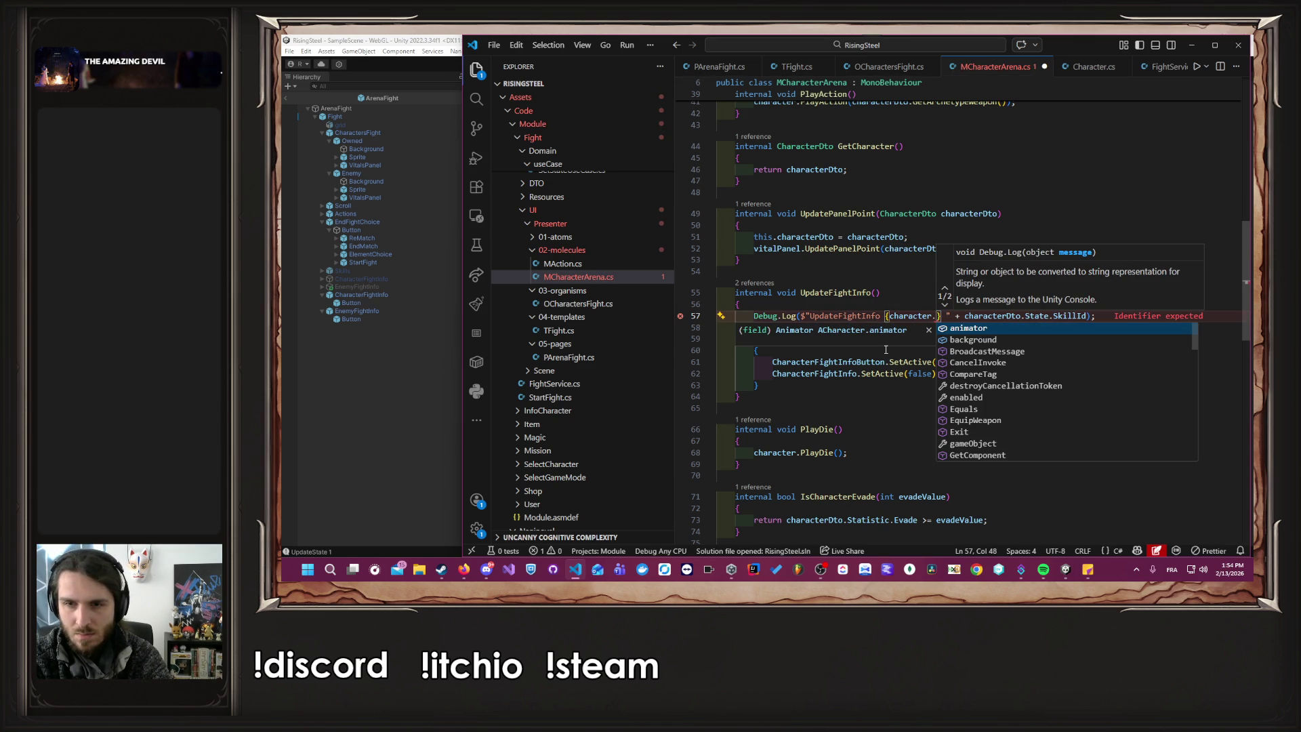
pyautogui.press('BackSpace')
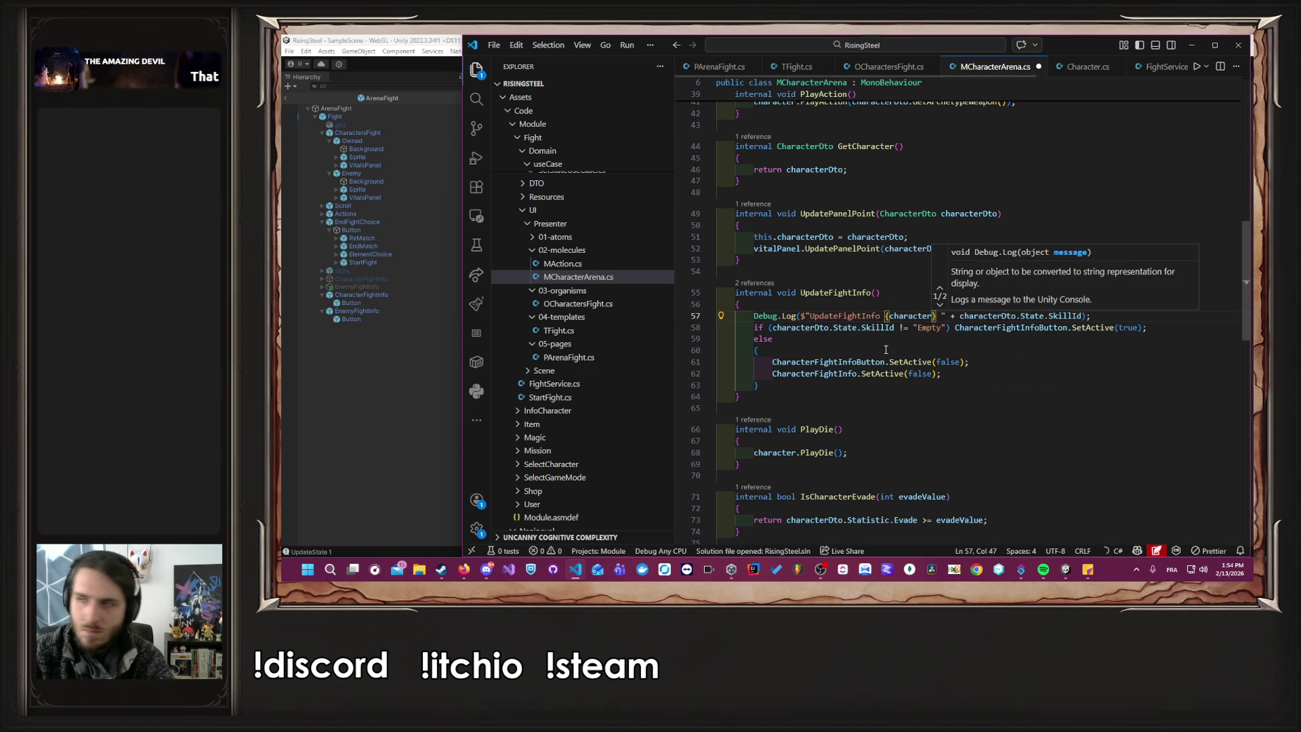
# Change the placeholder to {characterDto.Name} so the log prints each character's name.
pyautogui.scroll(10, 880, 346)
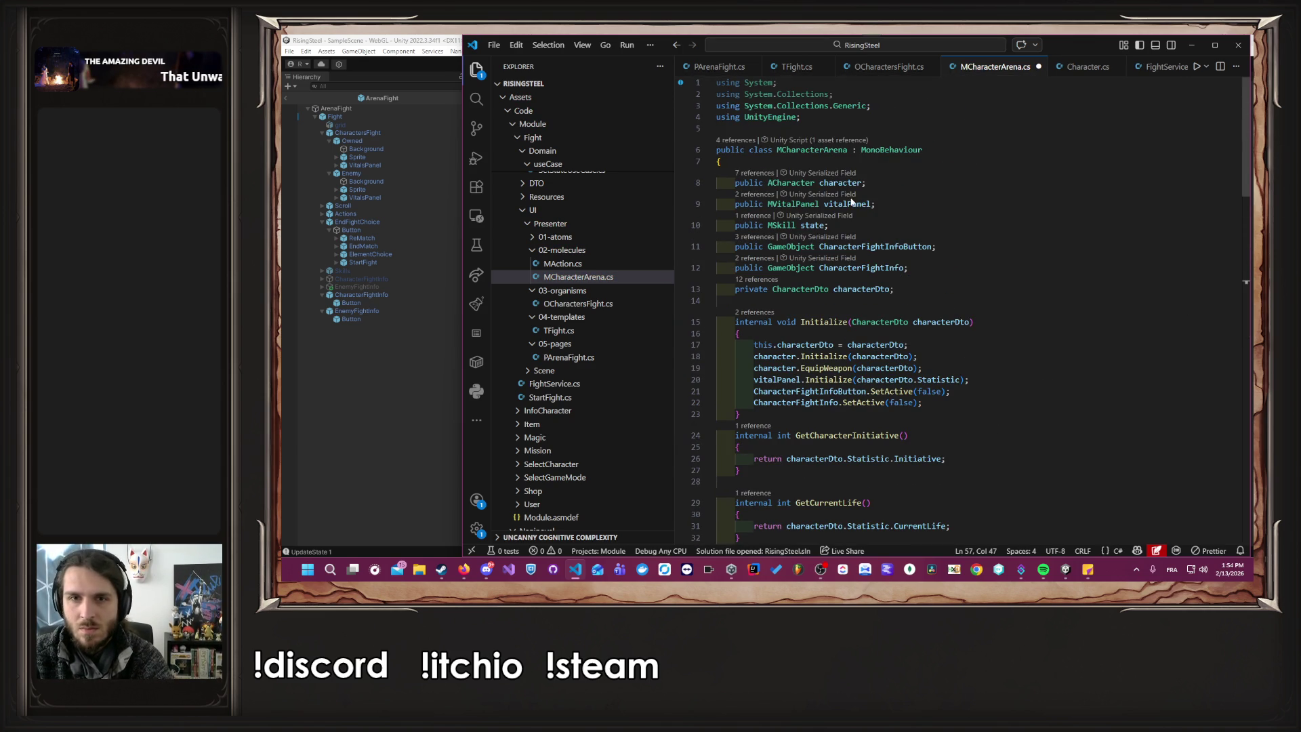
pyautogui.doubleClick(862, 289)
pyautogui.hotkey('ctrl', 'c')
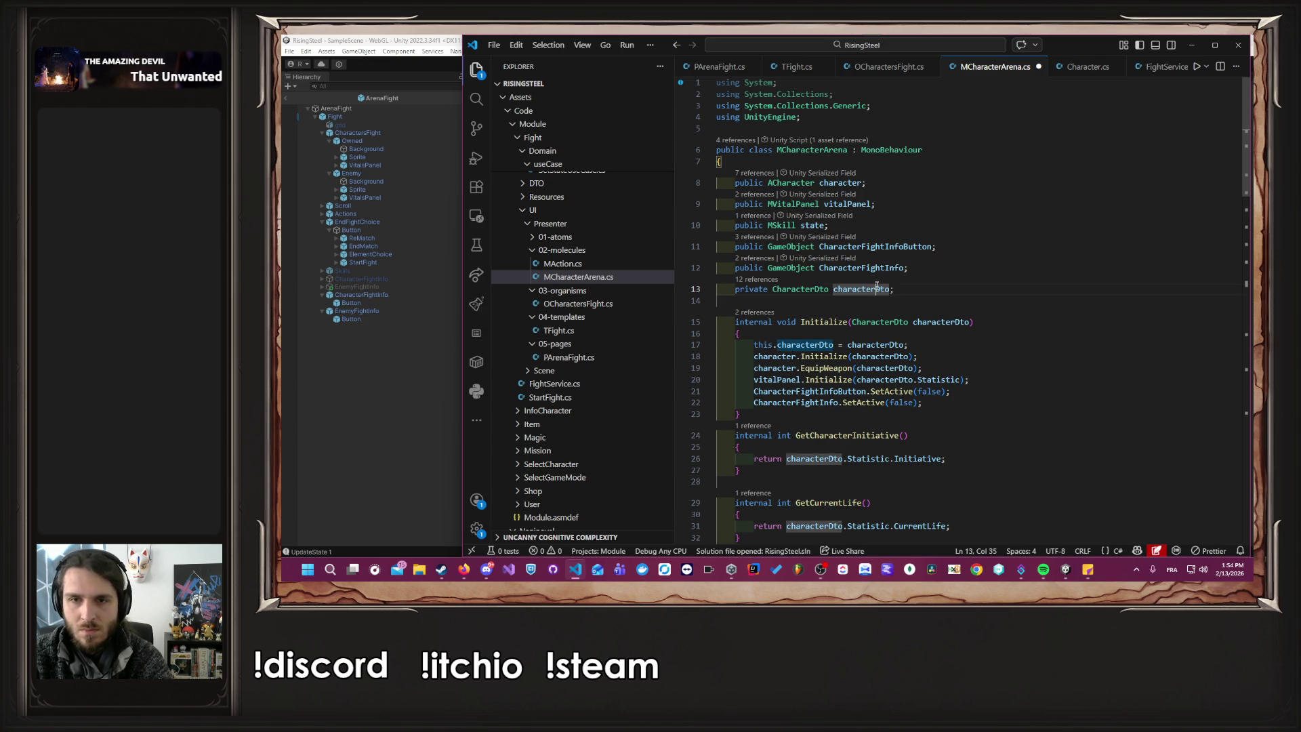
pyautogui.scroll(-10, 972, 294)
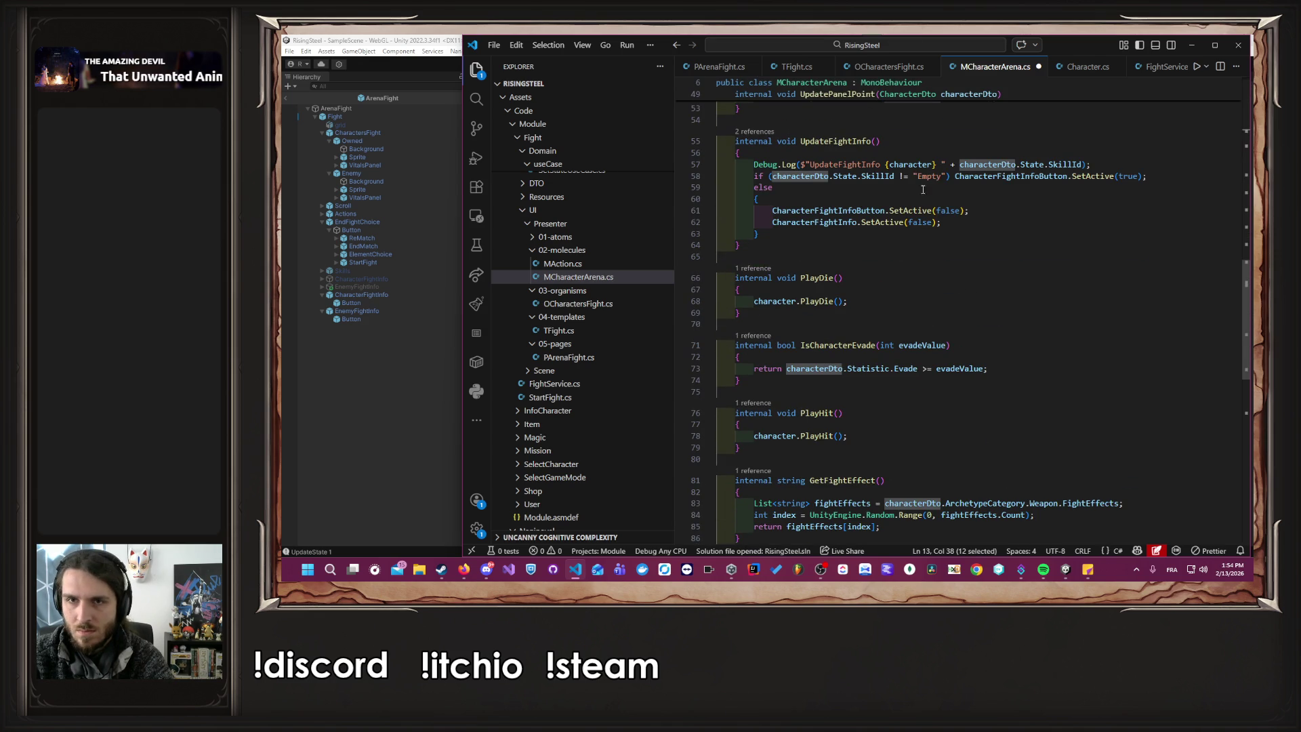
pyautogui.doubleClick(913, 167)
pyautogui.hotkey('ctrl', 'v')
pyautogui.write('.')
pyautogui.press('Down')
pyautogui.press('Down')
pyautogui.press('Down')
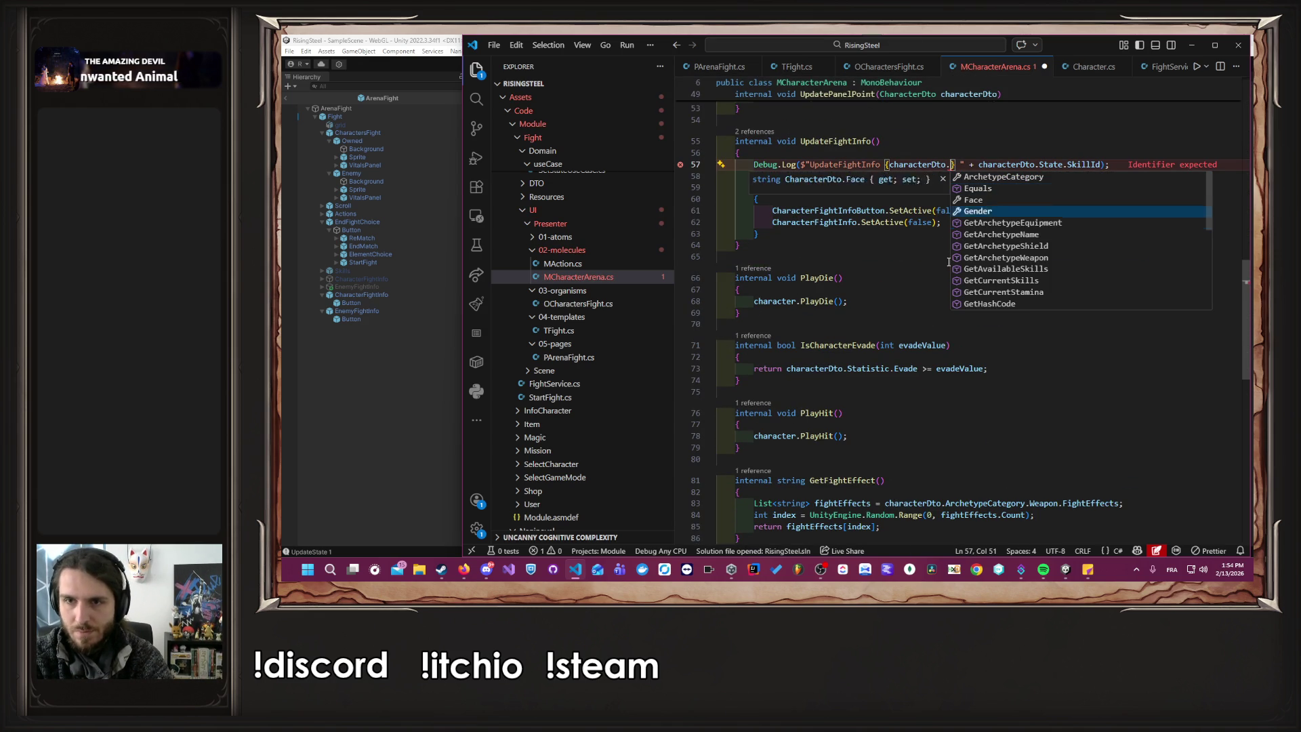
pyautogui.press('Down')
pyautogui.press('Down')
pyautogui.press('Down')
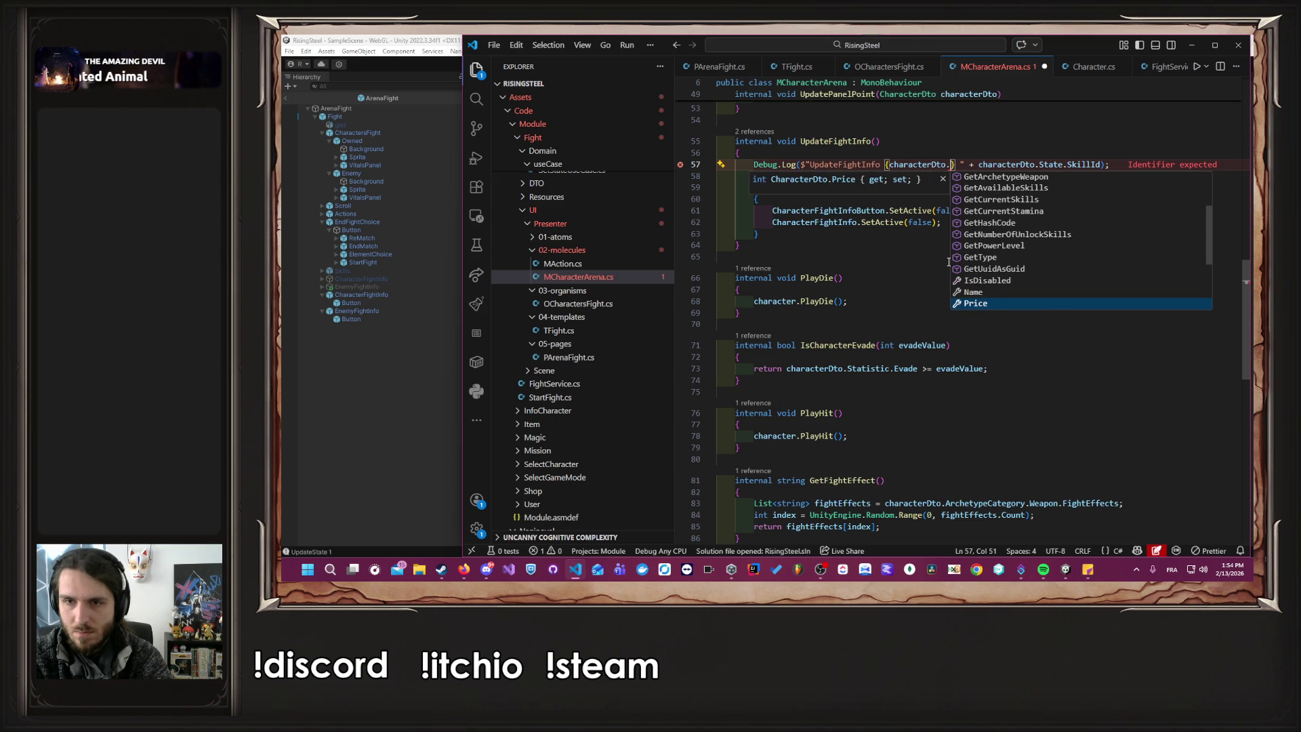
pyautogui.write('Name')
pyautogui.press('Return')
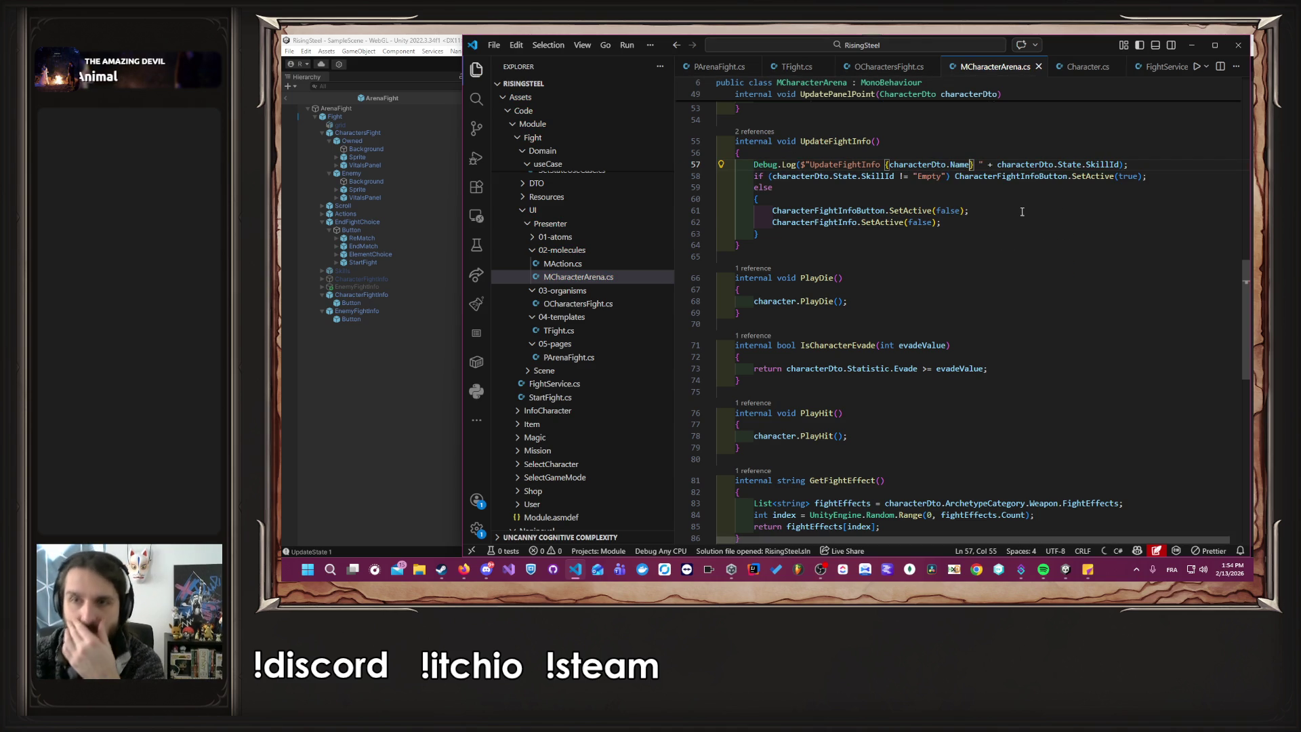
pyautogui.click(377, 370)
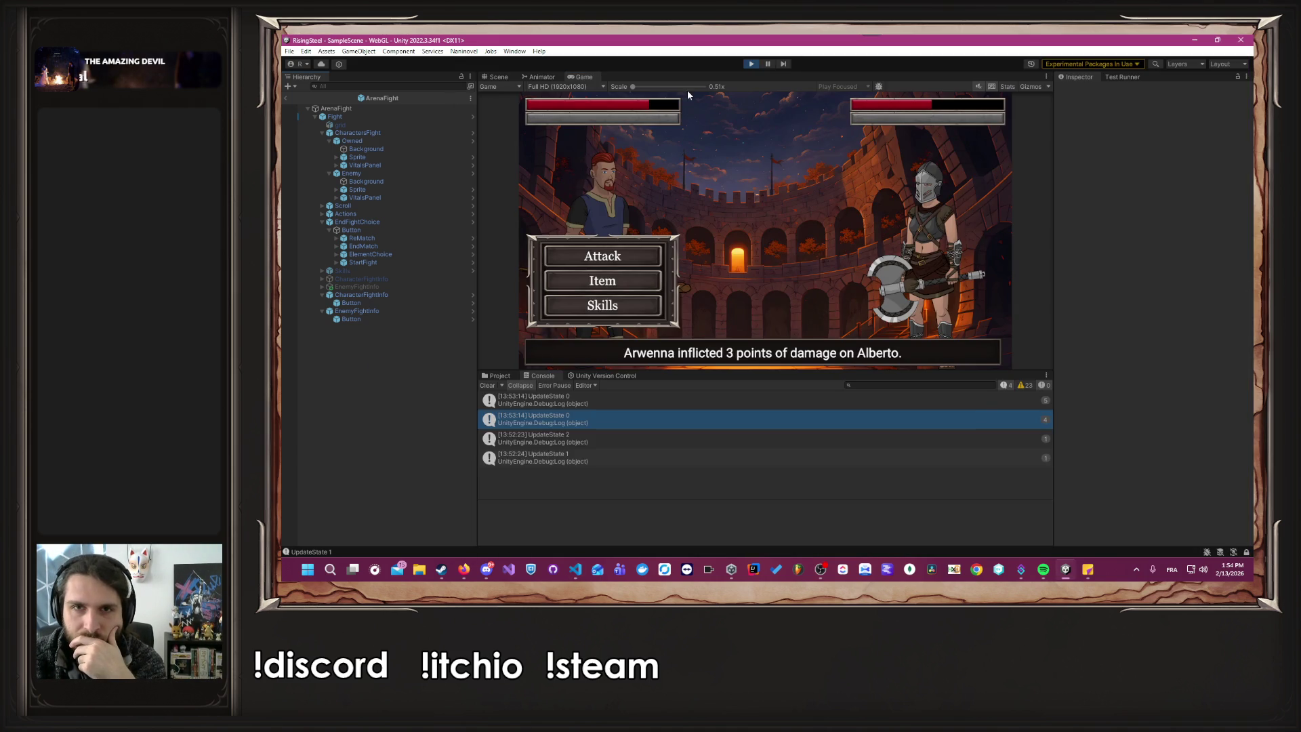
# Stop and restart play mode, continue from save slot 1, and enter an Arena fight.
pyautogui.click(750, 63)
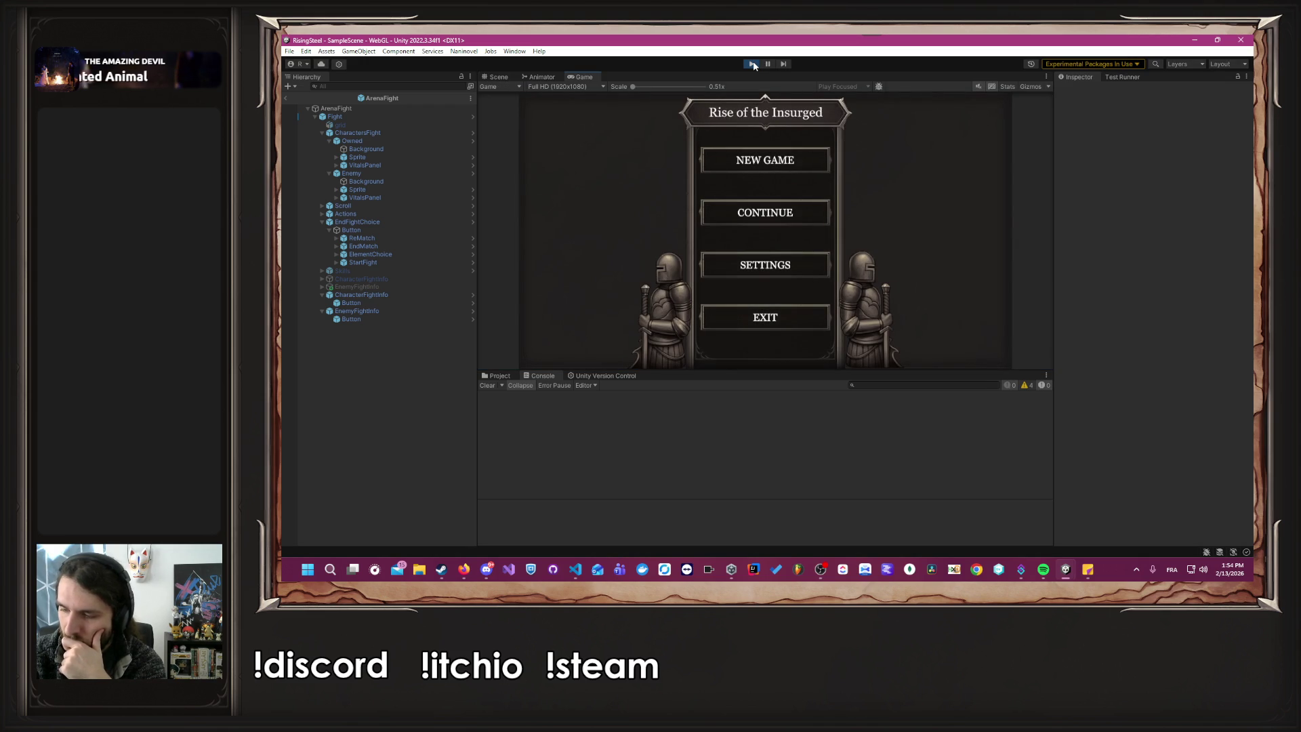
pyautogui.click(779, 230)
pyautogui.click(699, 230)
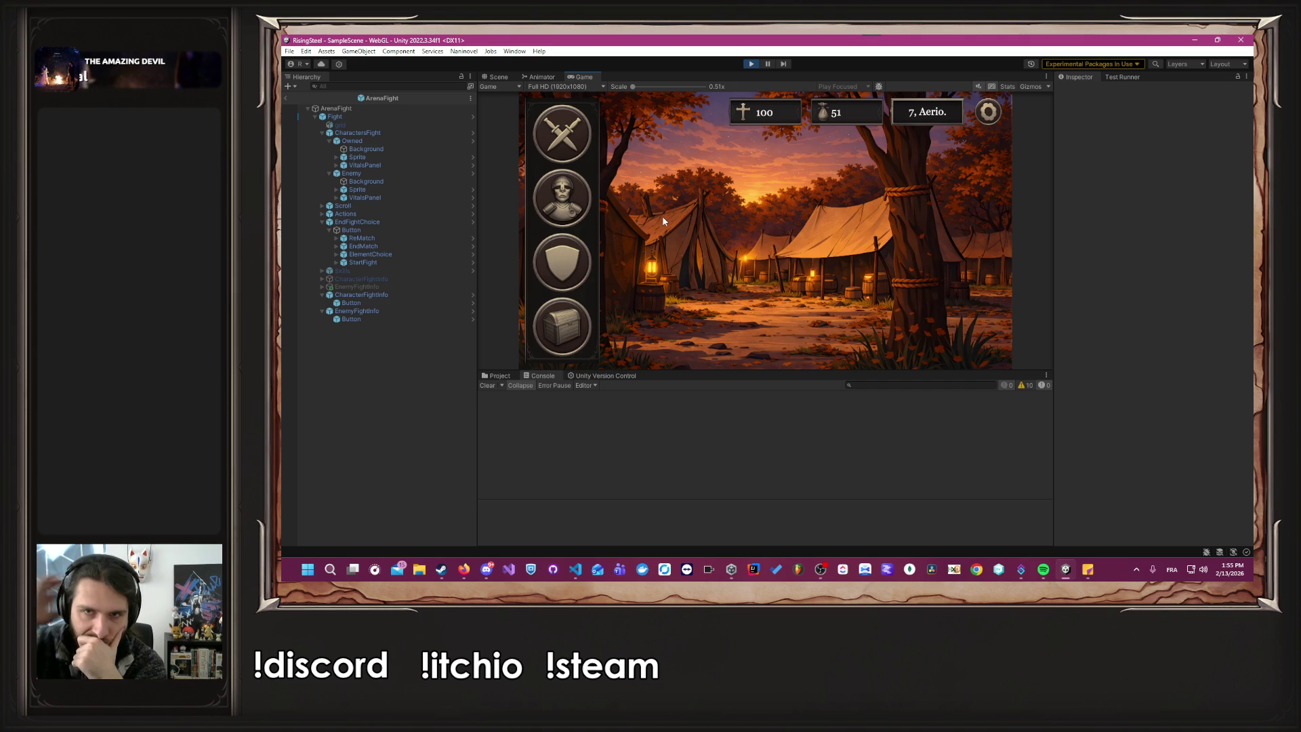
pyautogui.click(561, 134)
pyautogui.click(572, 149)
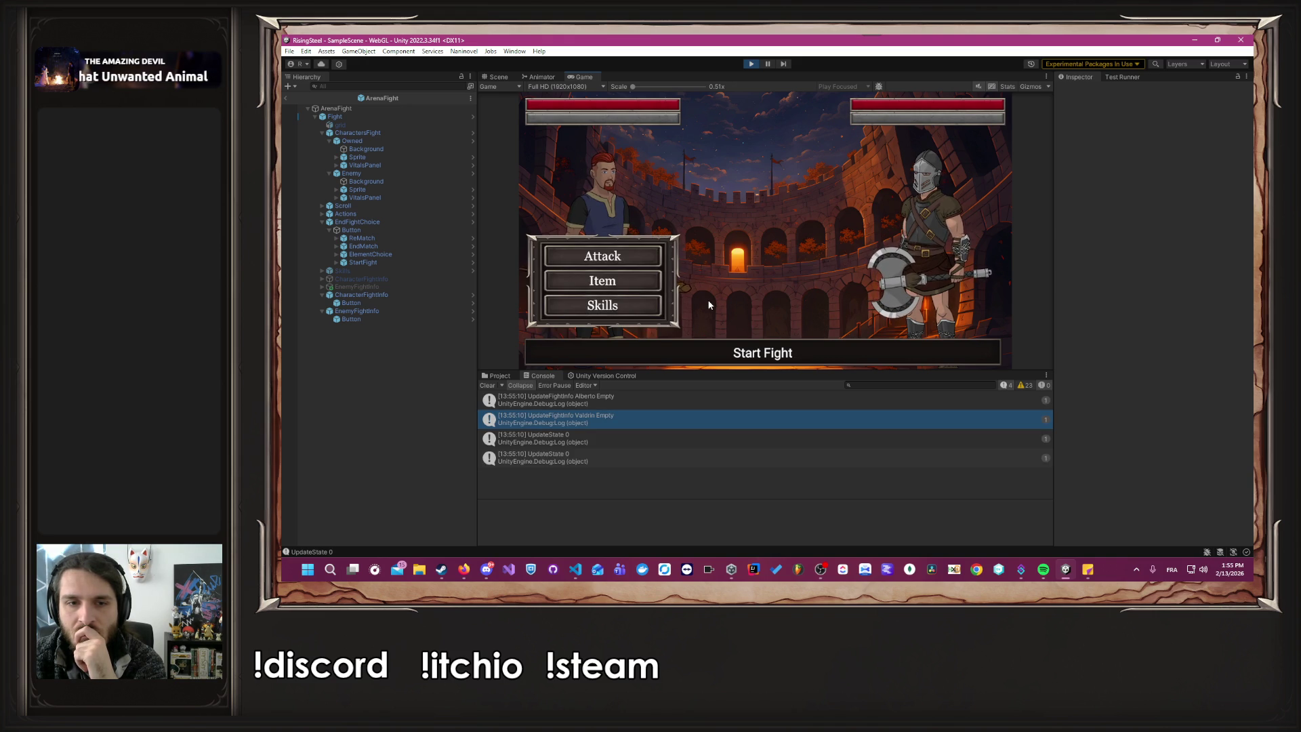
# Use Burn on Valdrin, then inspect the Console log's stack trace and the Burn skill details.
pyautogui.click(651, 305)
pyautogui.click(762, 156)
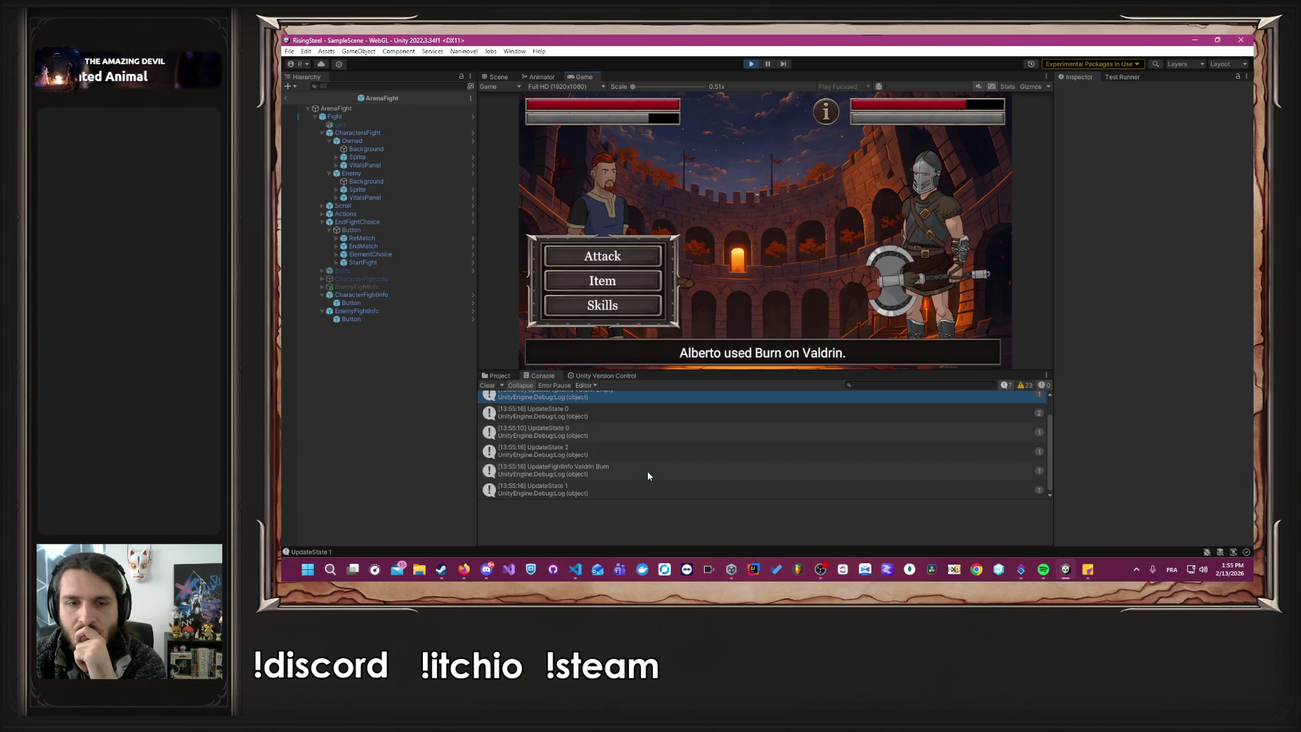
pyautogui.click(645, 467)
pyautogui.scroll(-1, 651, 451)
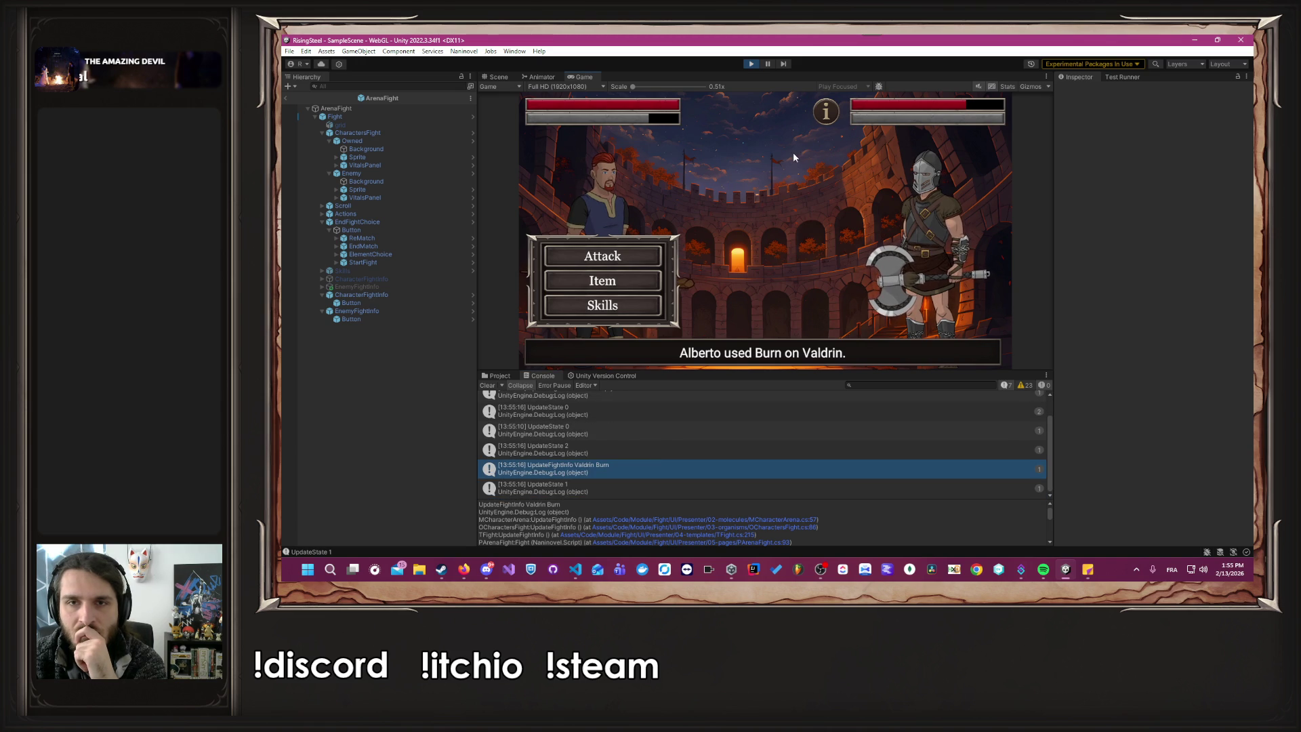
pyautogui.click(820, 117)
pyautogui.click(820, 120)
# Have Alberto drink a Beer, burn Valdrin again, then stop the play-test.
pyautogui.click(644, 283)
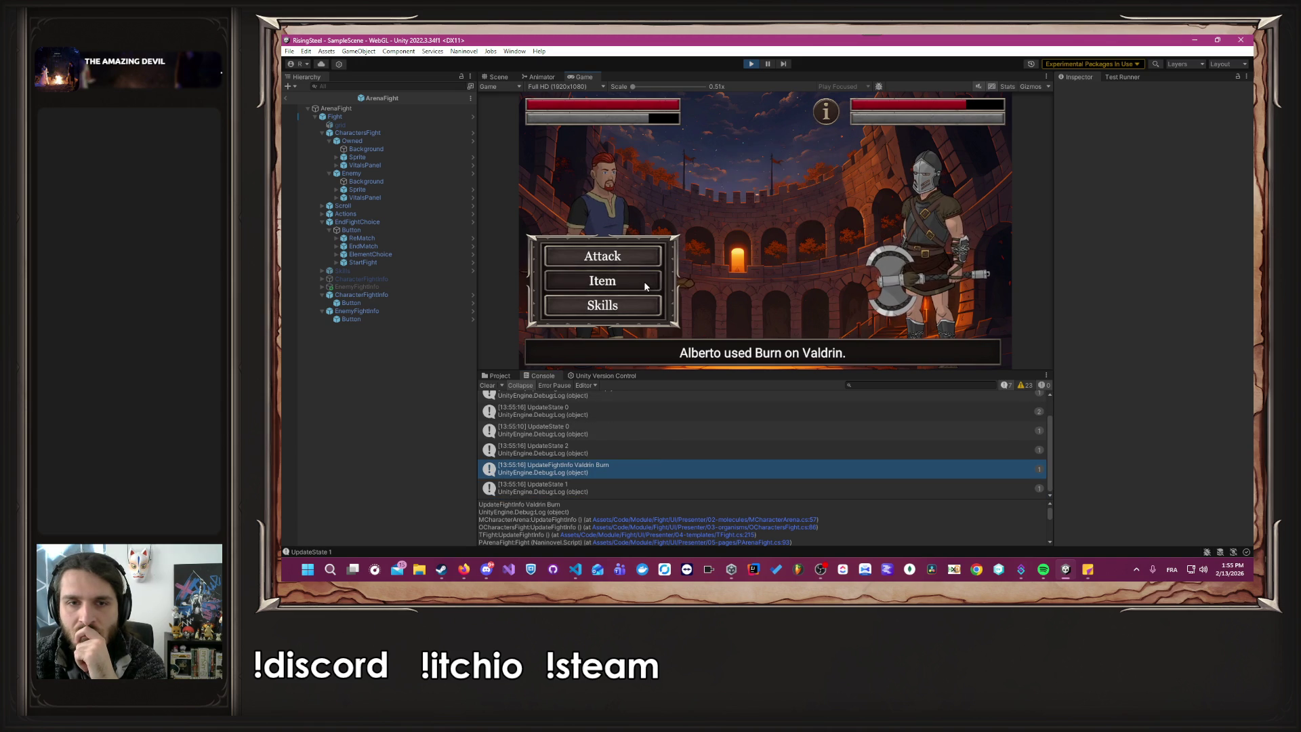
pyautogui.click(730, 266)
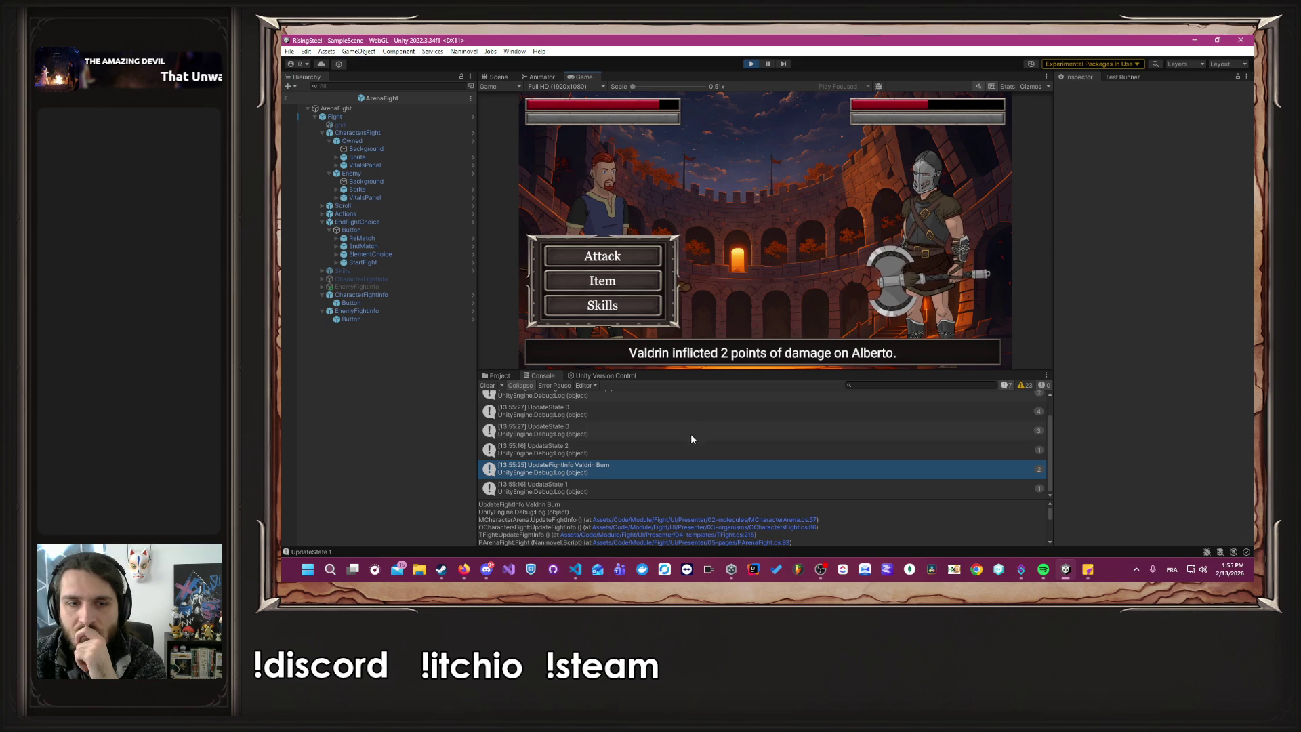
pyautogui.click(641, 298)
pyautogui.click(769, 158)
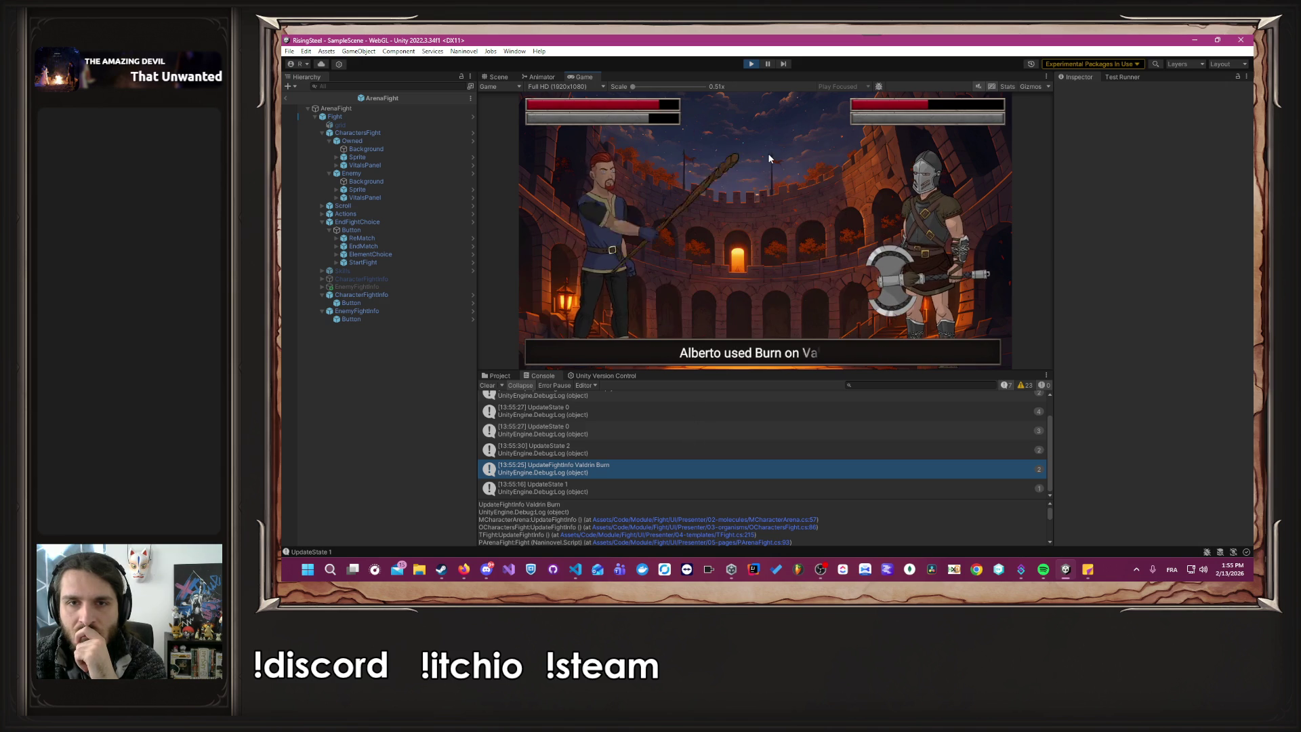
pyautogui.click(825, 115)
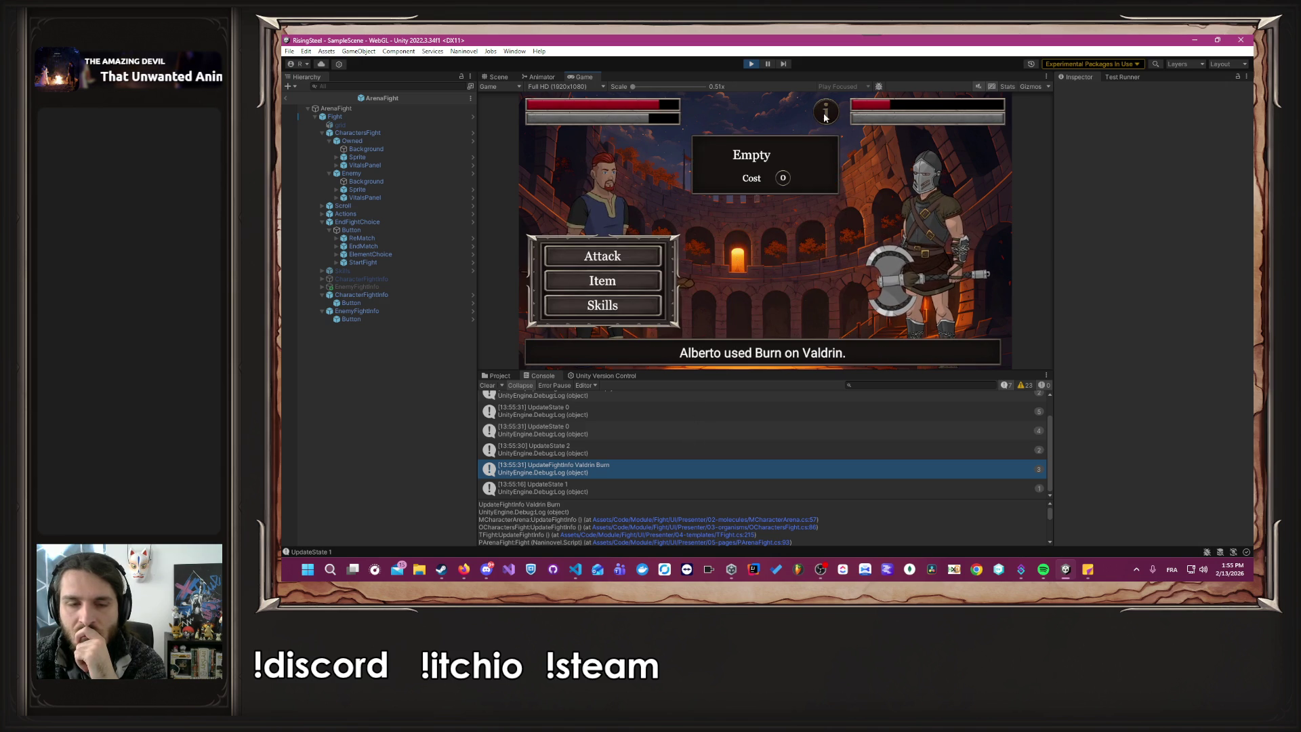
pyautogui.scroll(2, 689, 465)
pyautogui.scroll(-2, 689, 458)
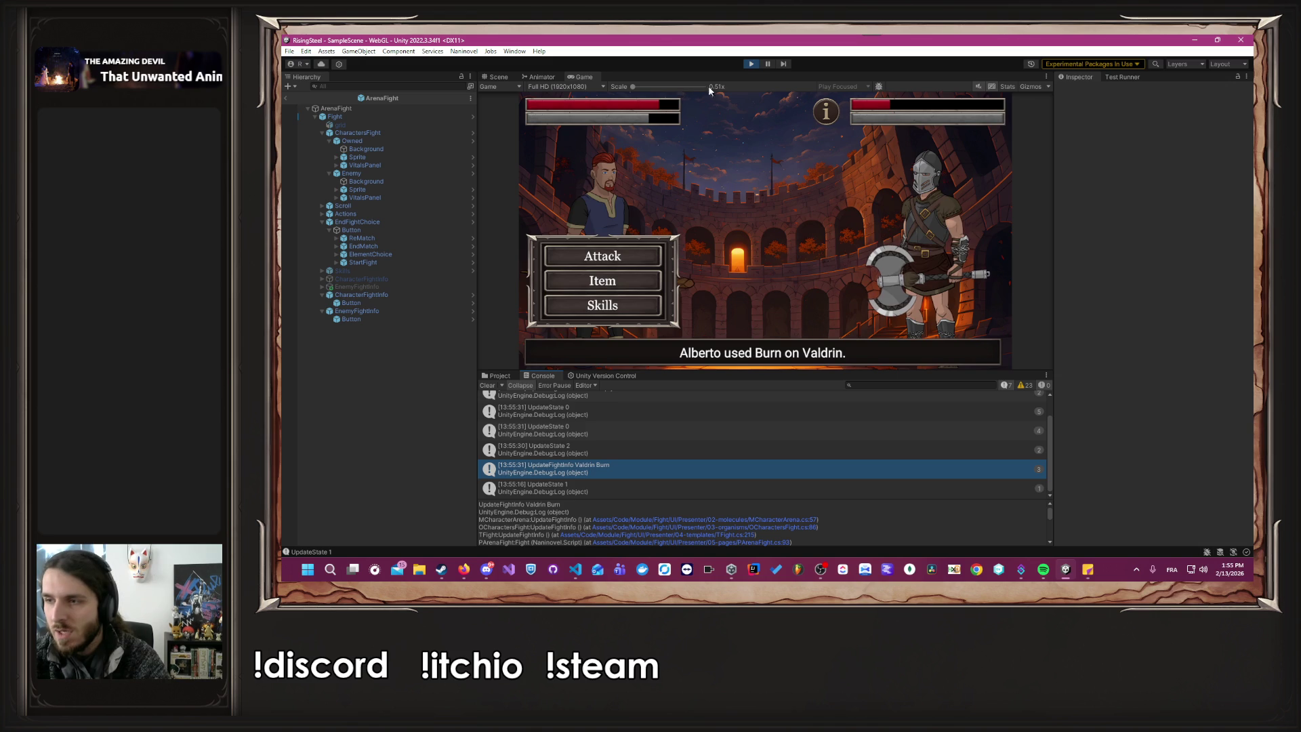
pyautogui.click(751, 64)
pyautogui.hotkey('alt', 'Tab')
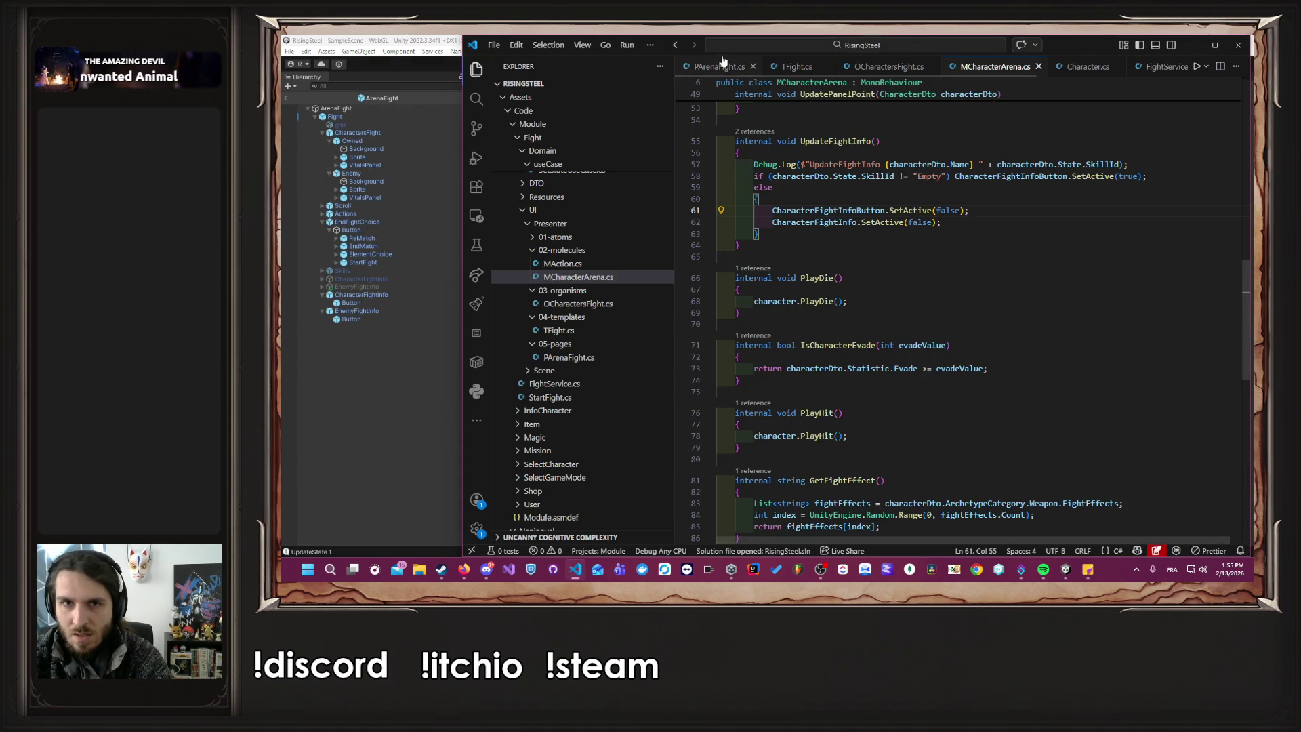
# Open PArenaFight.cs and scroll to the SetState call.
pyautogui.click(719, 66)
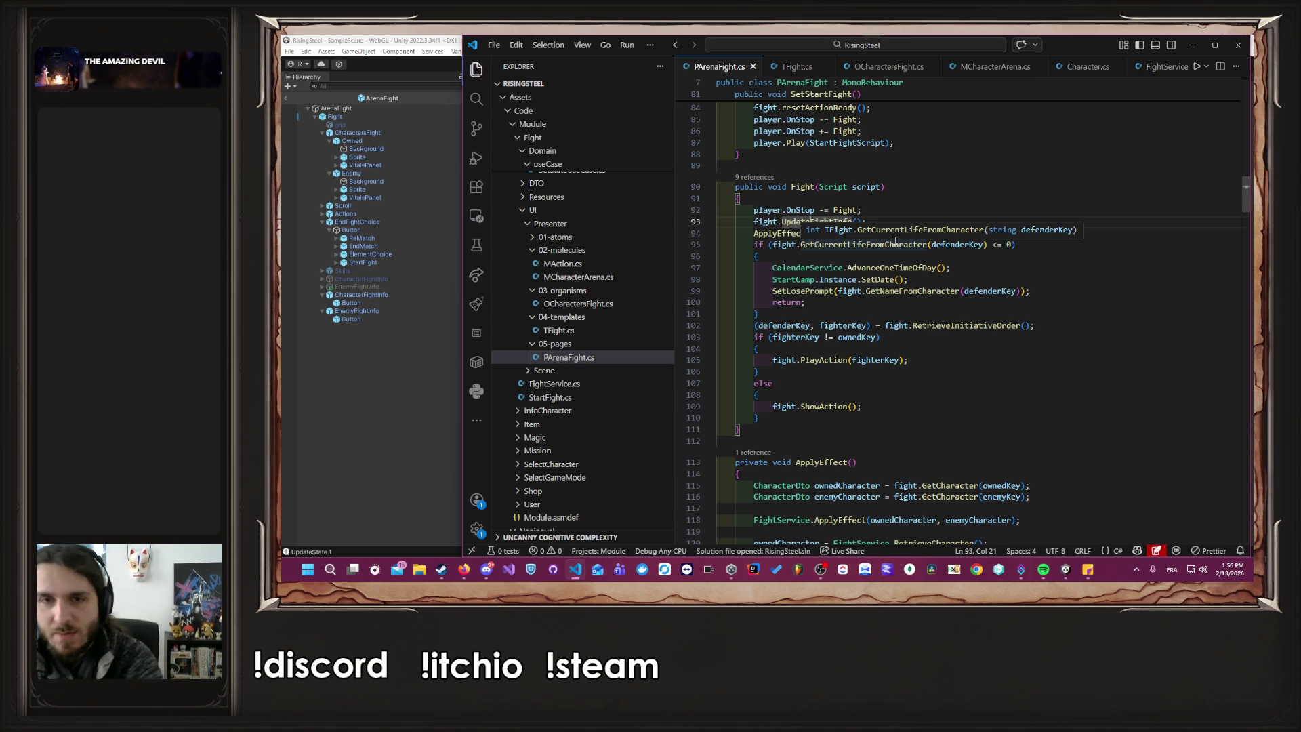
pyautogui.scroll(-15, 895, 240)
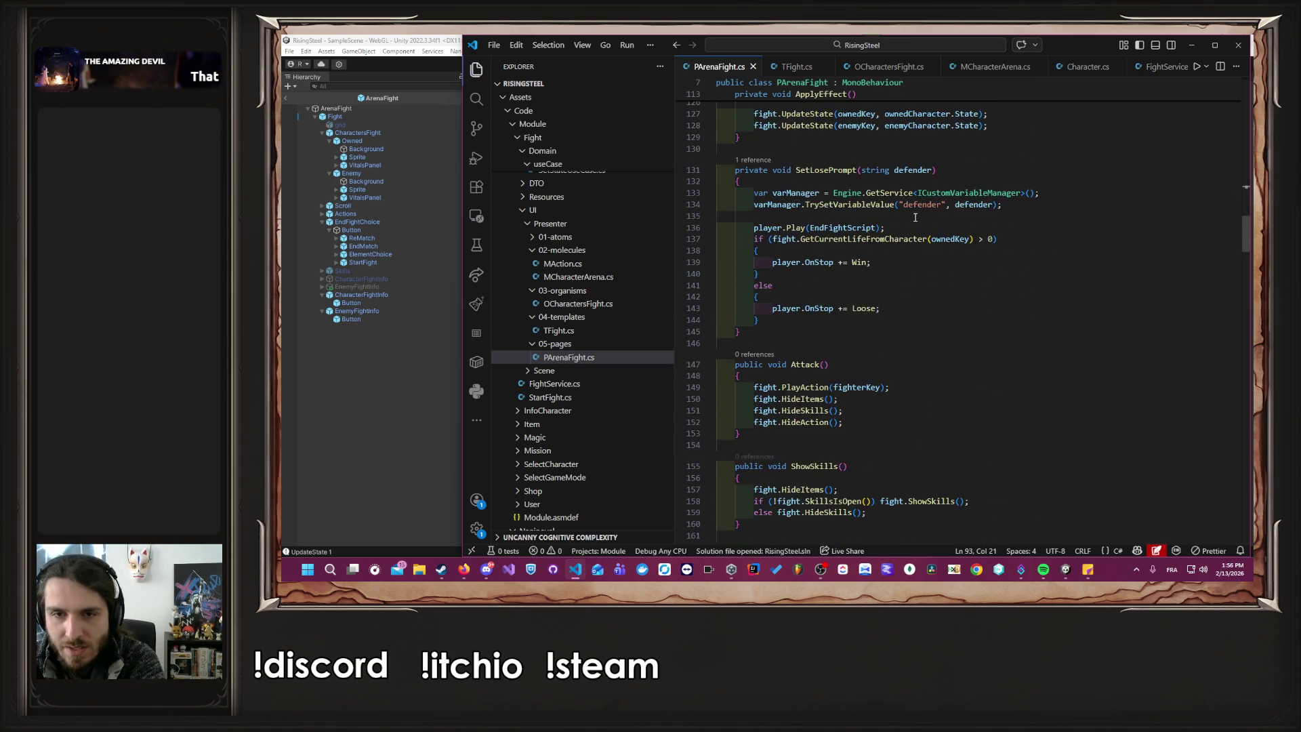
pyautogui.scroll(-20, 915, 217)
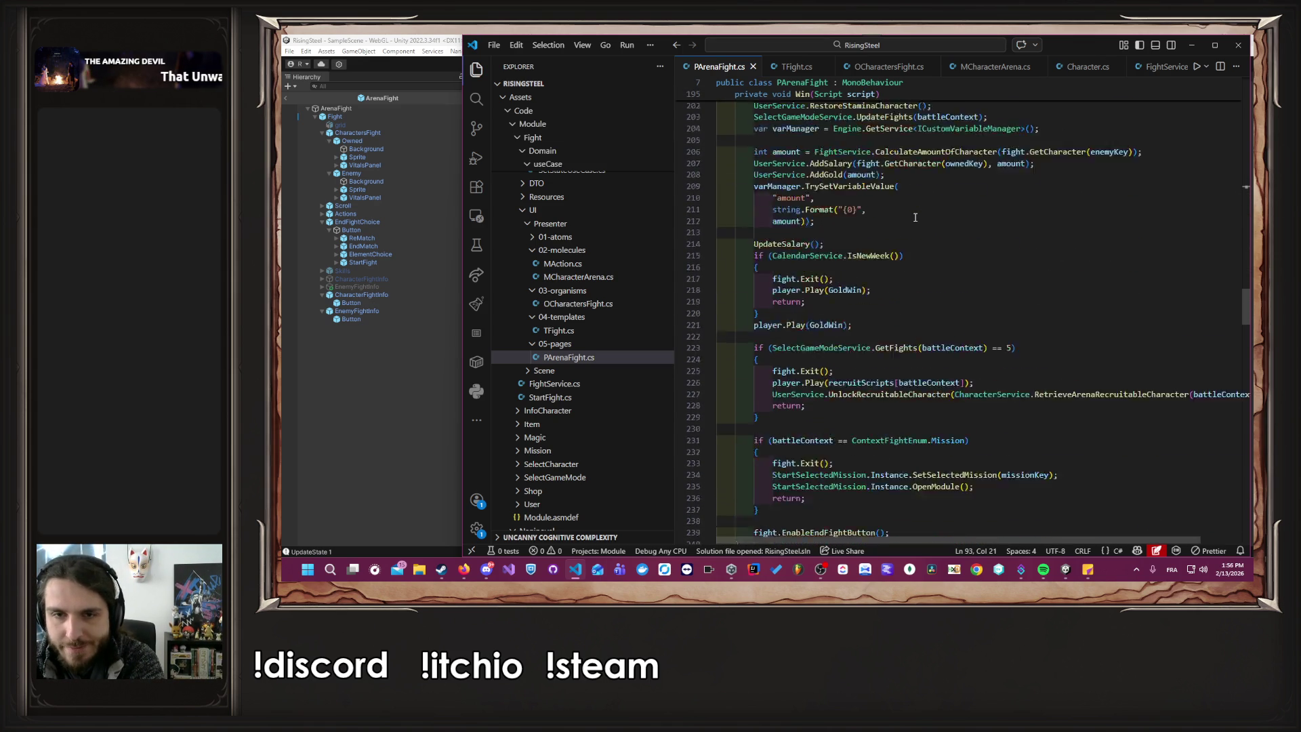
pyautogui.scroll(-20, 888, 231)
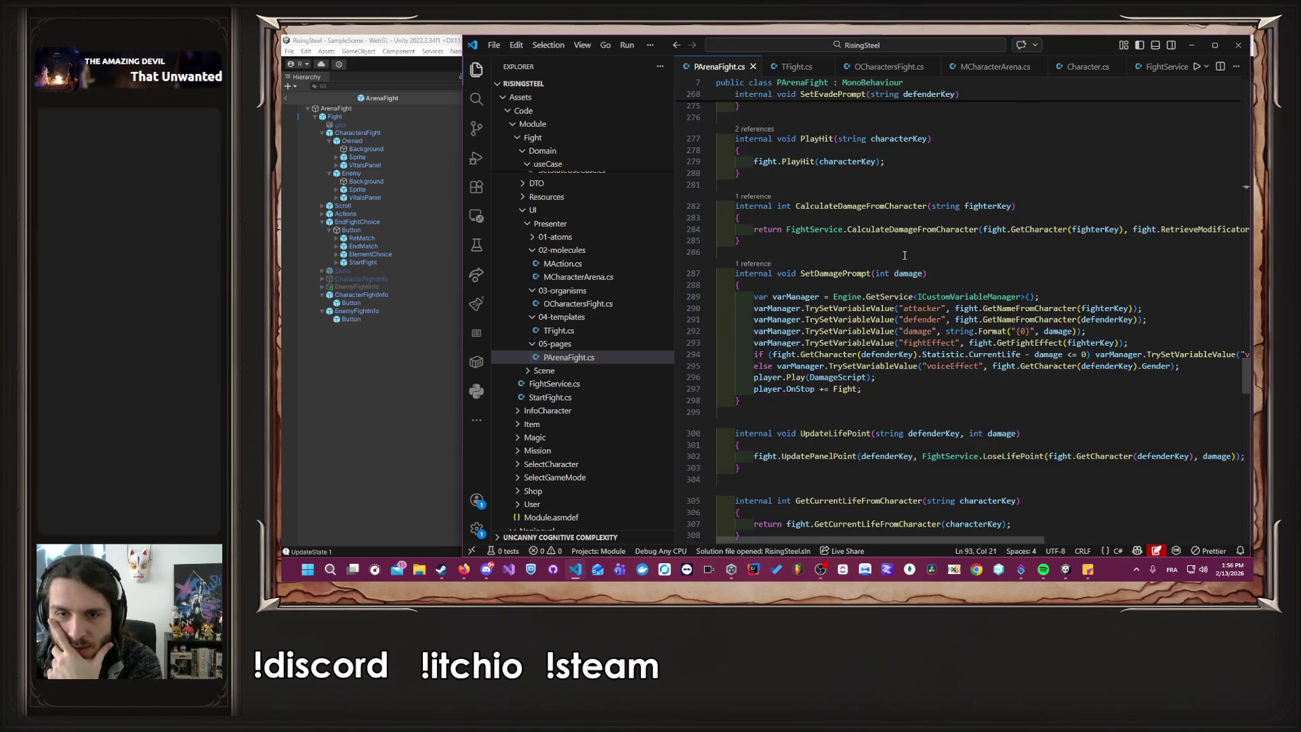
pyautogui.scroll(-20, 904, 257)
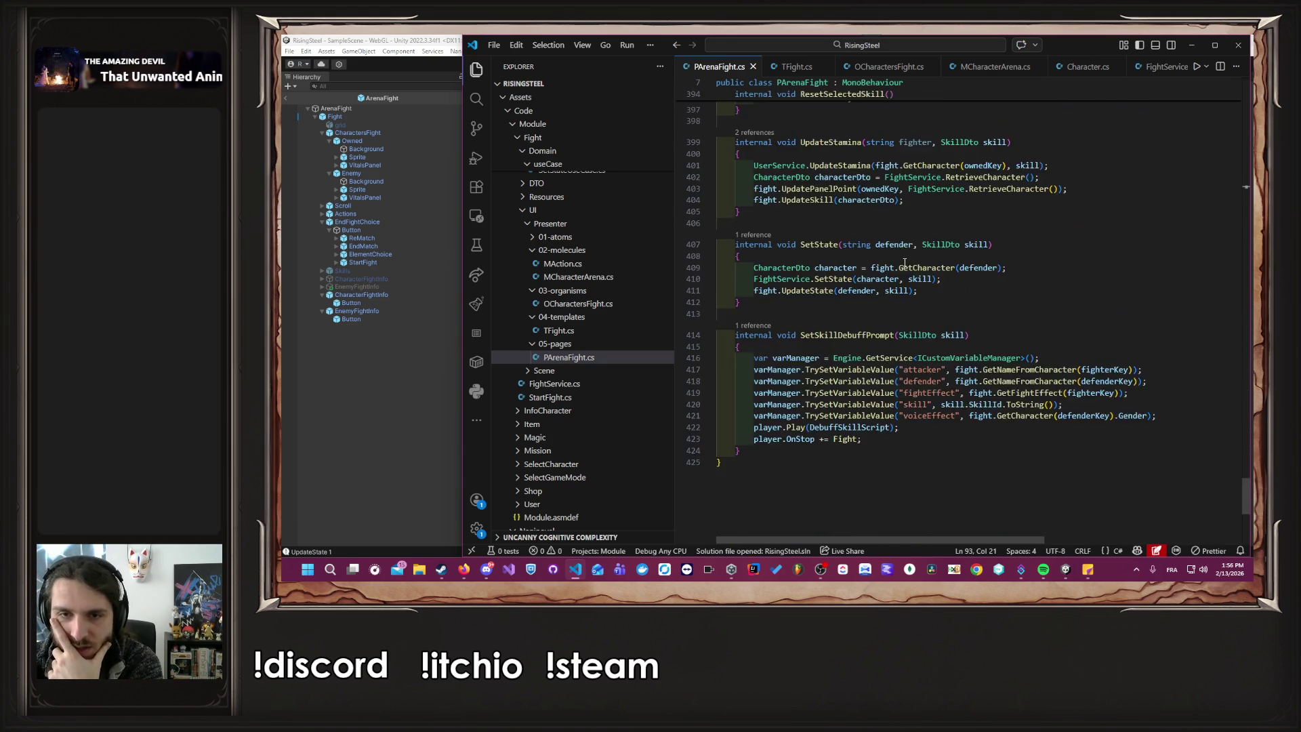
pyautogui.scroll(3, 904, 262)
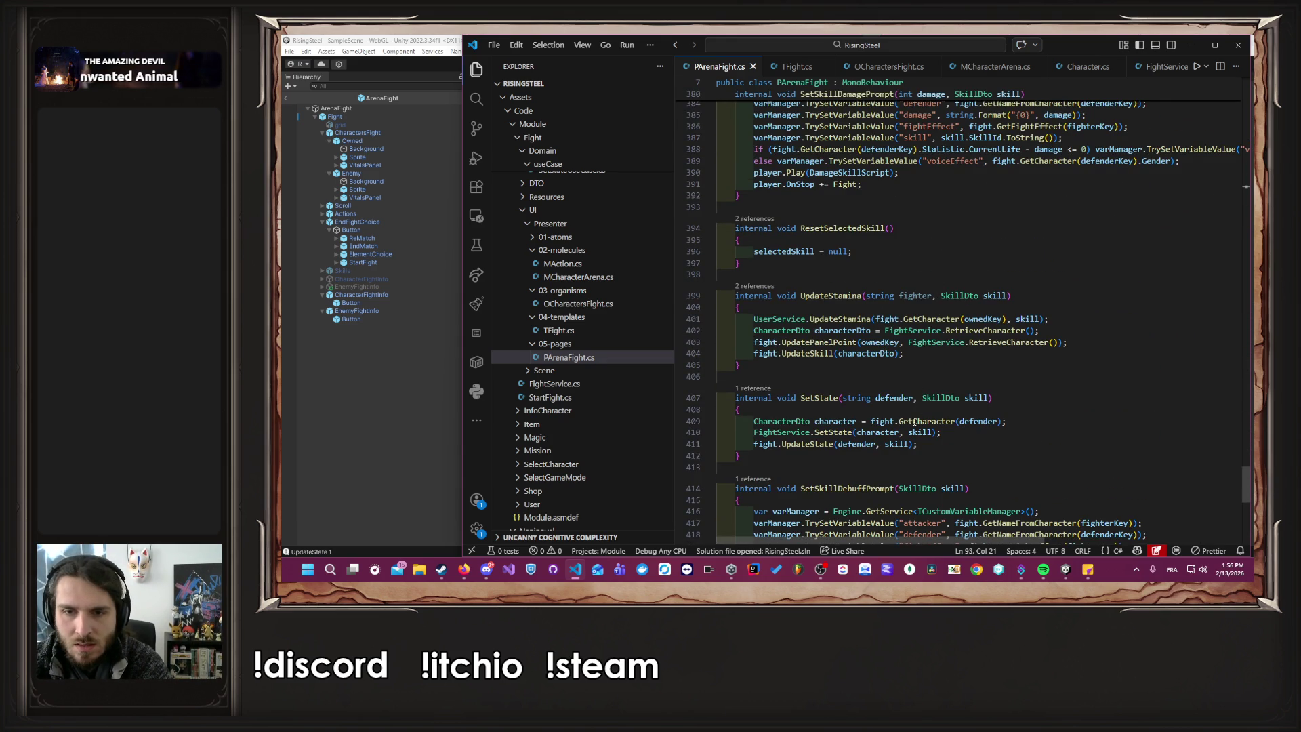
# Follow SetState through FightService.cs to its implementation in SetStateUseCase.cs.
pyautogui.click(816, 433)
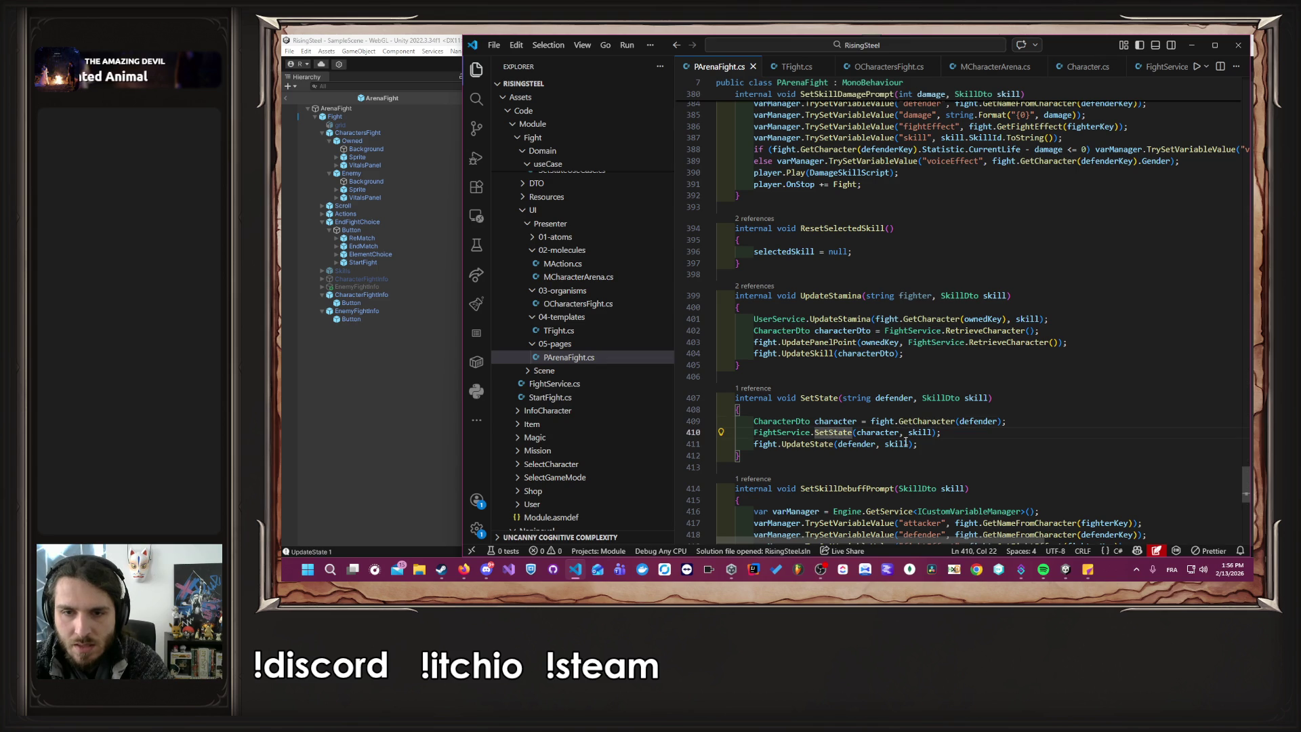
pyautogui.click(860, 432)
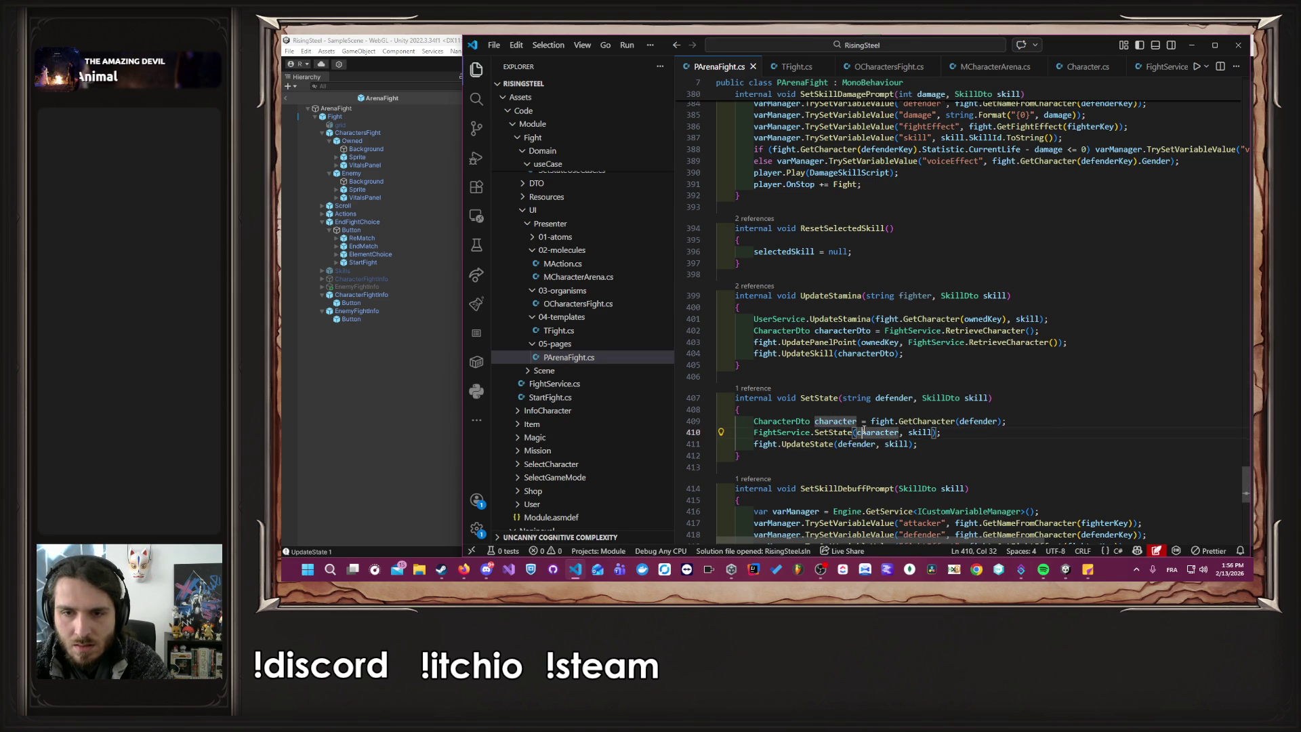
pyautogui.keyDown('ctrl'); pyautogui.click(833, 432); pyautogui.keyUp('ctrl')
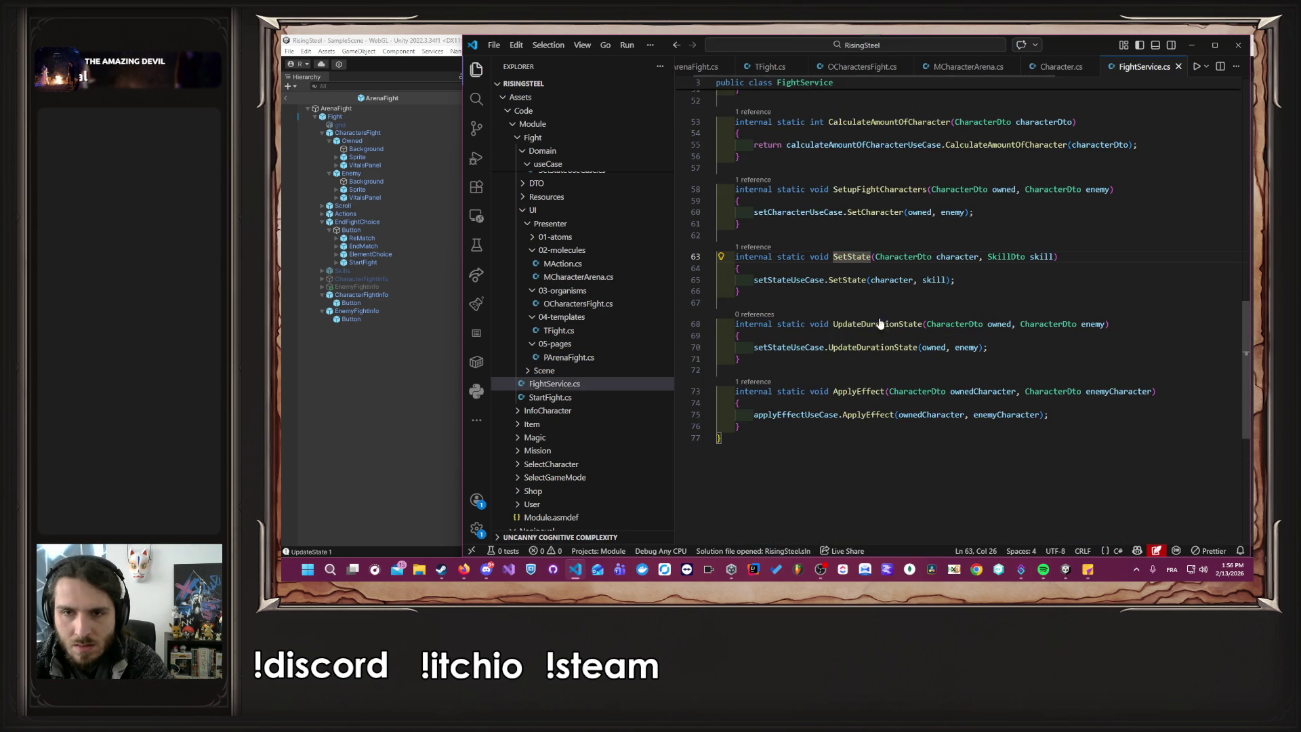
pyautogui.keyDown('ctrl'); pyautogui.click(848, 280); pyautogui.keyUp('ctrl')
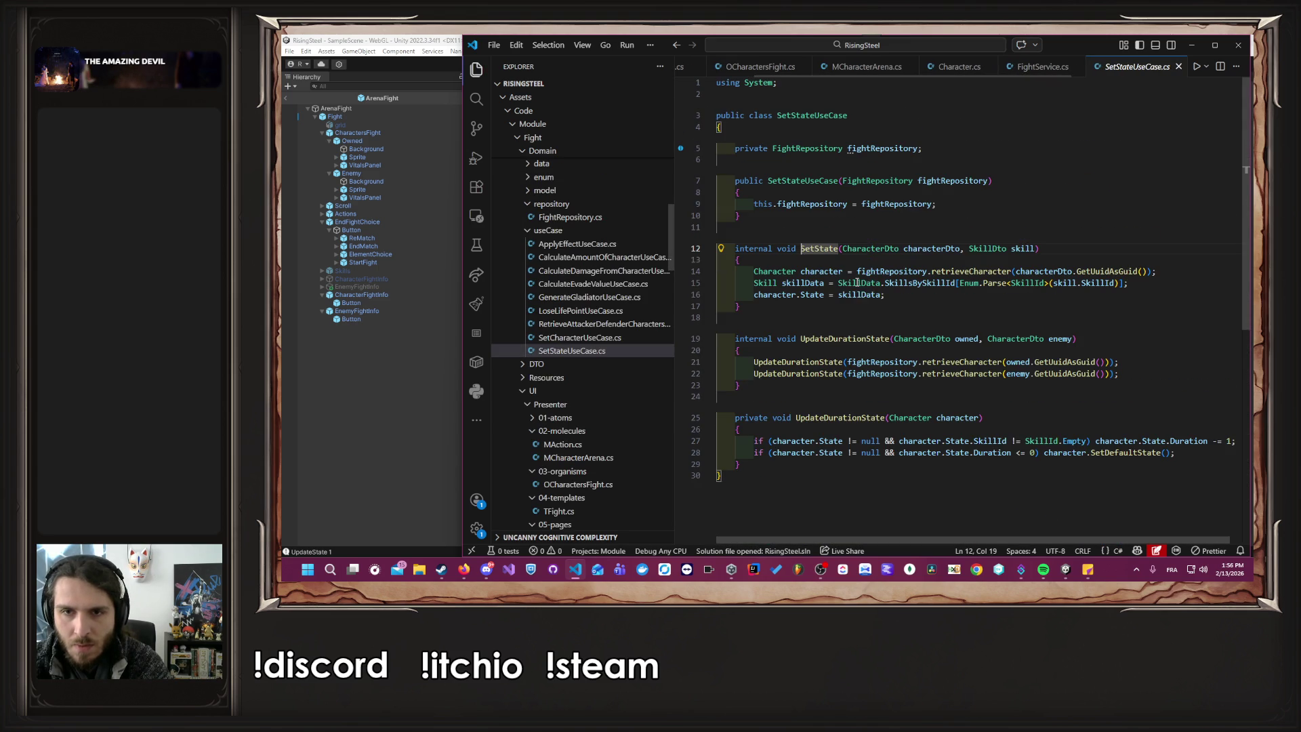
pyautogui.doubleClick(1014, 249)
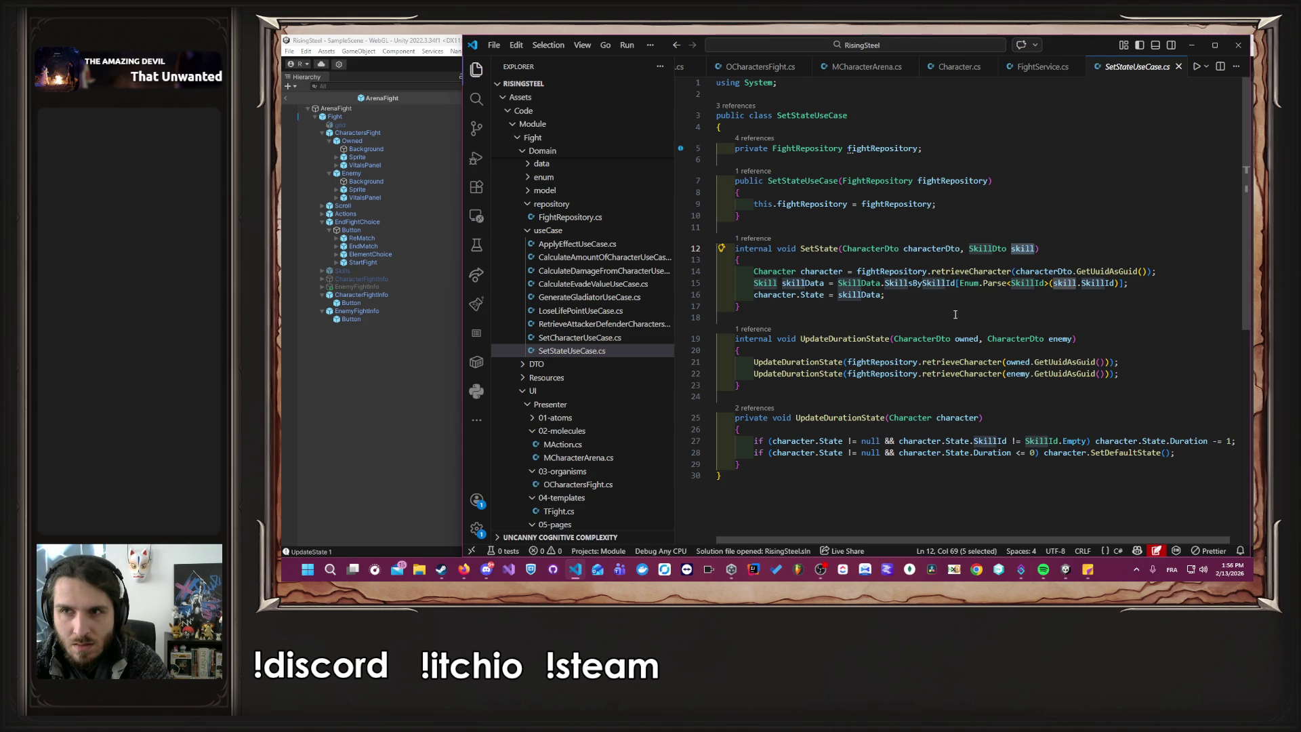
pyautogui.click(1039, 66)
pyautogui.click(1138, 66)
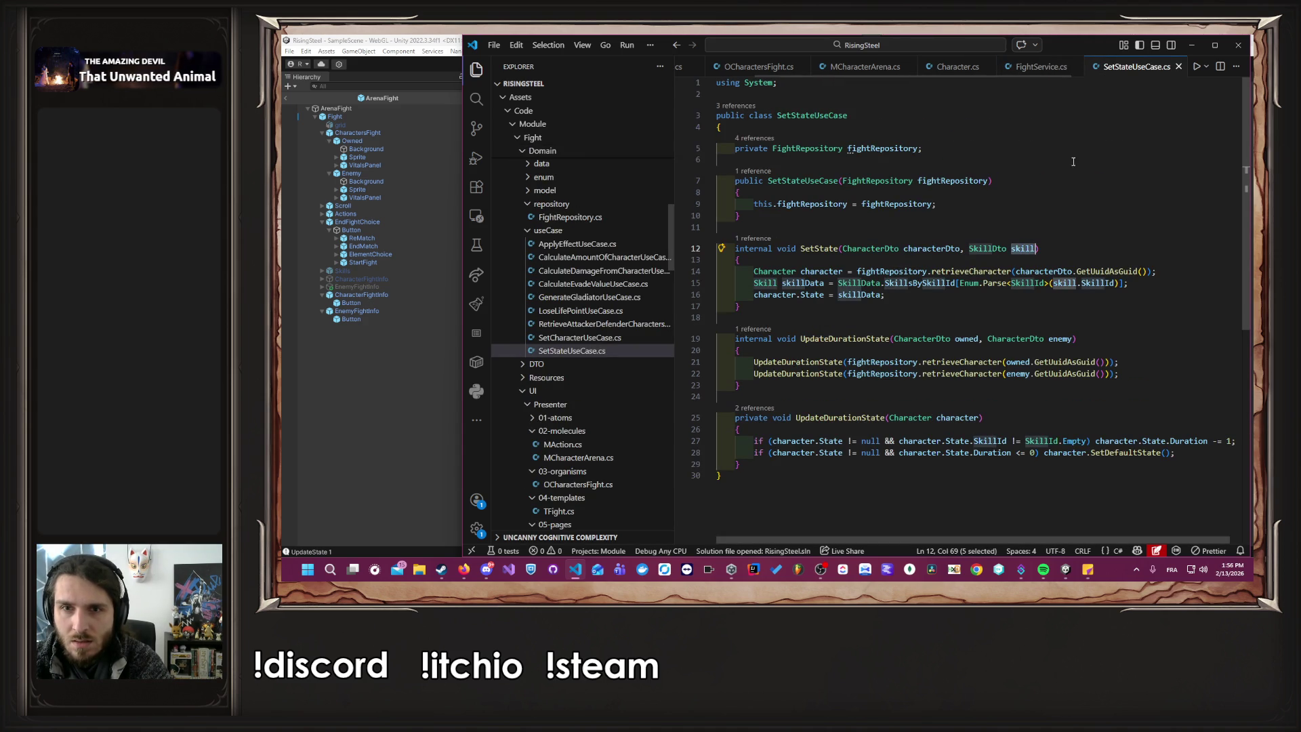
pyautogui.click(928, 298)
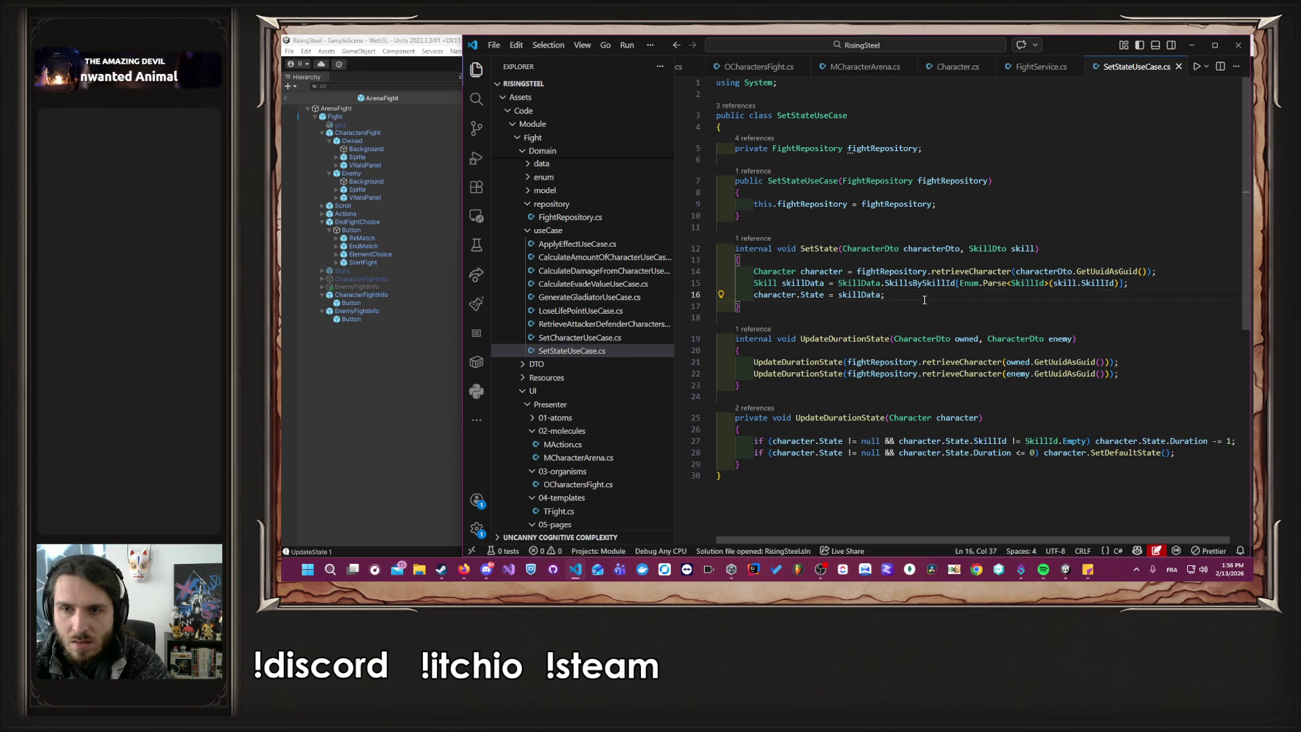
pyautogui.doubleClick(1022, 248)
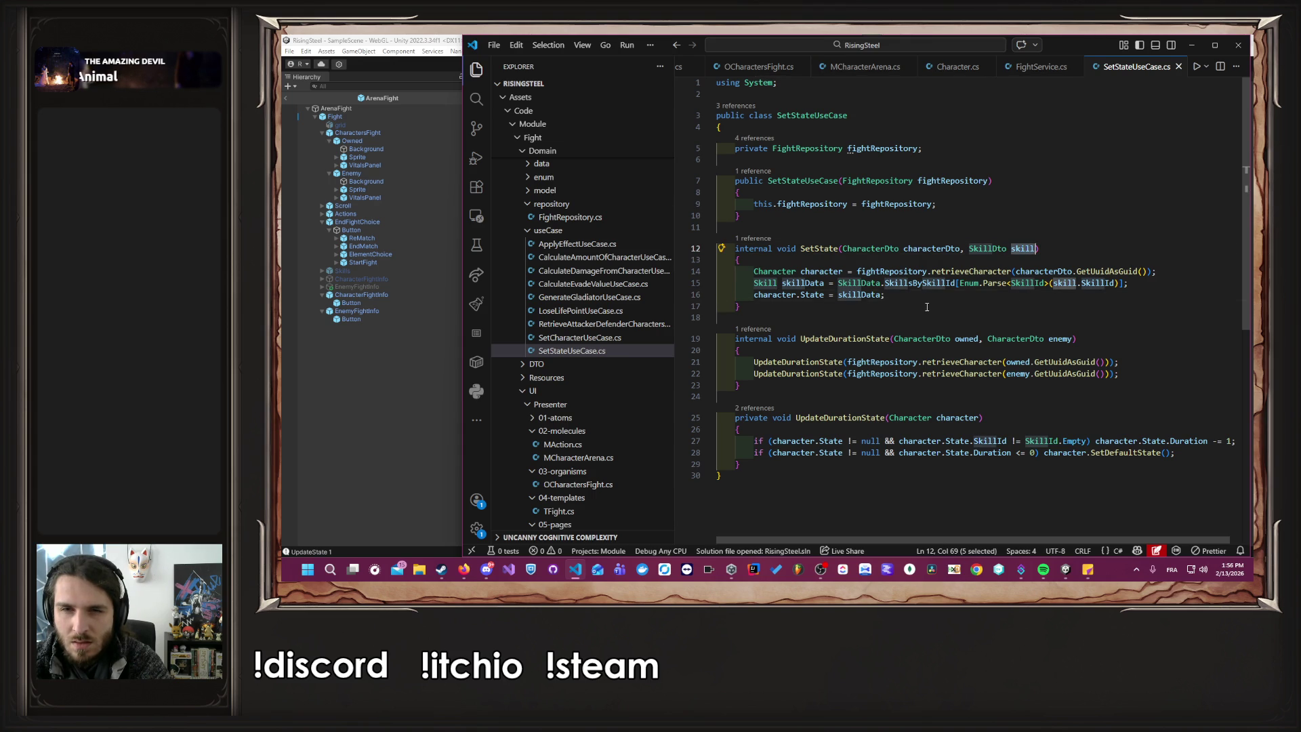
pyautogui.doubleClick(864, 295)
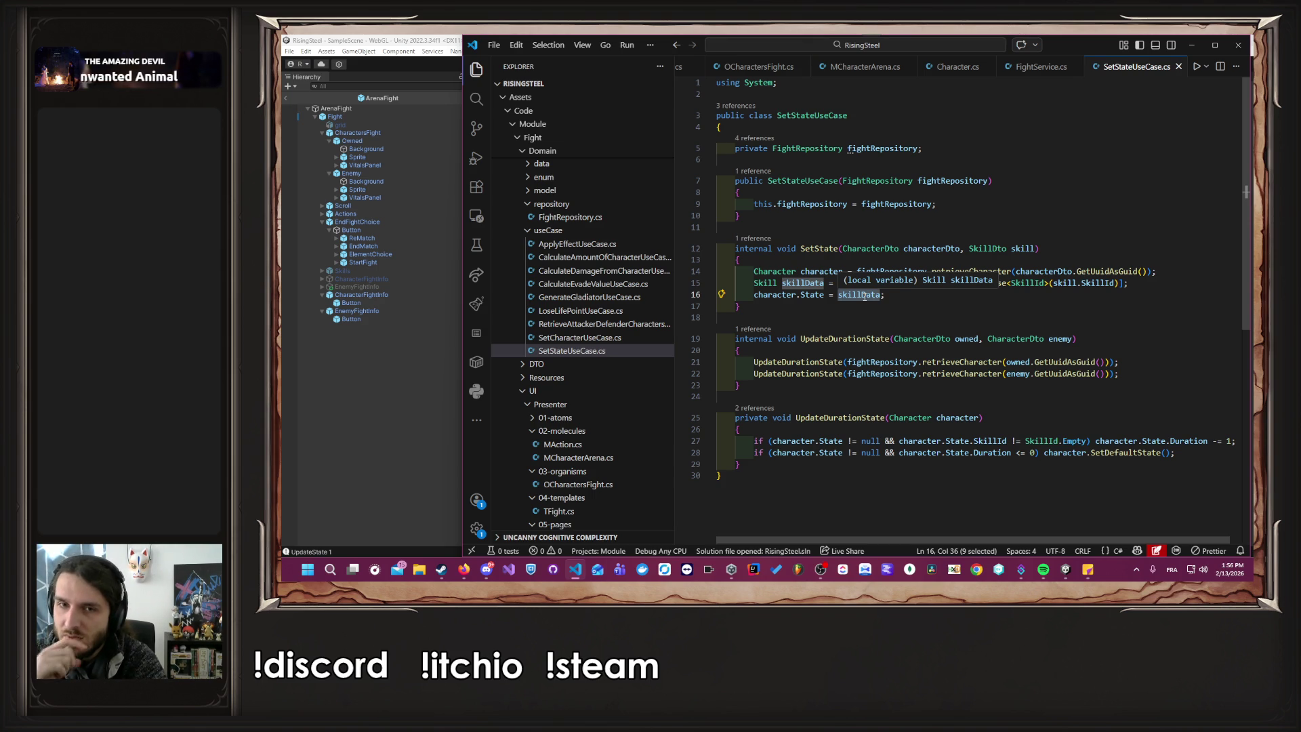
pyautogui.click(894, 310)
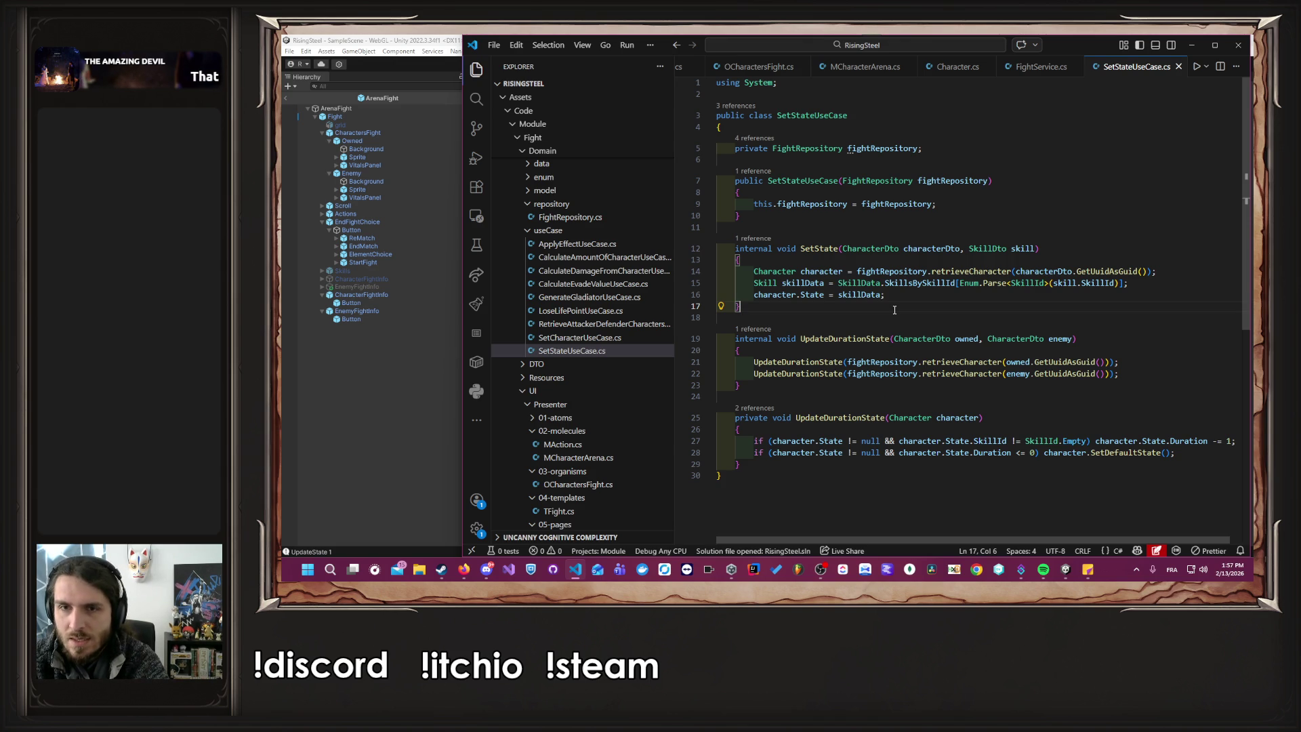
pyautogui.click(769, 284)
pyautogui.keyDown('ctrl'); pyautogui.click(770, 284); pyautogui.keyUp('ctrl')
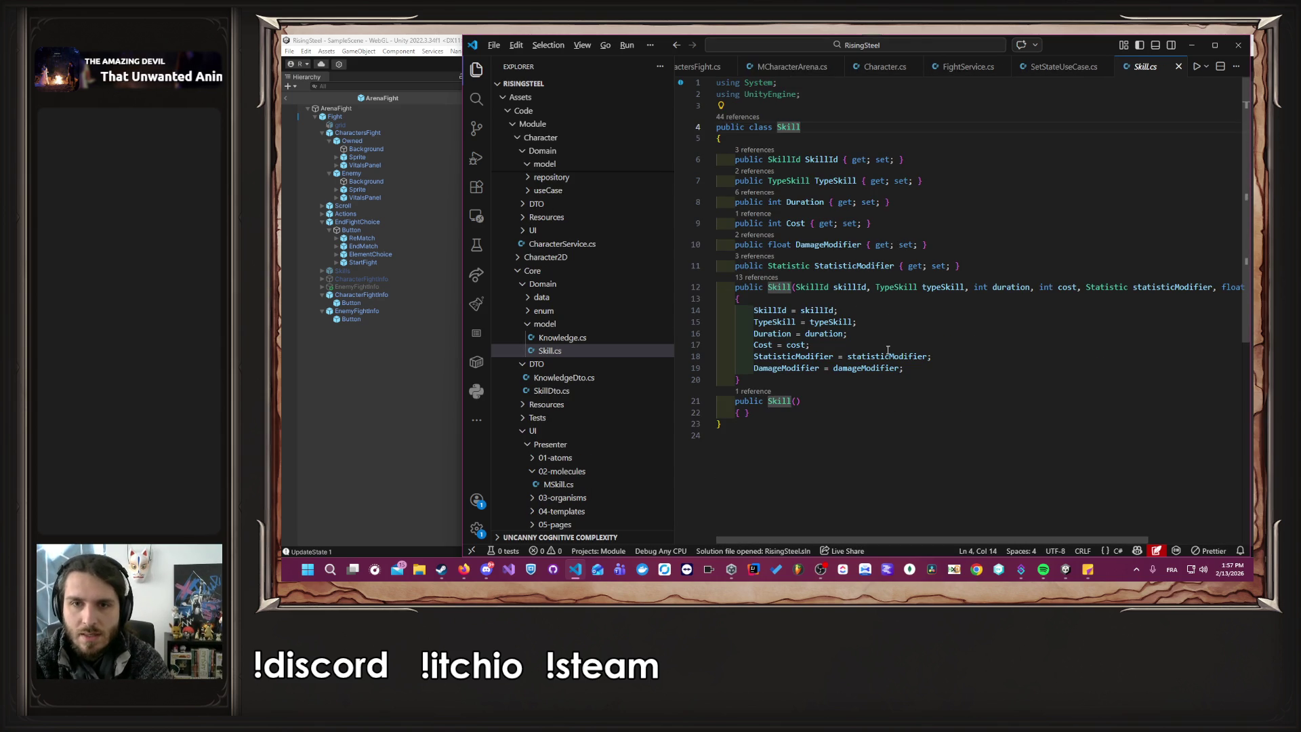
pyautogui.hotkey('alt', 'Left')
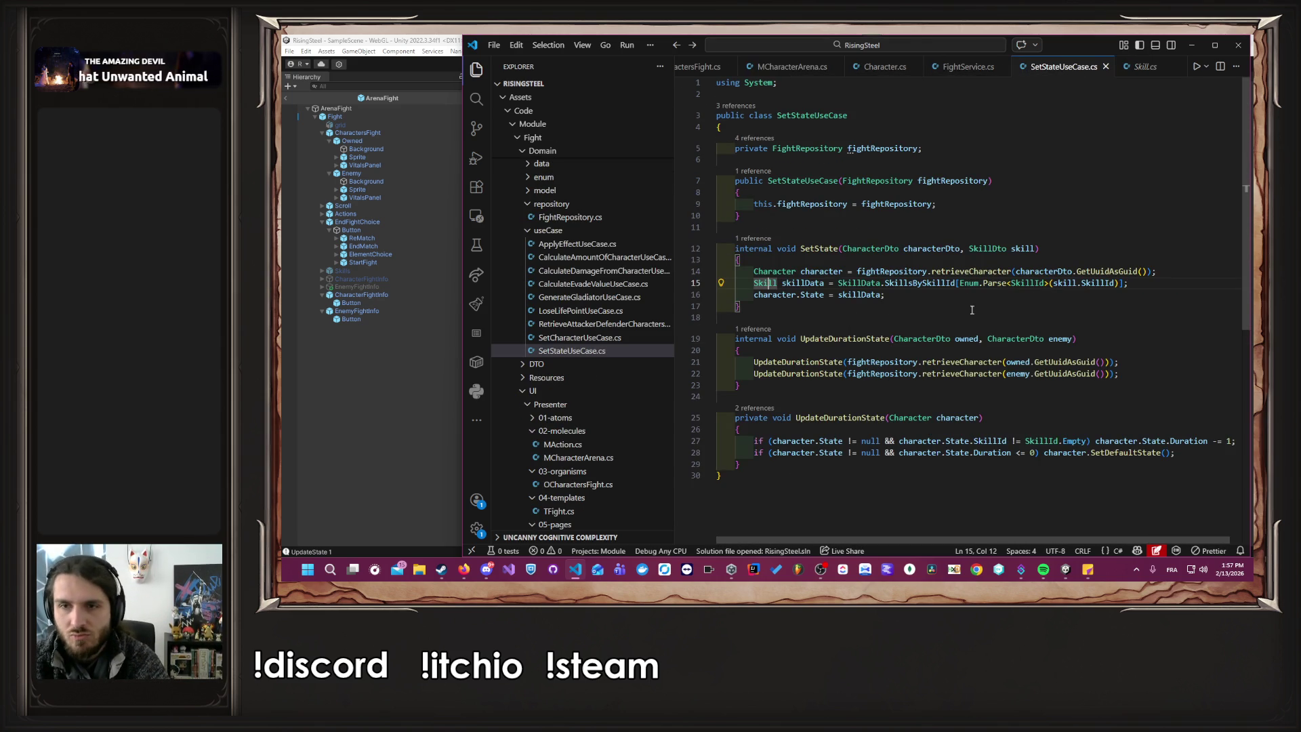
pyautogui.click(957, 284)
pyautogui.doubleClick(955, 284)
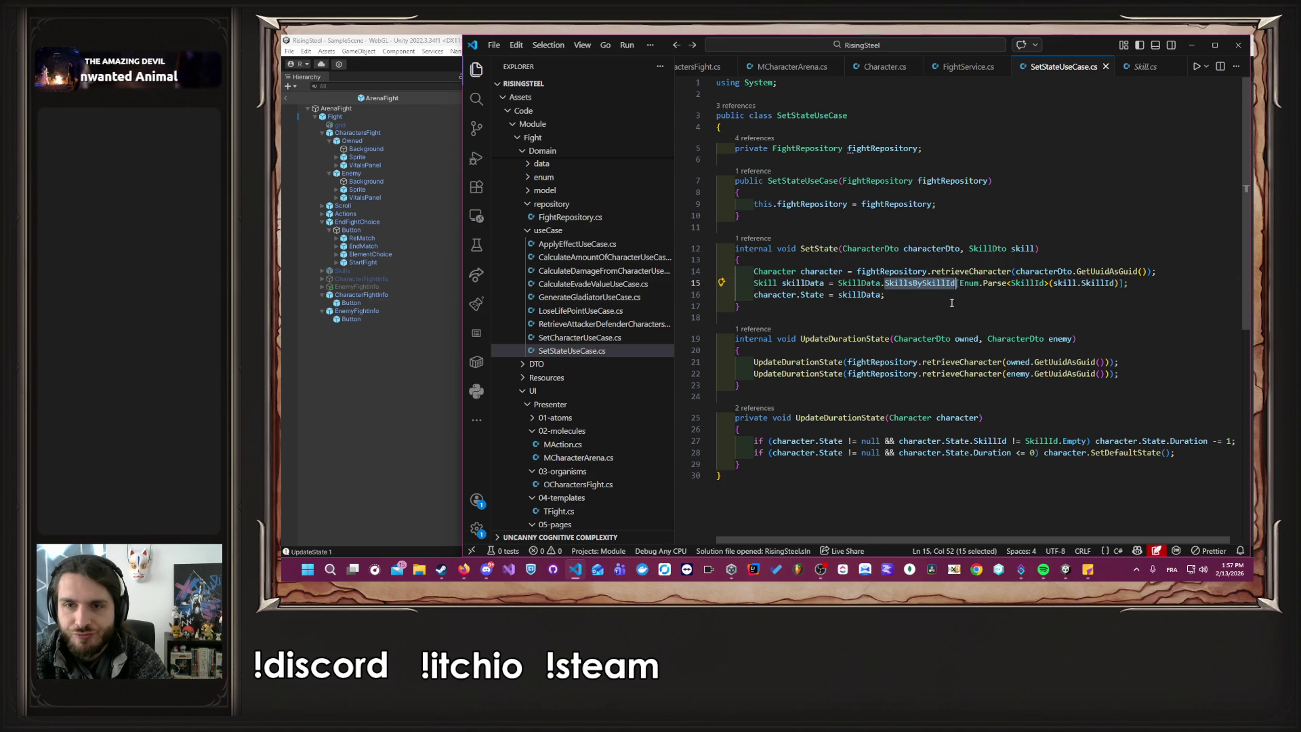
pyautogui.click(945, 298)
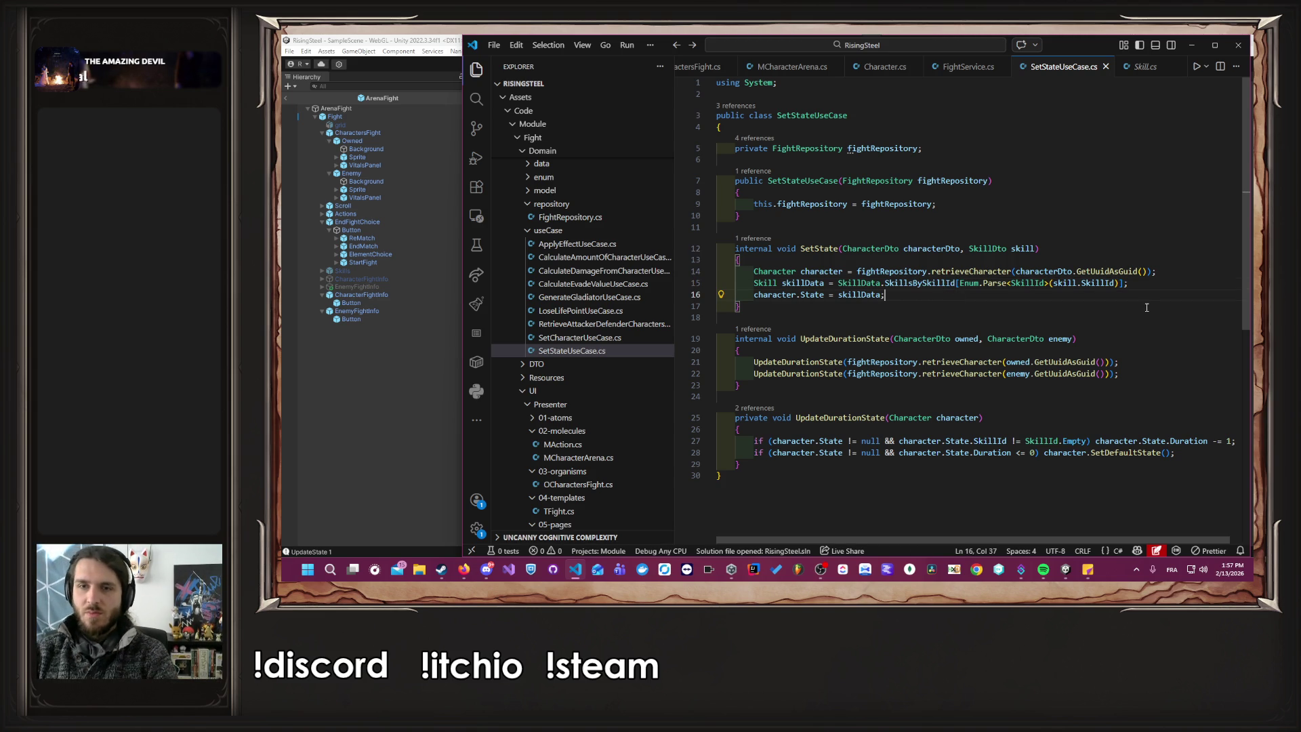
pyautogui.click(1164, 272)
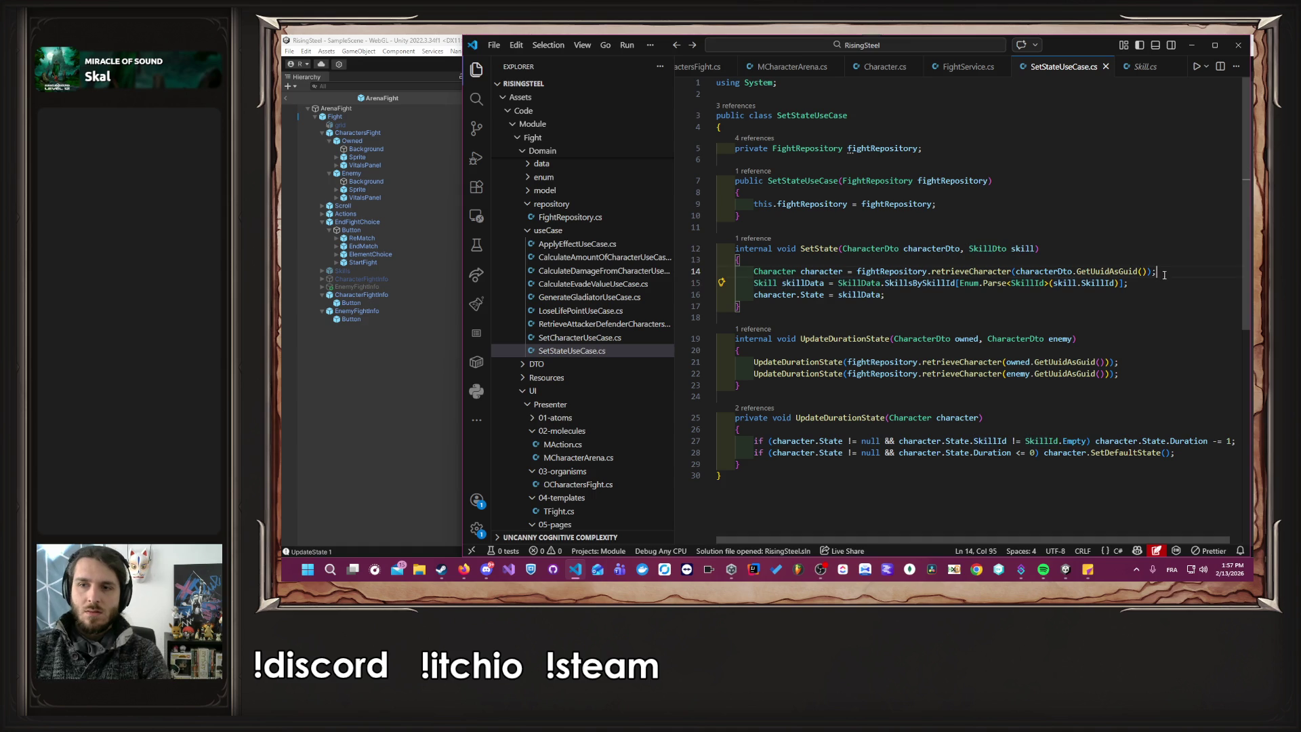
# Write a Mapper.Map<SkillDto, Skill>(skill) call on a new line, then remove that line.
pyautogui.press('Return')
pyautogui.write('Map')
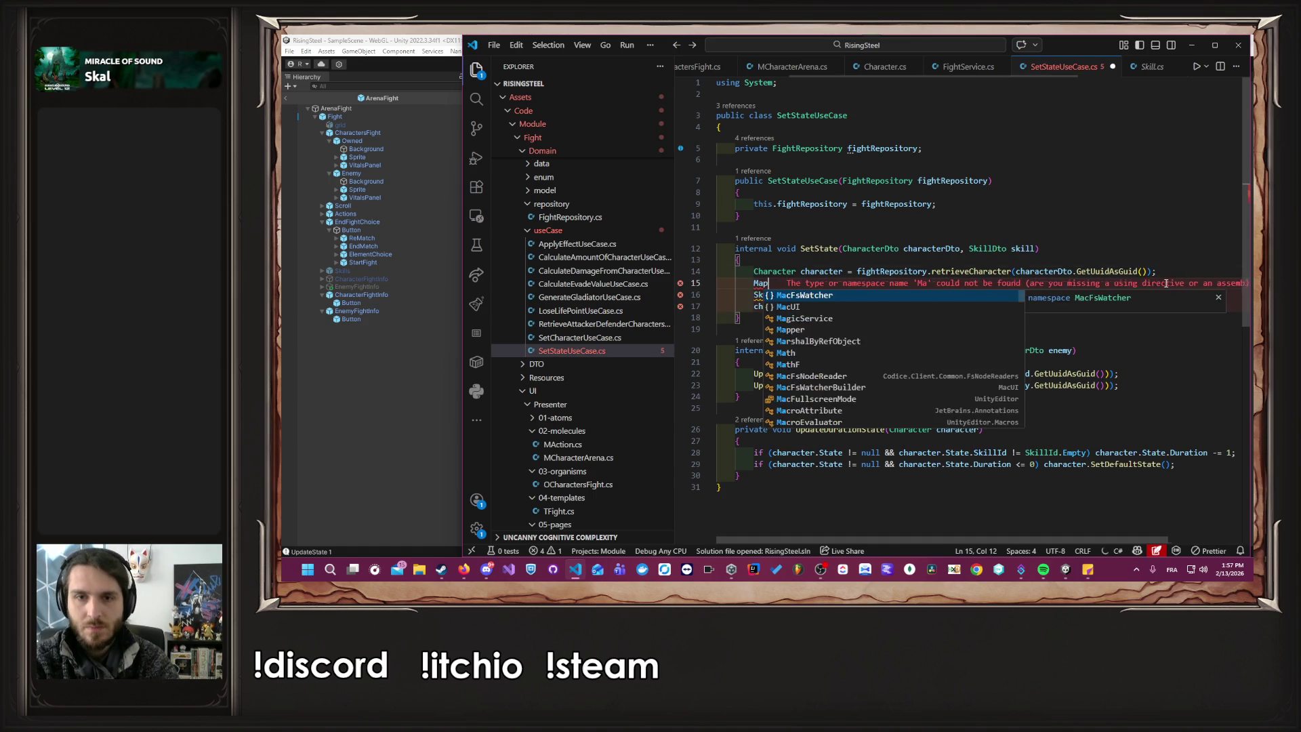
pyautogui.write('per.Map<')
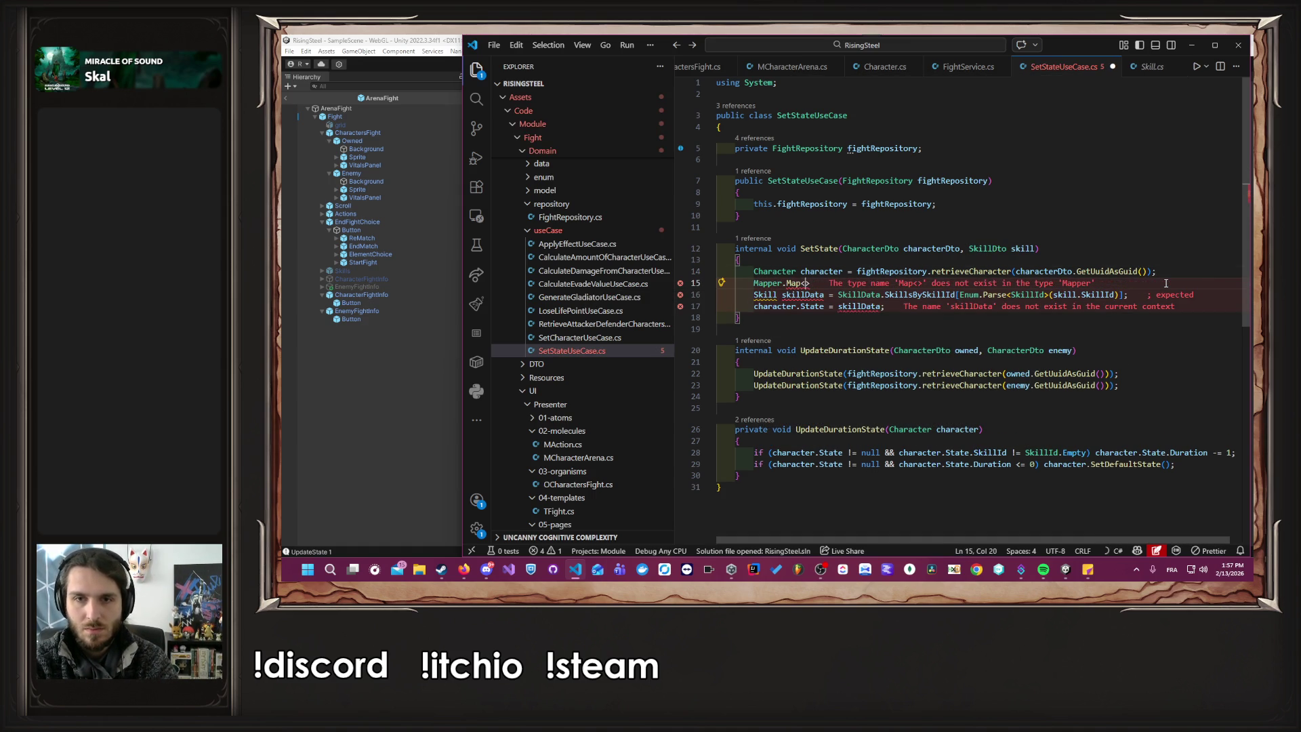
pyautogui.write('Skil')
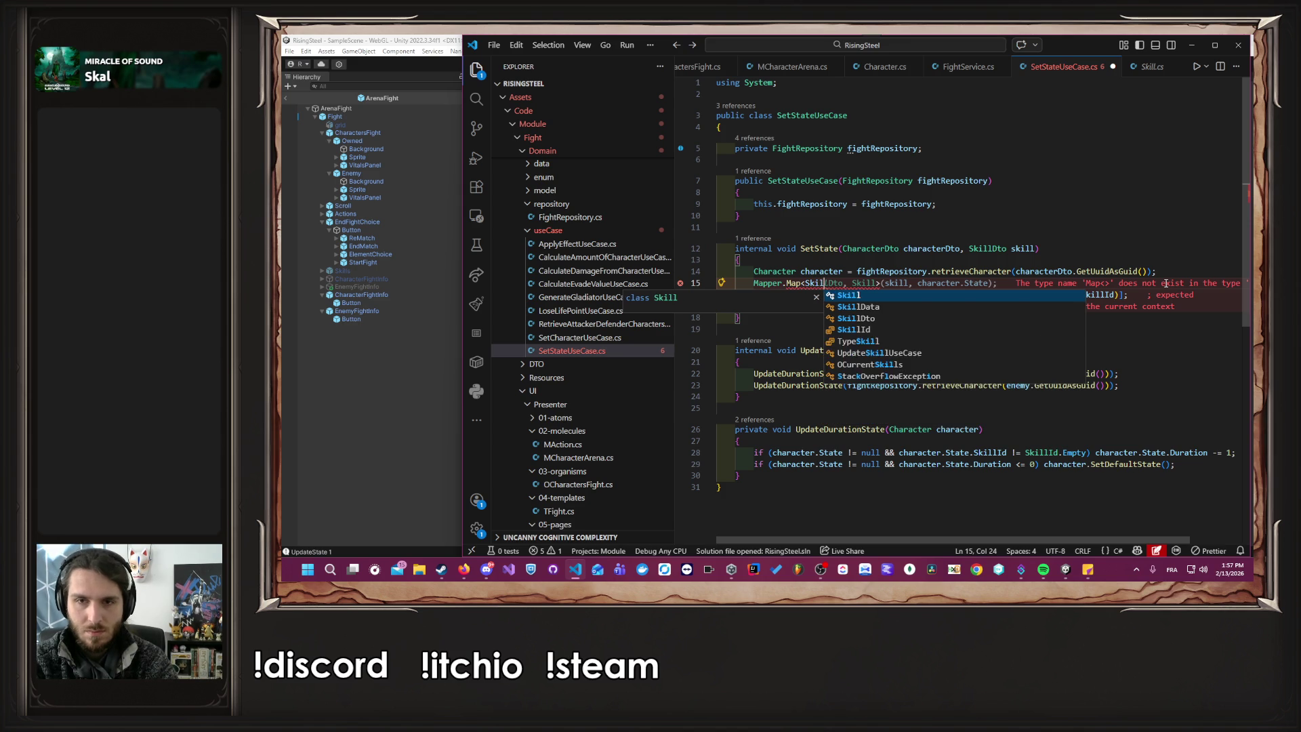
pyautogui.press('Tab')
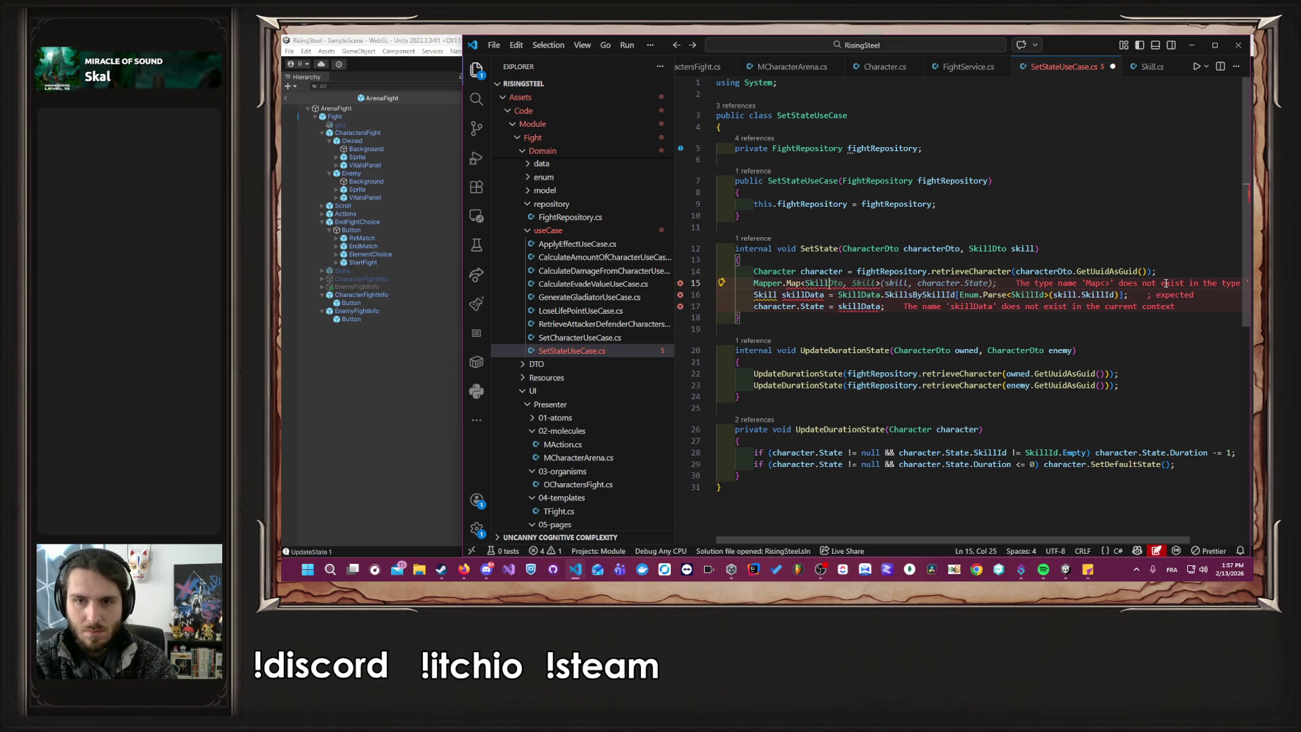
pyautogui.press('Left')
pyautogui.press('Left')
pyautogui.hotkey('ctrl', 'shift', 'Left')
pyautogui.hotkey('ctrl', 'shift', 'Left')
pyautogui.hotkey('ctrl', 'shift', 'Left')
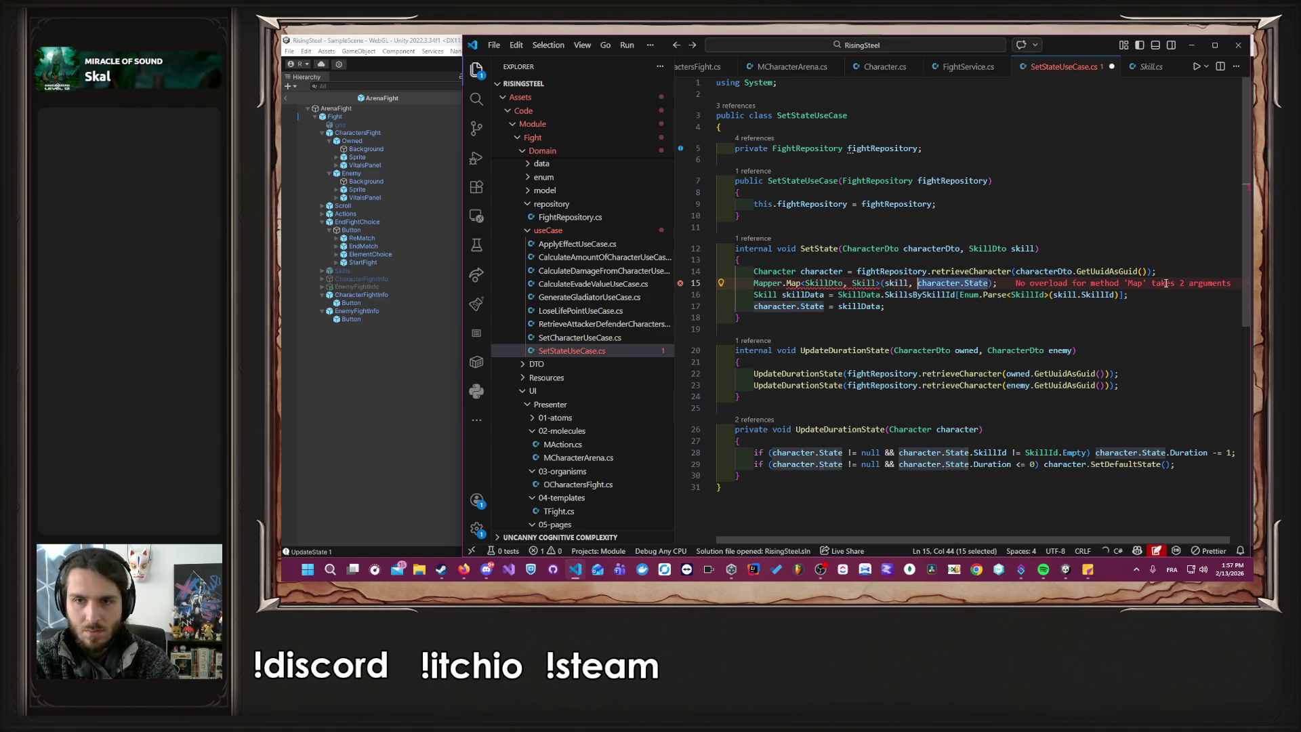
pyautogui.press('BackSpace')
pyautogui.press('End')
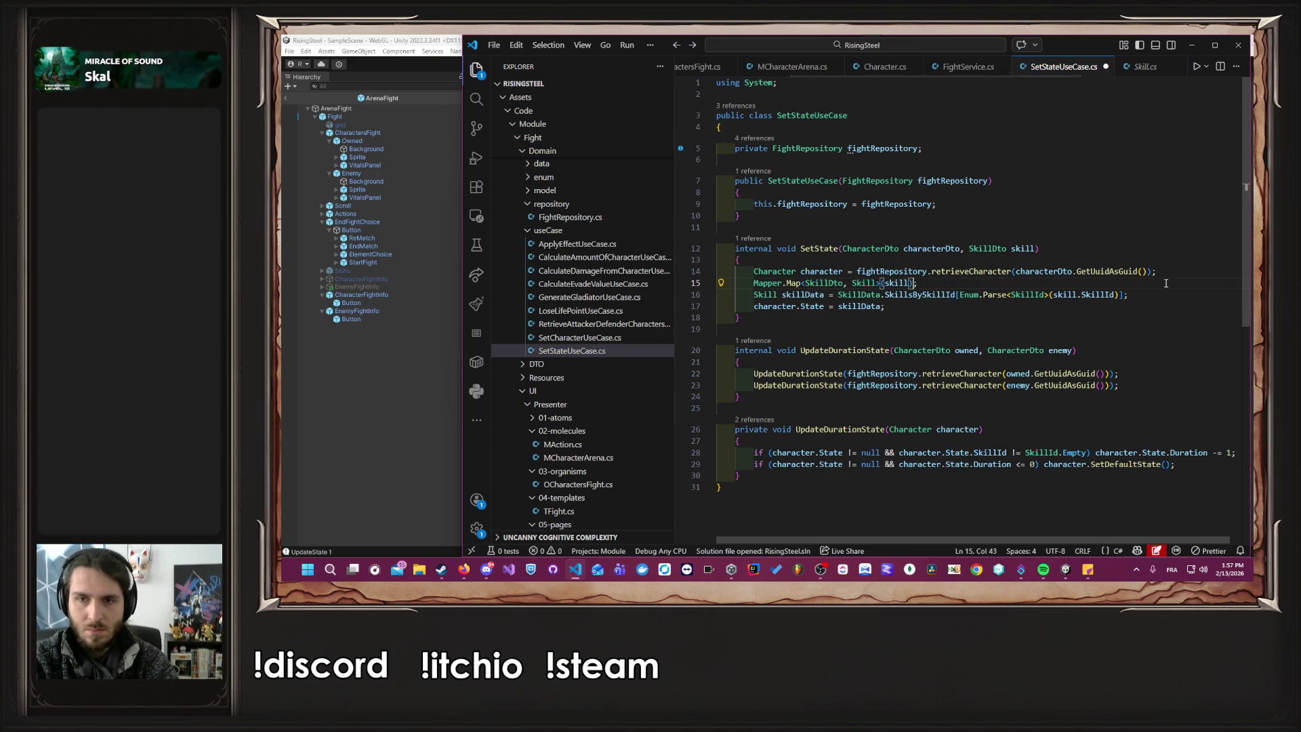
pyautogui.hotkey('ctrl', 'shift', 'Left')
pyautogui.hotkey('ctrl', 'shift', 'Left')
pyautogui.hotkey('ctrl', 'shift', 'Left')
pyautogui.hotkey('ctrl', 'shift', 'Left')
pyautogui.hotkey('ctrl', 'shift', 'Left')
pyautogui.hotkey('ctrl', 'shift', 'Left')
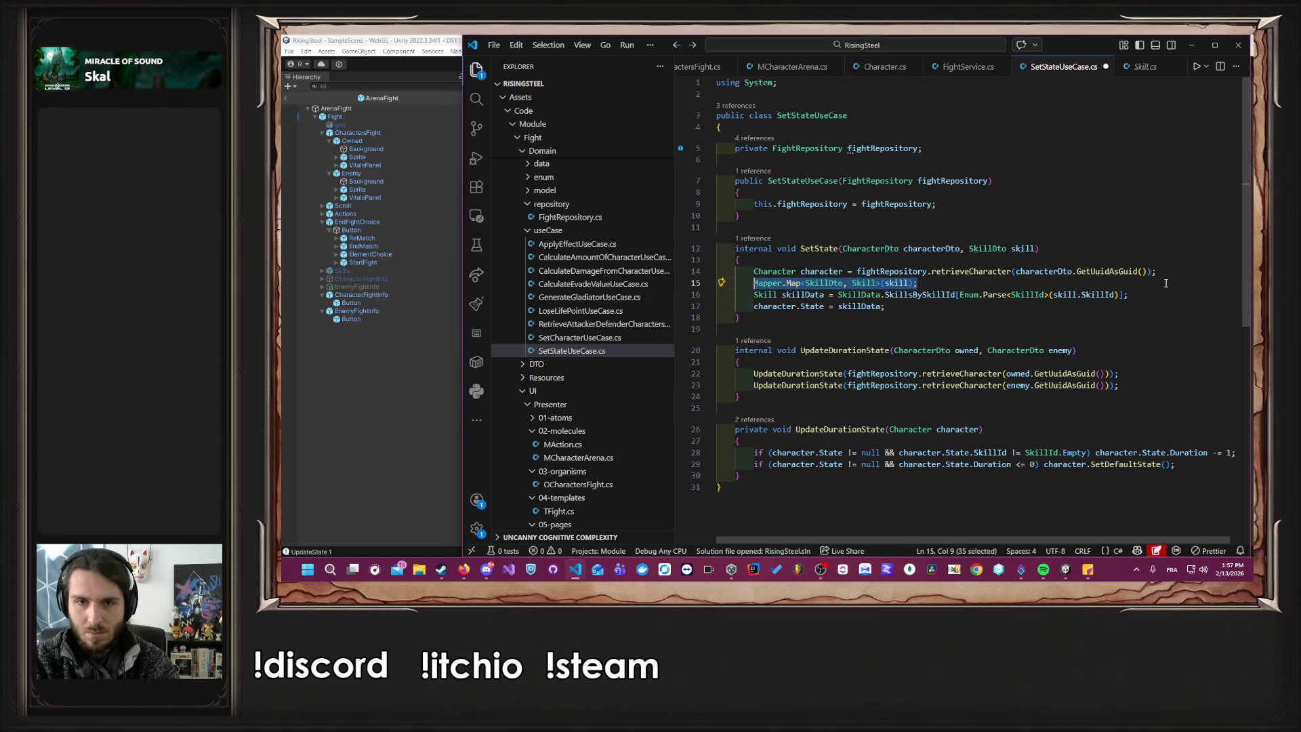
pyautogui.press('BackSpace')
pyautogui.press('BackSpace')
pyautogui.press('BackSpace')
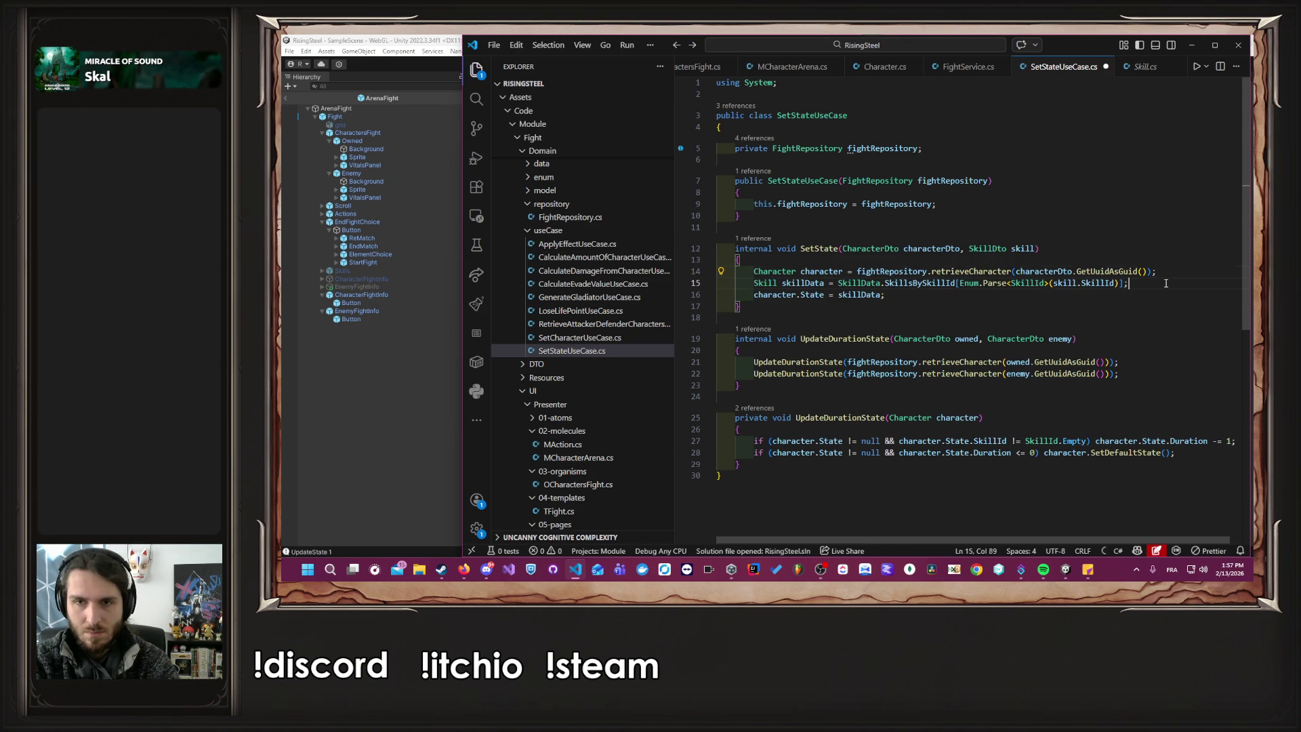
# Duplicate the SkillData lookup and assignment lines and select the original pair.
pyautogui.press('End')
pyautogui.hotkey('ctrl', 'shift', 'Left')
pyautogui.hotkey('ctrl', 'shift', 'Left')
pyautogui.hotkey('ctrl', 'shift', 'Left')
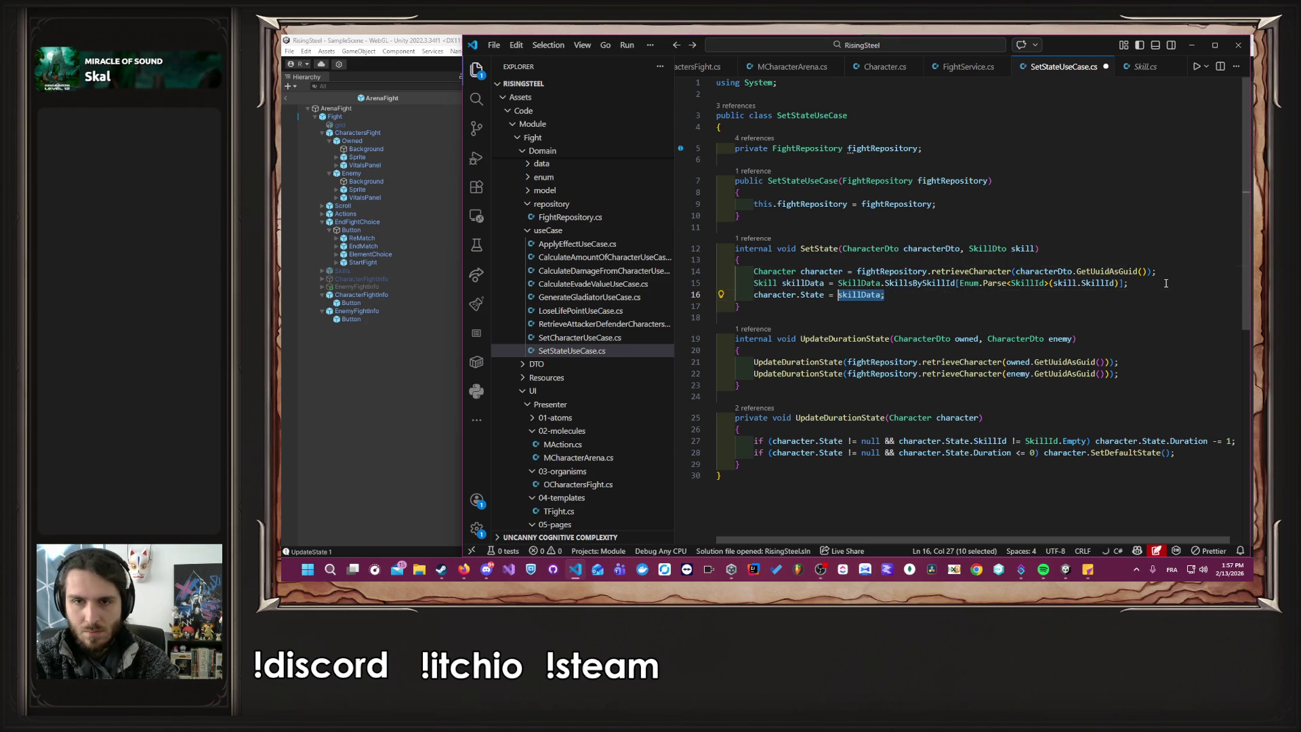
pyautogui.press('Up')
pyautogui.hotkey('shift', 'alt', 'Down')
pyautogui.hotkey('ctrl', 'z')
pyautogui.hotkey('shift', 'Down')
pyautogui.hotkey('shift', 'alt', 'Down')
pyautogui.press('Up')
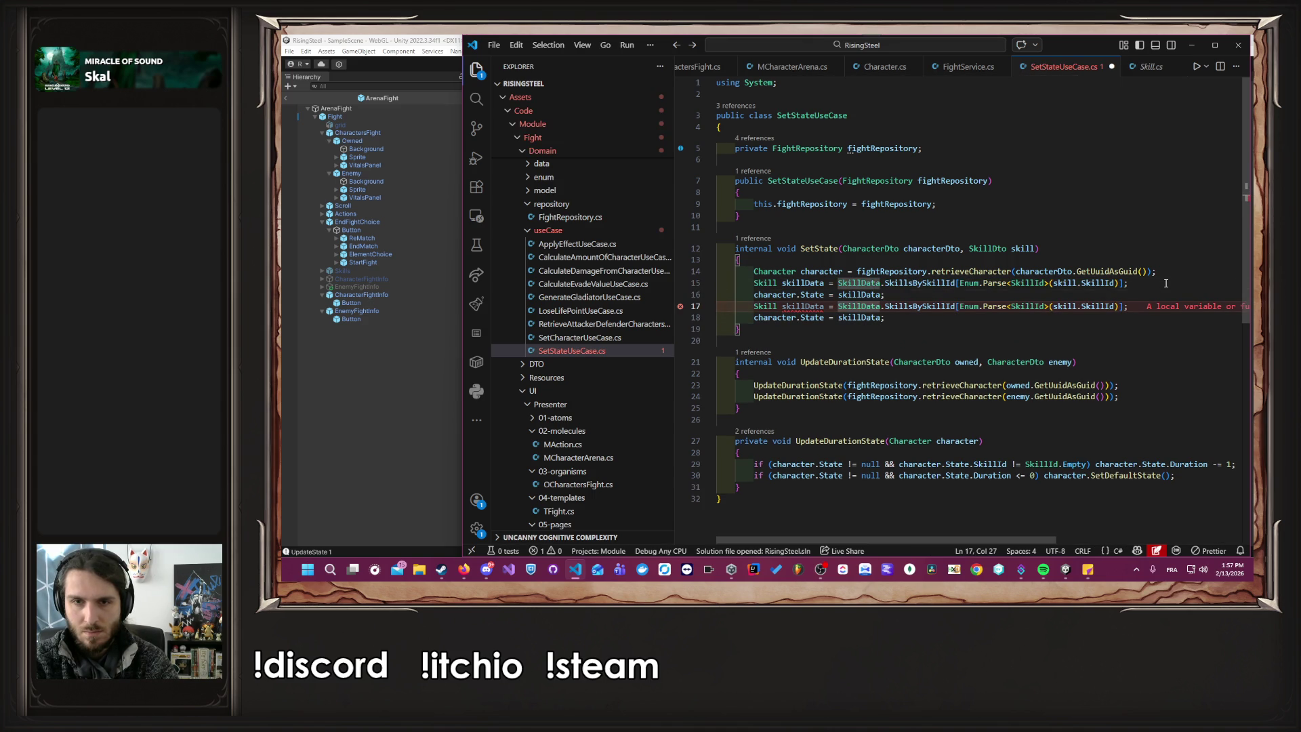
pyautogui.press('Up')
pyautogui.hotkey('shift', 'Up')
# Comment out the original lines and assign character.State from the pasted Mapper.Map call.
pyautogui.hotkey('ctrl', '/')
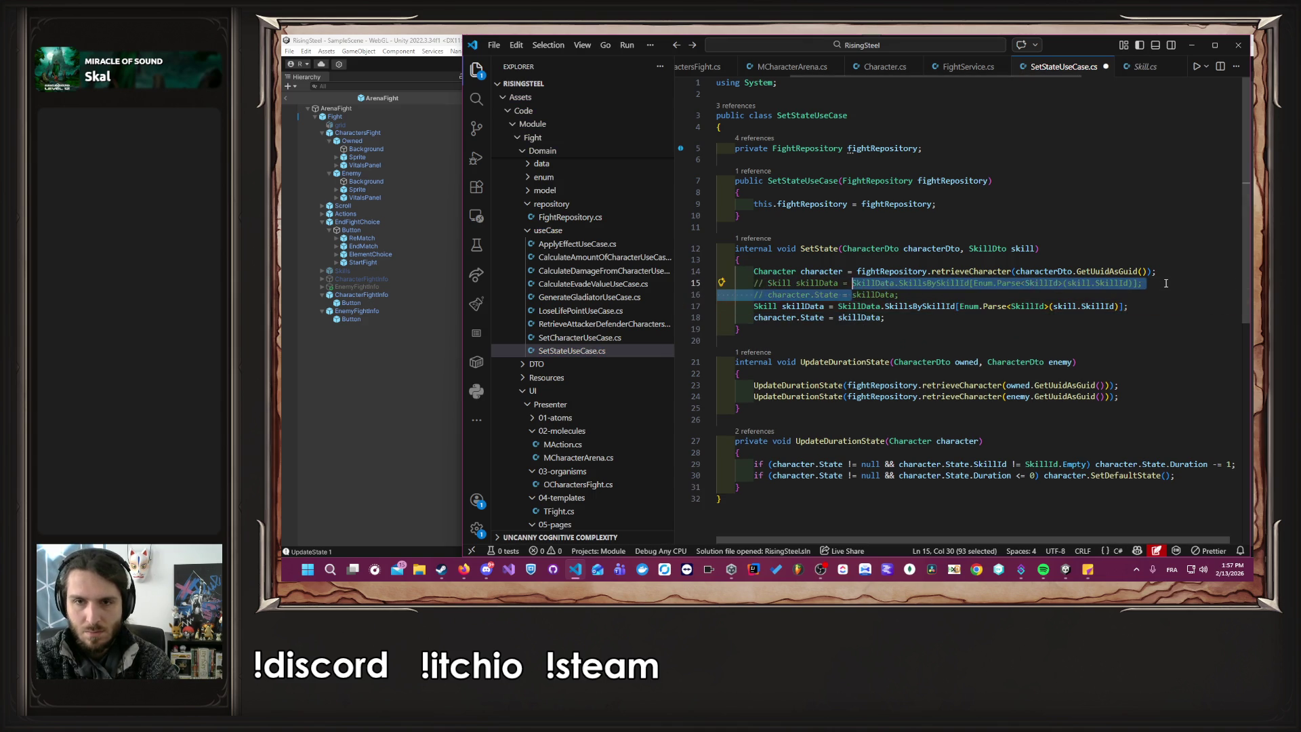
pyautogui.press('Down')
pyautogui.press('Down')
pyautogui.press('Home')
pyautogui.hotkey('shift', 'End')
pyautogui.press('Delete')
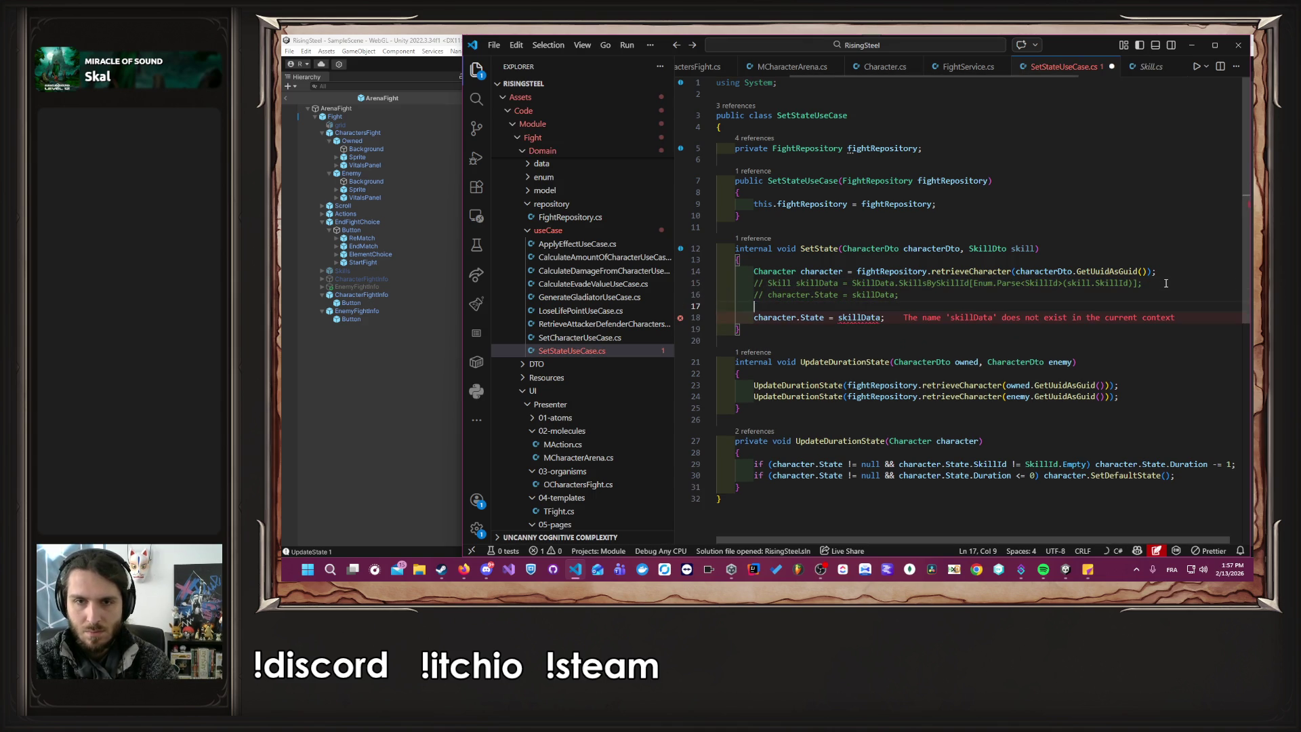
pyautogui.hotkey('ctrl', 'shift', 'k')
pyautogui.press('End')
pyautogui.press('Left')
pyautogui.hotkey('ctrl', 'shift', 'Left')
pyautogui.hotkey('ctrl', 'v')
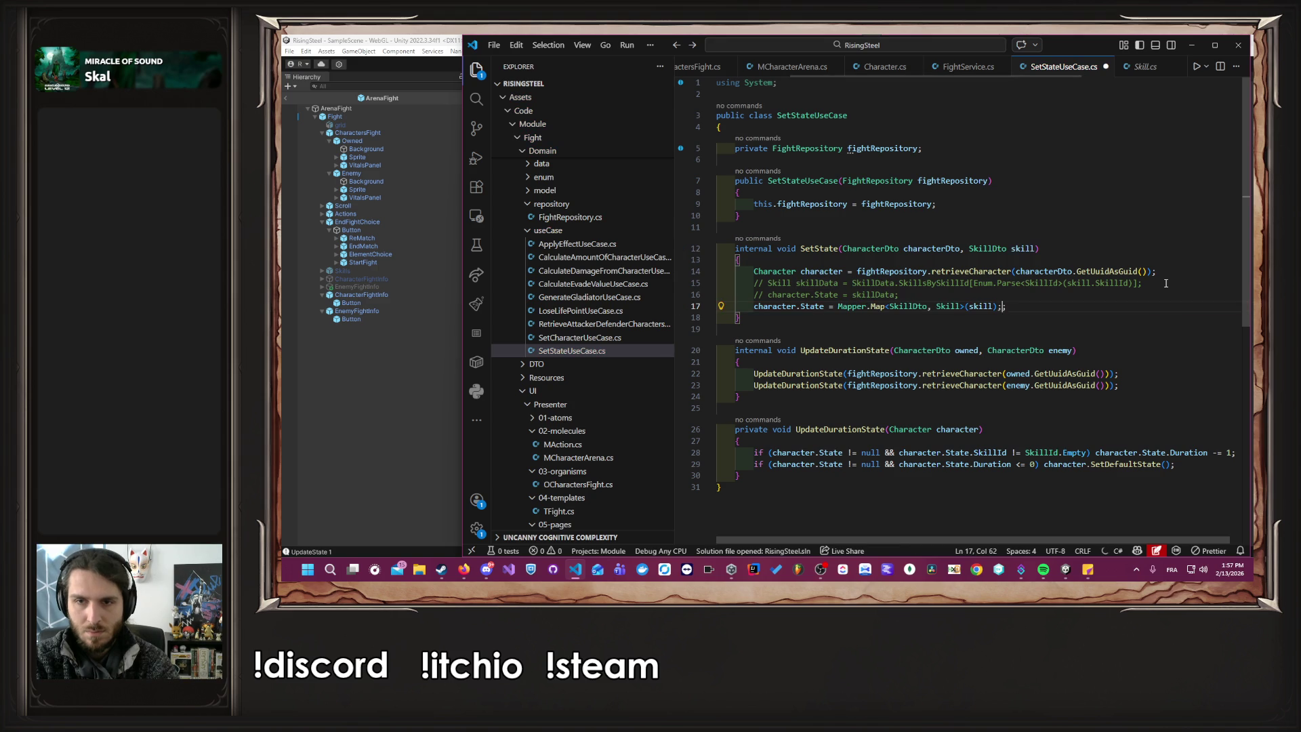
pyautogui.press('BackSpace')
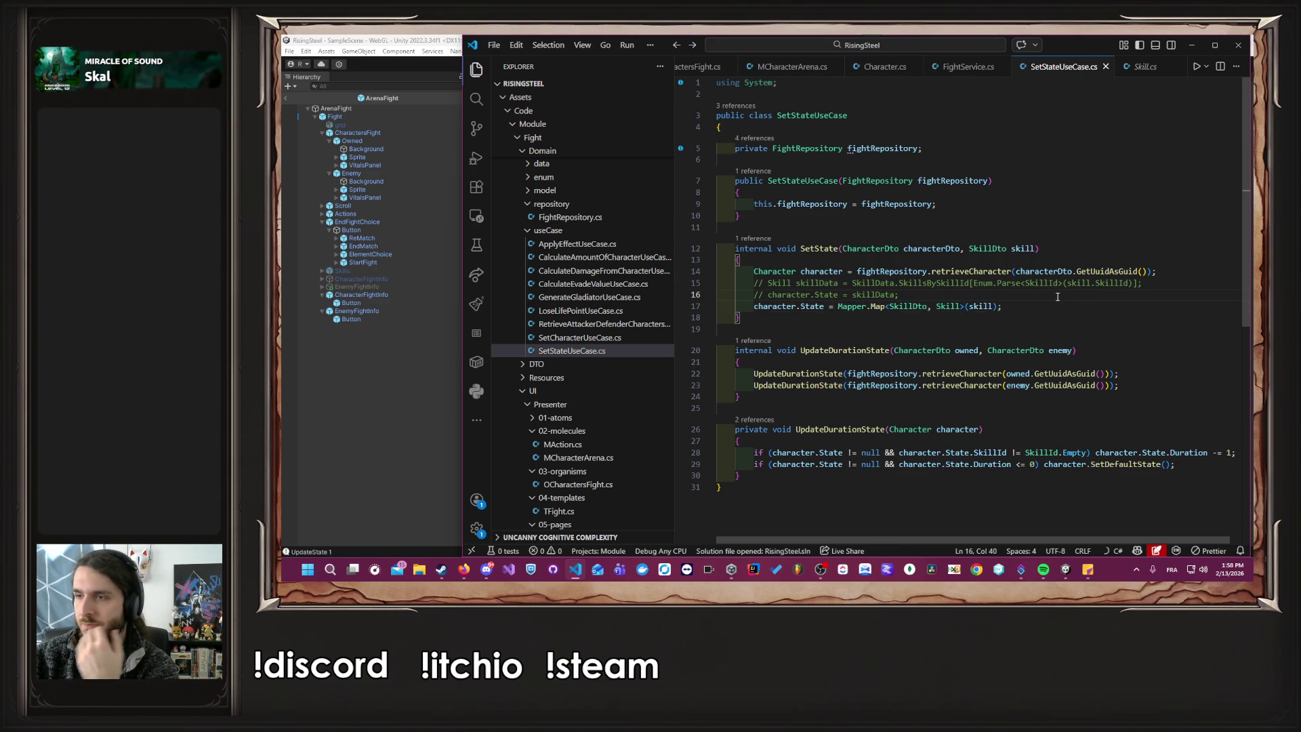
pyautogui.scroll(3, 880, 66)
# Play the recompiled game, continue from save slot 1, and start an Arena fight as Alberto.
pyautogui.click(445, 367)
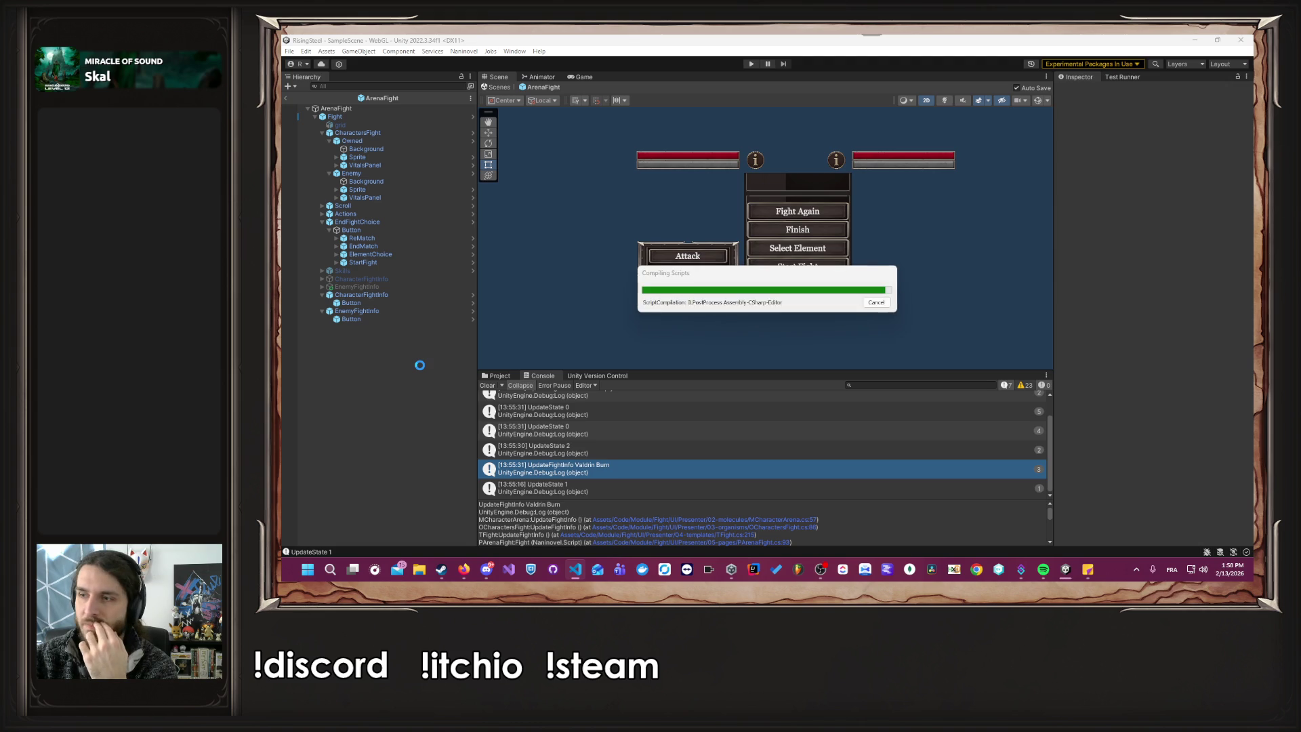
pyautogui.click(751, 63)
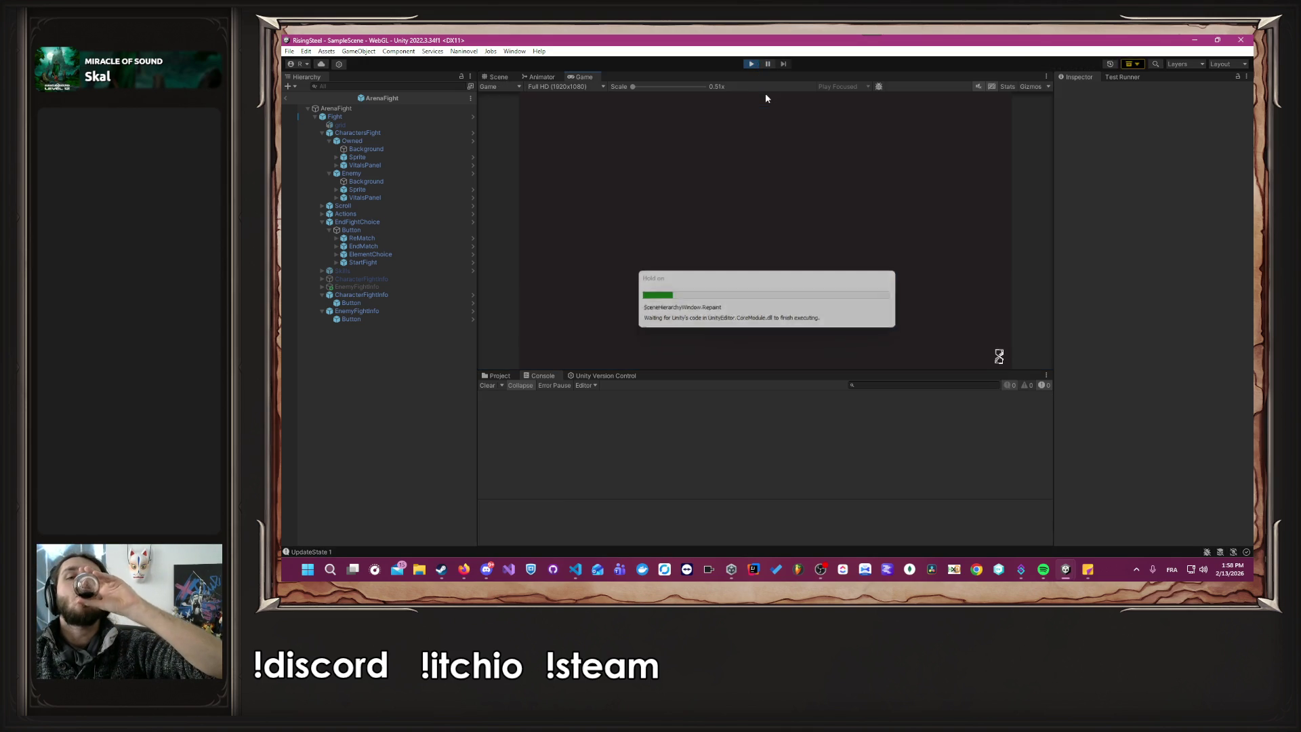
pyautogui.click(764, 208)
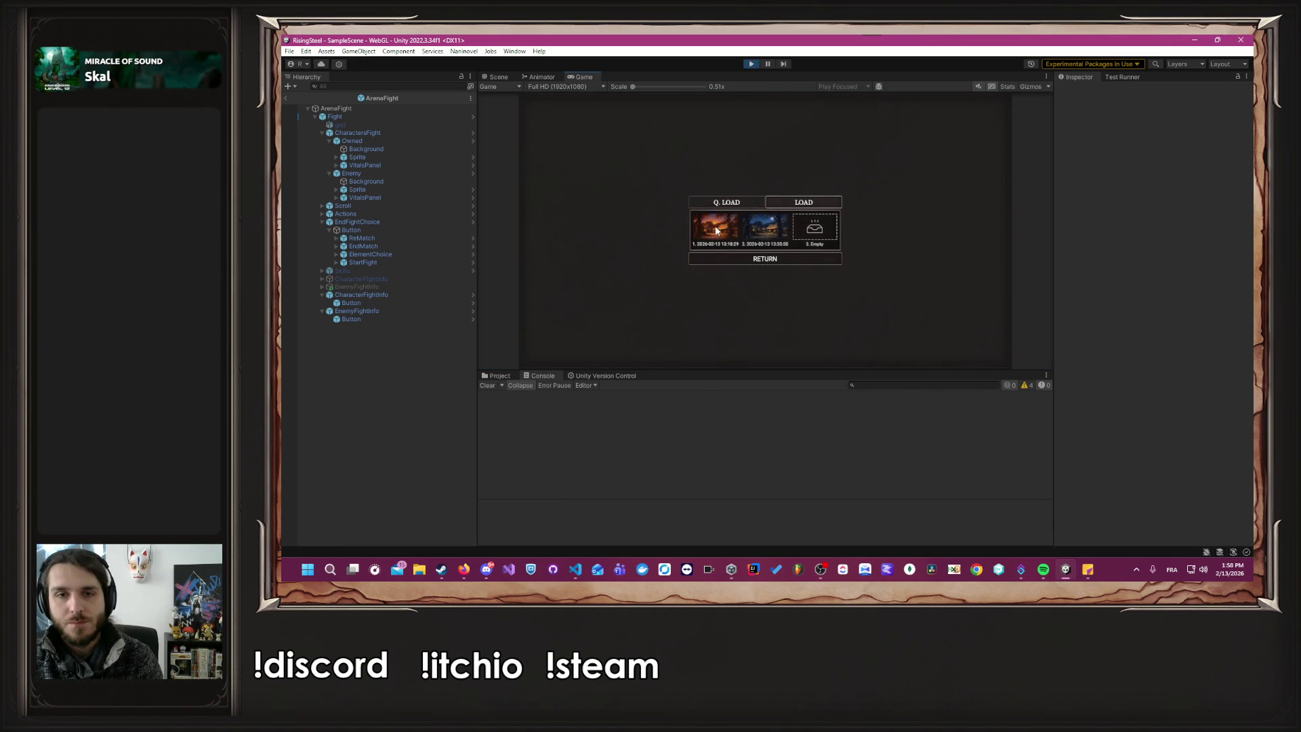
pyautogui.click(714, 231)
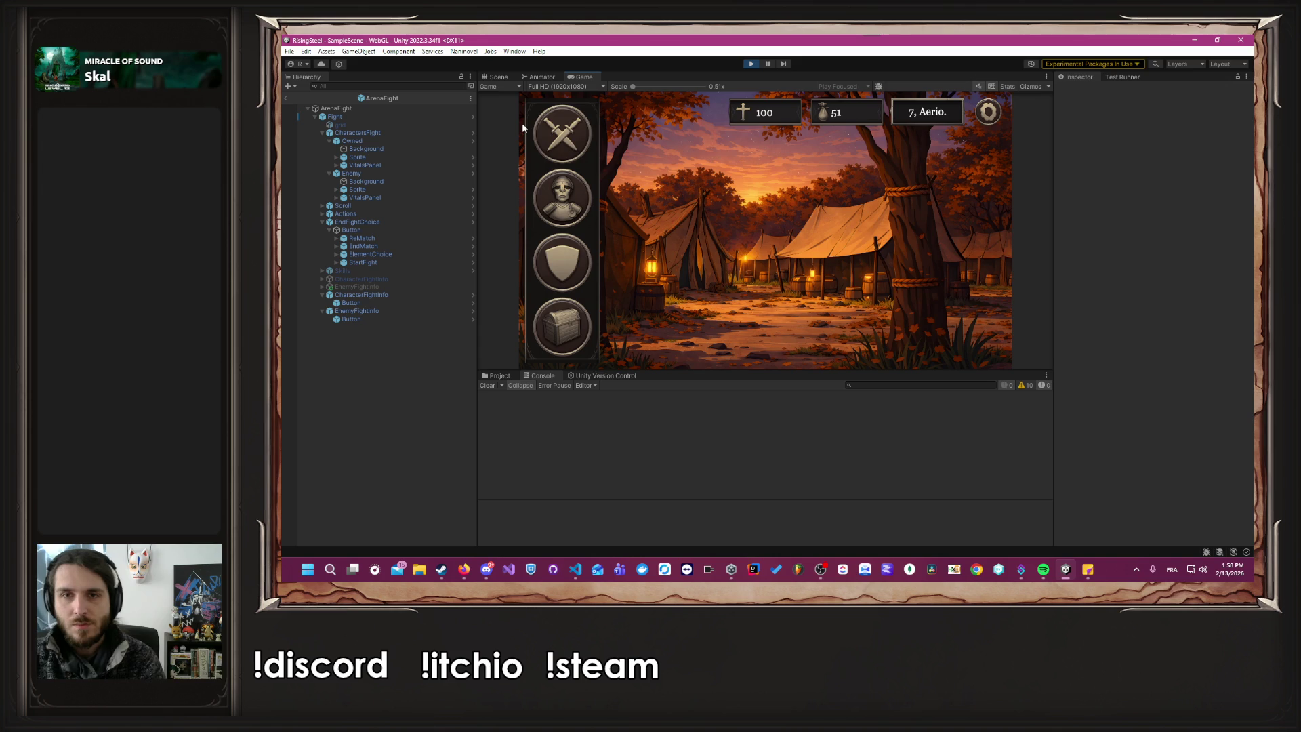
pyautogui.click(549, 127)
pyautogui.click(575, 244)
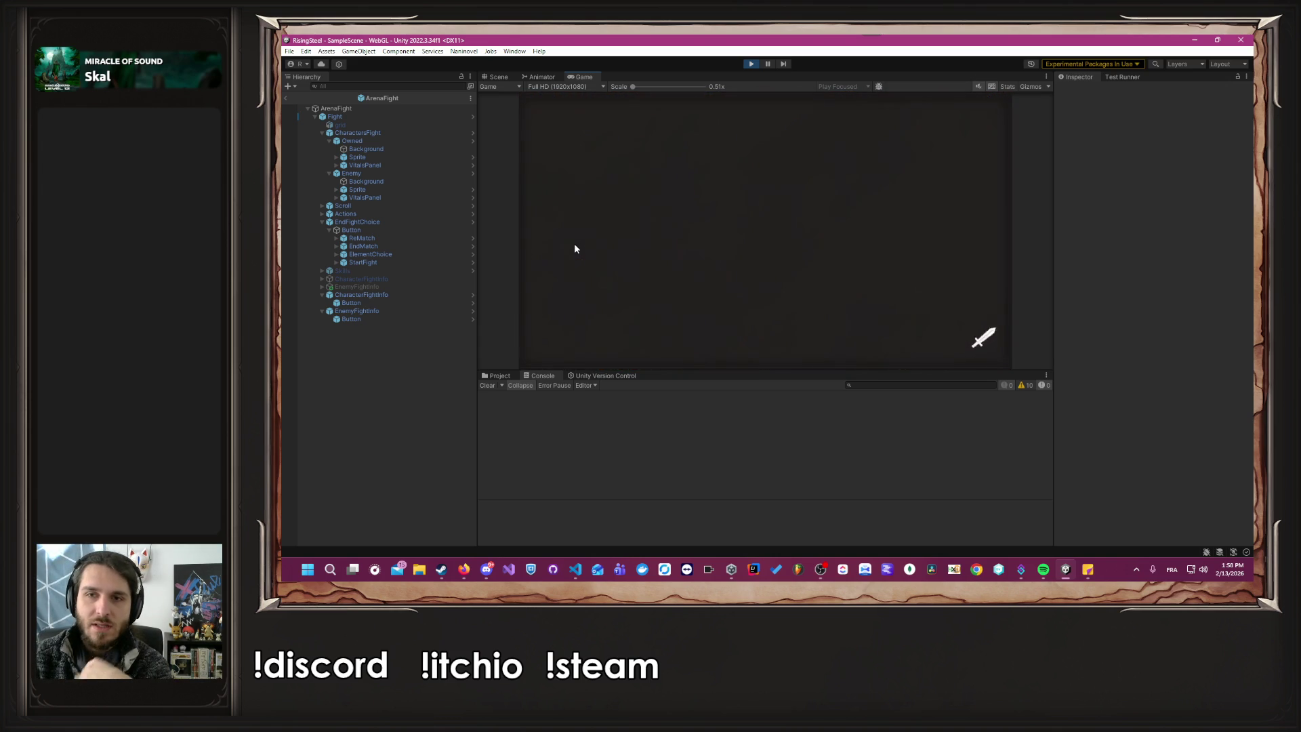
pyautogui.click(587, 246)
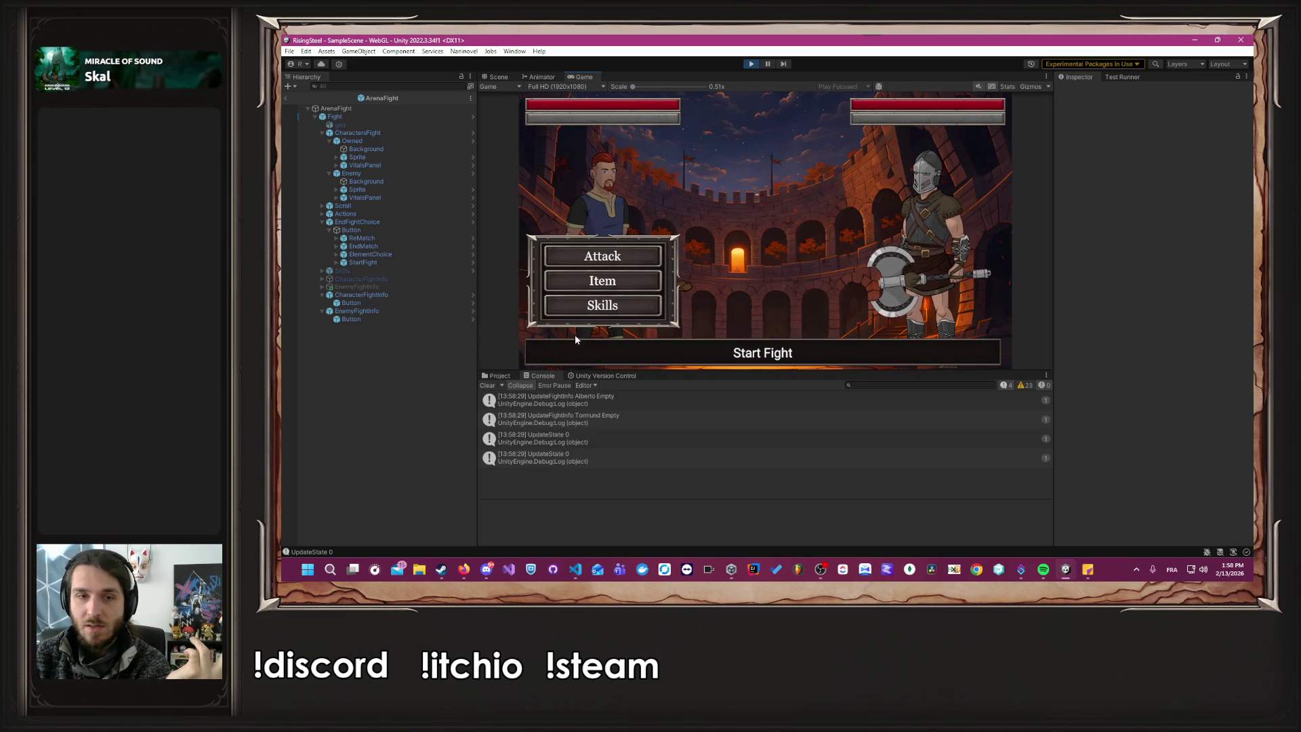
# Cast Burn, which throws a null reference error, and stop the game.
pyautogui.click(587, 319)
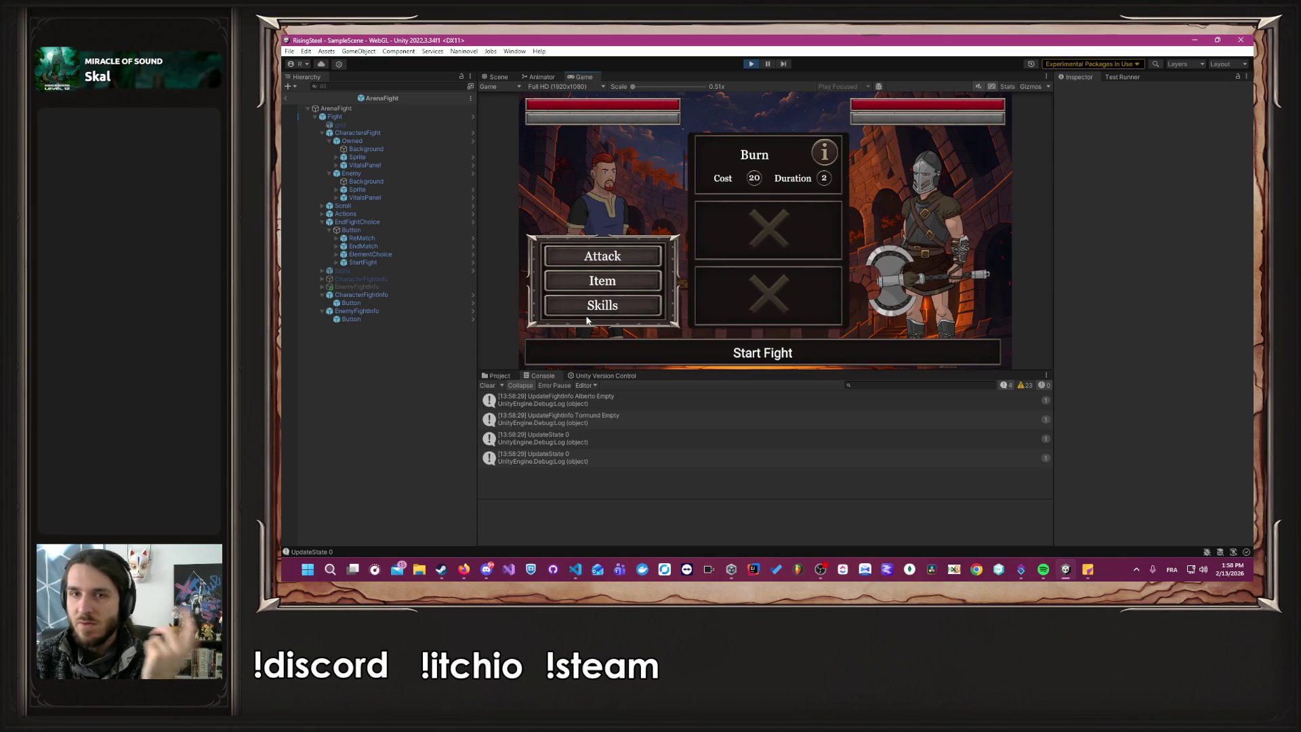
pyautogui.click(722, 160)
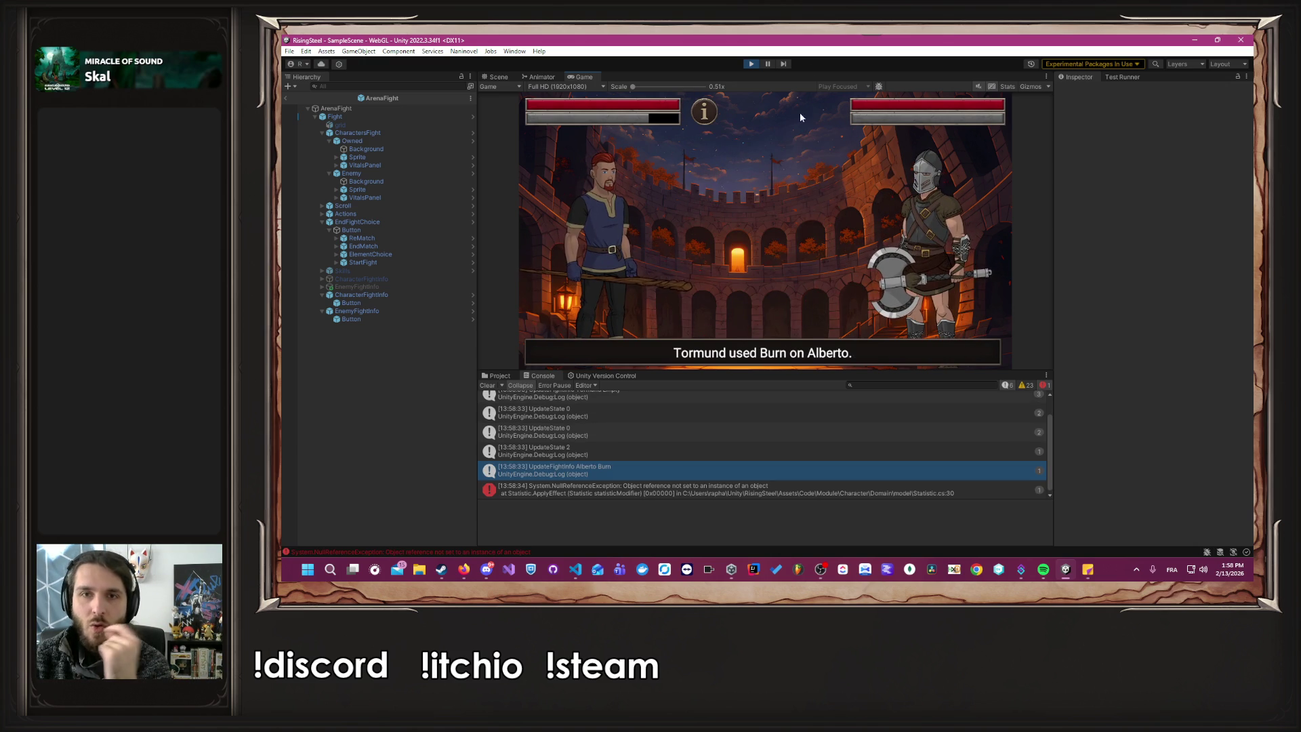
pyautogui.click(750, 65)
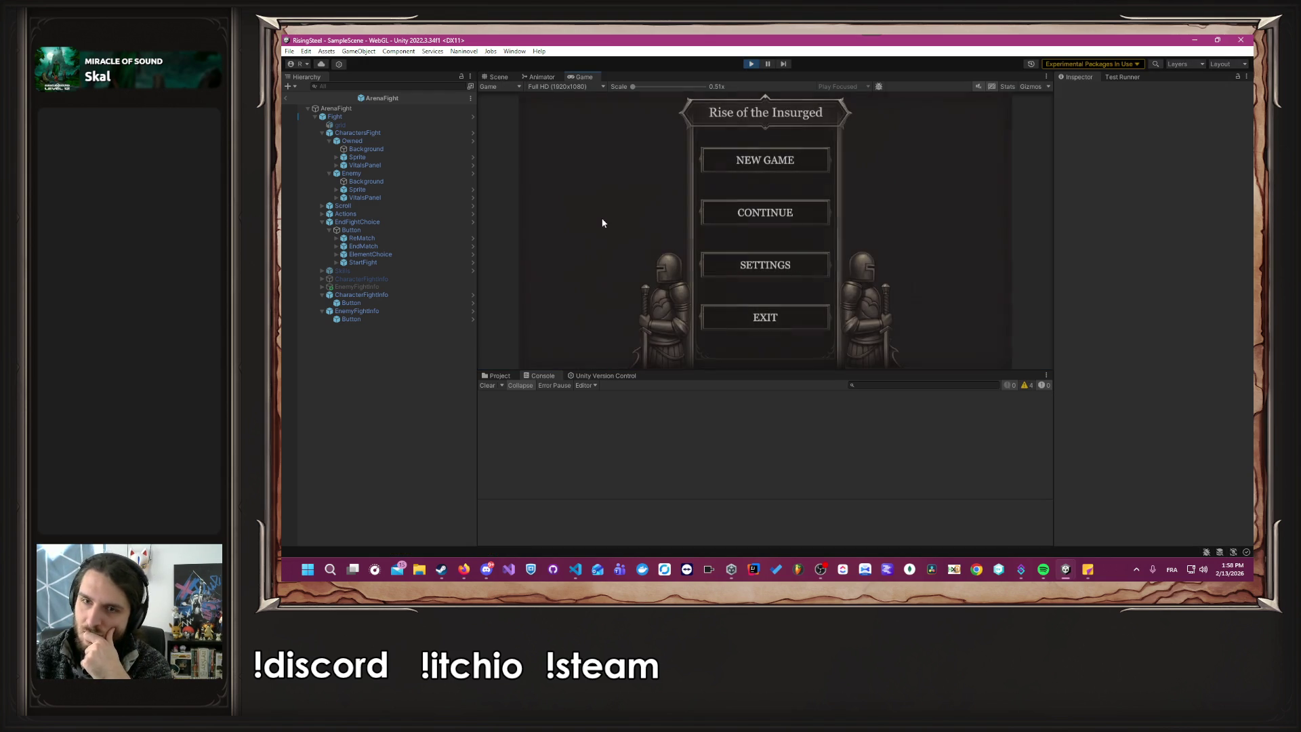
# Continue from the title menu, open and close the shop and recruitment panels, and head to the Arena.
pyautogui.click(721, 218)
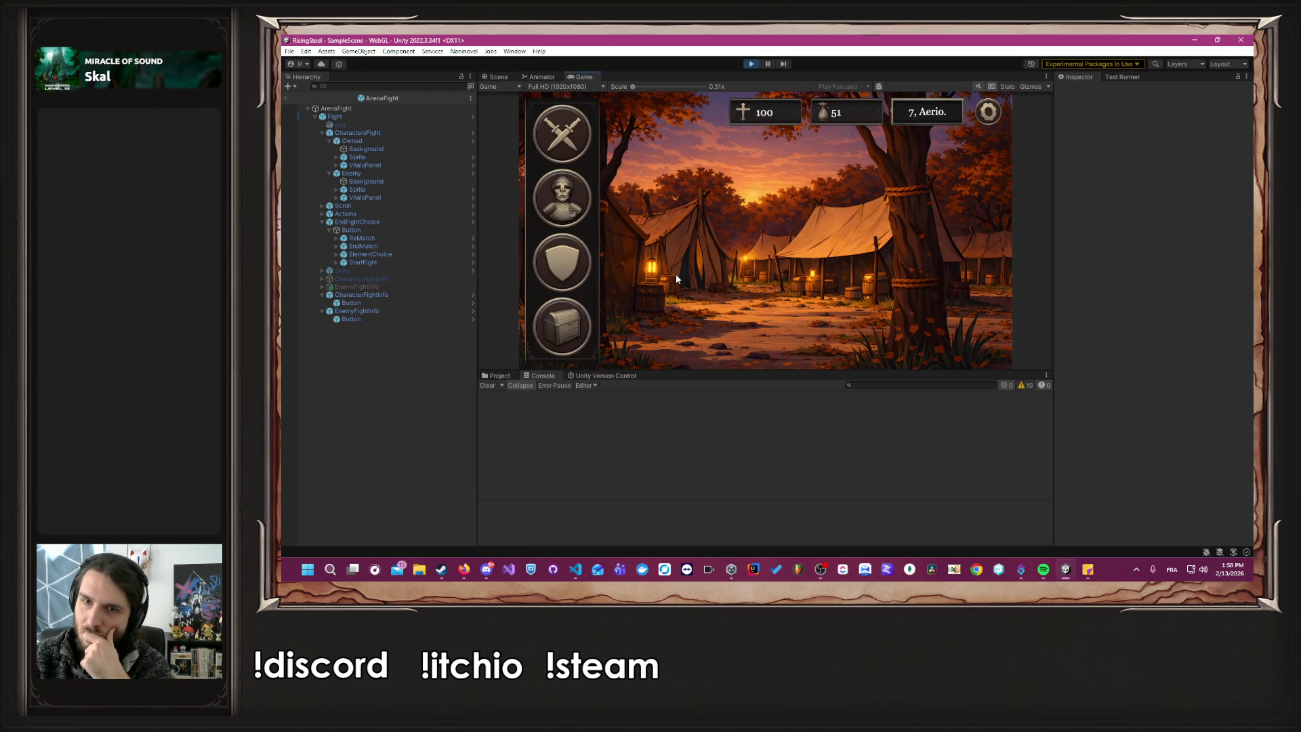
pyautogui.click(567, 340)
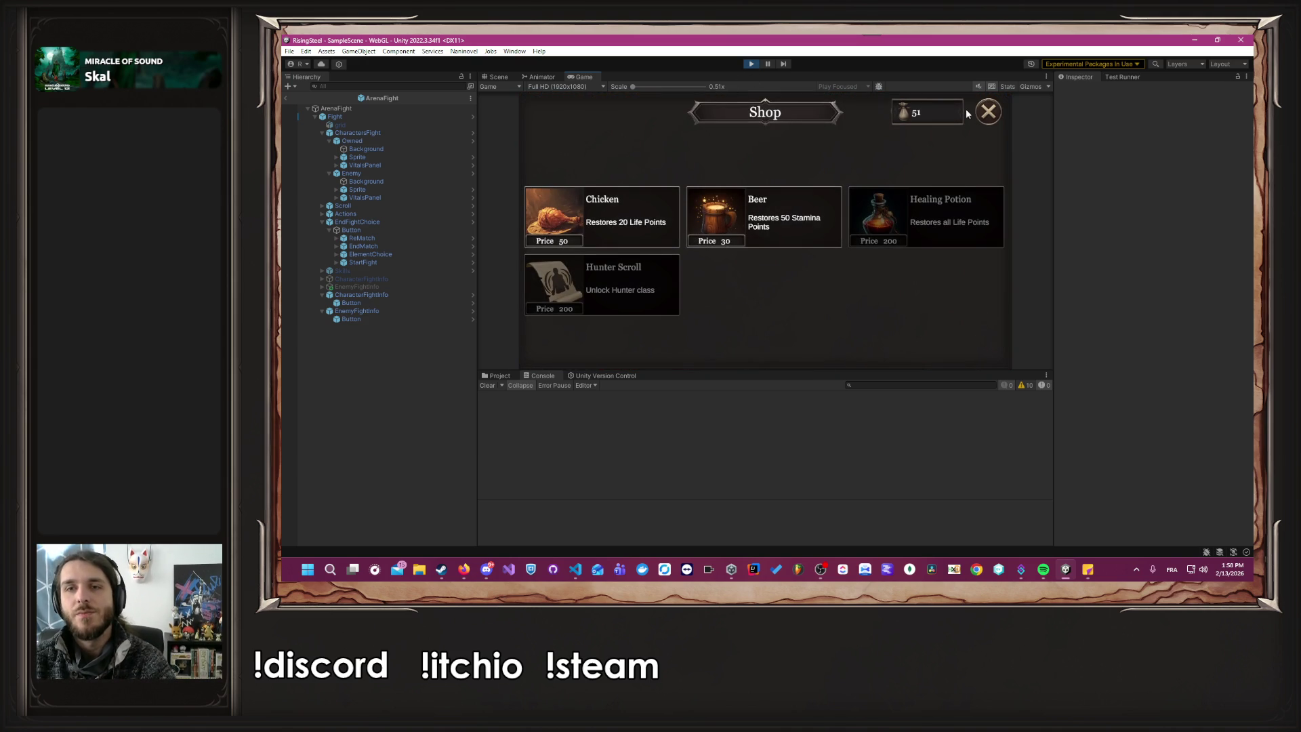
pyautogui.click(983, 112)
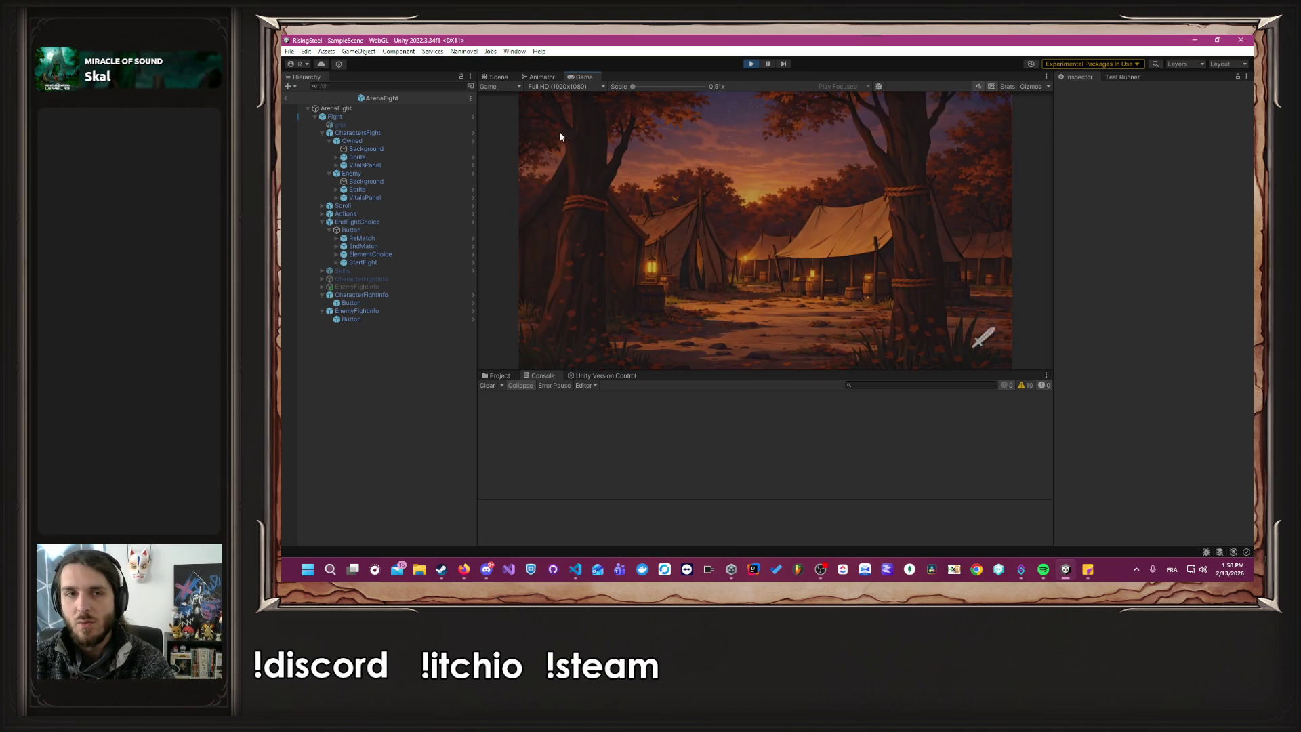
pyautogui.click(988, 112)
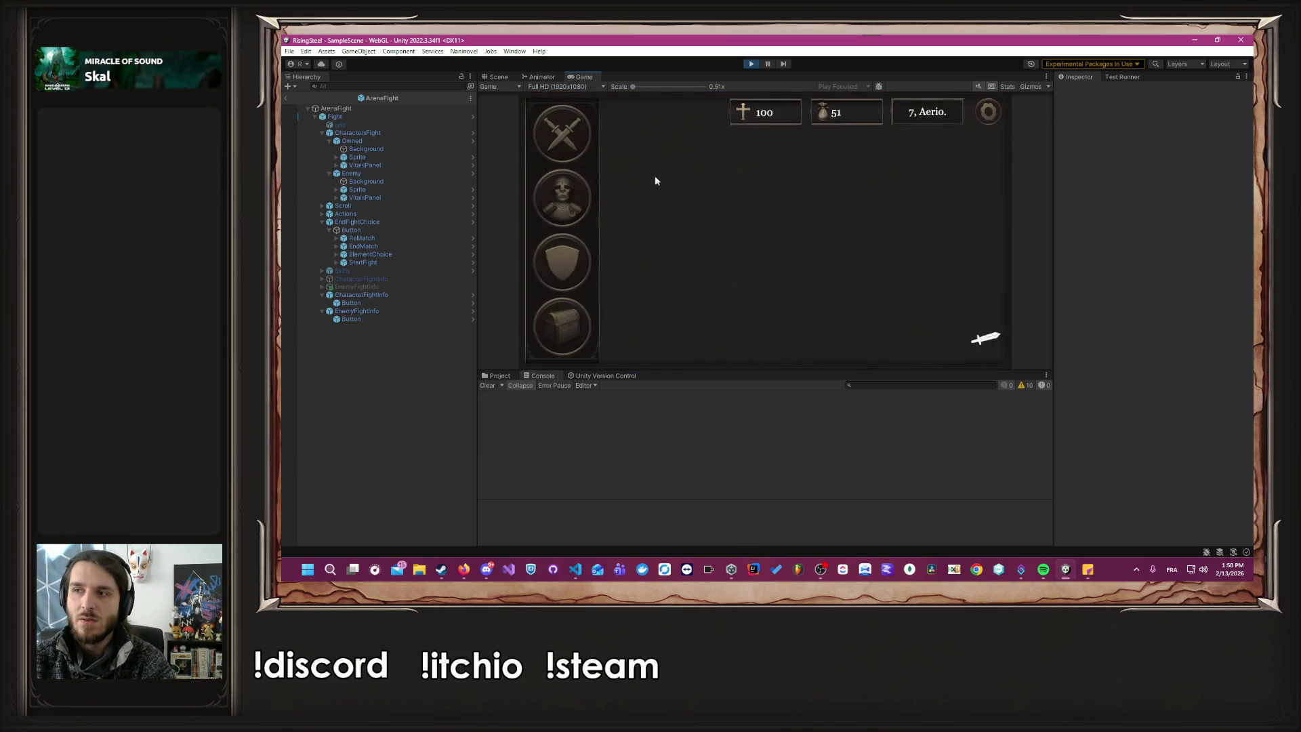
pyautogui.click(575, 139)
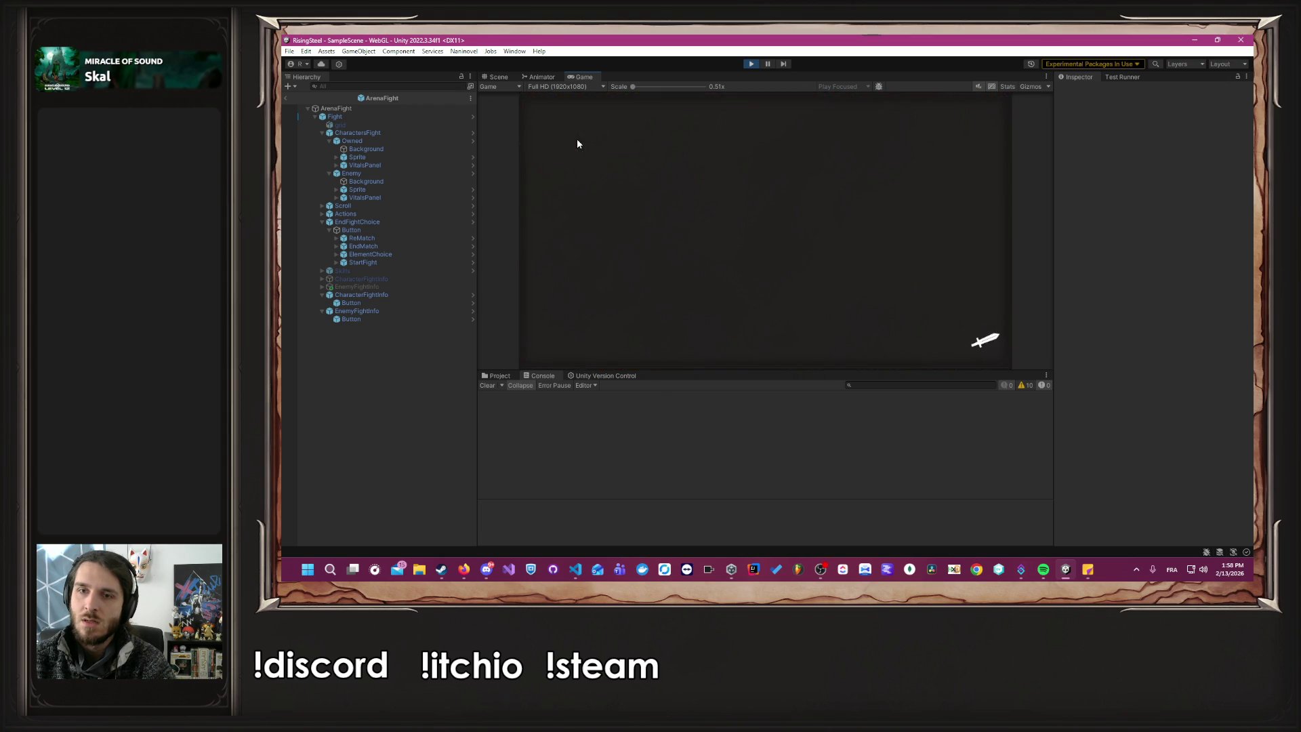
pyautogui.click(588, 187)
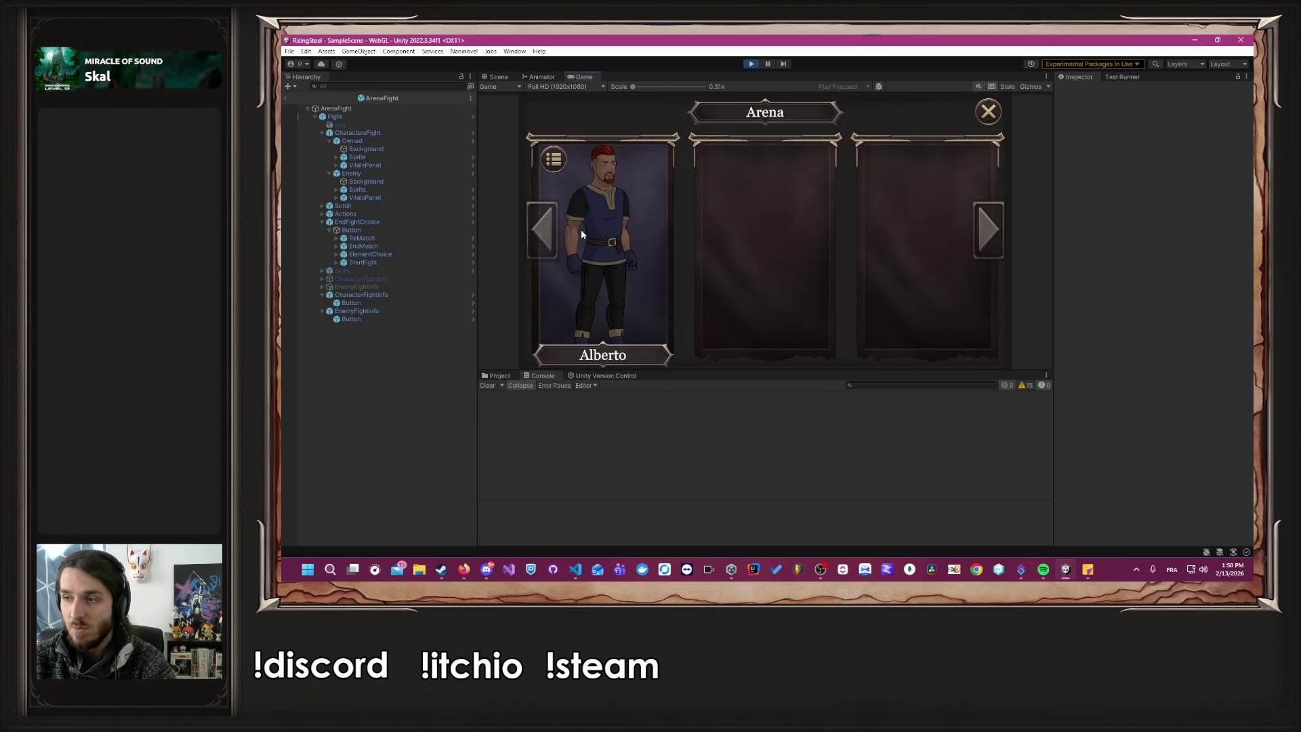
# Start an arena fight as Alberto and delete the UpdateFightInfo Debug.Log line via the Console.
pyautogui.click(581, 229)
pyautogui.click(750, 229)
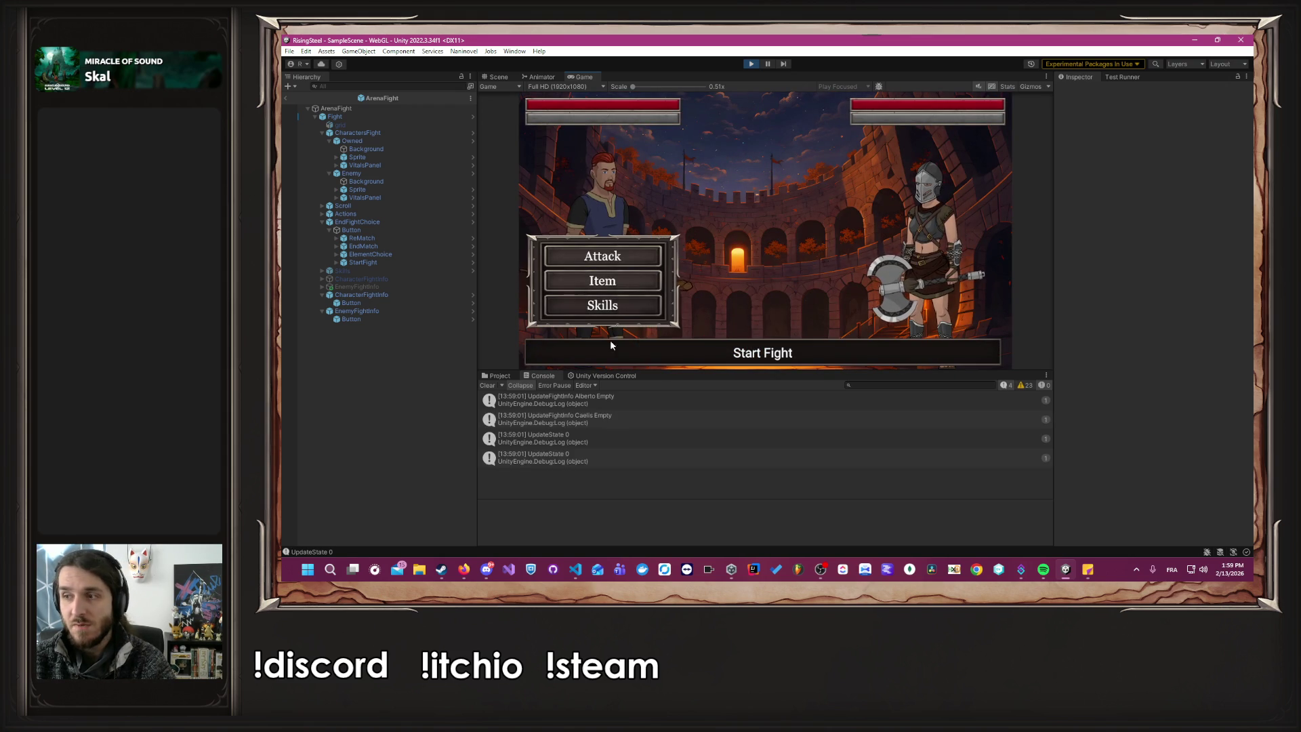
pyautogui.click(615, 416)
pyautogui.doubleClick(654, 414)
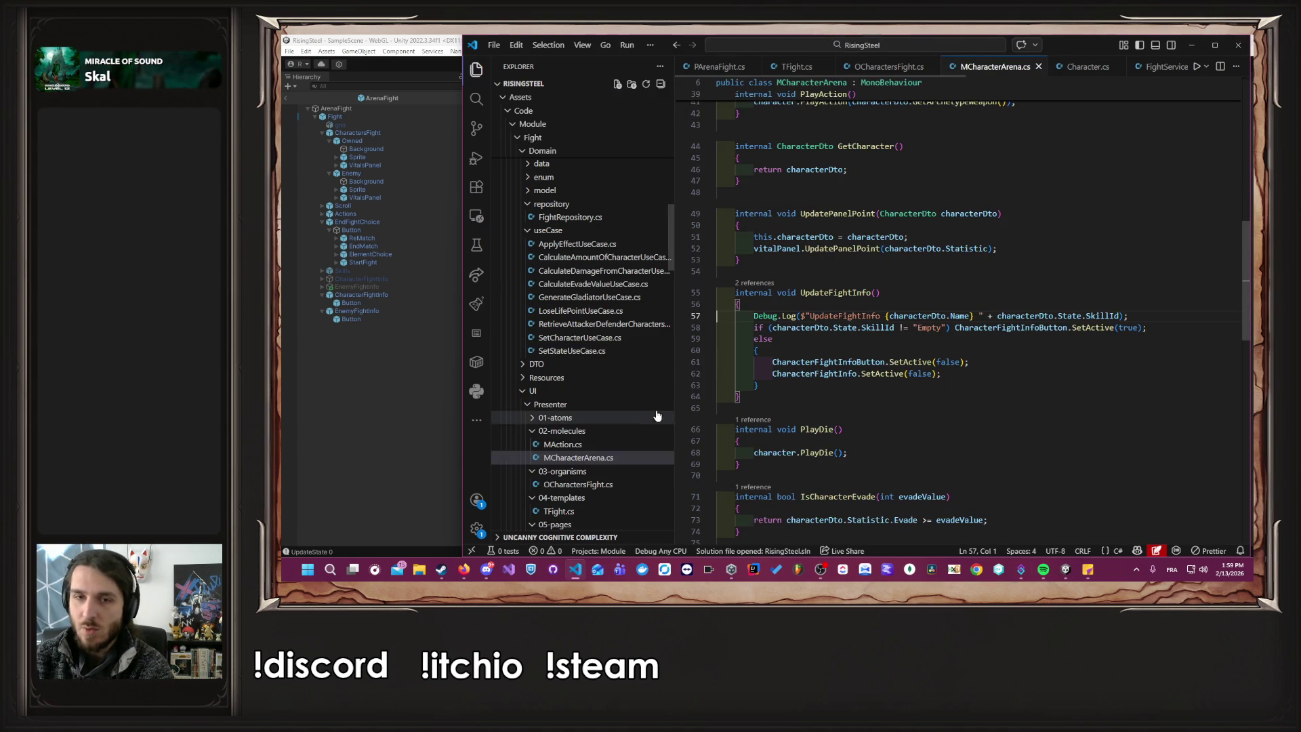
pyautogui.moveTo(1145, 327); pyautogui.dragTo(715, 316)
pyautogui.click(1138, 317)
pyautogui.press('BackSpace')
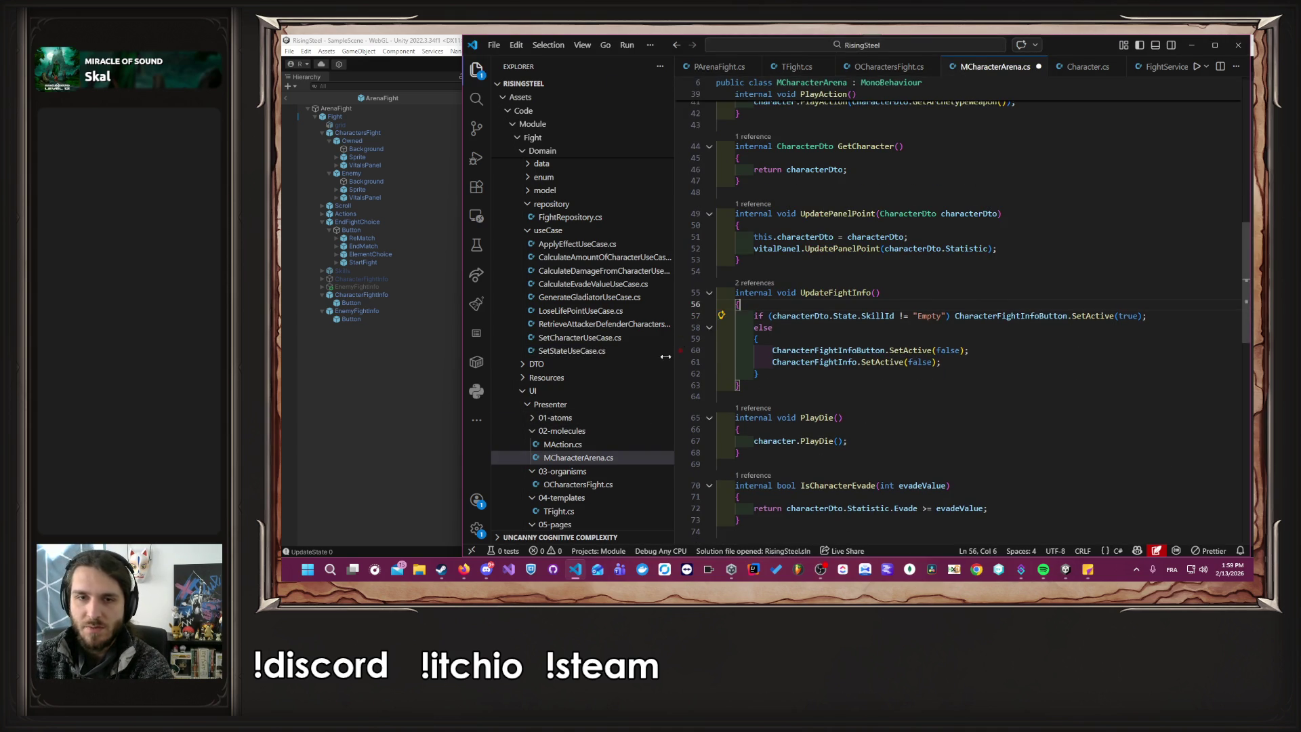
# Delete the UpdateState Debug.Log line from MCharacterArena.cs and return to Unity.
pyautogui.click(356, 443)
pyautogui.doubleClick(556, 400)
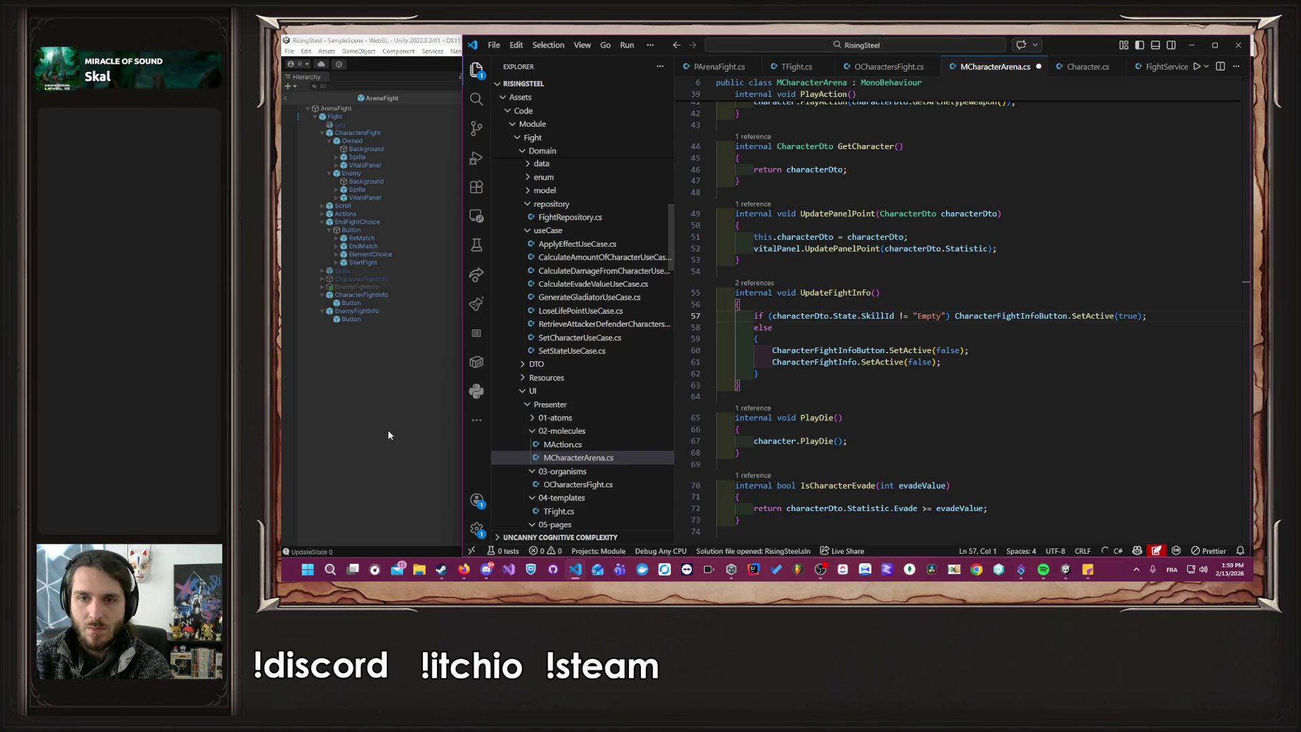
pyautogui.click(389, 434)
pyautogui.doubleClick(527, 439)
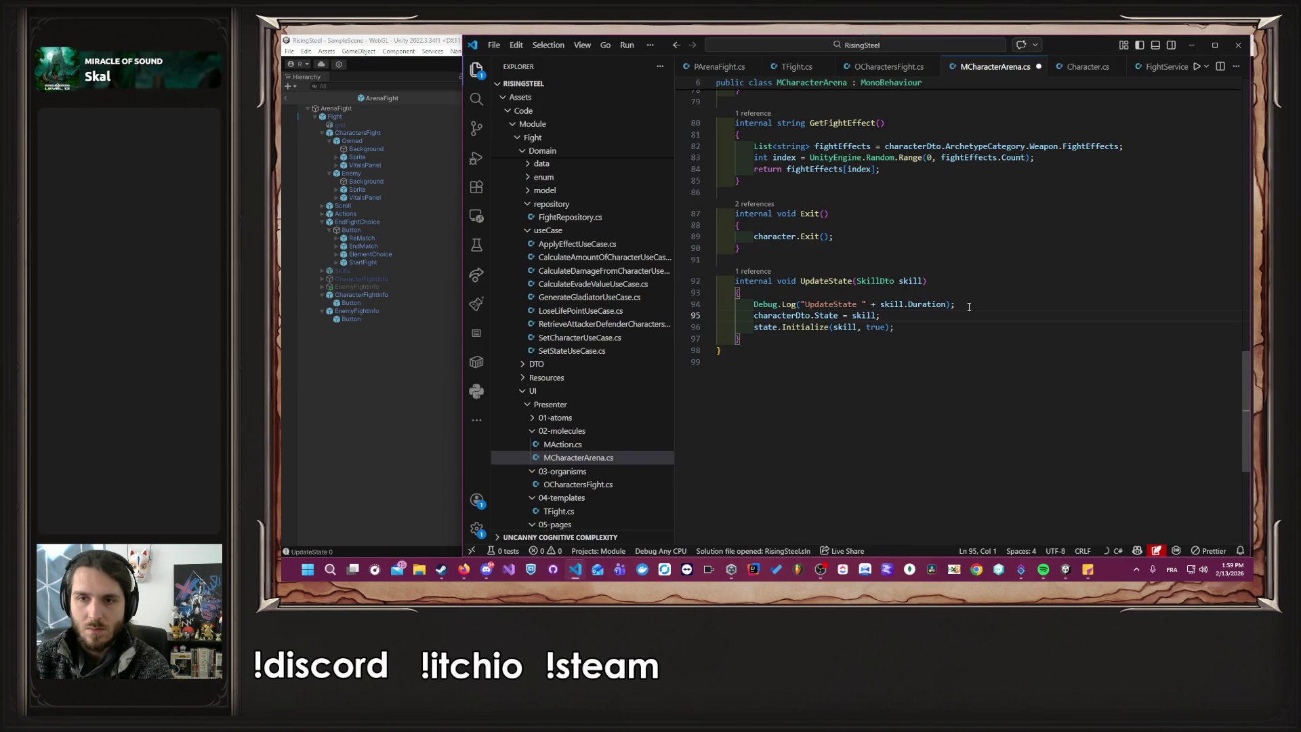
pyautogui.moveTo(965, 304); pyautogui.dragTo(740, 293)
pyautogui.press('BackSpace')
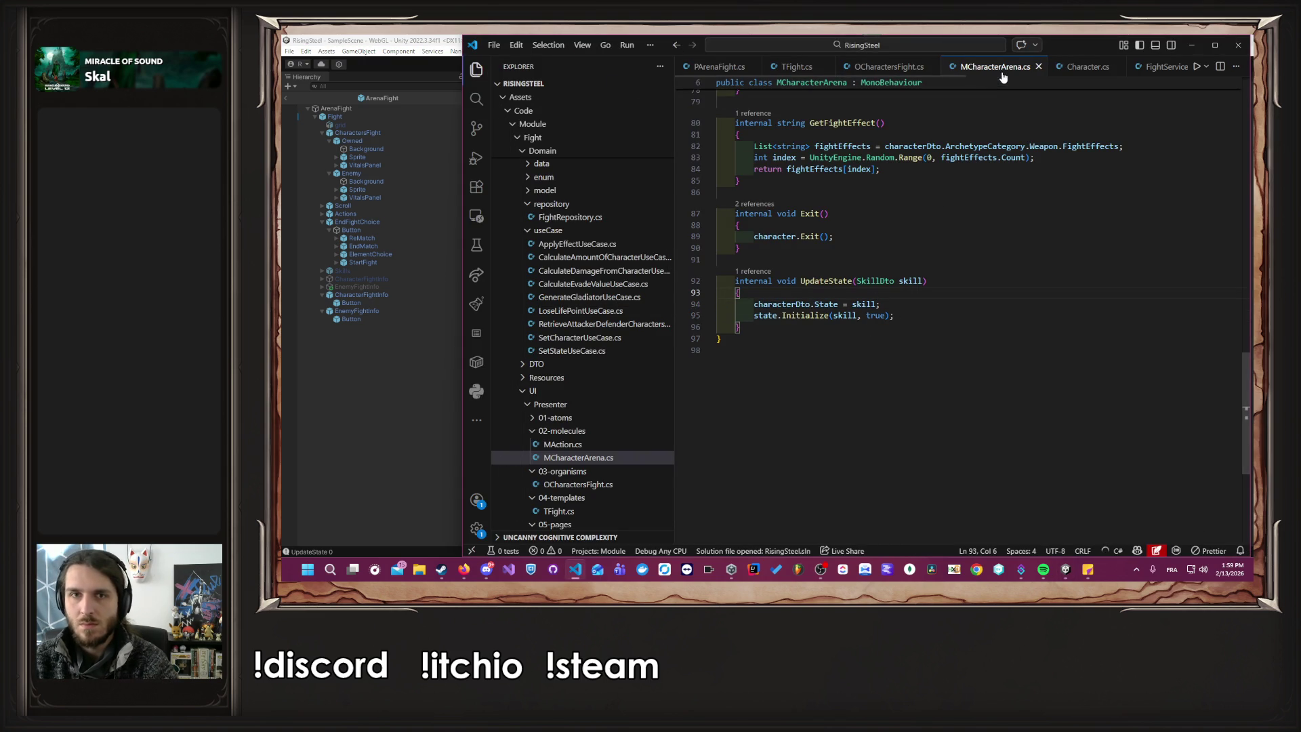
pyautogui.scroll(-4, 1002, 75)
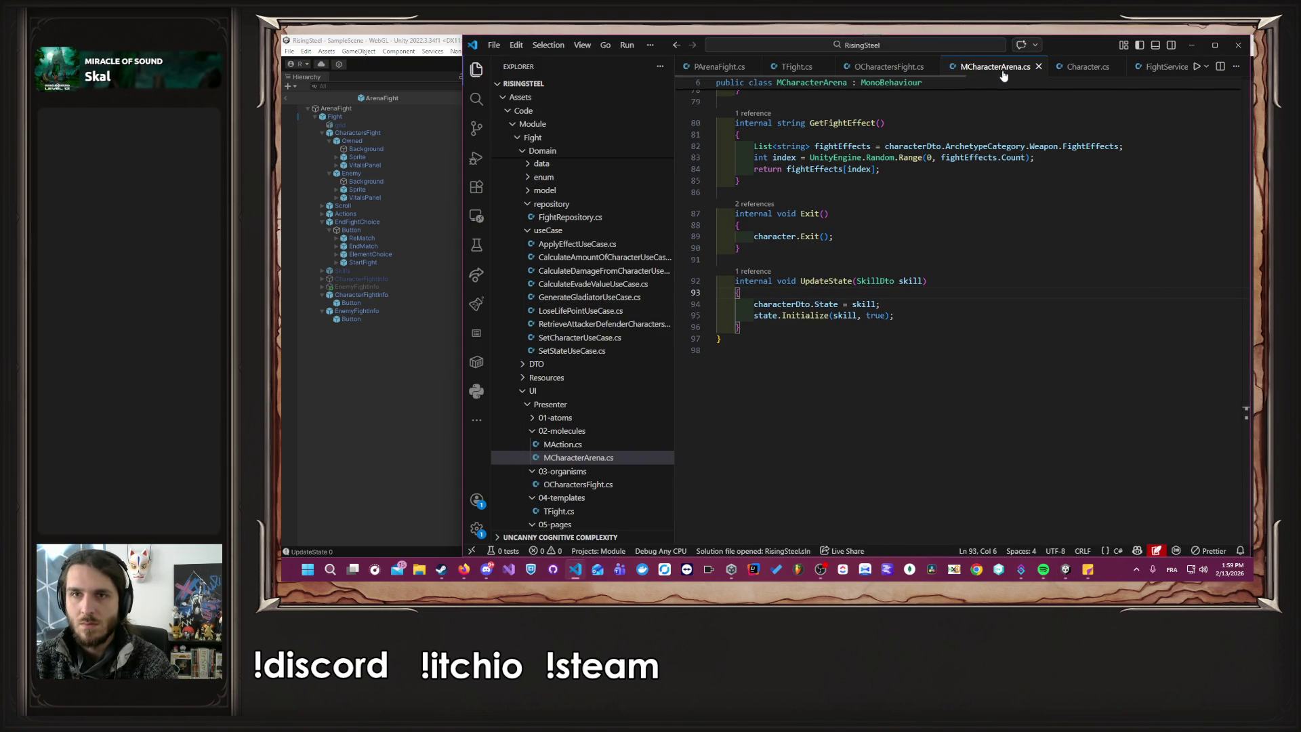
pyautogui.click(324, 435)
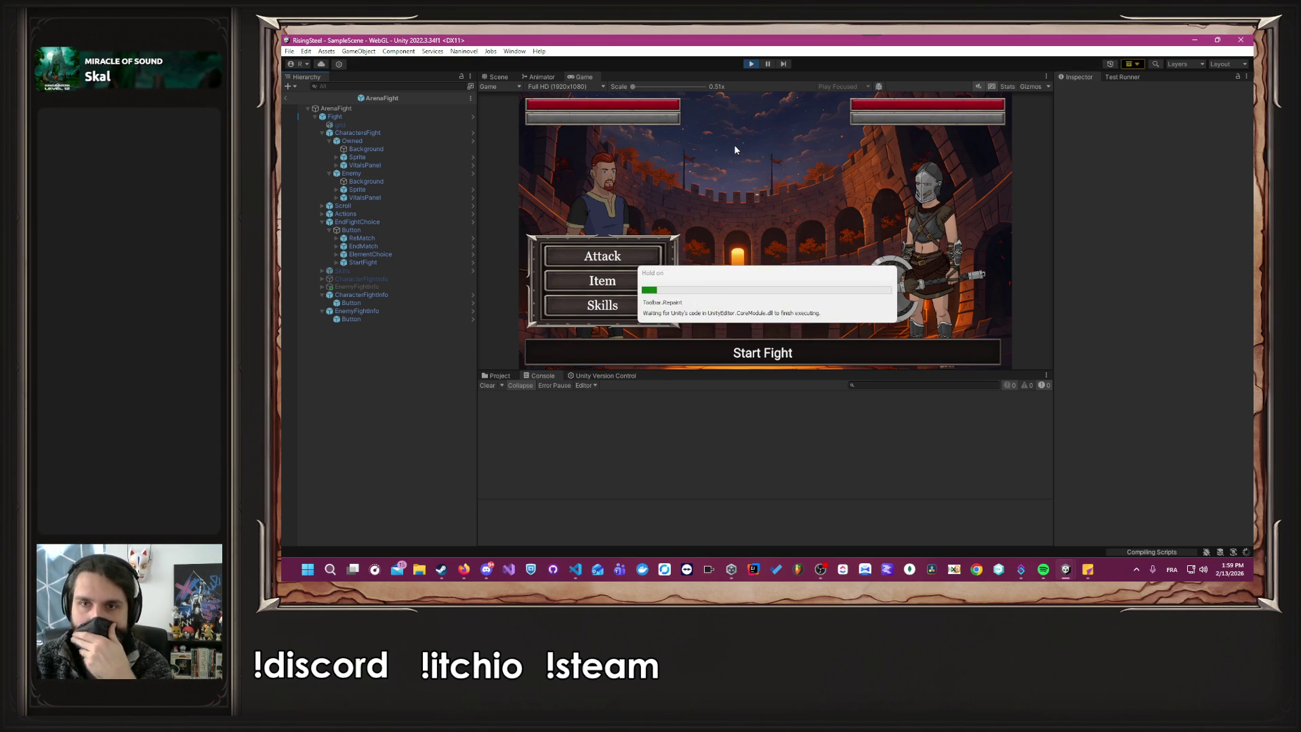
# Restart play mode, continue from a saved game, and choose an Arena fight with Alberto.
pyautogui.click(753, 63)
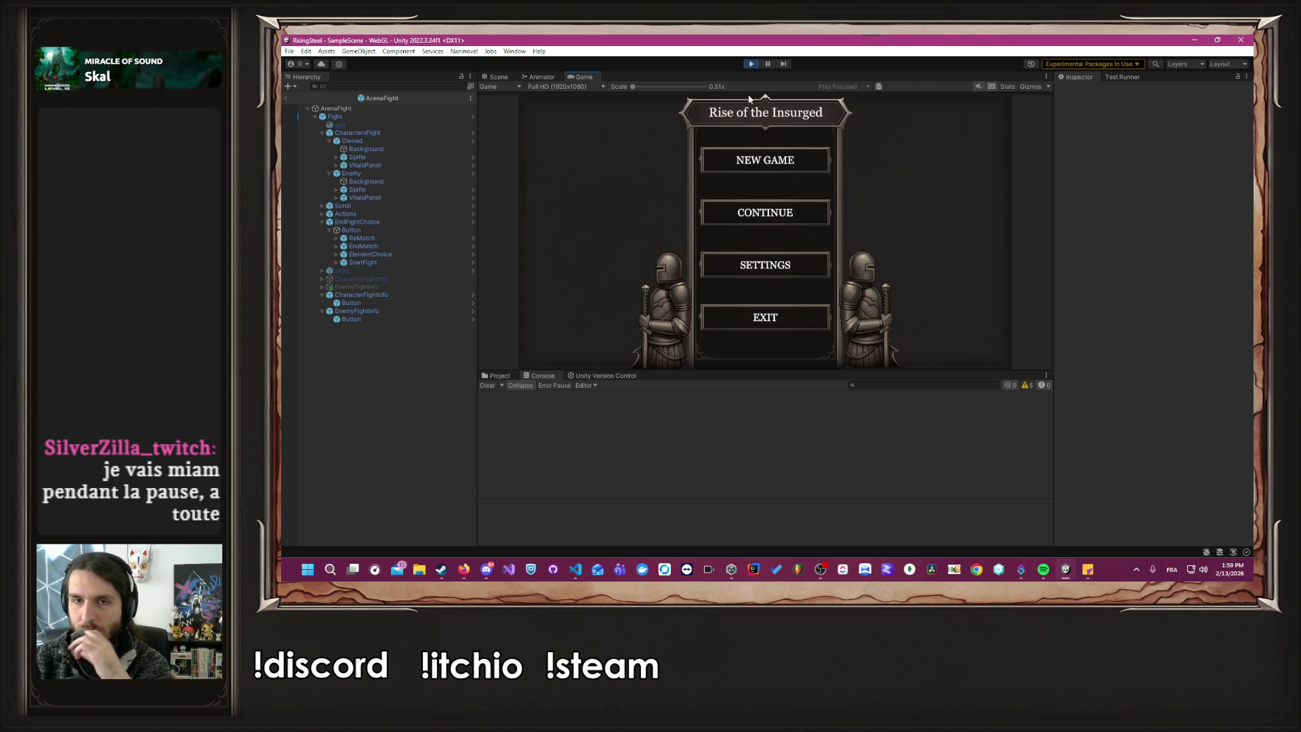
pyautogui.click(735, 216)
pyautogui.click(710, 240)
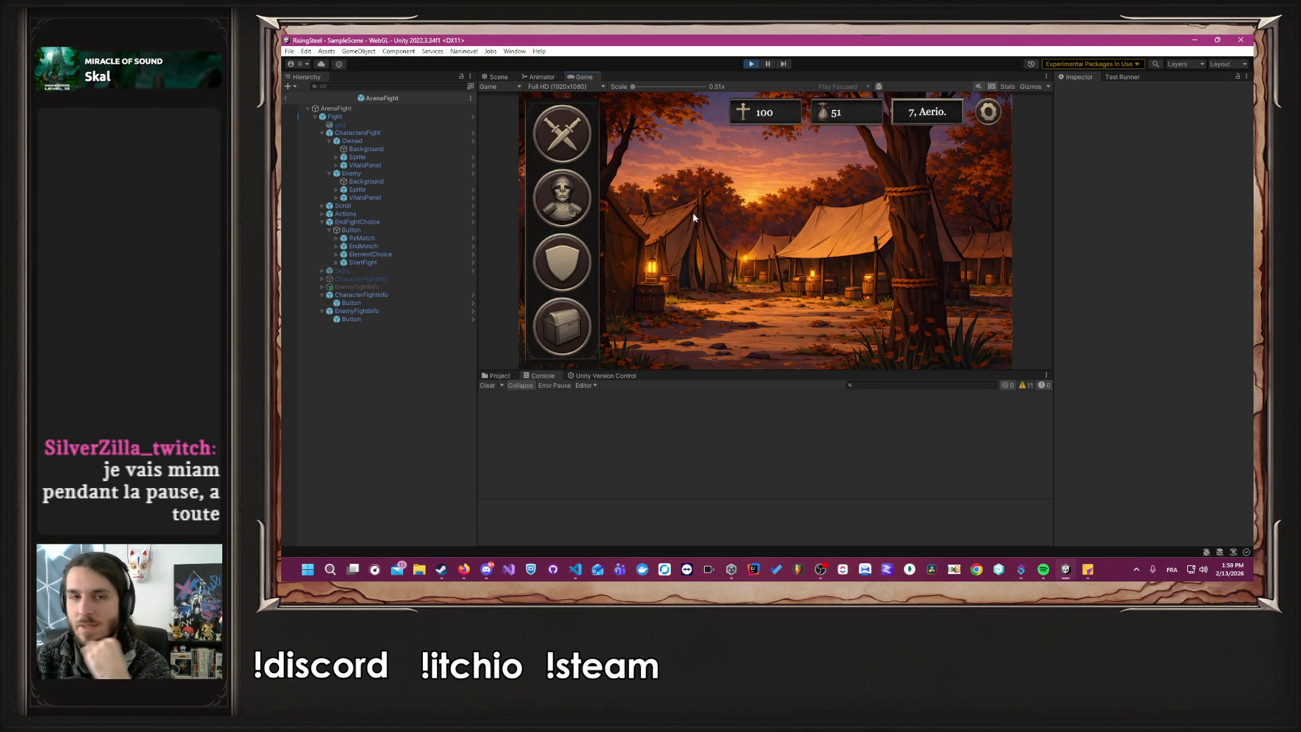
pyautogui.click(585, 112)
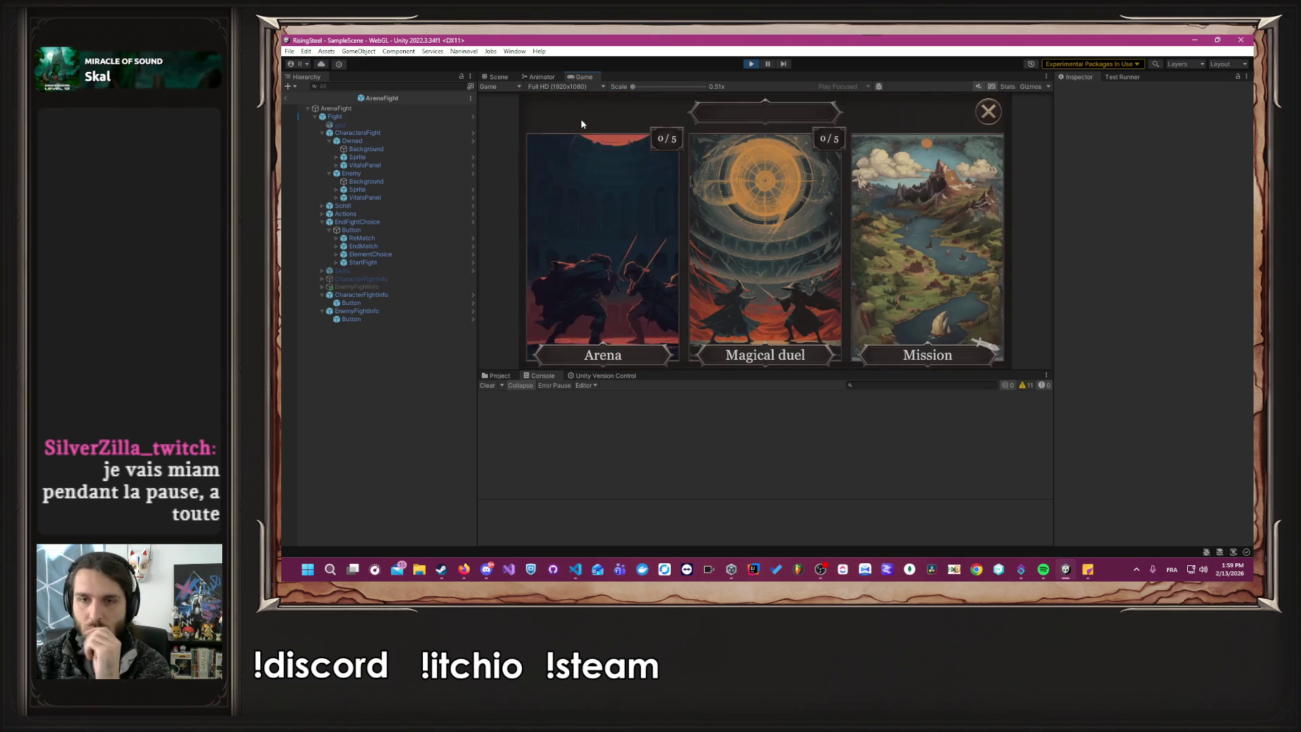
pyautogui.click(626, 202)
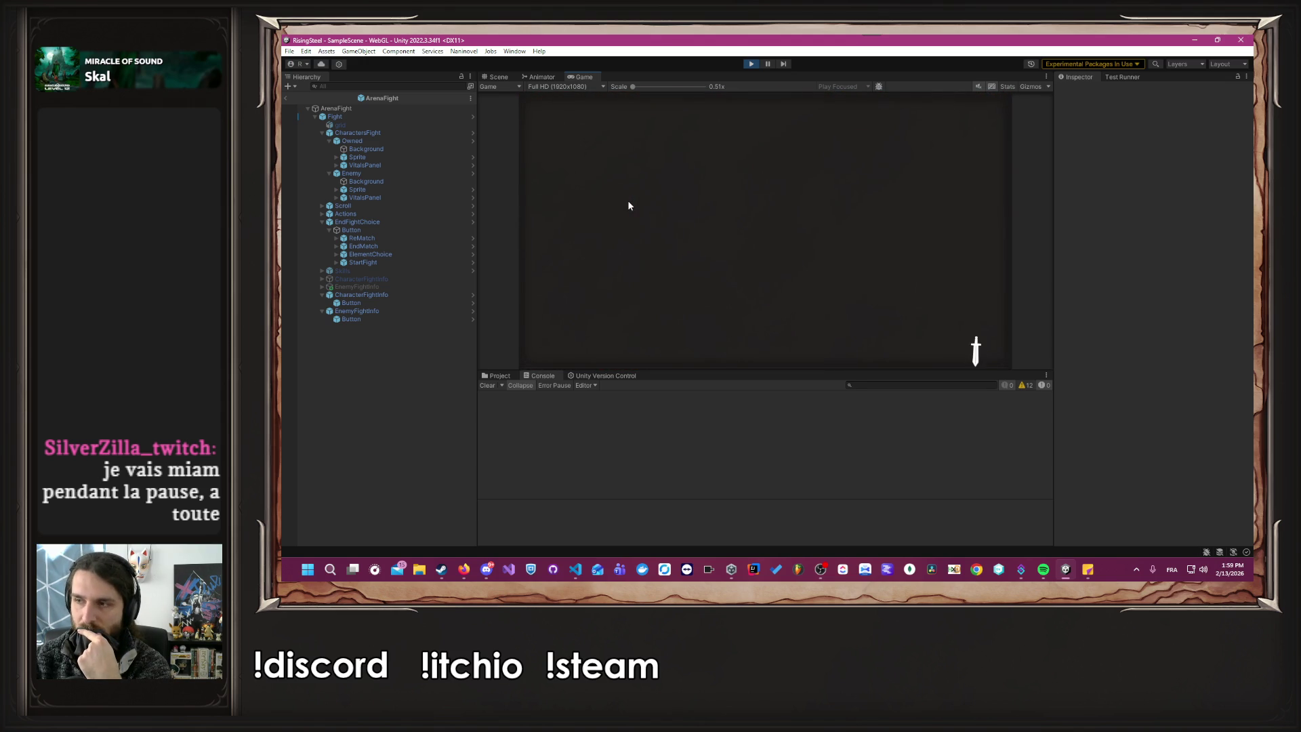
pyautogui.click(621, 243)
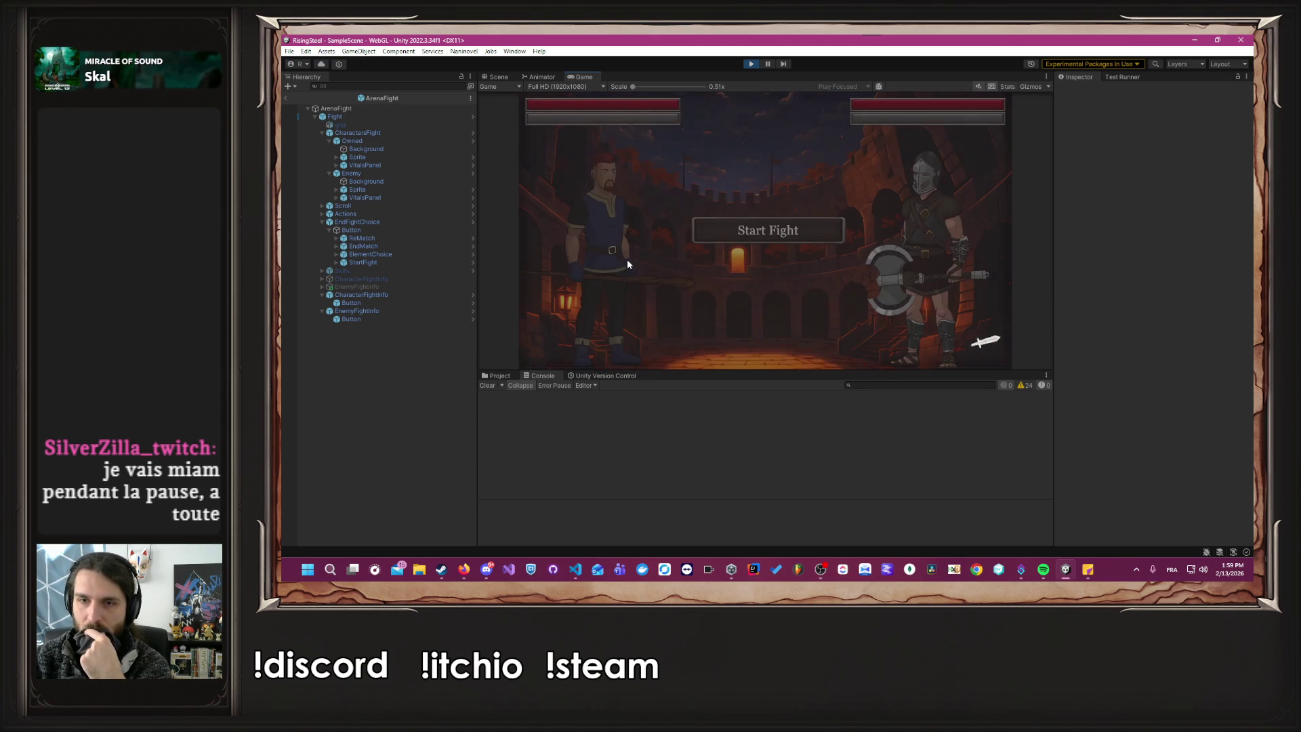
# Start the fight, cast Burn on Finric, and open the NullReferenceException's source code.
pyautogui.click(770, 224)
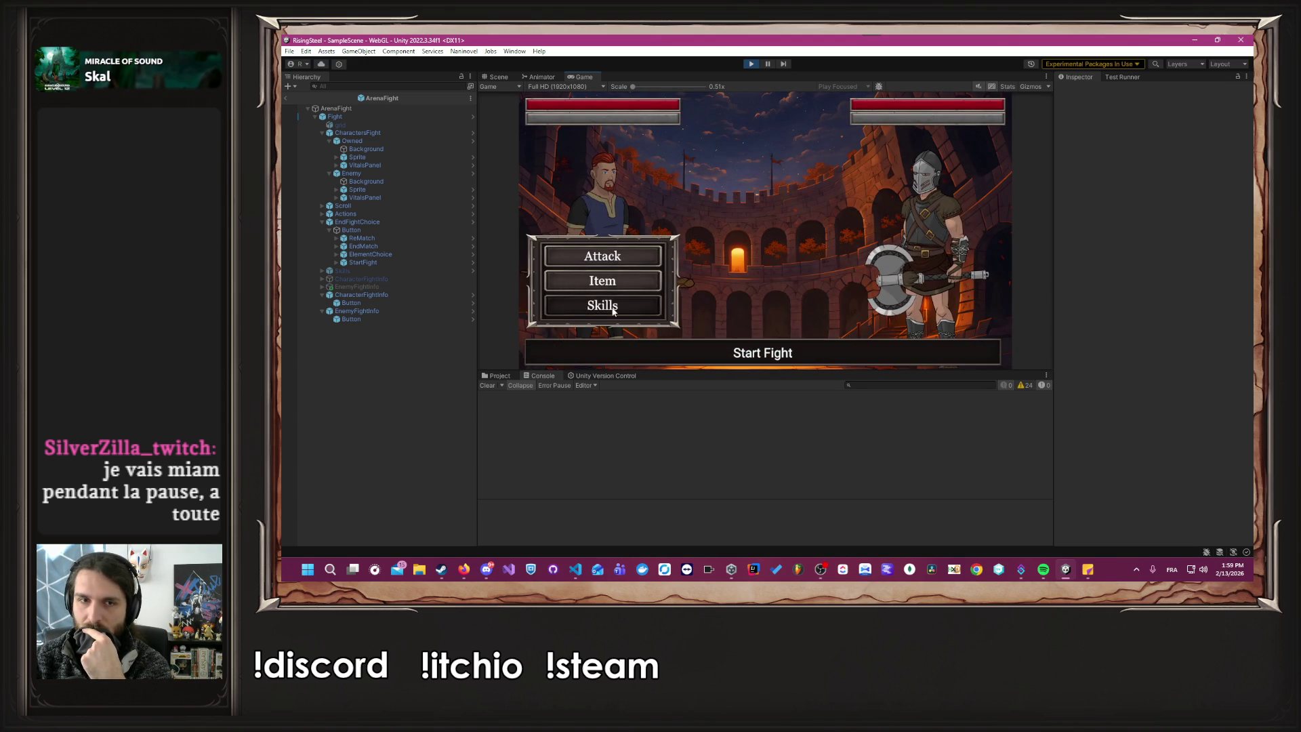
pyautogui.click(602, 305)
pyautogui.click(779, 147)
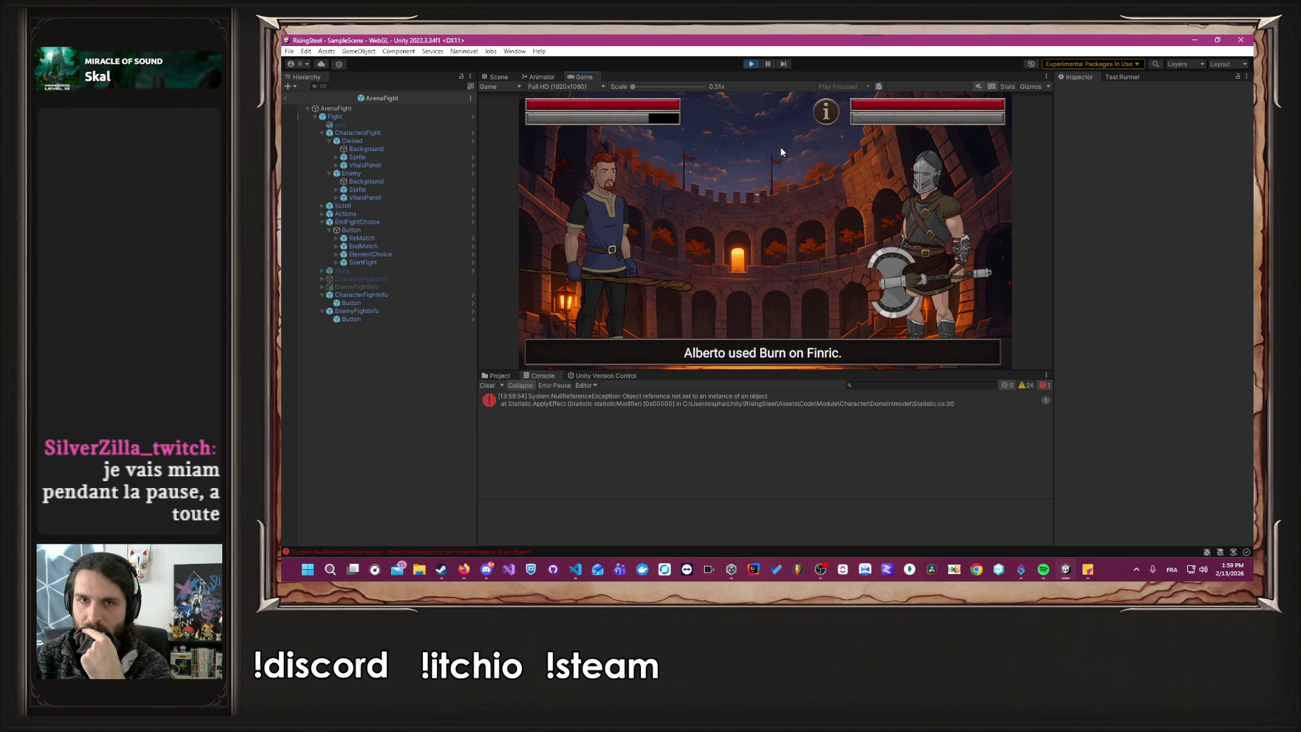
pyautogui.click(696, 403)
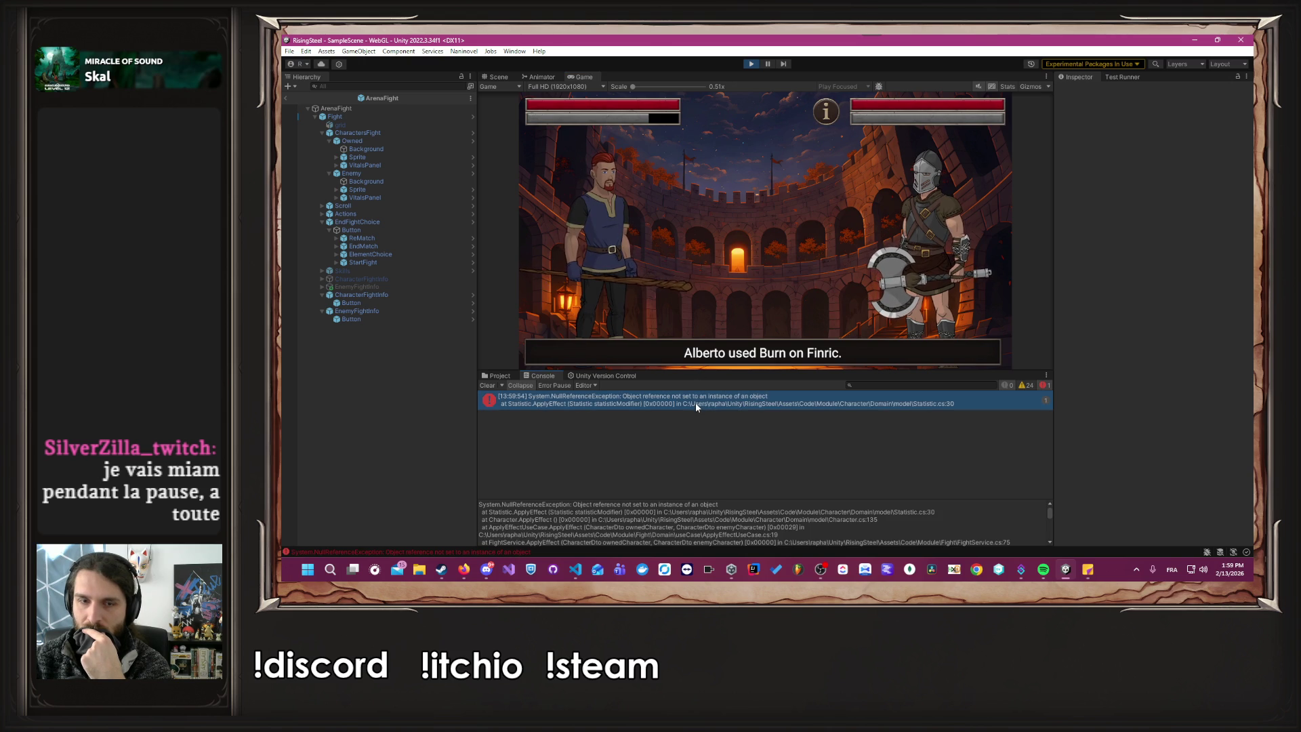
pyautogui.doubleClick(695, 402)
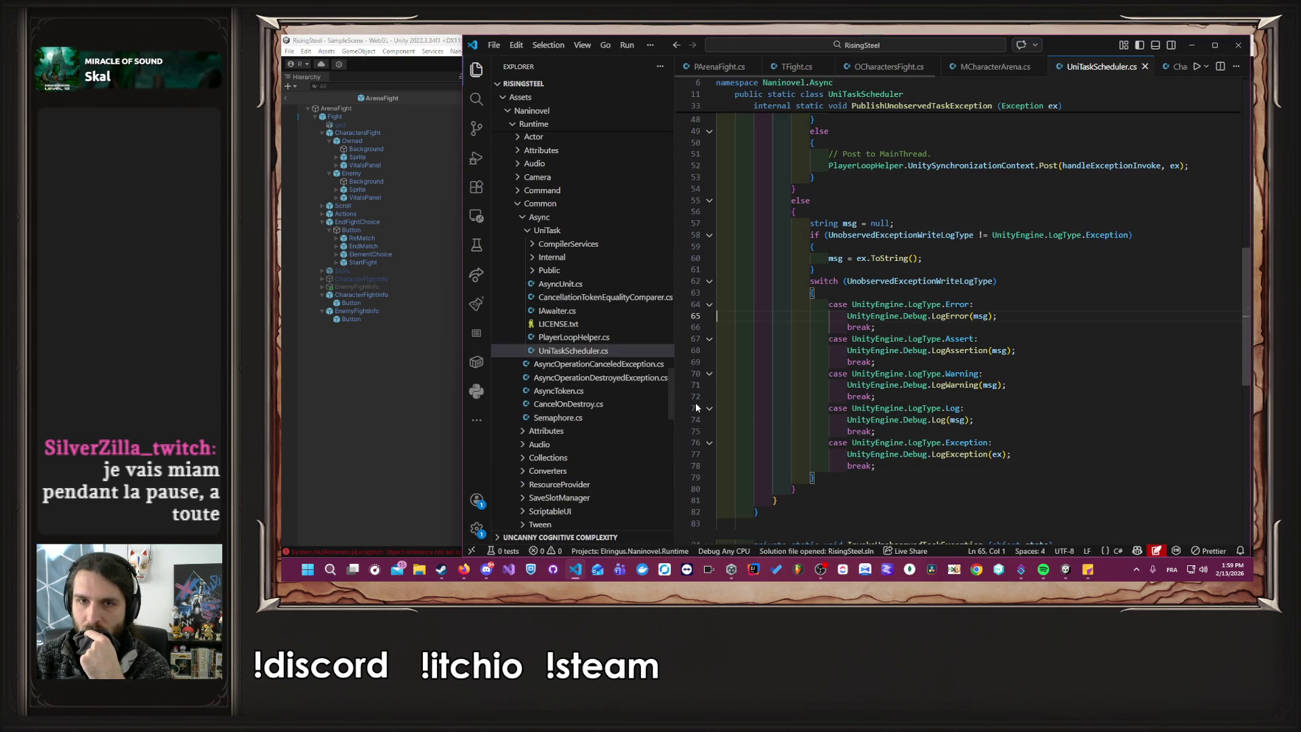
# Close UniTaskScheduler.cs and stop the running game in Unity.
pyautogui.middleClick(1081, 69)
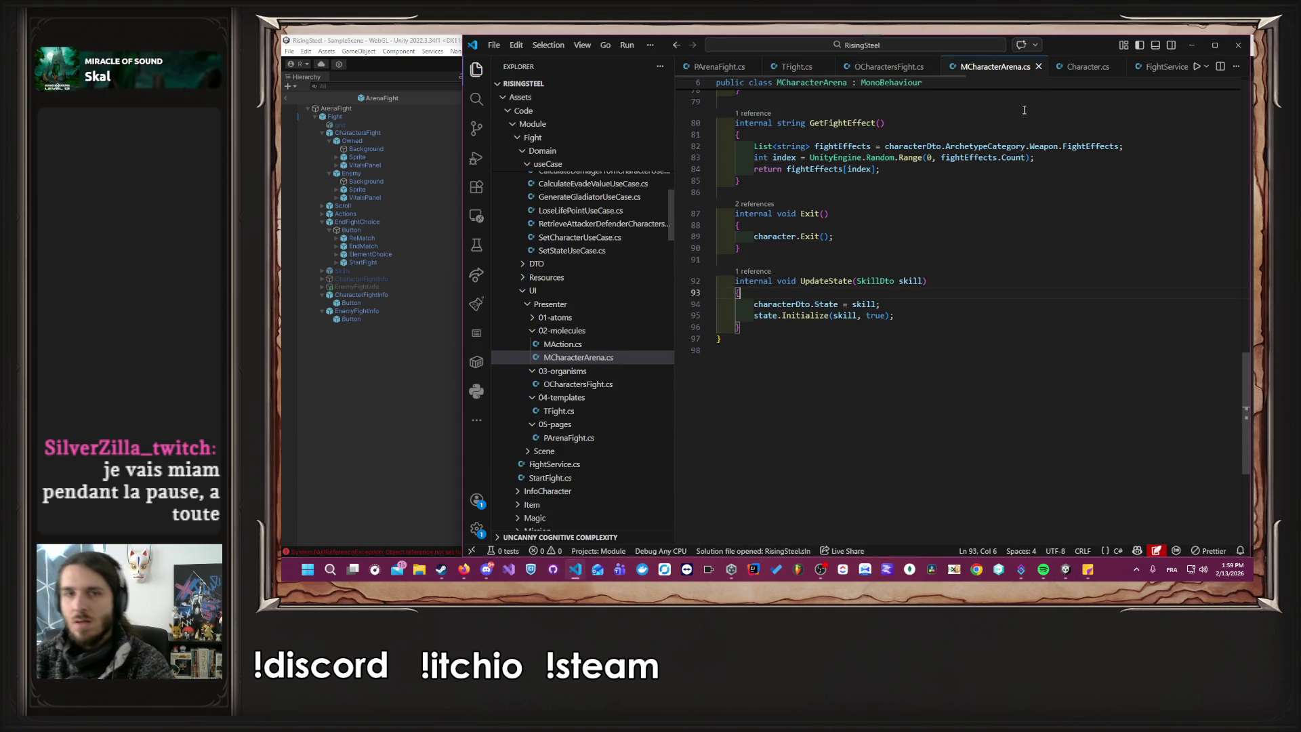
pyautogui.click(887, 66)
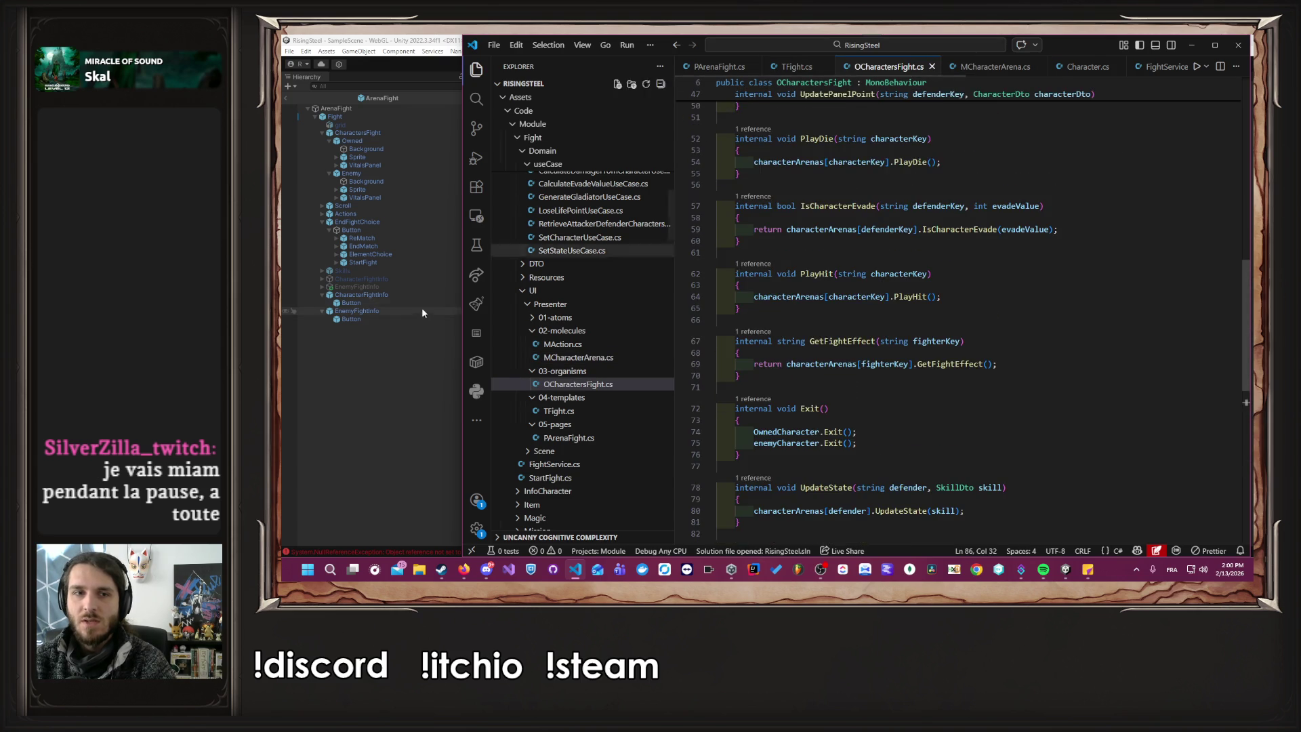
pyautogui.click(380, 391)
pyautogui.click(751, 65)
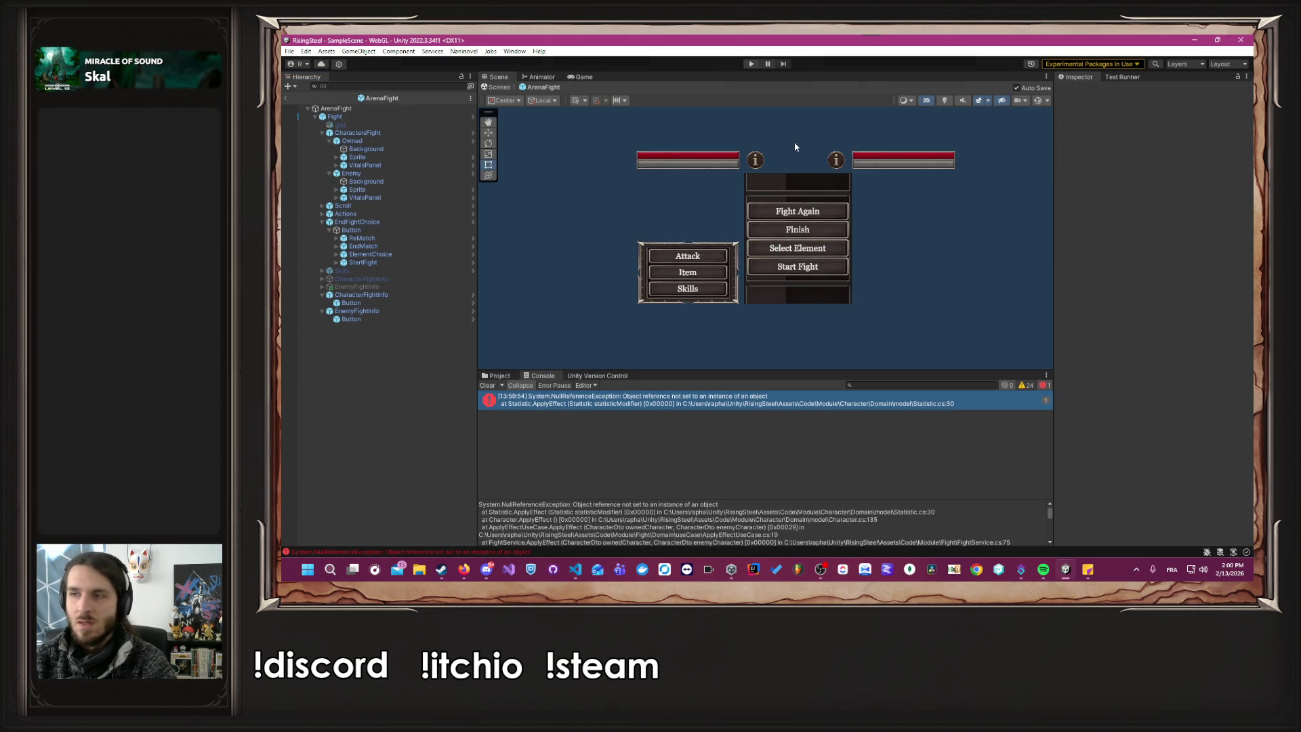
pyautogui.hotkey('alt', 'Tab')
pyautogui.scroll(-3, 952, 66)
# Look through Skill.cs, ApplyEffectUseCase.cs and MSkill.cs, ending on SetStateUseCase.cs.
pyautogui.click(952, 68)
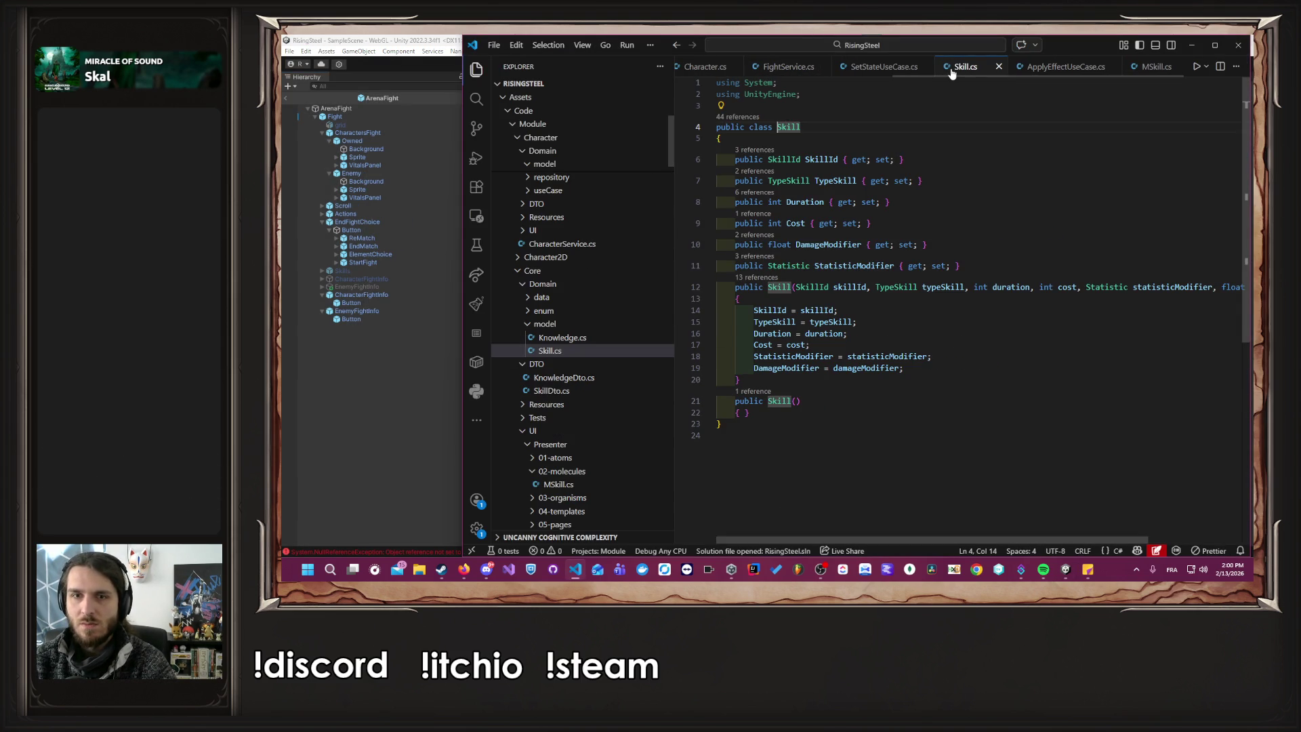
pyautogui.click(1067, 66)
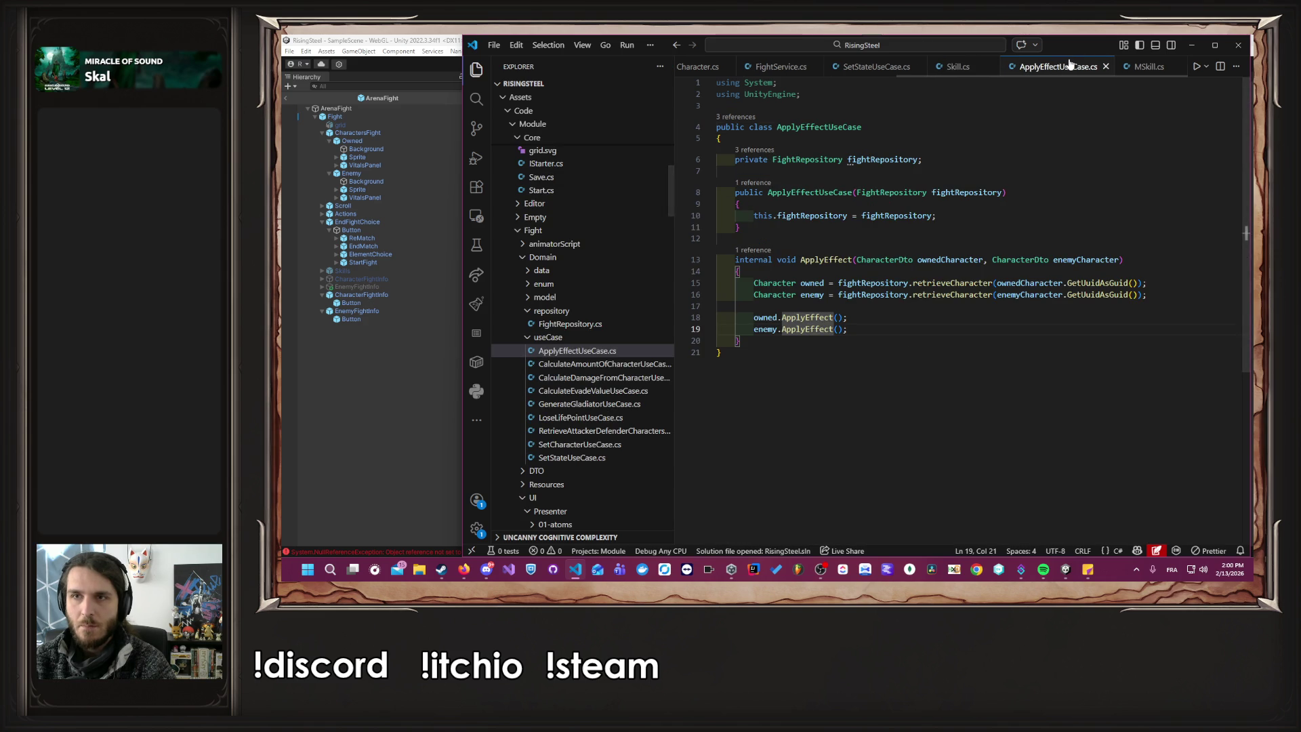
pyautogui.click(1138, 67)
pyautogui.scroll(2, 1135, 67)
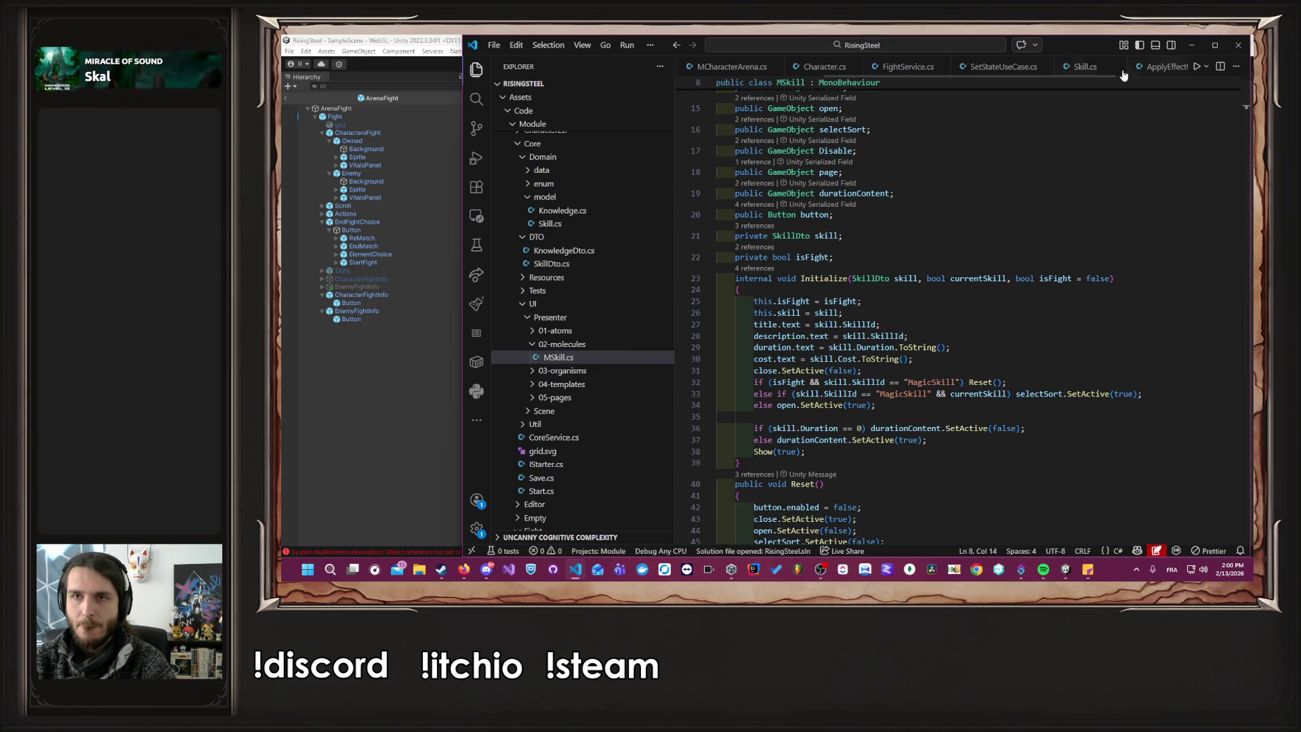
pyautogui.click(998, 68)
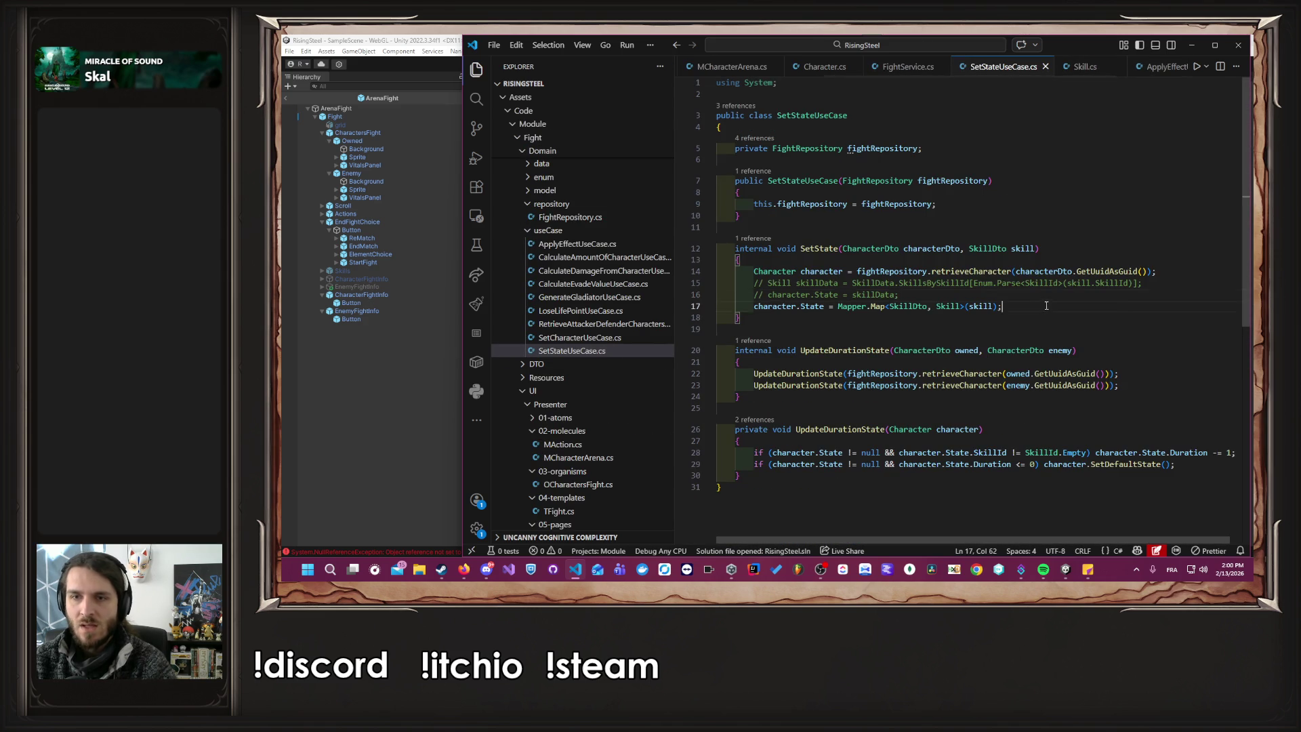
# Replace the Mapper.Map line with the uncommented SkillData.SkillsBySkillId lookup, save, and jump to Skill.
pyautogui.moveTo(1001, 306); pyautogui.dragTo(742, 304)
pyautogui.hotkey('ctrl', 'shift', 'k')
pyautogui.moveTo(899, 295); pyautogui.dragTo(908, 286)
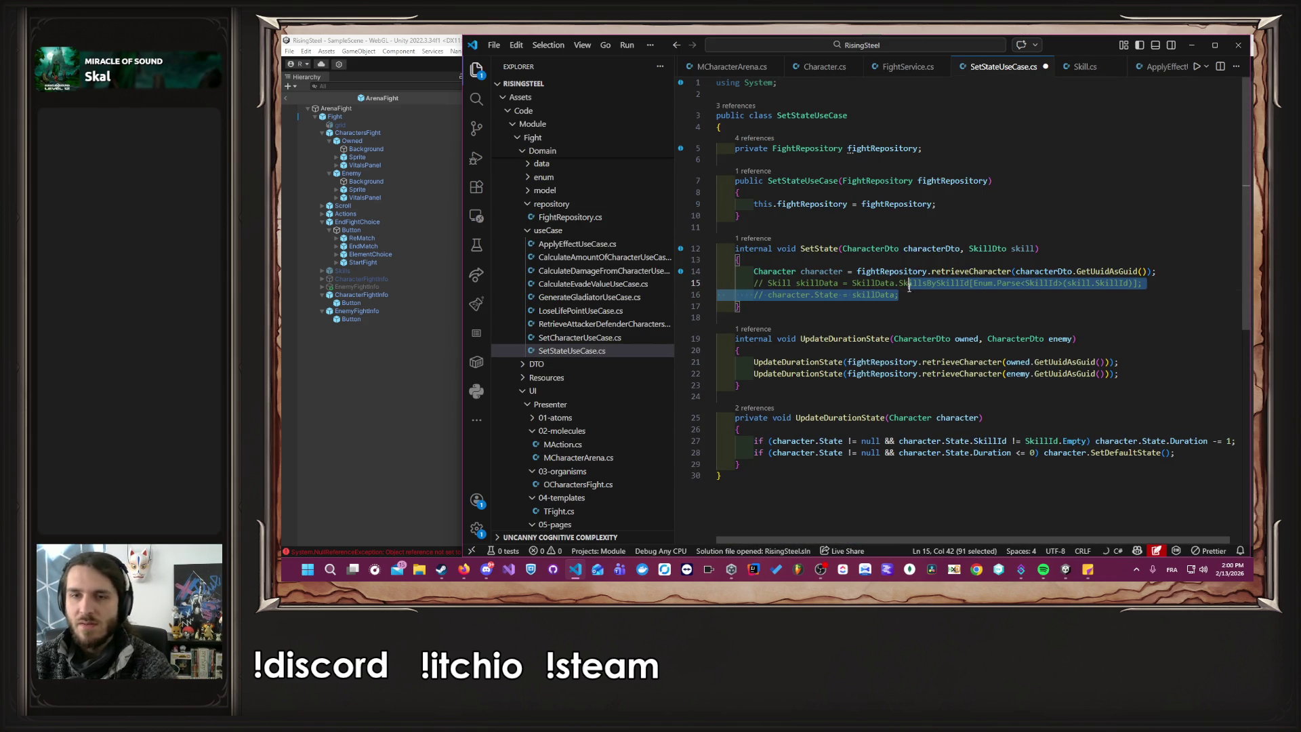
pyautogui.hotkey('ctrl', '/')
pyautogui.hotkey('ctrl', 's')
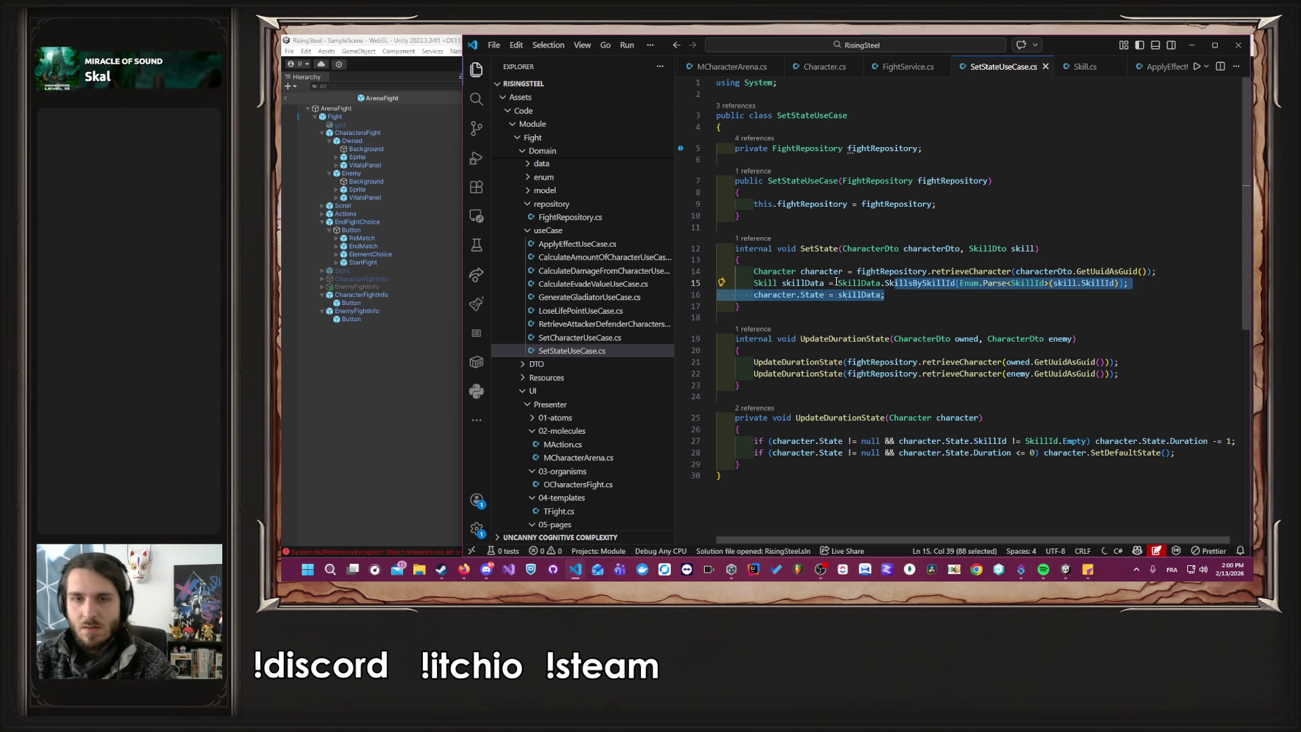
pyautogui.keyDown('ctrl'); pyautogui.click(764, 283); pyautogui.keyUp('ctrl')
pyautogui.click(796, 413)
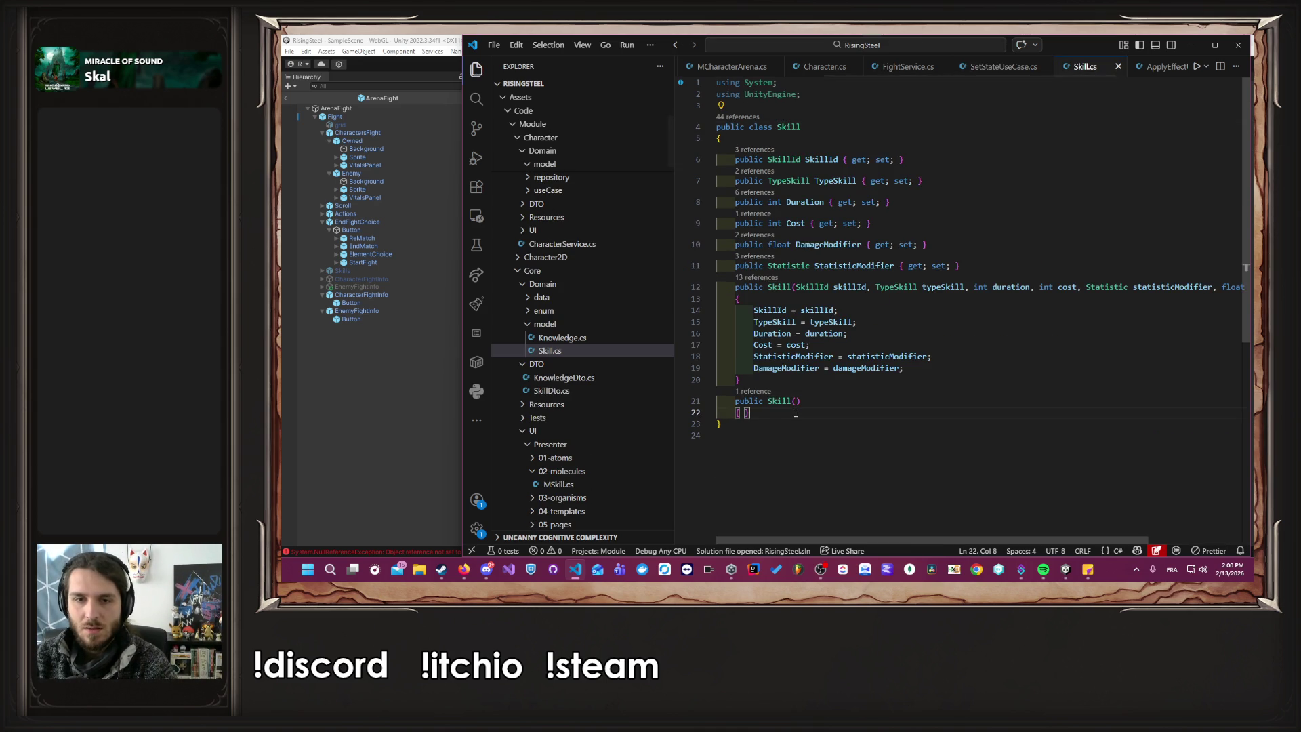
# Add a public Clone method after the Skill constructor and save Skill.cs.
pyautogui.press('Return')
pyautogui.press('Return')
pyautogui.write('public')
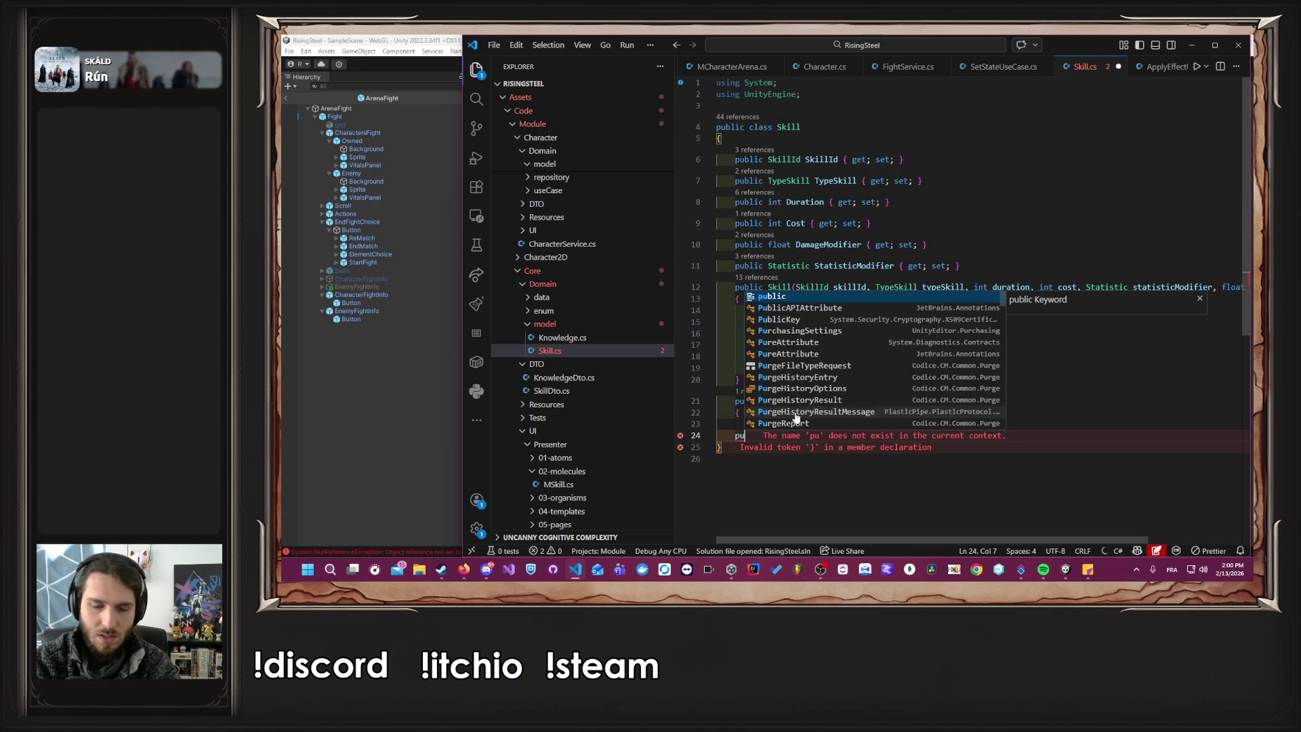
pyautogui.press('Tab')
pyautogui.hotkey('ctrl', 's')
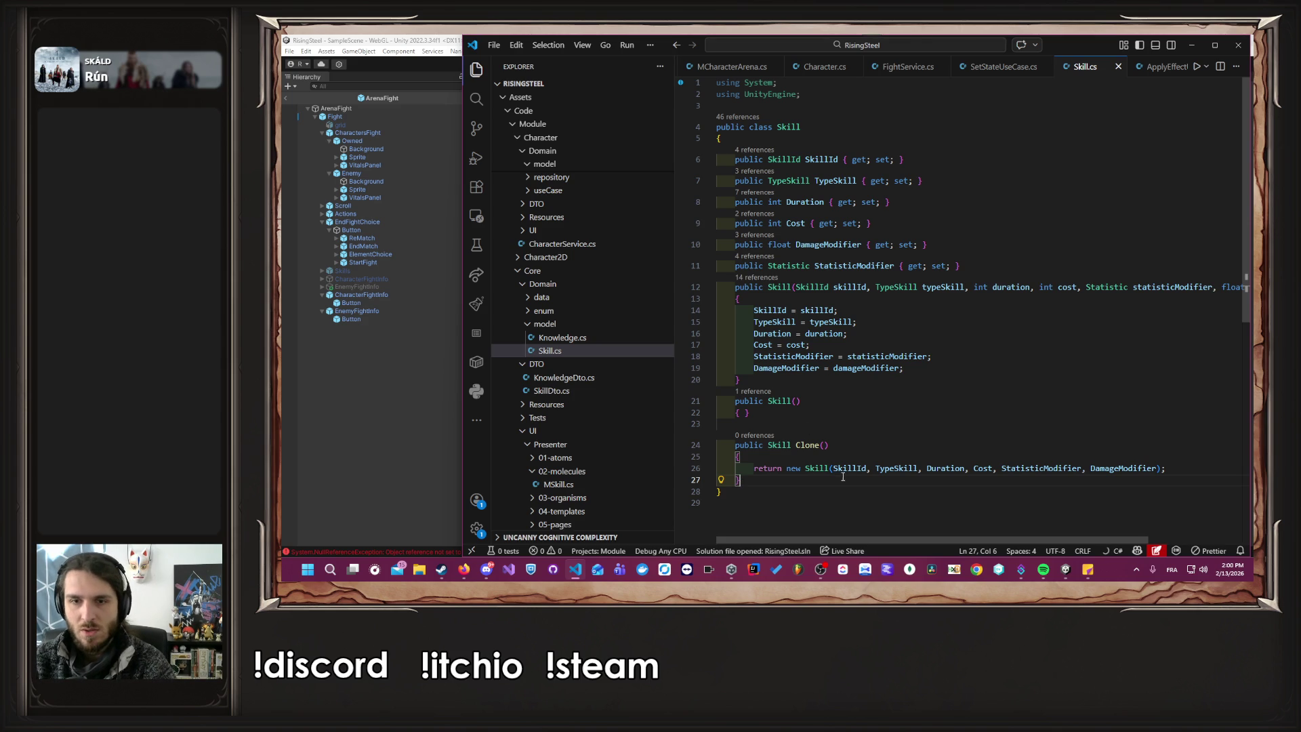
# Inspect the SkillId and TypeSkill definitions, then go to the Statistic class definition.
pyautogui.doubleClick(843, 469)
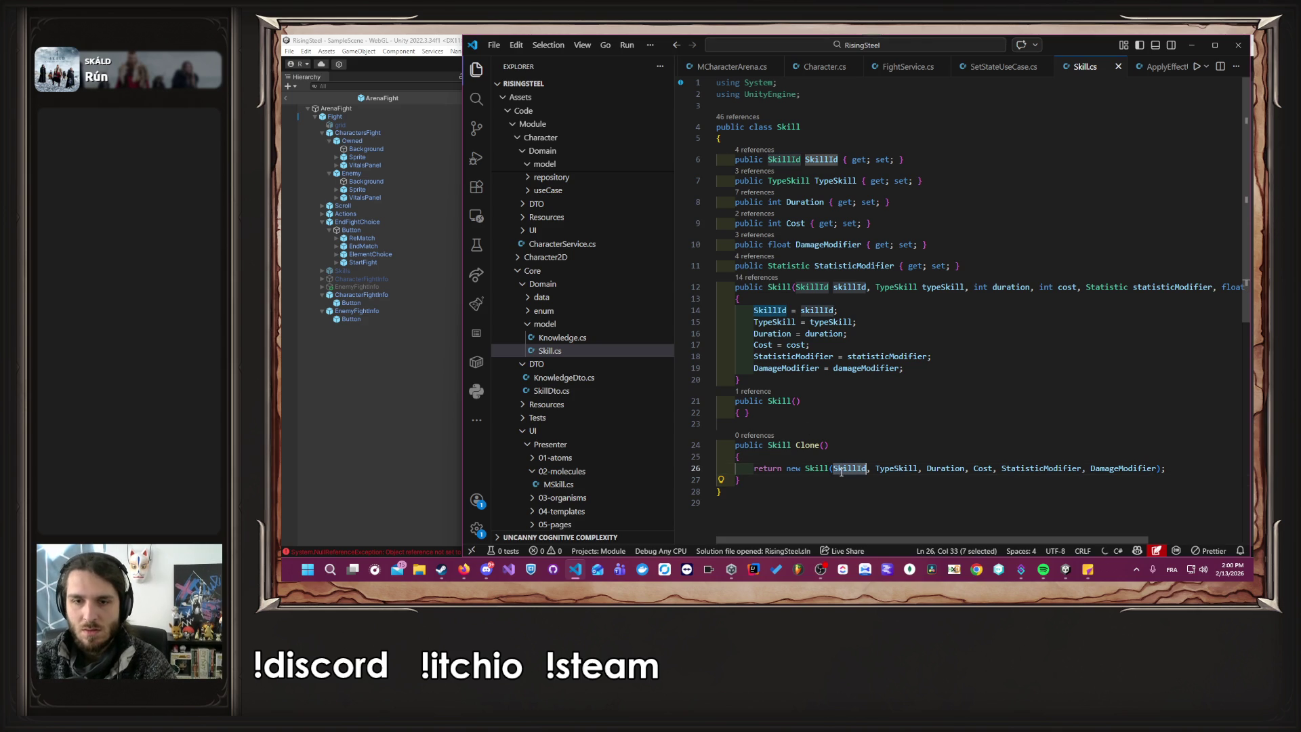
pyautogui.keyDown('ctrl'); pyautogui.click(798, 160); pyautogui.keyUp('ctrl')
pyautogui.hotkey('alt', 'Left')
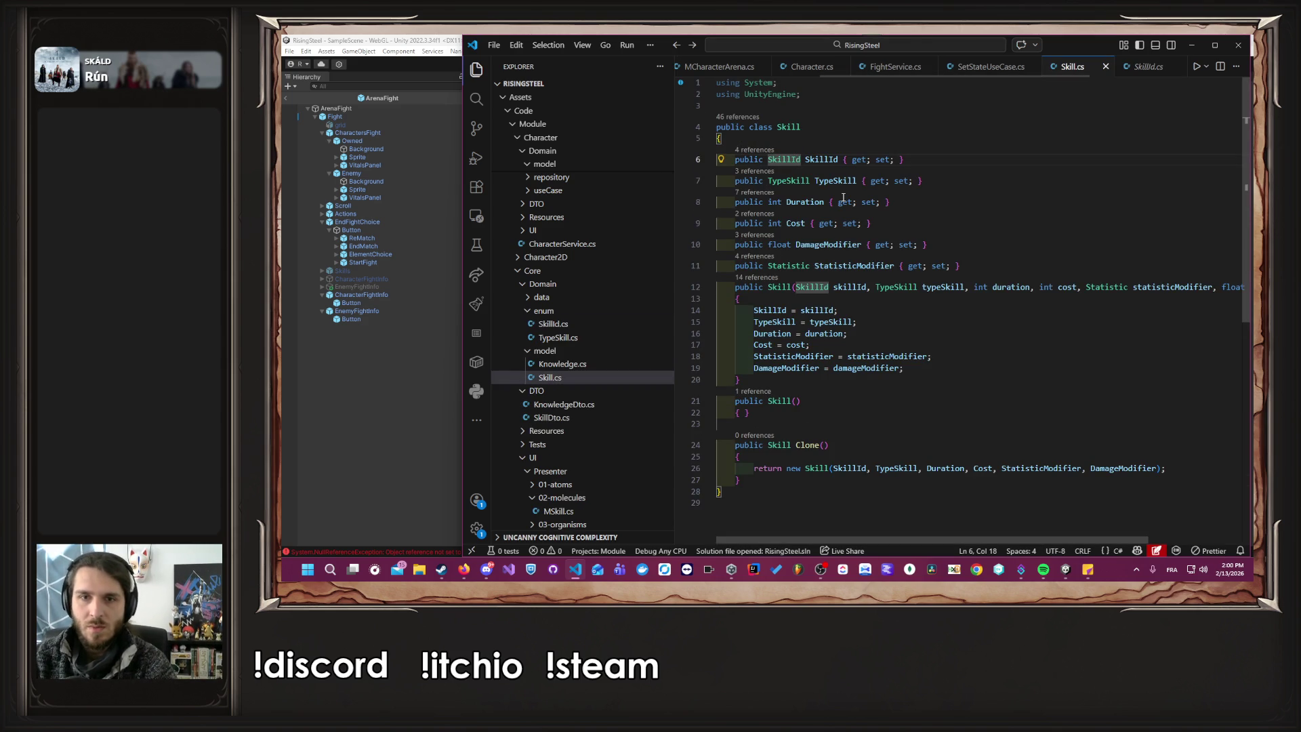
pyautogui.keyDown('ctrl'); pyautogui.click(796, 181); pyautogui.keyUp('ctrl')
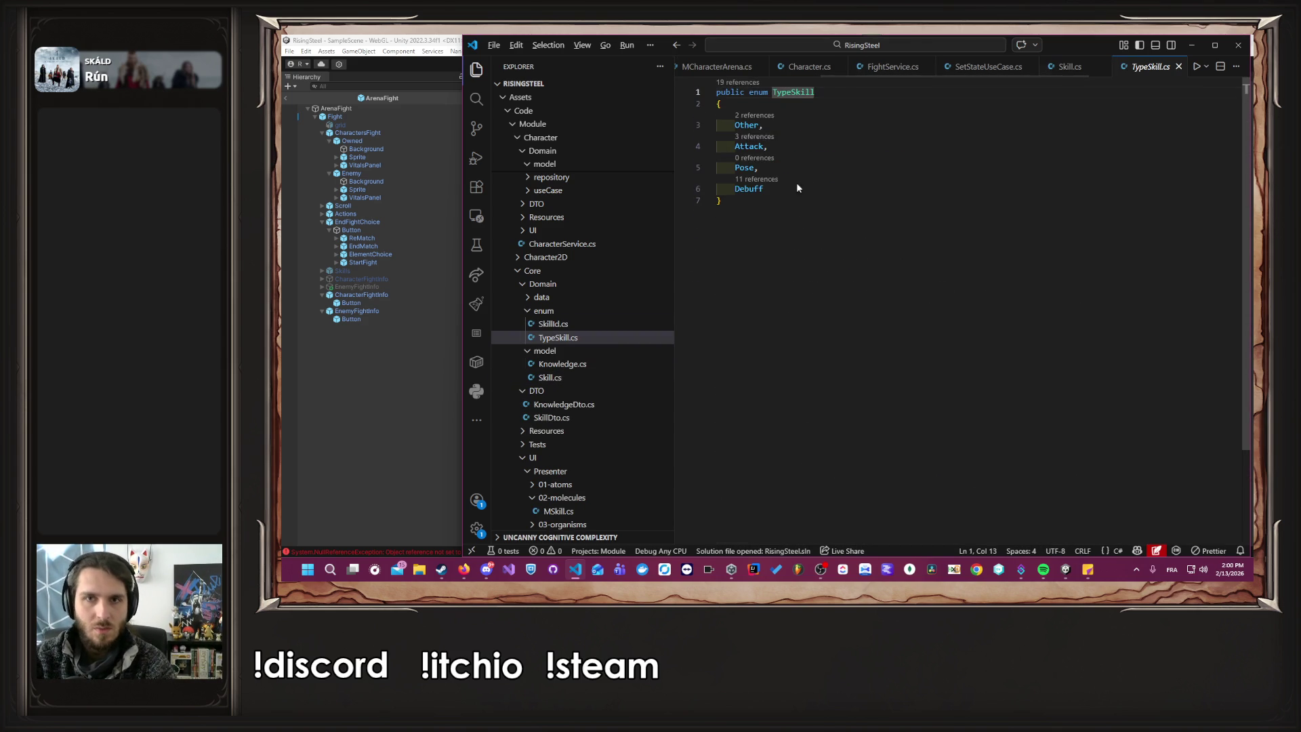
pyautogui.hotkey('alt', 'Left')
pyautogui.keyDown('ctrl'); pyautogui.click(800, 266); pyautogui.keyUp('ctrl')
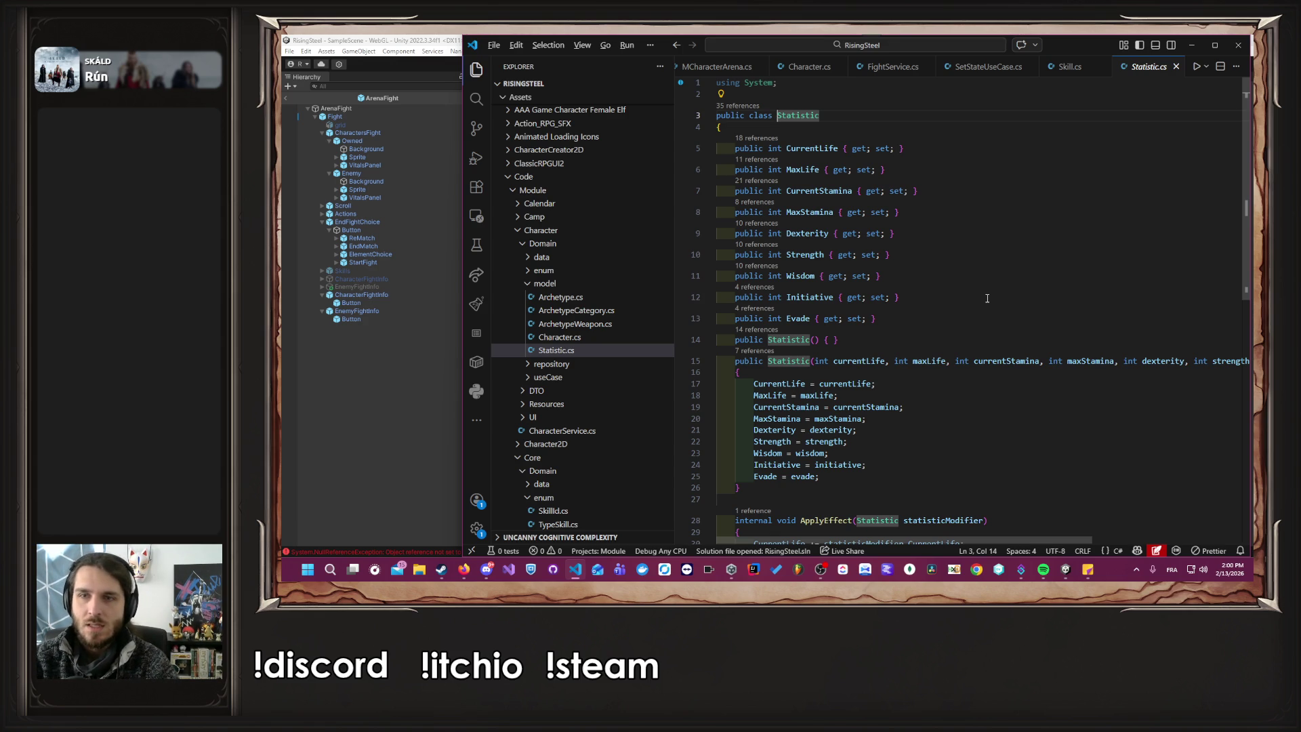
# In Skill.Clone, add 'Statistic clonedStatistic = StatisticModifier.Clone();' and pass clonedStatistic into the new Skill.
pyautogui.hotkey('alt', 'Left')
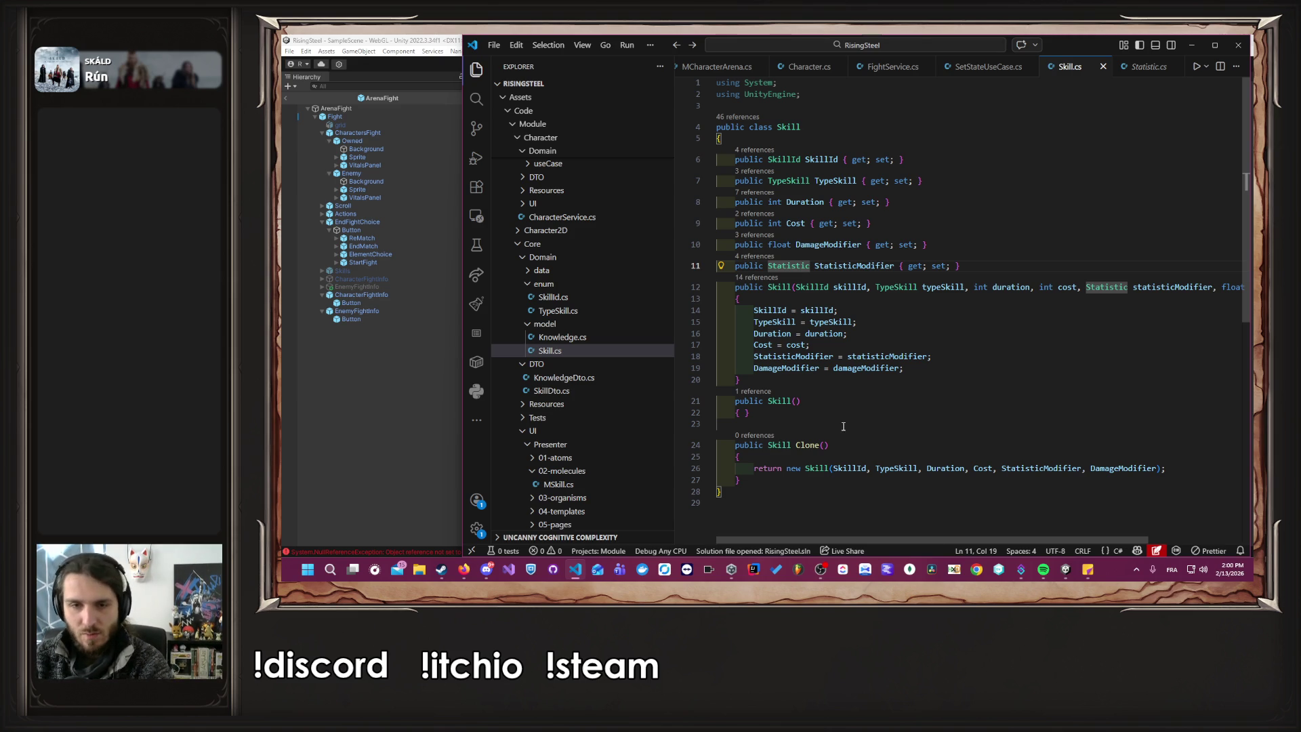
pyautogui.click(867, 454)
pyautogui.press('Return')
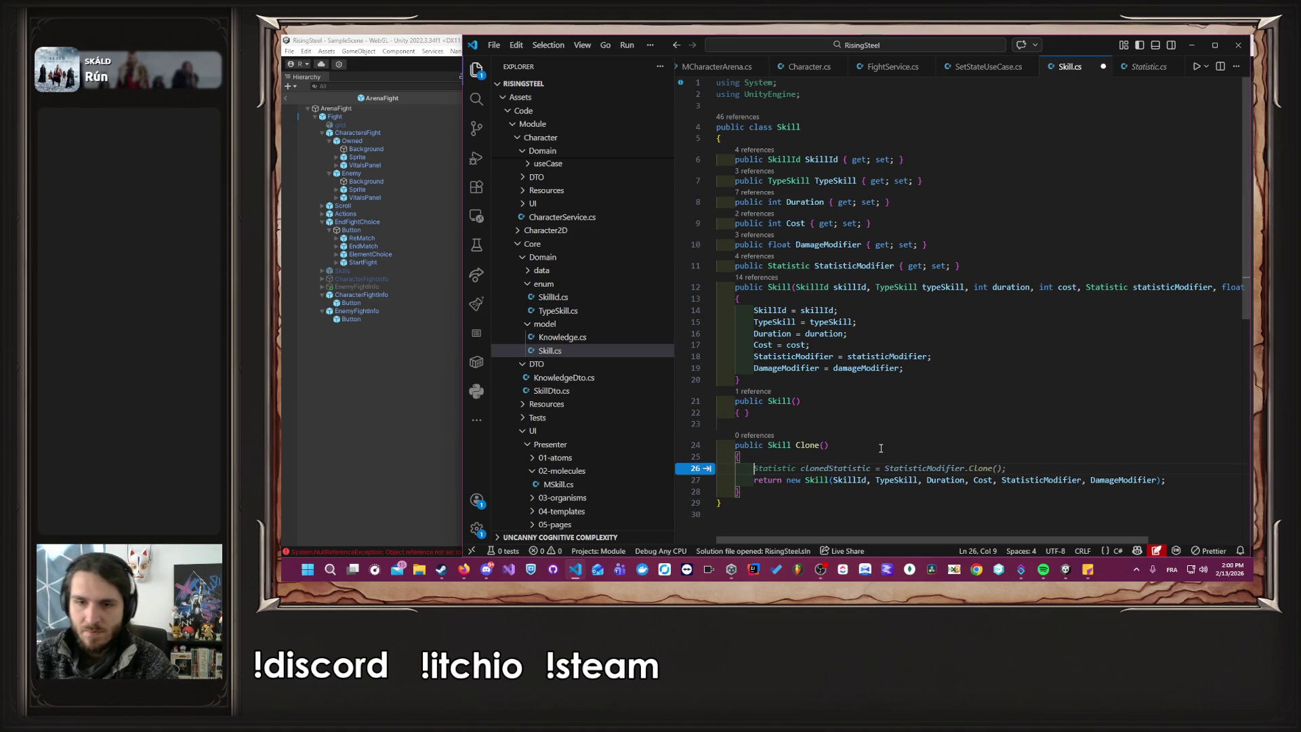
pyautogui.press('Tab')
pyautogui.hotkey('ctrl', 's')
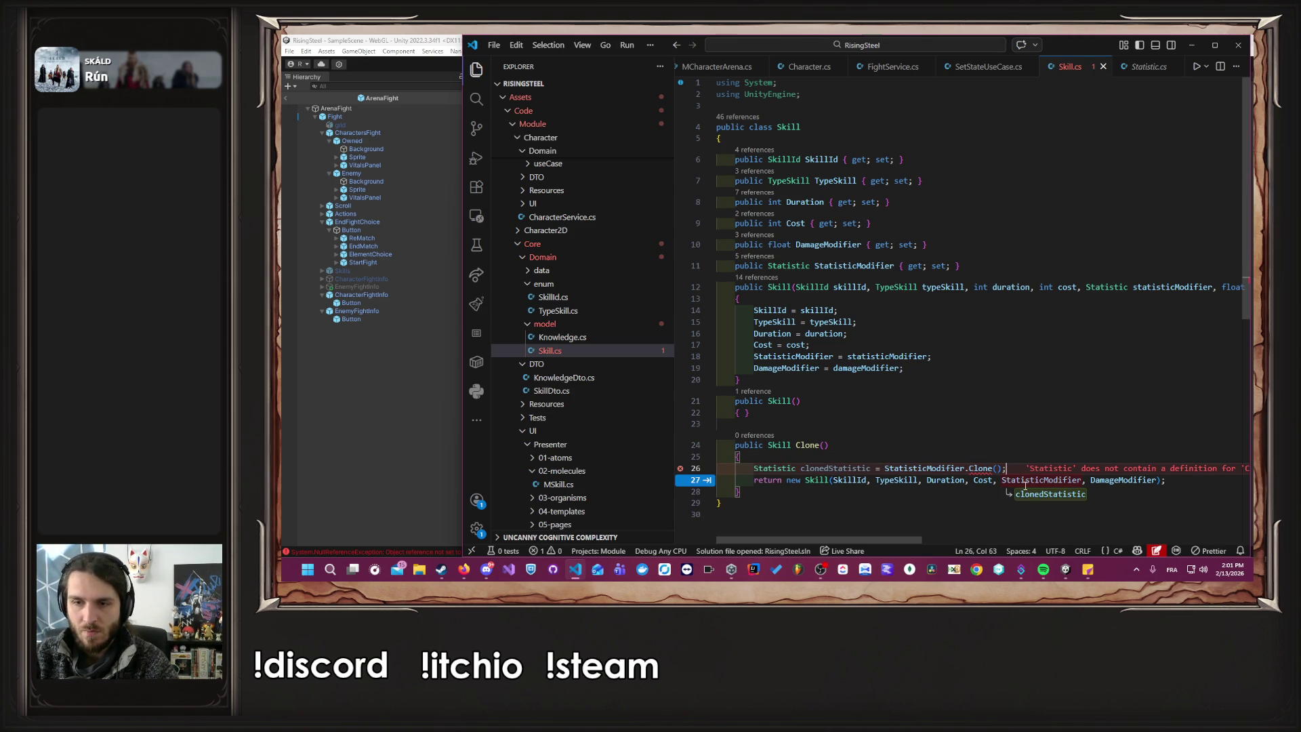
pyautogui.press('Tab')
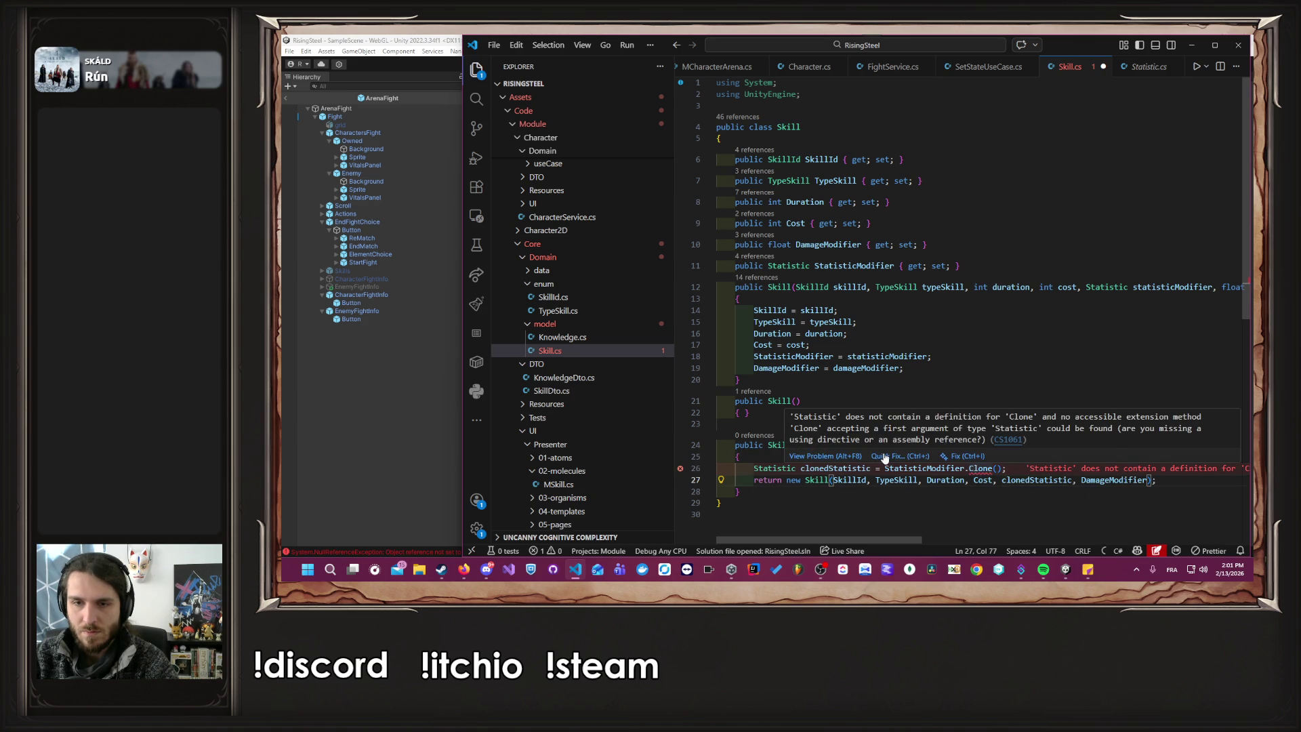
# Generate a public Statistic.Clone() via Quick Fix that returns a new Statistic.
pyautogui.click(884, 458)
pyautogui.click(929, 488)
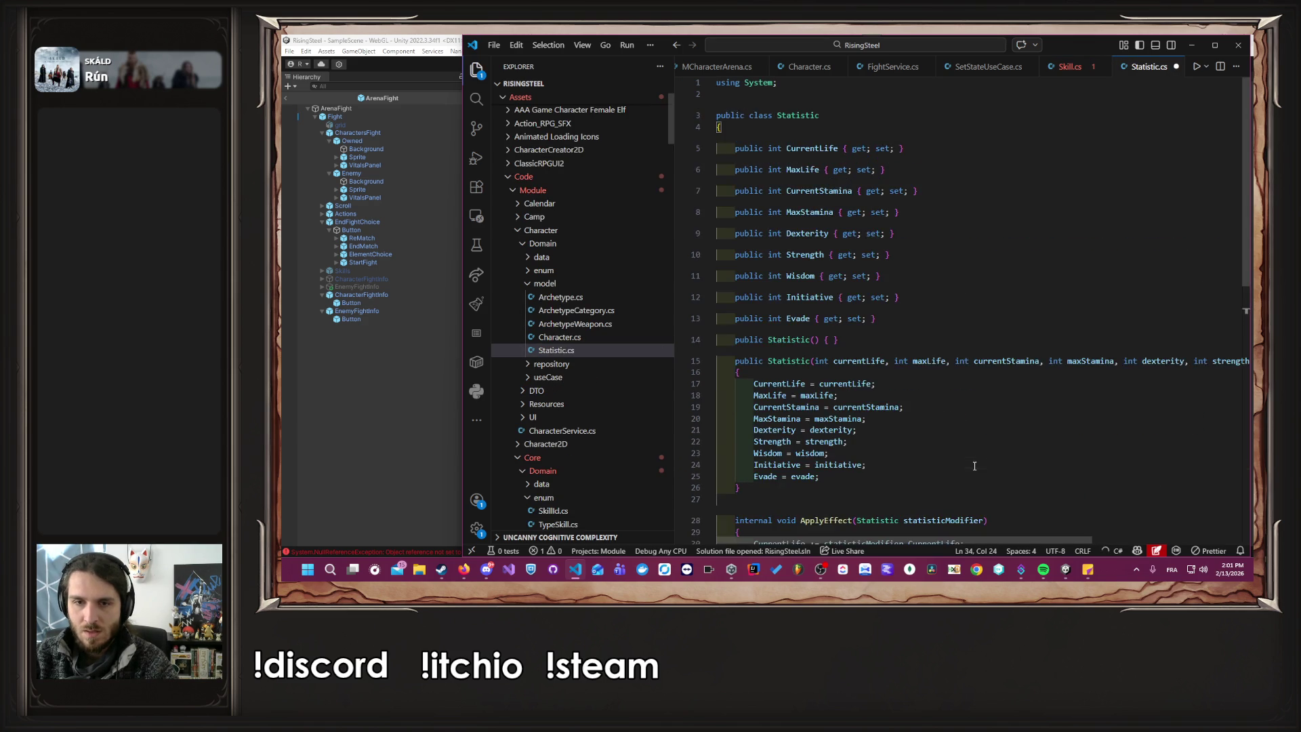
pyautogui.press('Tab')
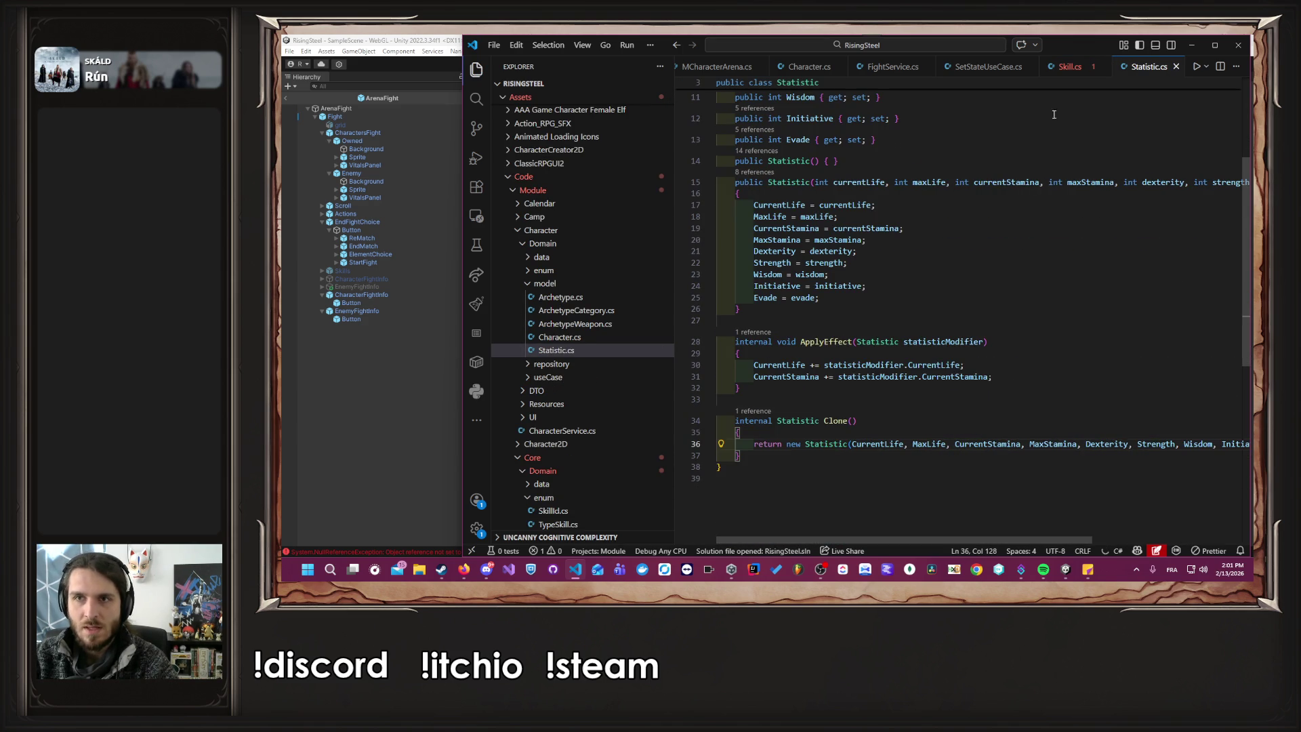
pyautogui.click(1070, 66)
pyautogui.click(1149, 67)
pyautogui.doubleClick(763, 421)
pyautogui.write('public')
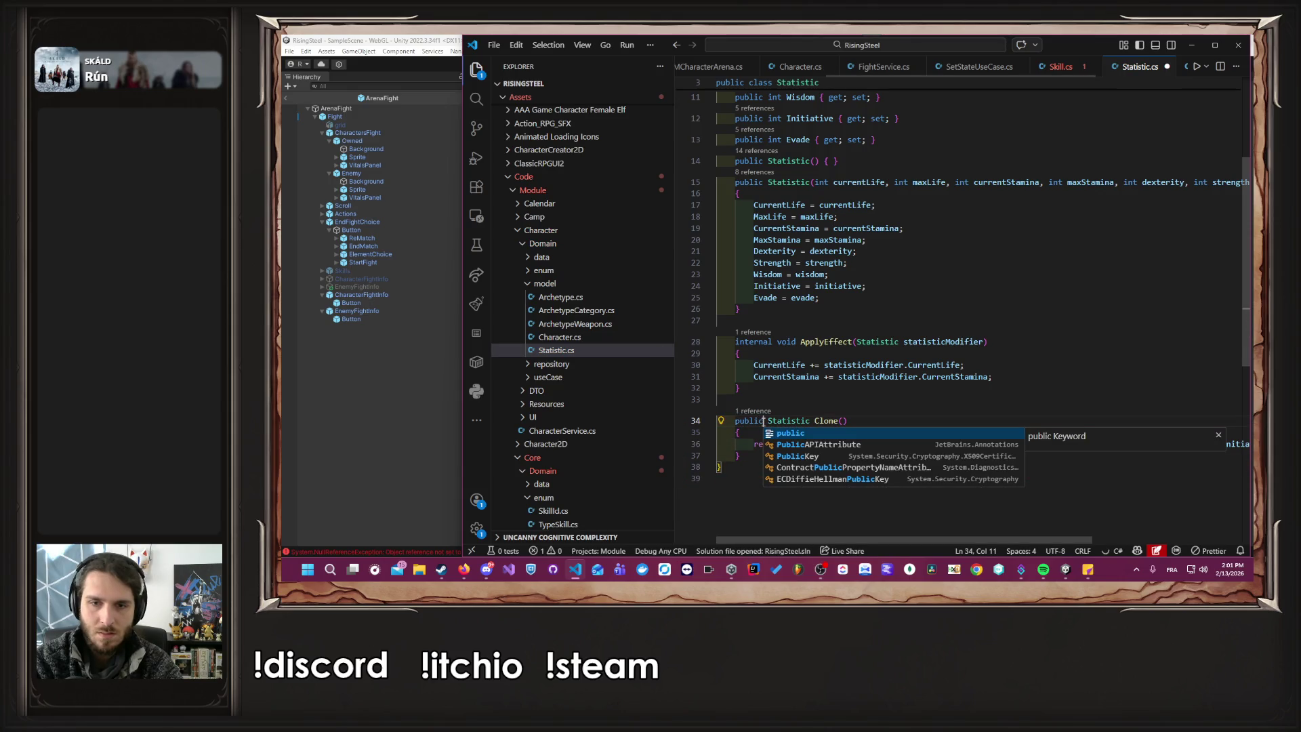
# Review where clonedStatistic is used in Skill.Clone.
pyautogui.hotkey('ctrl', 'Tab')
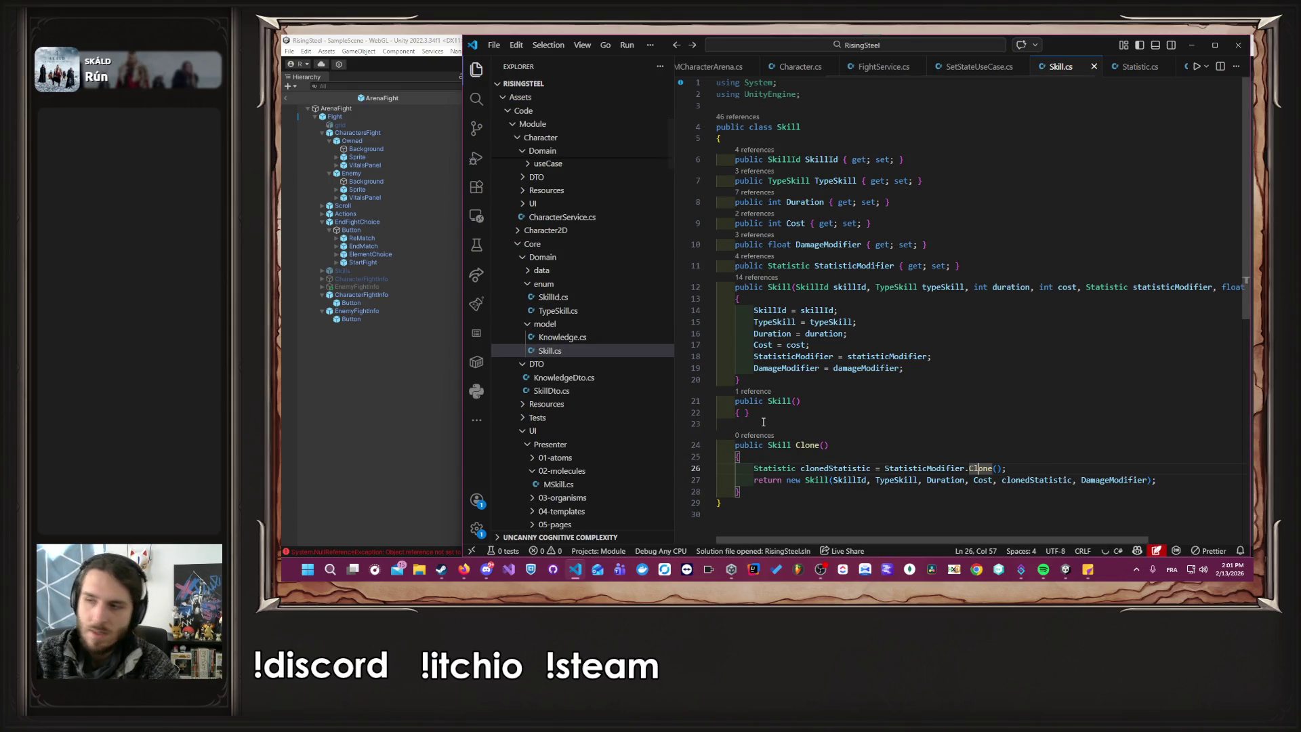
pyautogui.click(889, 411)
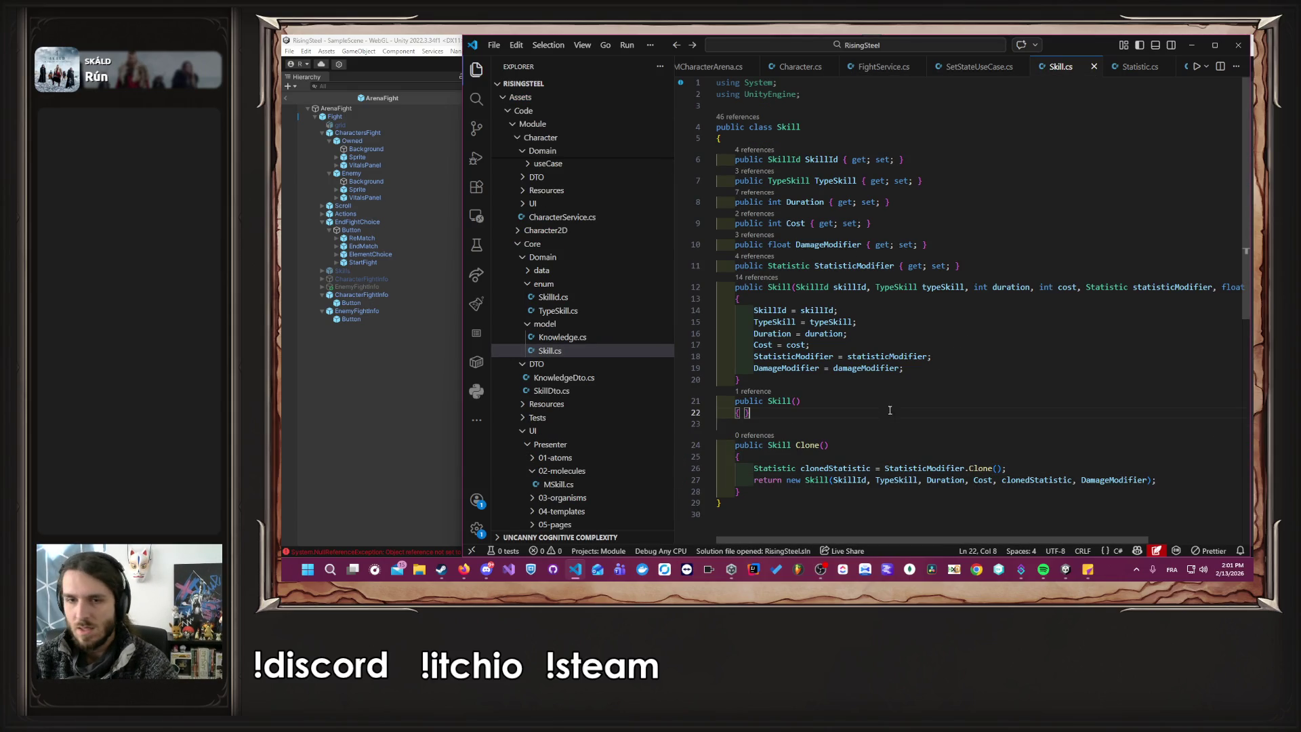
pyautogui.doubleClick(844, 469)
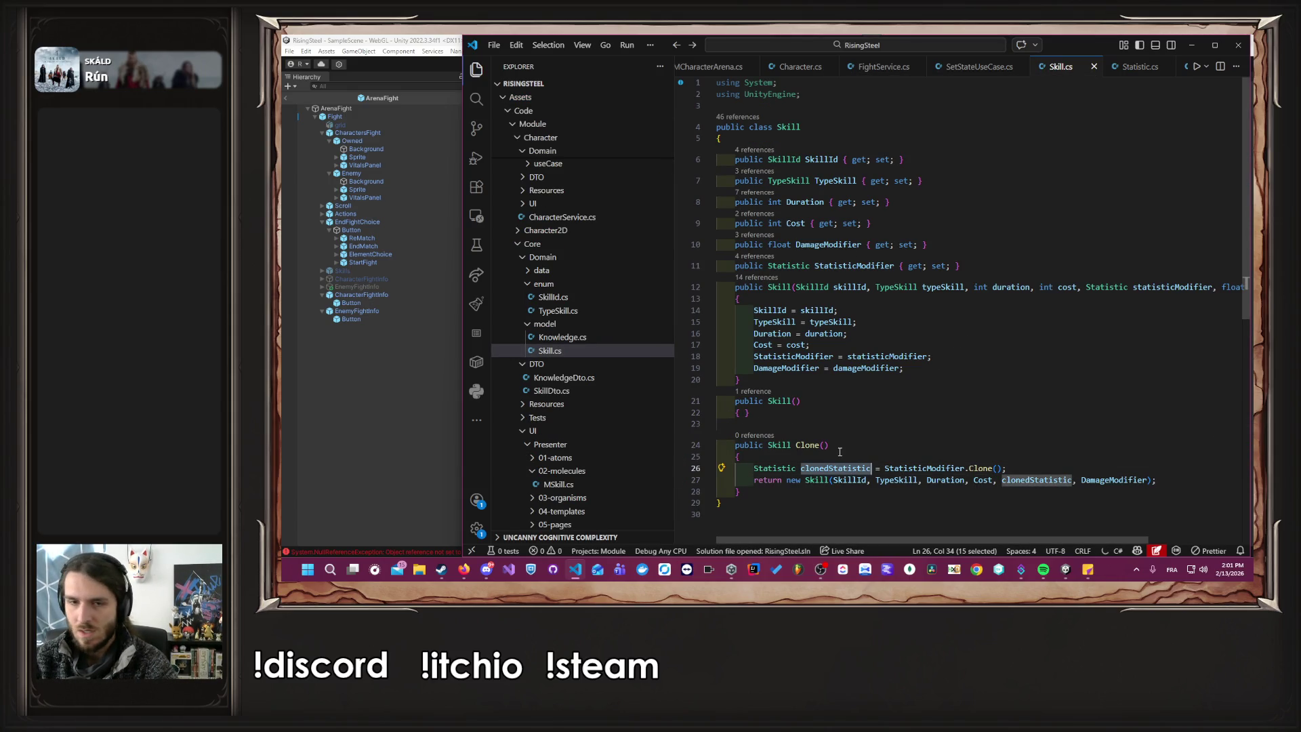
# Change line 16 of SetStateUseCase.cs to 'character.State = skillData.Clone();', save, and let Unity recompile.
pyautogui.doubleClick(1122, 481)
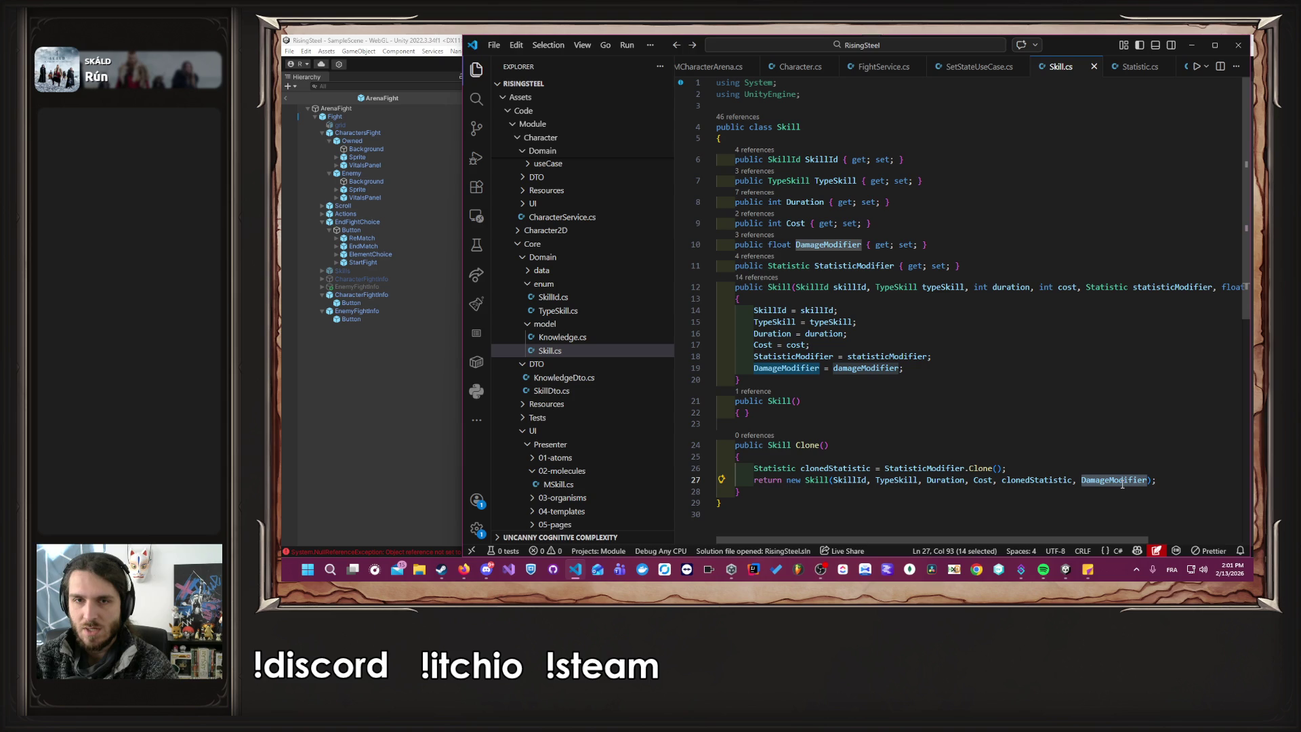
pyautogui.click(948, 67)
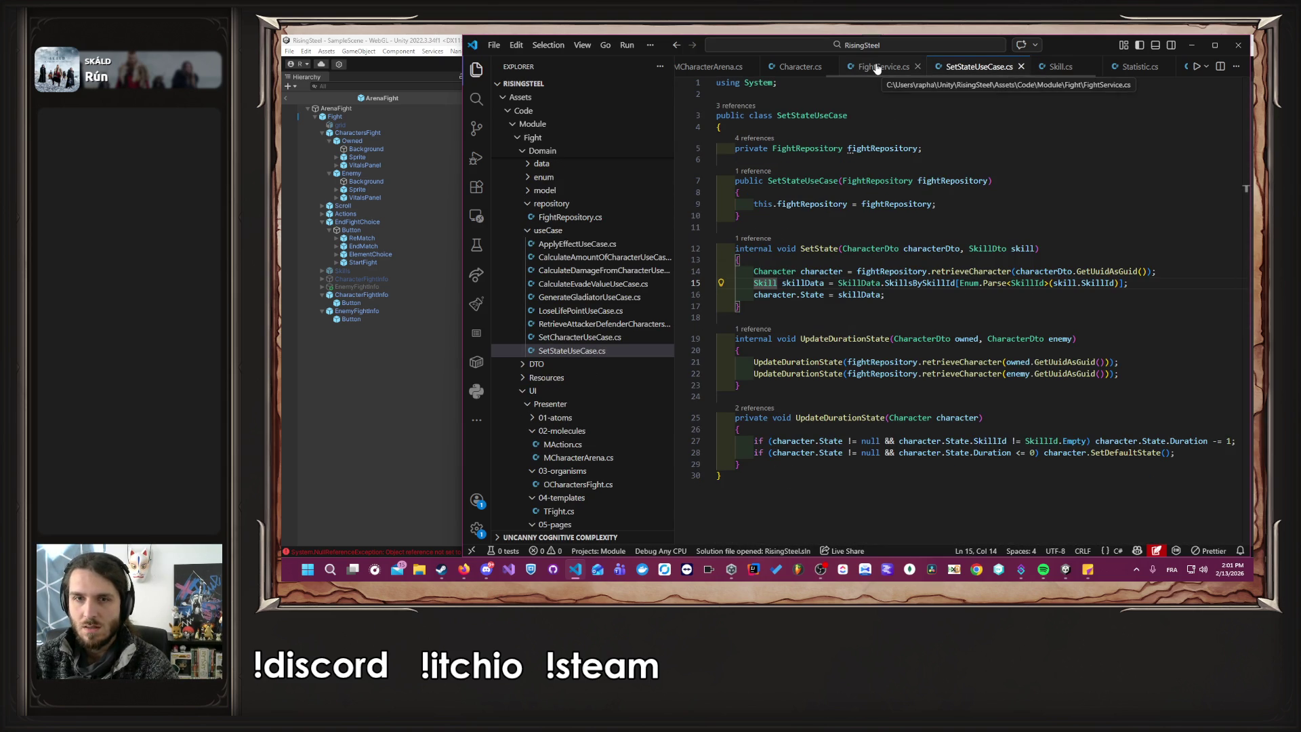
pyautogui.click(885, 295)
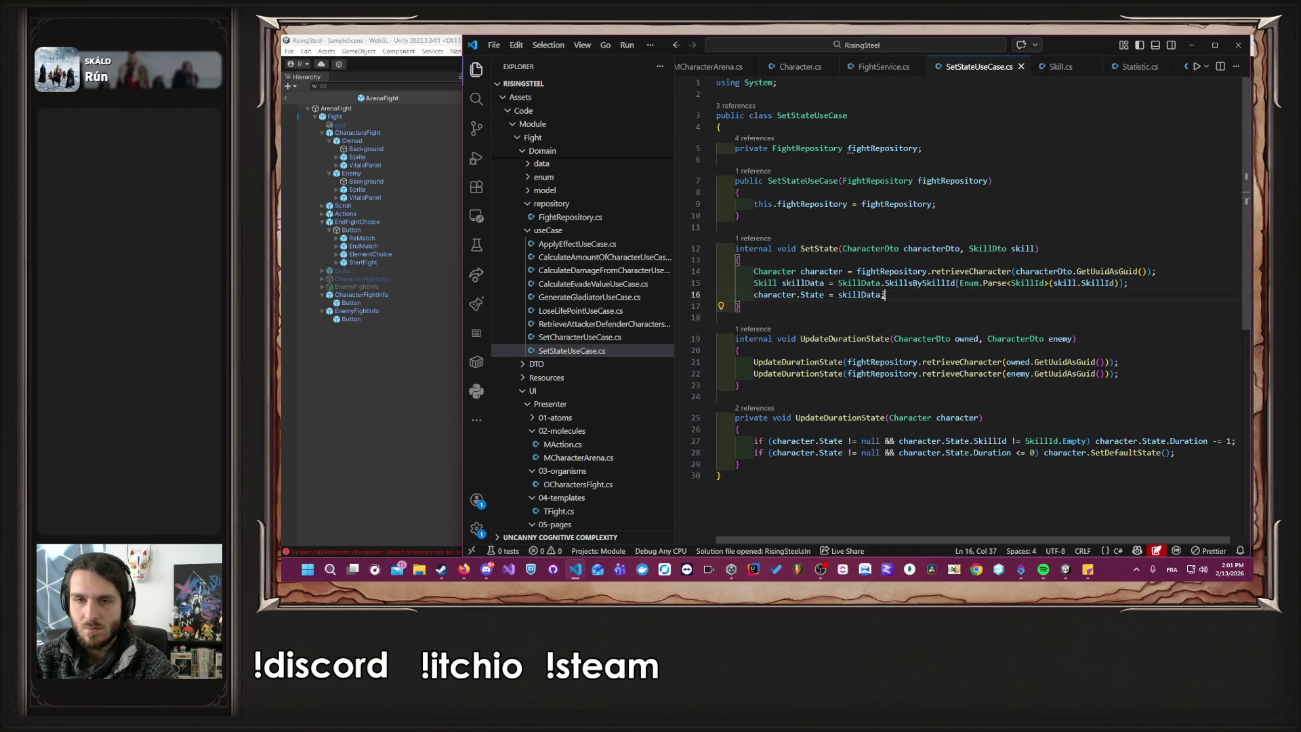
pyautogui.press('Left')
pyautogui.write('.Clone')
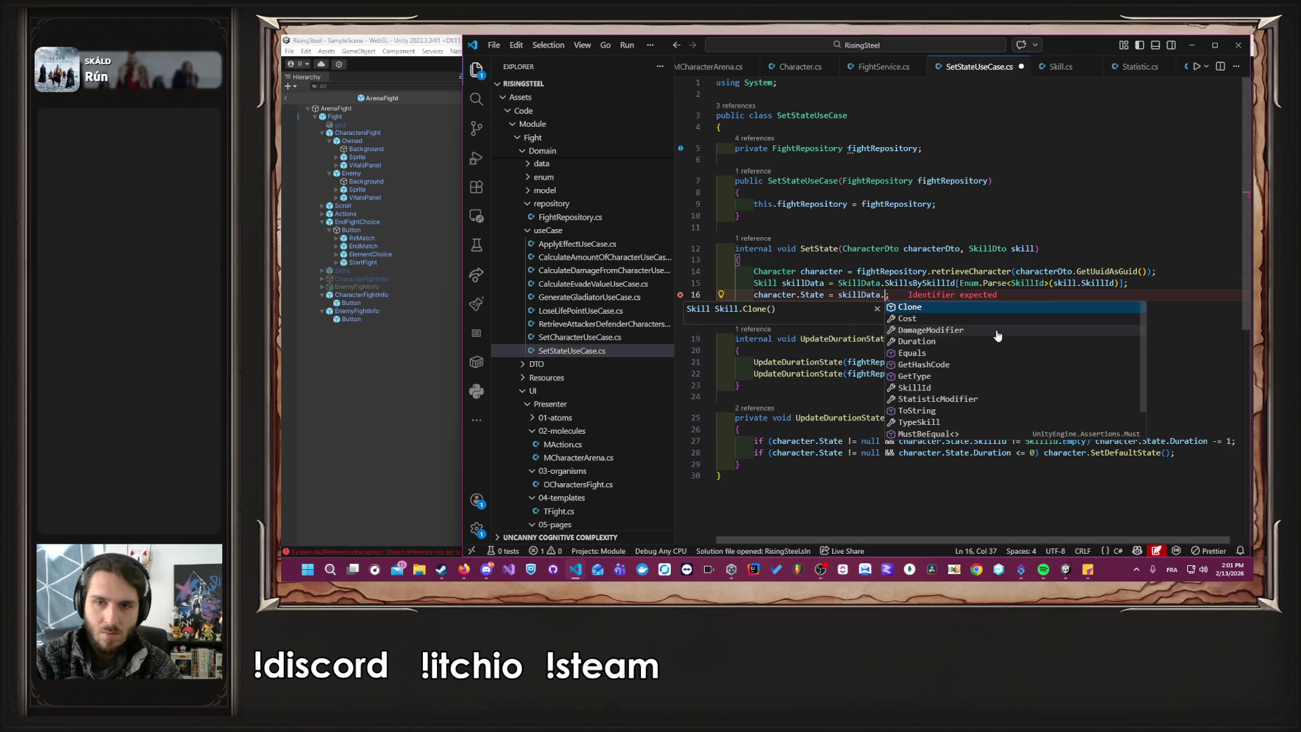
pyautogui.write('()')
pyautogui.hotkey('ctrl', 's')
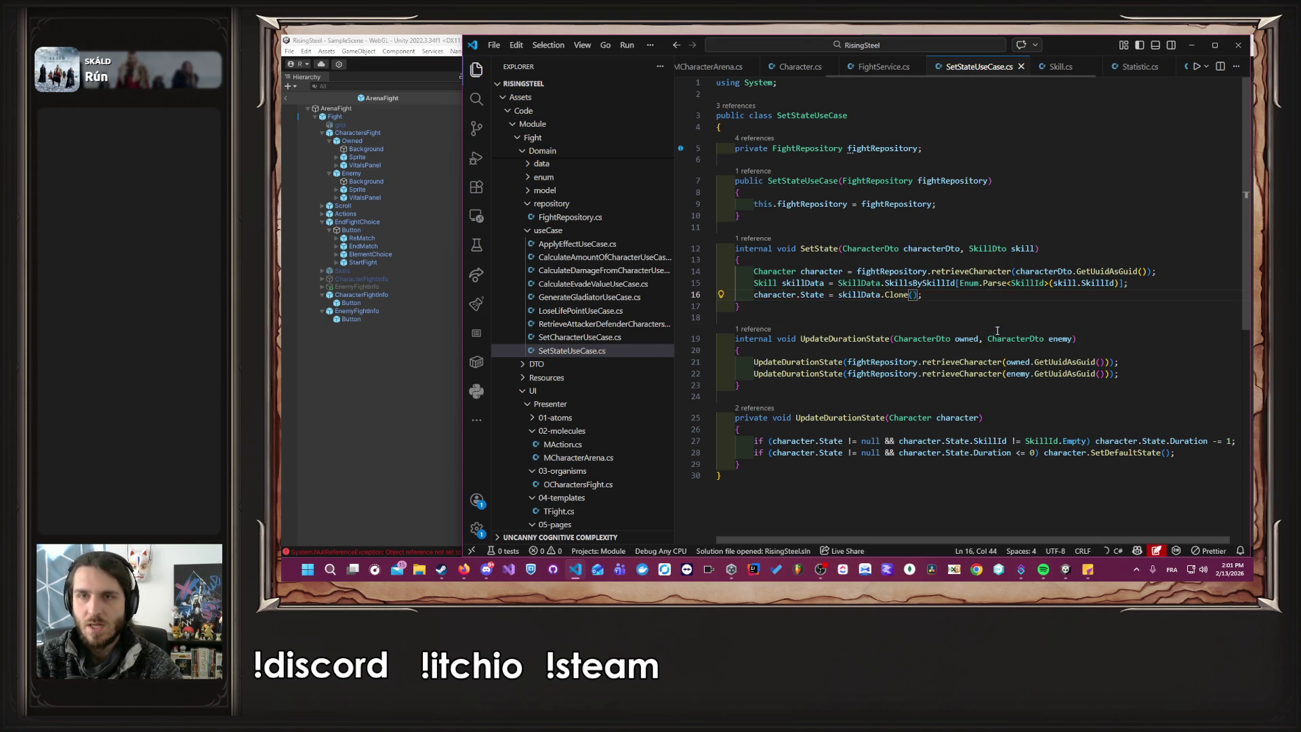
pyautogui.click(323, 430)
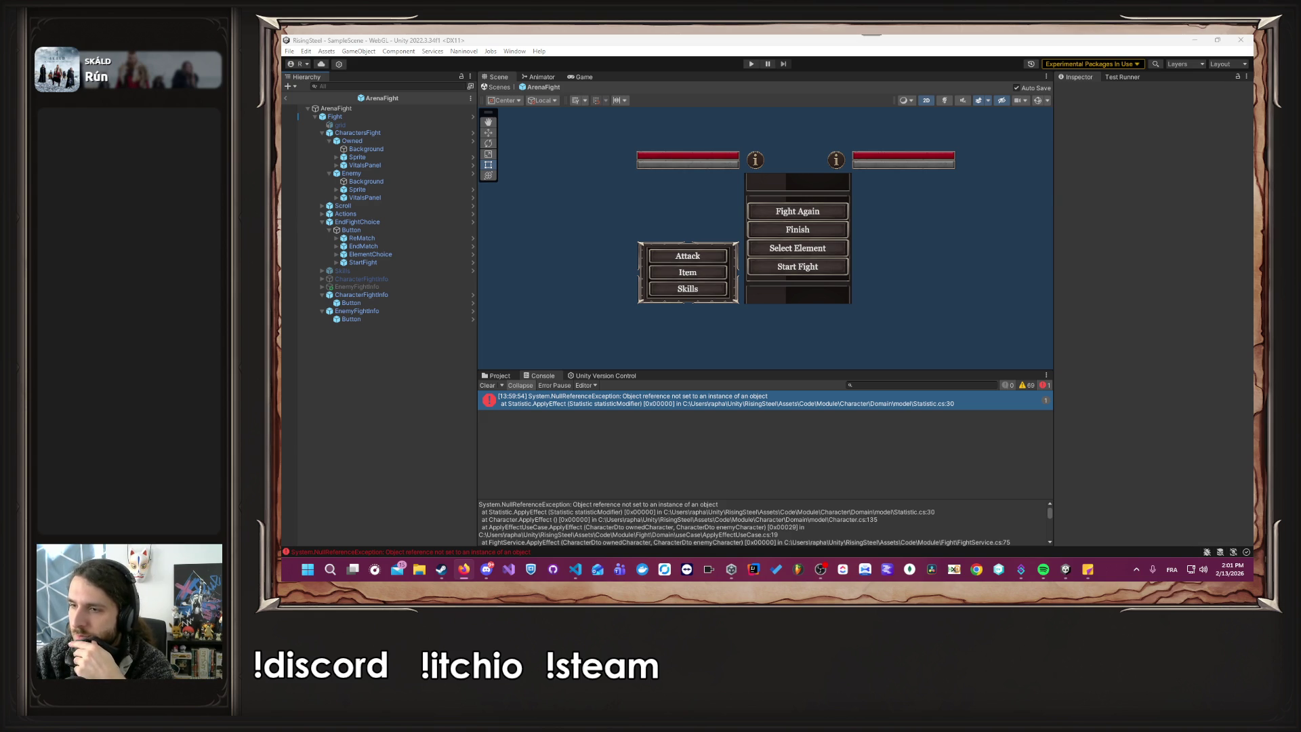
pyautogui.hotkey('alt', 'Tab')
pyautogui.hotkey('alt', 'Tab')
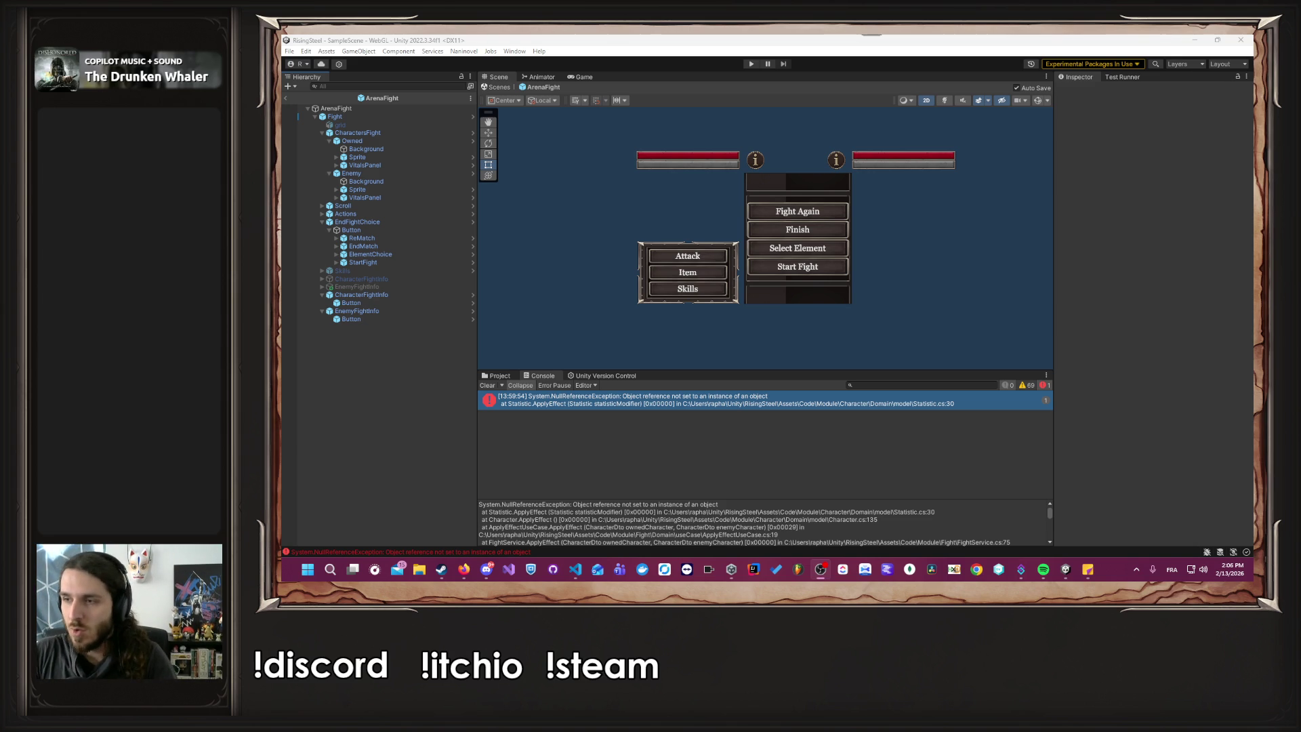
# Clear the Console, start play mode, load a save, and begin an Arena fight.
pyautogui.click(483, 390)
pyautogui.click(482, 389)
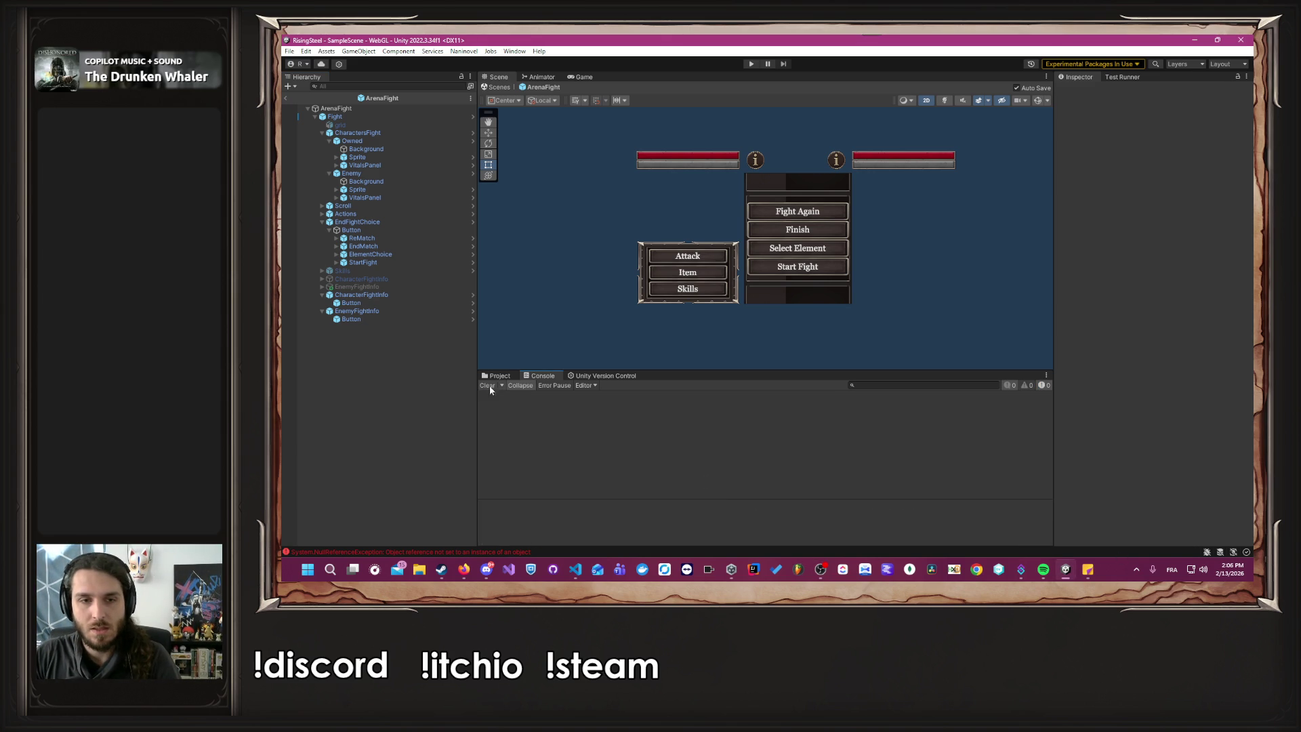
pyautogui.click(751, 65)
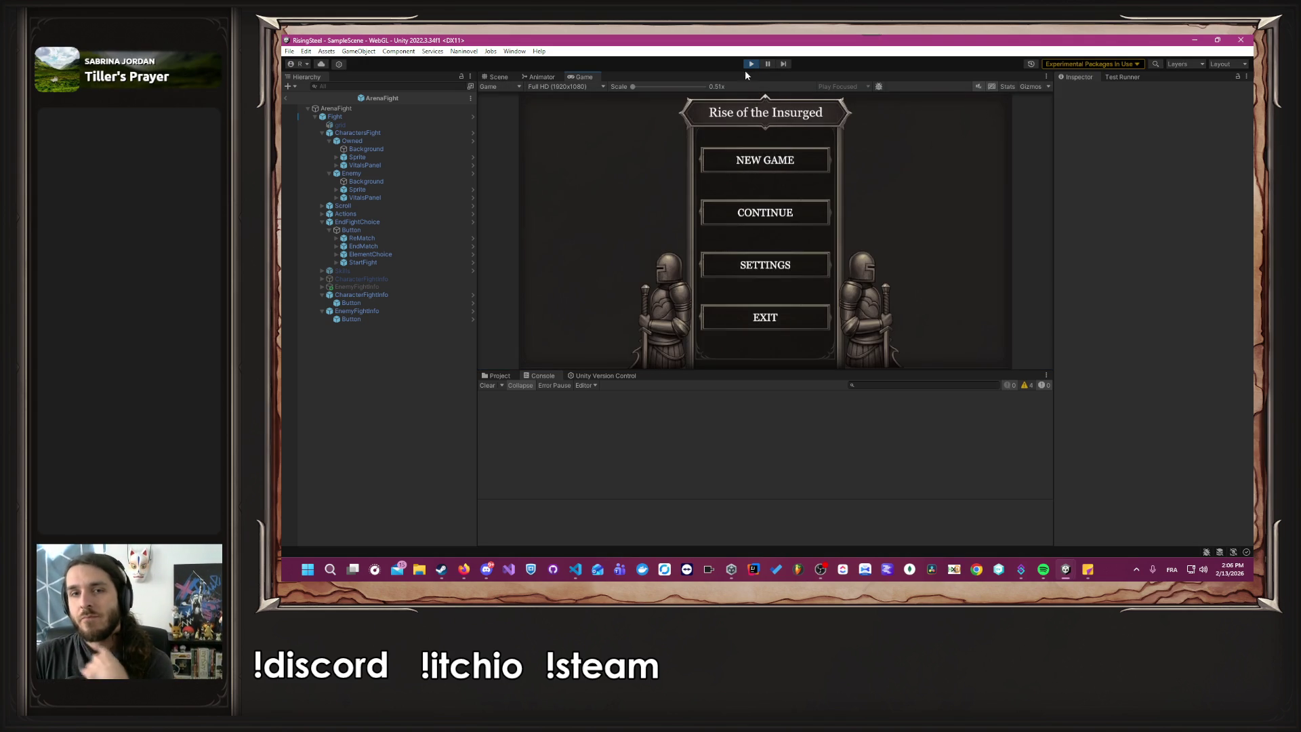
pyautogui.click(697, 237)
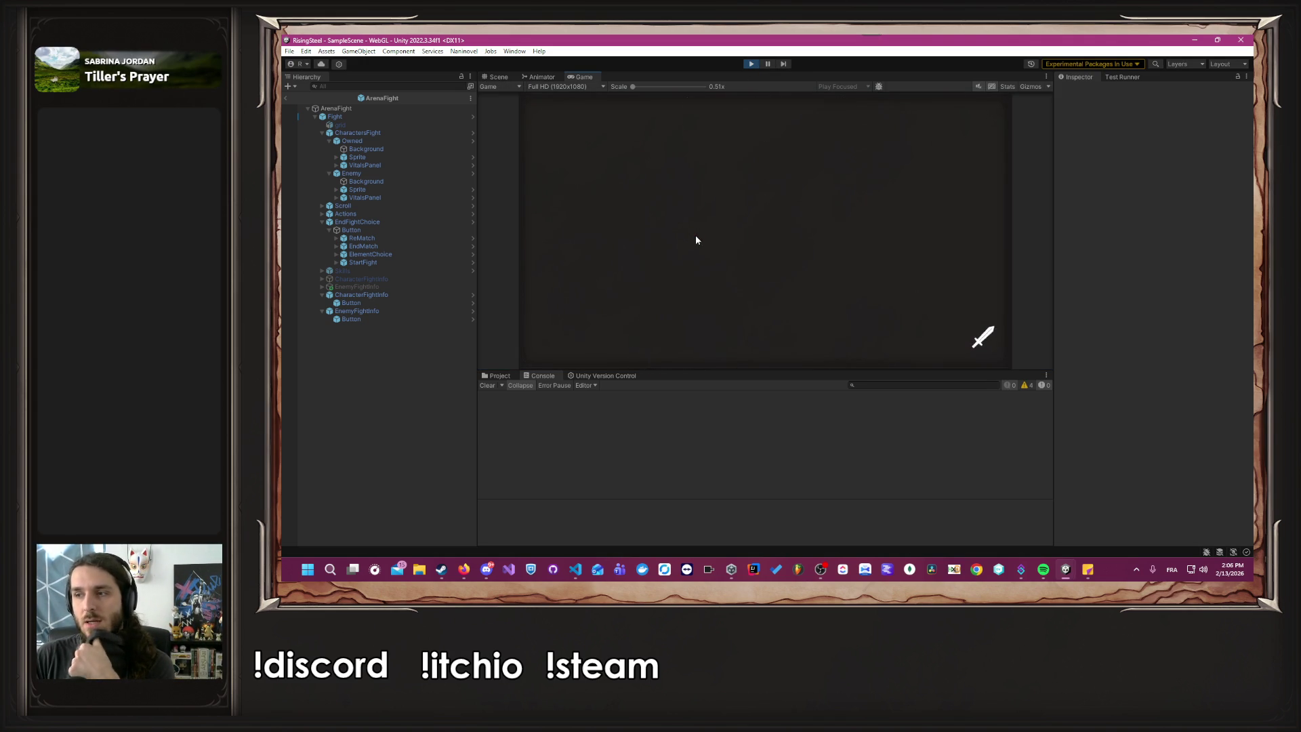
pyautogui.click(562, 144)
pyautogui.click(599, 233)
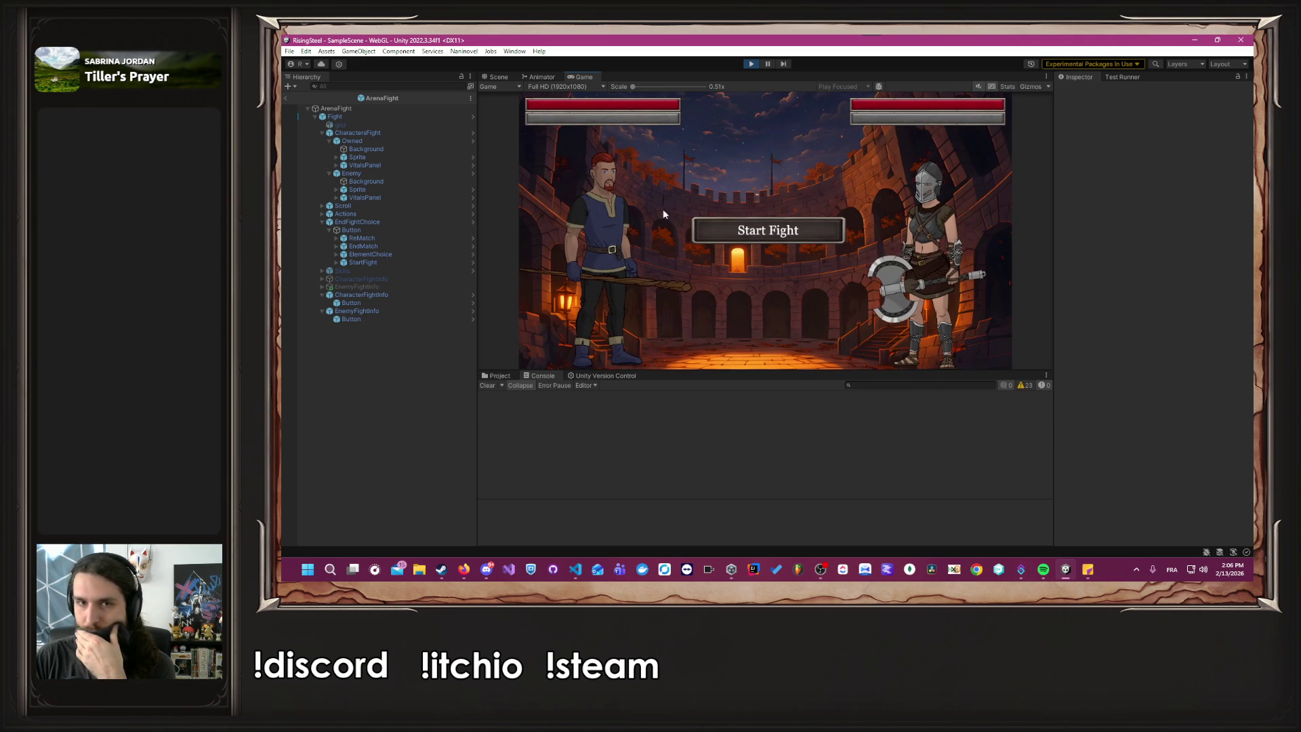
pyautogui.click(763, 229)
# Cast Burn twice until the enemy's health empties, then stop play and return to VS Code.
pyautogui.click(626, 299)
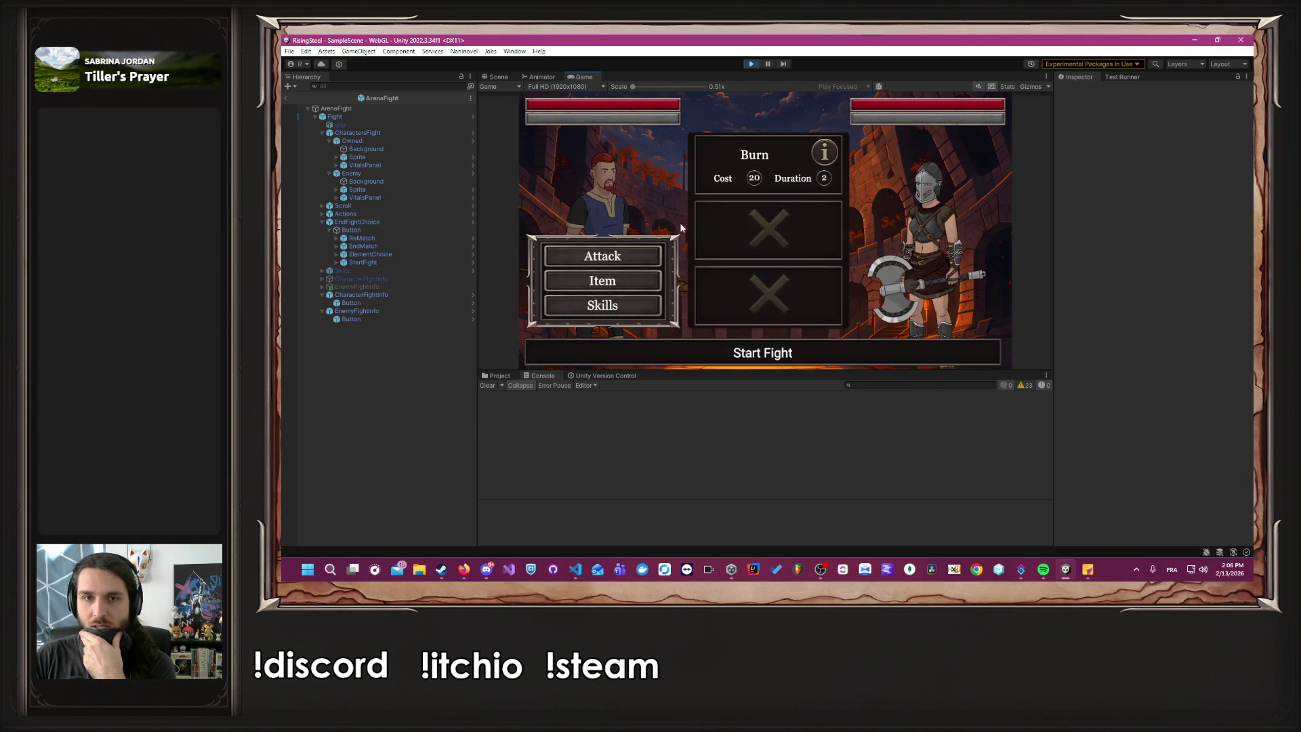
pyautogui.click(757, 160)
pyautogui.moveTo(816, 123)
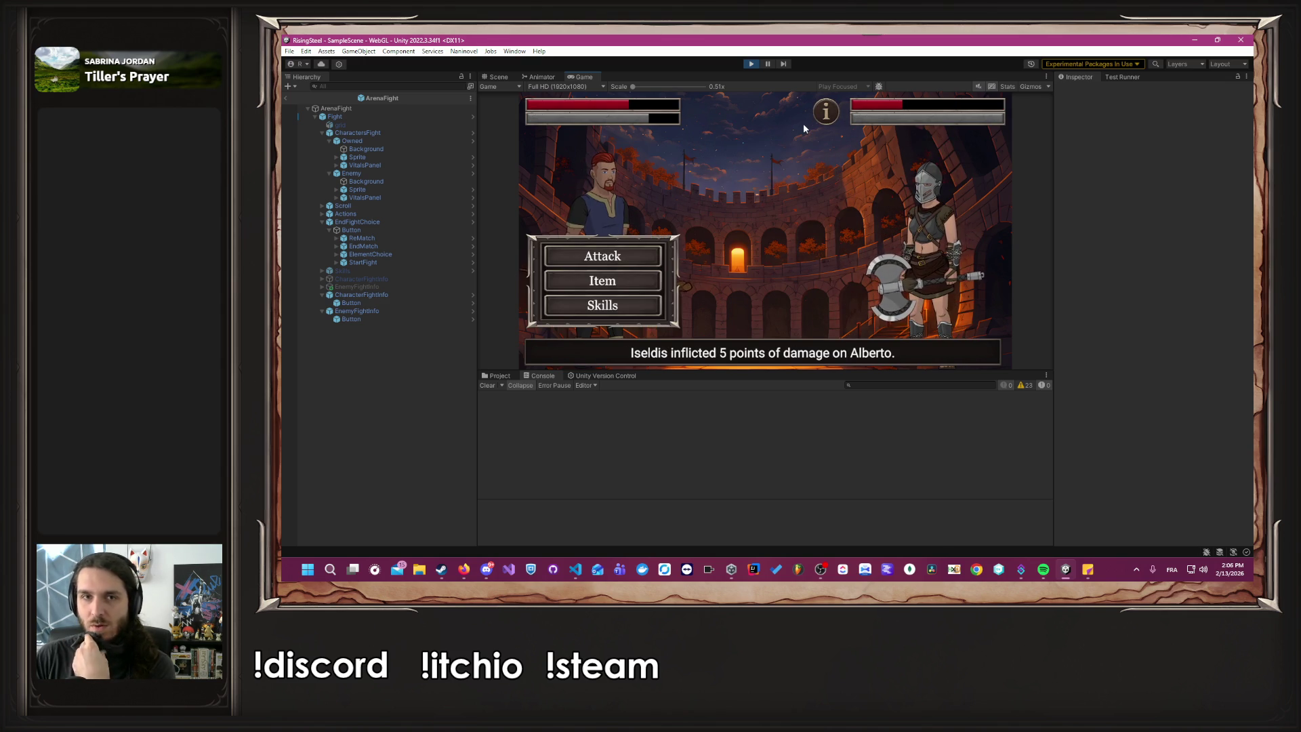
pyautogui.click(604, 317)
pyautogui.click(744, 166)
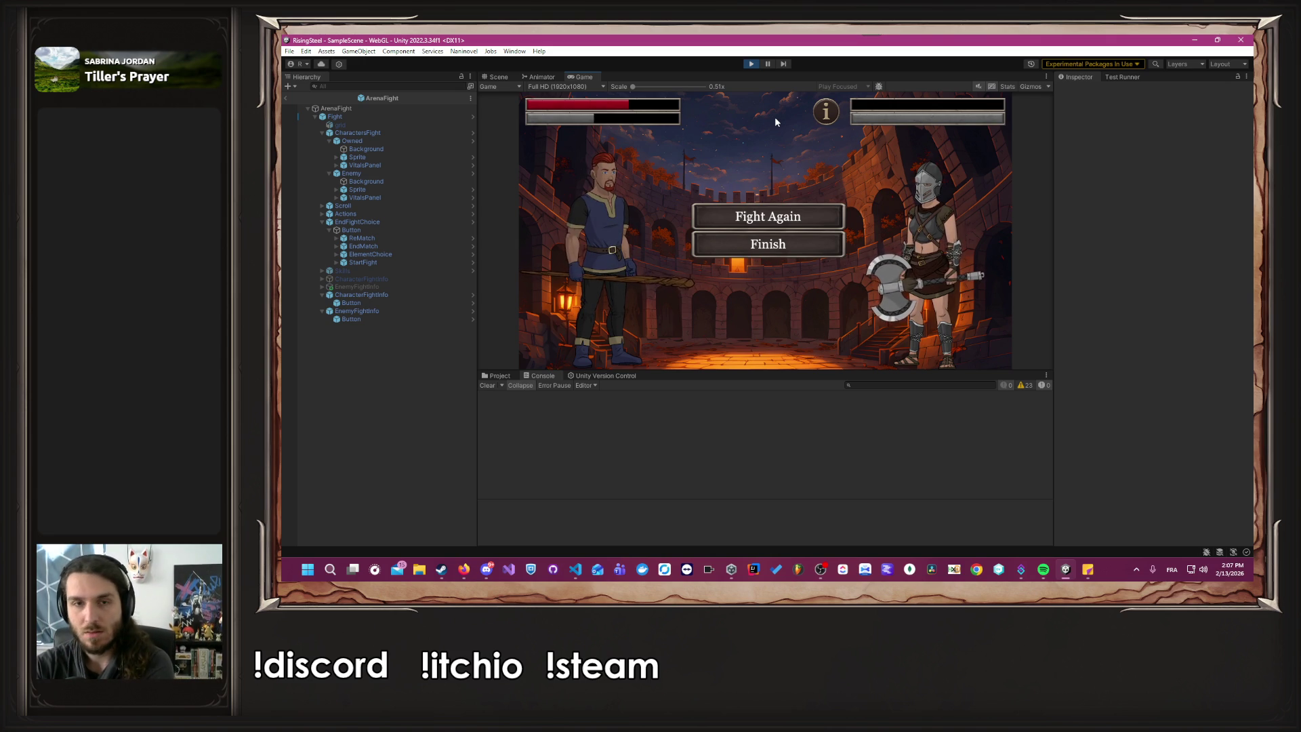
pyautogui.click(749, 65)
pyautogui.hotkey('alt', 'Tab')
pyautogui.press('Tab')
pyautogui.press('Tab')
pyautogui.press('Tab')
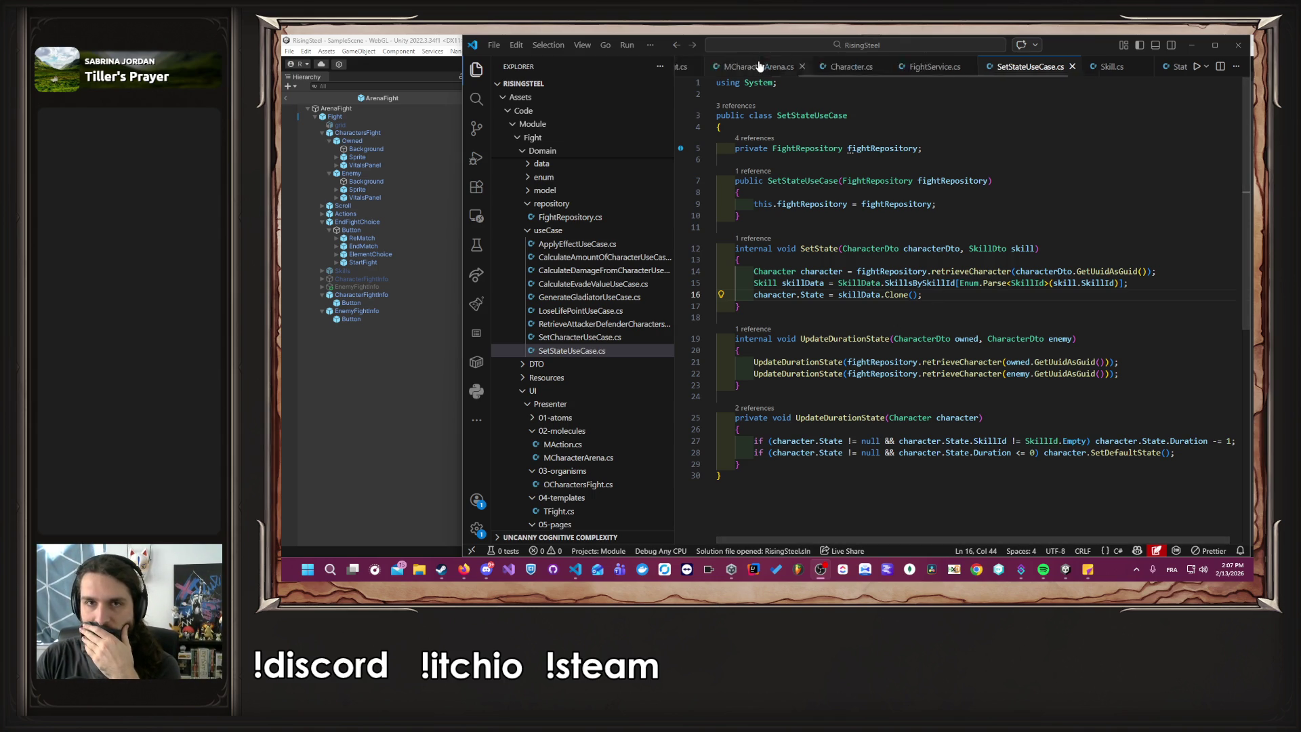
# Close the extra code tabs in VS Code, keeping only PArenaFight.cs open.
pyautogui.scroll(2, 788, 63)
pyautogui.middleClick(788, 63)
pyautogui.middleClick(788, 63)
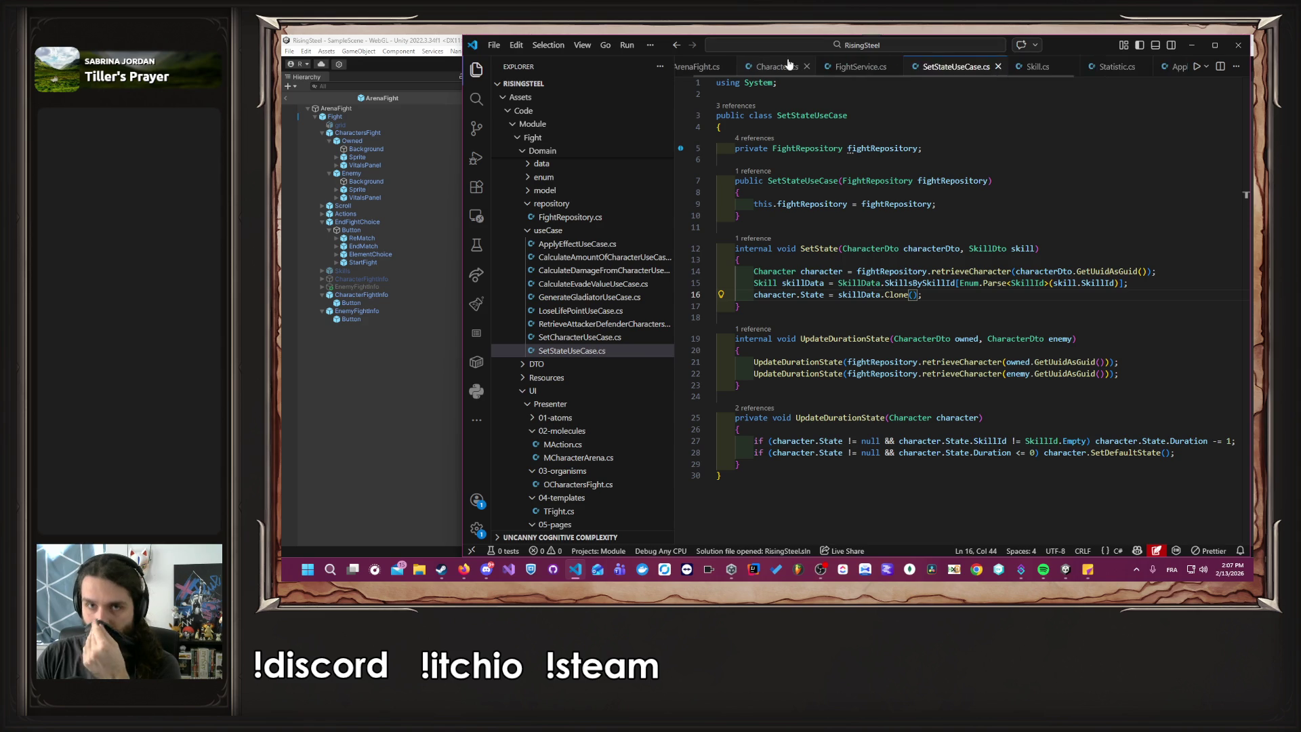
pyautogui.middleClick(788, 63)
pyautogui.middleClick(789, 64)
pyautogui.middleClick(790, 65)
pyautogui.middleClick(791, 65)
pyautogui.middleClick(791, 66)
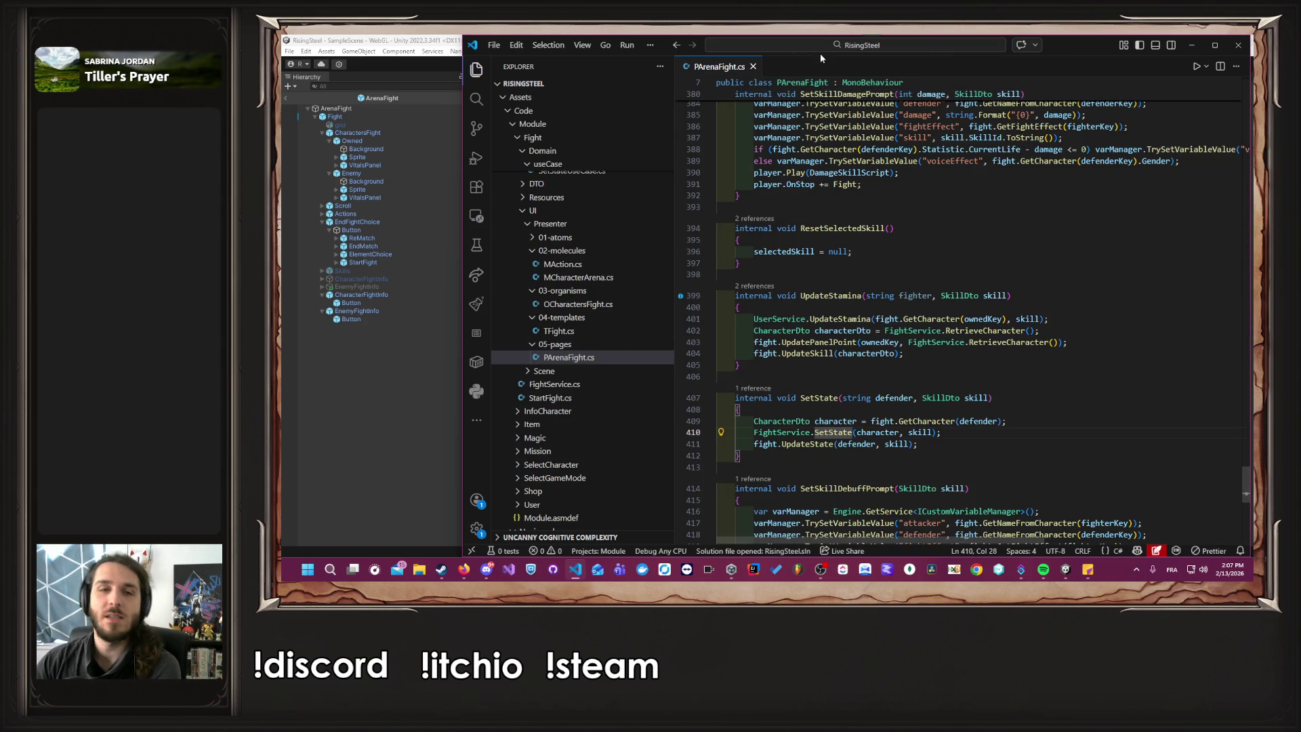
# Start play mode in Unity, load save slot 1, and begin an Arena fight.
pyautogui.click(399, 374)
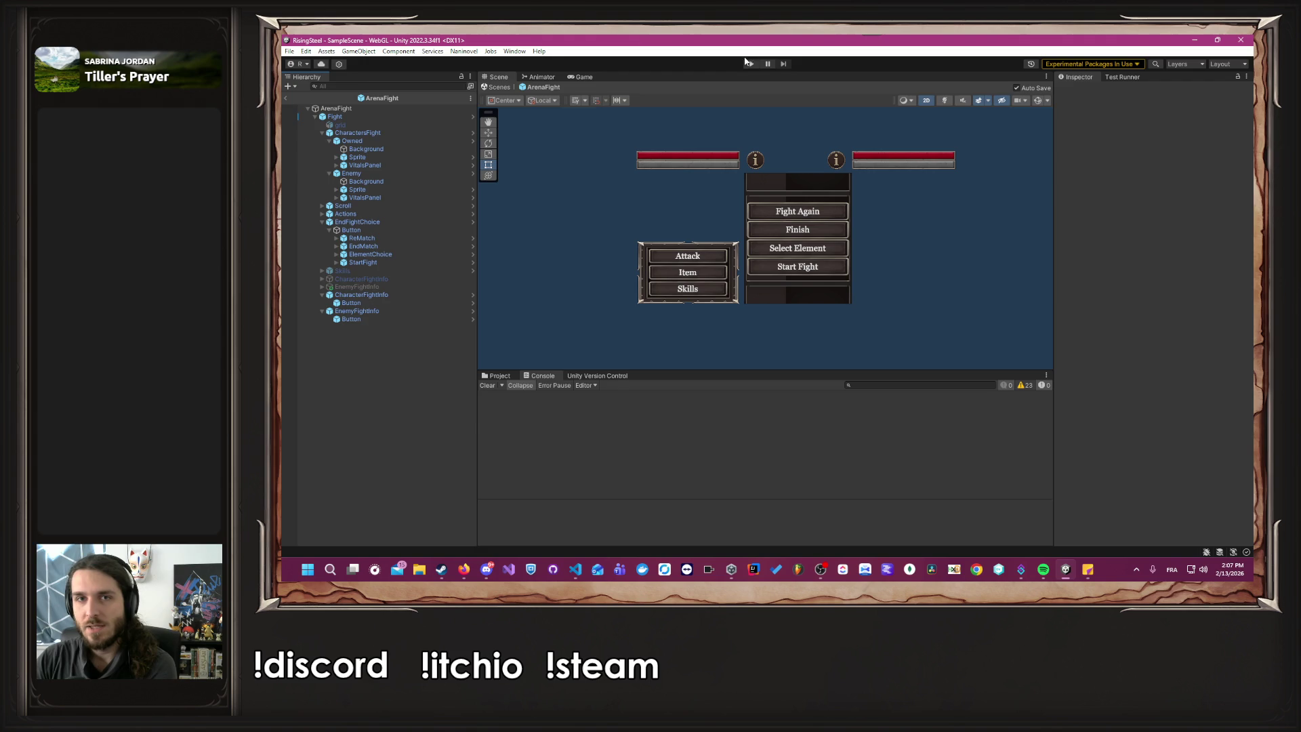
pyautogui.click(751, 63)
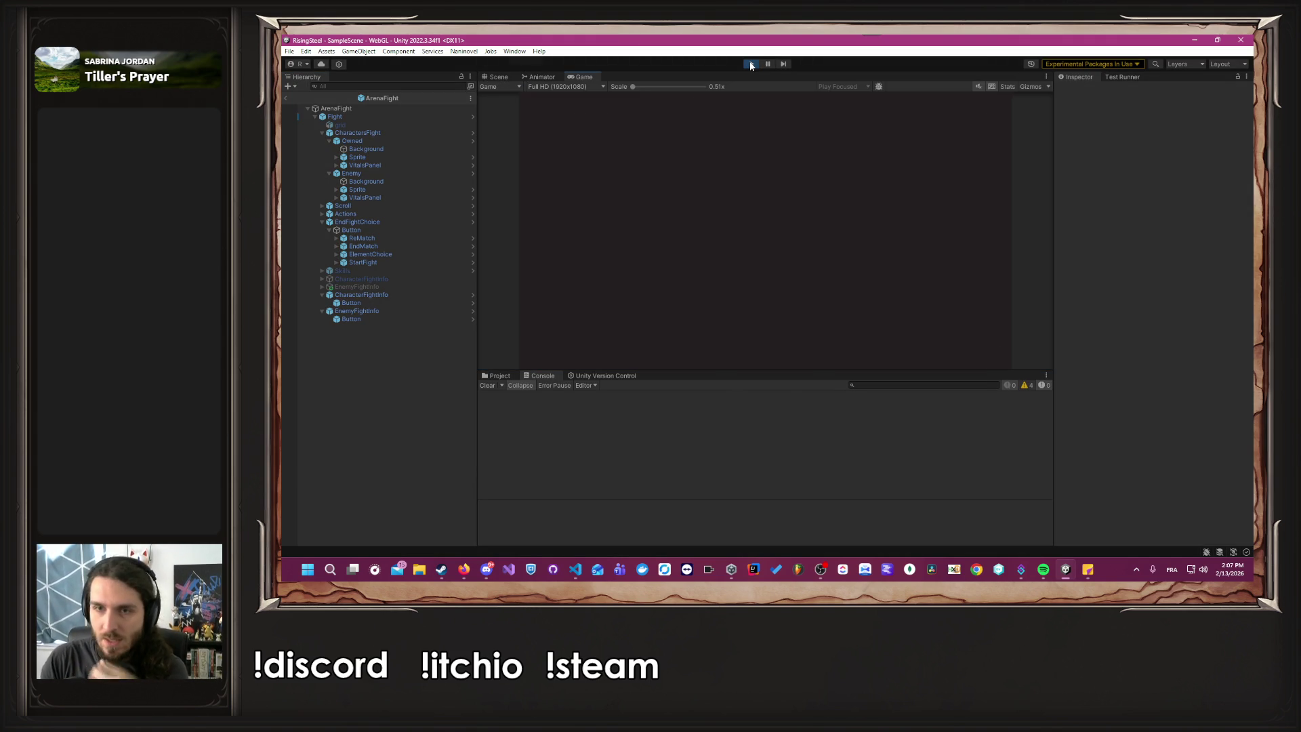
pyautogui.click(798, 203)
pyautogui.click(716, 231)
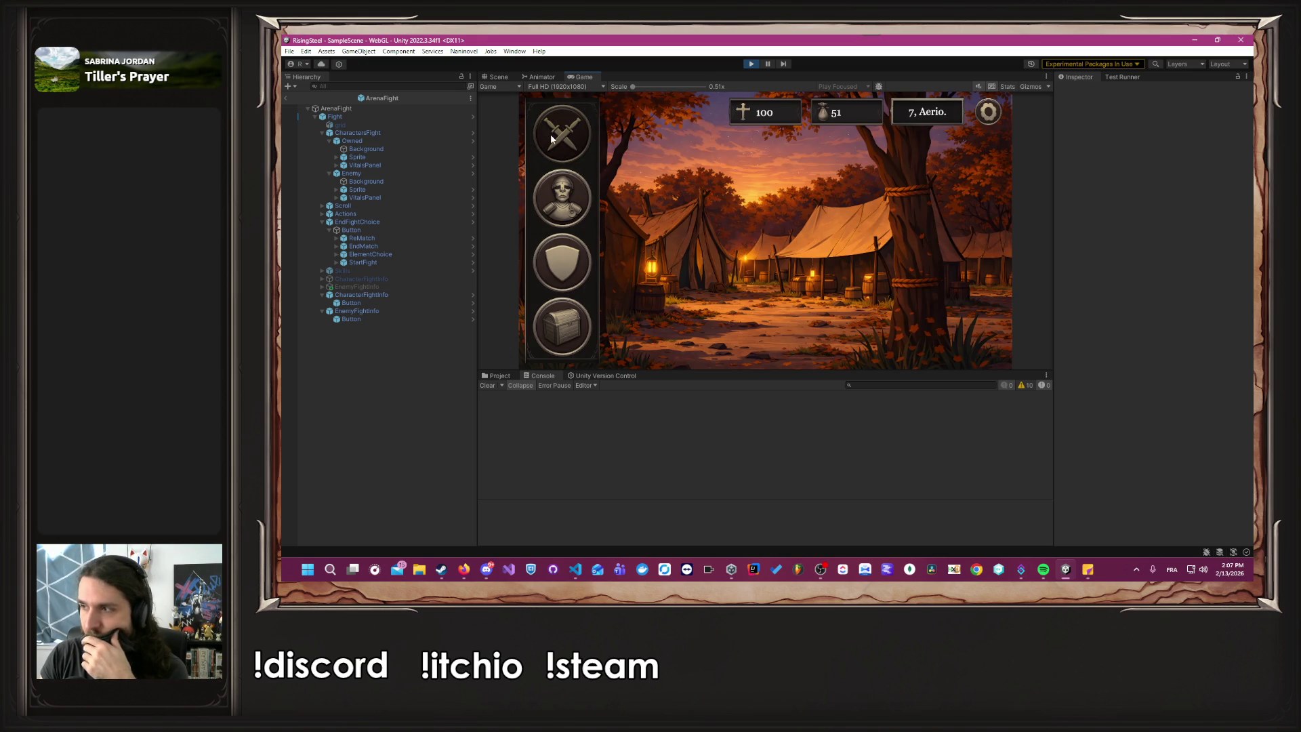
pyautogui.click(553, 139)
pyautogui.click(621, 239)
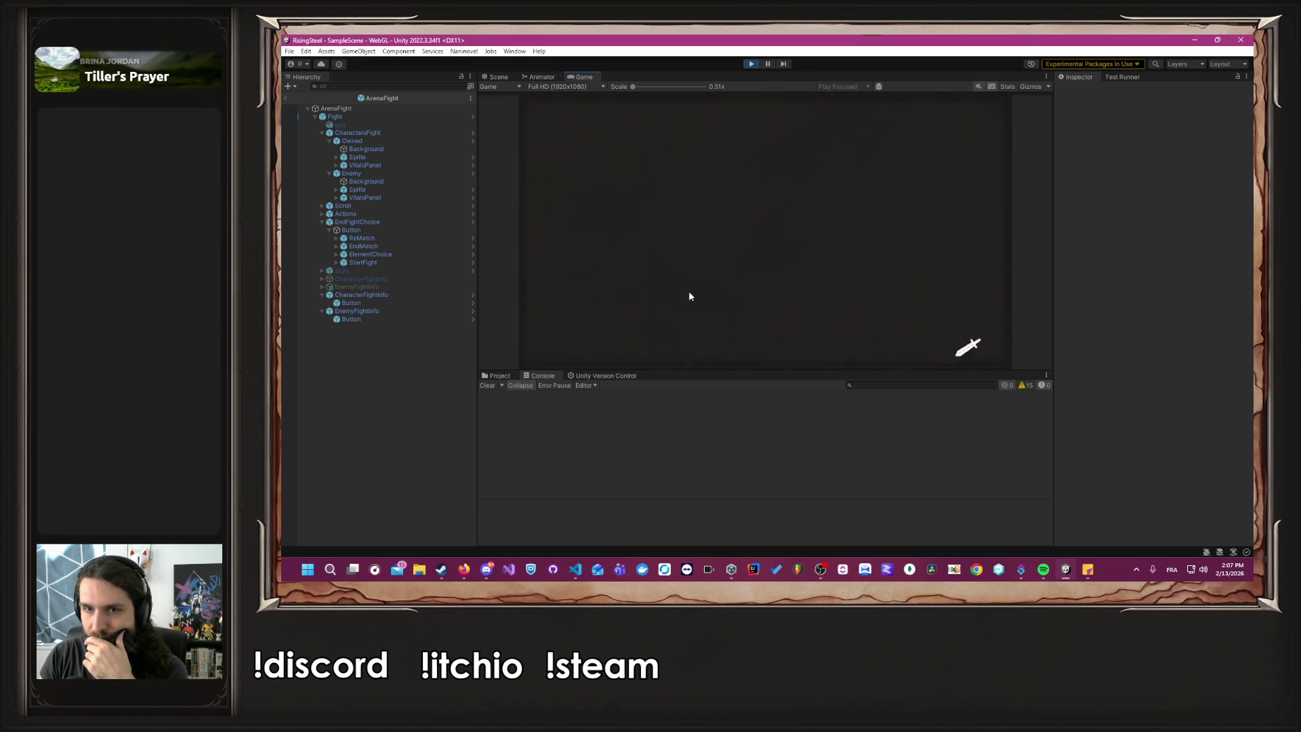
pyautogui.click(730, 229)
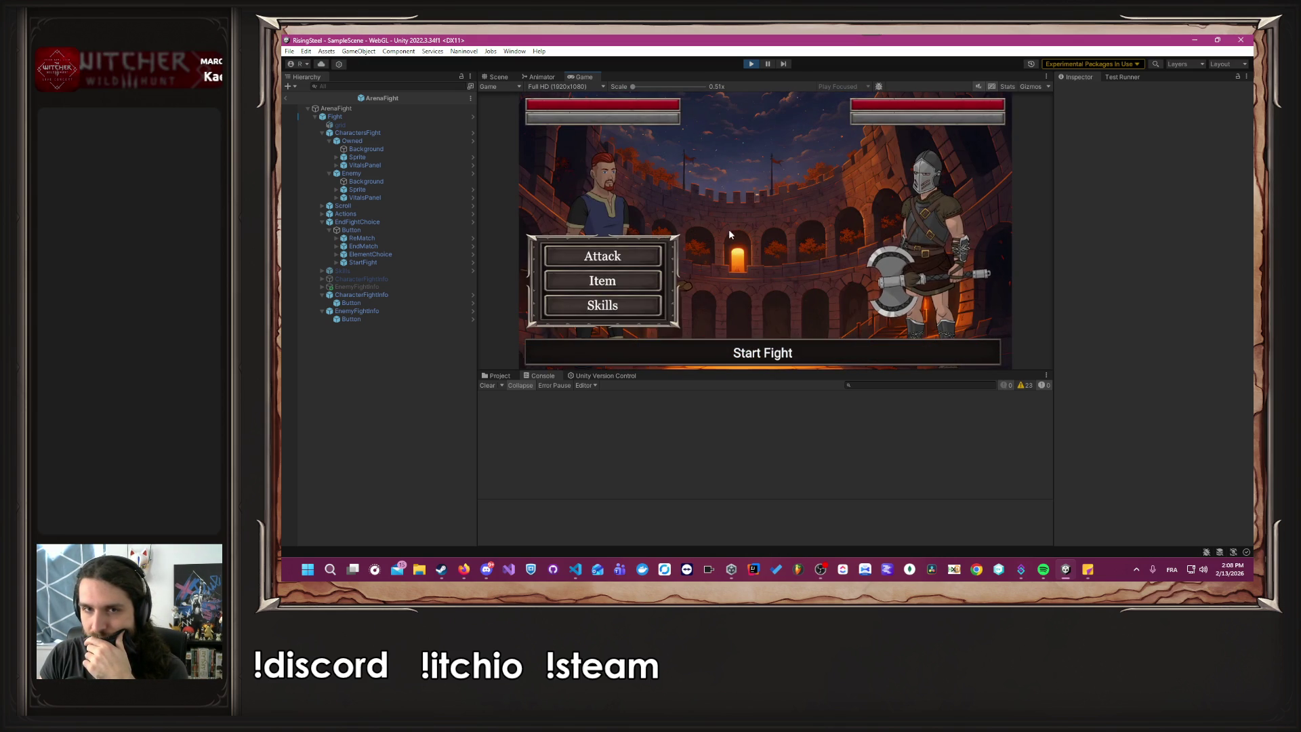
# Cast Burn on the enemy, then drink a Beer from the item list.
pyautogui.click(655, 312)
pyautogui.click(783, 160)
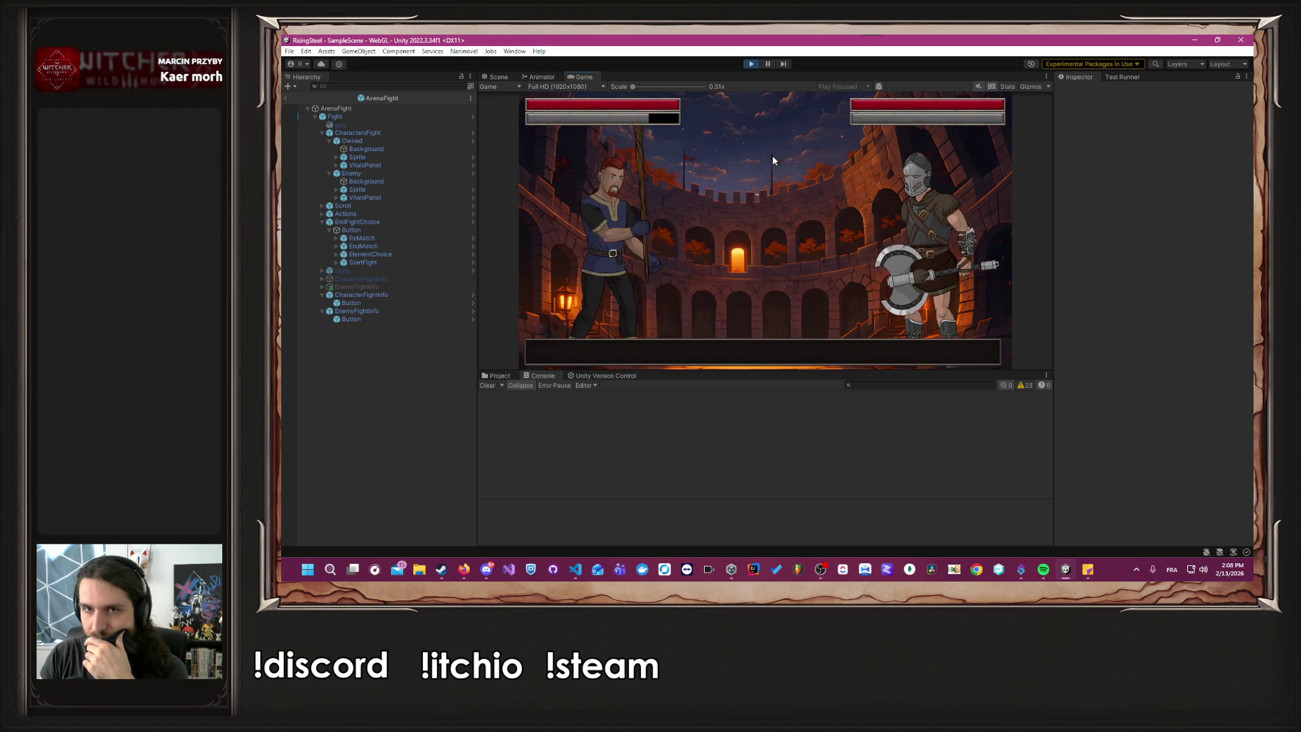
pyautogui.moveTo(828, 120)
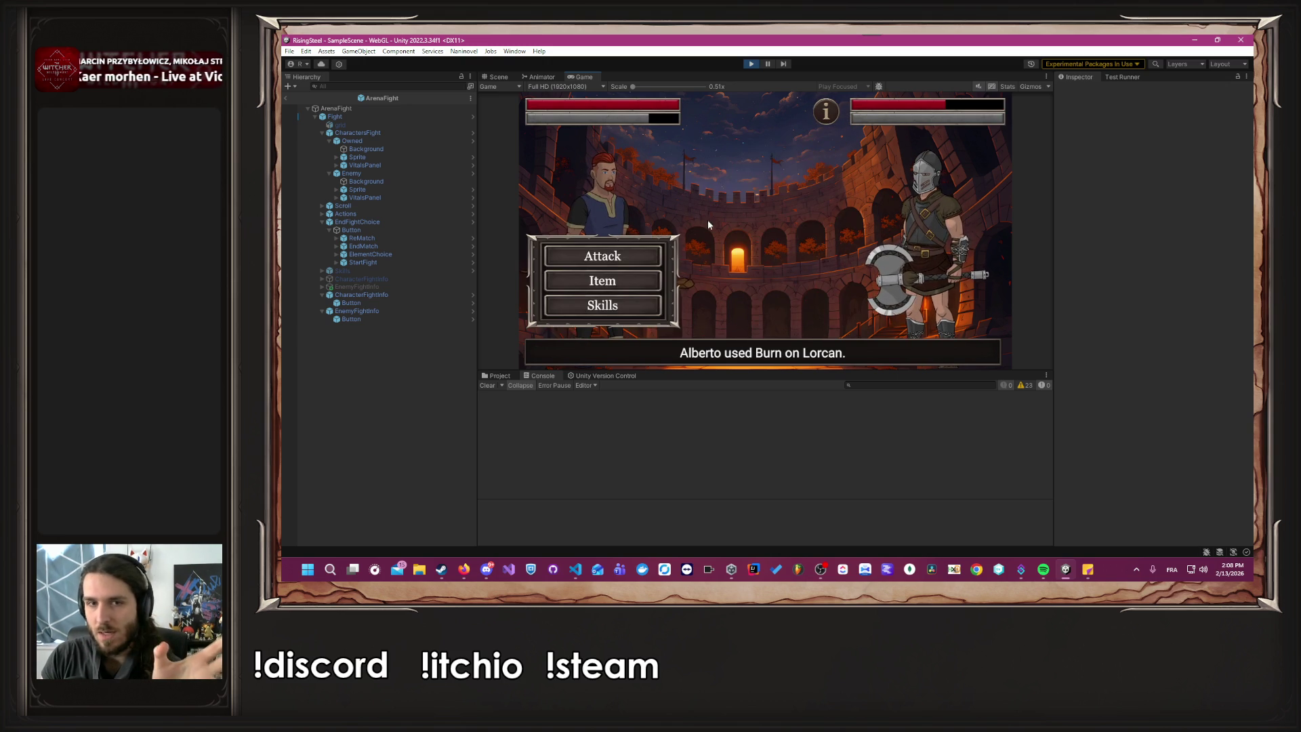
pyautogui.click(605, 283)
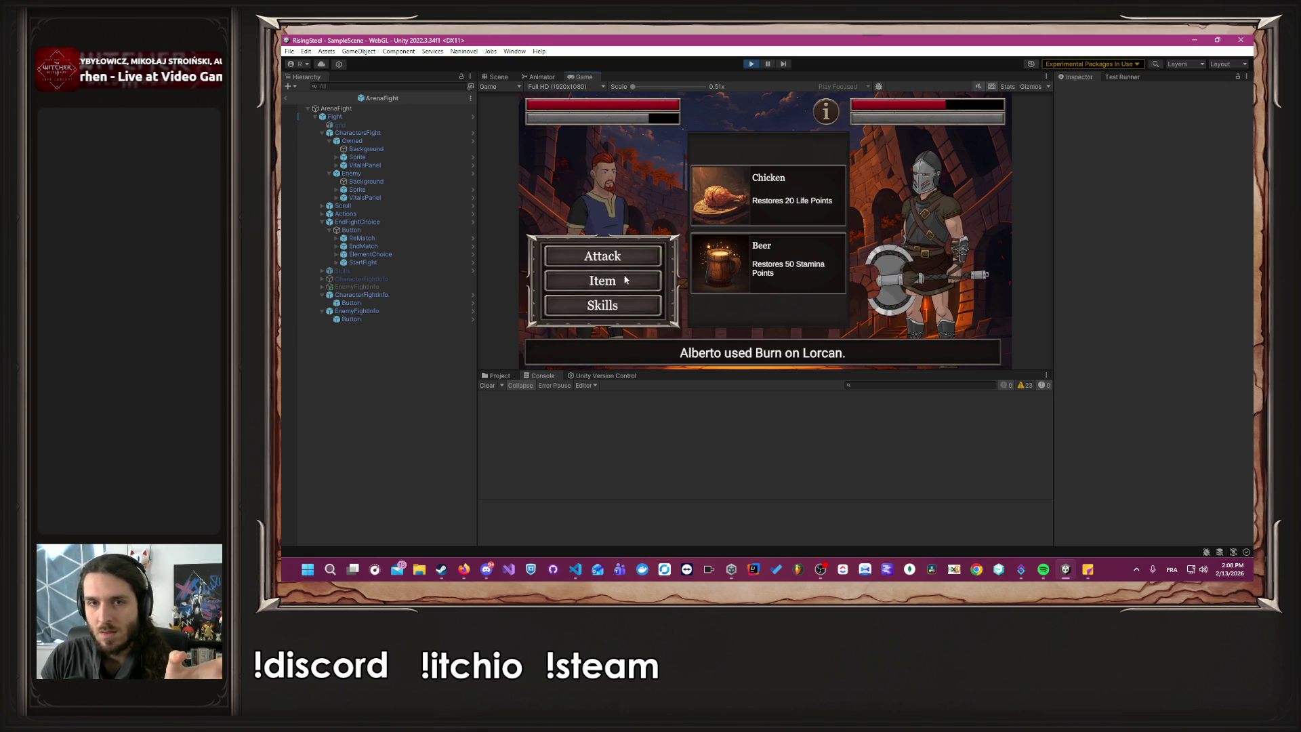
pyautogui.click(752, 266)
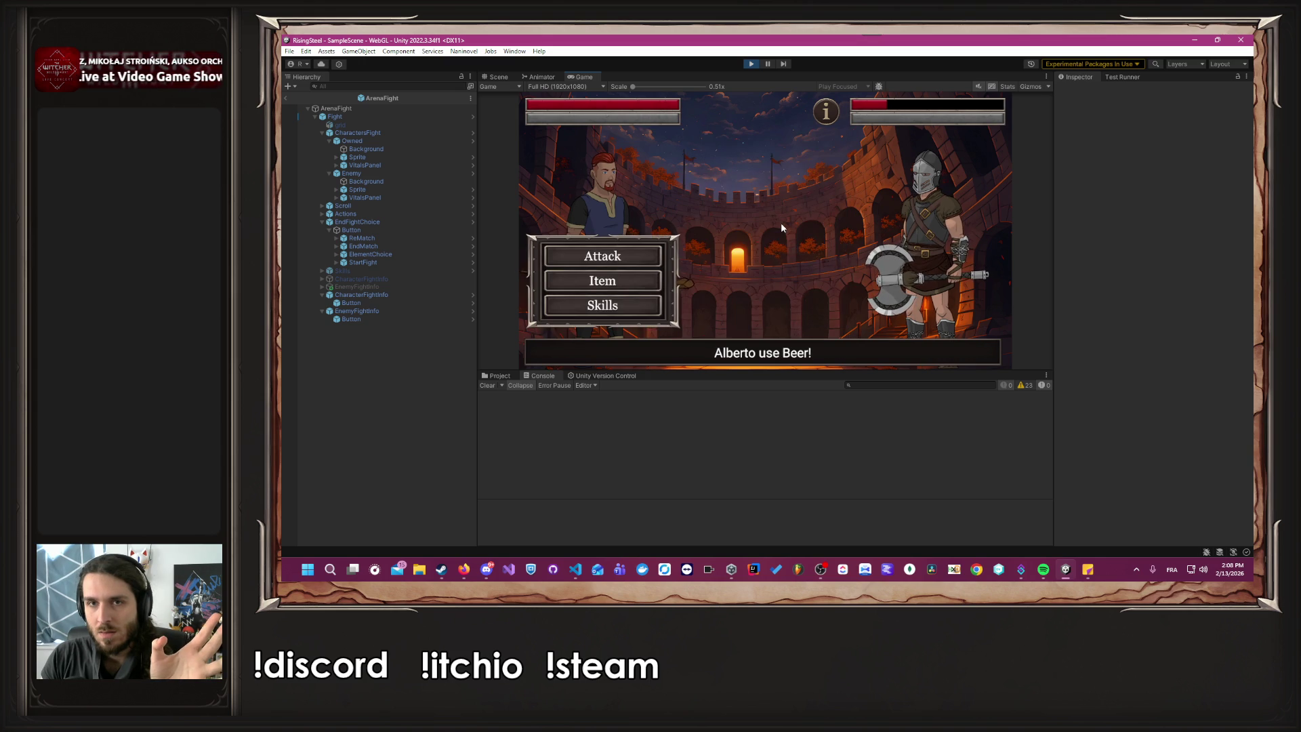
pyautogui.moveTo(828, 112)
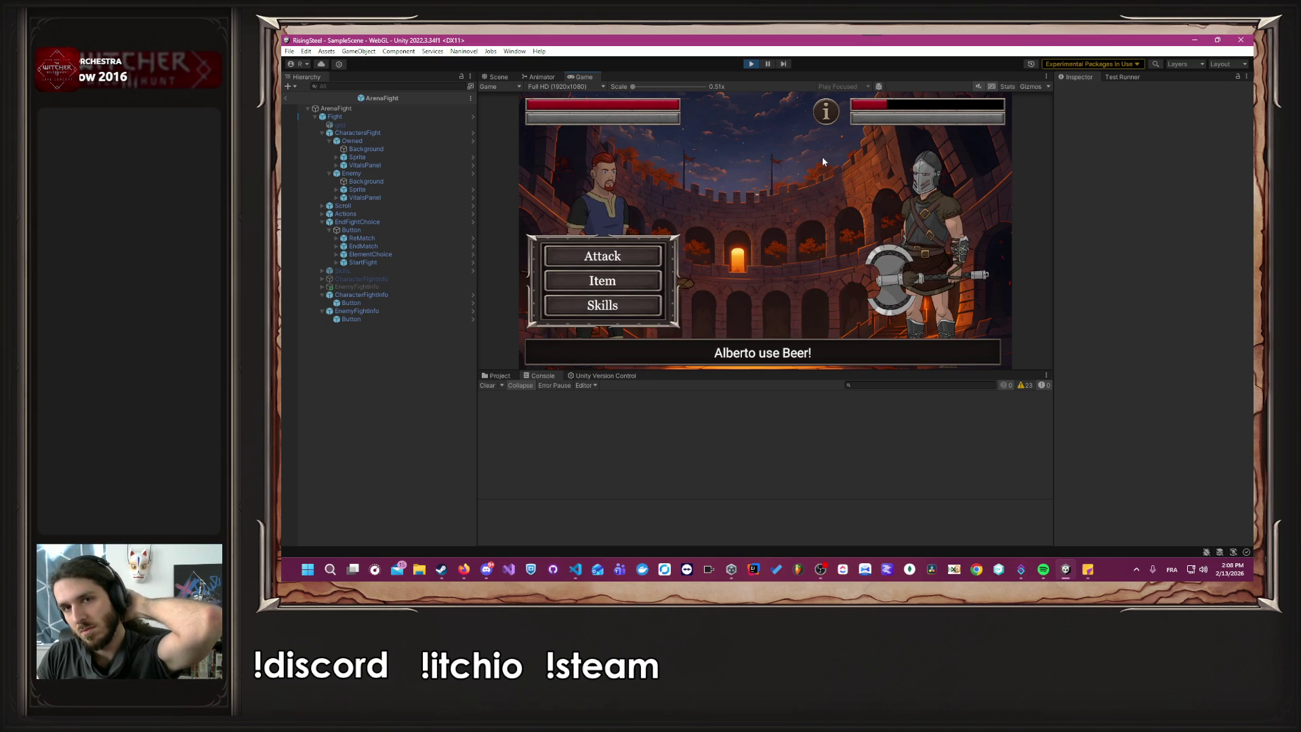
pyautogui.hotkey('alt', 'Tab')
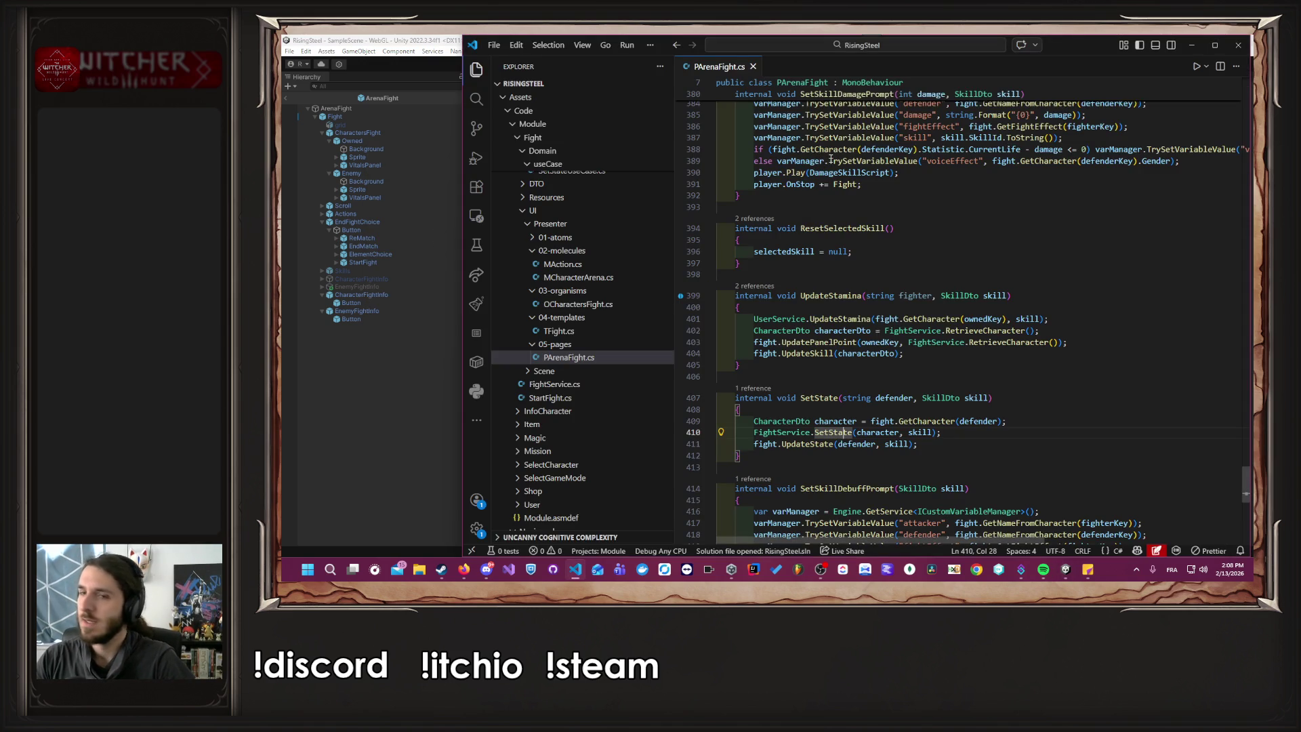
# Scroll PArenaFight.cs to the UpdateFightInfo call.
pyautogui.moveTo(830, 161)
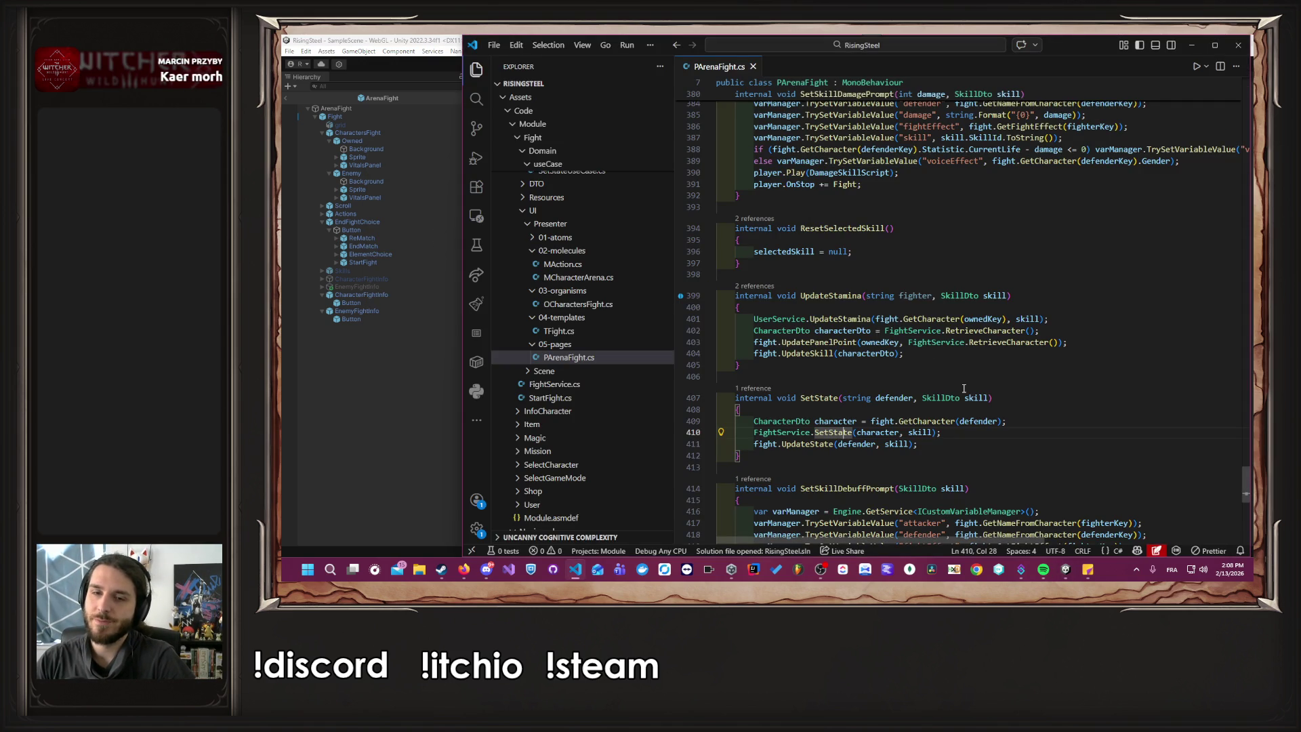
pyautogui.scroll(-5, 963, 388)
pyautogui.scroll(20, 963, 388)
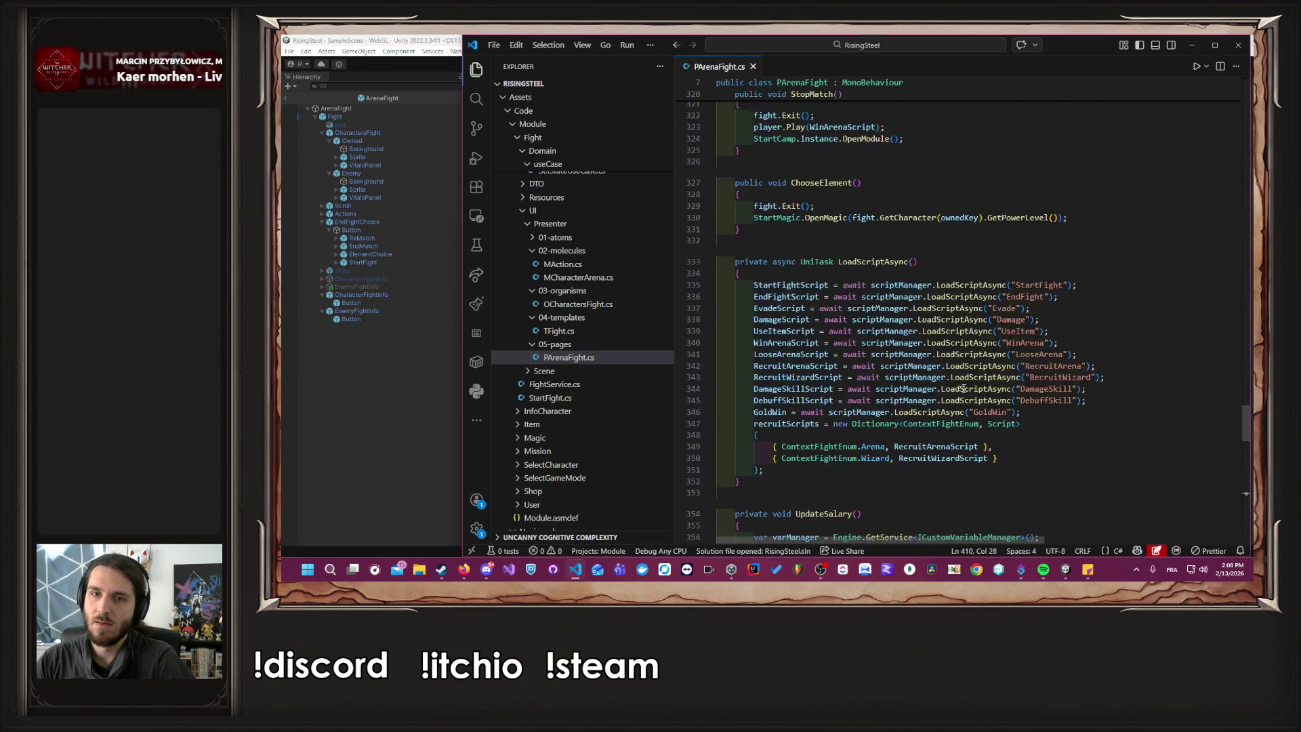
pyautogui.scroll(20, 964, 388)
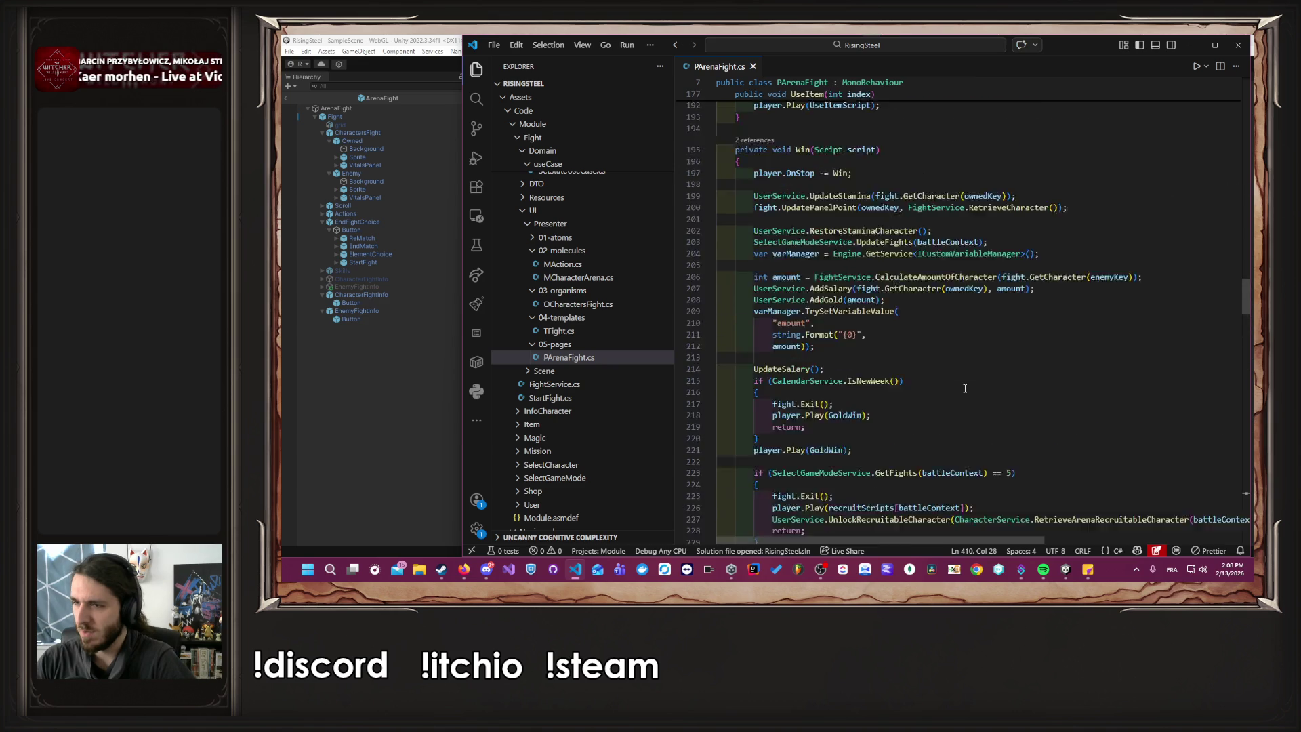
pyautogui.scroll(10, 964, 388)
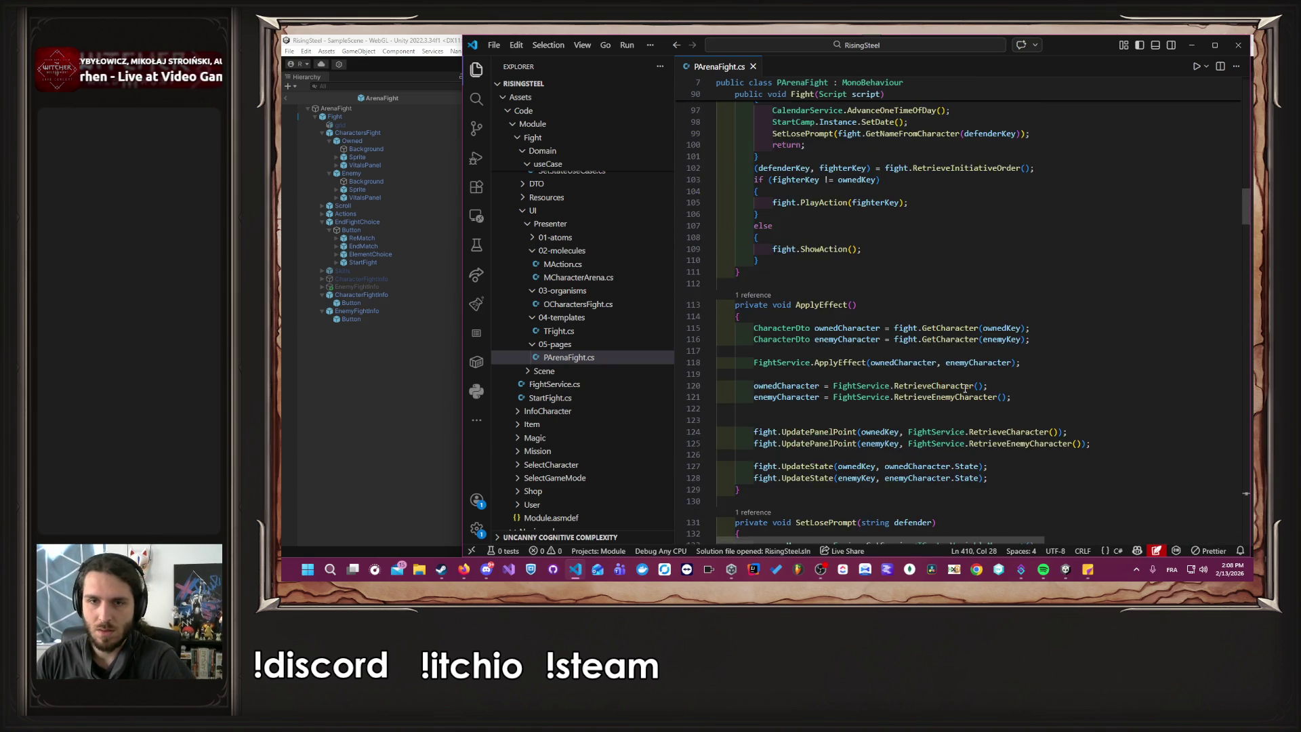
pyautogui.click(838, 268)
# Follow UpdateFightInfo through TFight.cs and OCharactersFight.cs to its definition in MCharacterArena.cs.
pyautogui.keyDown('ctrl'); pyautogui.click(838, 268); pyautogui.keyUp('ctrl')
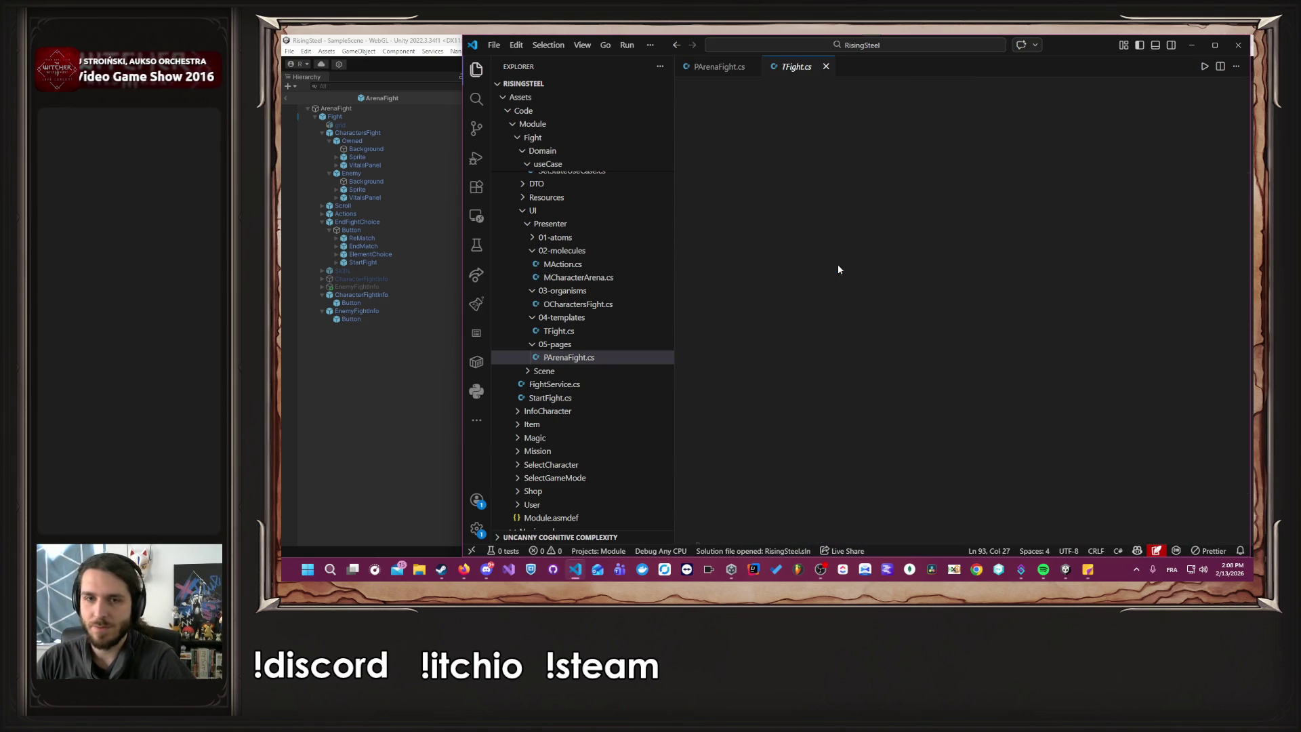
pyautogui.keyDown('ctrl'); pyautogui.click(857, 322); pyautogui.keyUp('ctrl')
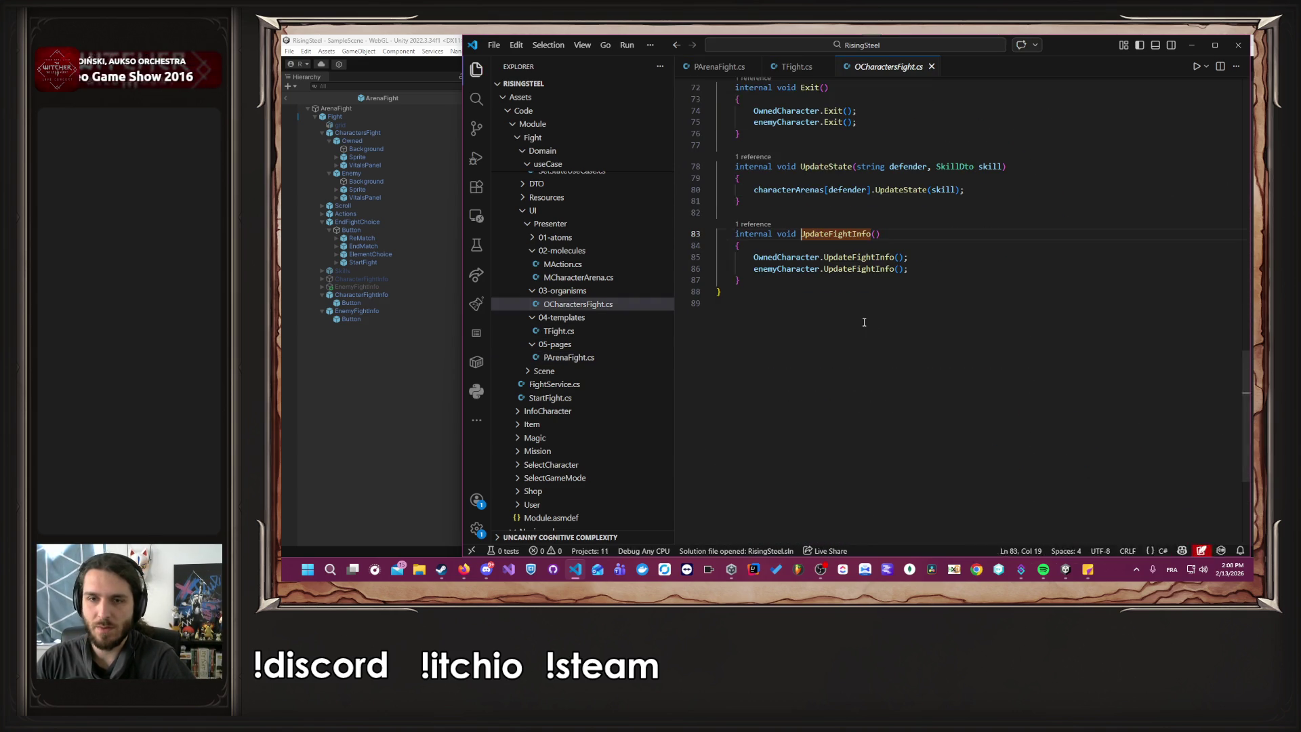
pyautogui.keyDown('ctrl'); pyautogui.click(857, 266); pyautogui.keyUp('ctrl')
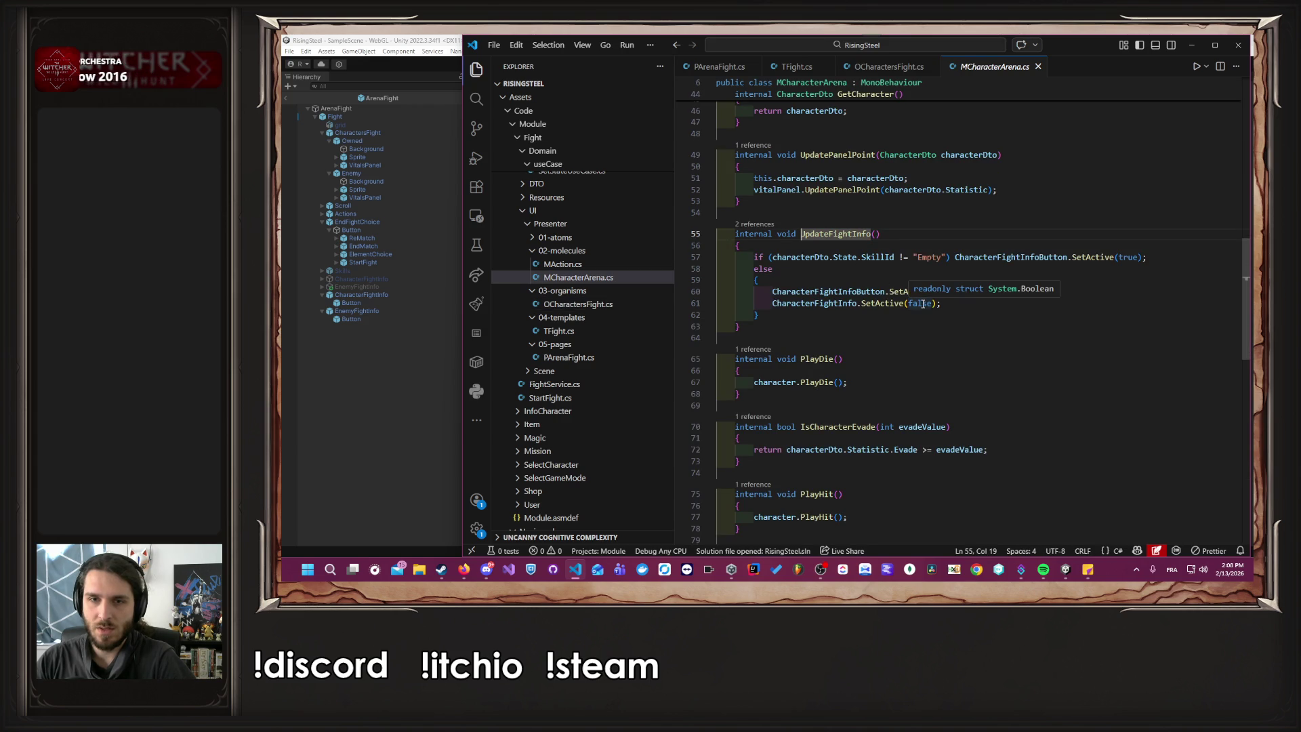
pyautogui.click(1020, 257)
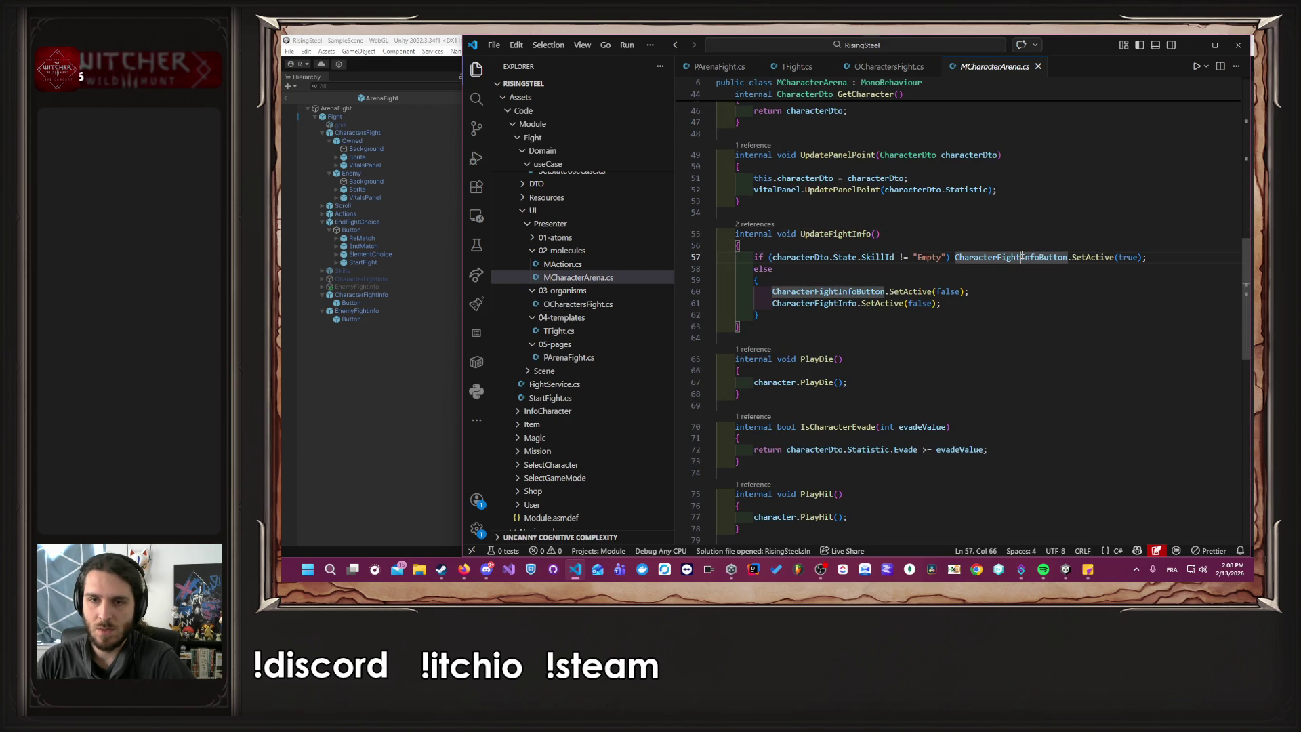
pyautogui.press('Up')
# Add 'Debug.Log("UpdateFightInfo");' at the top of UpdateFightInfo and check the characterDto uses.
pyautogui.press('Return')
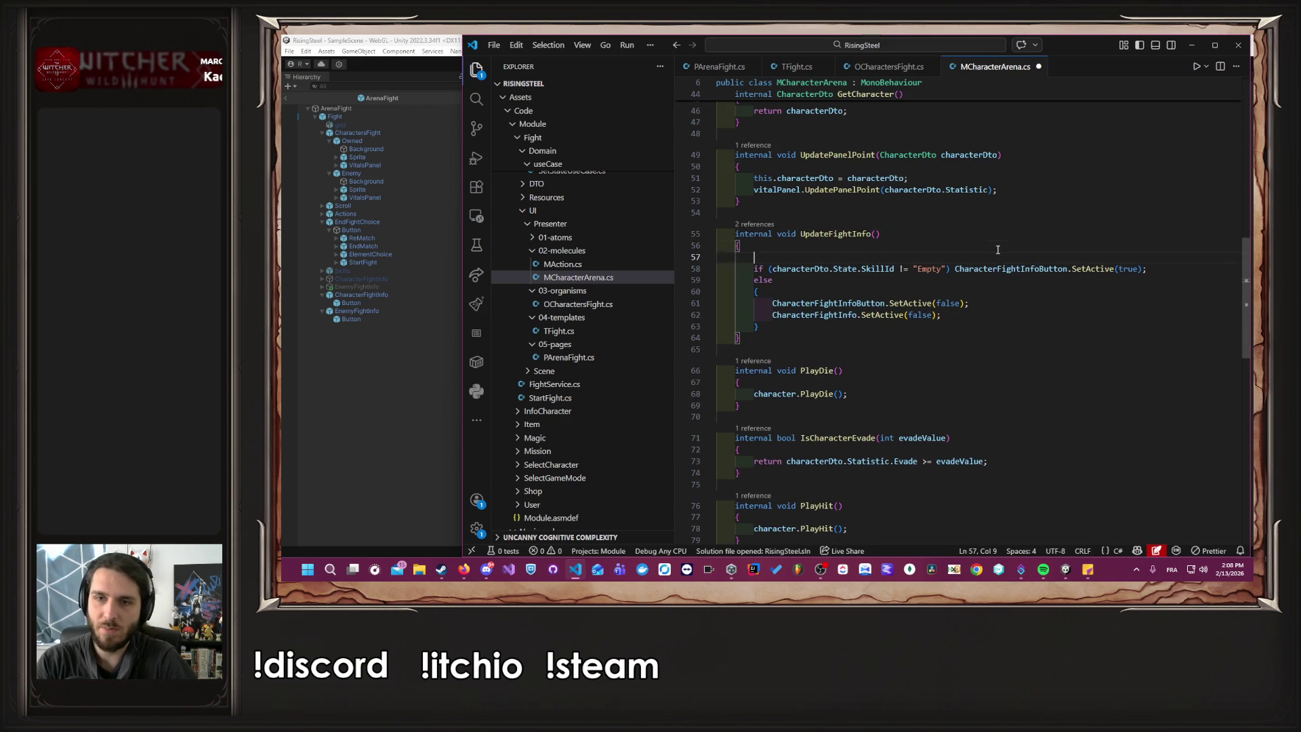
pyautogui.write('Debug.Log("UpdateFightInfo");')
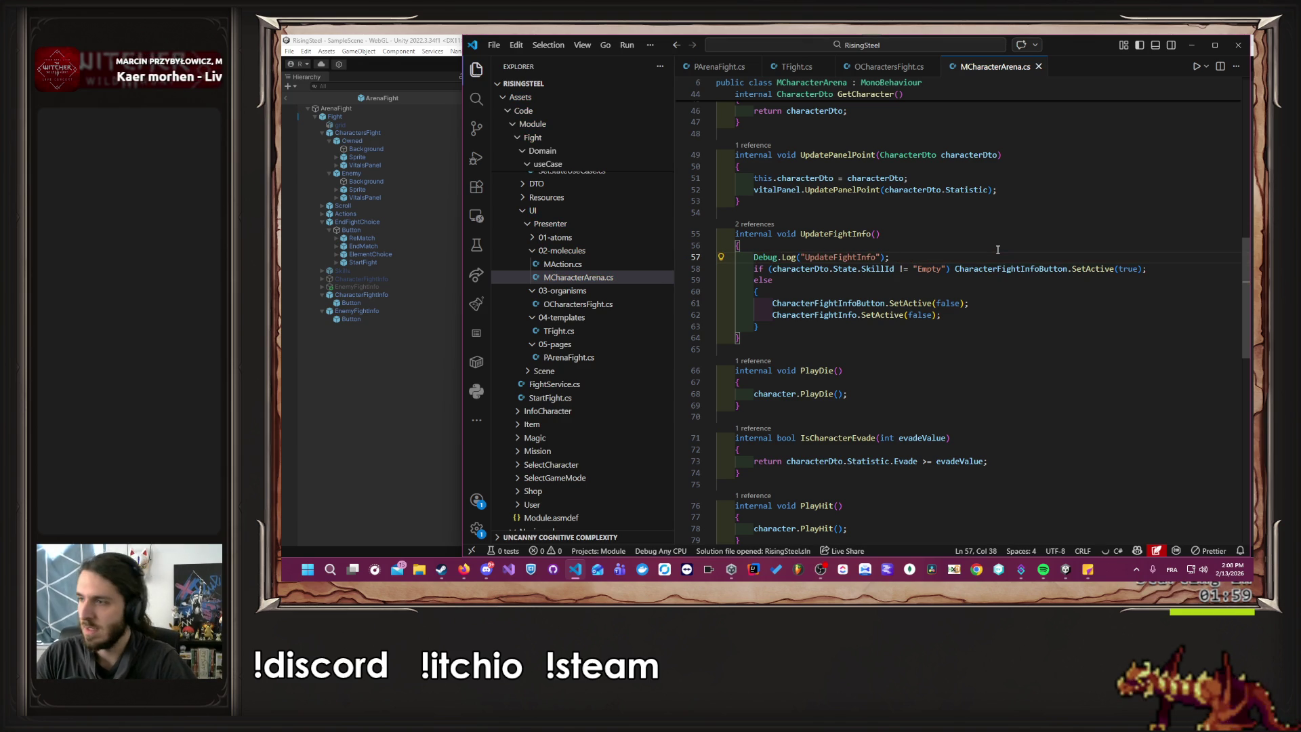
pyautogui.hotkey('alt', 'Tab')
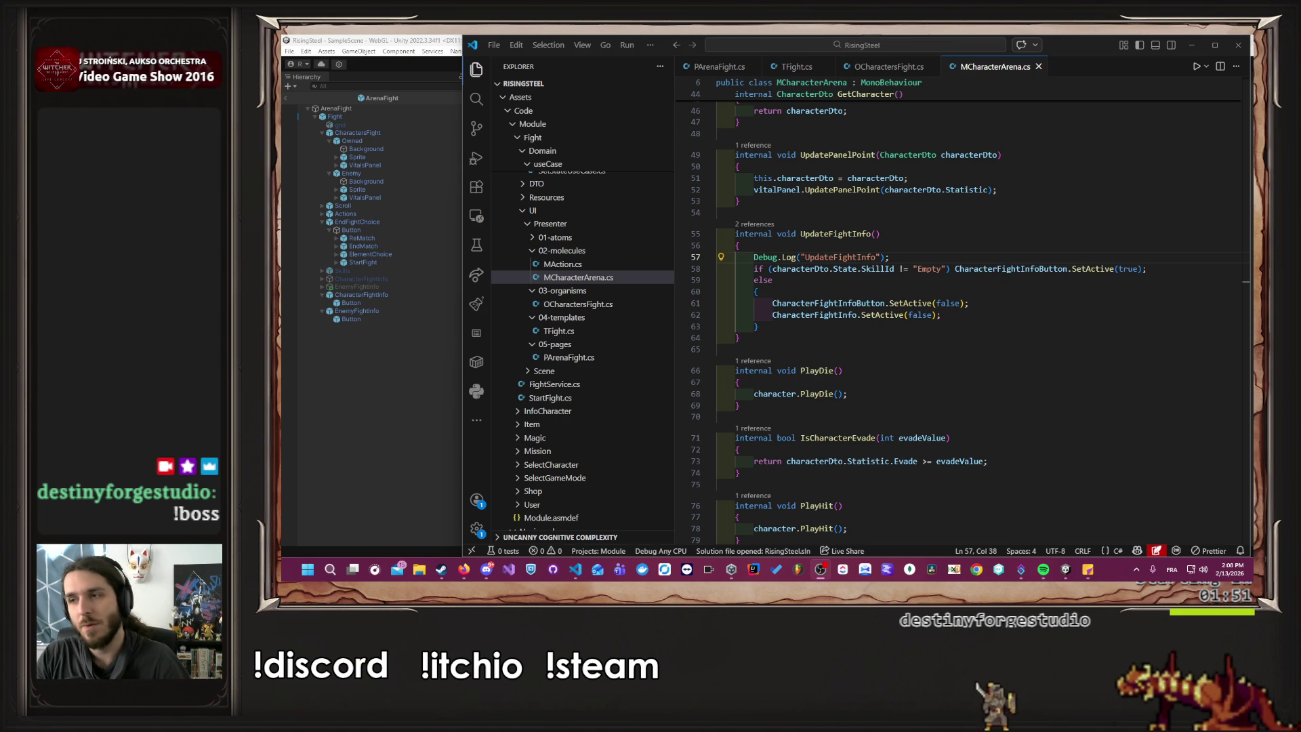
pyautogui.scroll(15, 1028, 353)
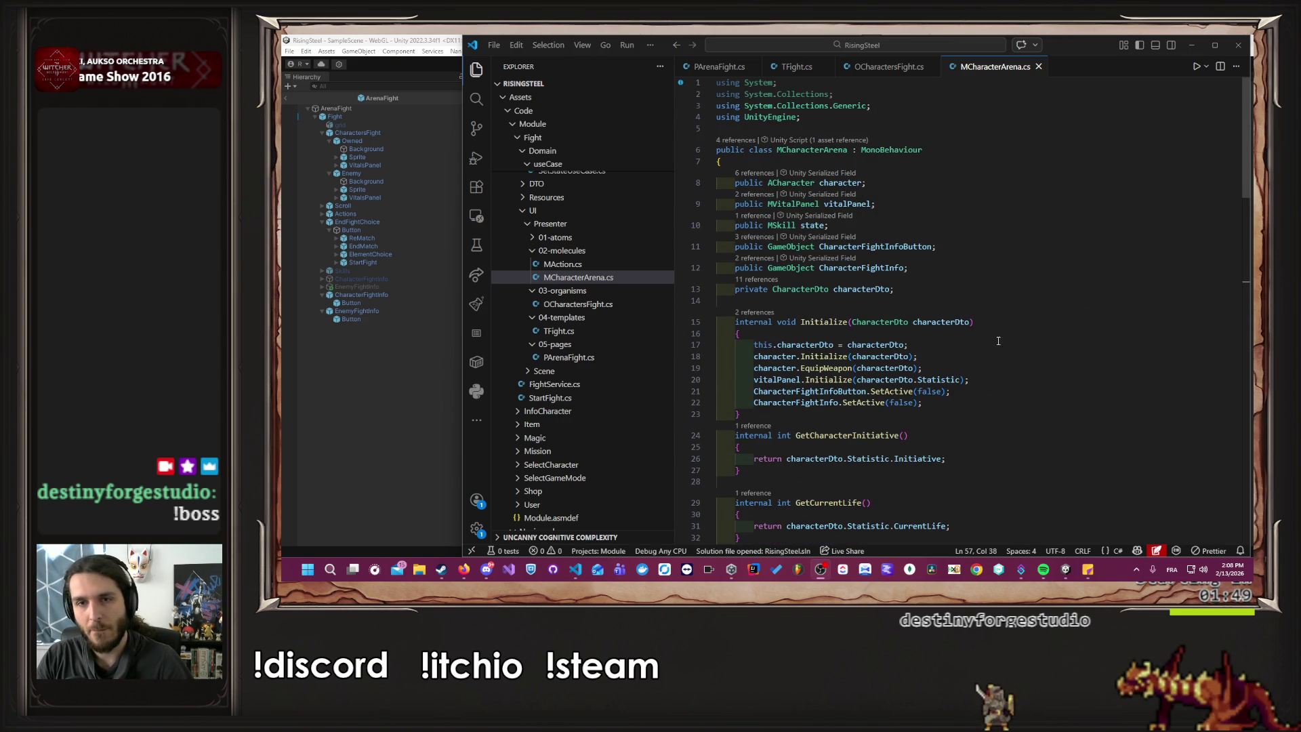
pyautogui.doubleClick(872, 289)
pyautogui.scroll(-10, 1019, 328)
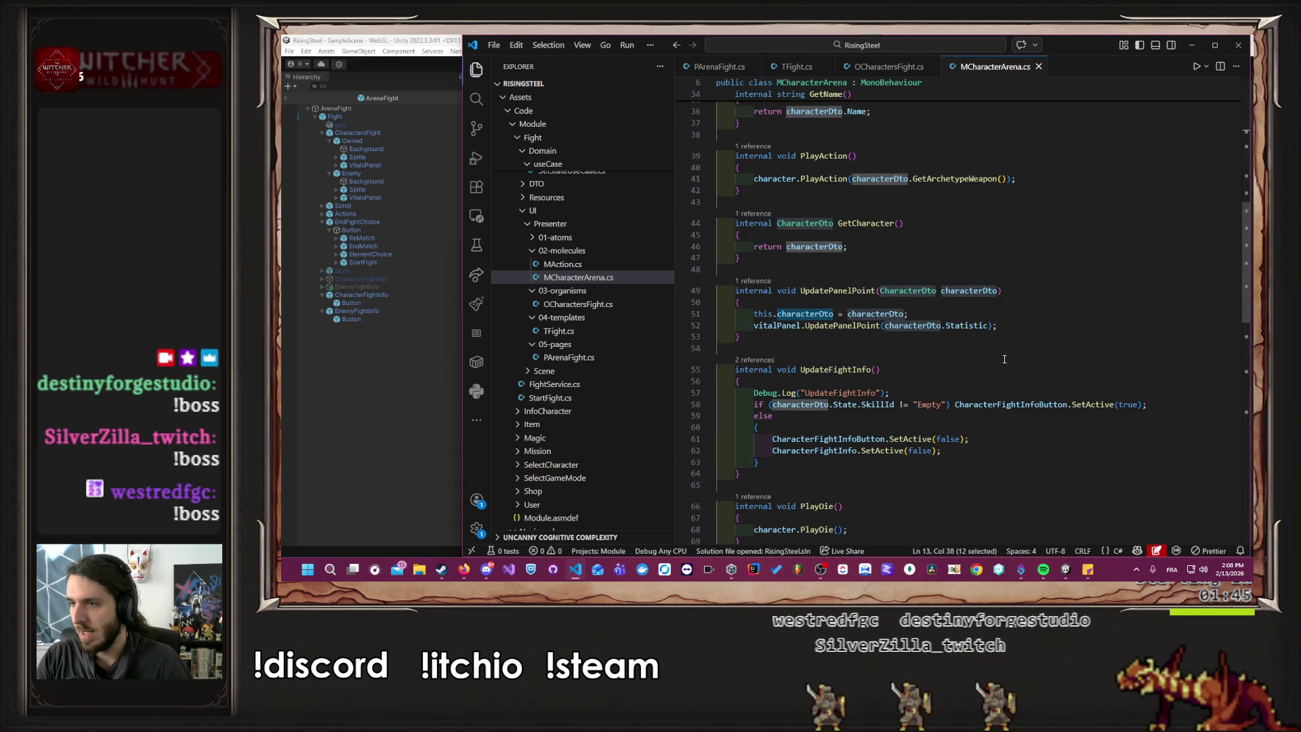
# Change the log to an interpolated message with the character's name and State.SkillId, and save.
pyautogui.doubleClick(860, 392)
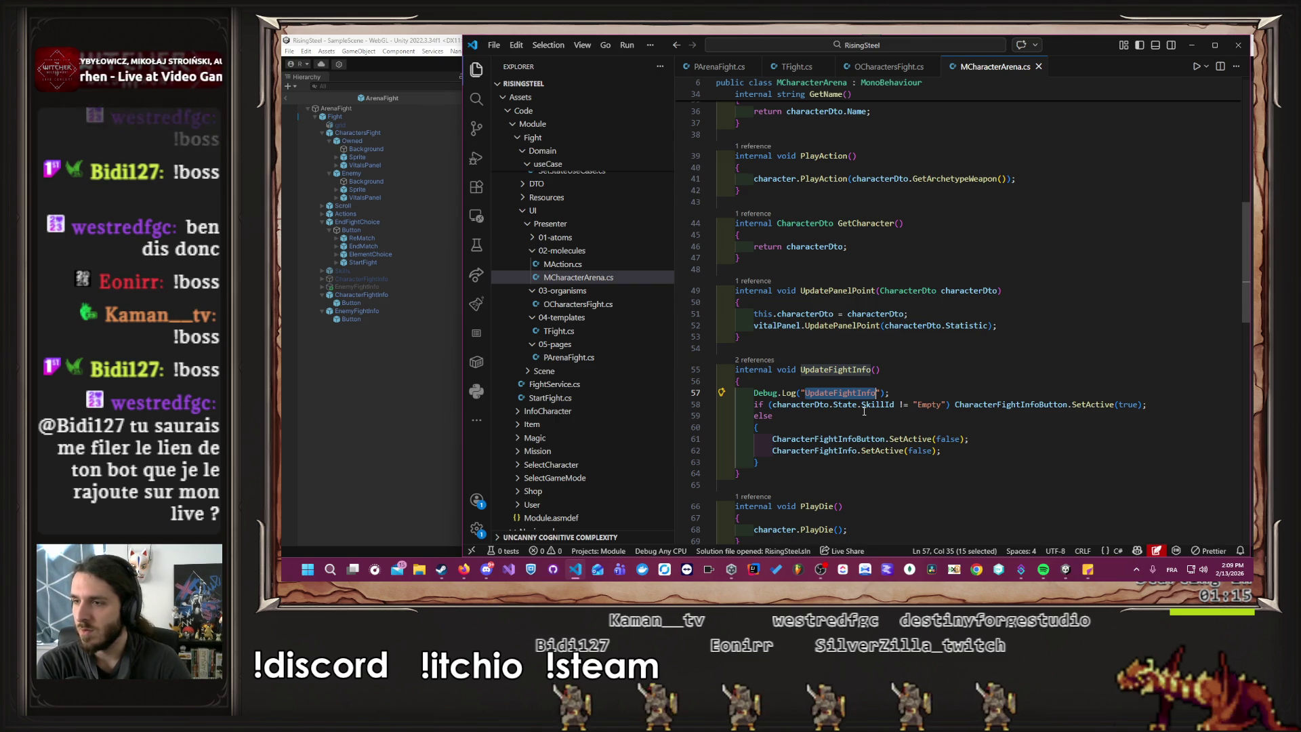
pyautogui.press('BackSpace')
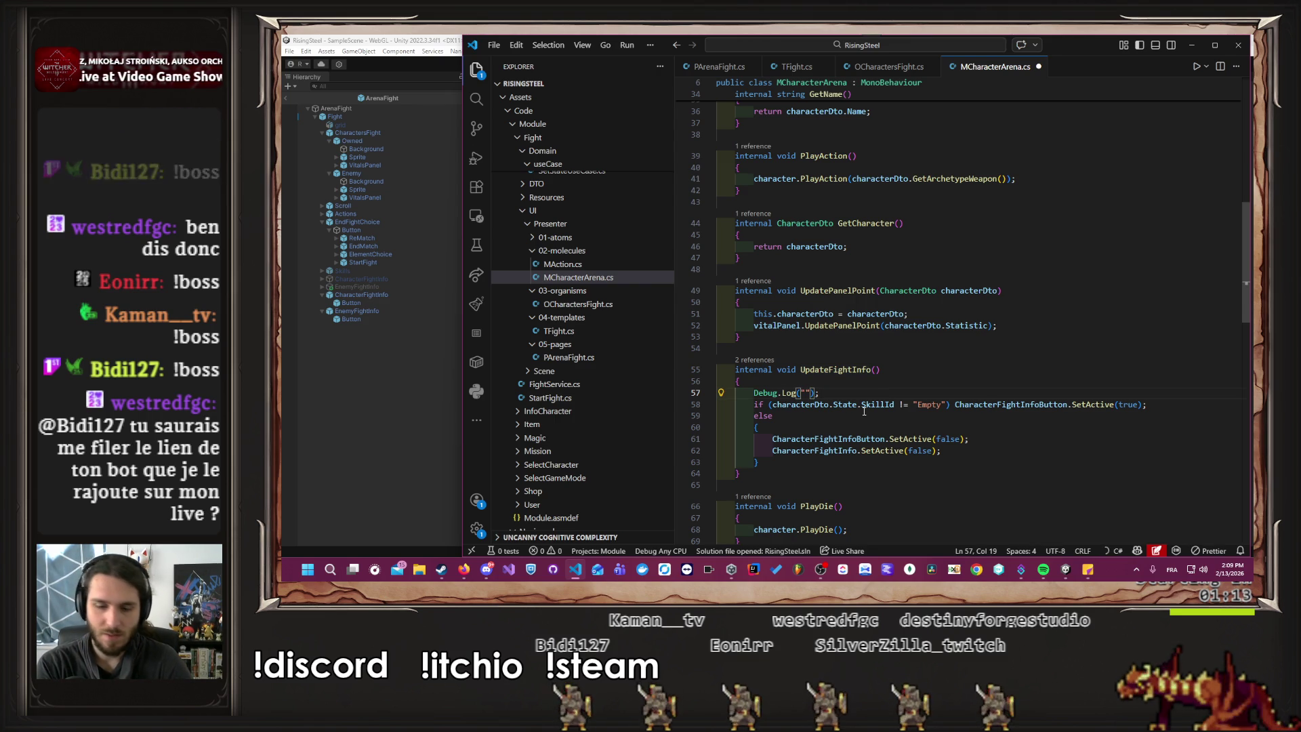
pyautogui.write('$"')
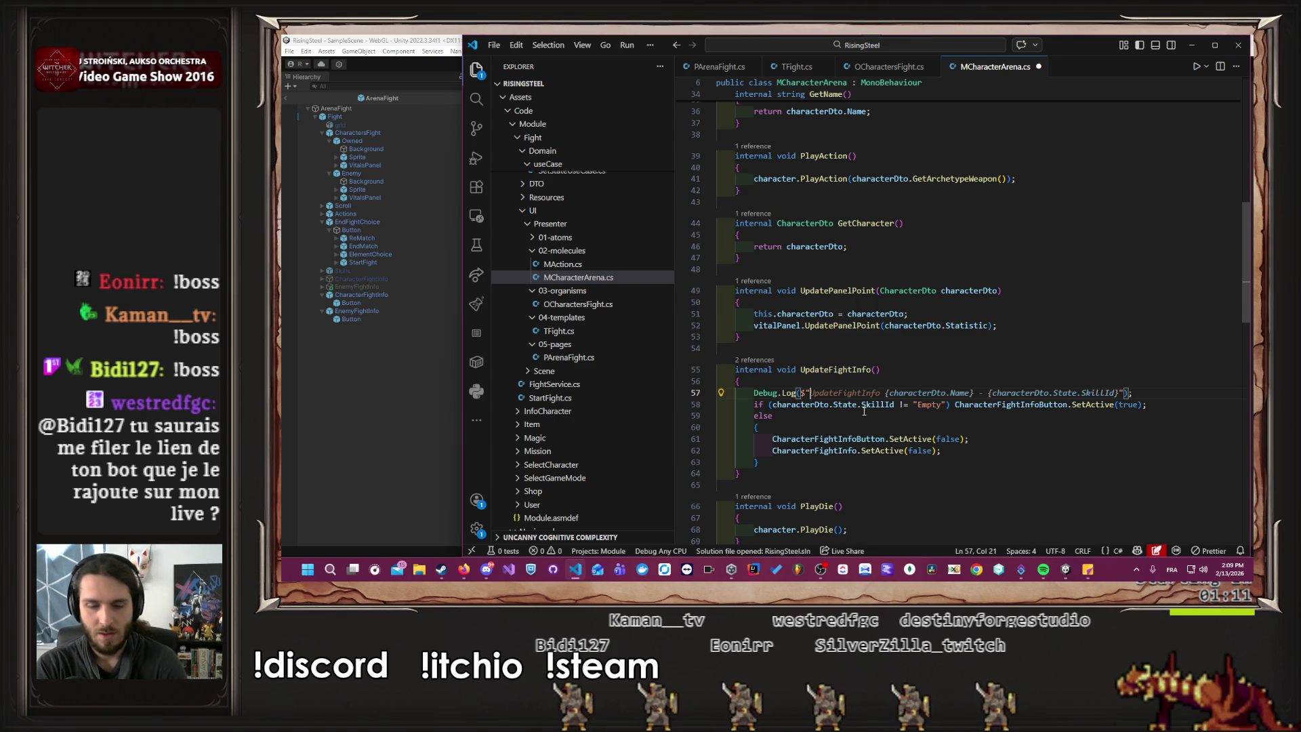
pyautogui.press('Tab')
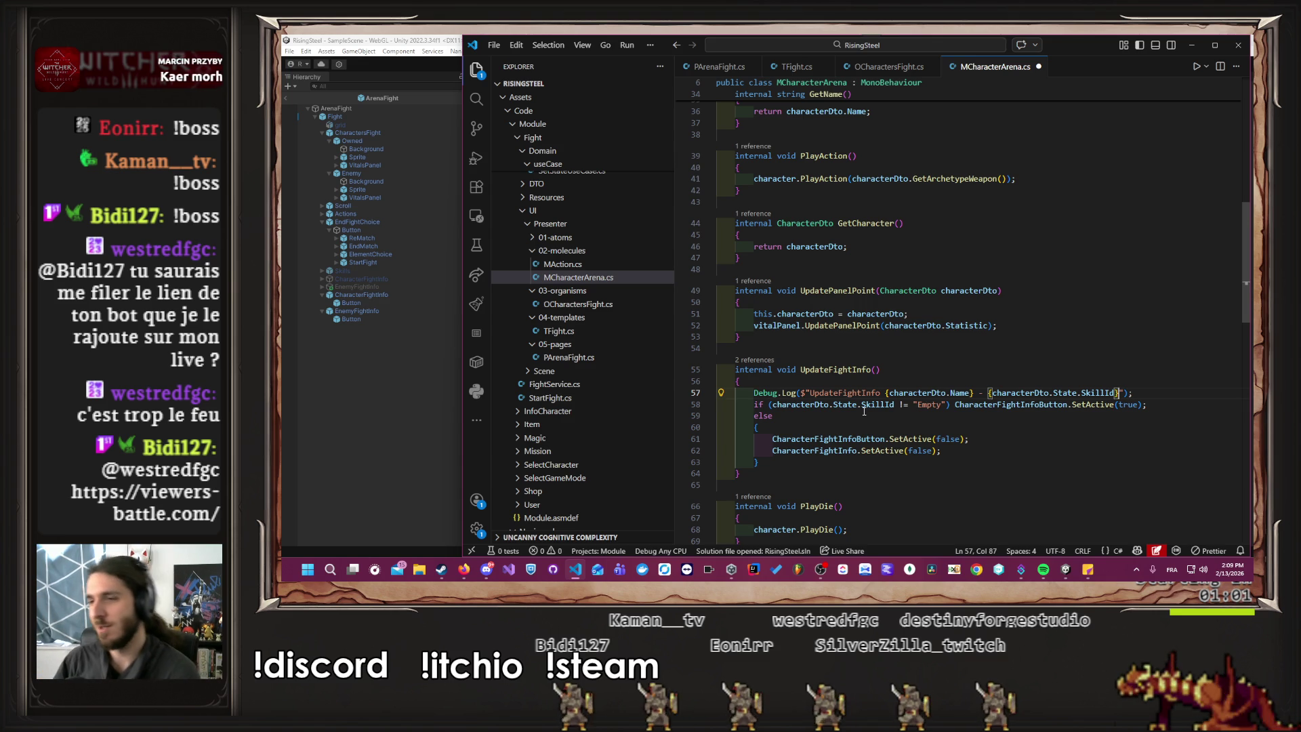
pyautogui.click(915, 373)
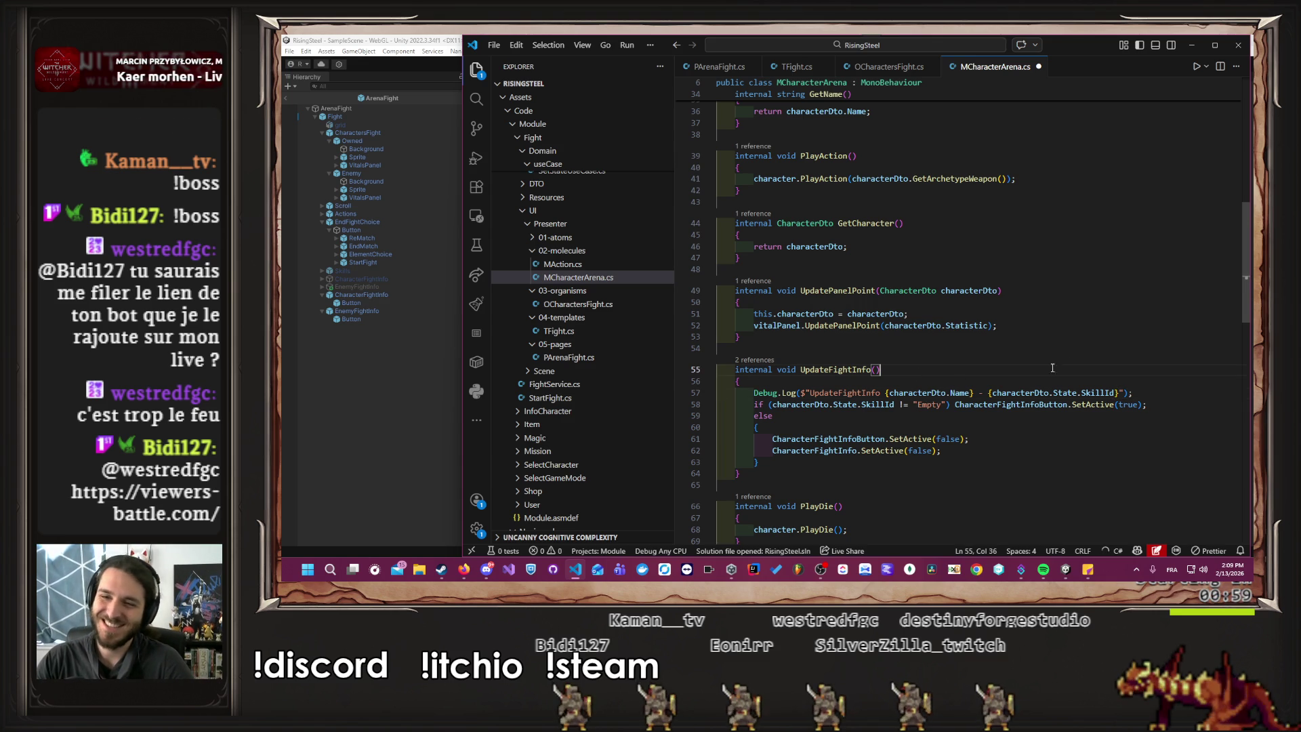
pyautogui.hotkey('ctrl', 's')
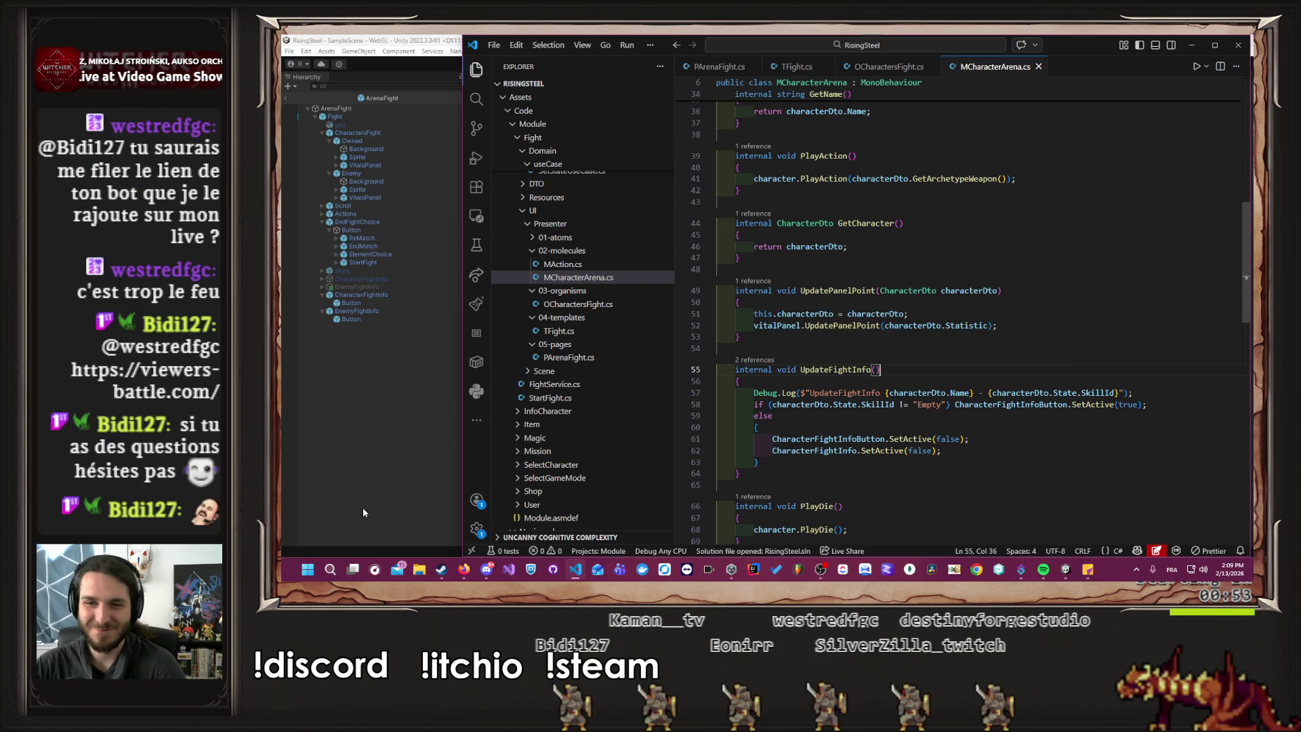
pyautogui.click(316, 421)
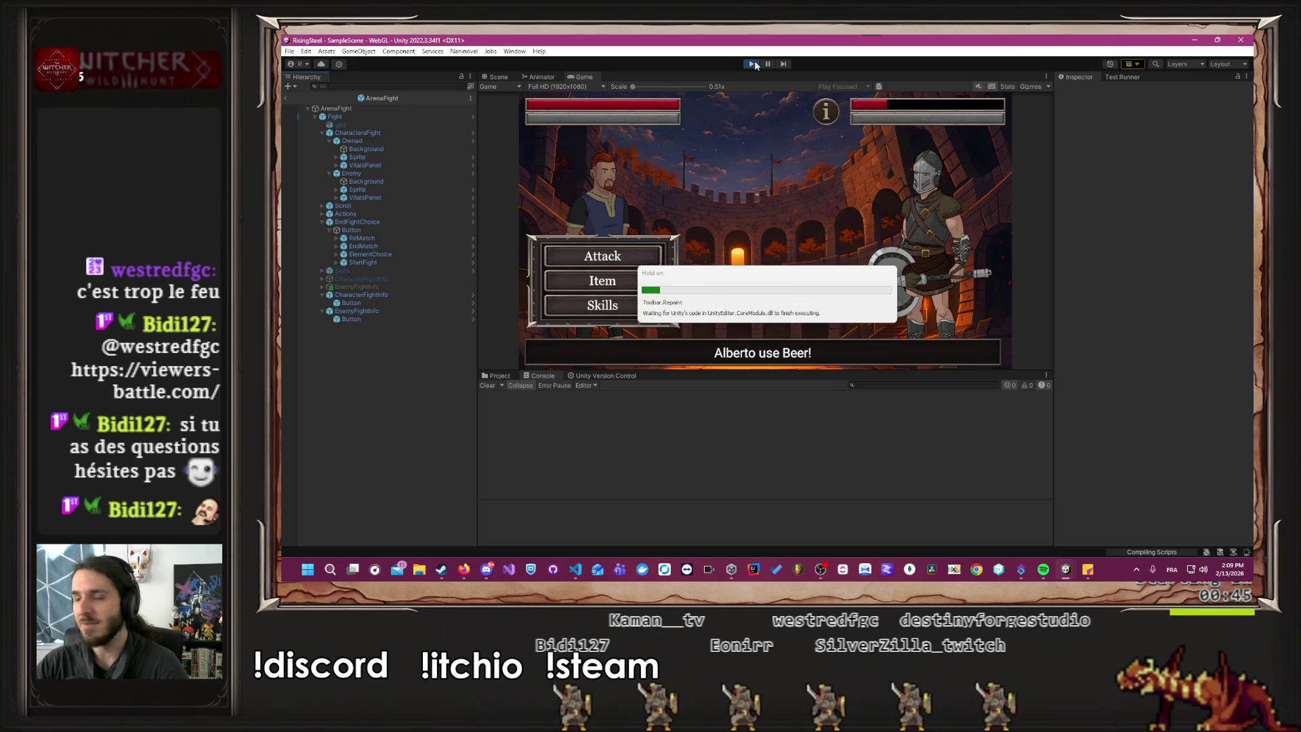
# Restart play mode, load save slot 1, and start an Arena fight with Alberto.
pyautogui.click(754, 63)
pyautogui.click(755, 63)
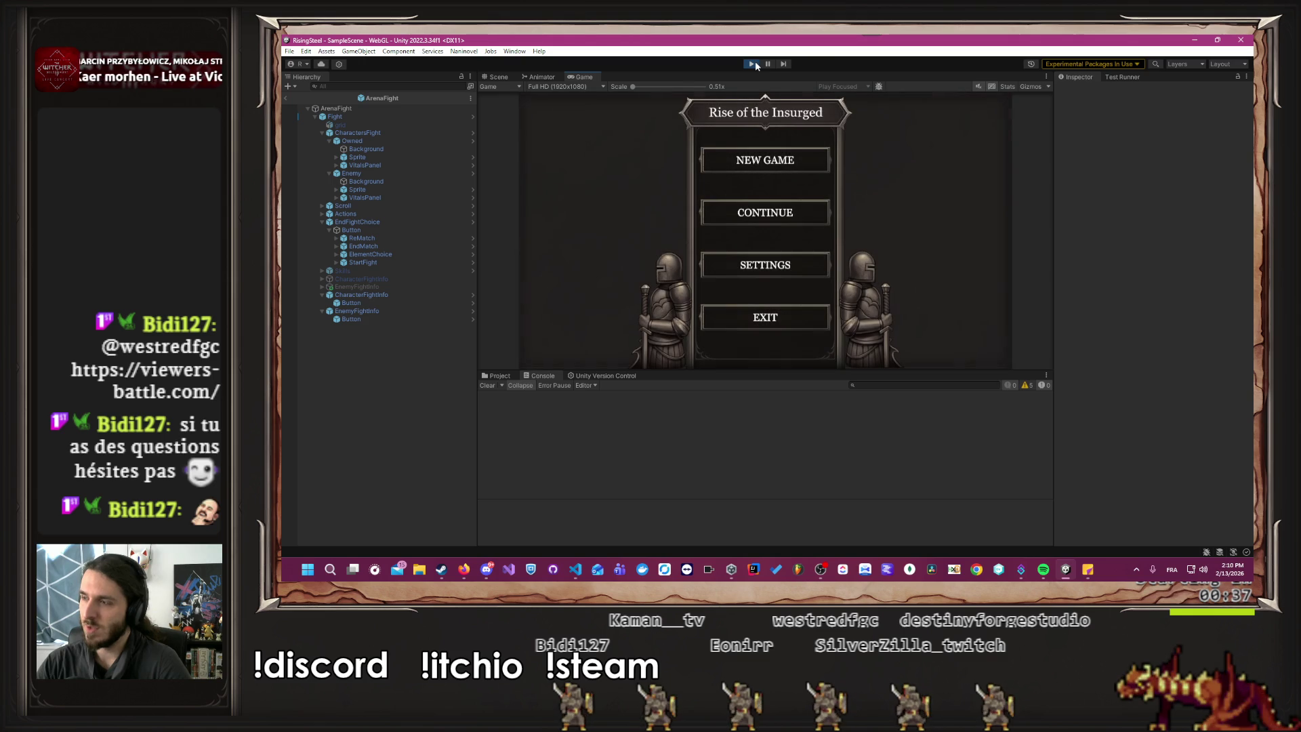
pyautogui.click(726, 219)
pyautogui.click(719, 238)
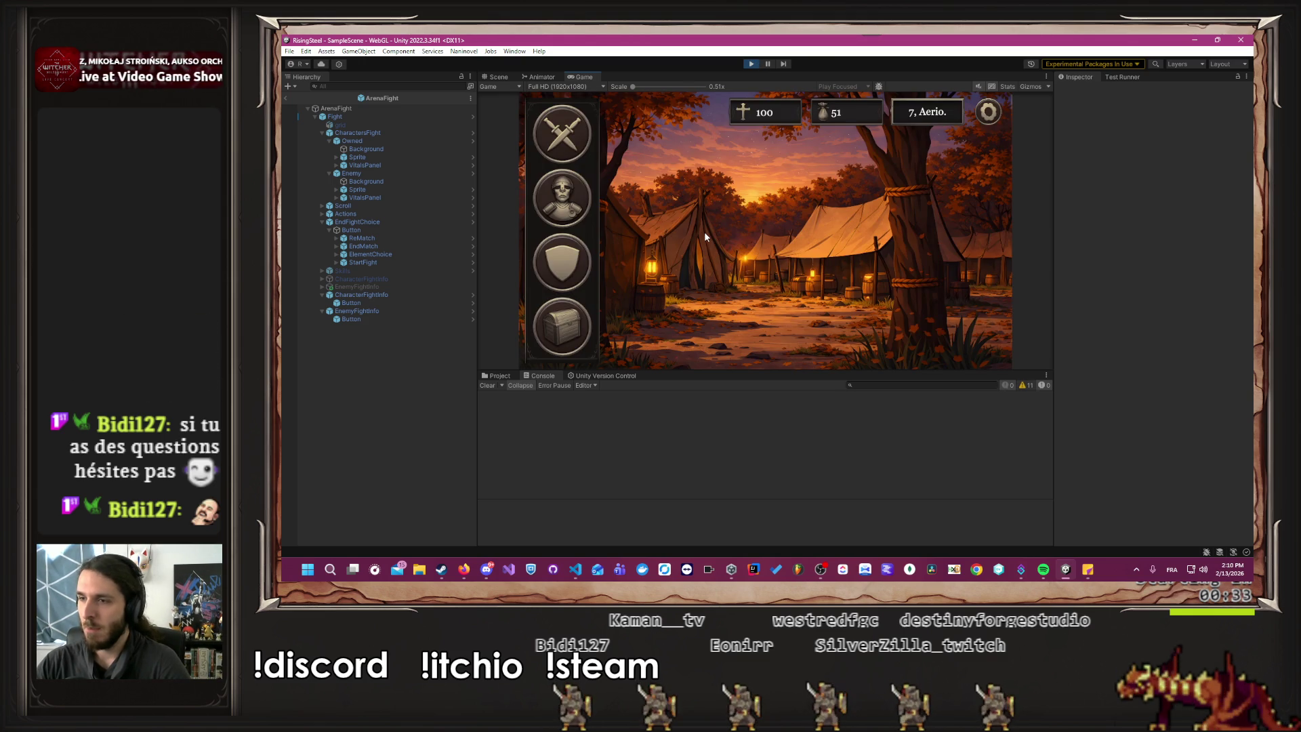
pyautogui.click(562, 134)
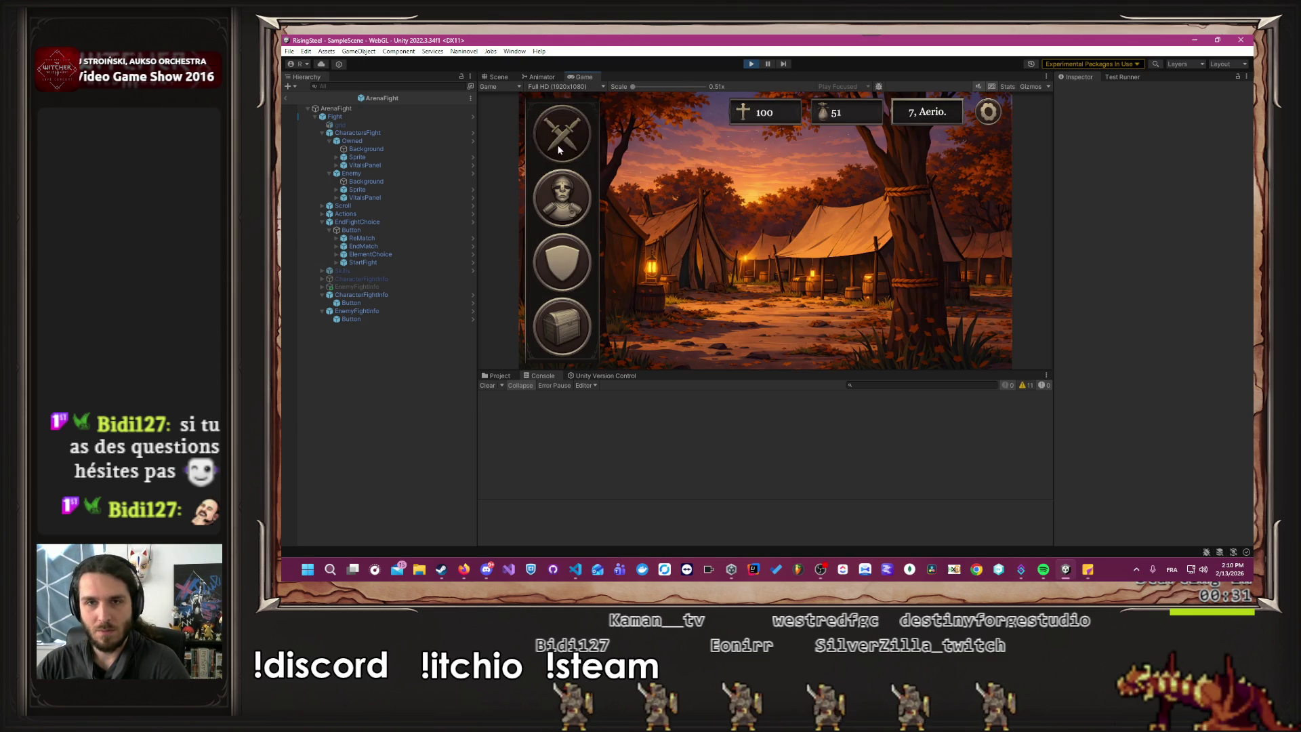
pyautogui.click(555, 211)
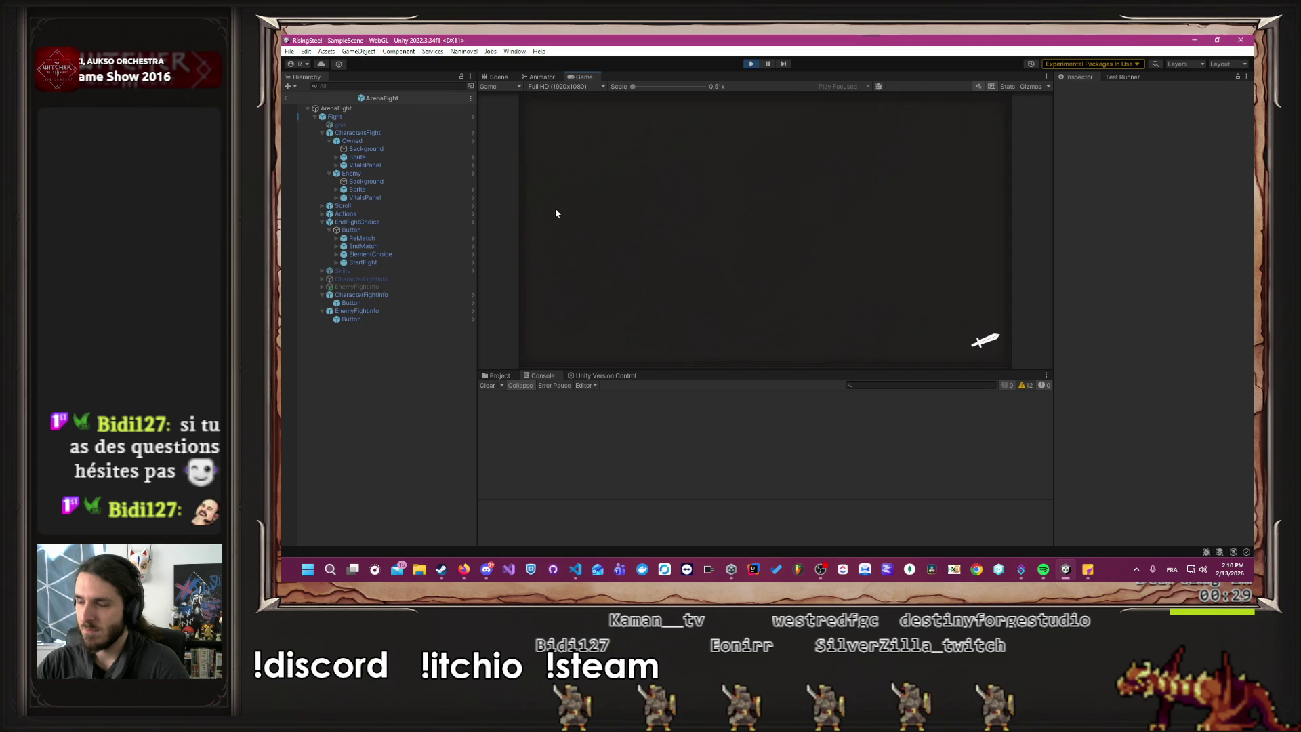
pyautogui.click(554, 208)
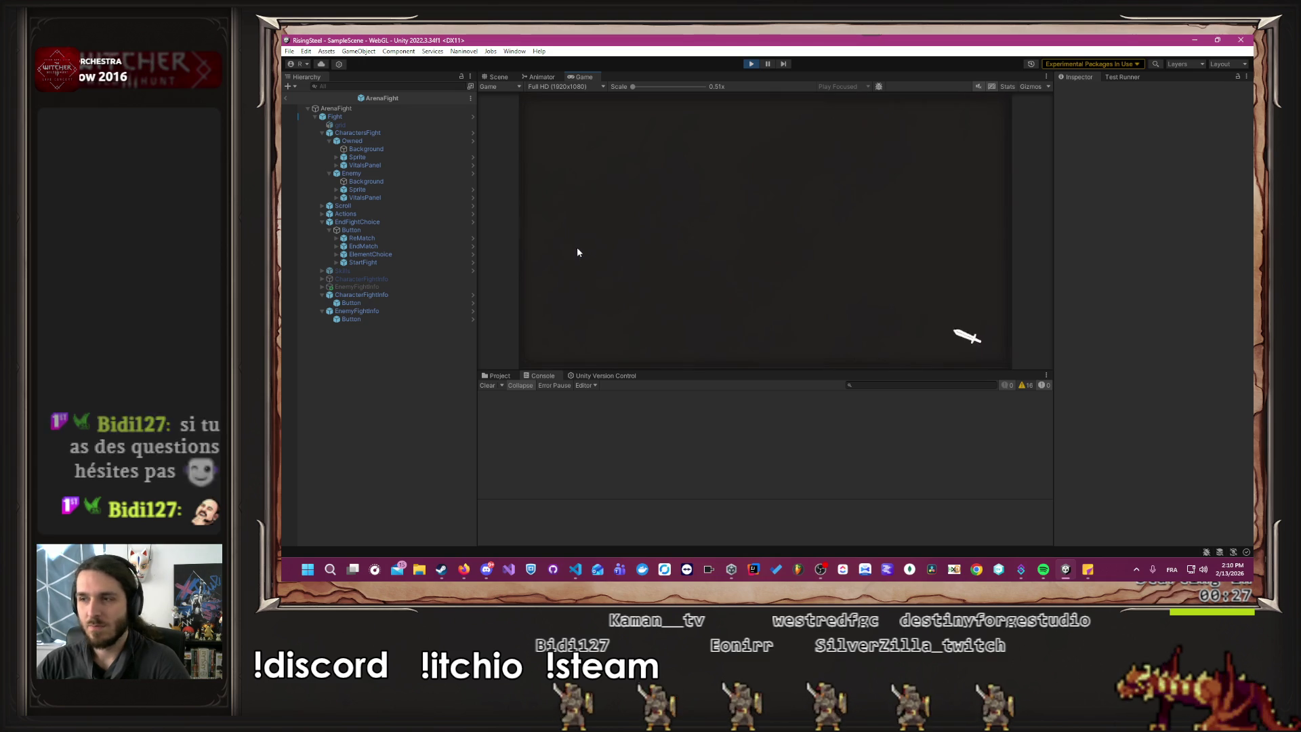
pyautogui.click(772, 230)
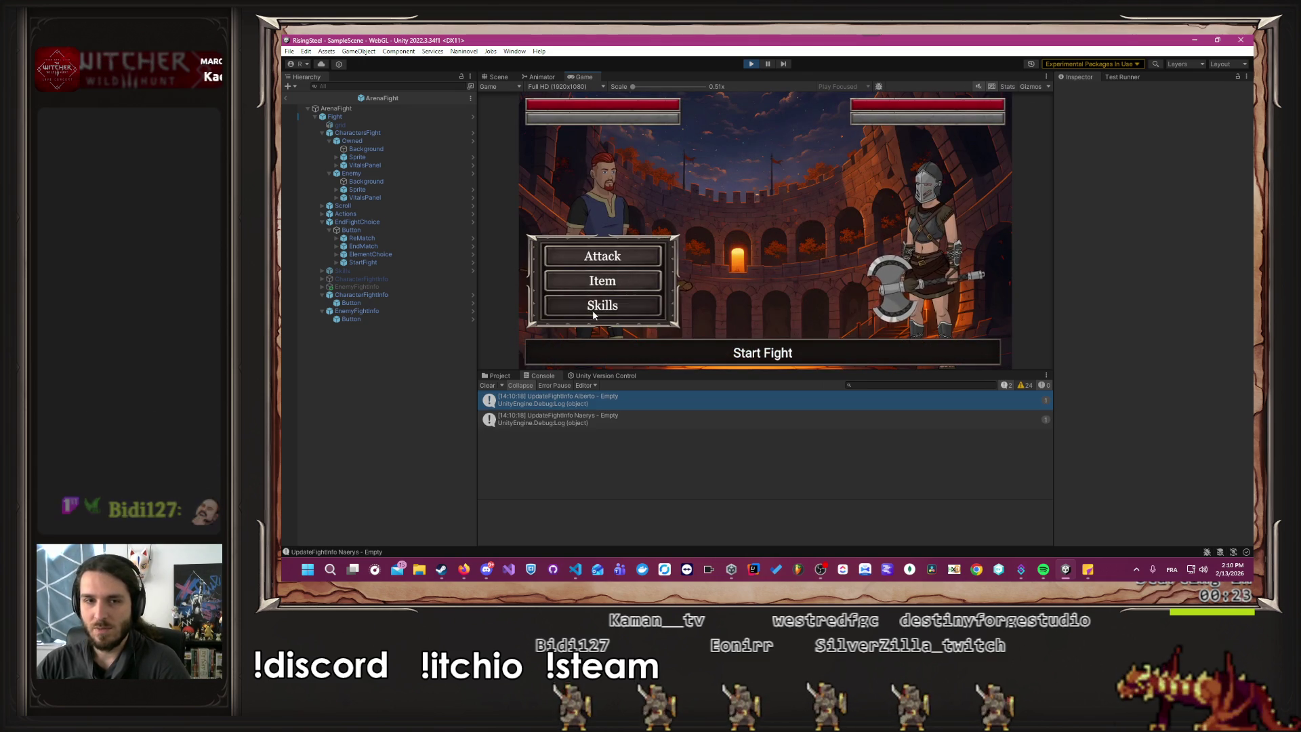
# Cast Burn on Naerys and use a Beer, clearing the logged fight info from the Console.
pyautogui.click(592, 309)
pyautogui.click(767, 159)
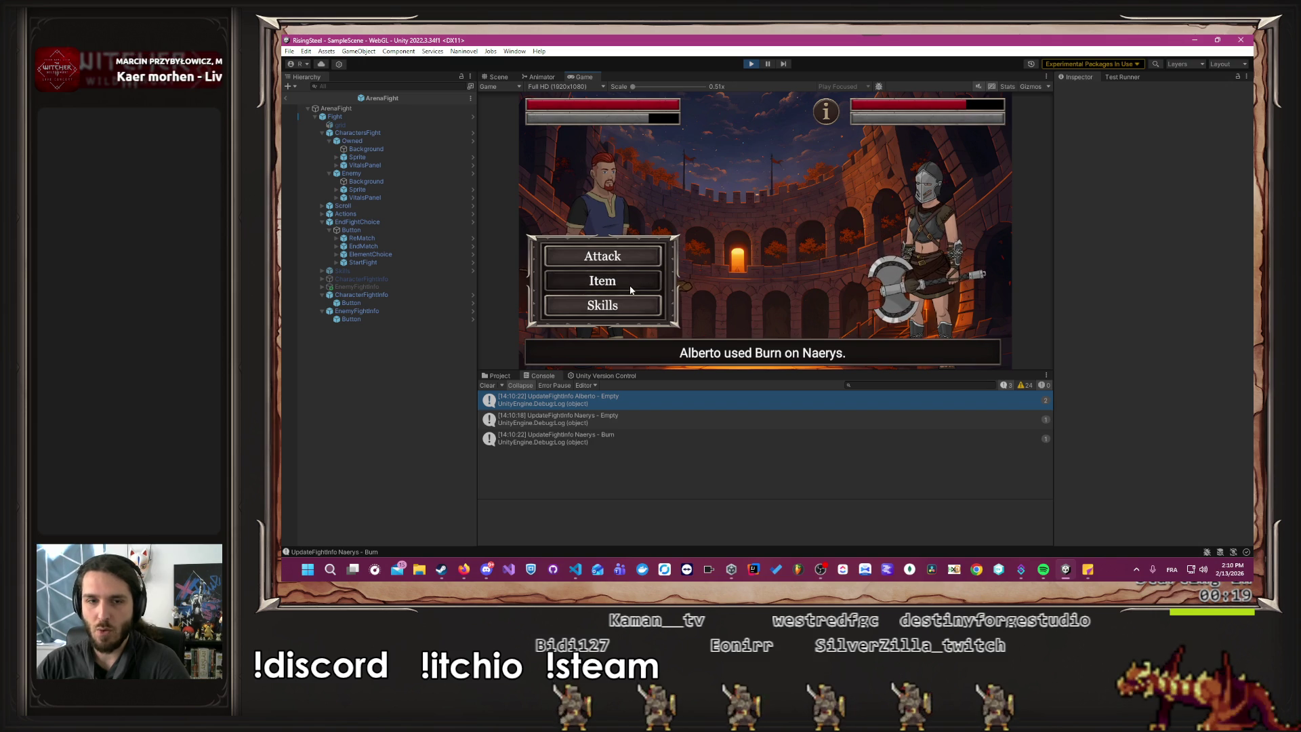
pyautogui.click(488, 386)
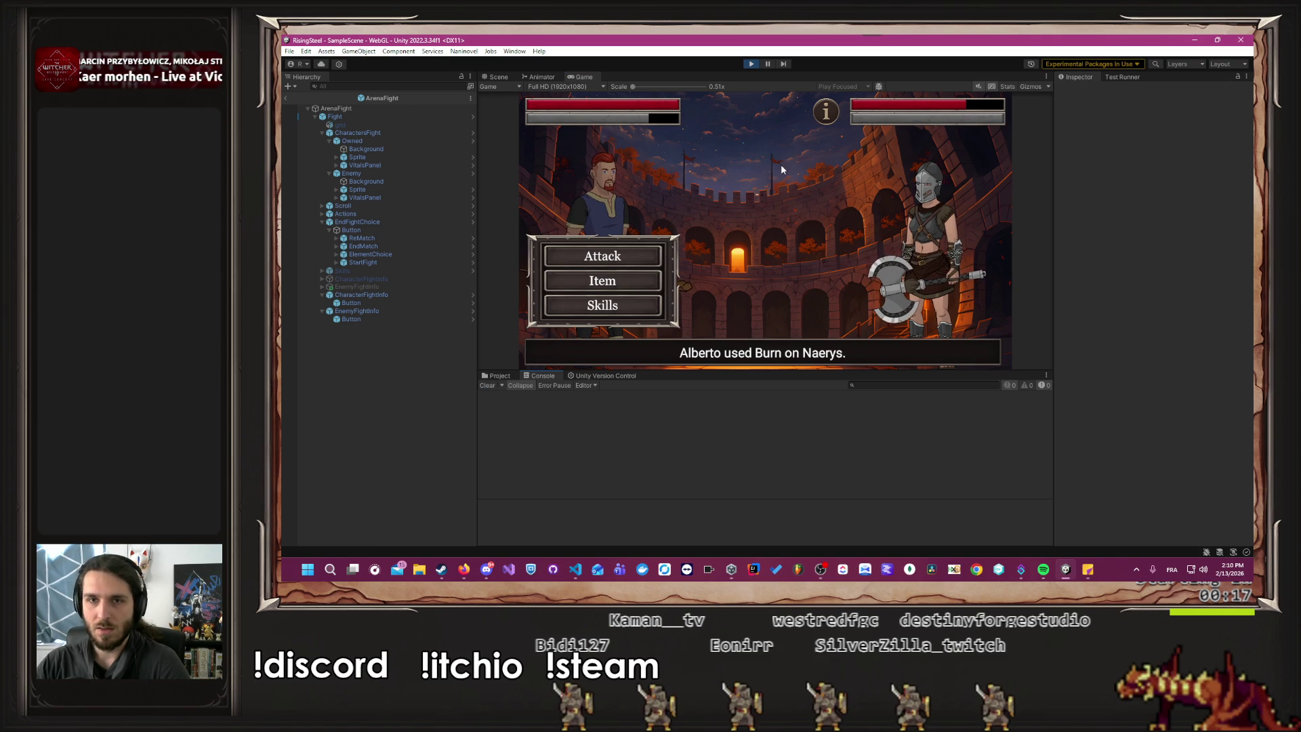
pyautogui.click(650, 289)
pyautogui.click(795, 274)
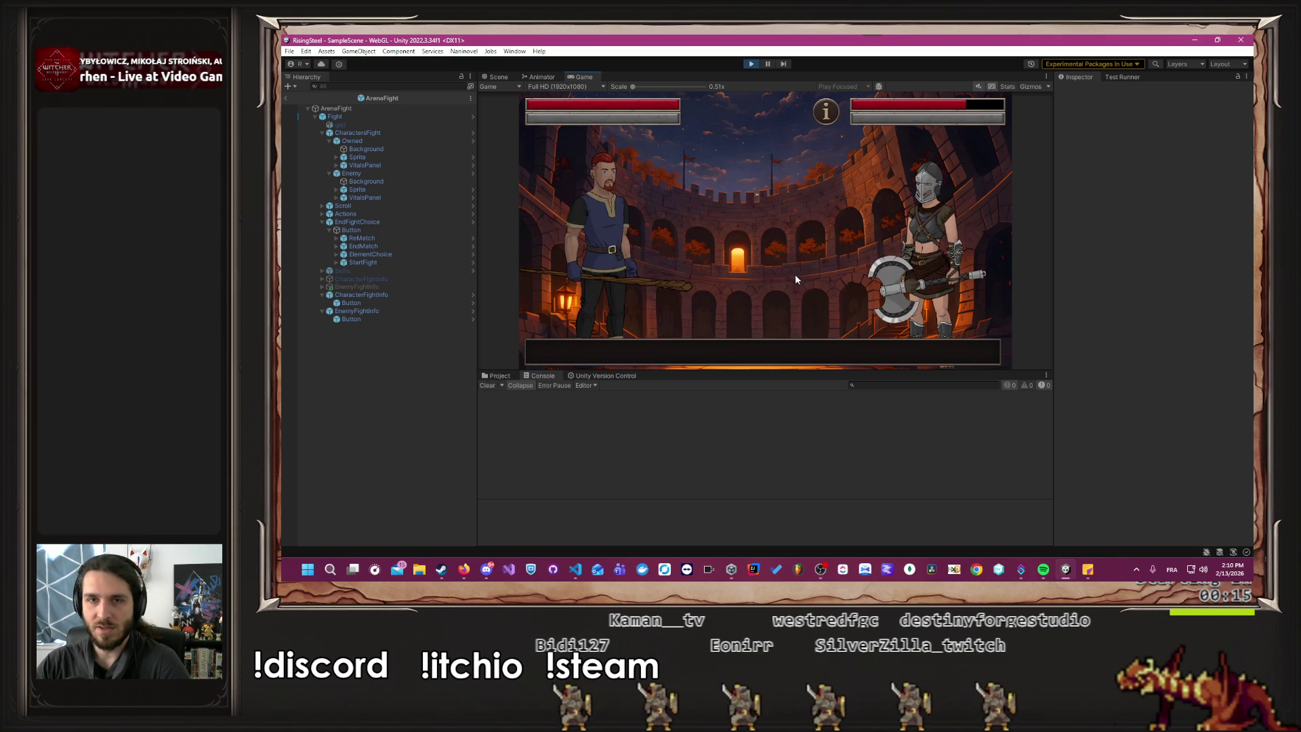
pyautogui.moveTo(827, 119)
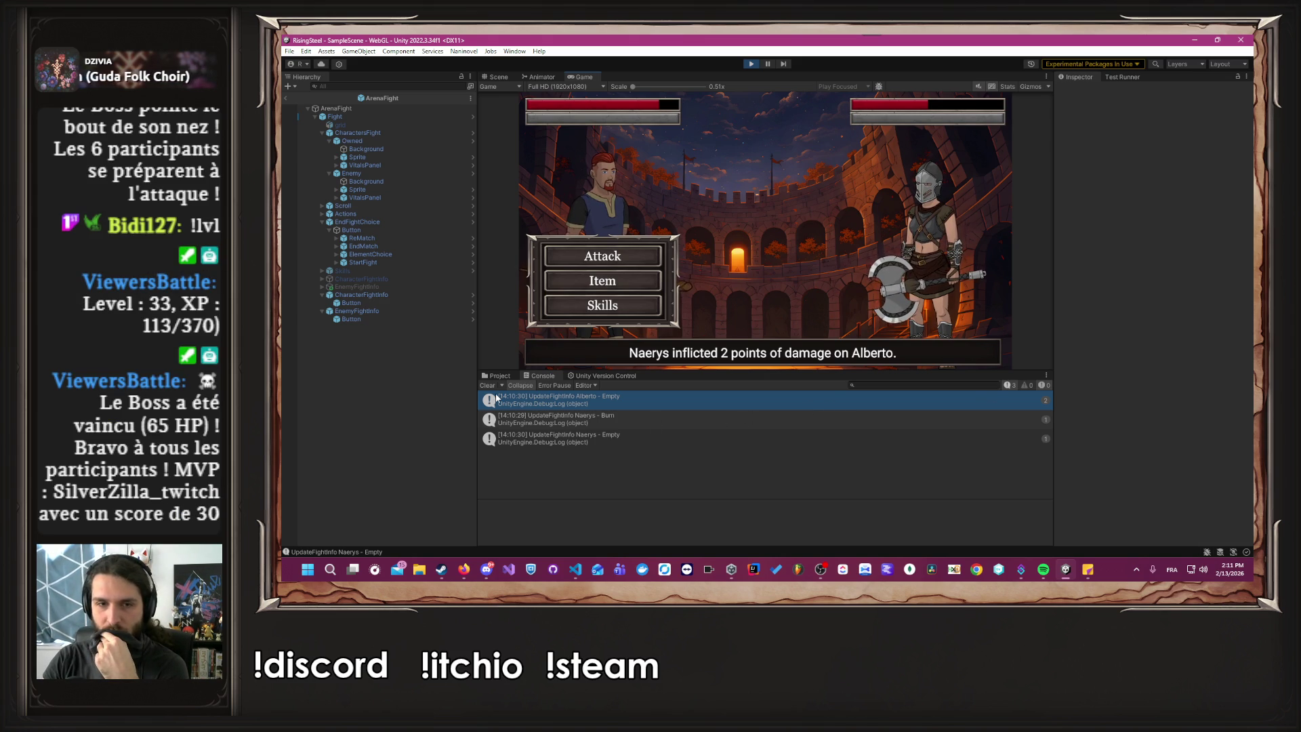
pyautogui.click(488, 385)
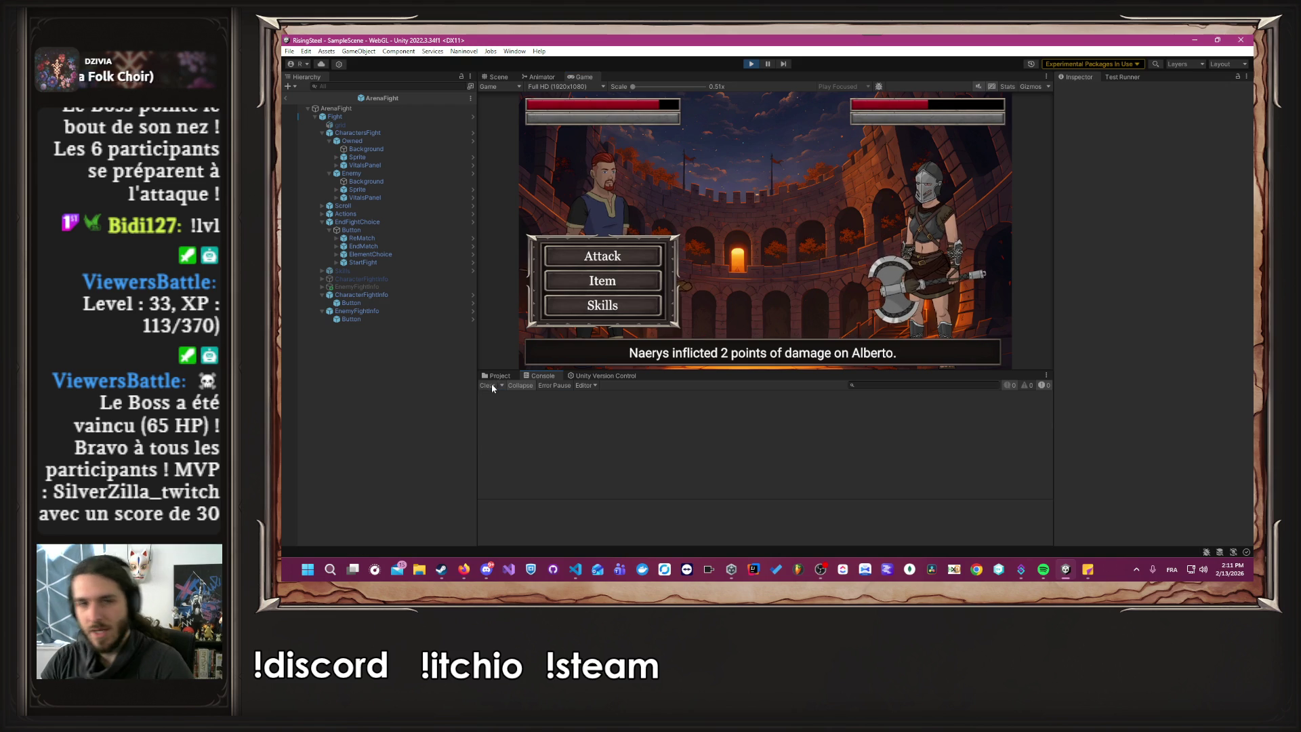
# Remove the Debug.Log on line 57 of MCharacterArena.cs, then bring the Viewers Battle browser forward.
pyautogui.hotkey('alt', 'Tab')
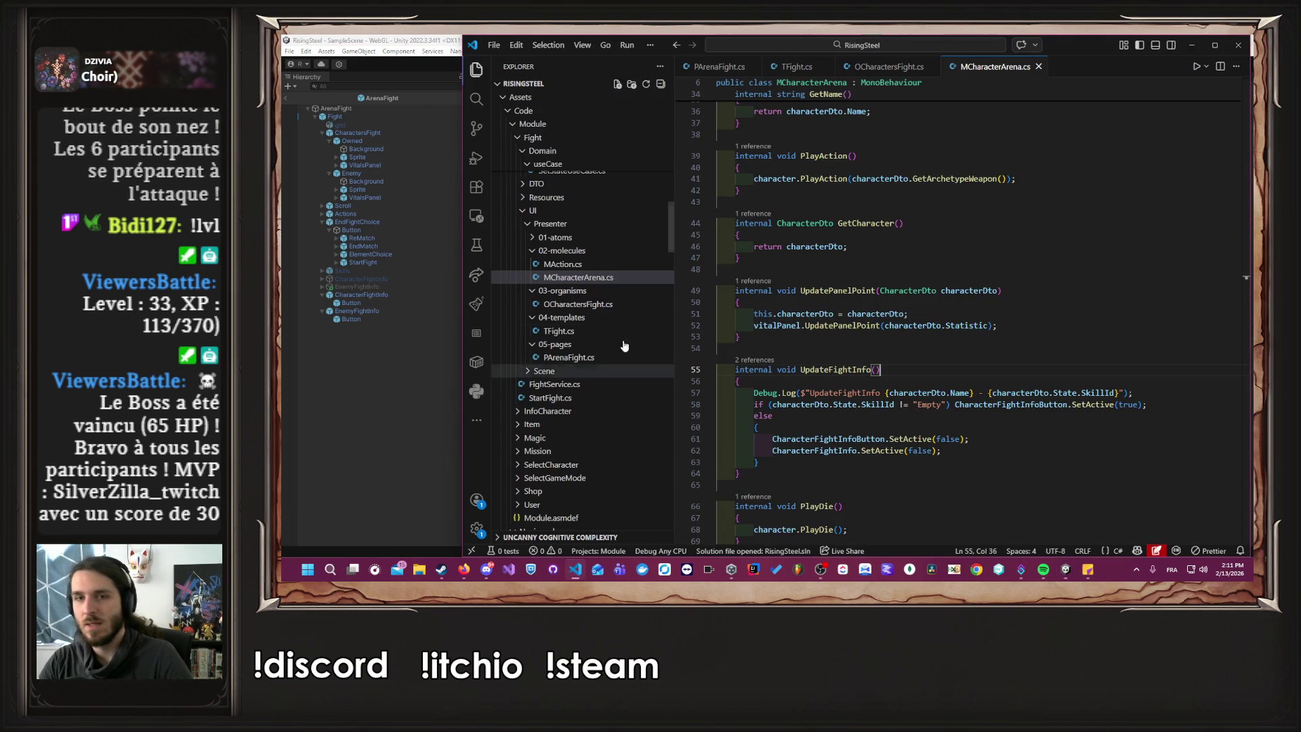
pyautogui.moveTo(1155, 391); pyautogui.dragTo(718, 392)
pyautogui.press('BackSpace')
pyautogui.press('BackSpace')
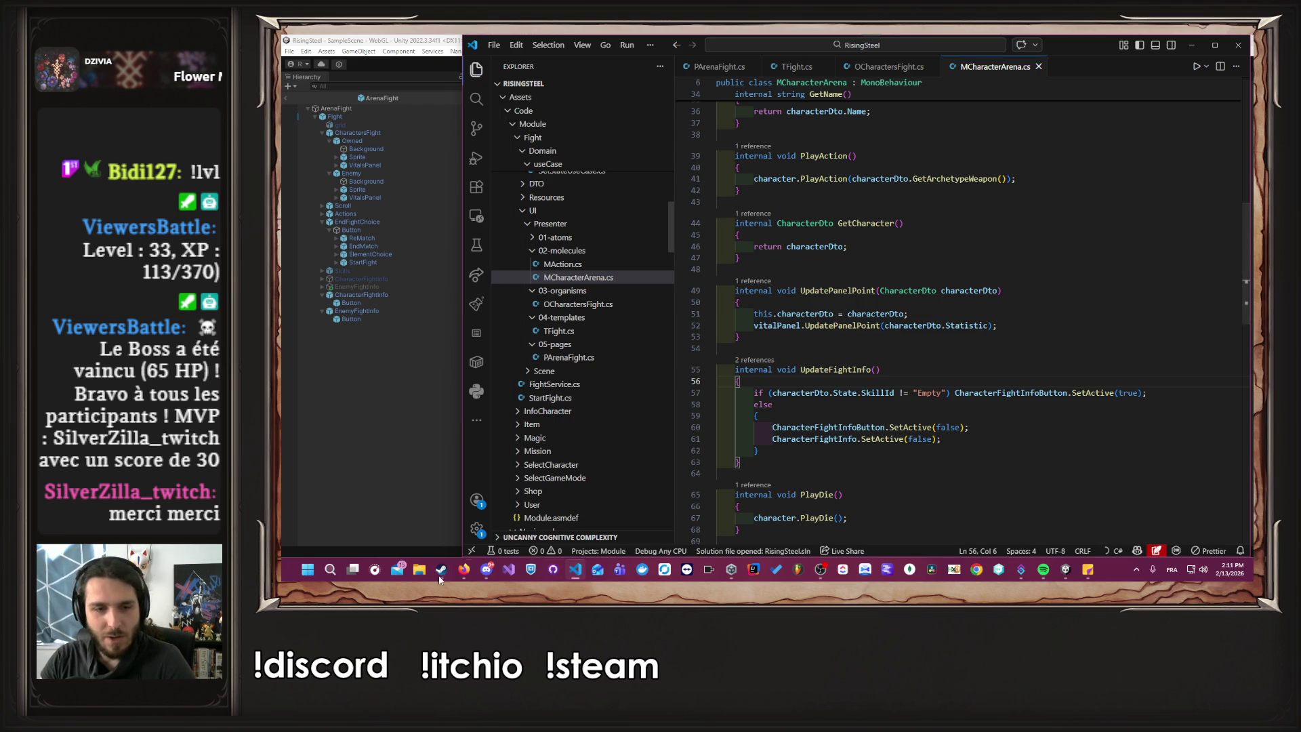
pyautogui.click(460, 574)
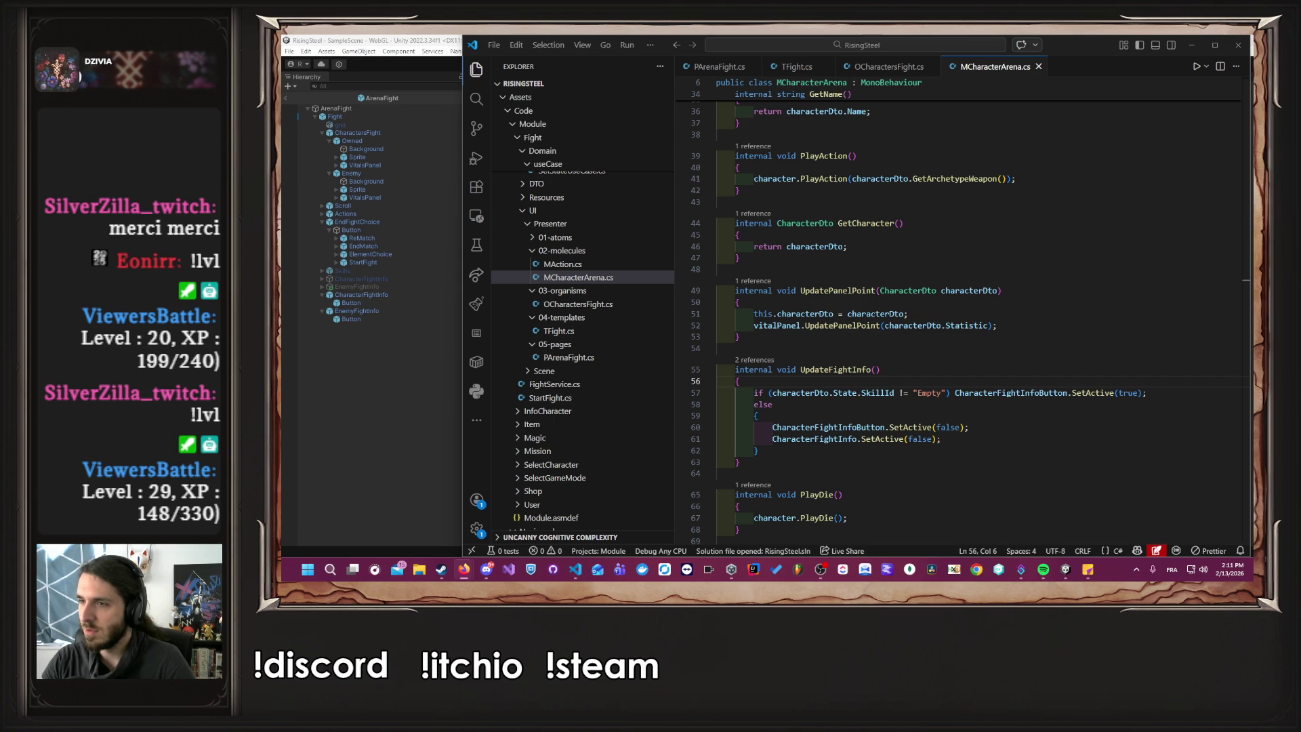
pyautogui.hotkey('alt', 'Tab')
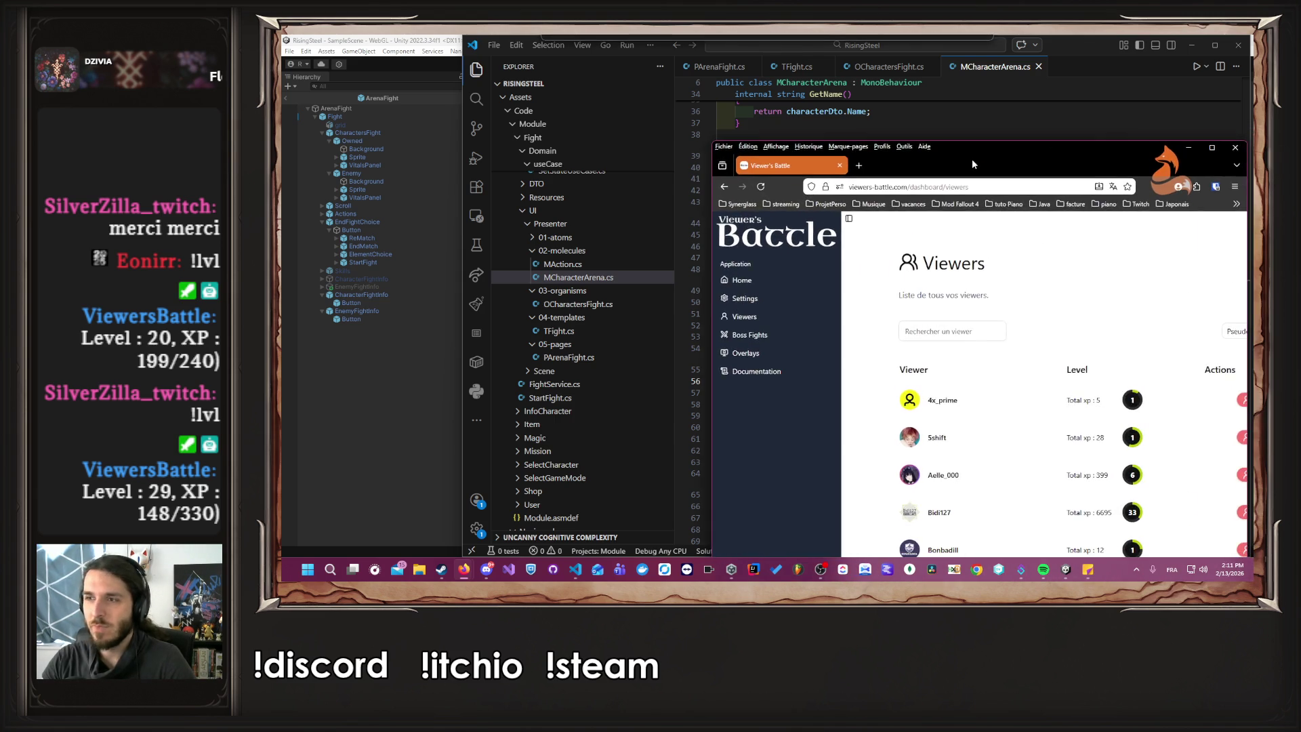
# Reposition the Viewers Battle window and scroll through the viewers list.
pyautogui.moveTo(951, 148)
pyautogui.mouseDown()
pyautogui.moveTo(881, 40)
pyautogui.moveTo(857, 35)
pyautogui.mouseUp()
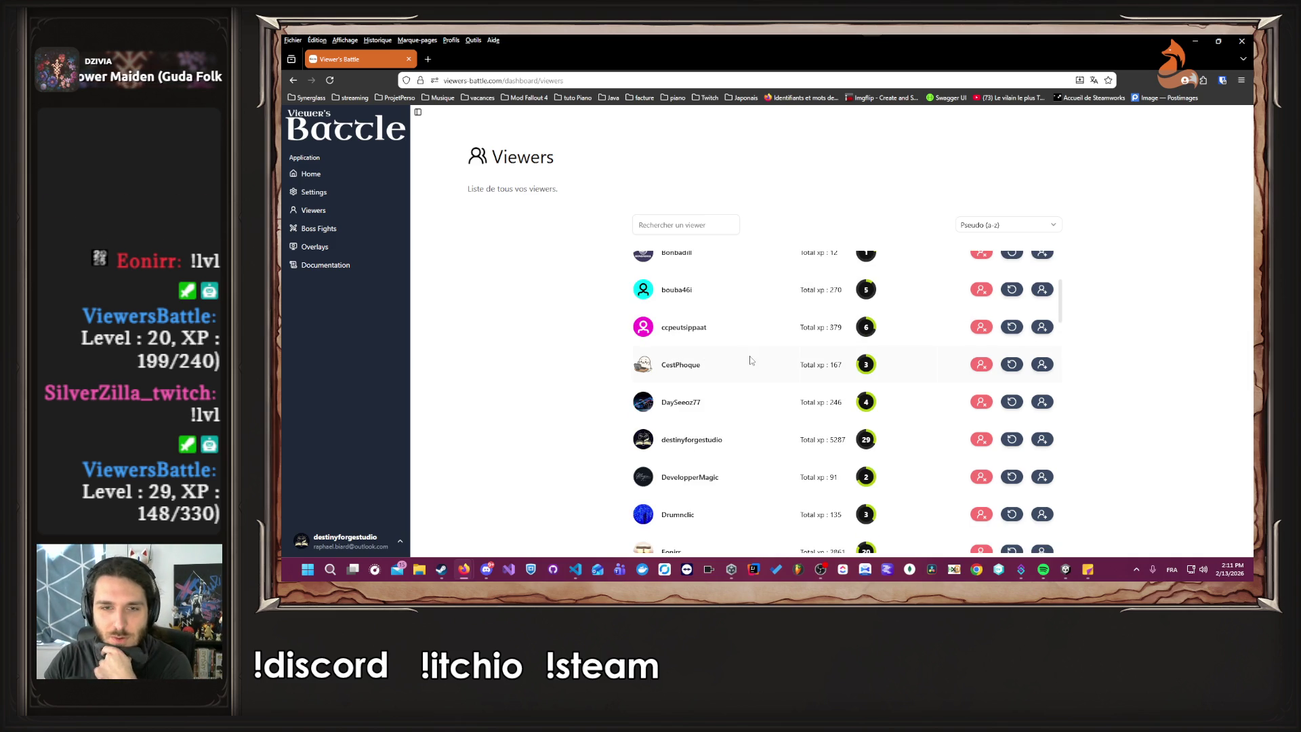
pyautogui.scroll(-2, 750, 361)
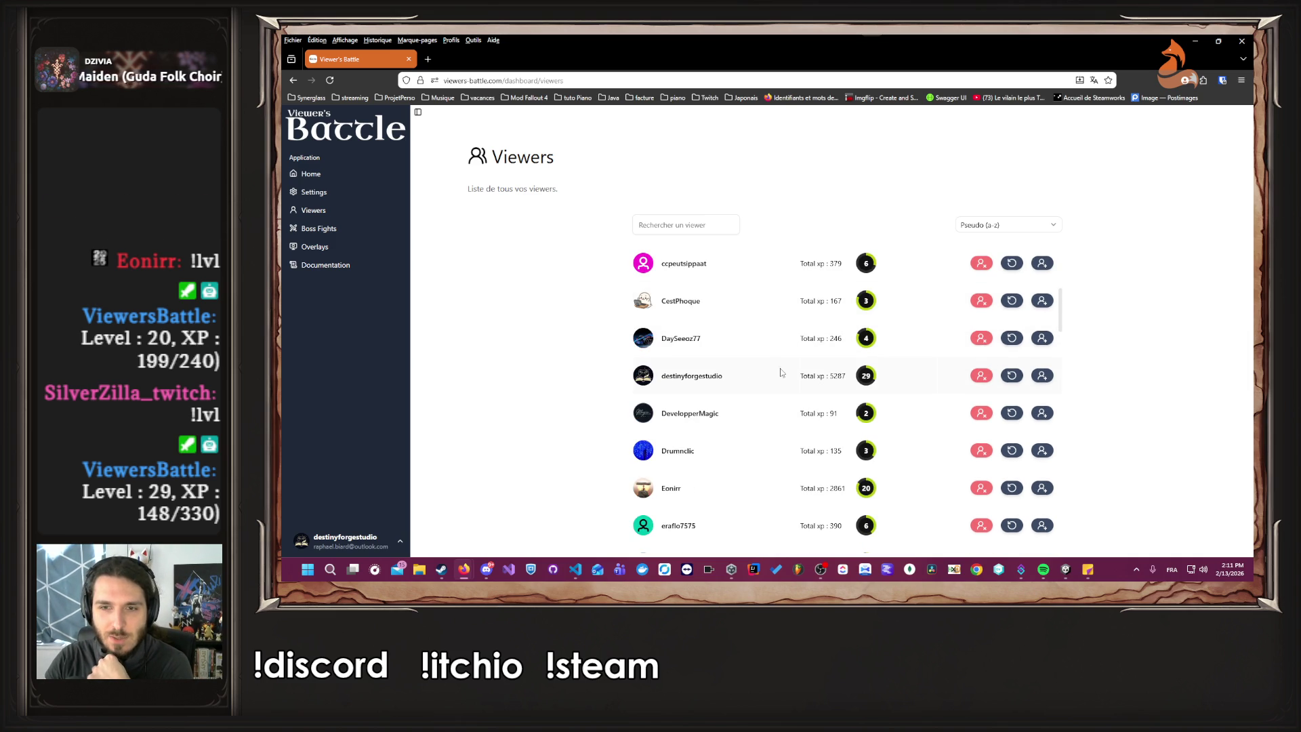
pyautogui.scroll(-2, 781, 372)
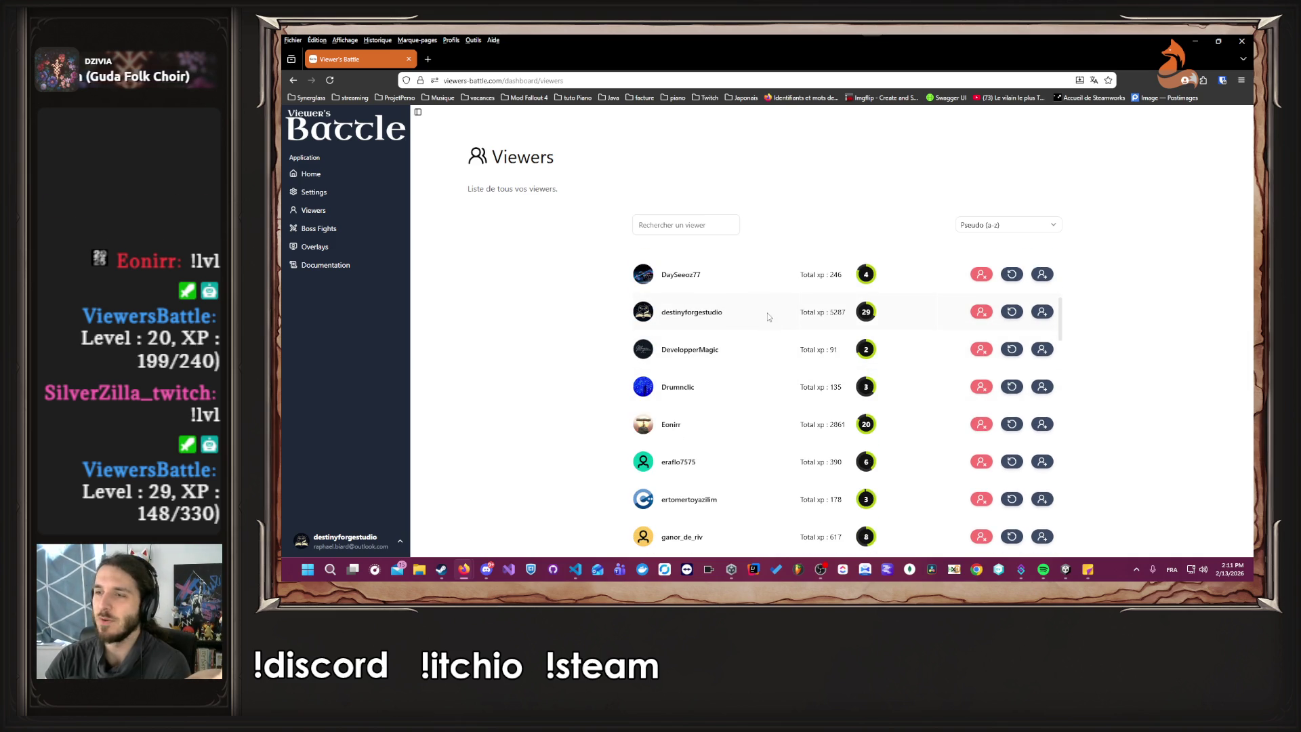
pyautogui.scroll(-3, 733, 437)
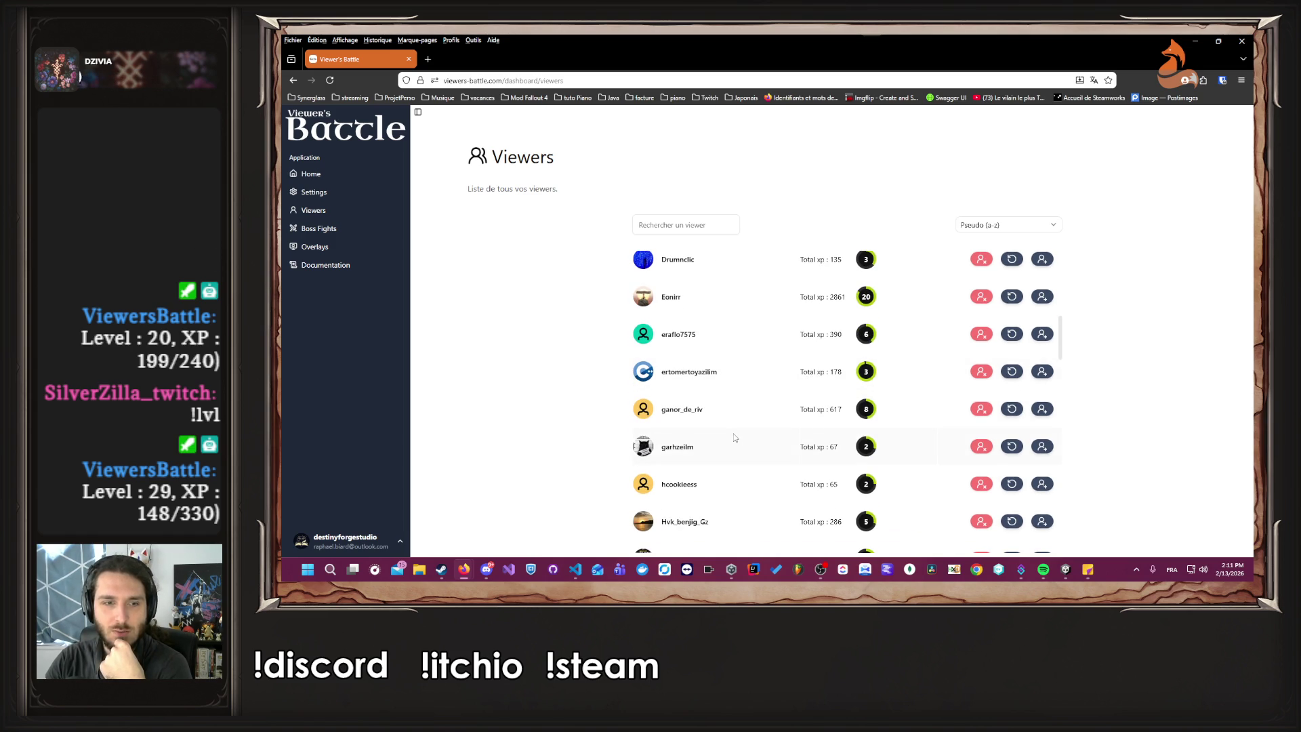
pyautogui.scroll(-3, 735, 437)
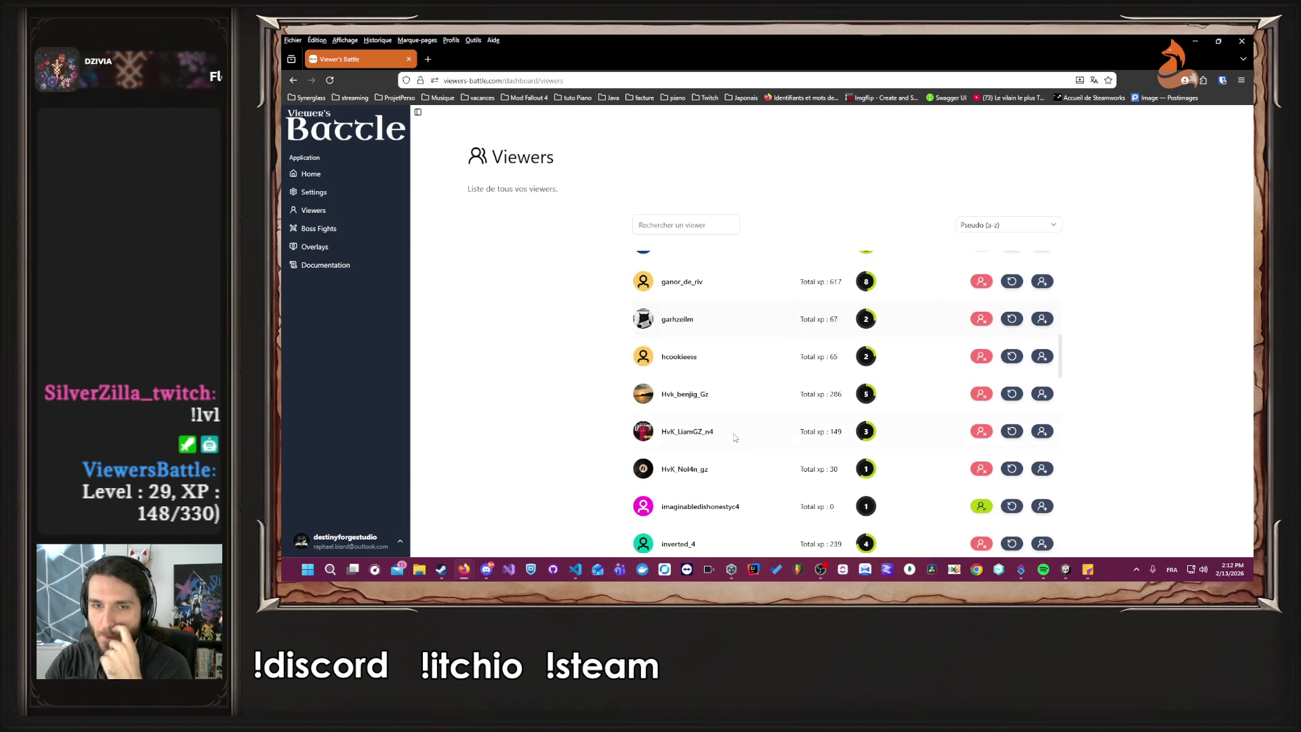
pyautogui.scroll(-5, 734, 437)
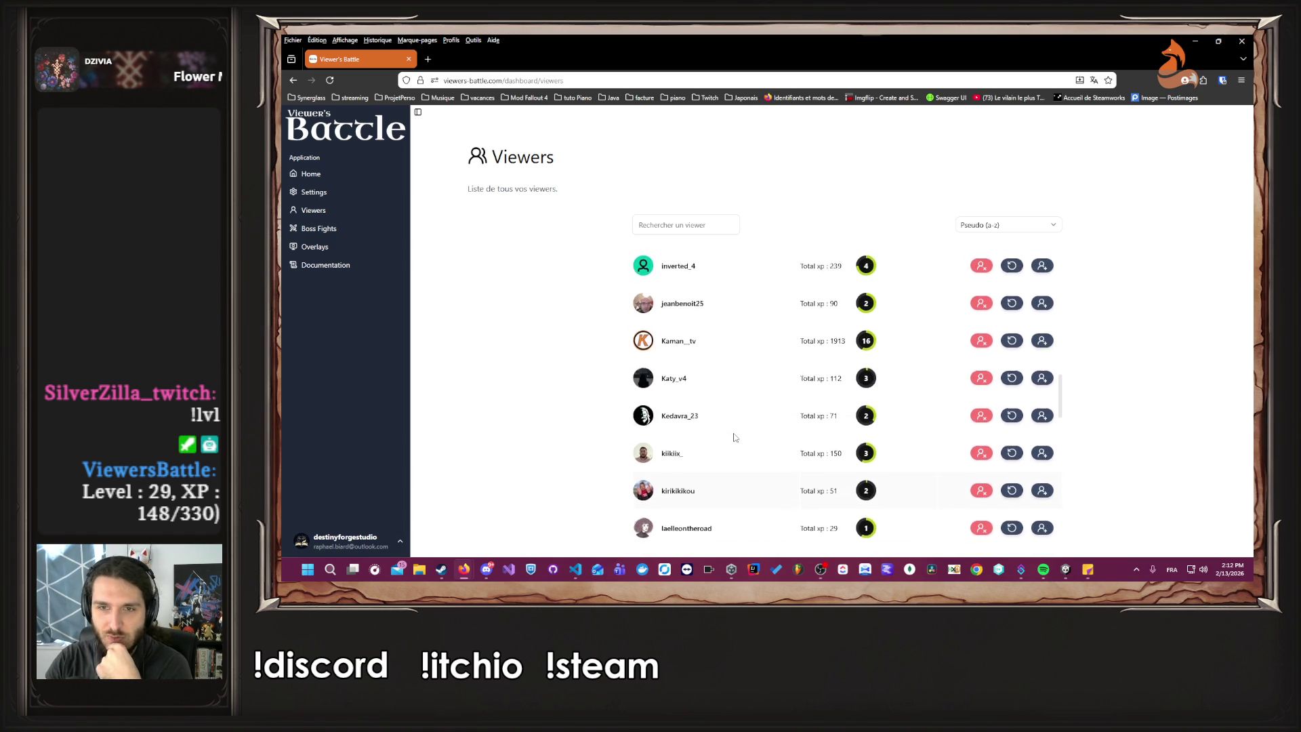
pyautogui.scroll(-5, 733, 437)
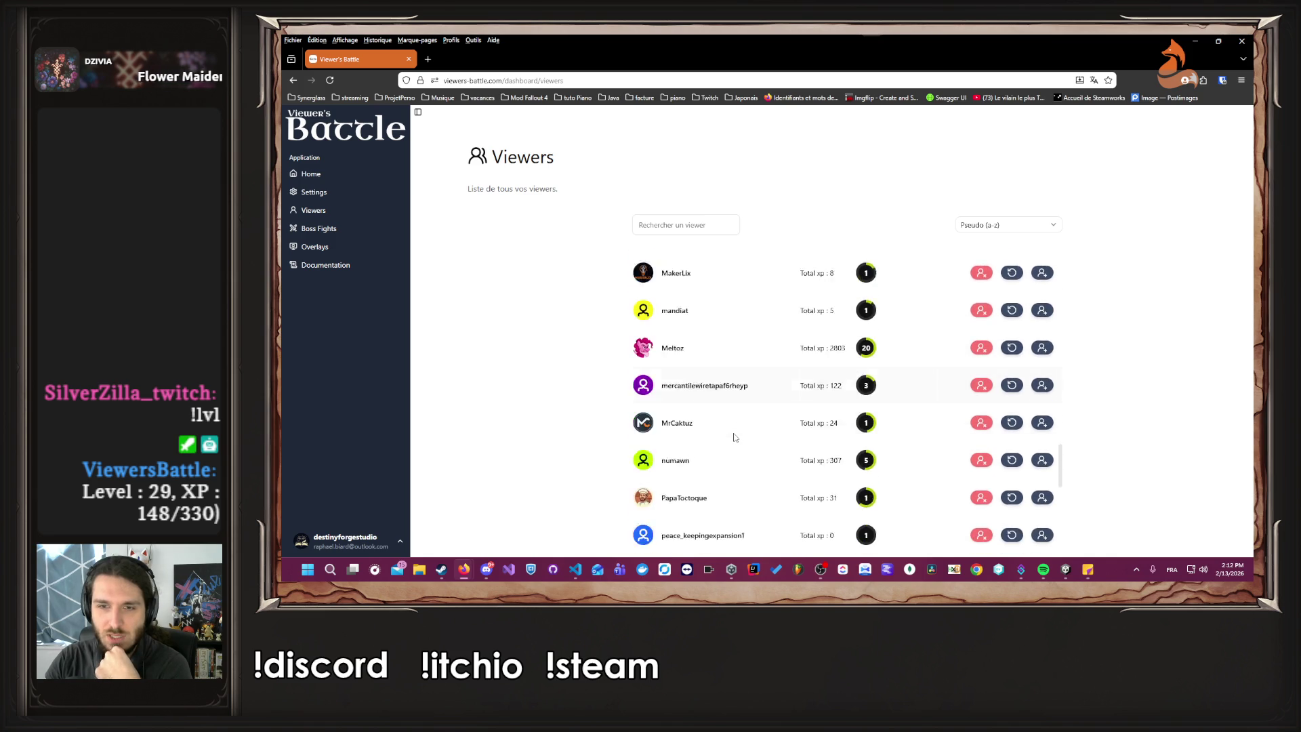
pyautogui.scroll(-5, 734, 437)
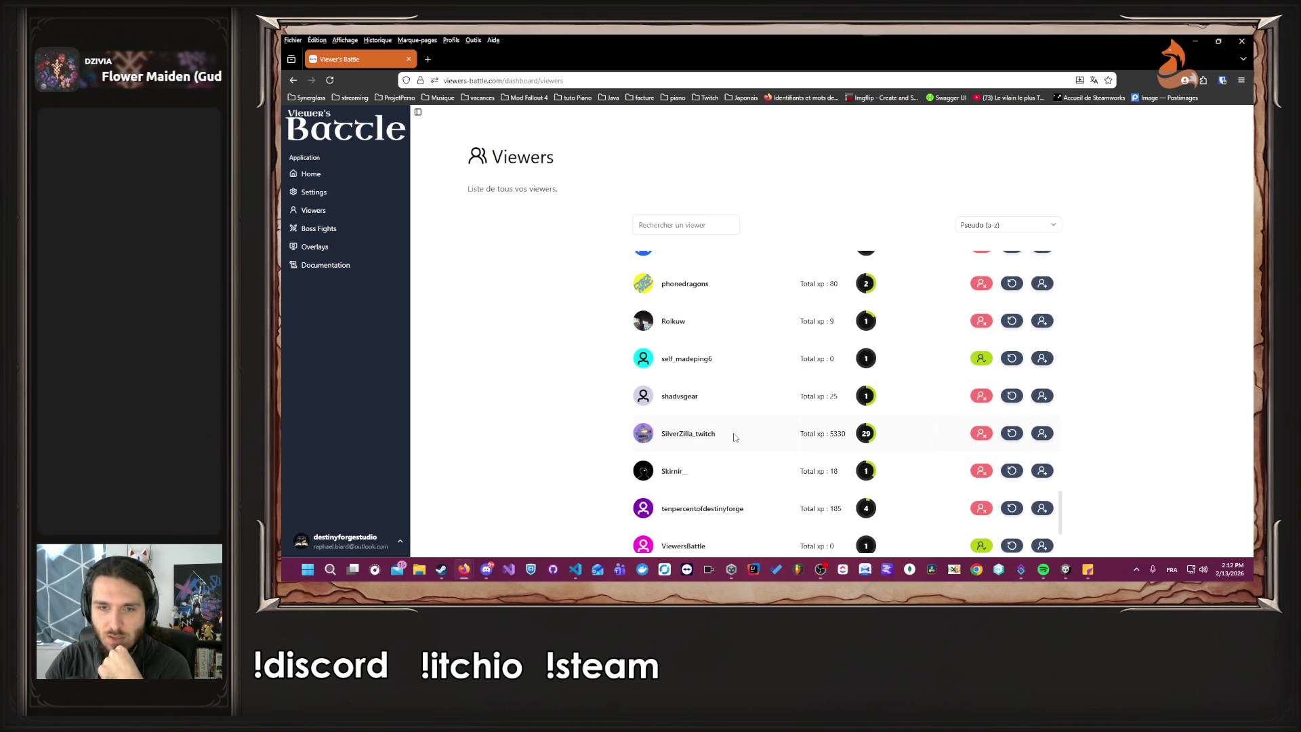
pyautogui.scroll(-2, 734, 437)
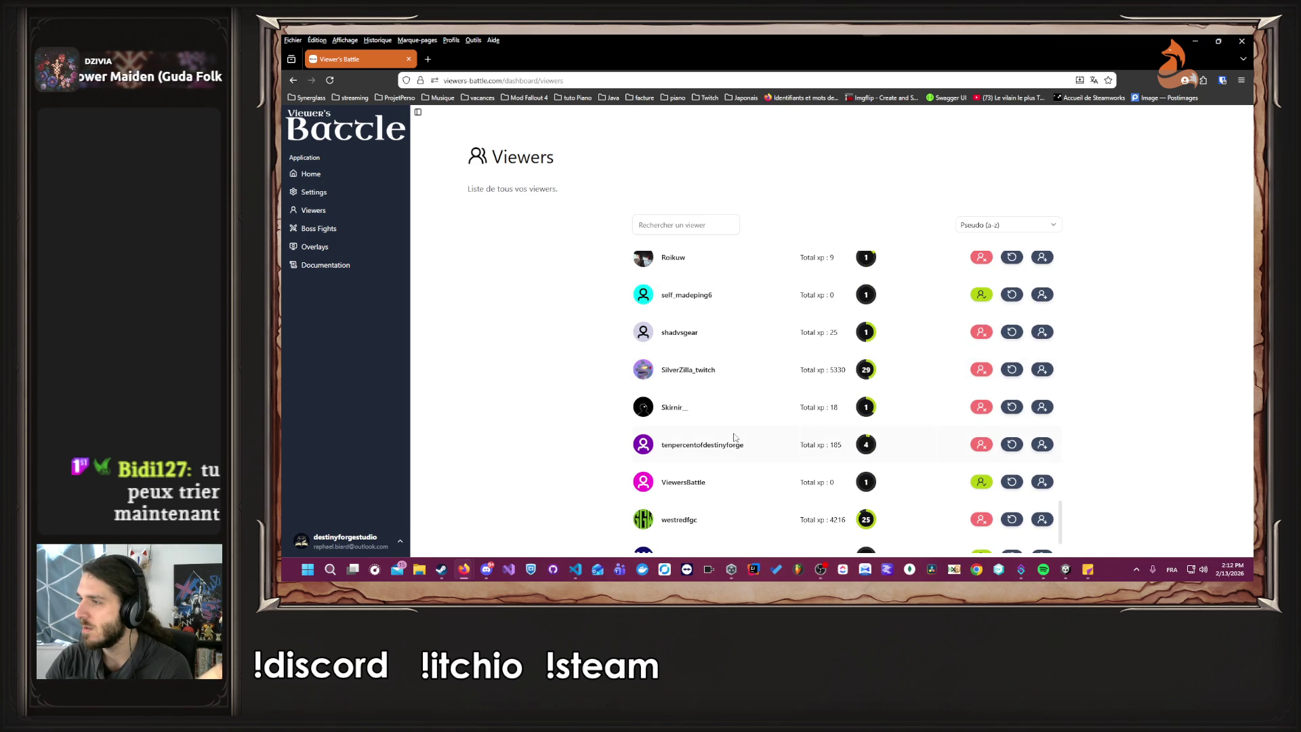
pyautogui.scroll(15, 734, 437)
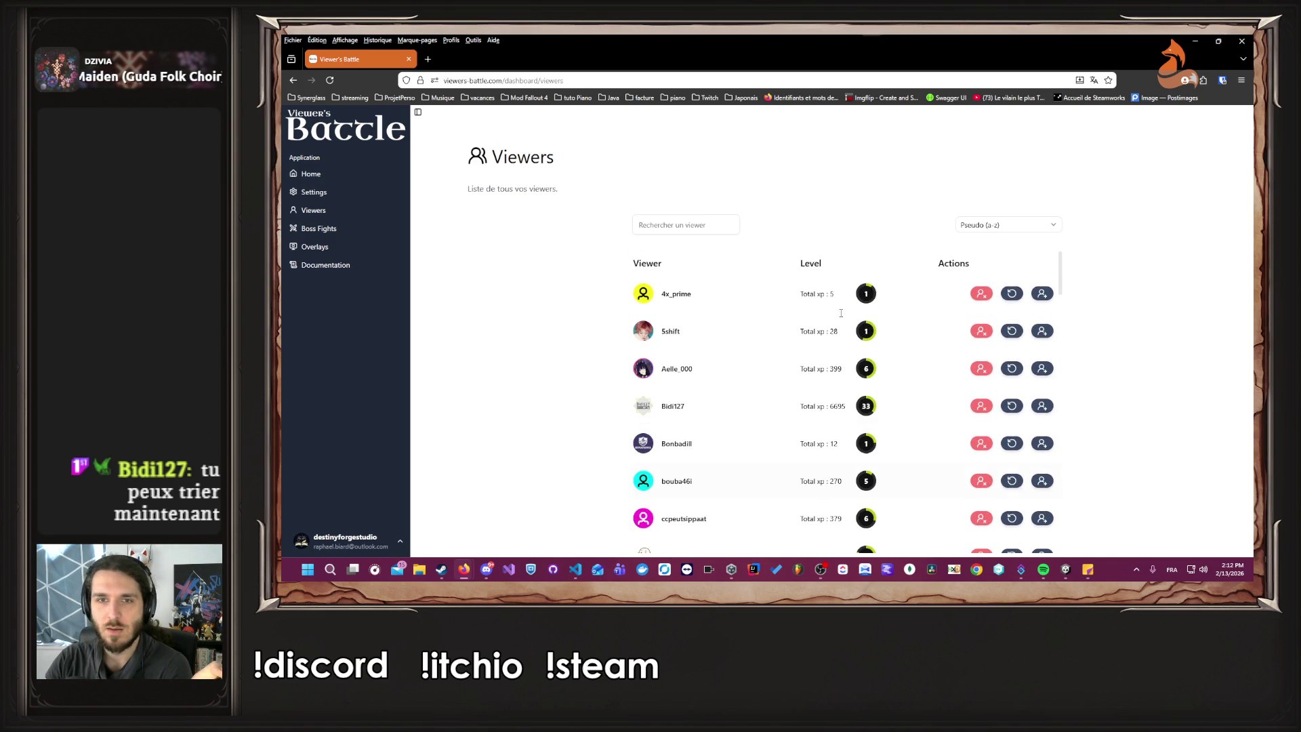
# Sort the viewers by 'XP total (décroissant)', review the list, and close the browser.
pyautogui.click(1006, 226)
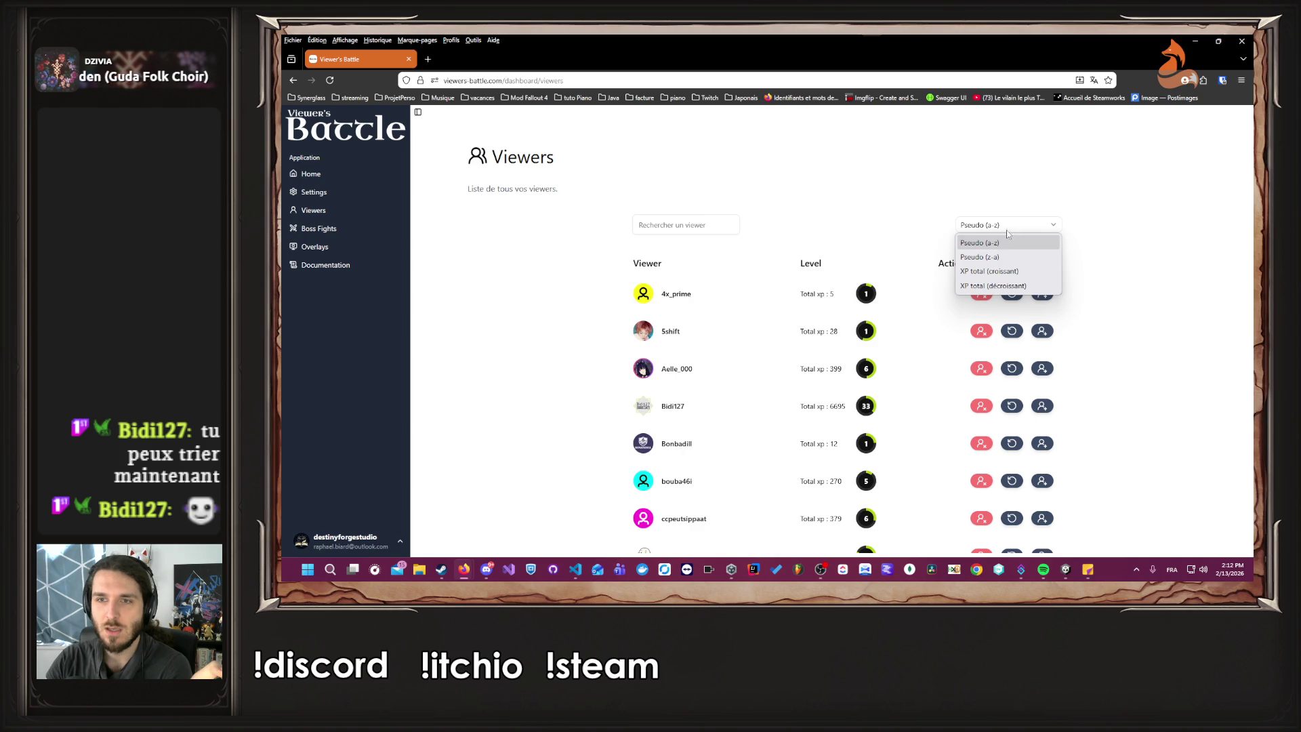
pyautogui.click(1021, 270)
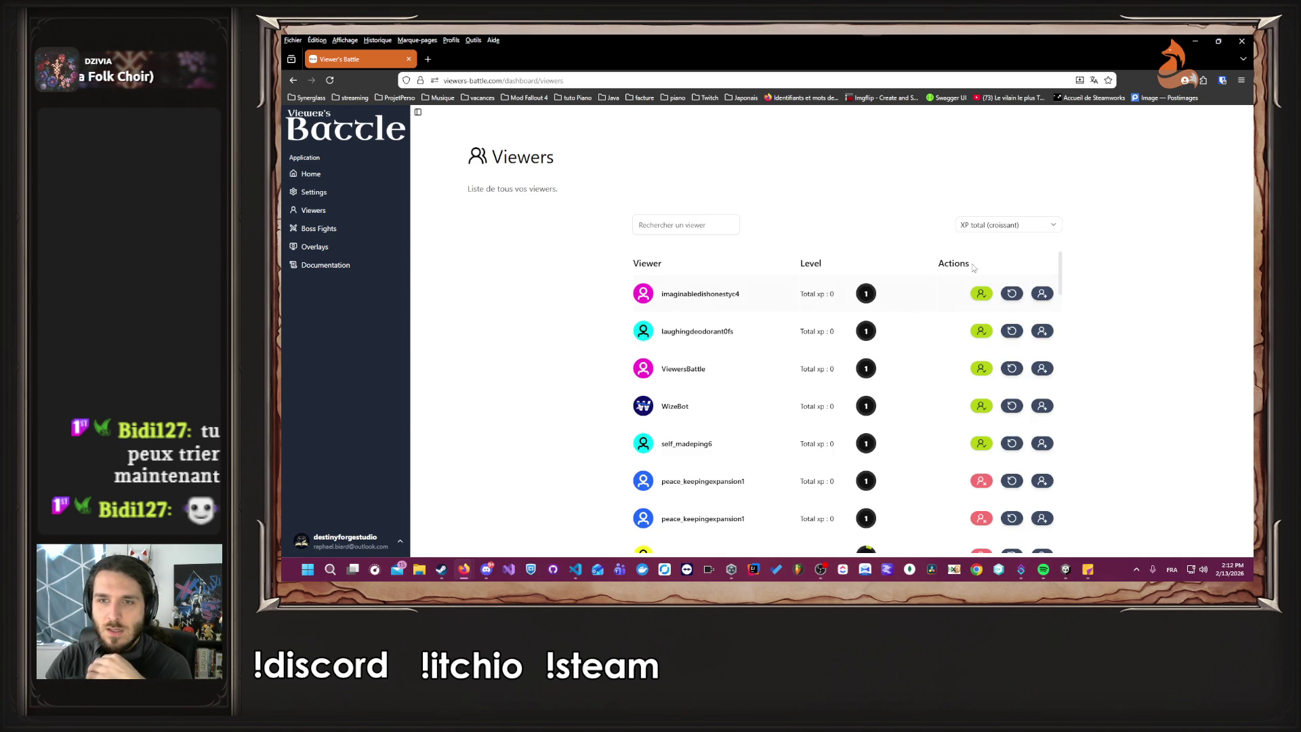
pyautogui.click(1020, 224)
pyautogui.click(990, 287)
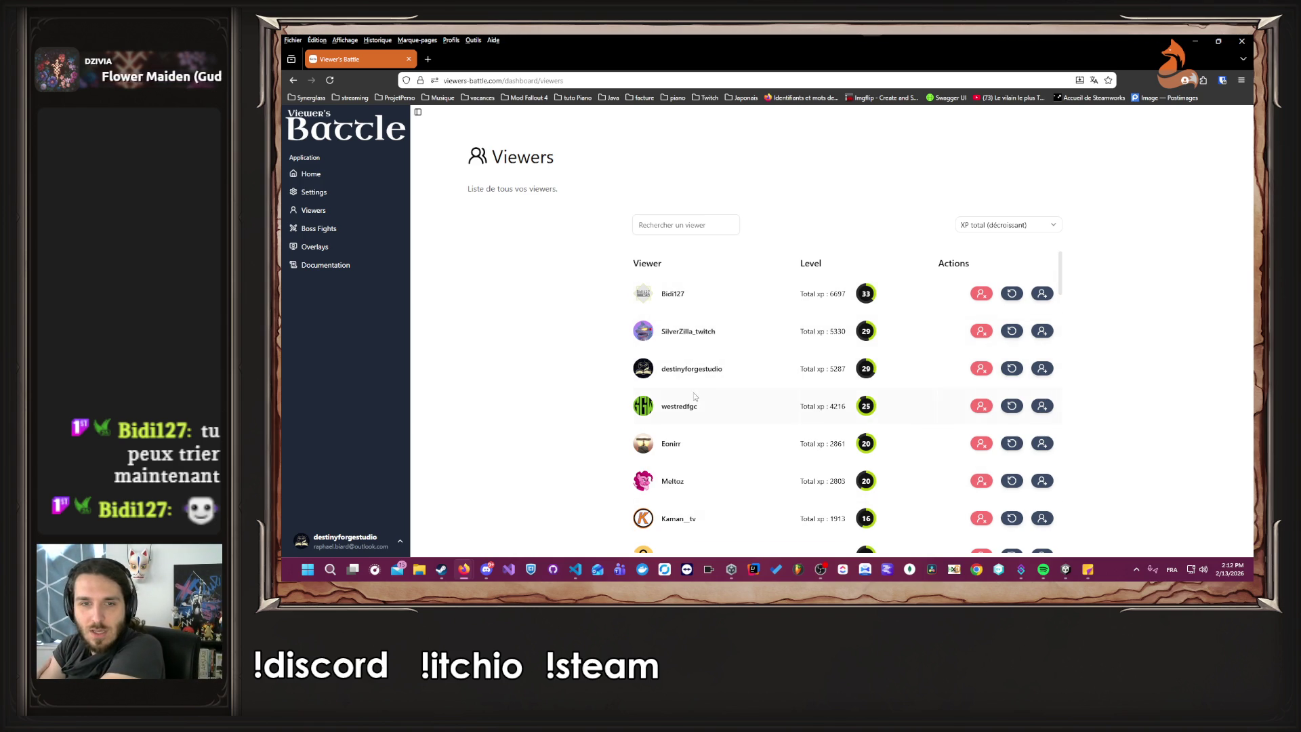
pyautogui.scroll(-1, 686, 454)
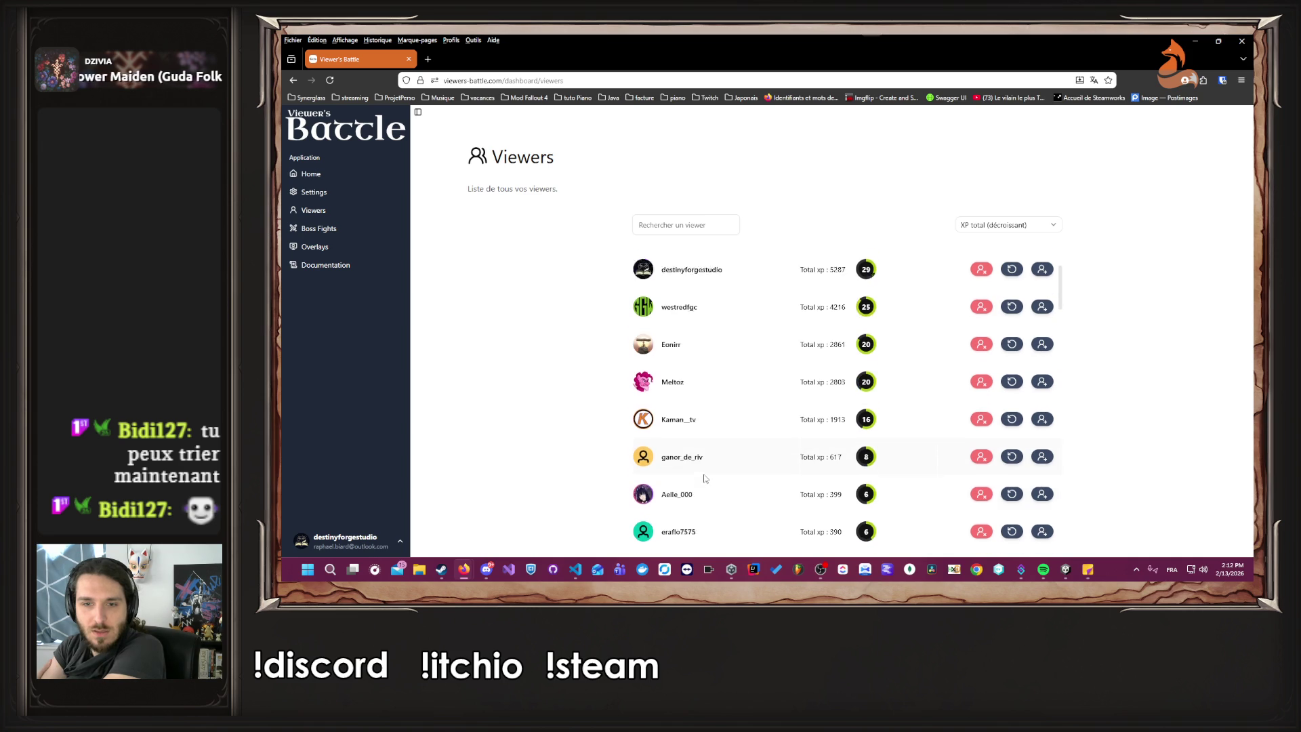
pyautogui.scroll(-2, 705, 467)
pyautogui.scroll(3, 707, 502)
pyautogui.scroll(-1, 665, 469)
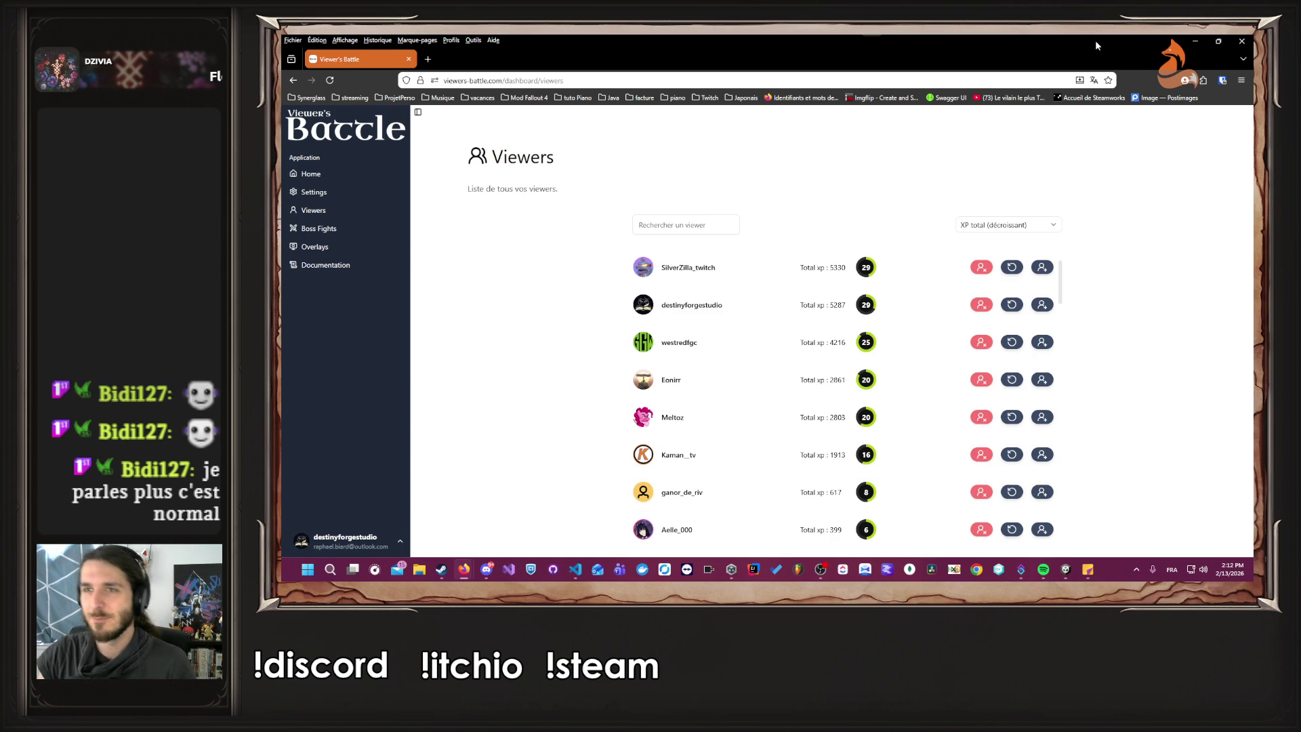
pyautogui.click(1241, 40)
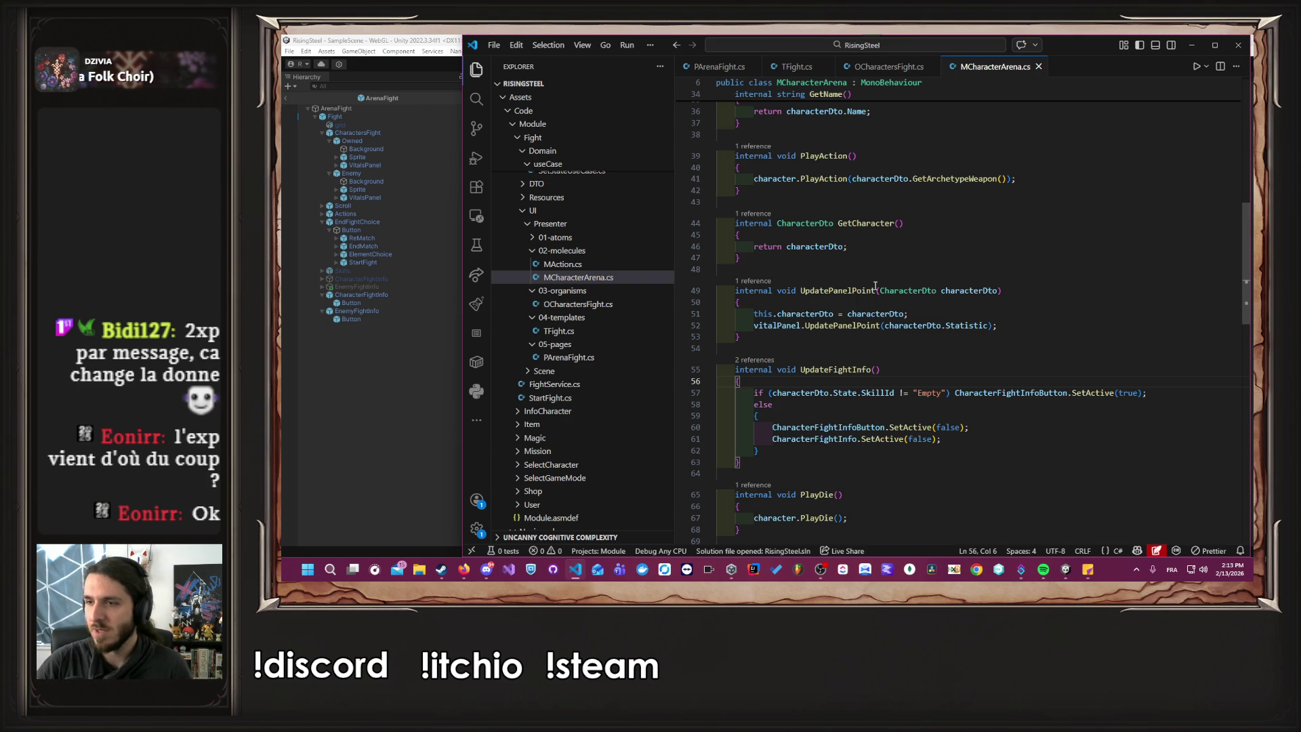
# Show PArenaFight.cs with its SetStartFight and Fight methods, then return to Unity.
pyautogui.click(714, 65)
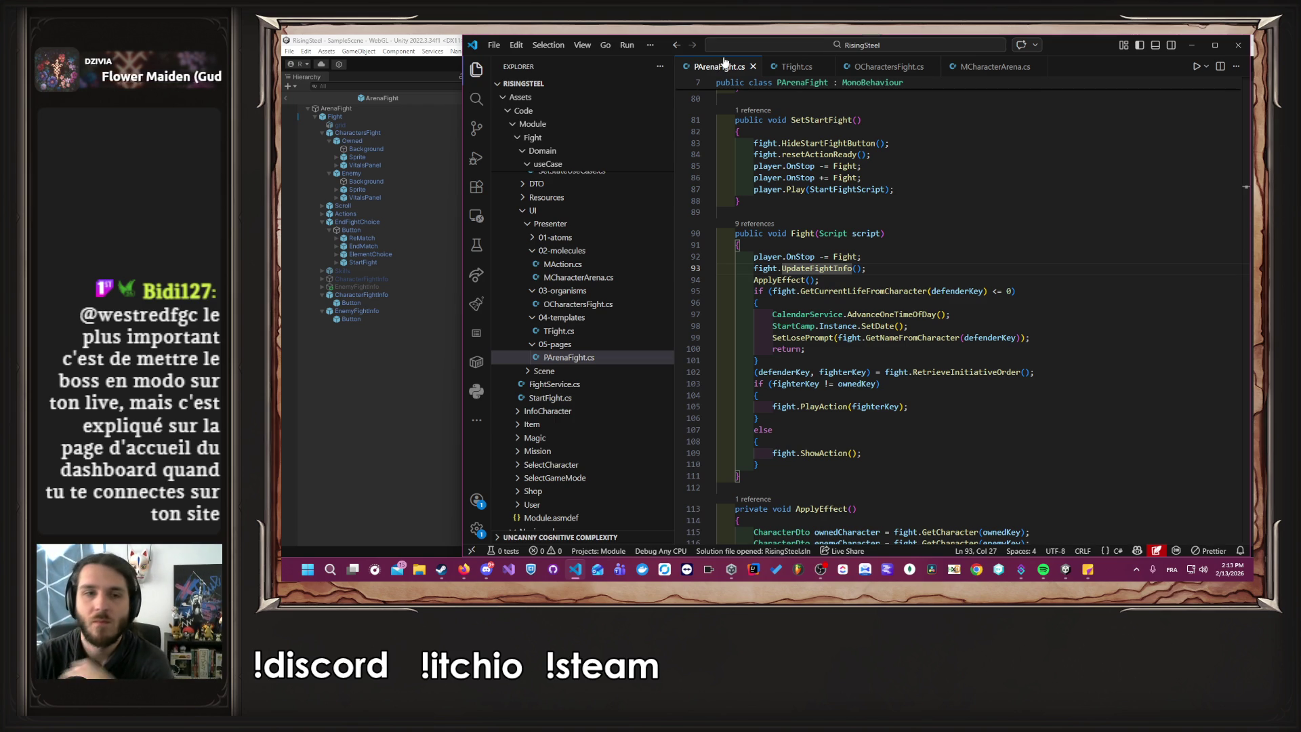
pyautogui.click(333, 478)
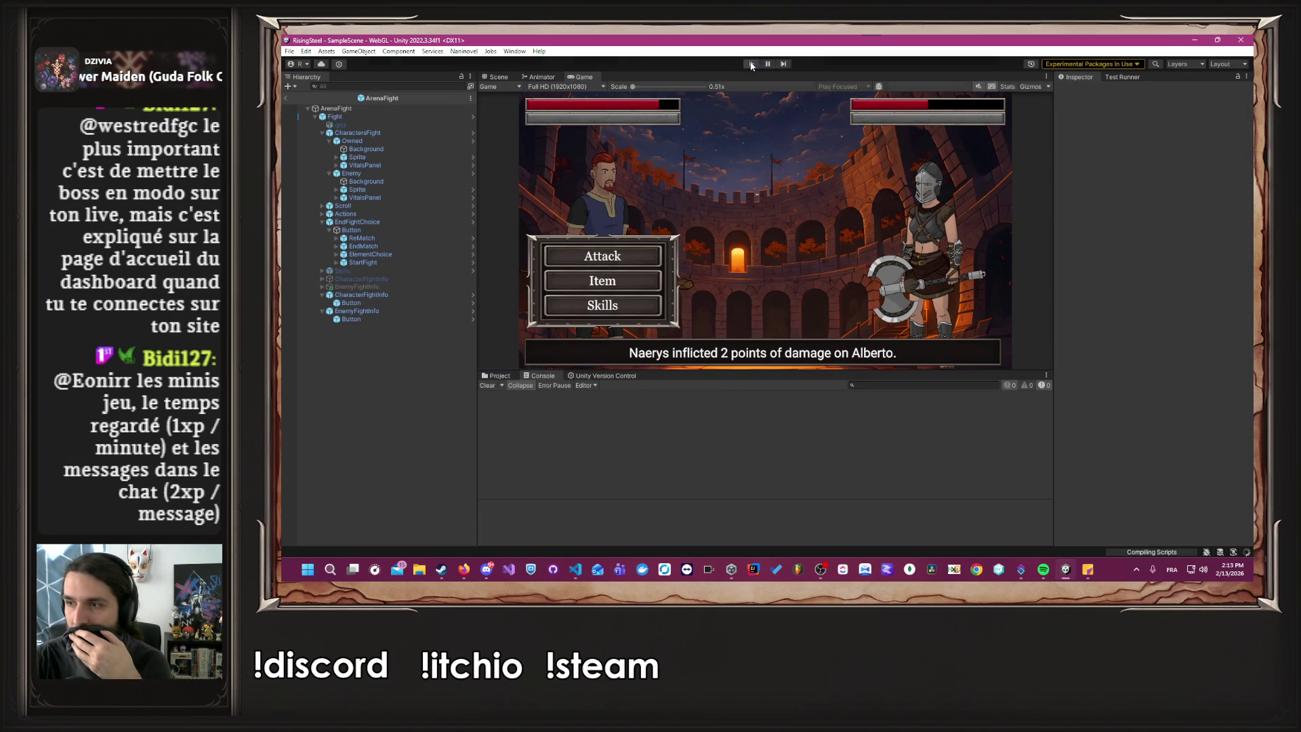
# Restart Play mode, load the saved game, and start an Arena fight with Alberto.
pyautogui.click(751, 64)
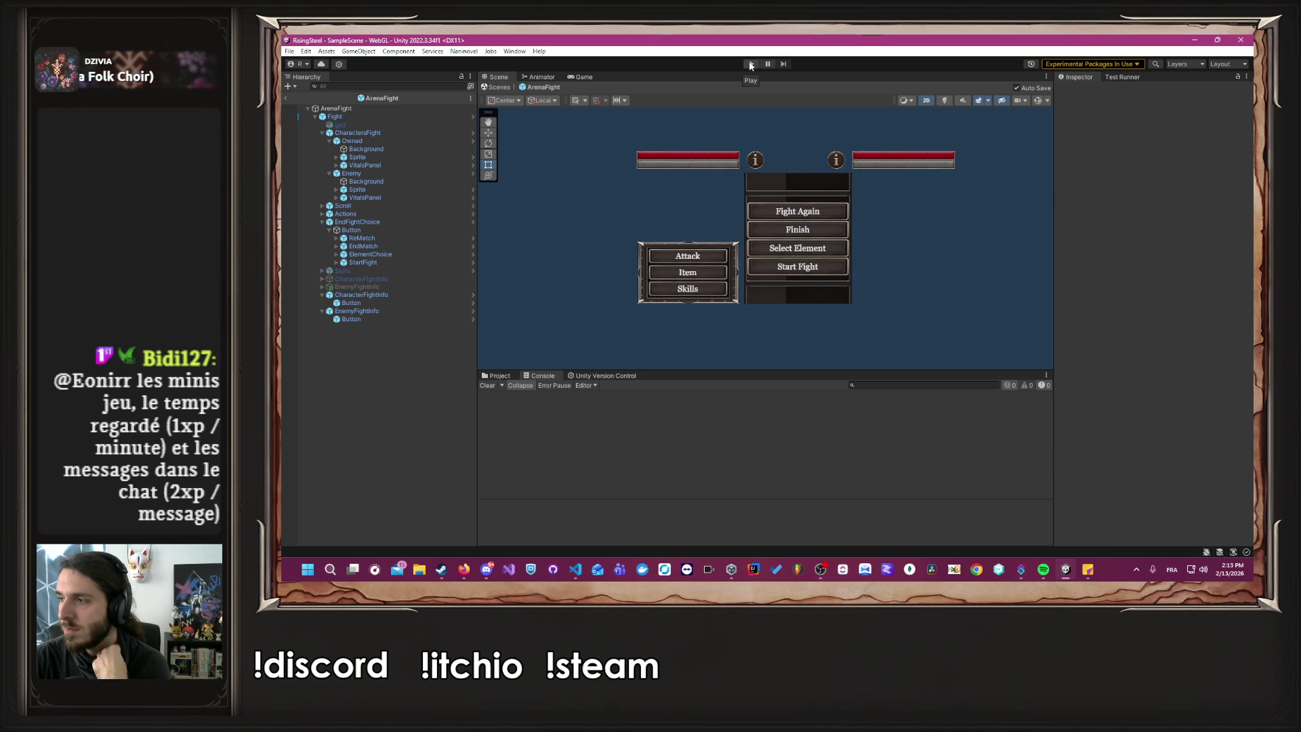
pyautogui.click(751, 64)
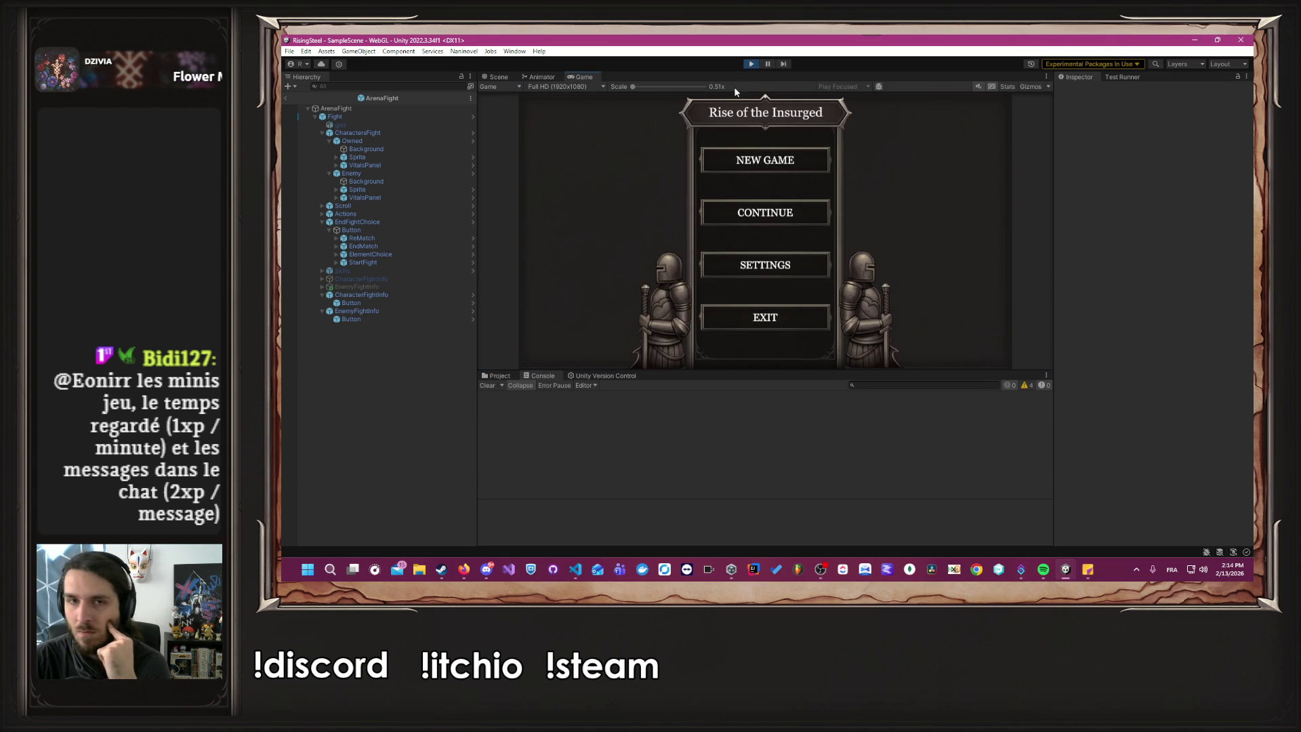
pyautogui.click(762, 213)
pyautogui.click(719, 237)
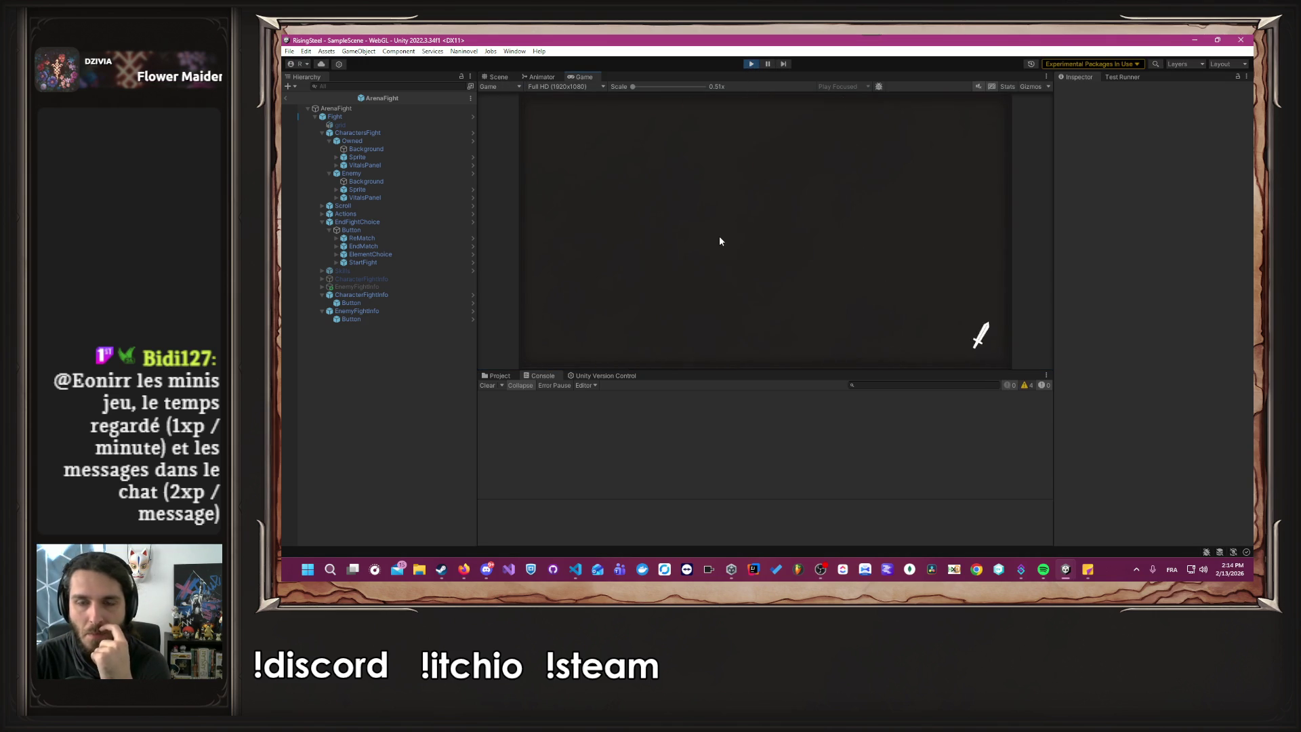
pyautogui.click(542, 147)
pyautogui.click(569, 248)
pyautogui.click(590, 253)
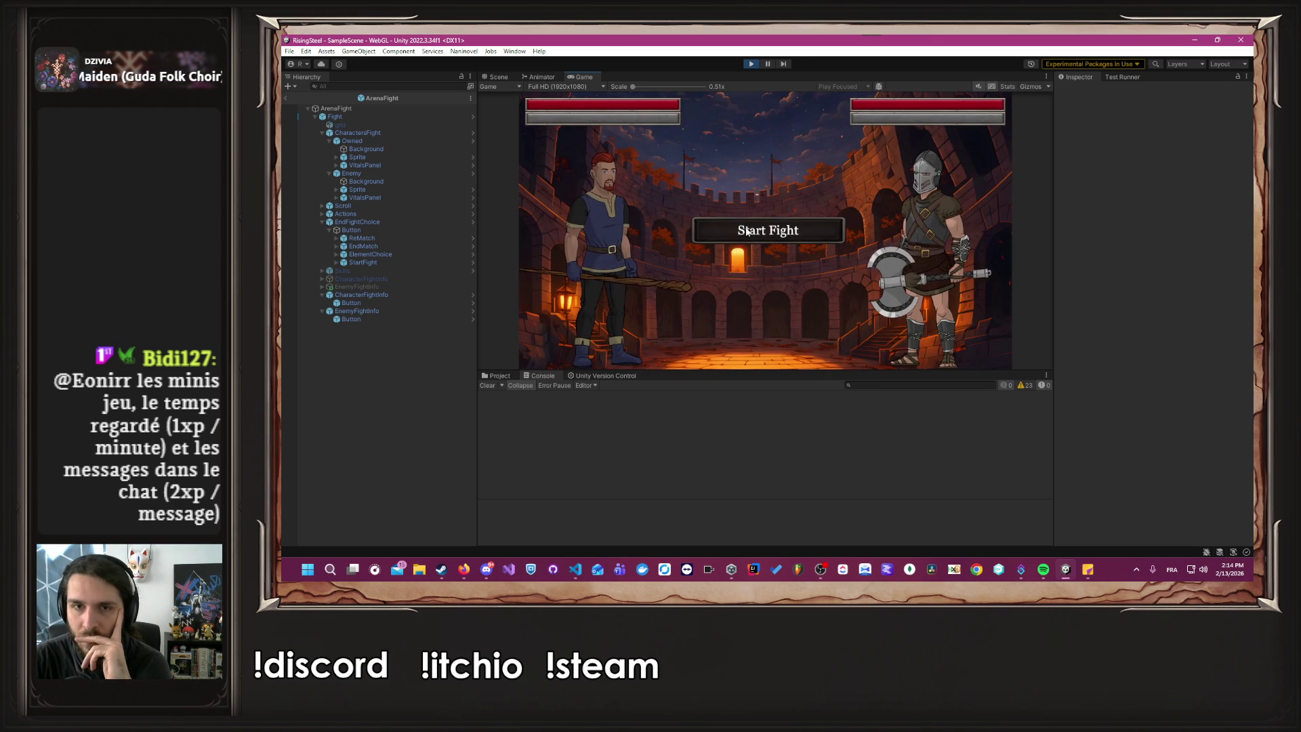
pyautogui.click(747, 231)
# Cast Burn twice and attack Faeril until her life is nearly gone, then stop playing.
pyautogui.click(618, 307)
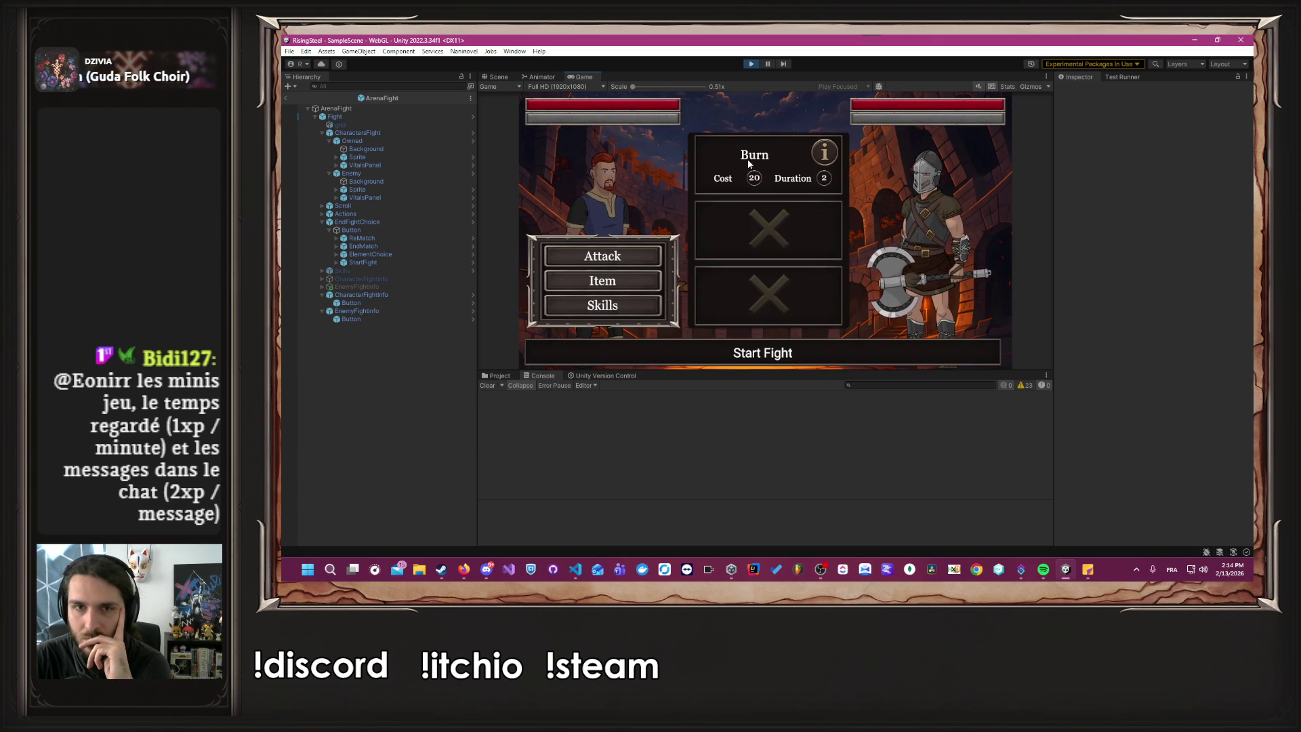
pyautogui.click(752, 179)
pyautogui.moveTo(834, 113)
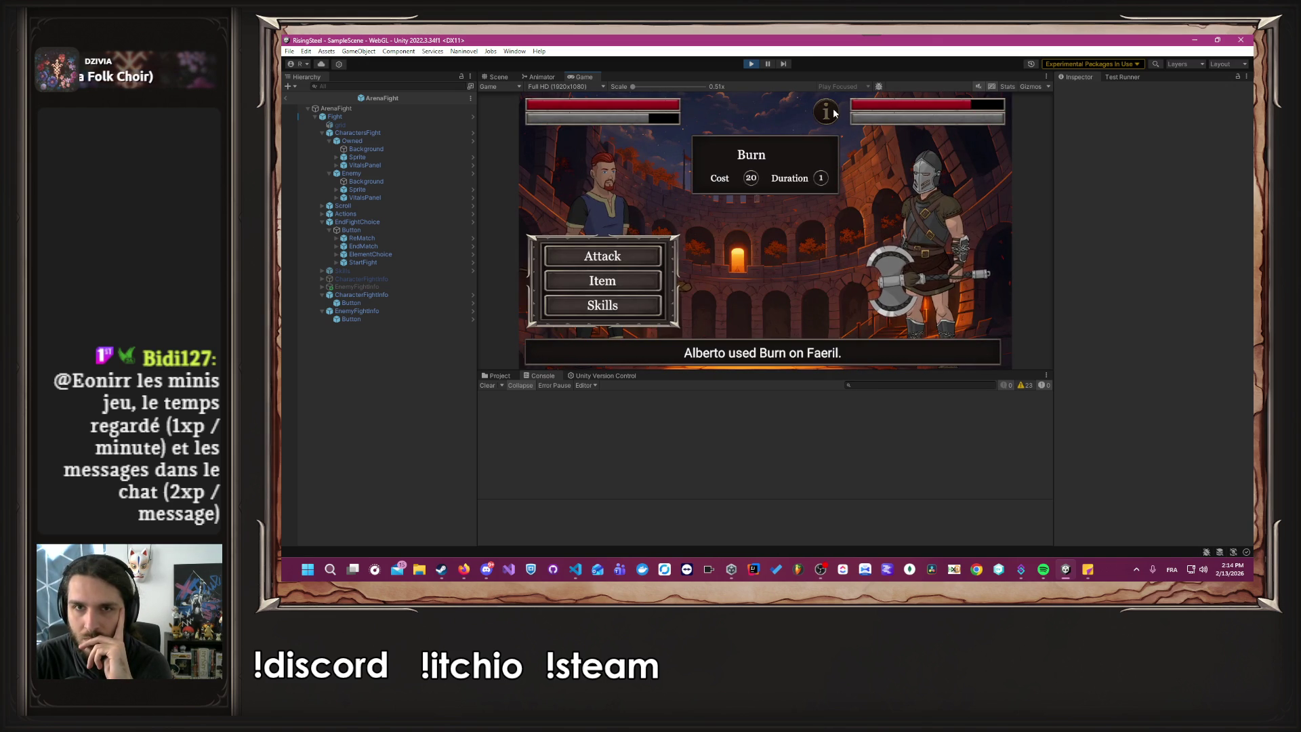
pyautogui.click(635, 302)
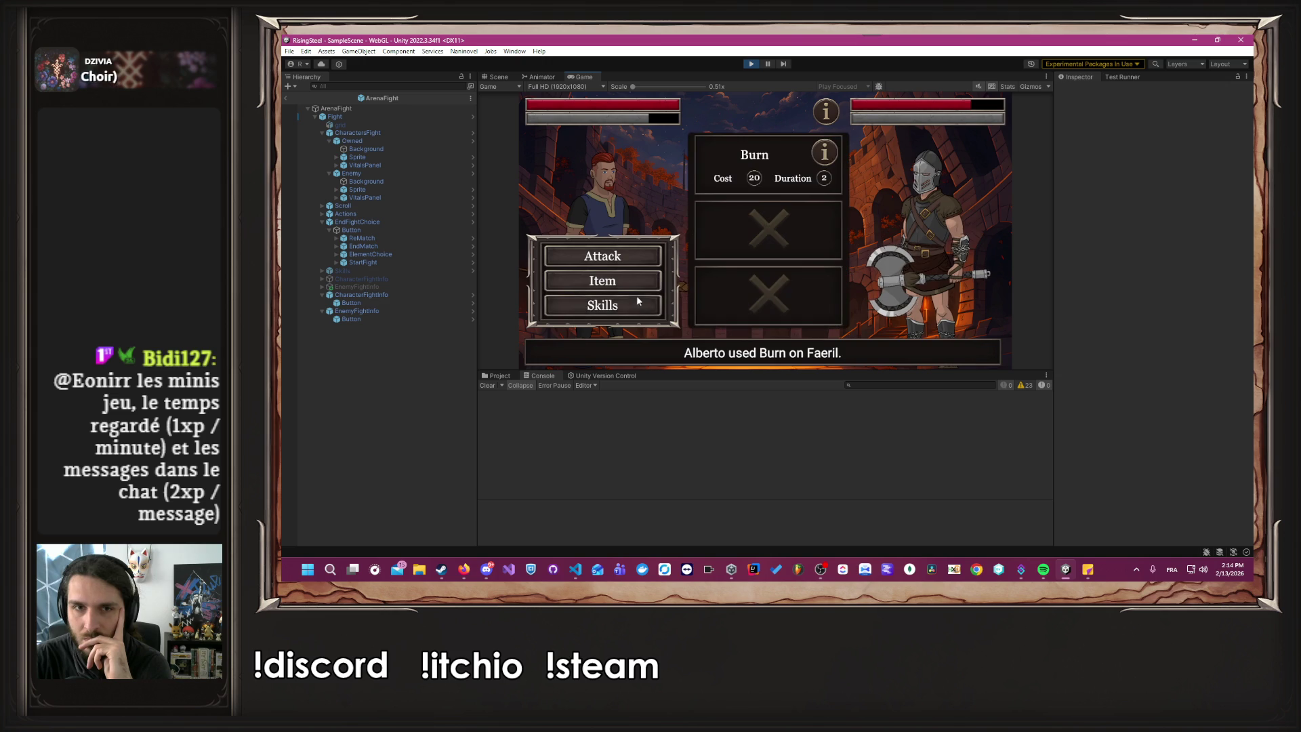
pyautogui.click(752, 179)
pyautogui.moveTo(827, 114)
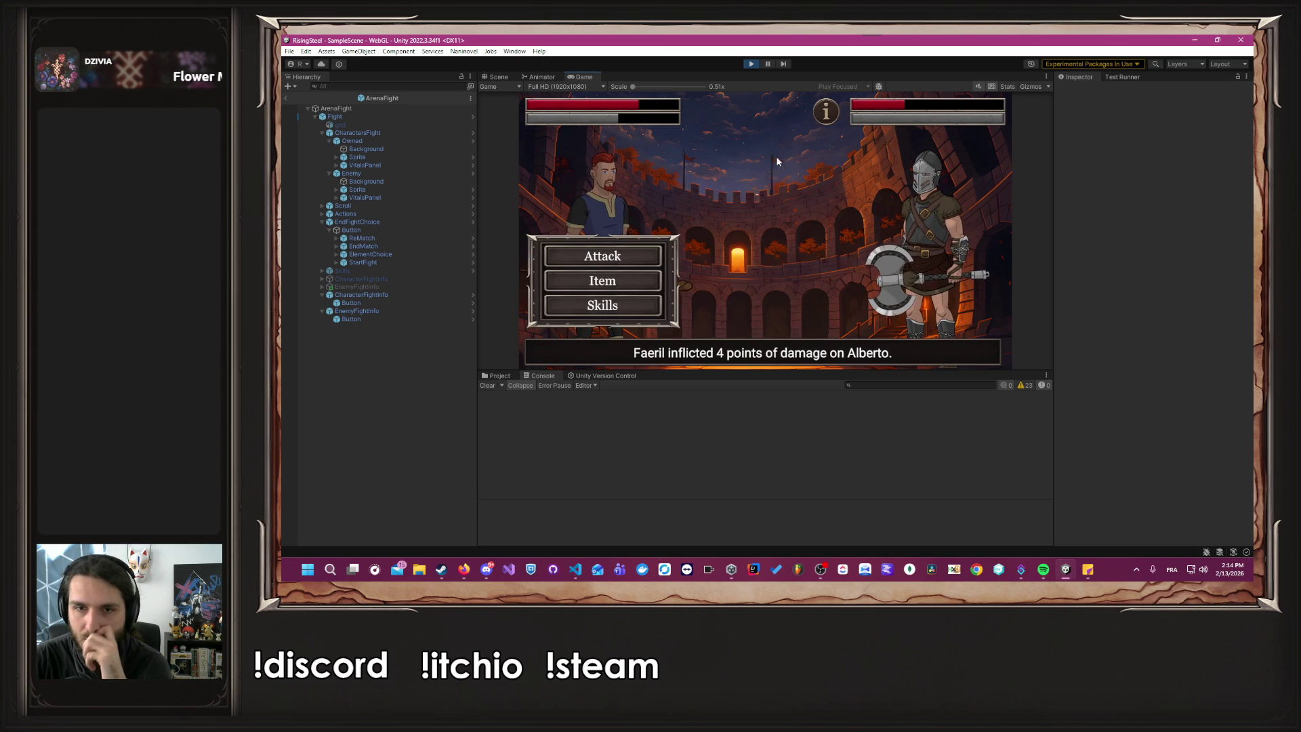
pyautogui.click(613, 258)
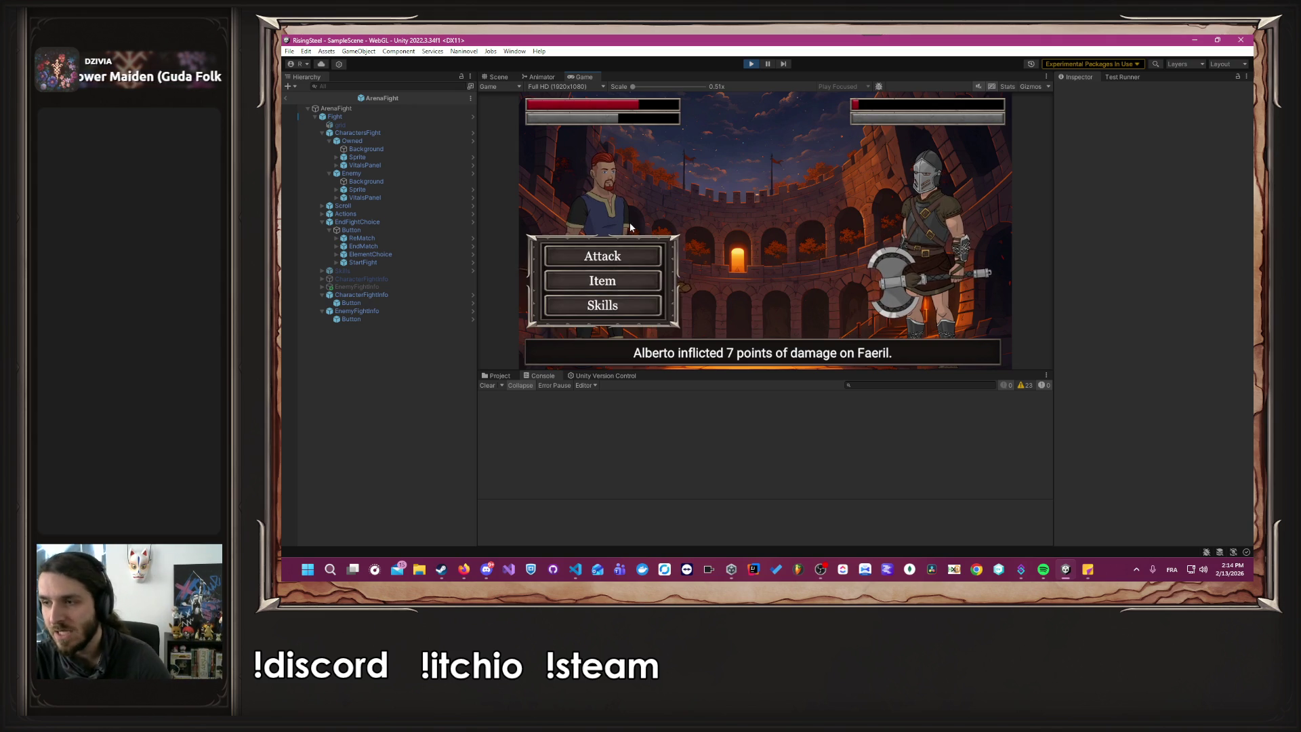
pyautogui.click(750, 63)
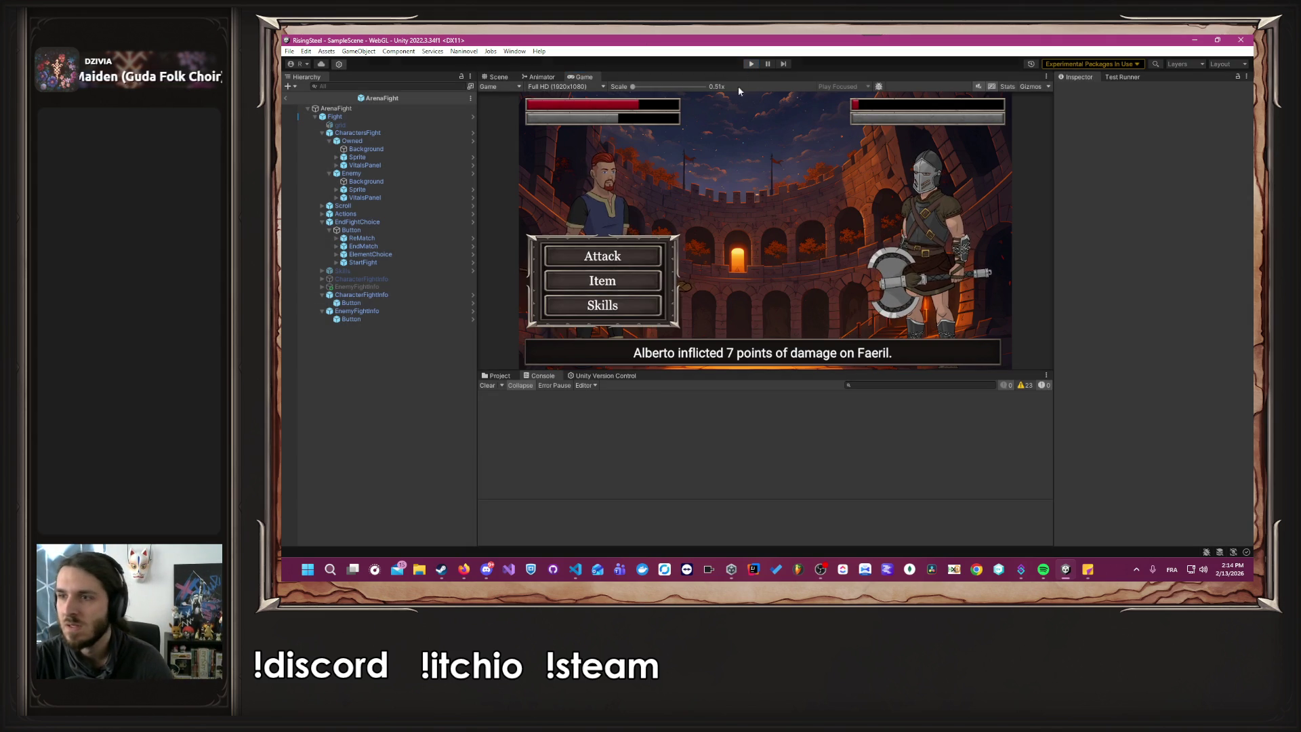
pyautogui.hotkey('alt', 'Tab')
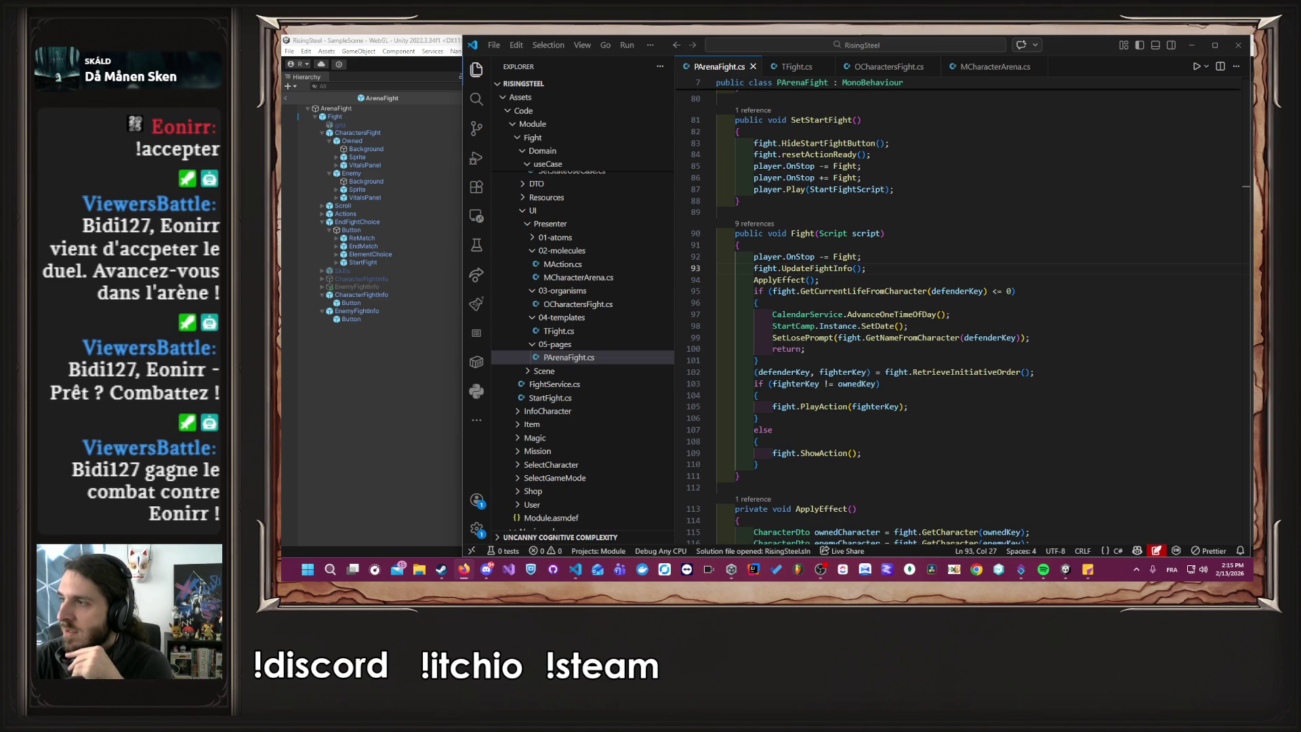
# Refocus the Fight method in PArenaFight.cs and open the Windows search.
pyautogui.click(840, 269)
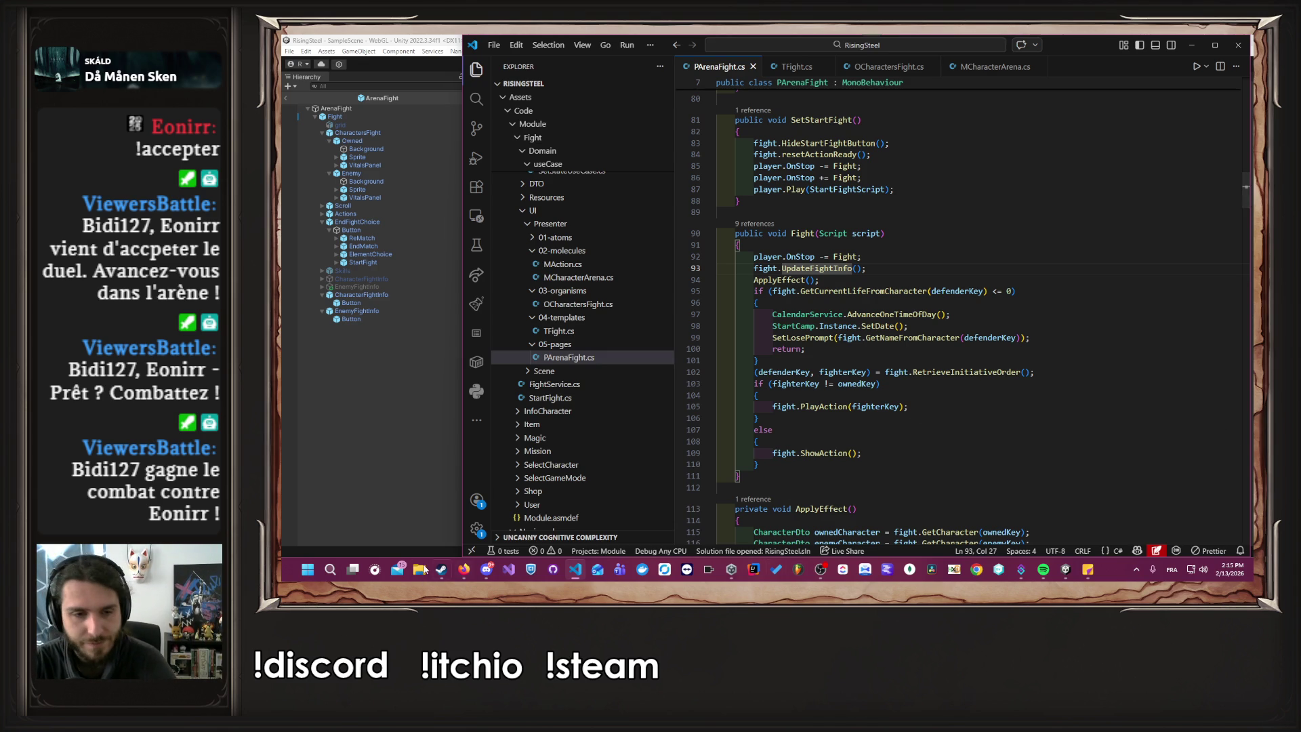
pyautogui.click(330, 569)
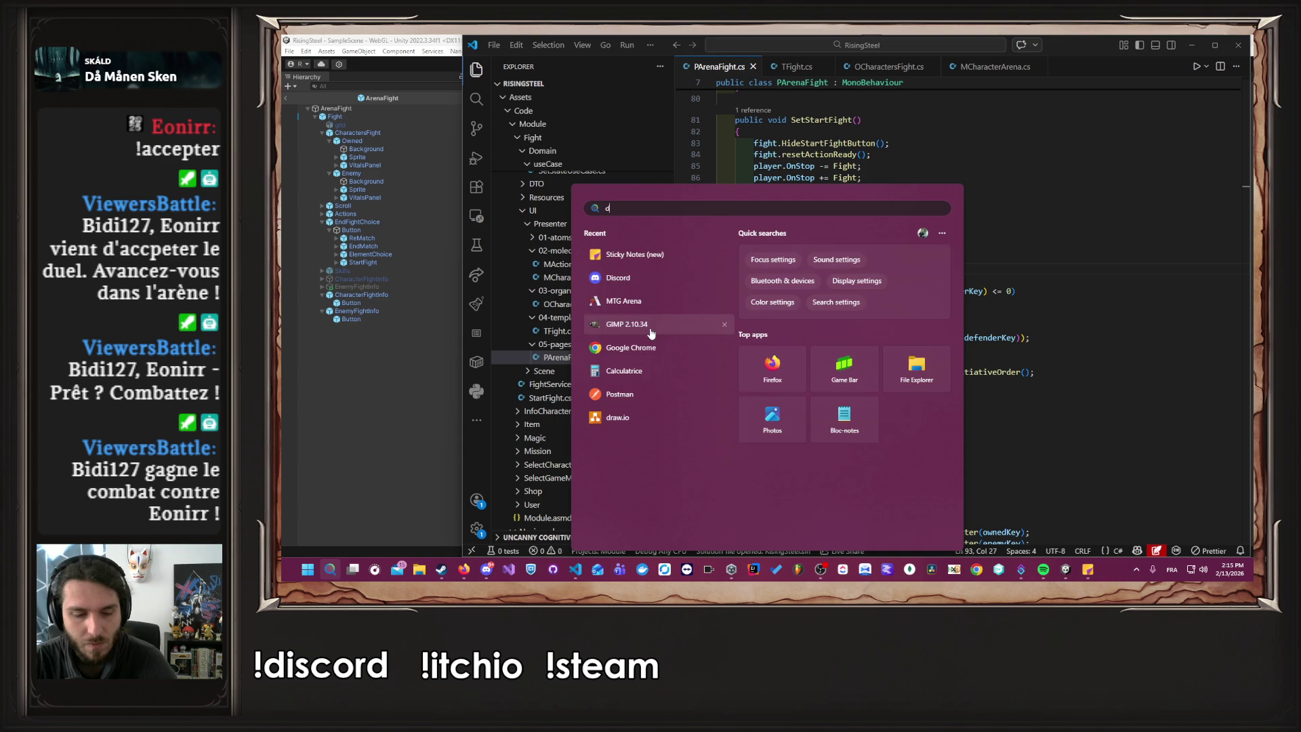
pyautogui.write('gimp')
pyautogui.click(643, 290)
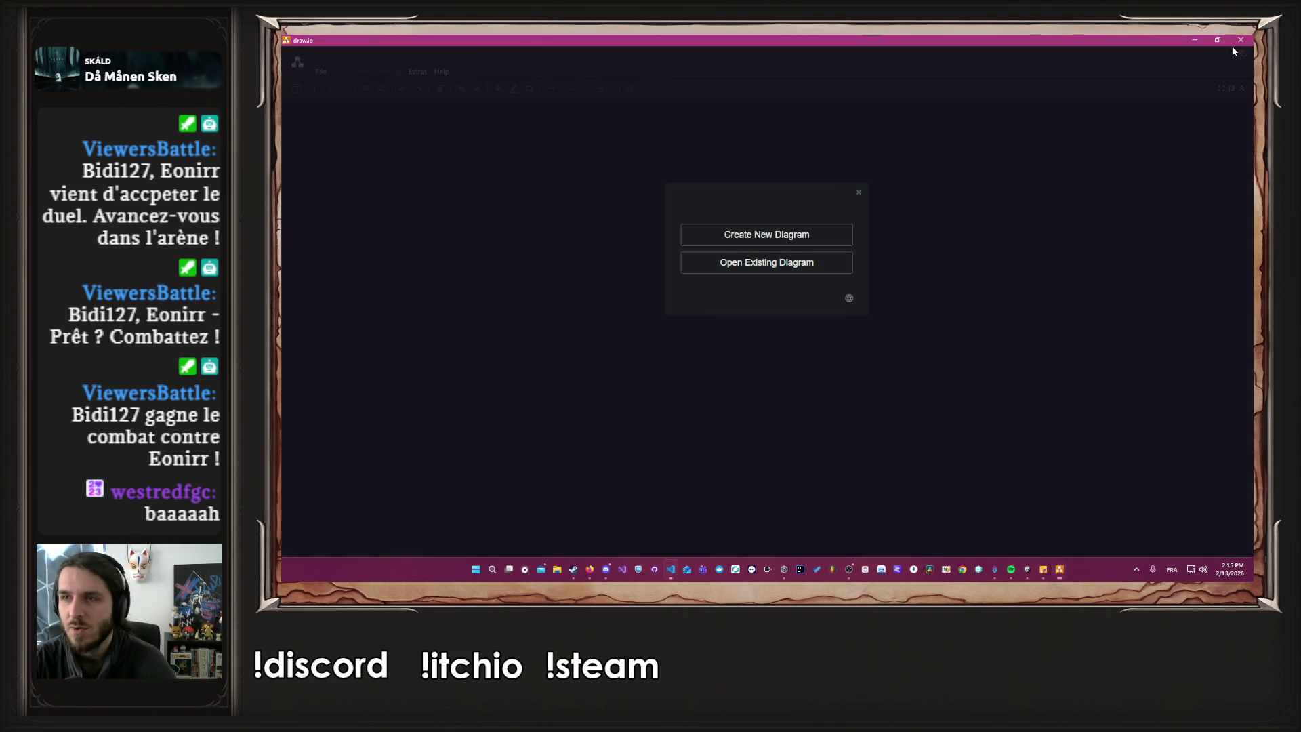
pyautogui.click(1239, 41)
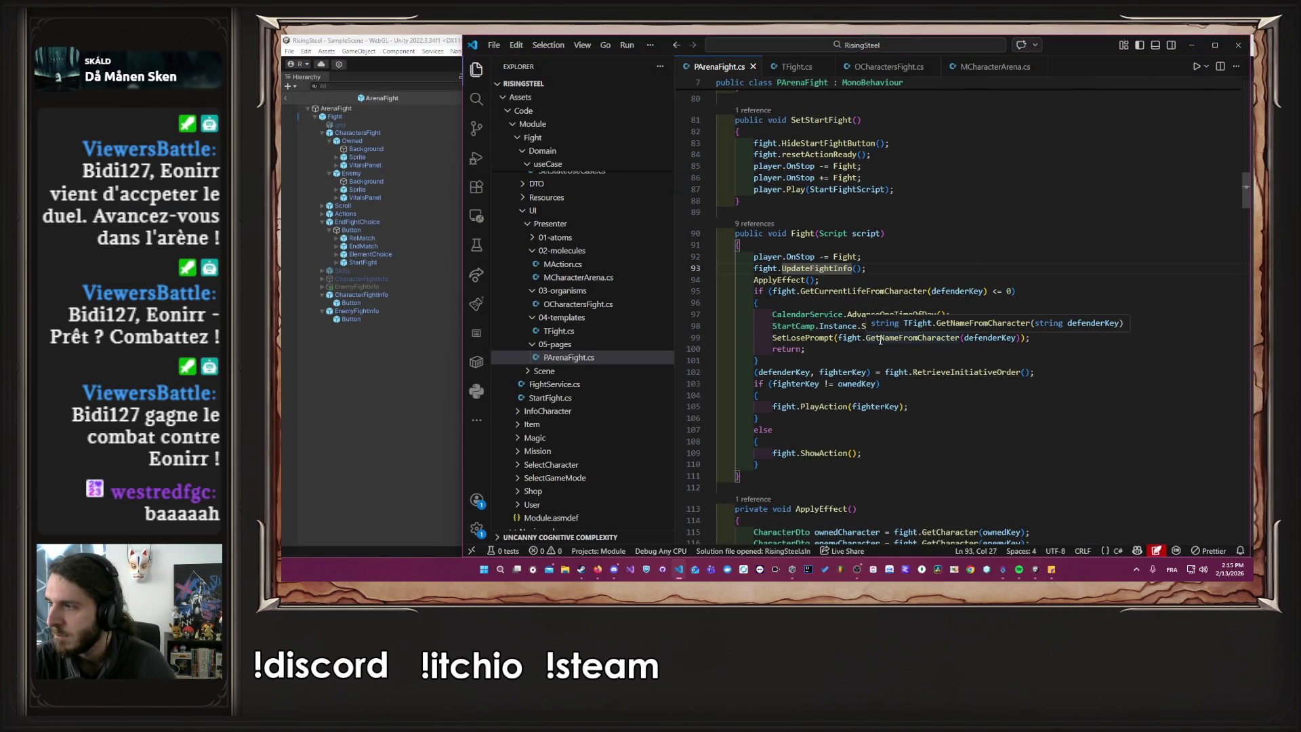
pyautogui.click(428, 441)
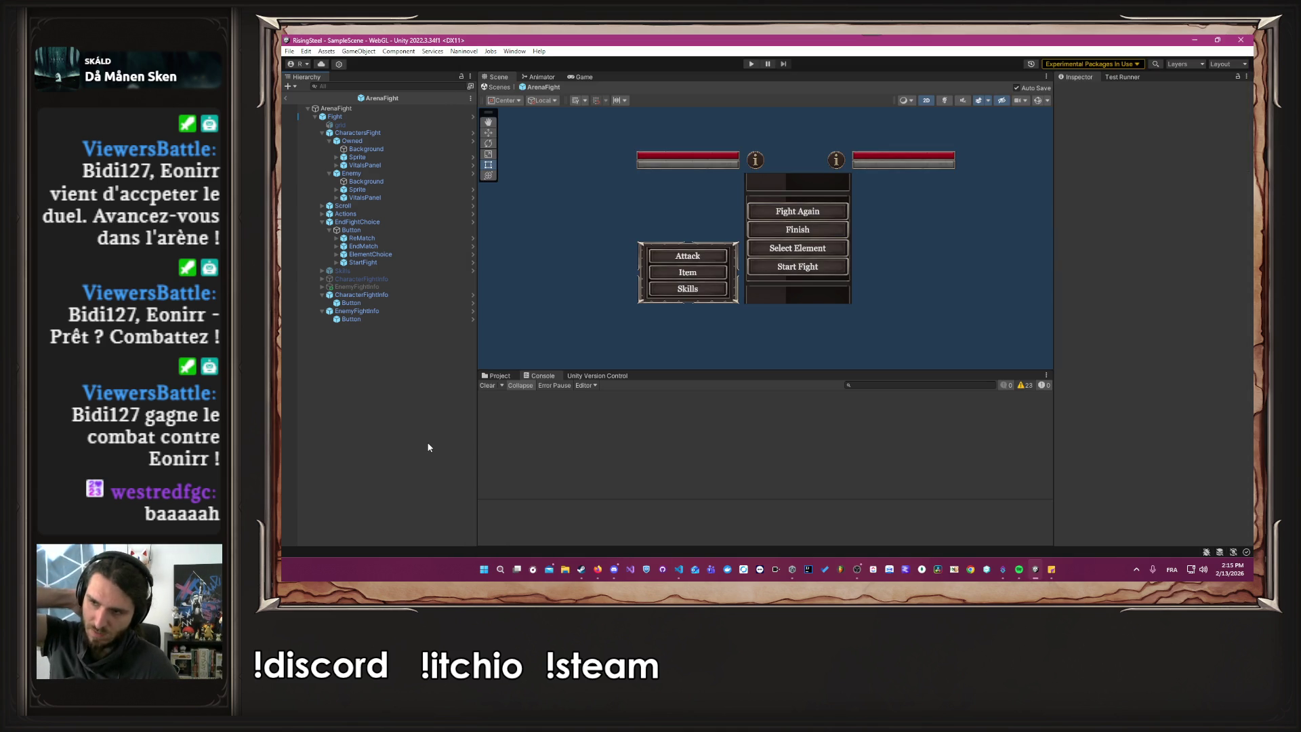
pyautogui.hotkey('alt', 'Tab')
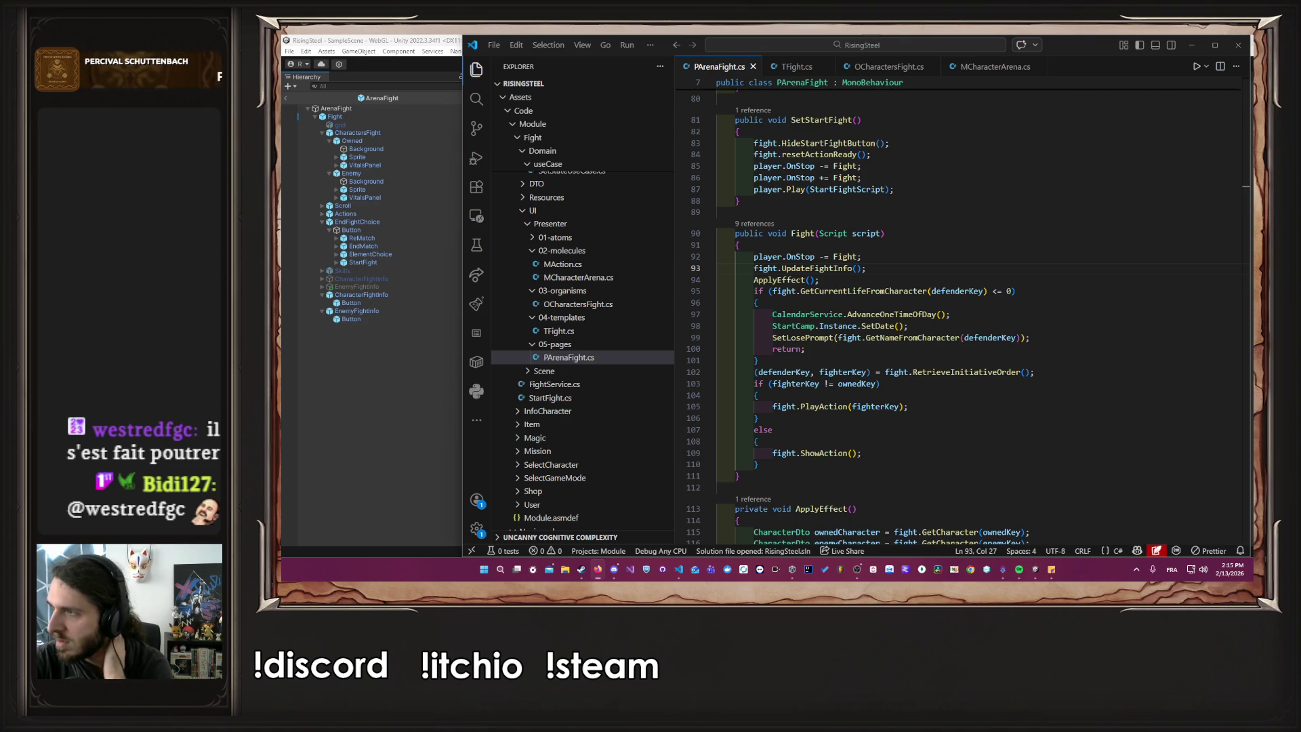
pyautogui.hotkey('alt', 'Tab')
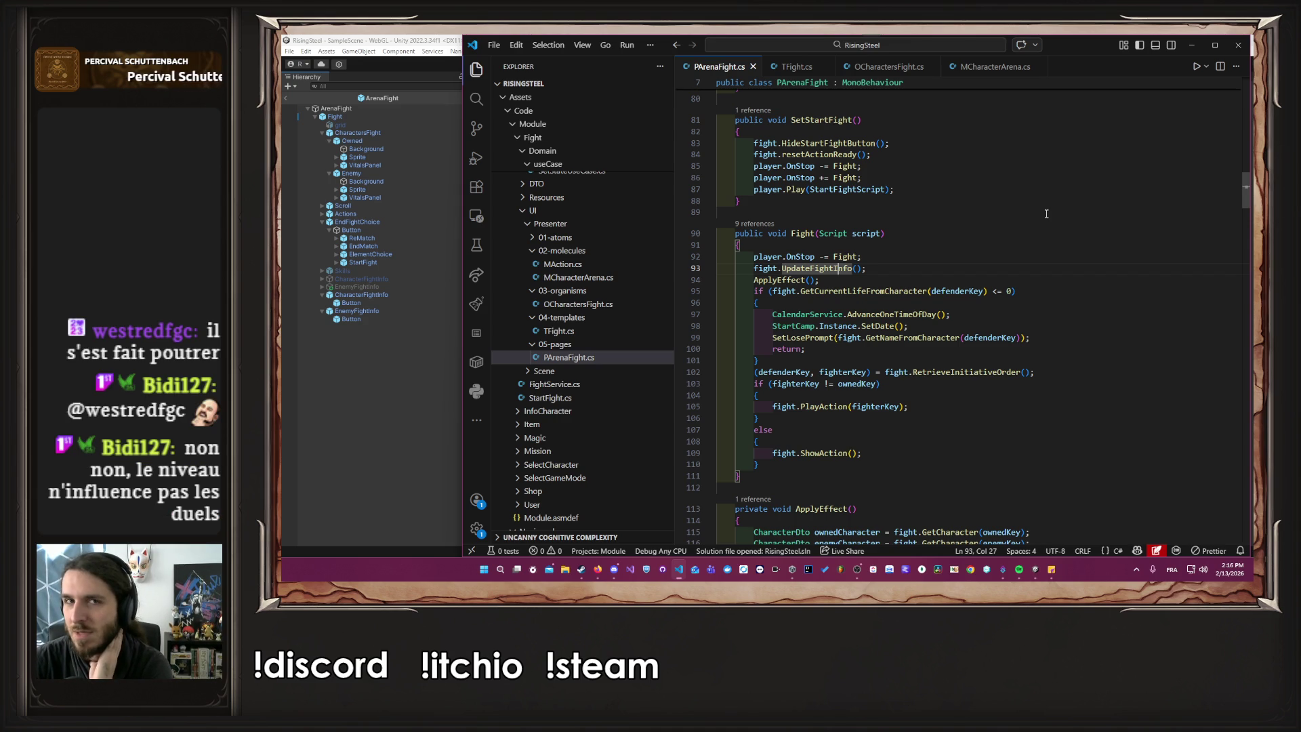
pyautogui.click(1024, 232)
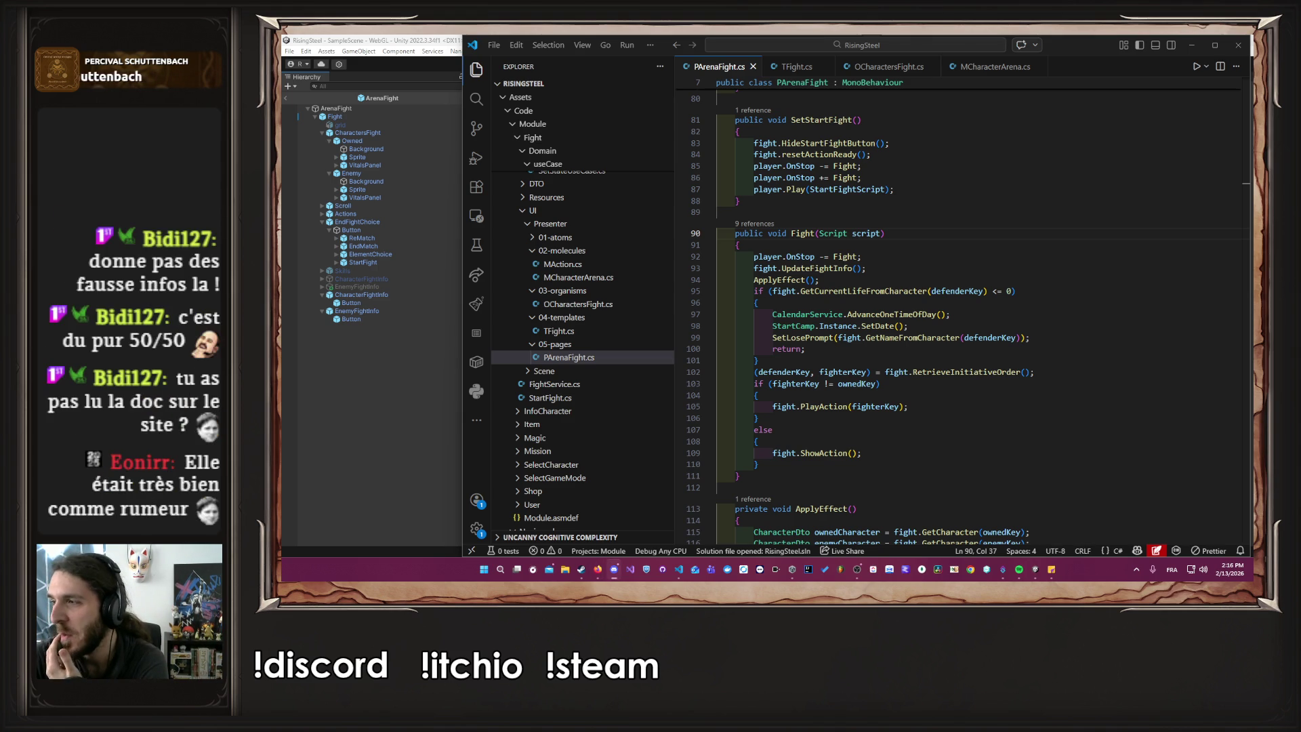
pyautogui.hotkey('alt', 'Tab')
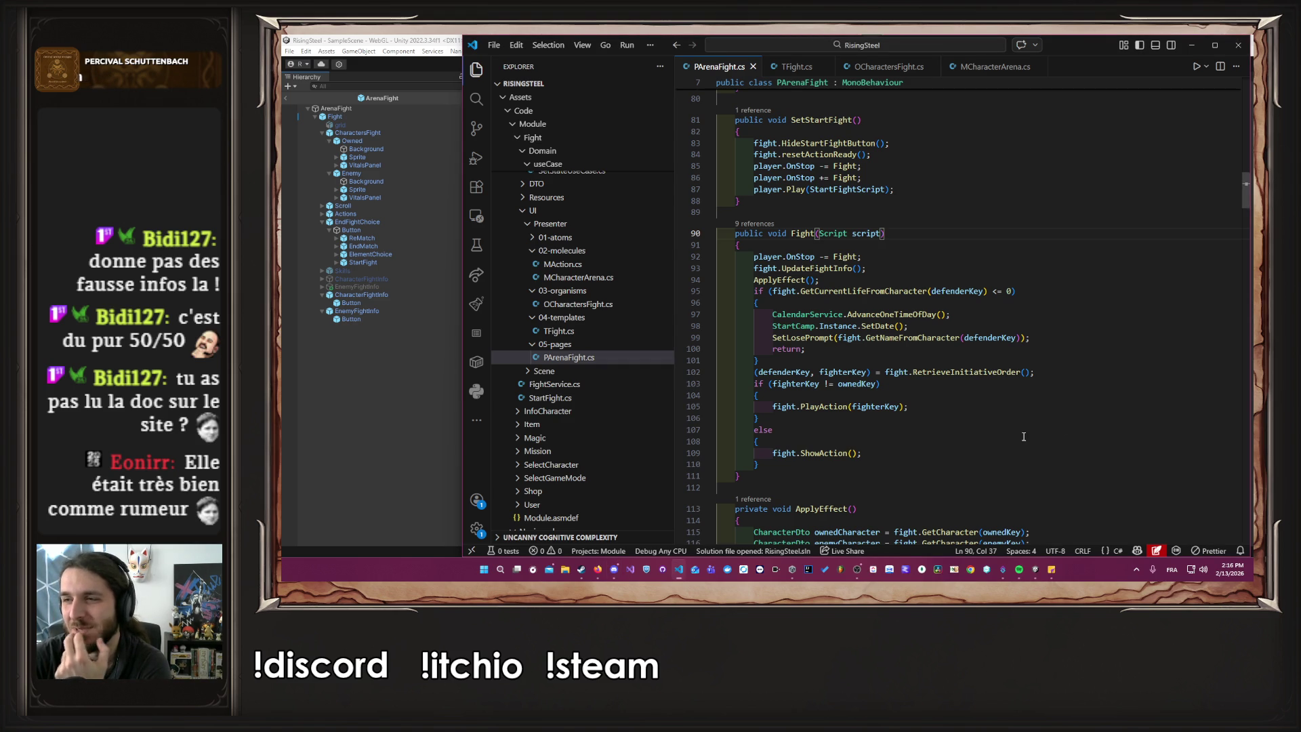
pyautogui.click(957, 266)
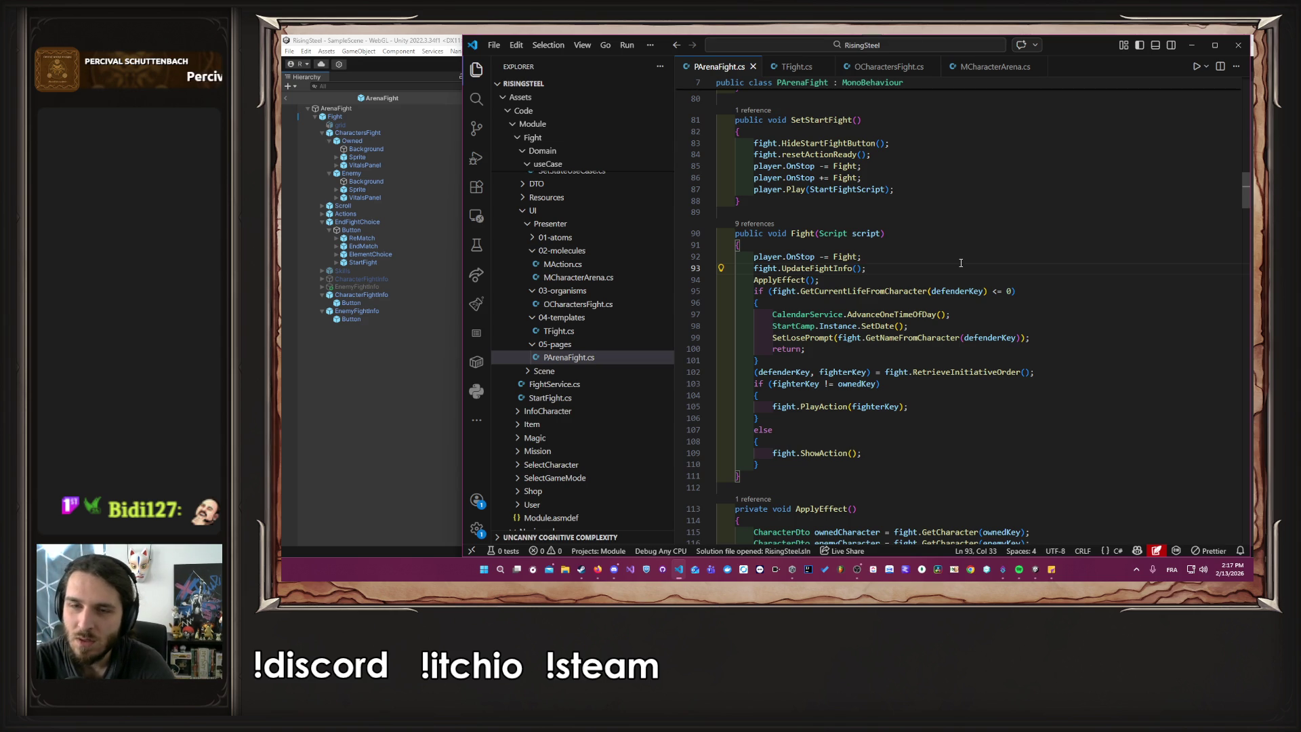
pyautogui.click(969, 293)
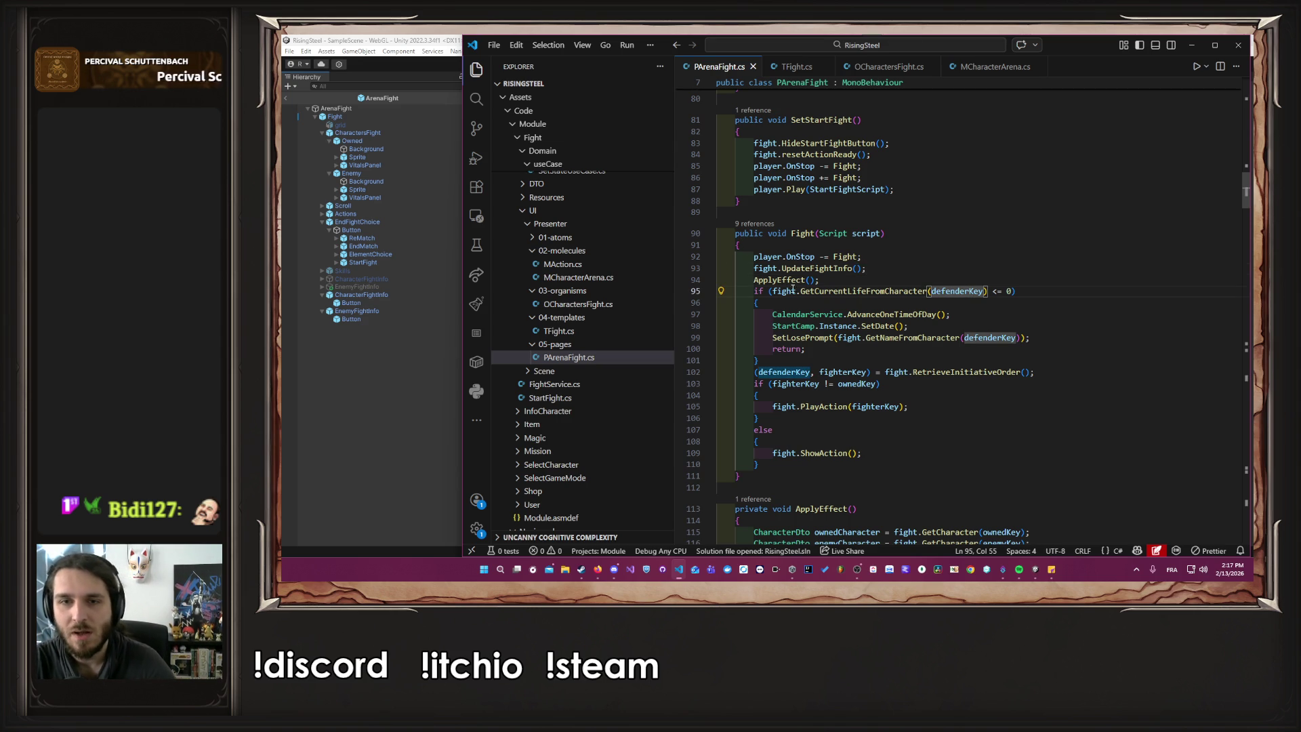
pyautogui.moveTo(771, 292); pyautogui.dragTo(1014, 291)
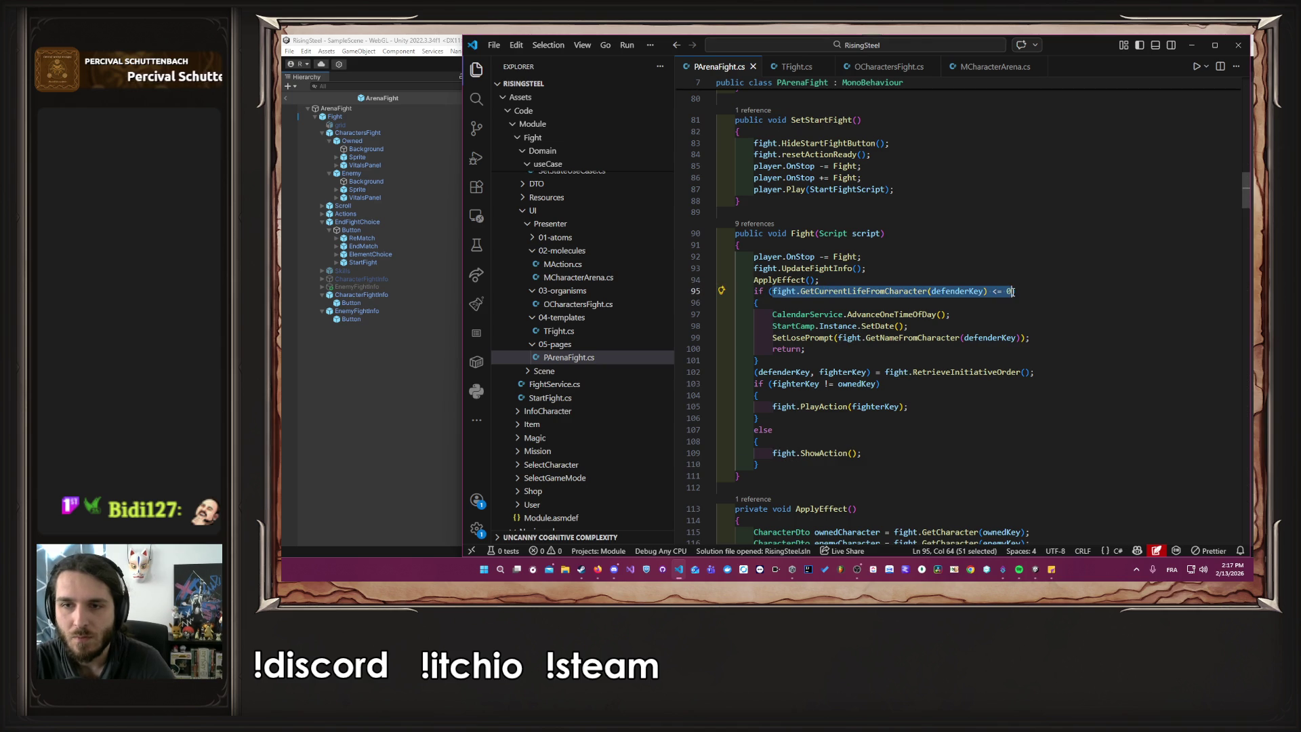
pyautogui.click(987, 352)
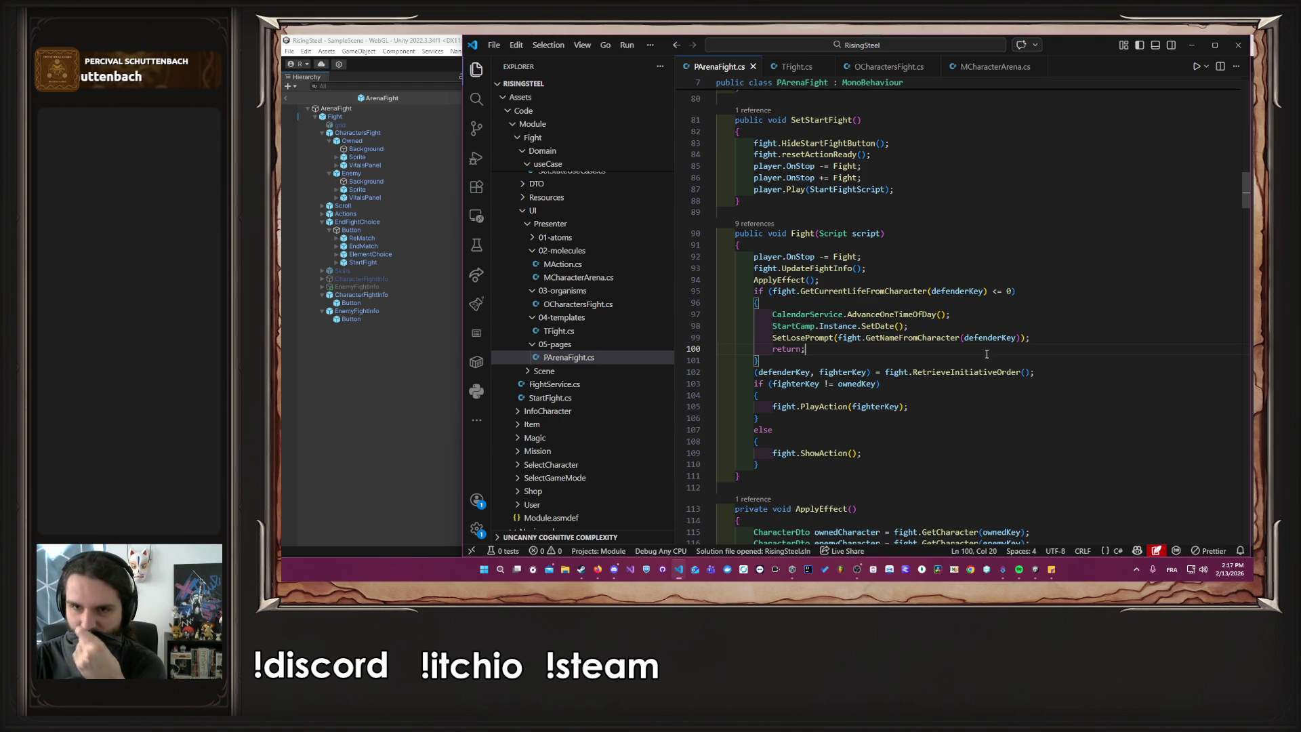
pyautogui.click(912, 290)
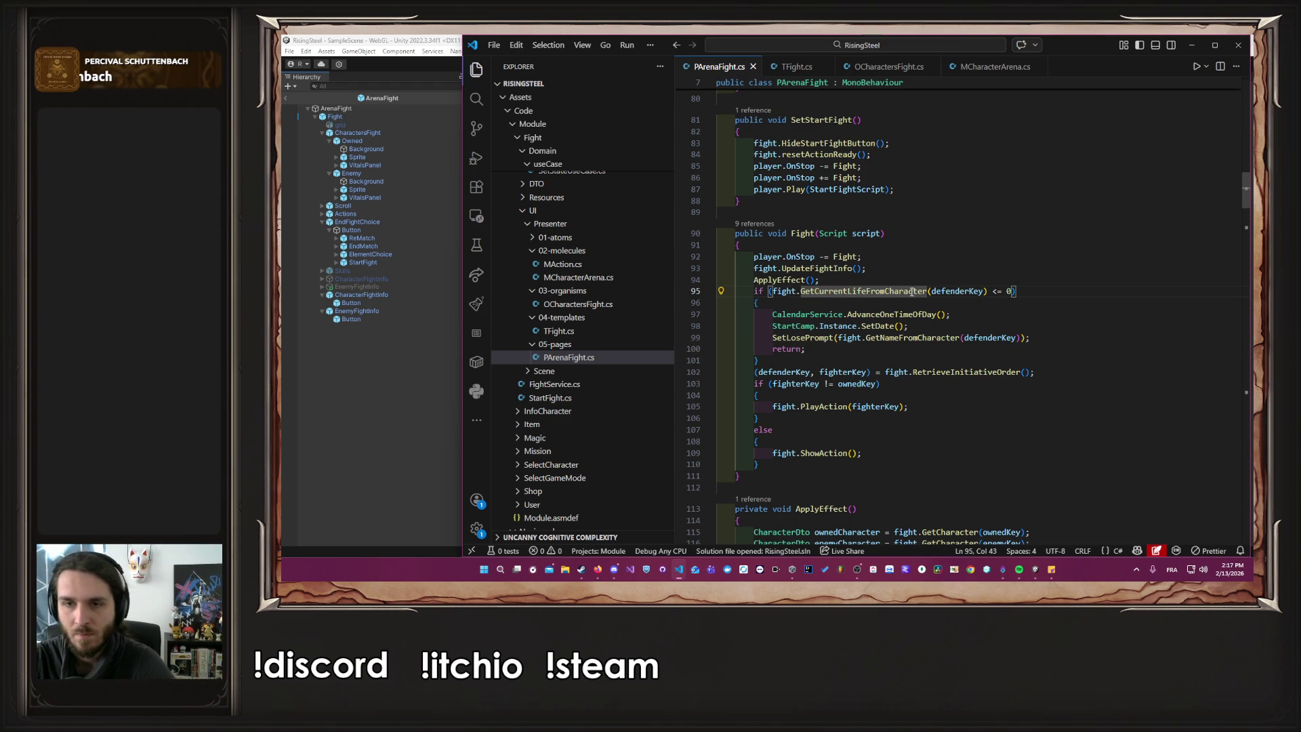
pyautogui.keyDown('ctrl'); pyautogui.click(915, 293); pyautogui.keyUp('ctrl')
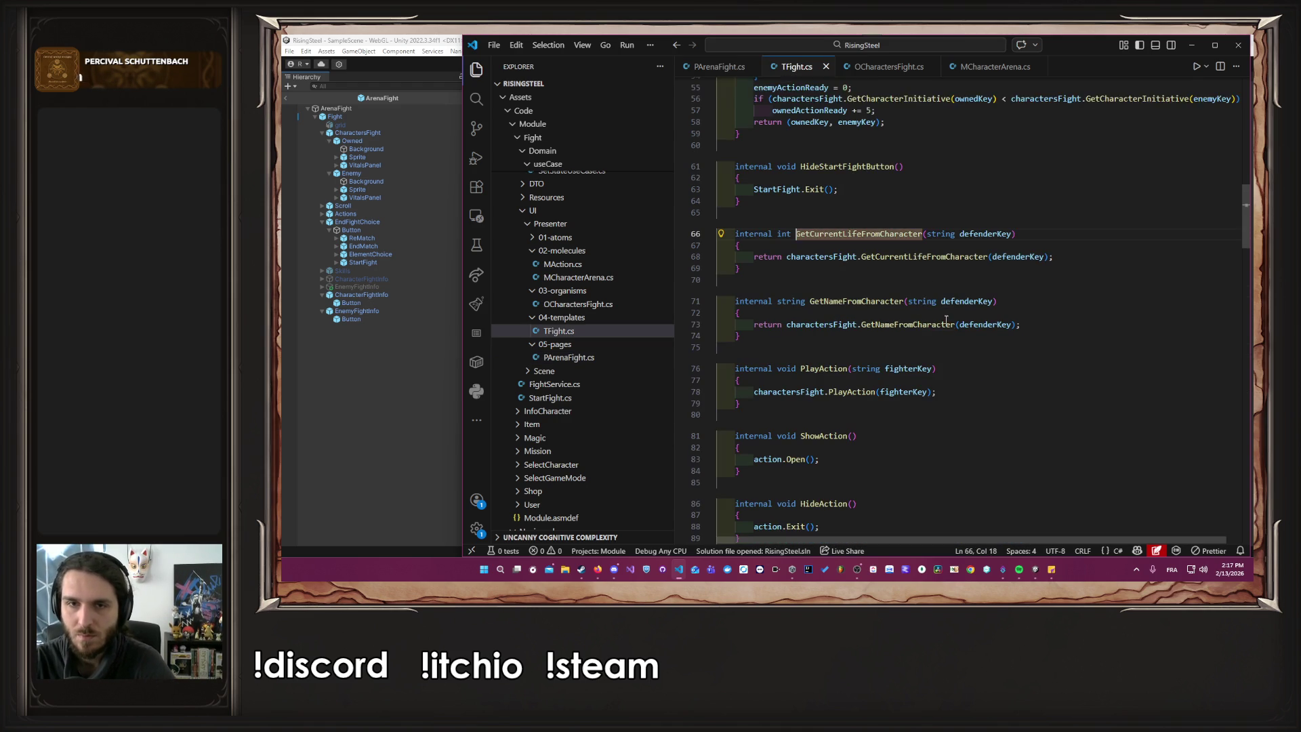
pyautogui.hotkey('alt', 'Left')
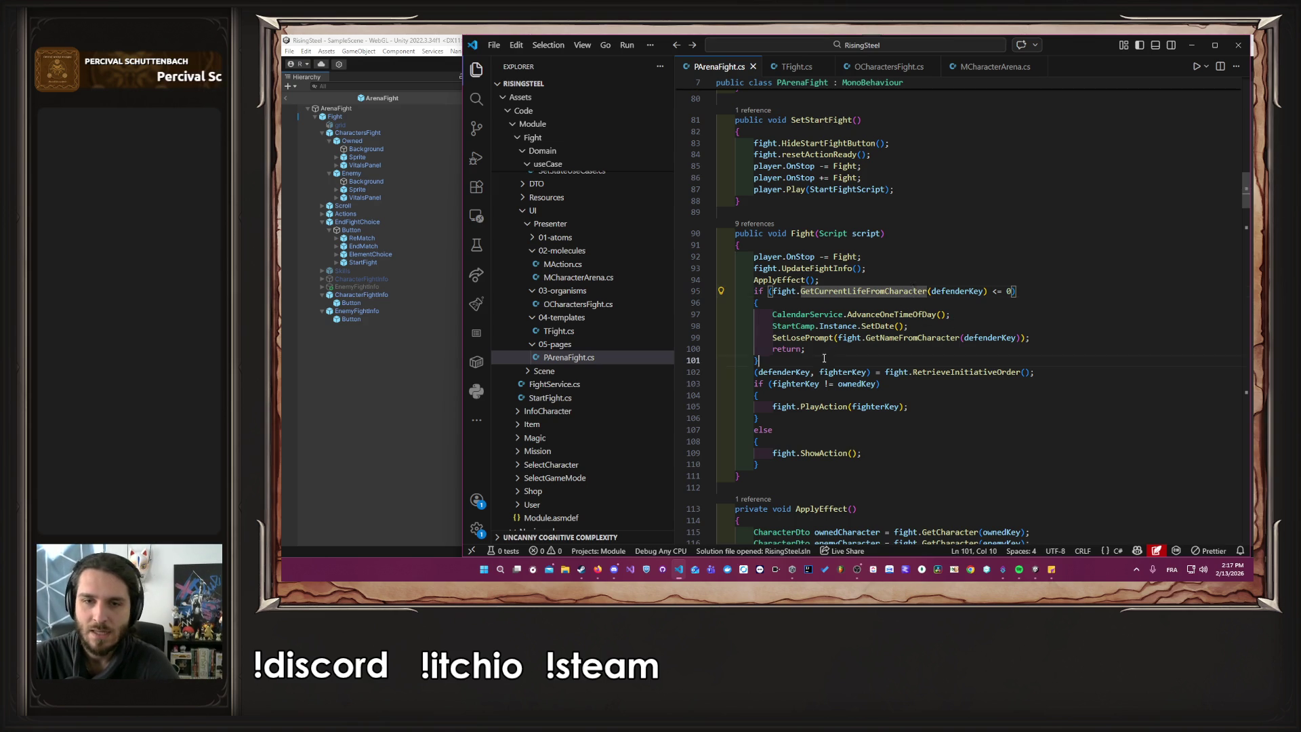
# Duplicate the defender life if-block directly below itself and save PArenaFight.cs.
pyautogui.moveTo(760, 360); pyautogui.dragTo(719, 291)
pyautogui.hotkey('ctrl', 'c')
pyautogui.click(776, 359)
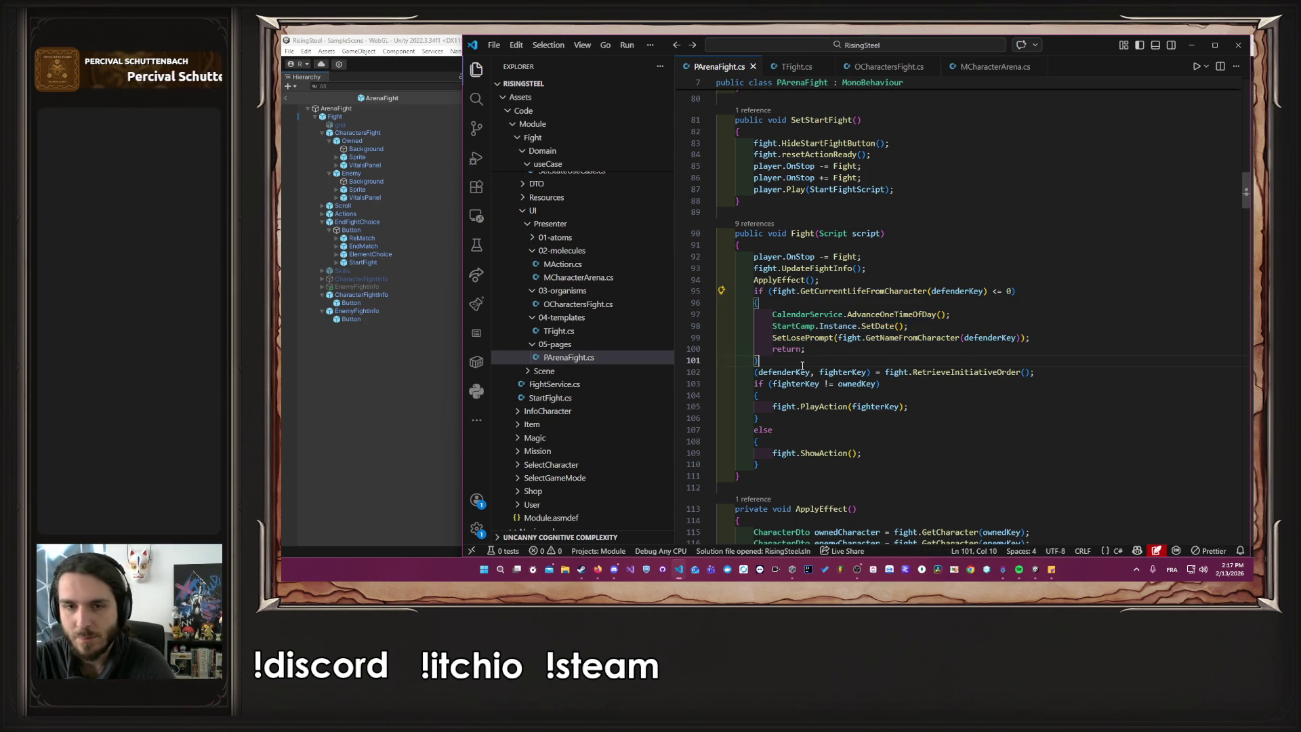
pyautogui.press('Return')
pyautogui.press('Return')
pyautogui.hotkey('ctrl', 'v')
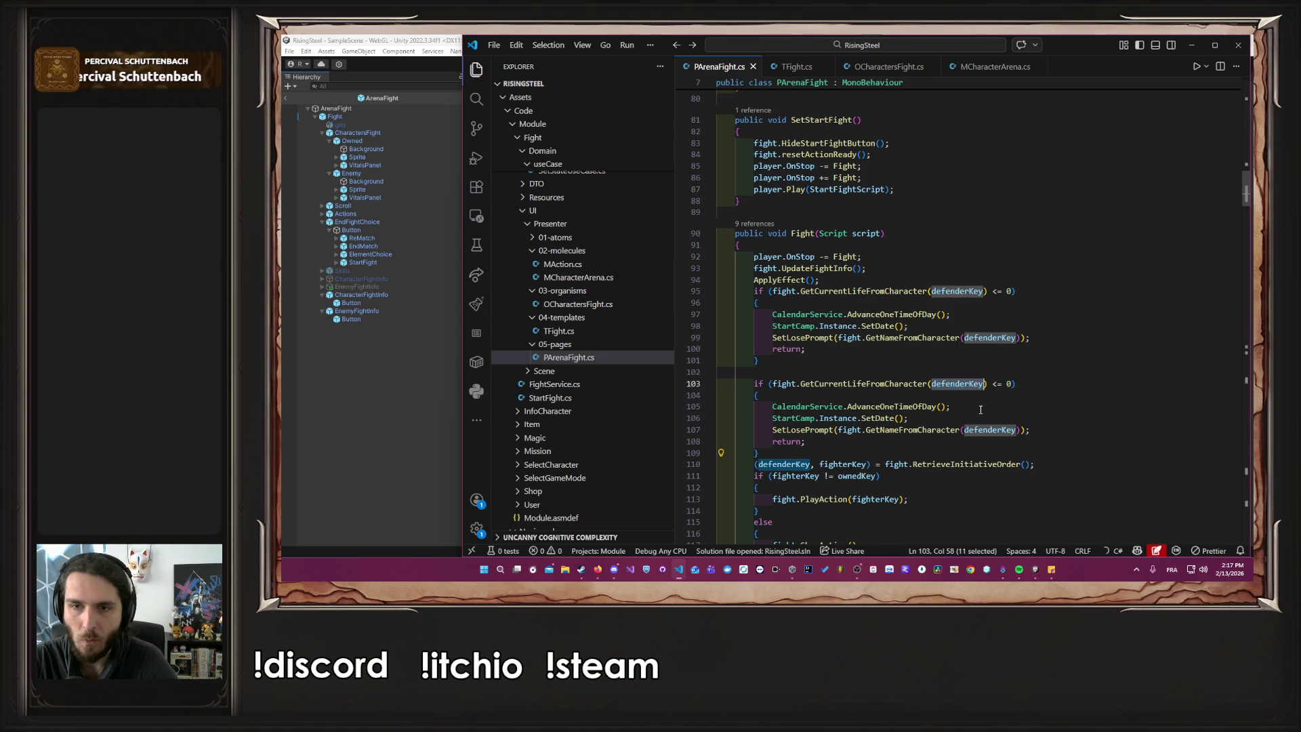
pyautogui.doubleClick(957, 383)
pyautogui.press('BackSpace')
pyautogui.press('Escape')
pyautogui.write('att')
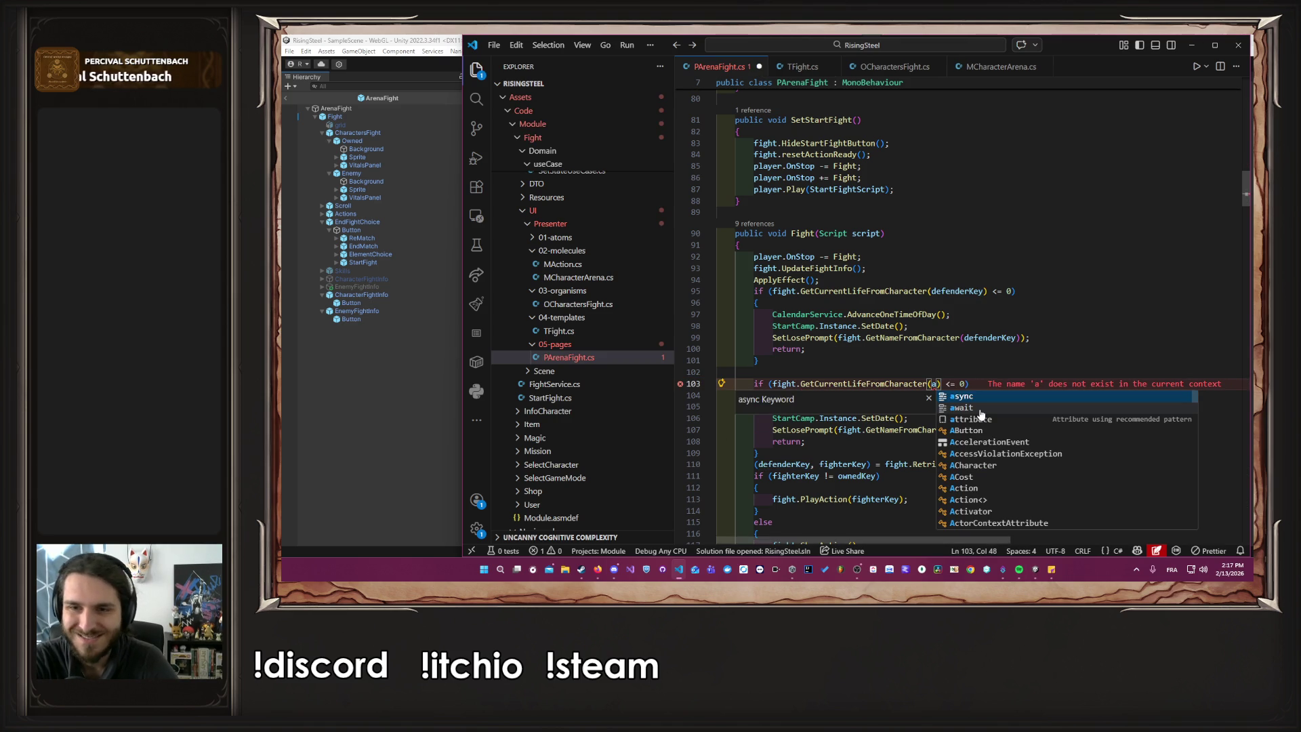
pyautogui.press('Down')
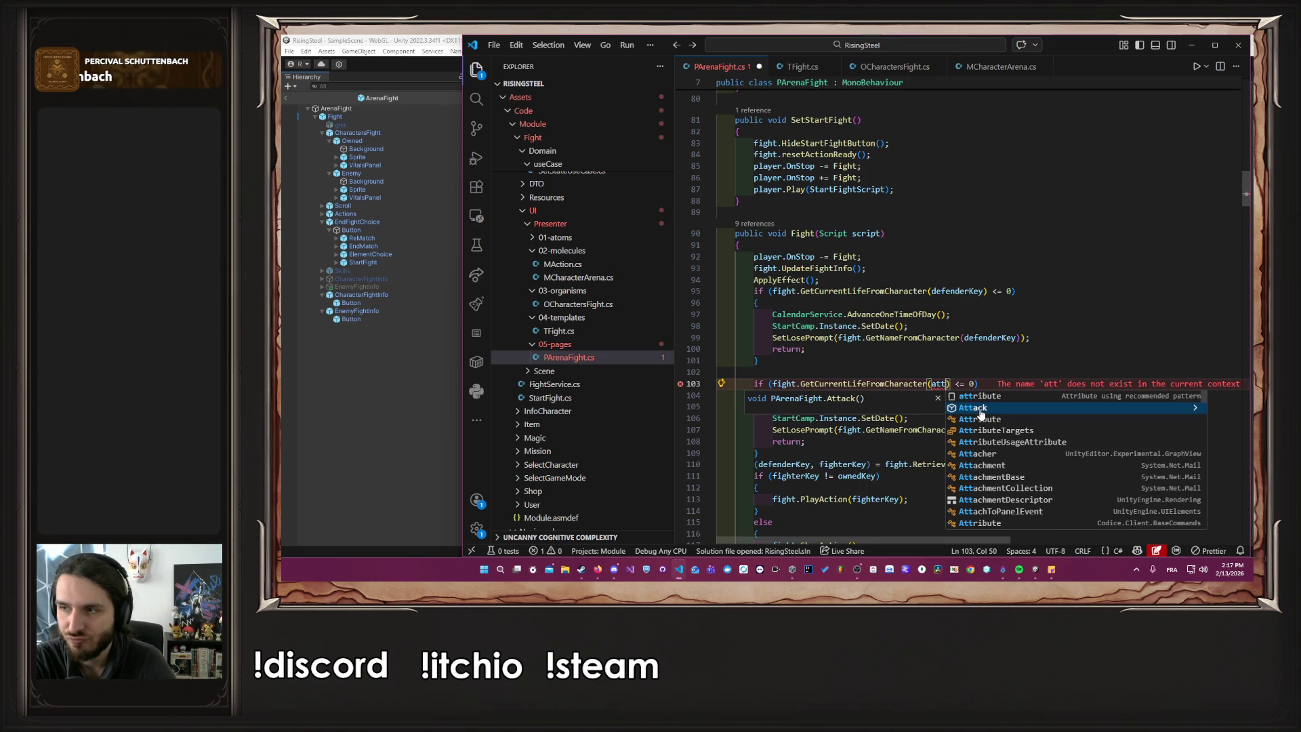
pyautogui.press('Escape')
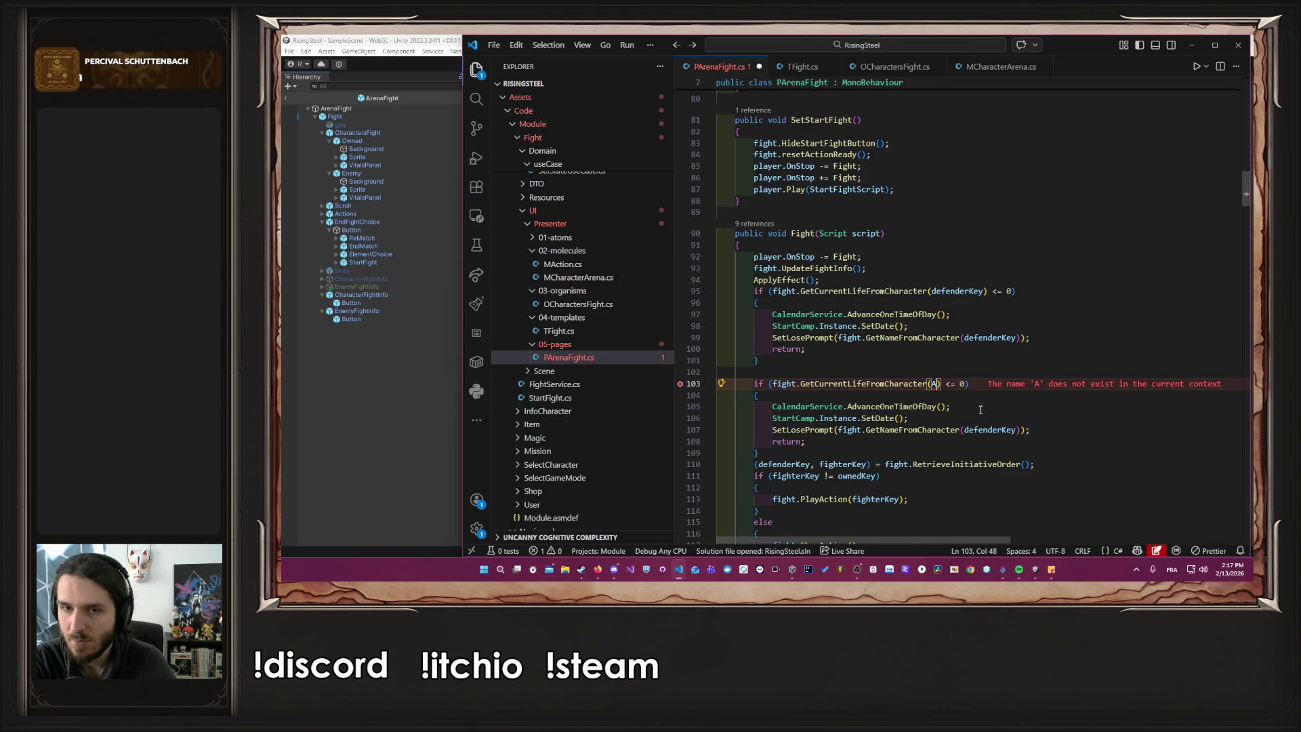
pyautogui.hotkey('ctrl', 'z')
pyautogui.hotkey('ctrl', 'z')
pyautogui.hotkey('ctrl', 's')
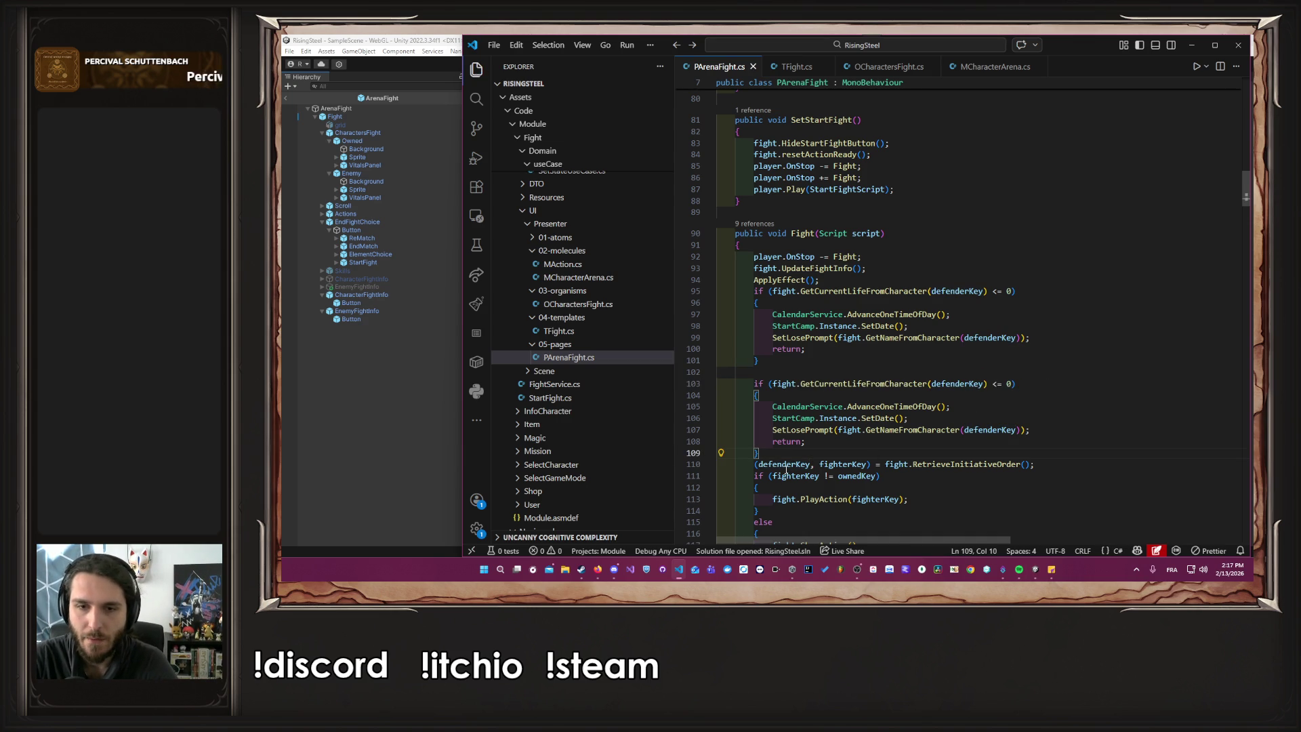
# Replace both defenderKey arguments in the copied block with fighterKey, save, and reload in Unity.
pyautogui.doubleClick(842, 464)
pyautogui.hotkey('ctrl', 'c')
pyautogui.doubleClick(956, 383)
pyautogui.hotkey('ctrl', 'v')
pyautogui.doubleClick(995, 431)
pyautogui.hotkey('ctrl', 'v')
pyautogui.hotkey('ctrl', 's')
pyautogui.click(841, 454)
pyautogui.press('Return')
pyautogui.hotkey('ctrl', 's')
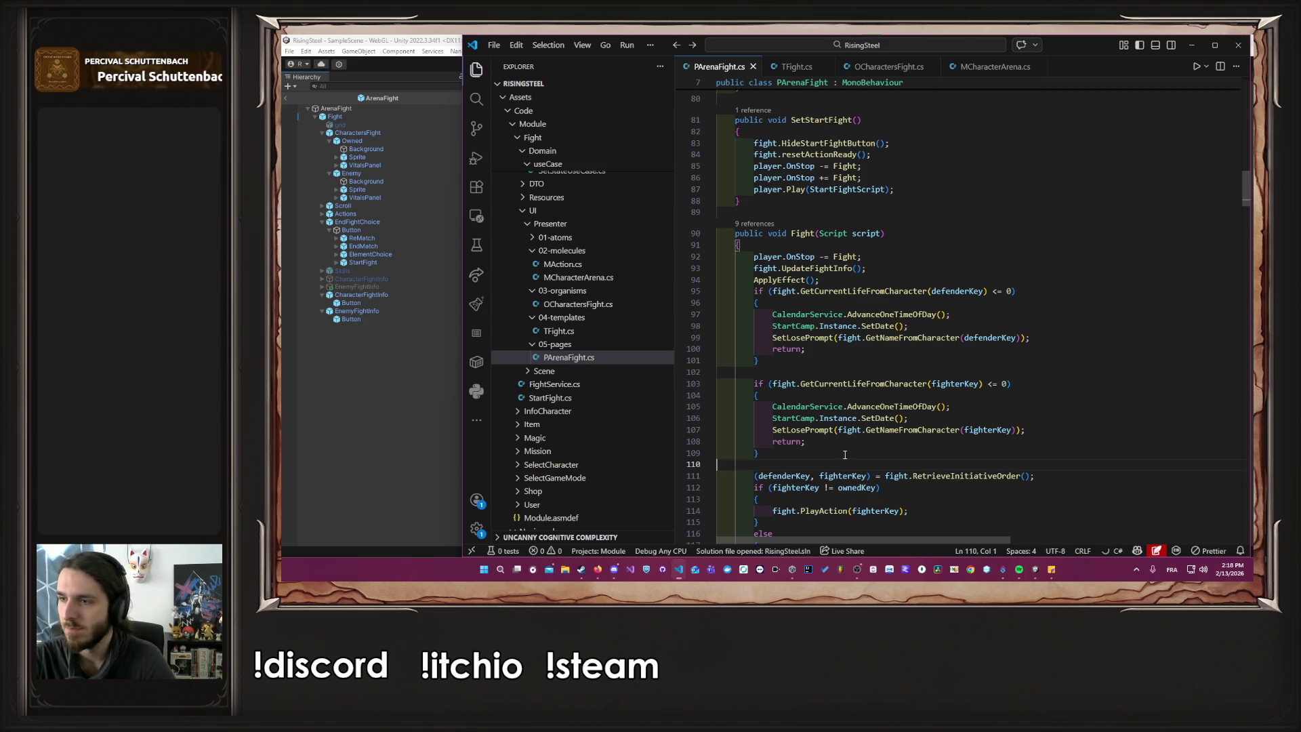
pyautogui.click(290, 502)
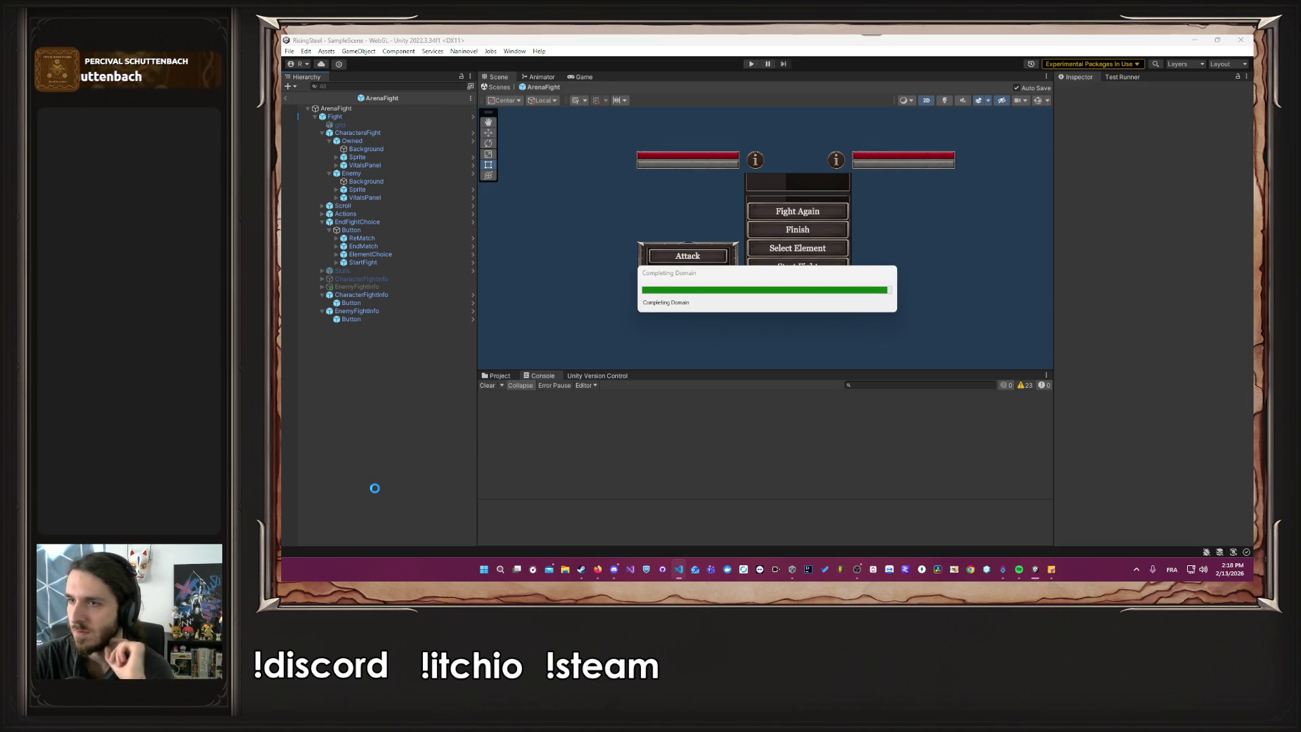
# Play-test an arena fight where Alberto's Burn defeats Caldrin, reaching the Fight Again and Finish choices.
pyautogui.click(752, 65)
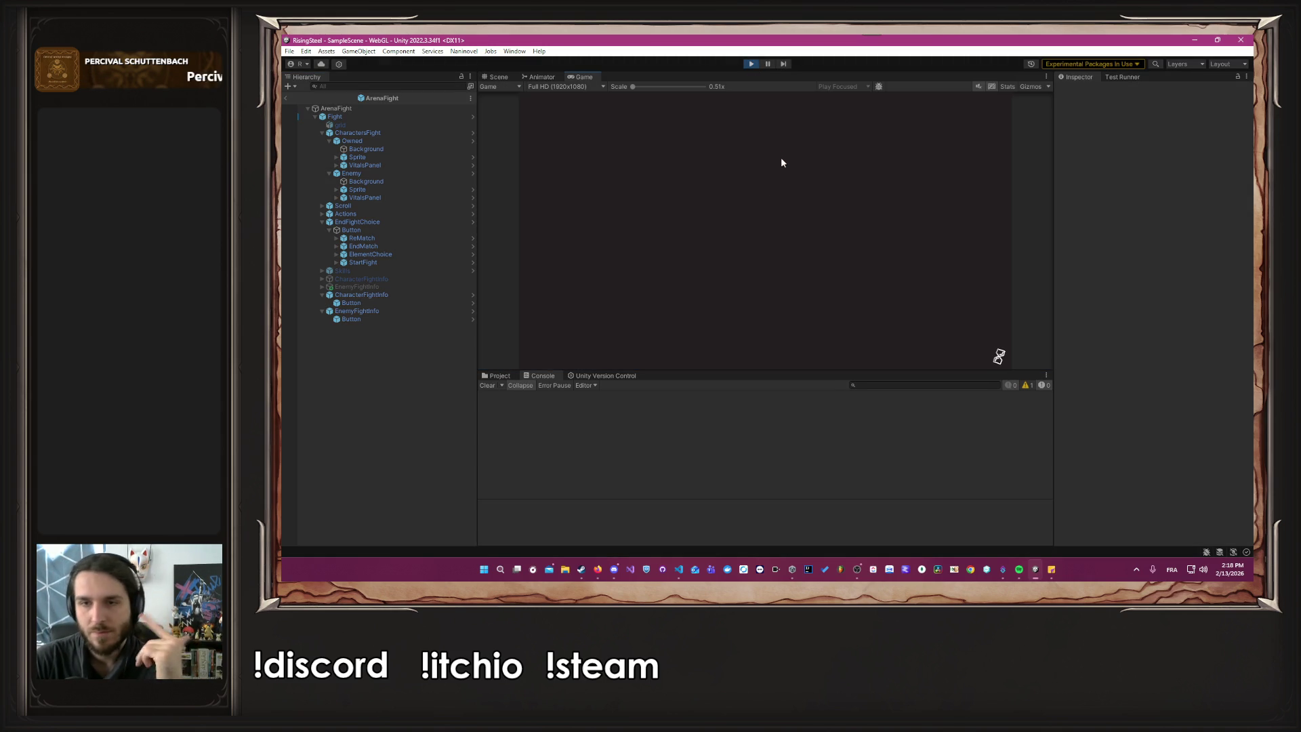
pyautogui.click(718, 219)
pyautogui.click(703, 225)
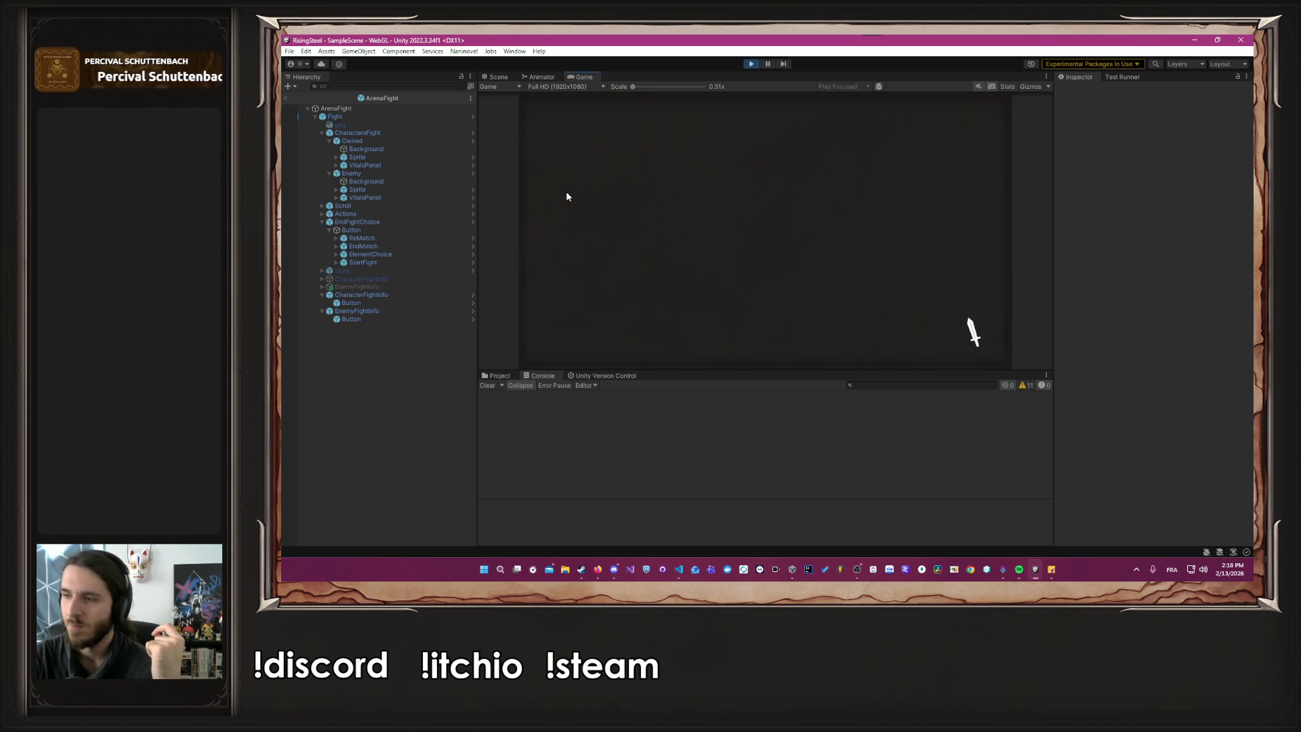
pyautogui.click(600, 263)
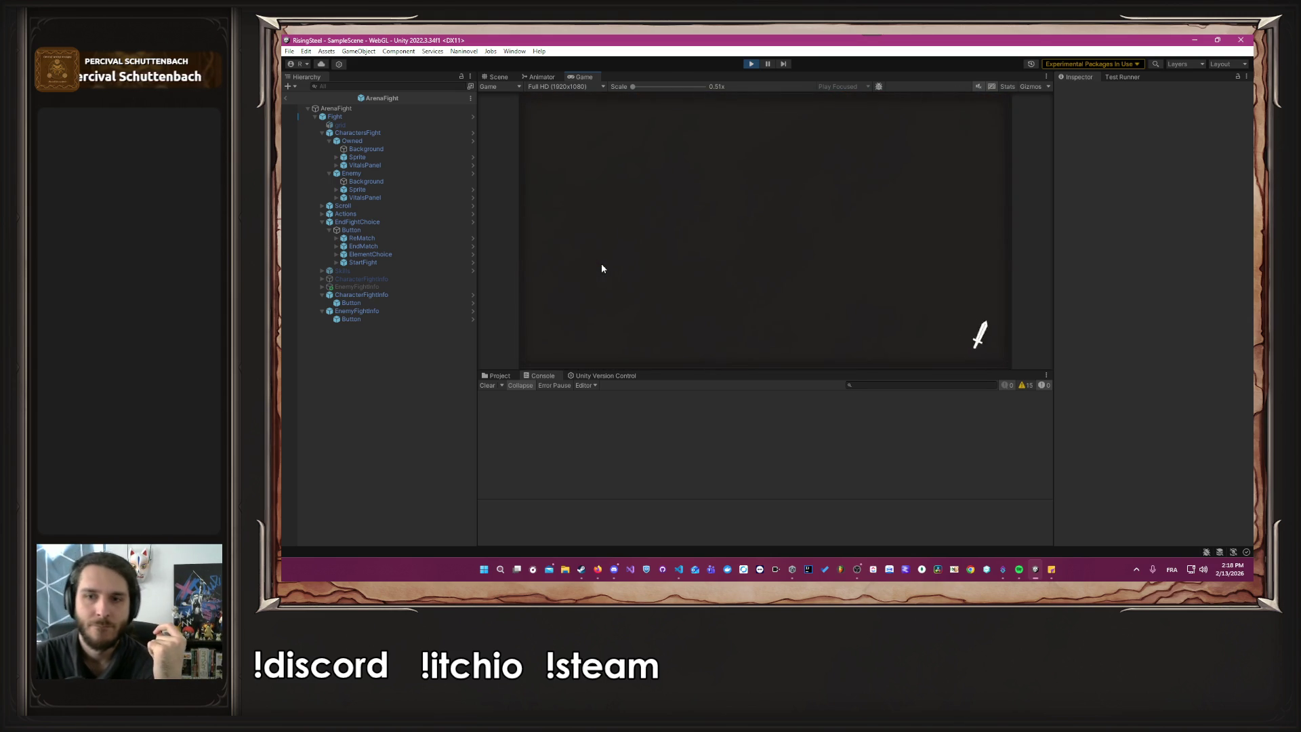
pyautogui.click(718, 229)
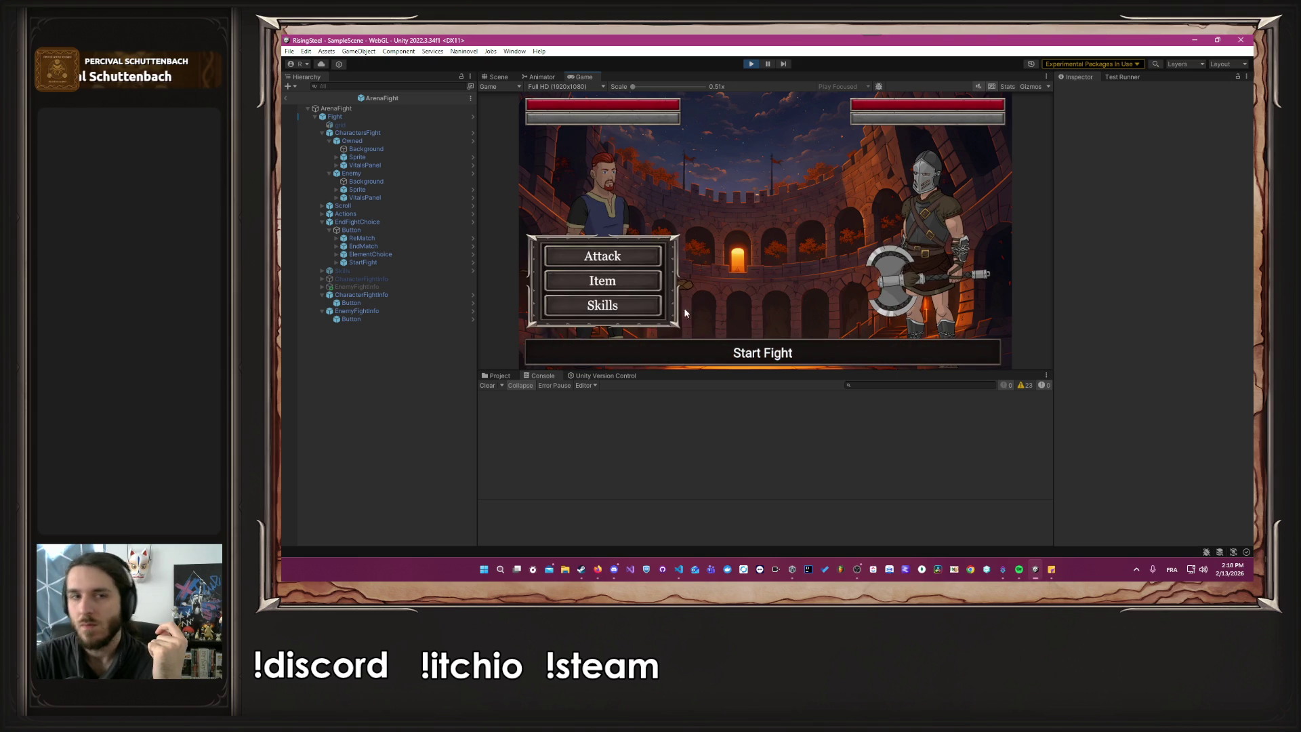
pyautogui.click(603, 305)
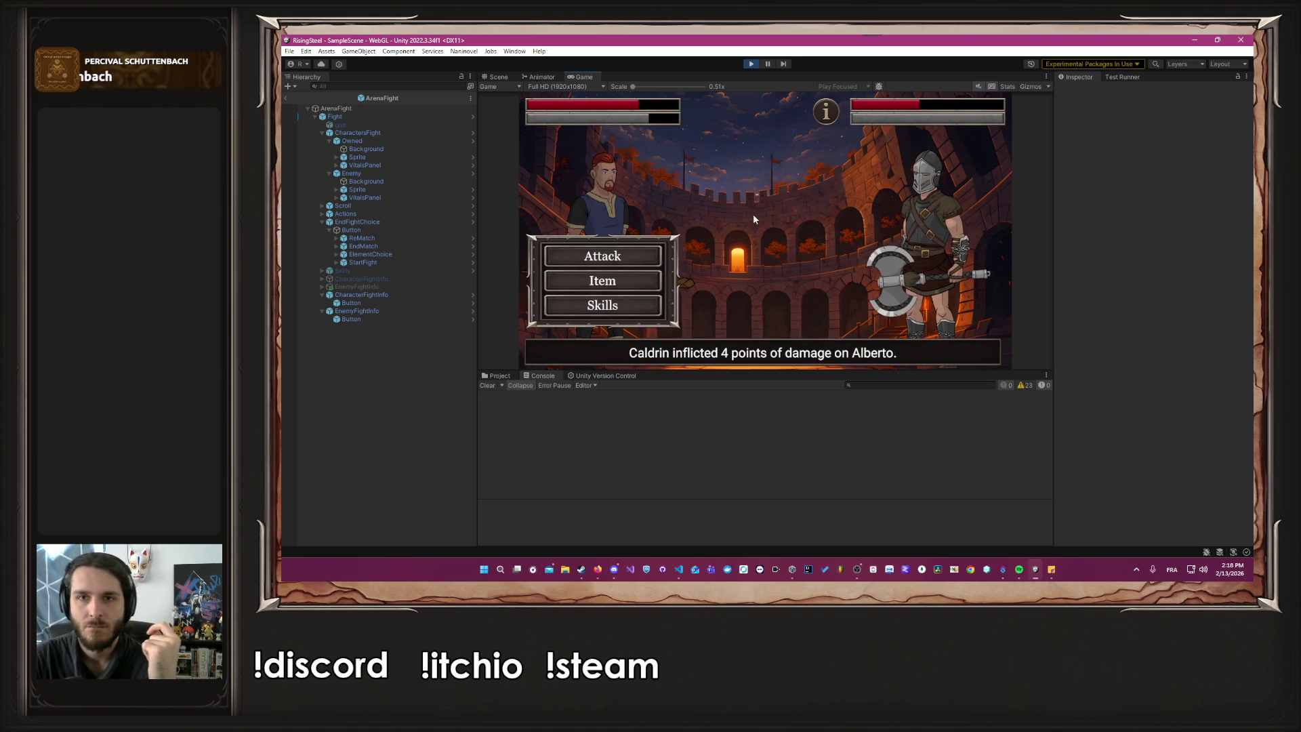
pyautogui.moveTo(836, 122)
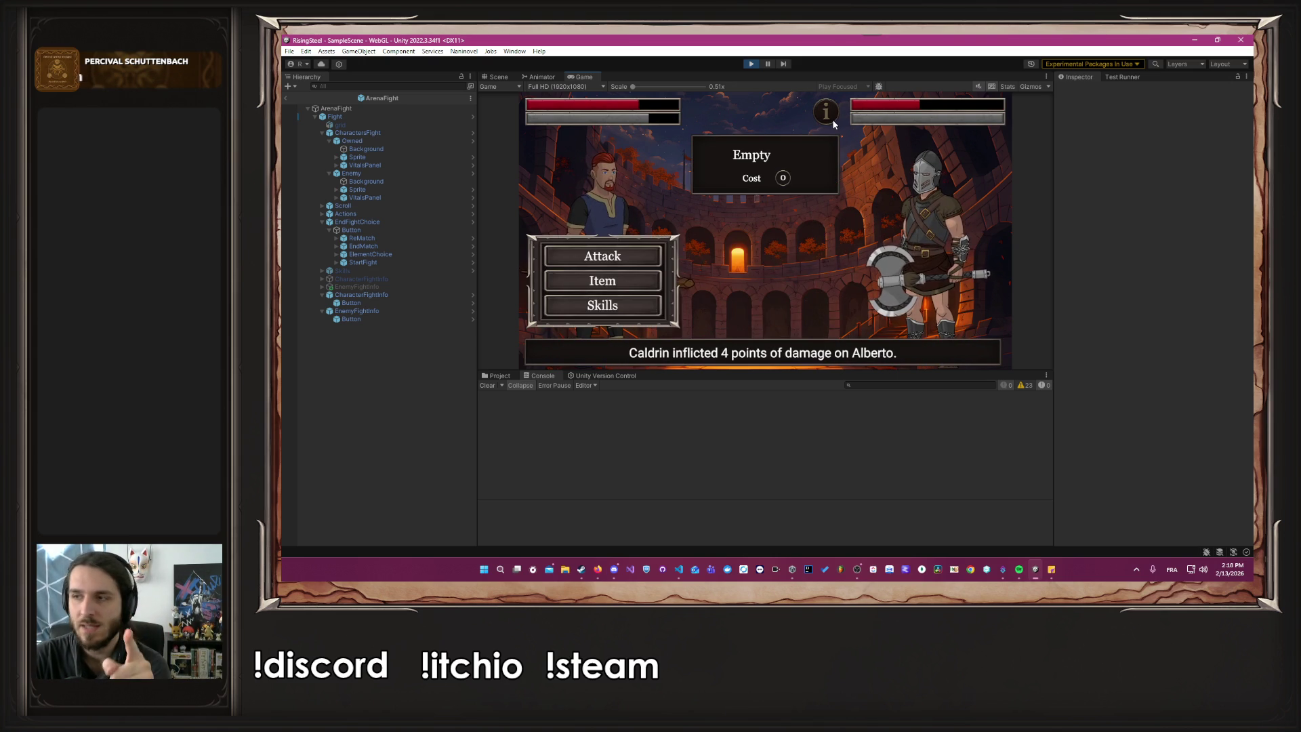
pyautogui.click(641, 314)
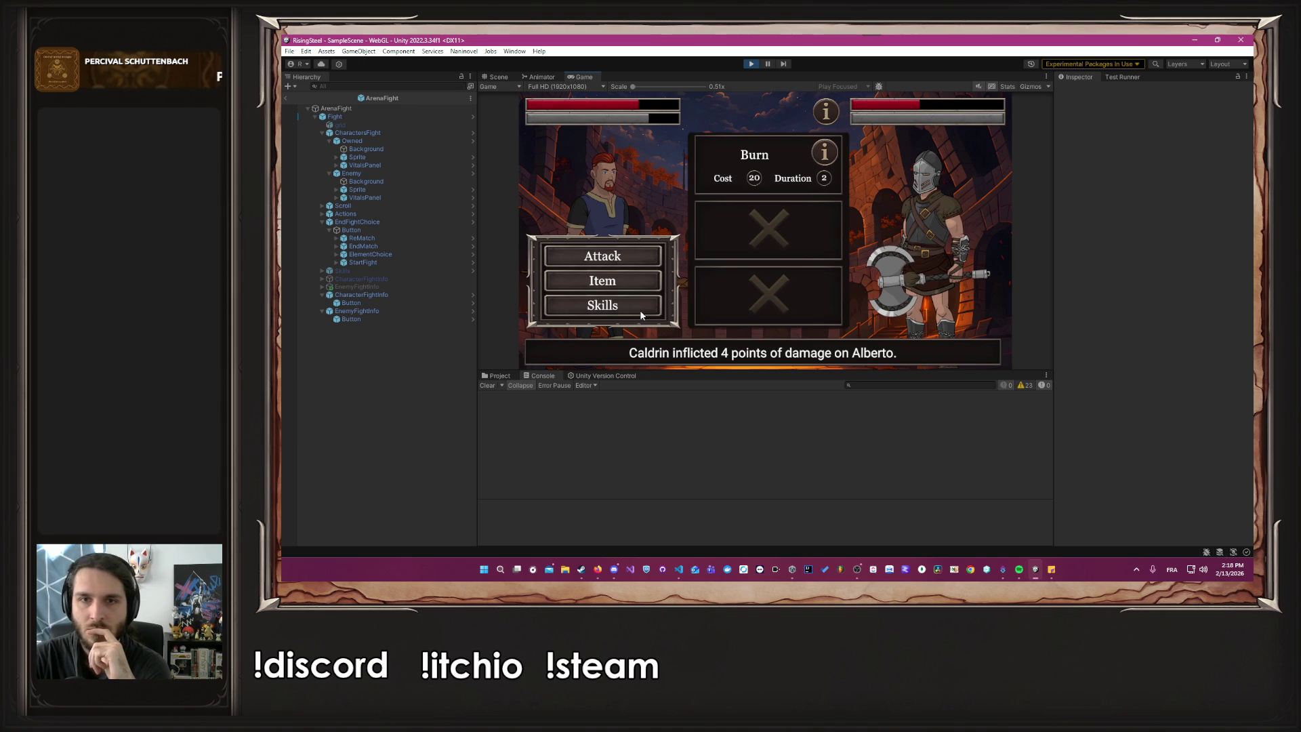
pyautogui.click(774, 157)
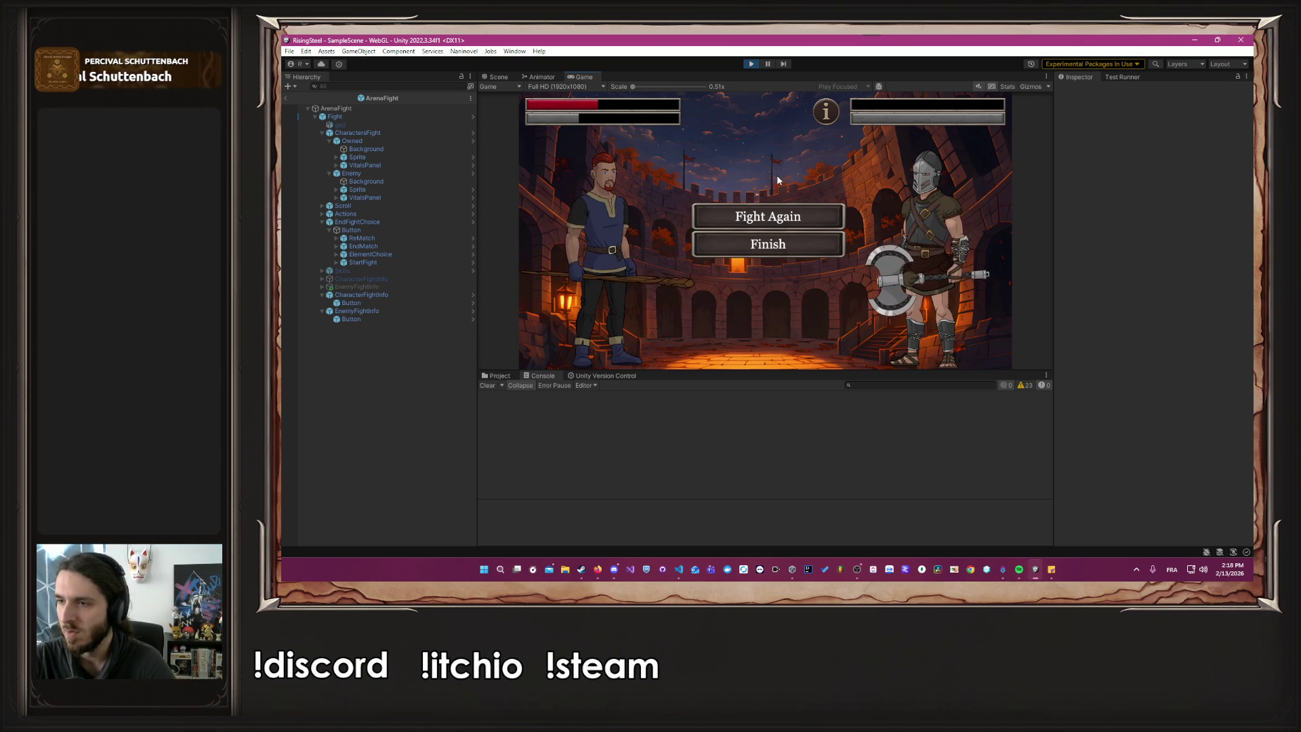
pyautogui.hotkey('alt', 'Tab')
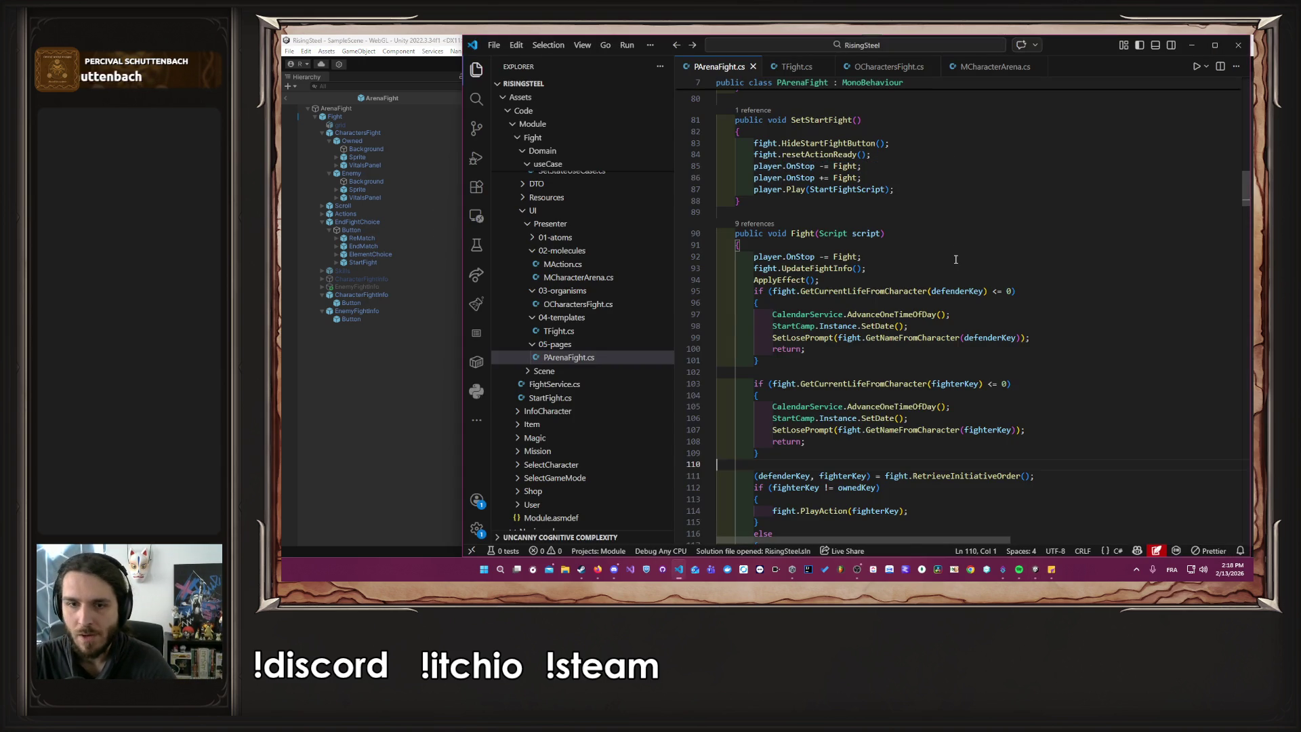
# Jump to the SetLosePrompt definition, then scroll down to the Win and Loose methods.
pyautogui.click(962, 394)
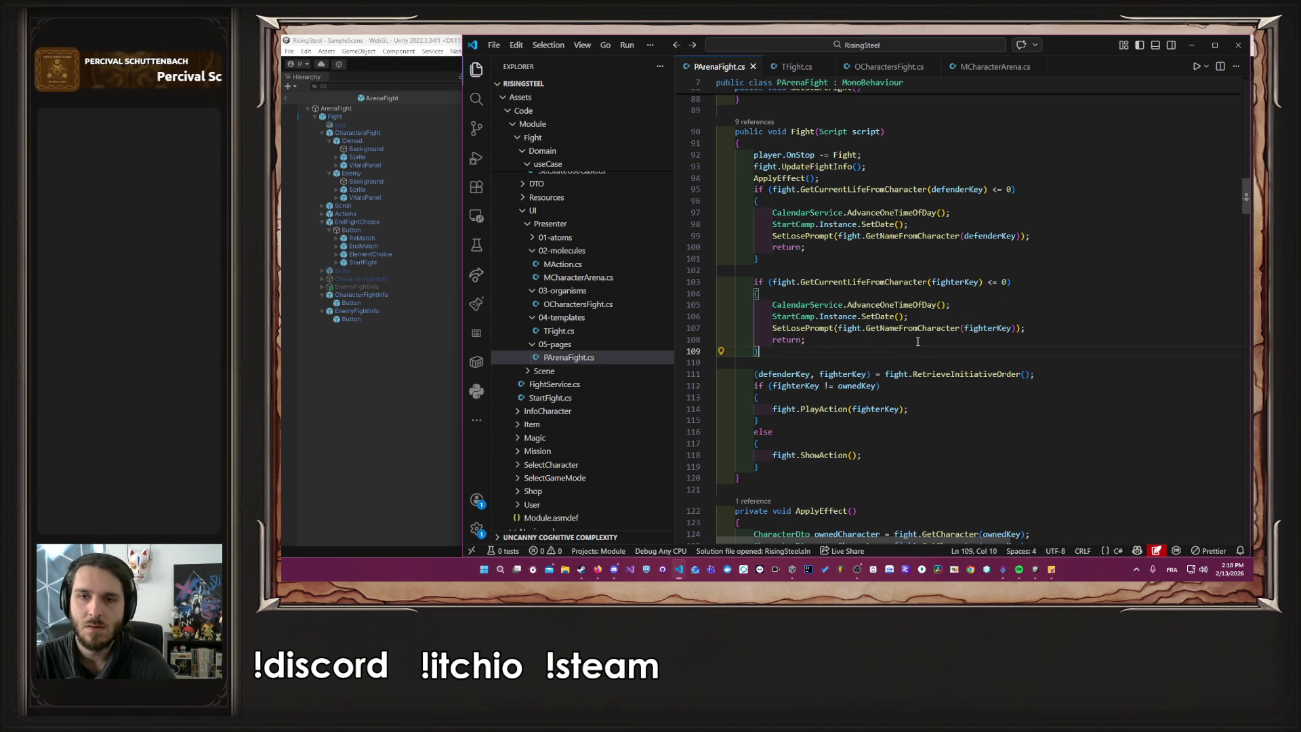
pyautogui.keyDown('ctrl'); pyautogui.click(808, 330); pyautogui.keyUp('ctrl')
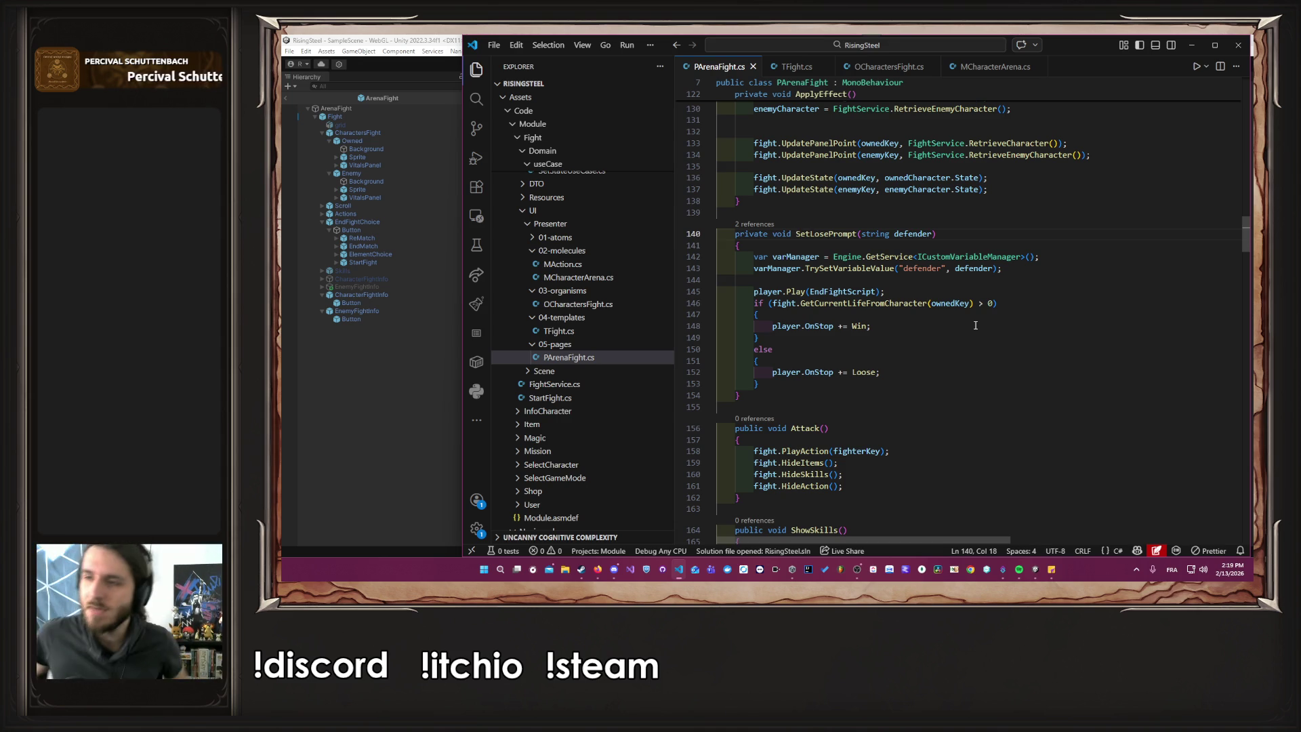
pyautogui.scroll(-10, 910, 331)
pyautogui.scroll(-15, 909, 330)
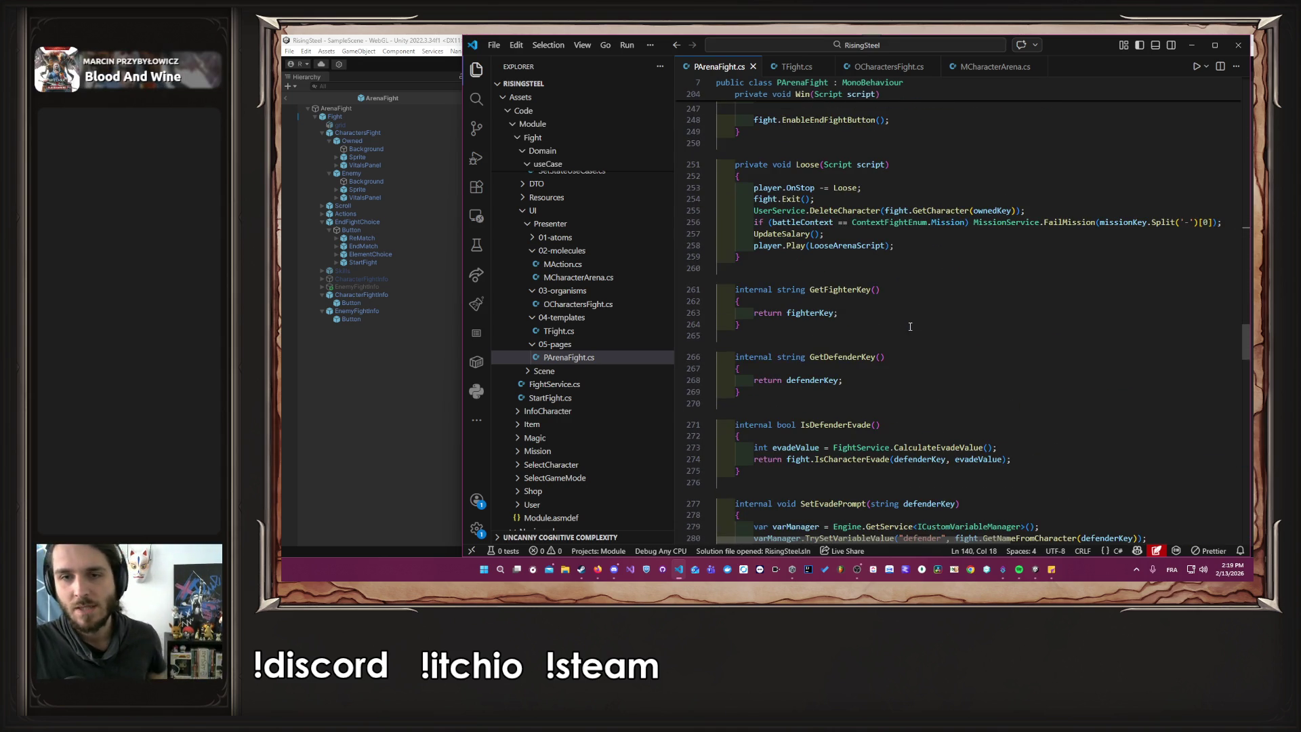